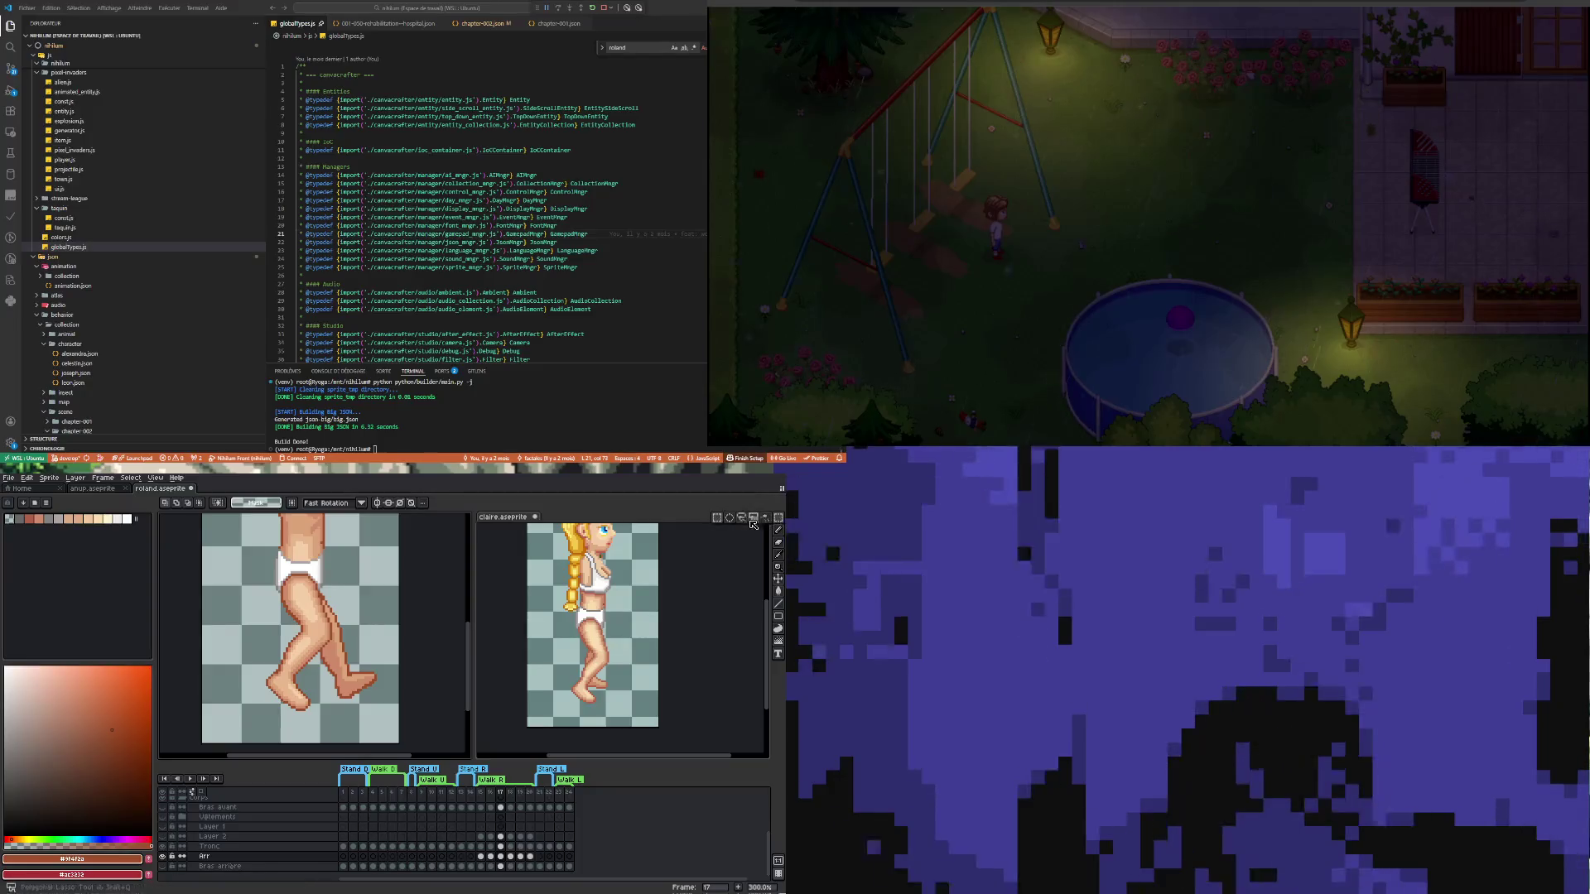
Lower the Tronc layer's opacity to 62% in Layer Properties
mouse_move(303, 707)
mouse_down()
mouse_move(258, 617)
mouse_move(314, 551)
mouse_move(389, 649)
mouse_move(376, 711)
mouse_up()
key(ctrl+d)
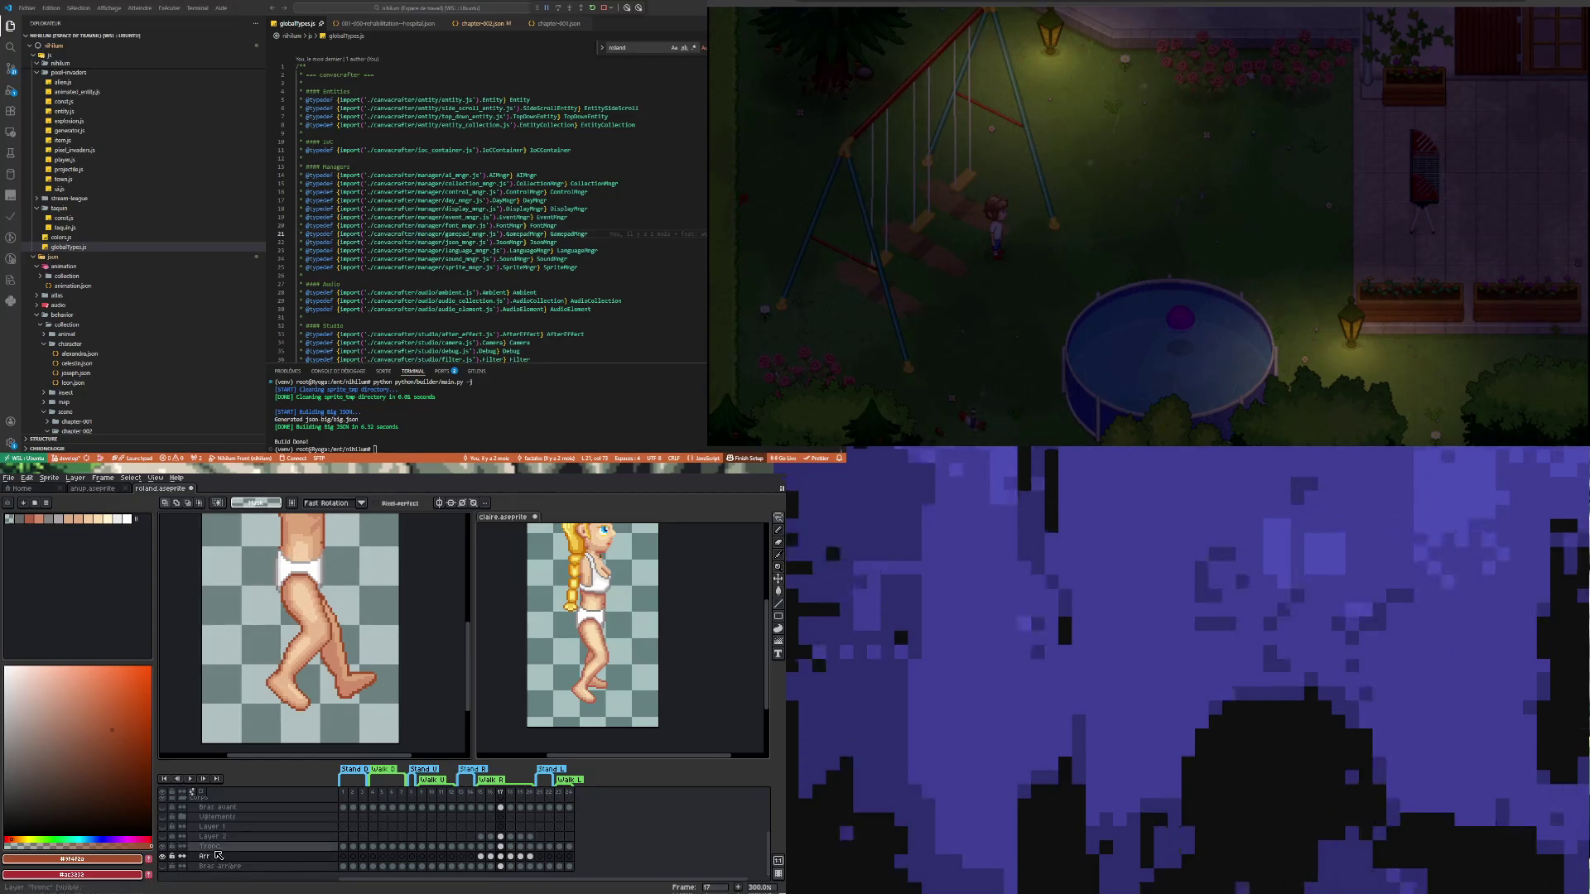
double_click(211, 846)
click(716, 745)
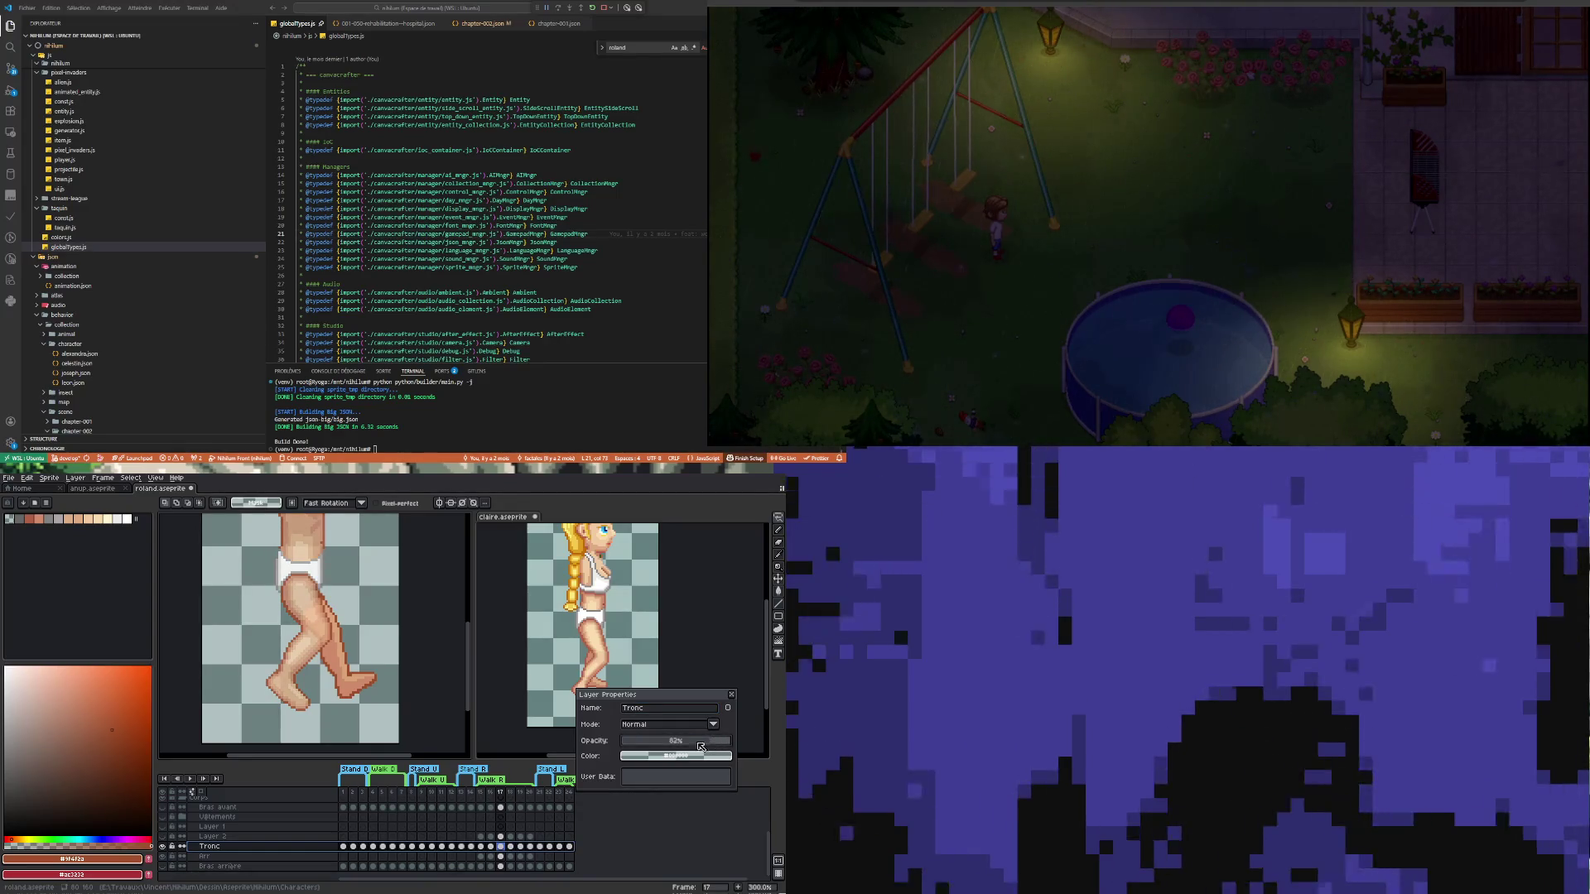
key(ctrl+z)
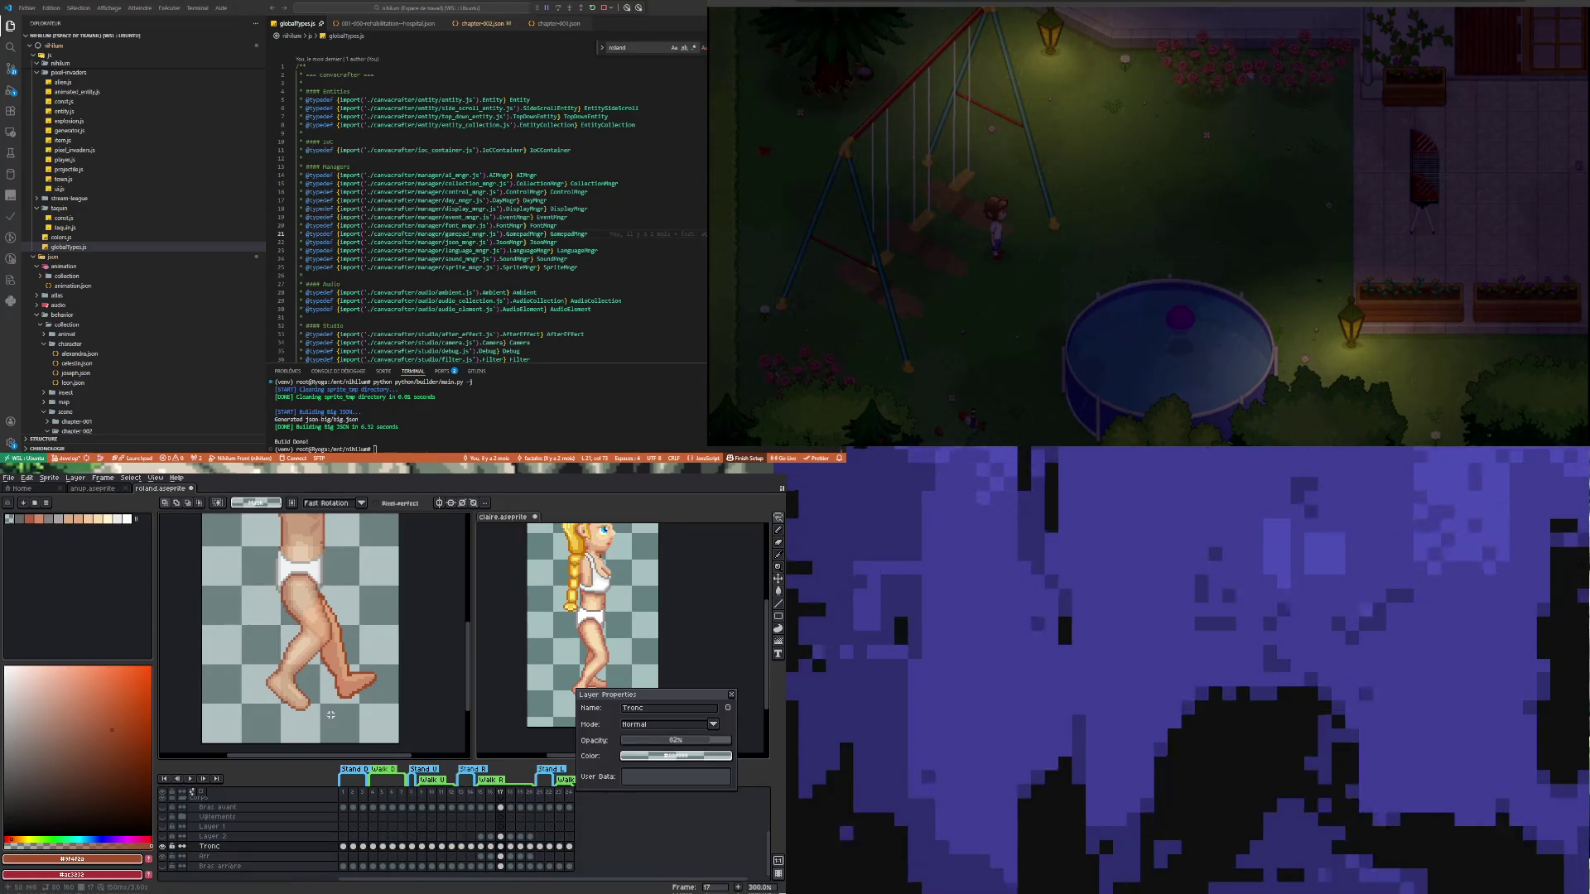
Lasso the back leg and shift it slightly left
drag(334, 716, 279, 654)
mouse_move(325, 572)
mouse_down()
mouse_move(389, 663)
mouse_move(336, 717)
mouse_up()
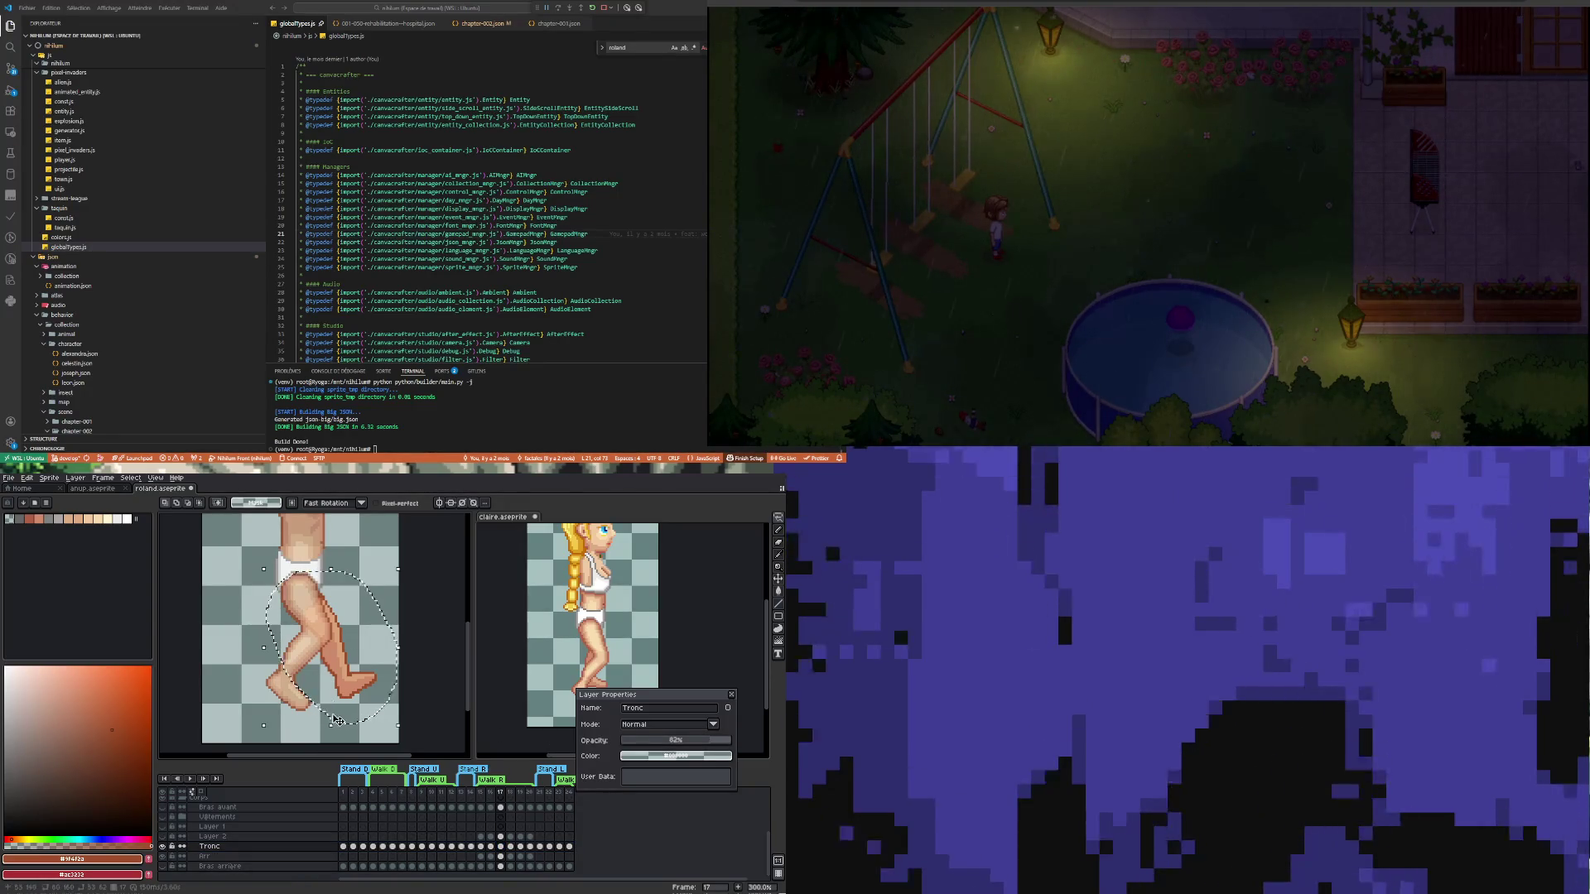
scroll(321, 625, down, 2)
scroll(320, 625, up, 3)
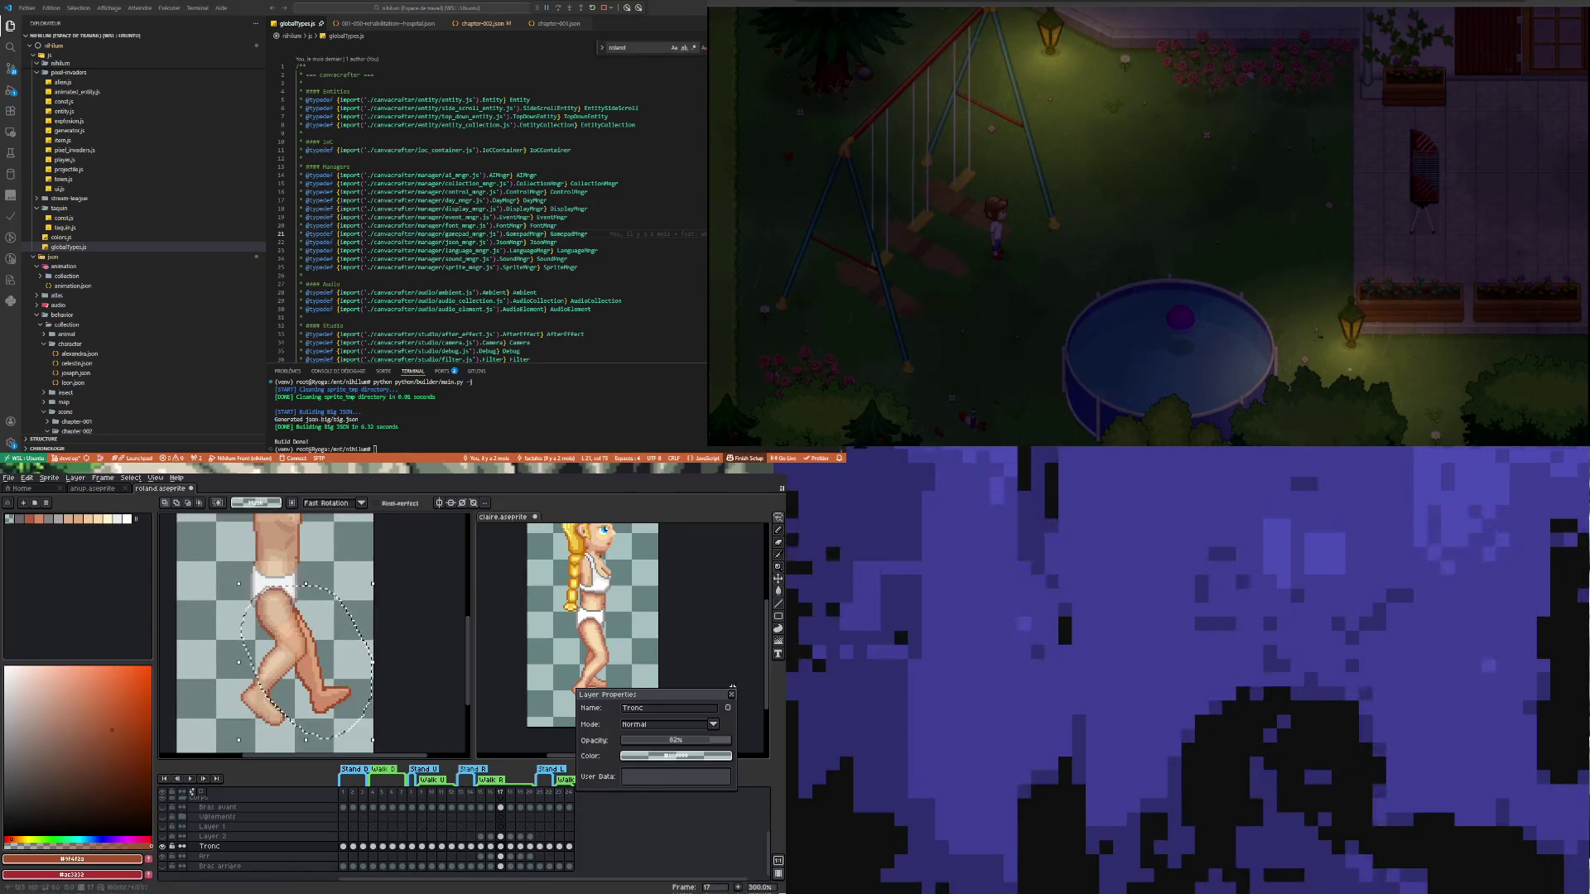
click(731, 694)
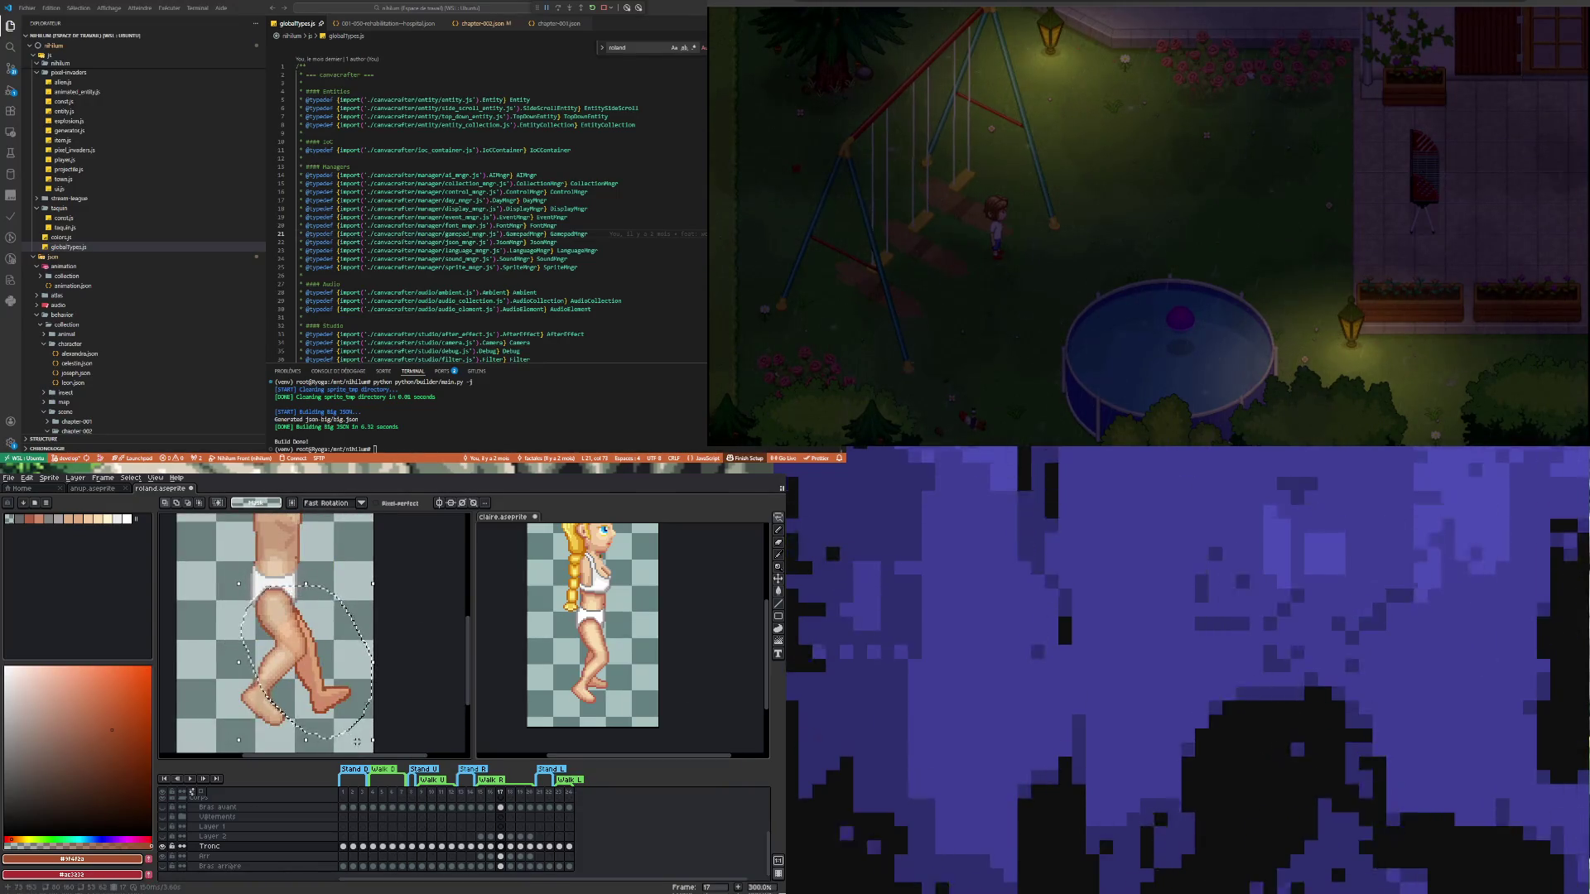
drag(328, 680, 317, 680)
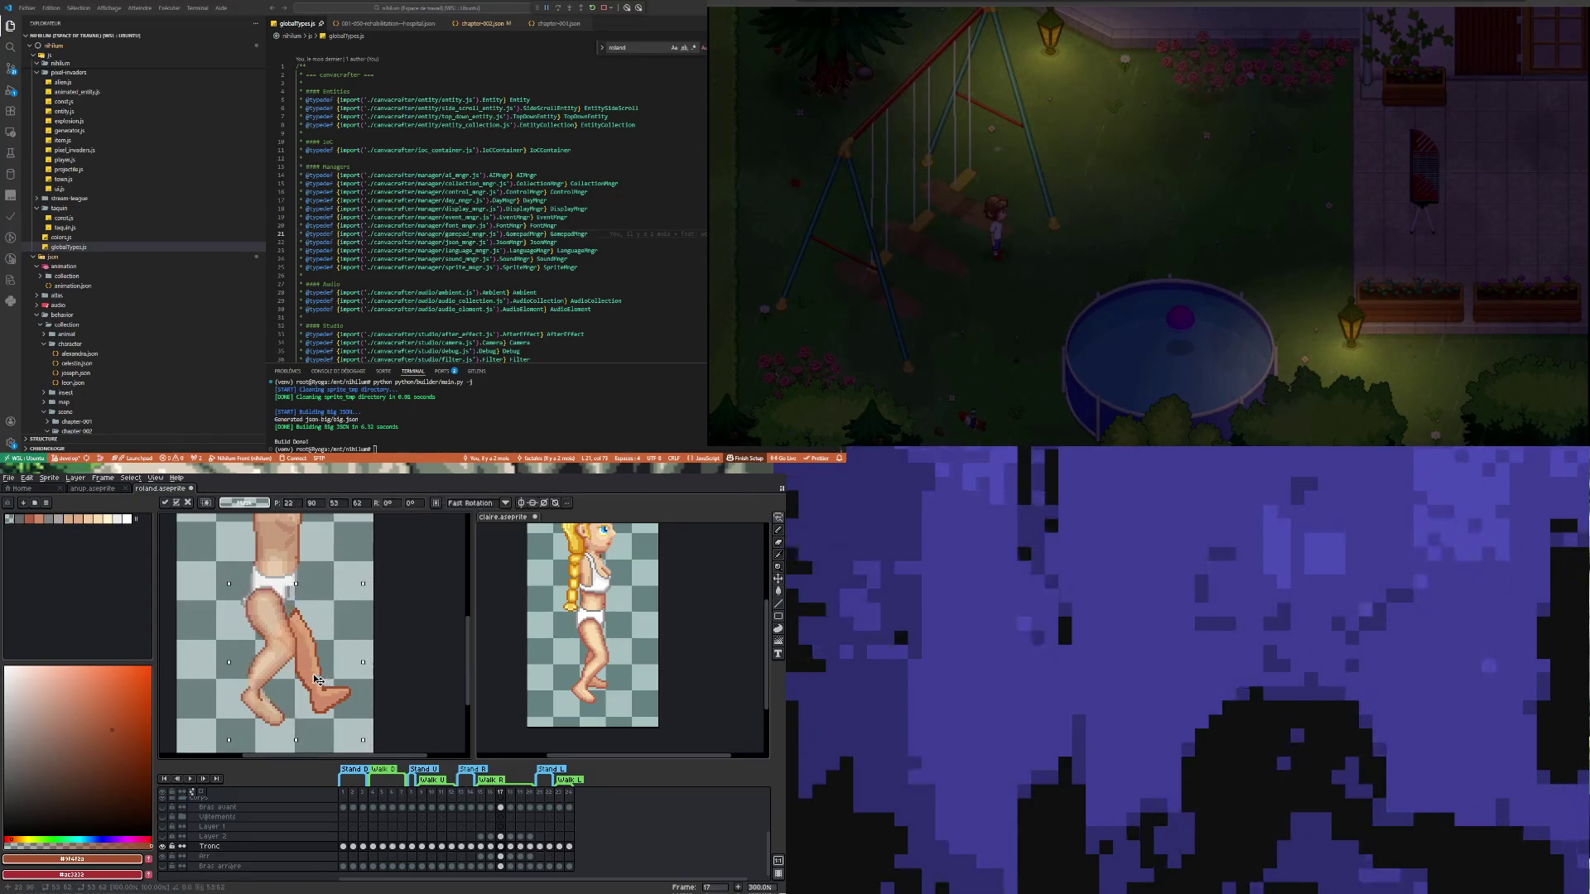
On the Arr layer, shift the leg 9 px left, rotate it about -26.6°, and commit it under the hips
key(Return)
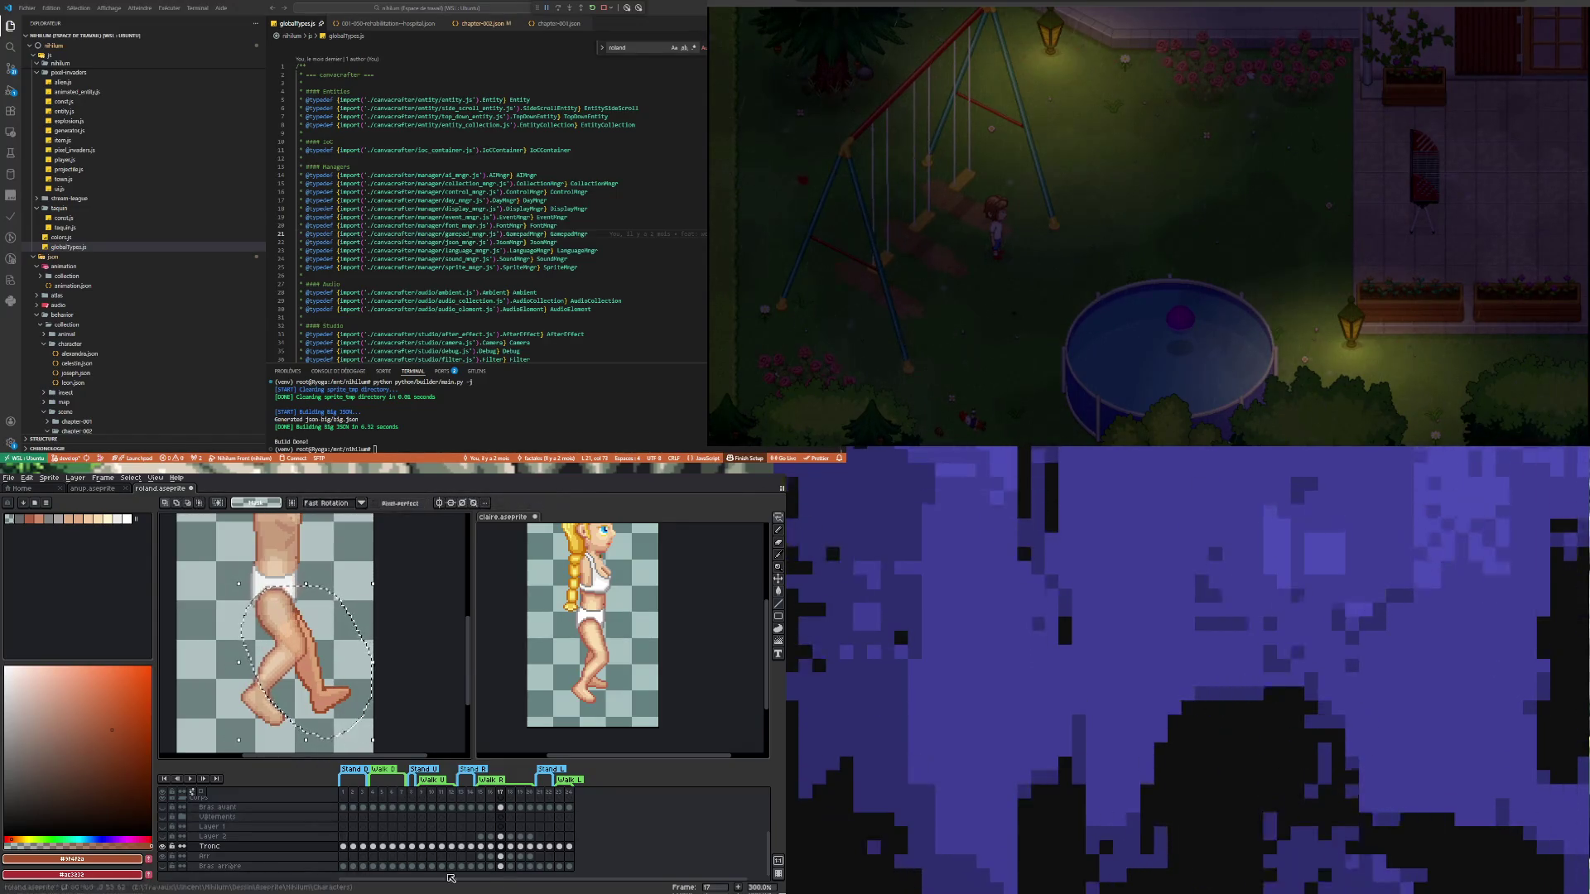
ctrl+click(332, 687)
drag(331, 687, 324, 688)
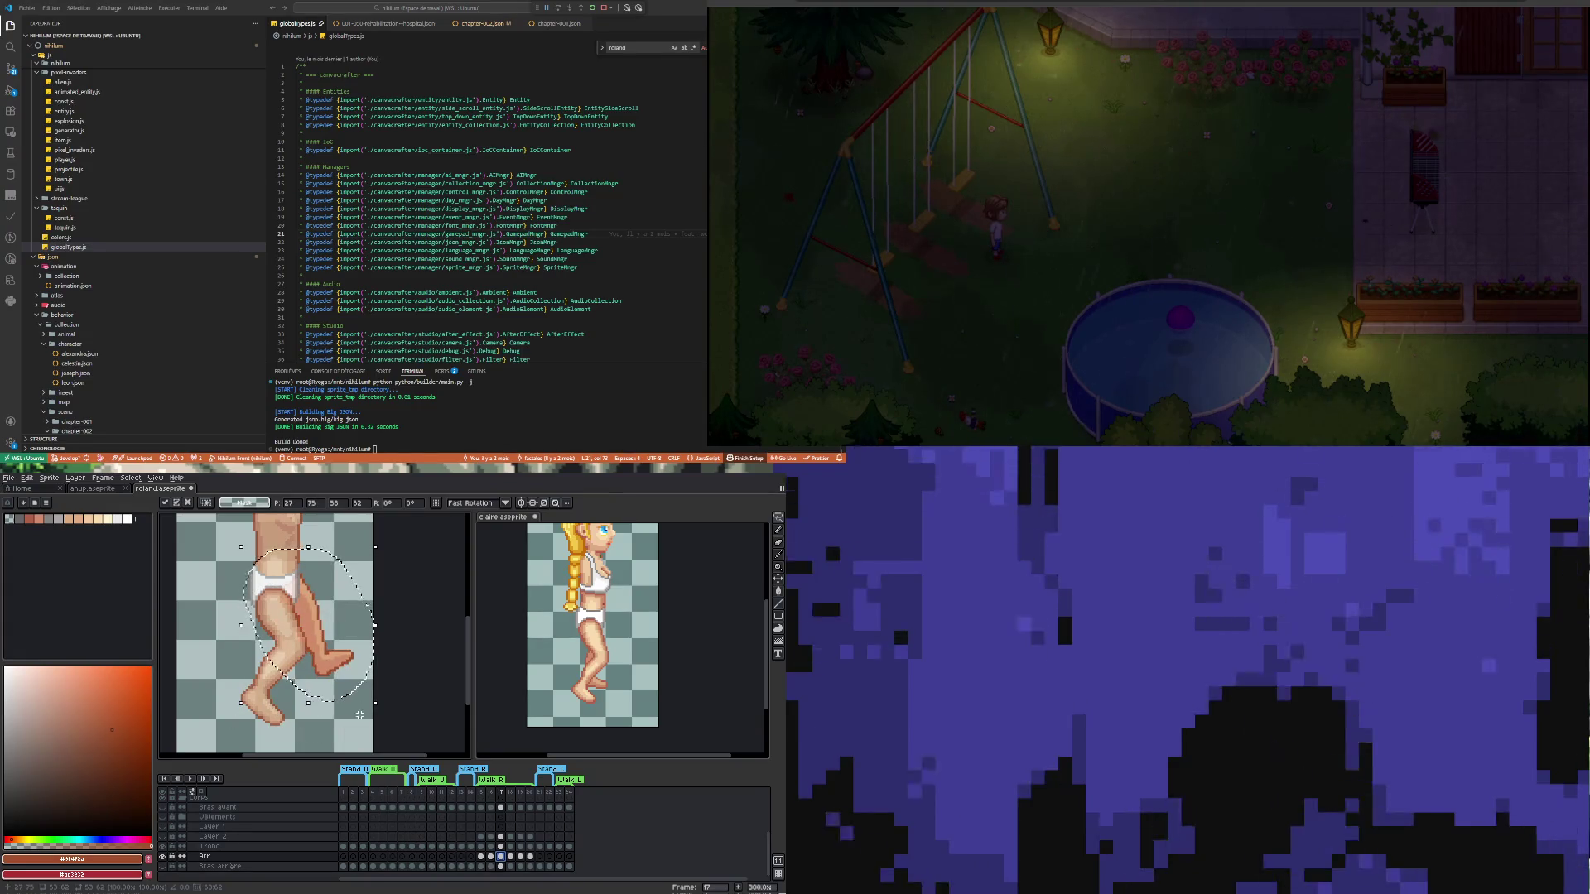
drag(377, 709, 329, 744)
drag(319, 611, 287, 639)
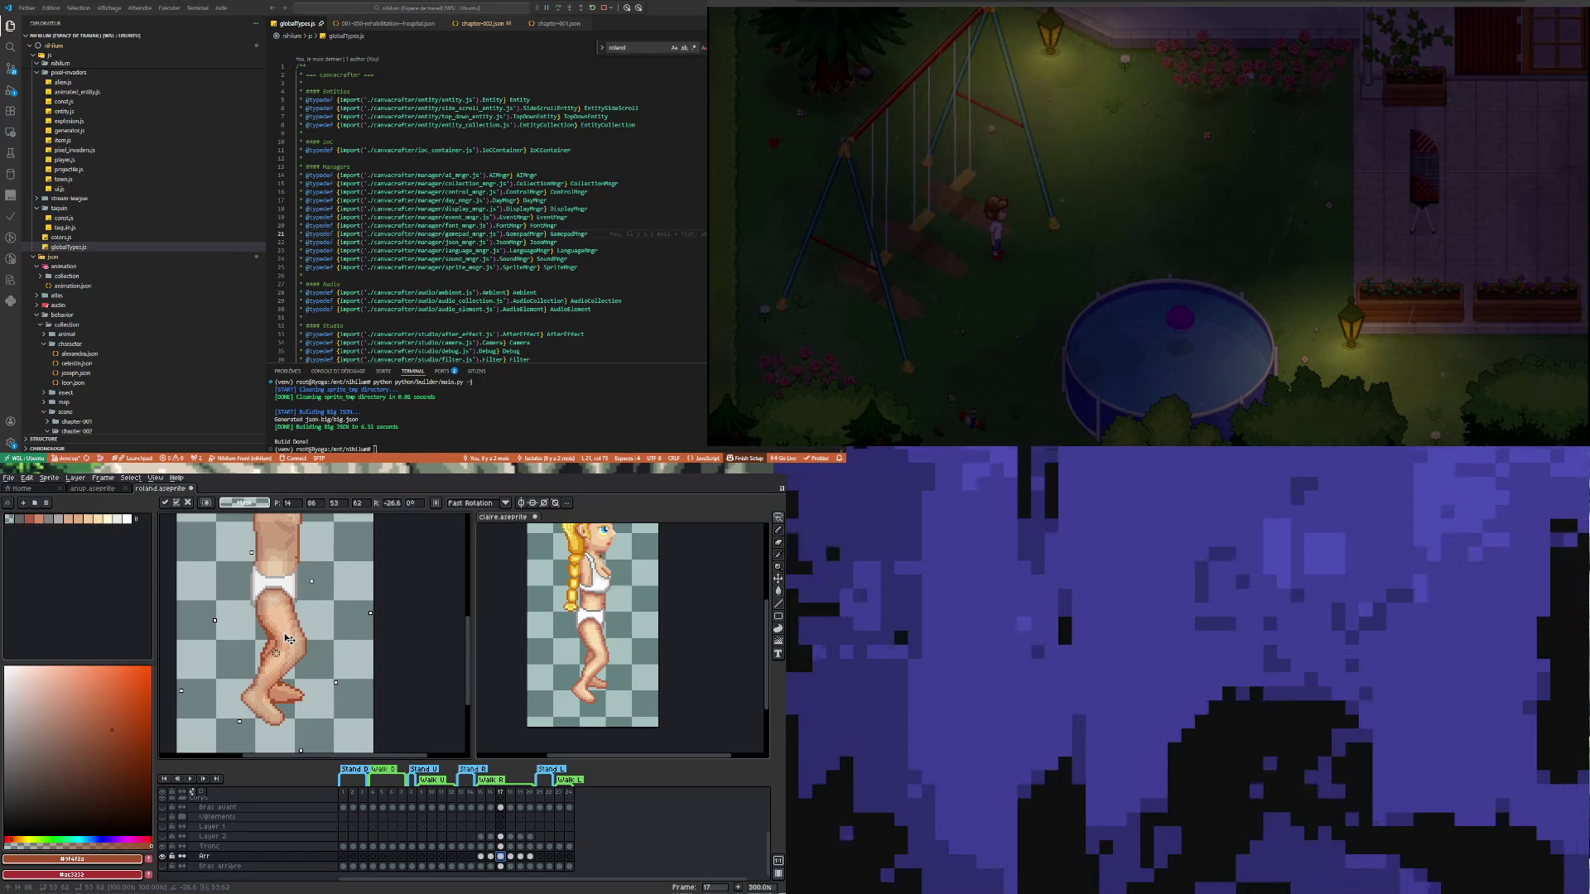
drag(289, 639, 290, 632)
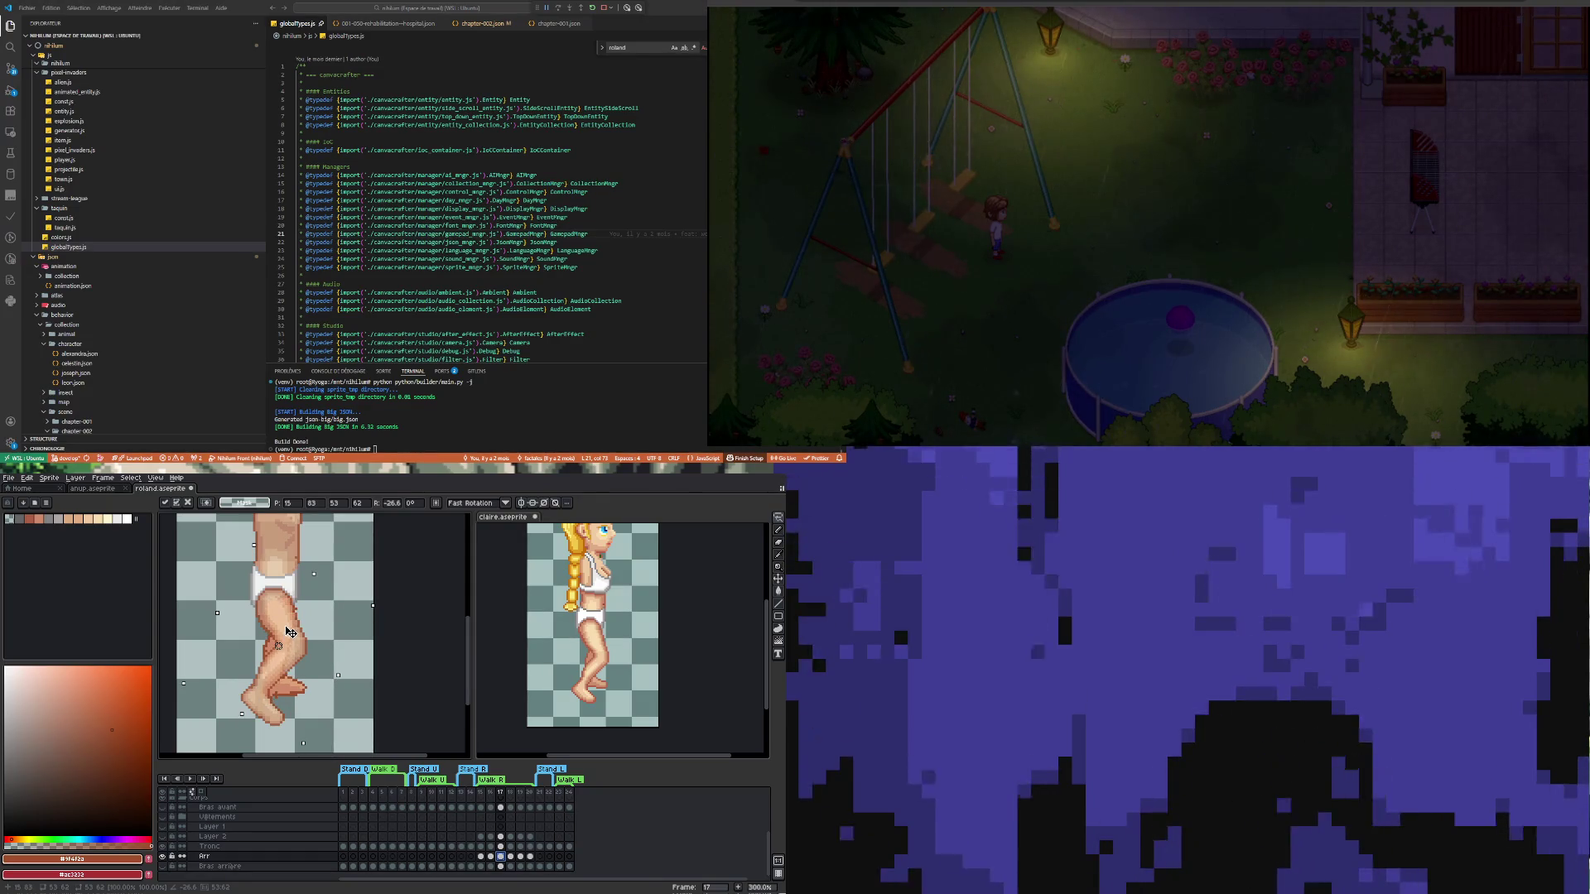
drag(289, 632, 288, 631)
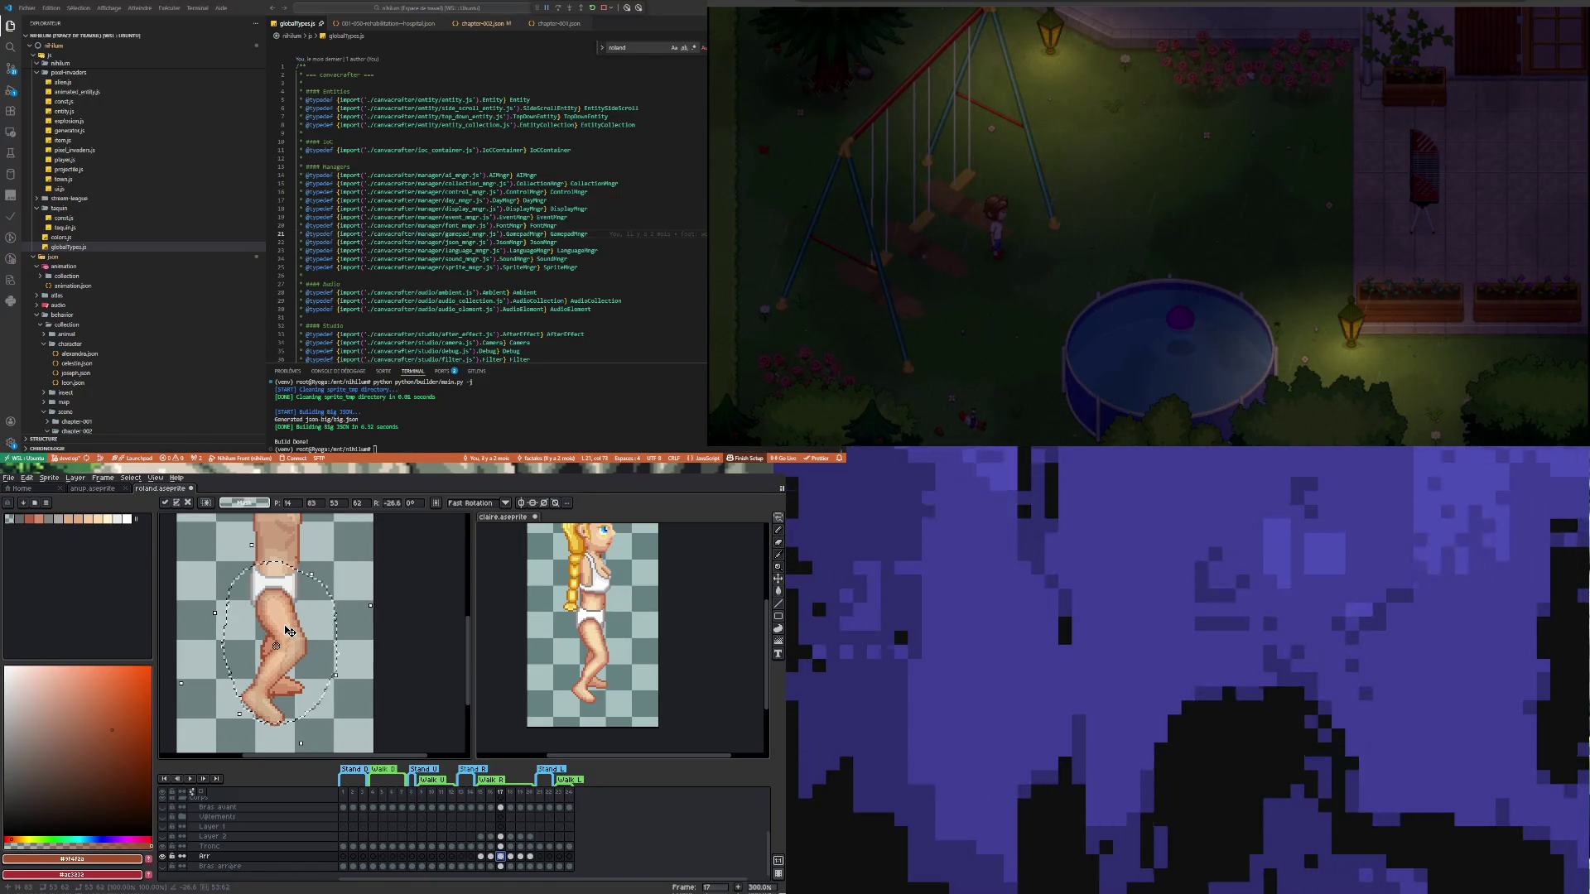
click(320, 707)
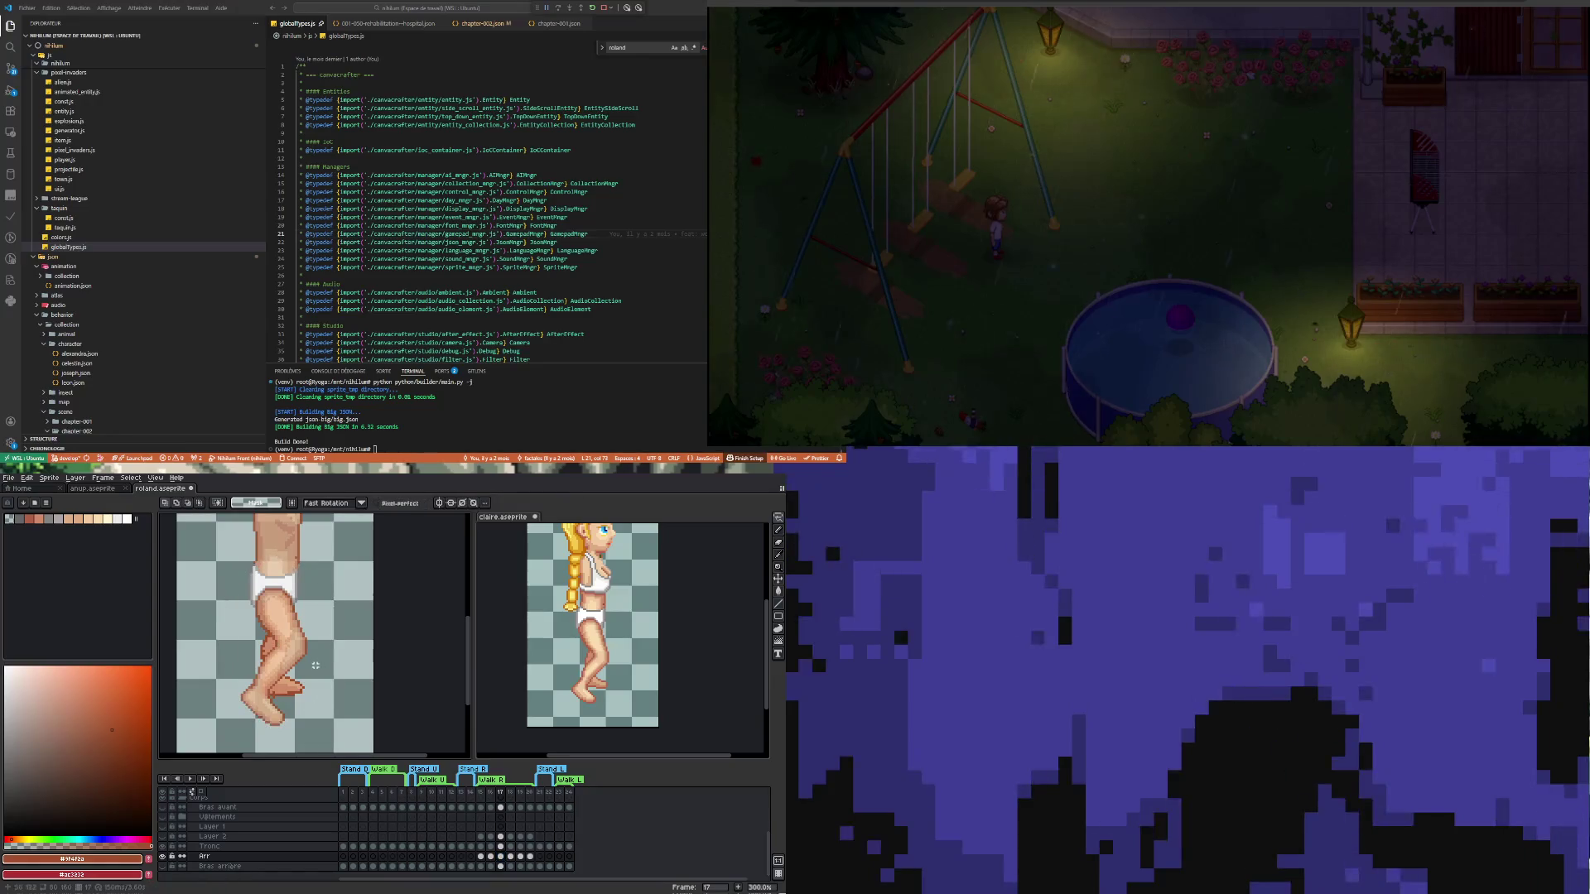
Lasso and commit the toes, then select the area just below them
drag(313, 705, 281, 674)
click(344, 655)
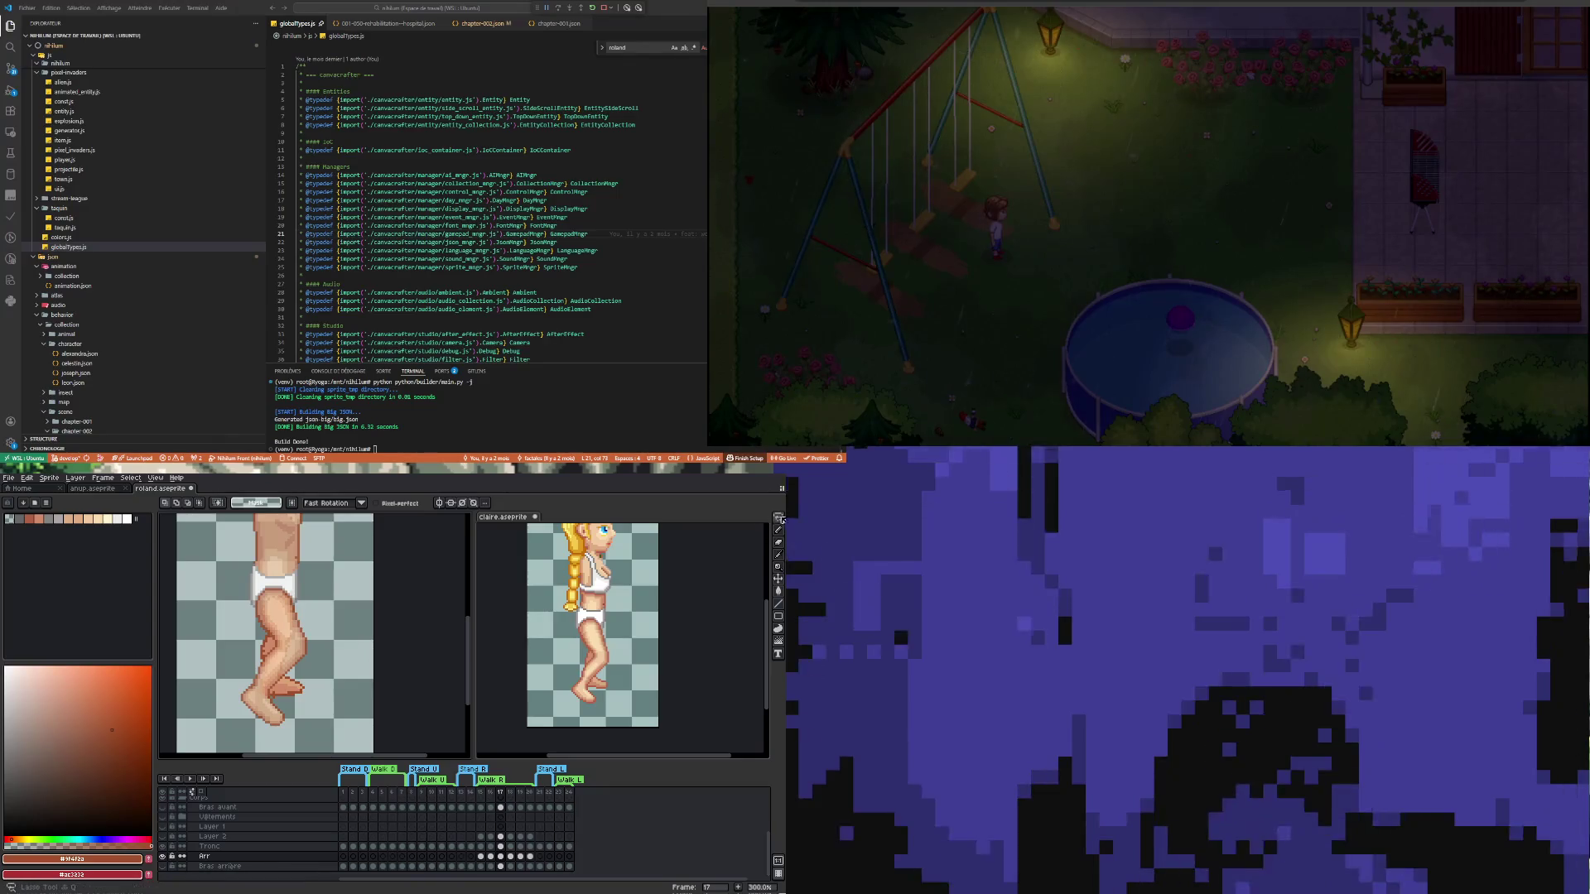
mouse_move(779, 517)
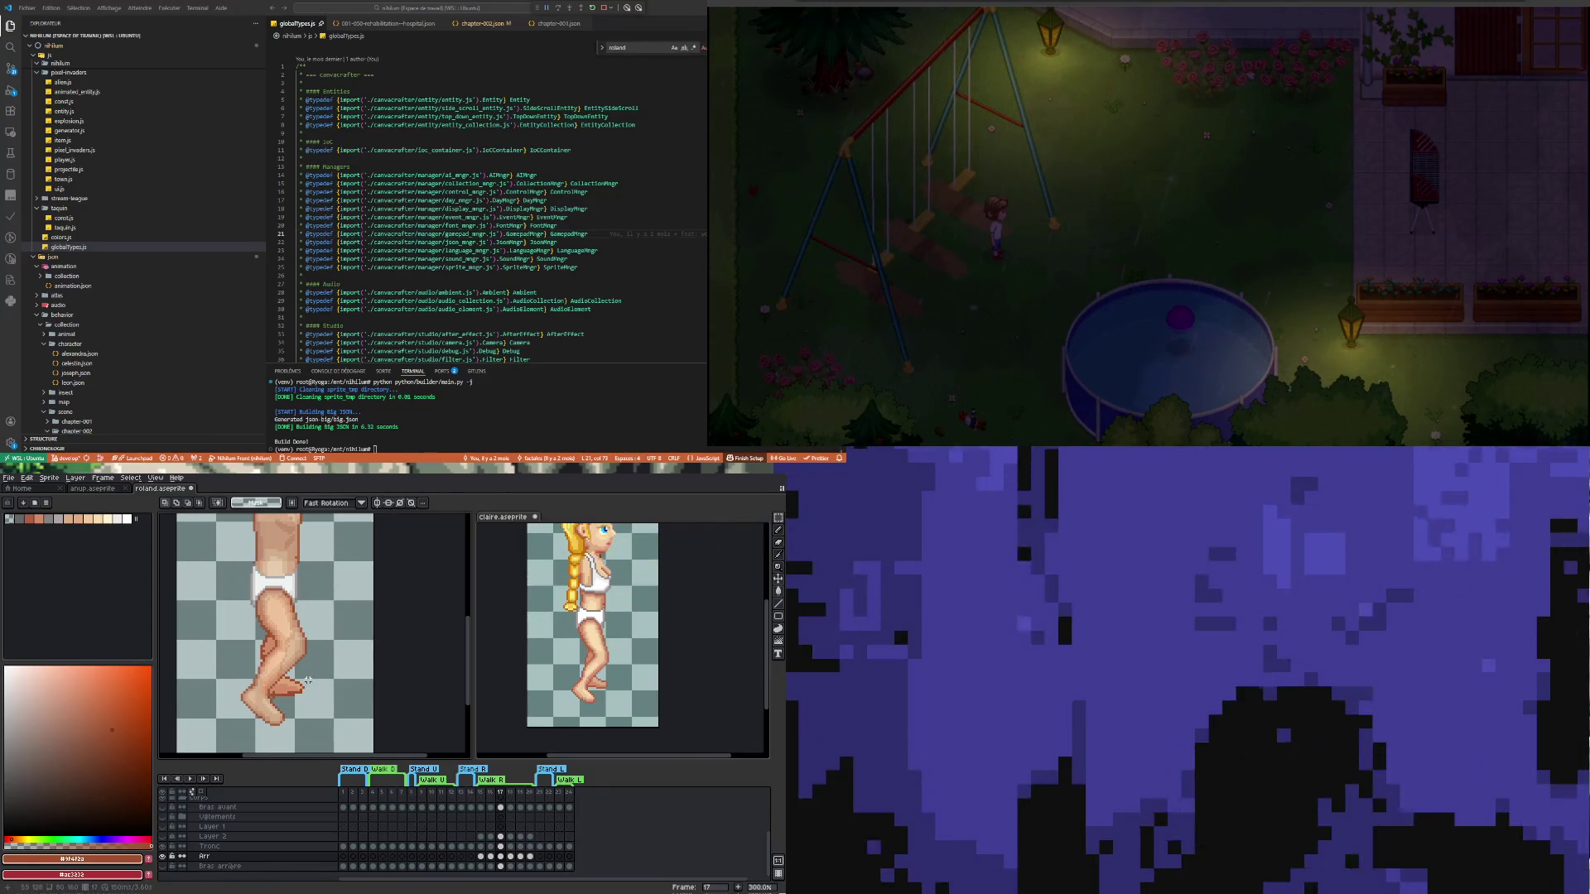
scroll(303, 698, up, 2)
drag(323, 739, 273, 702)
scroll(273, 702, up, 1)
Hide the Tronc layer to reveal the straight leg and switch to the Pencil for foot cleanup
key(i)
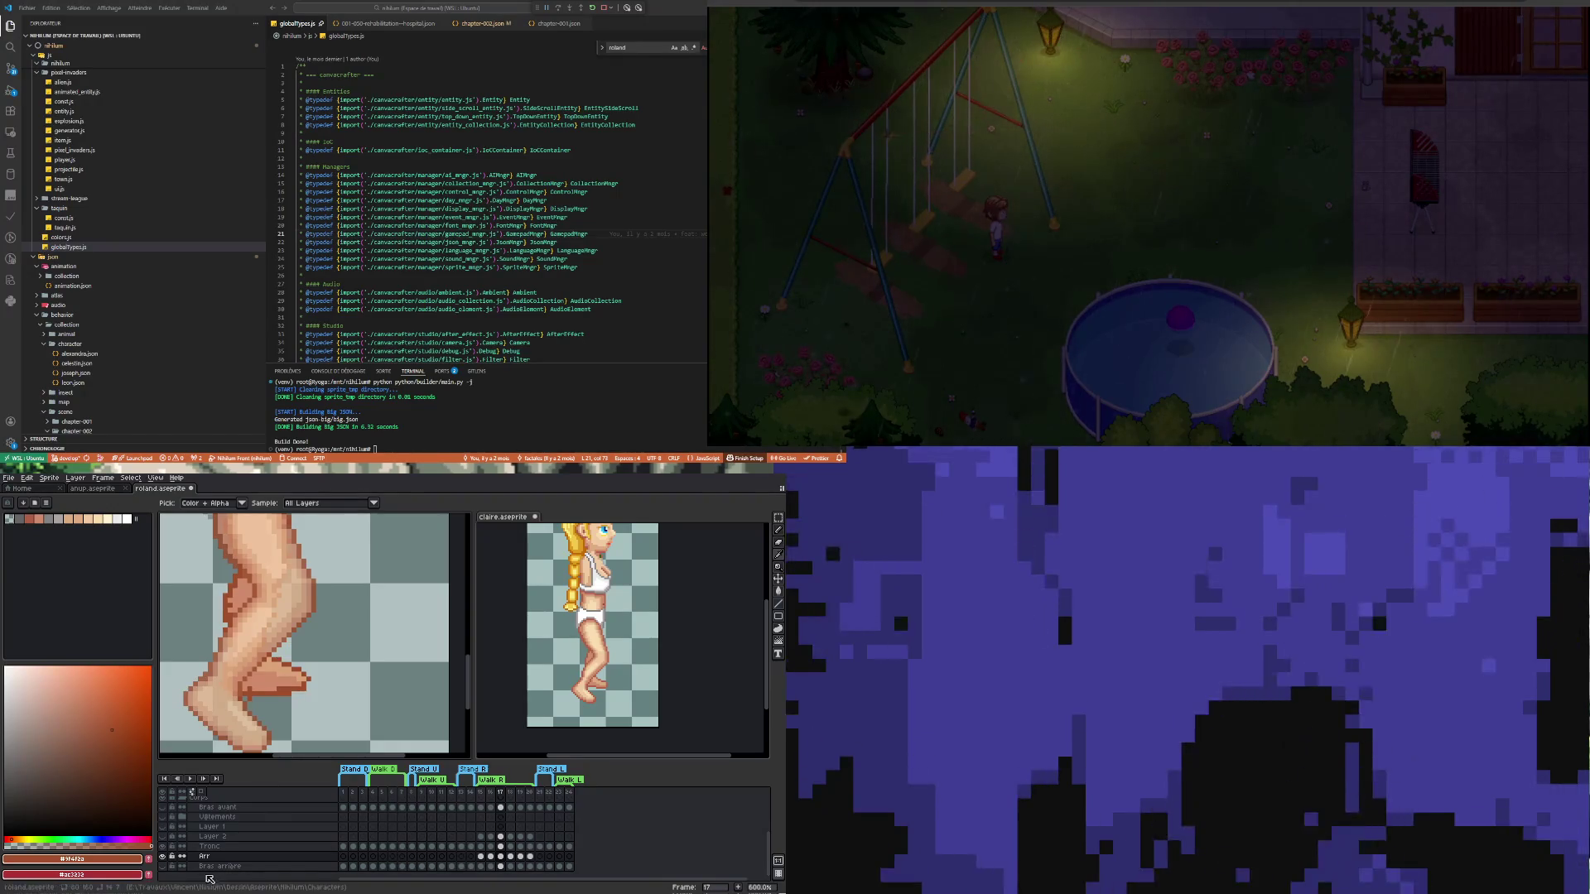
click(164, 847)
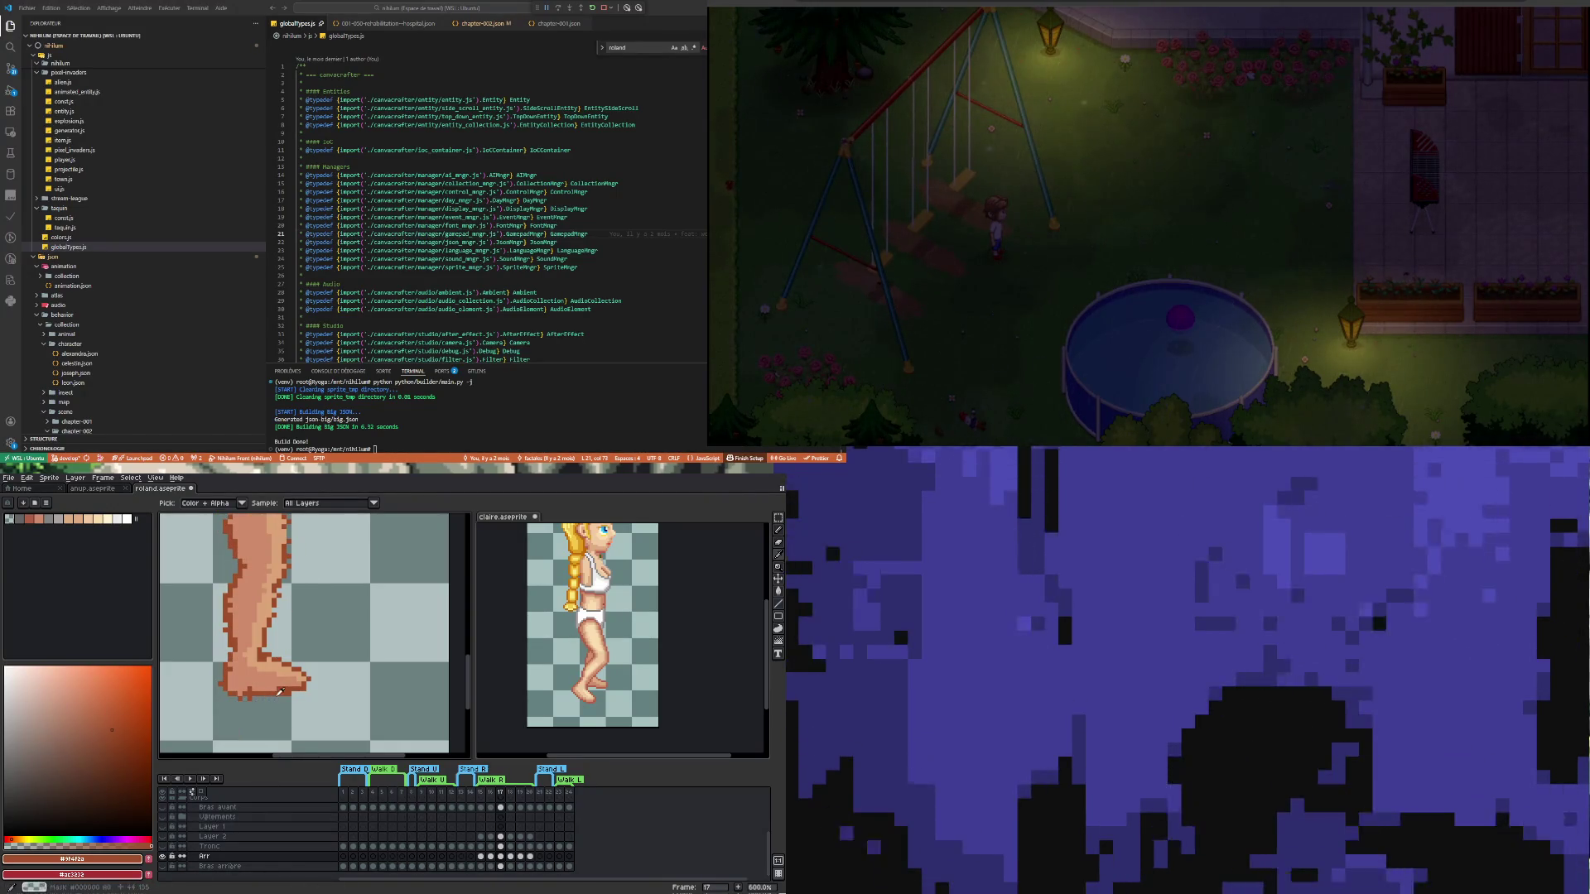
scroll(279, 686, down, 1)
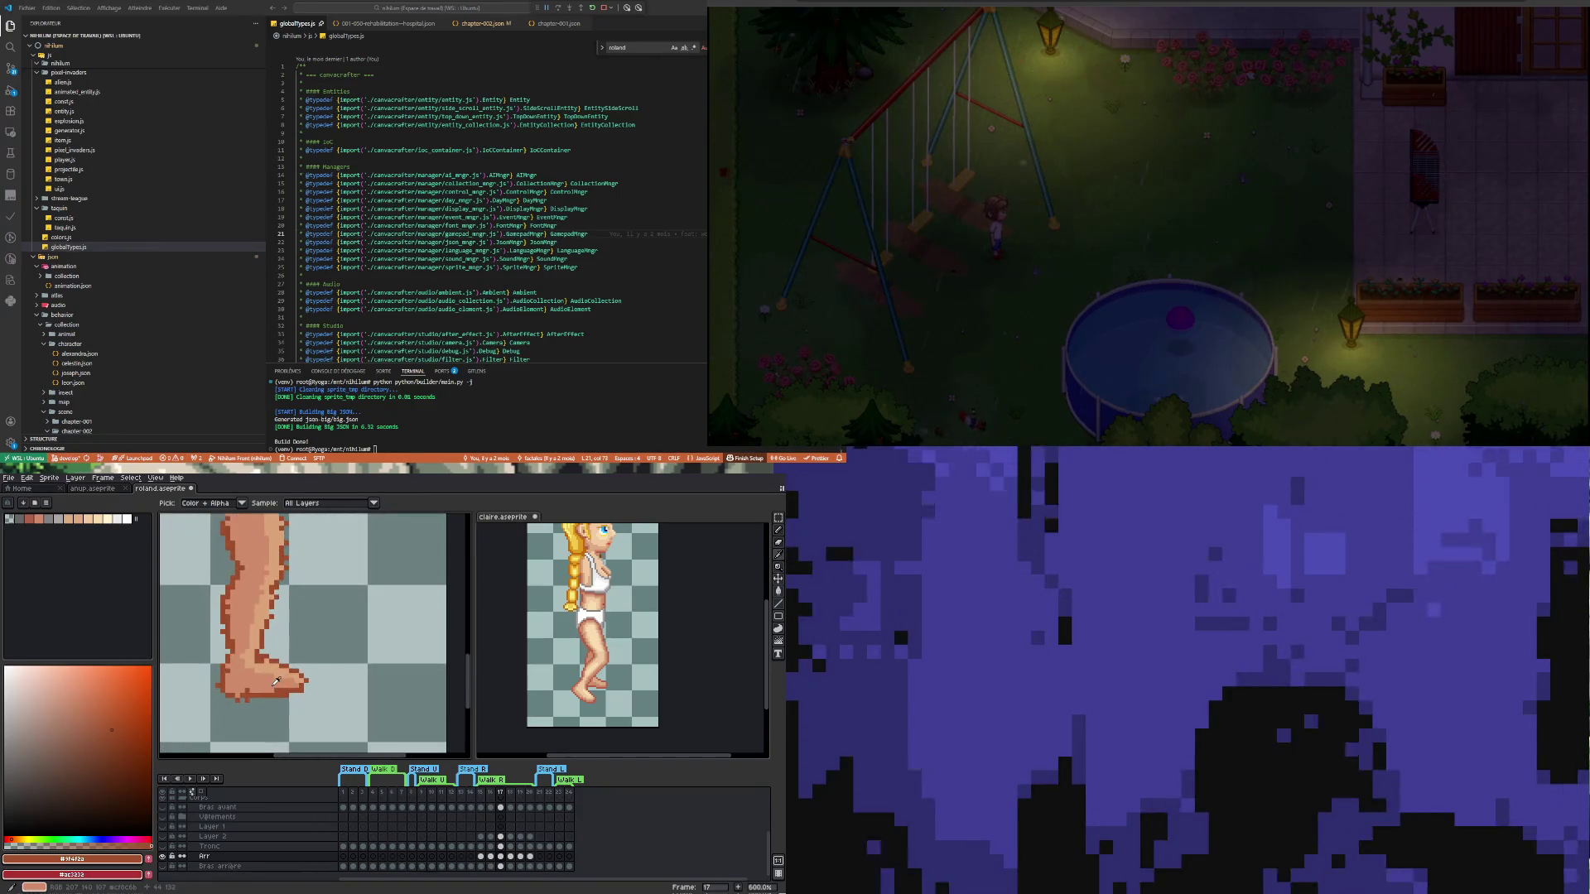
key(b)
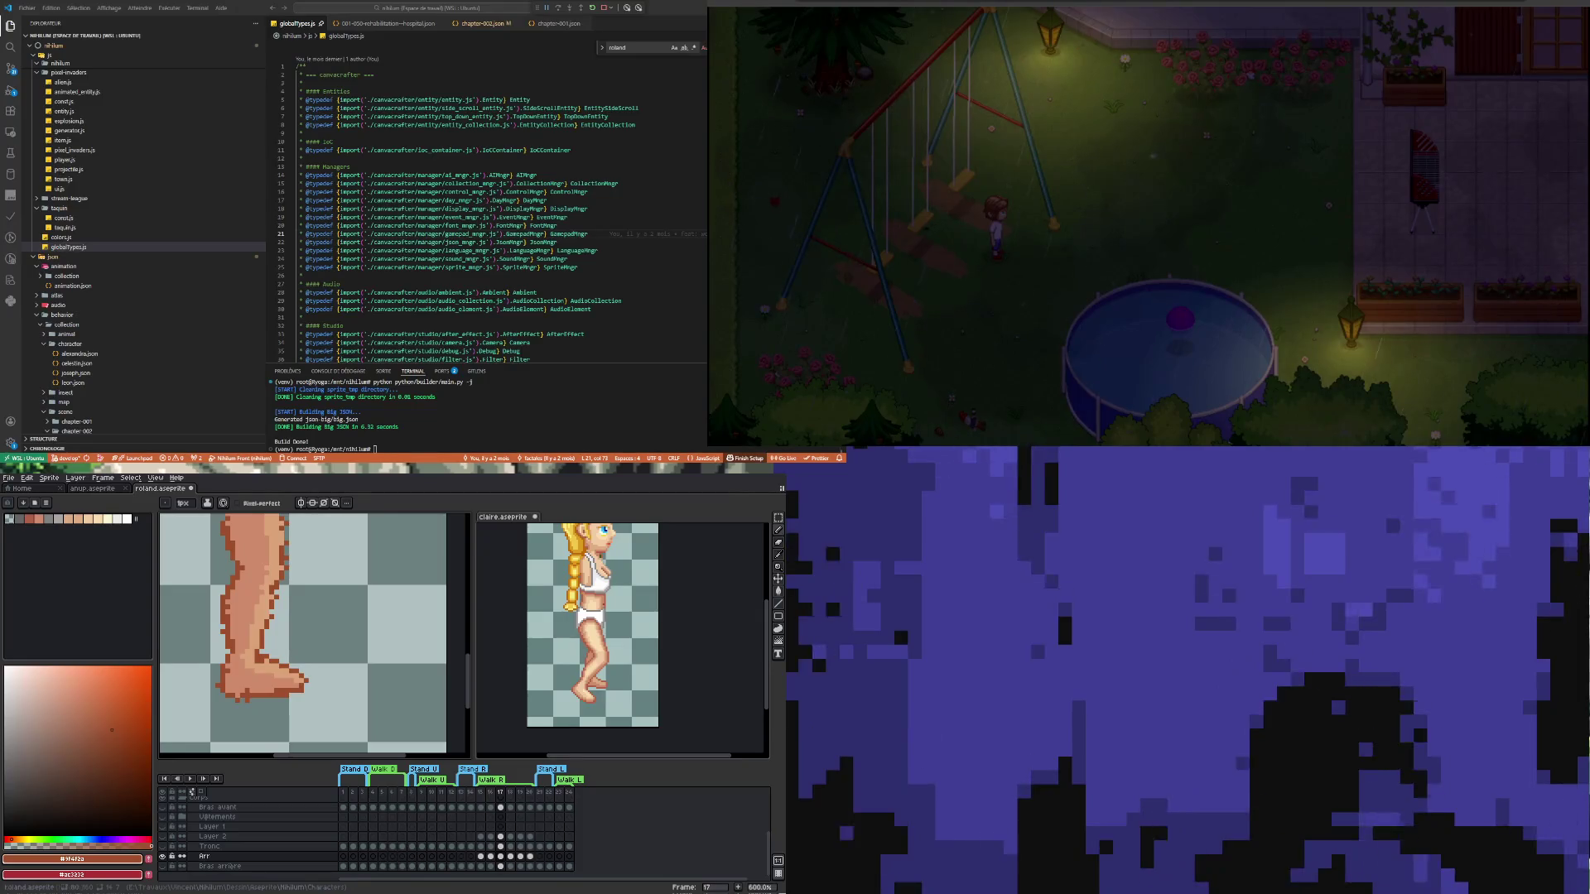
Zoom in to 1200%, redraw the foot outline with Pencil and Eraser, then zoom back out
scroll(267, 661, up, 3)
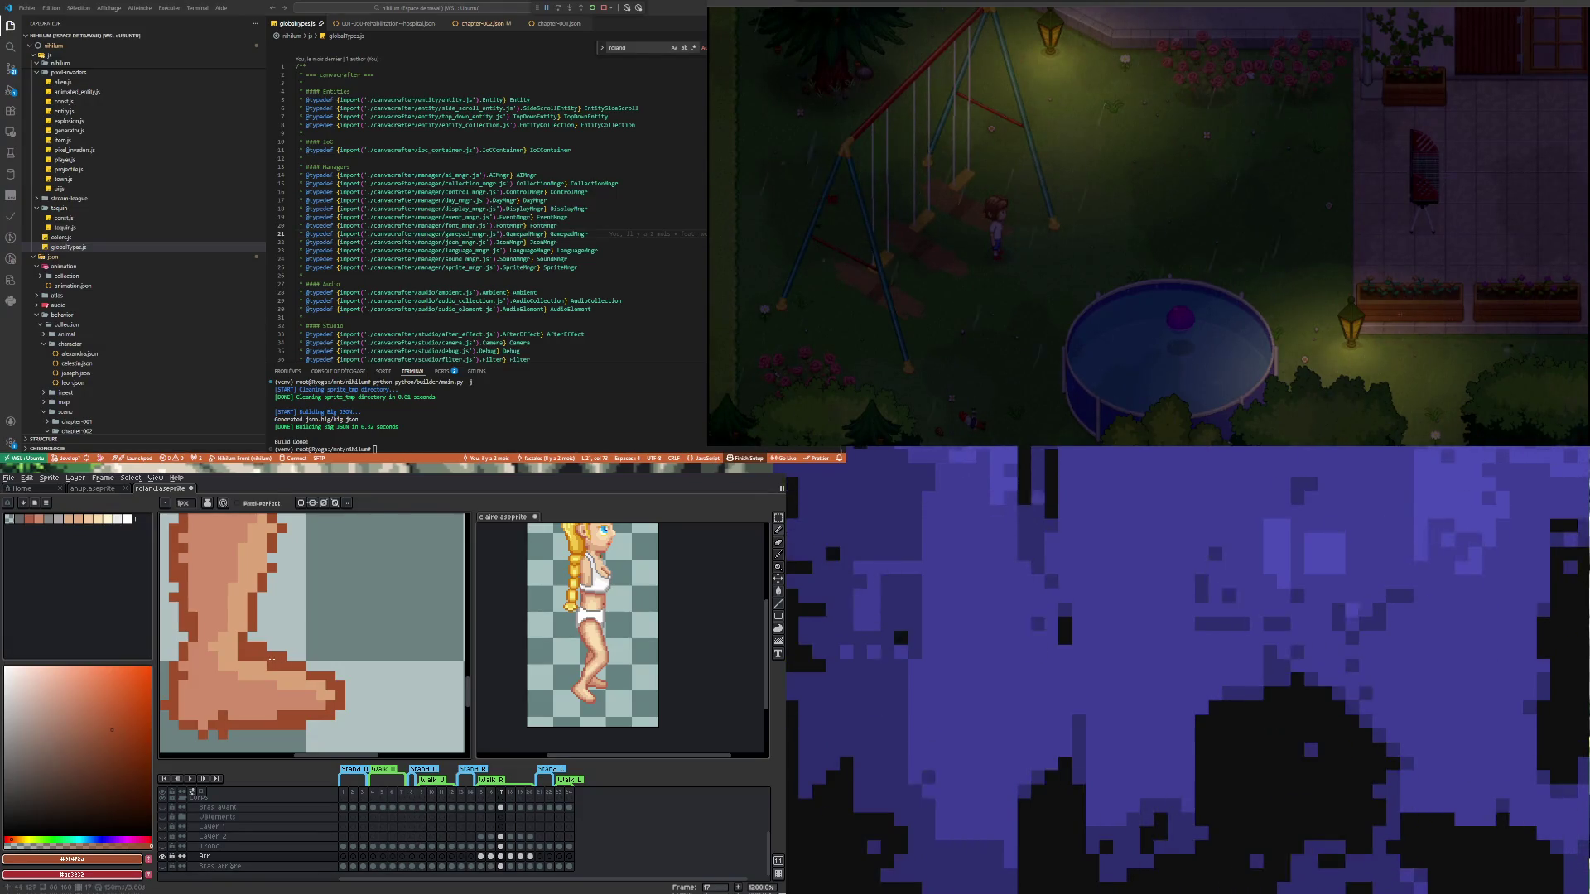
key(b)
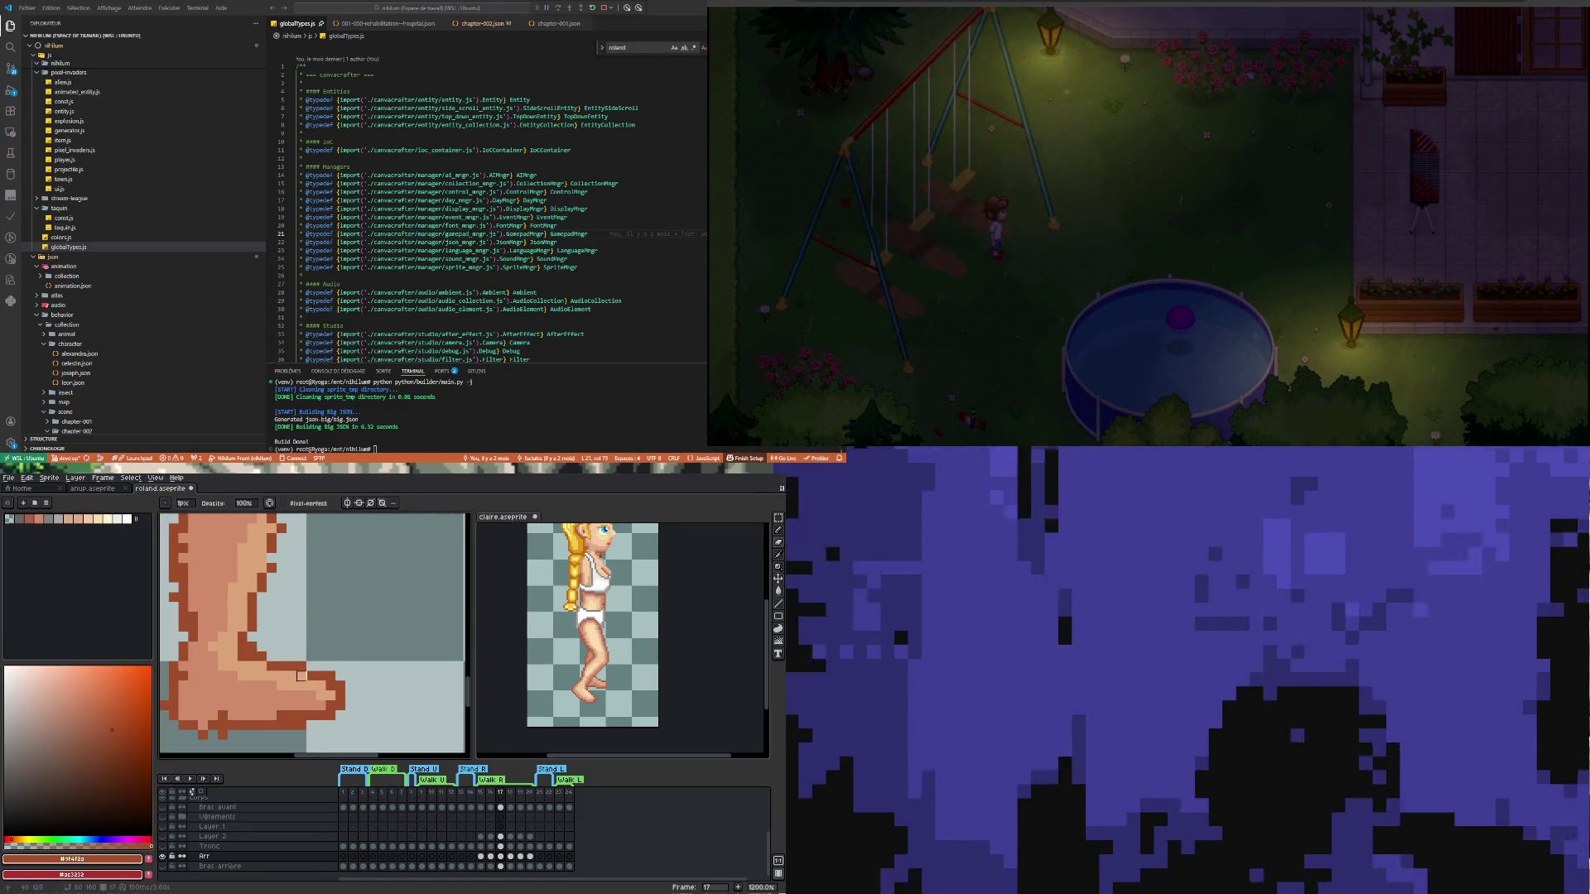
scroll(291, 659, down, 4)
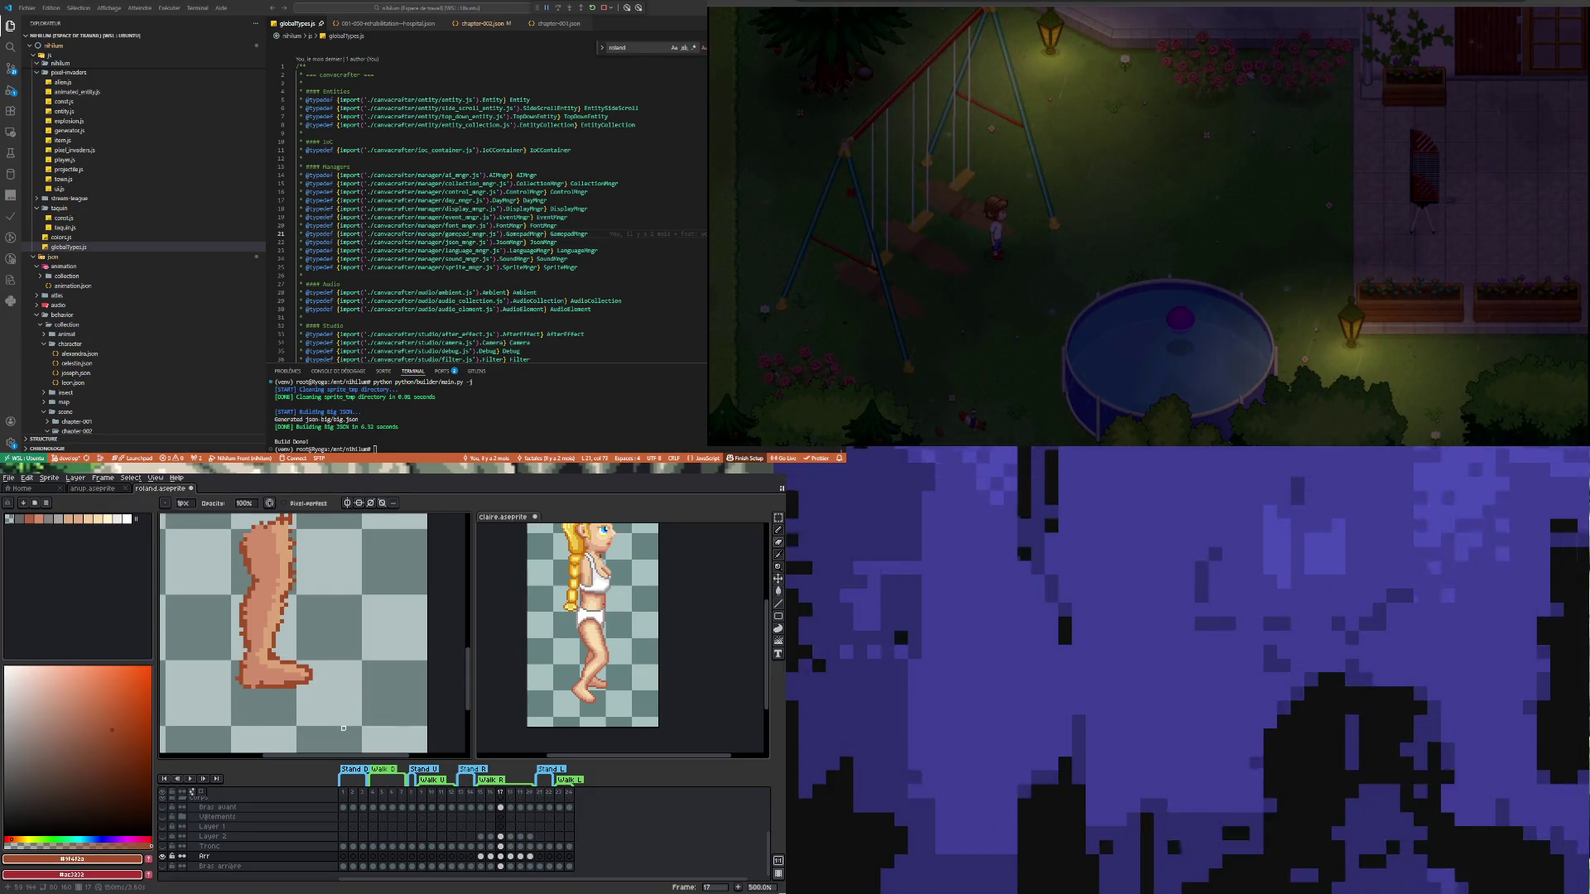
Marquee and transform the foot, commit it, then tidy the toe and heel outline with Pencil and Eraser
key(m)
drag(329, 700, 278, 653)
key(ctrl+t)
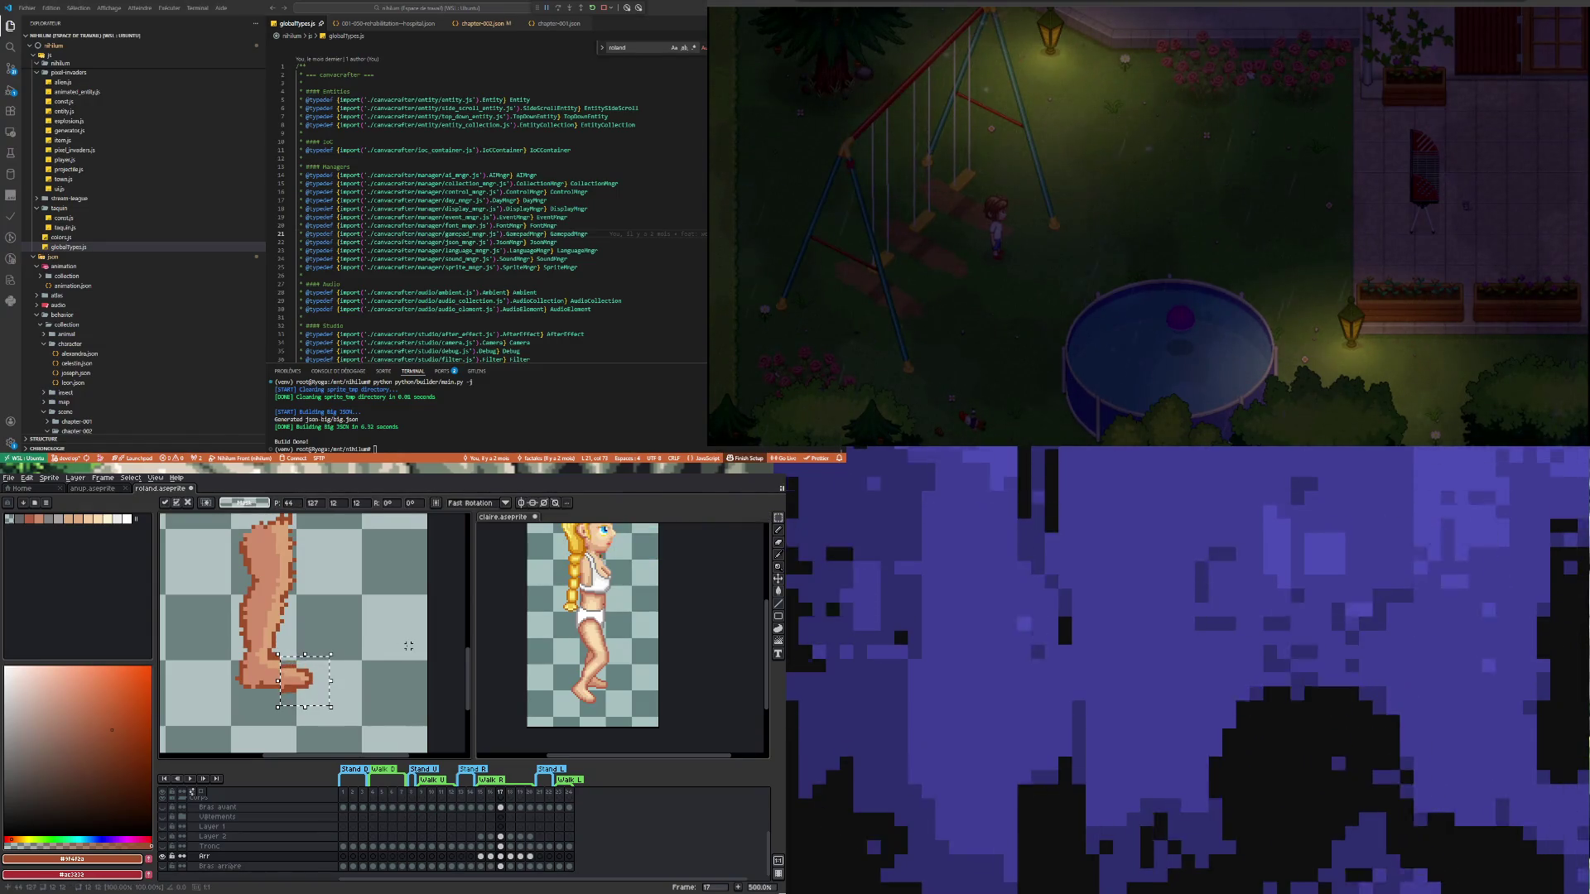
click(365, 657)
key(b)
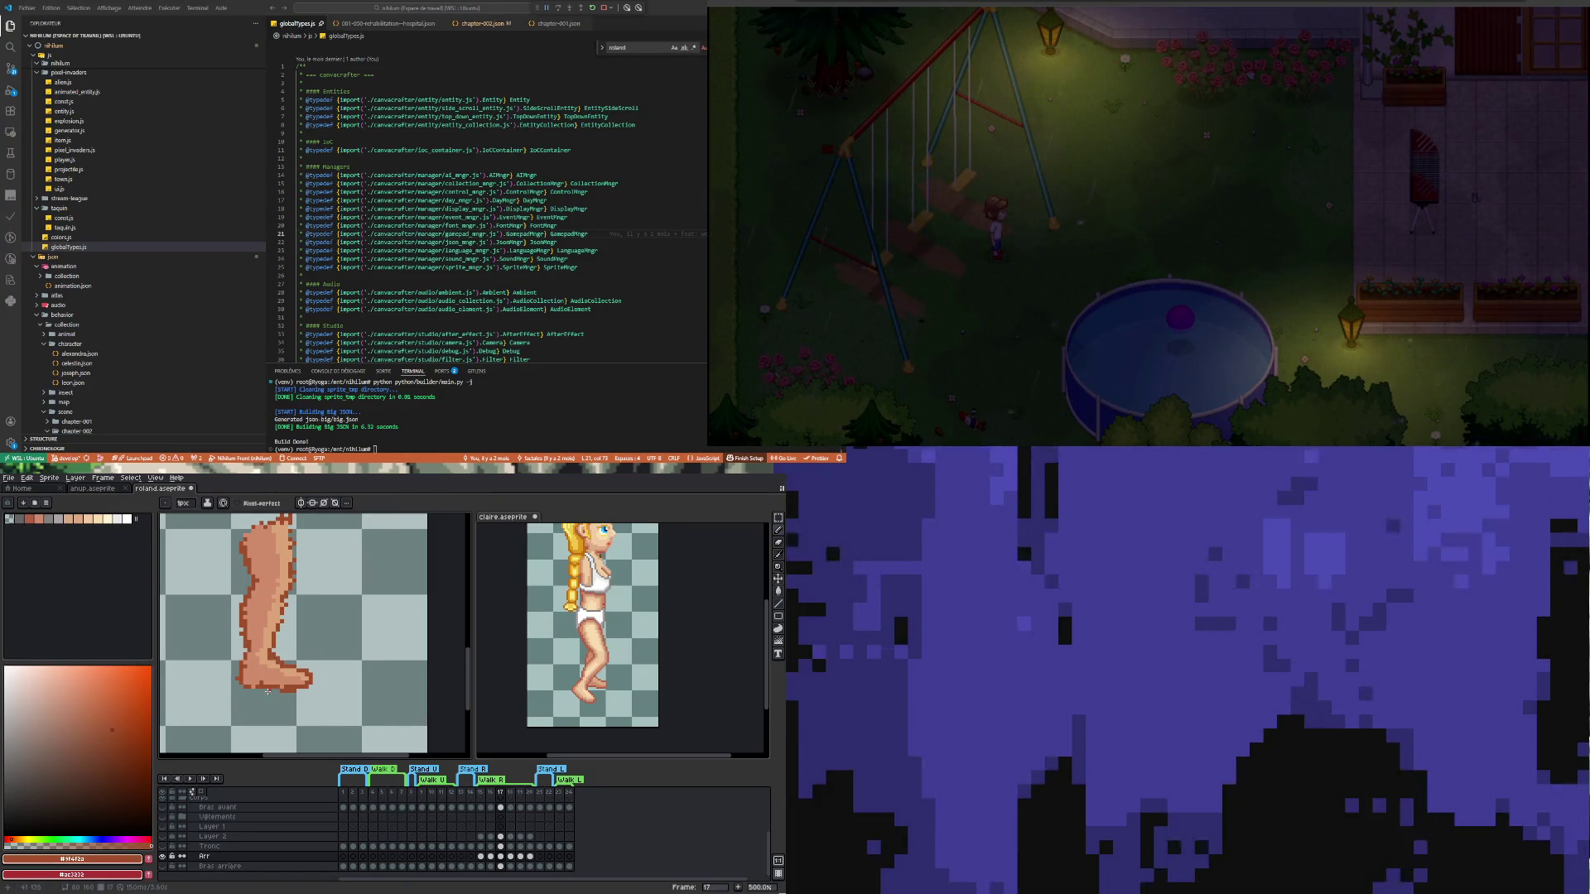
key(e)
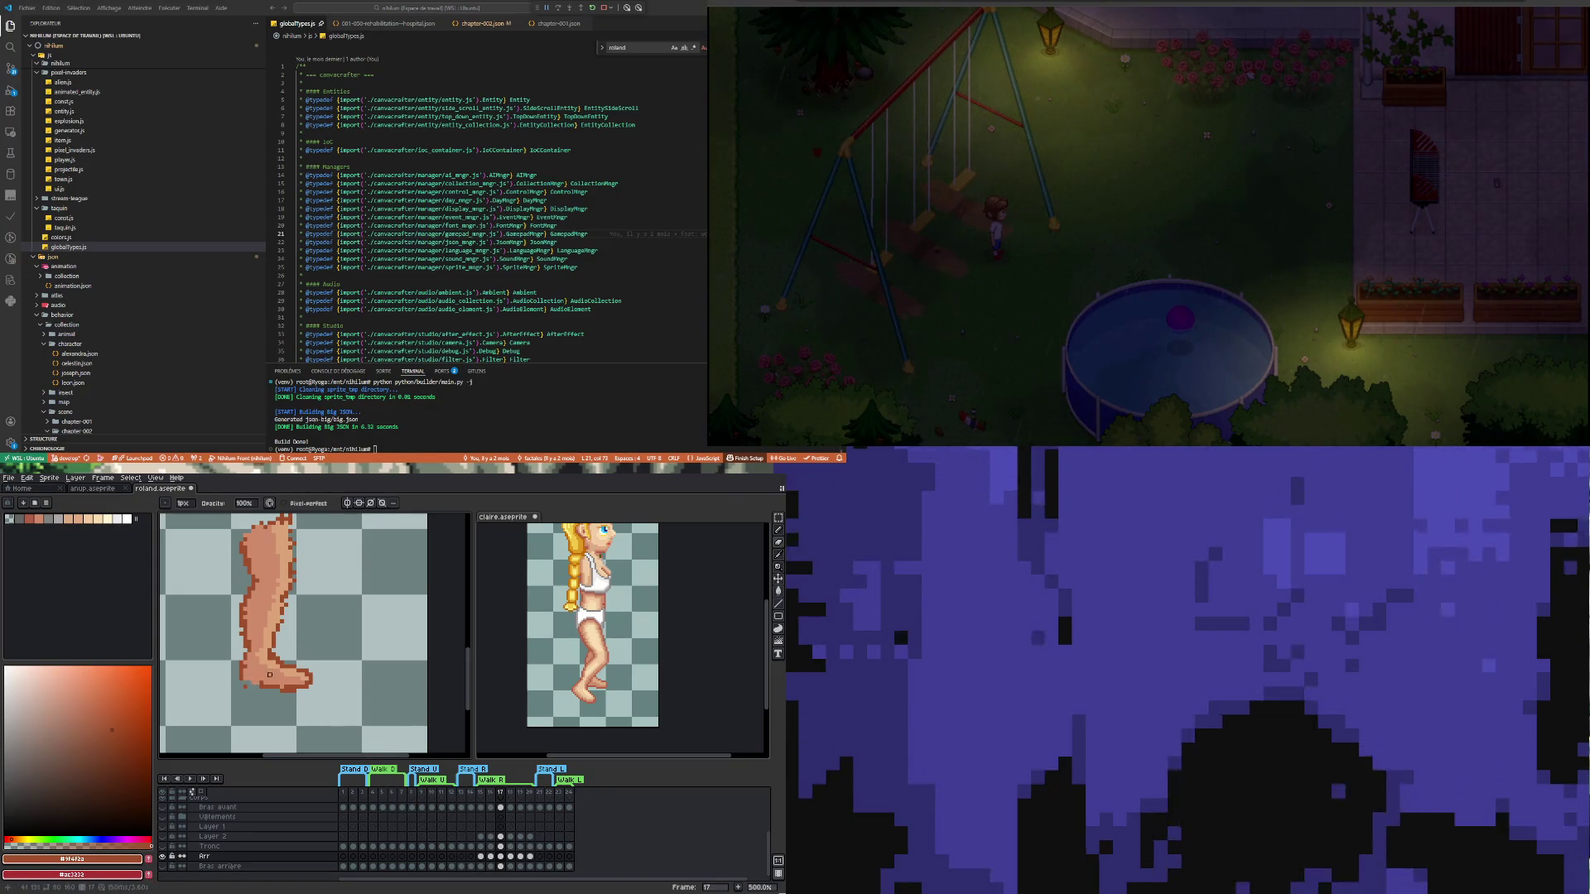
key(b)
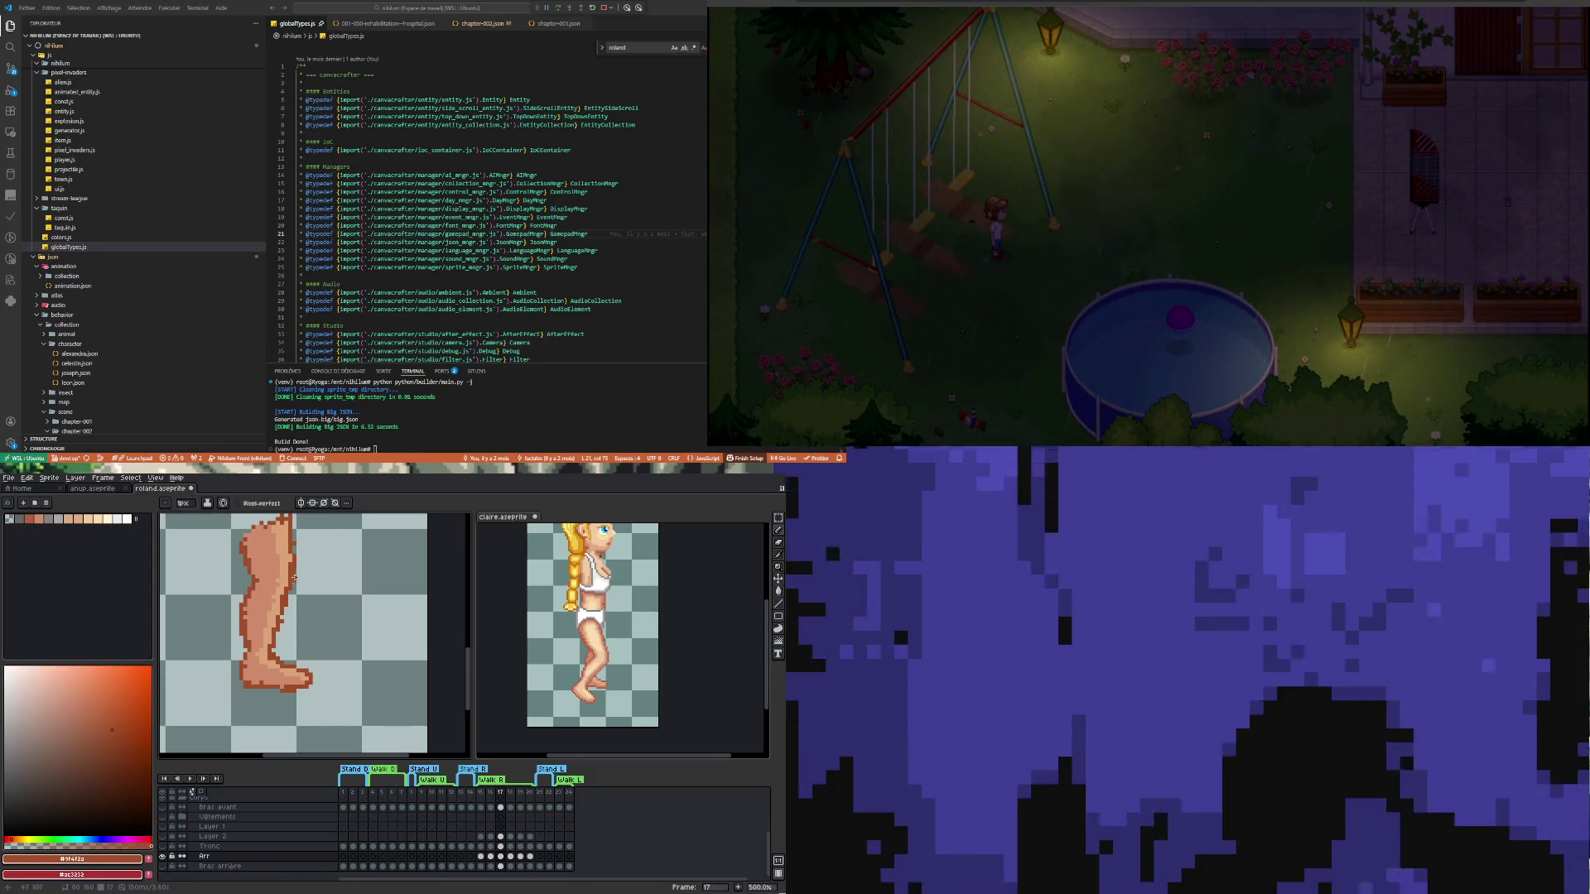
Make the Arr layer visible again and set both roland and claire to frame 18
scroll(308, 660, down, 4)
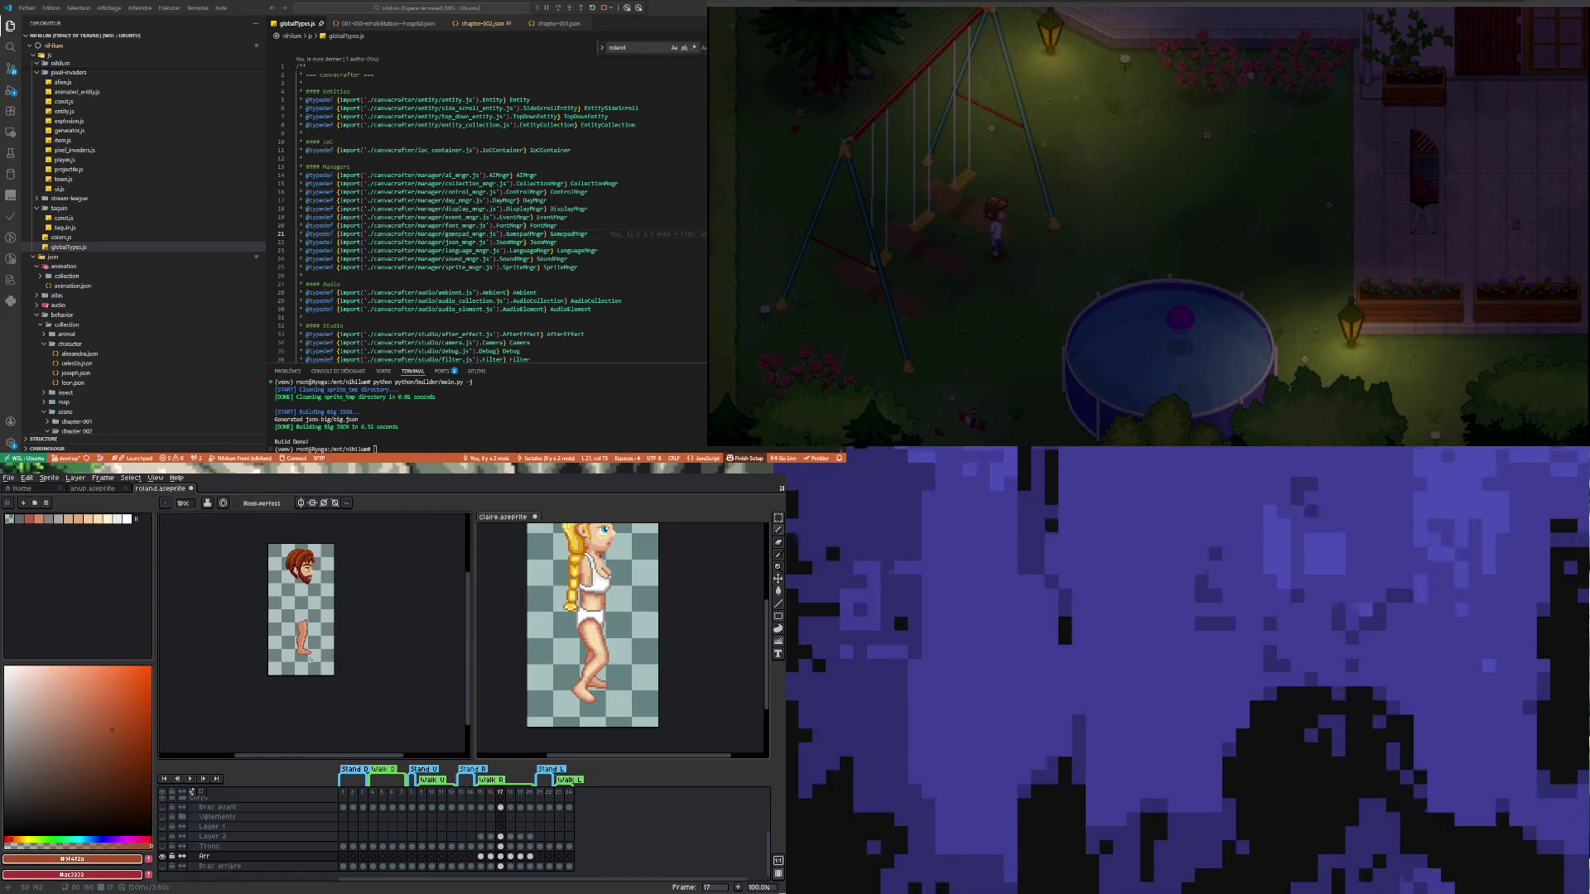
scroll(309, 660, up, 1)
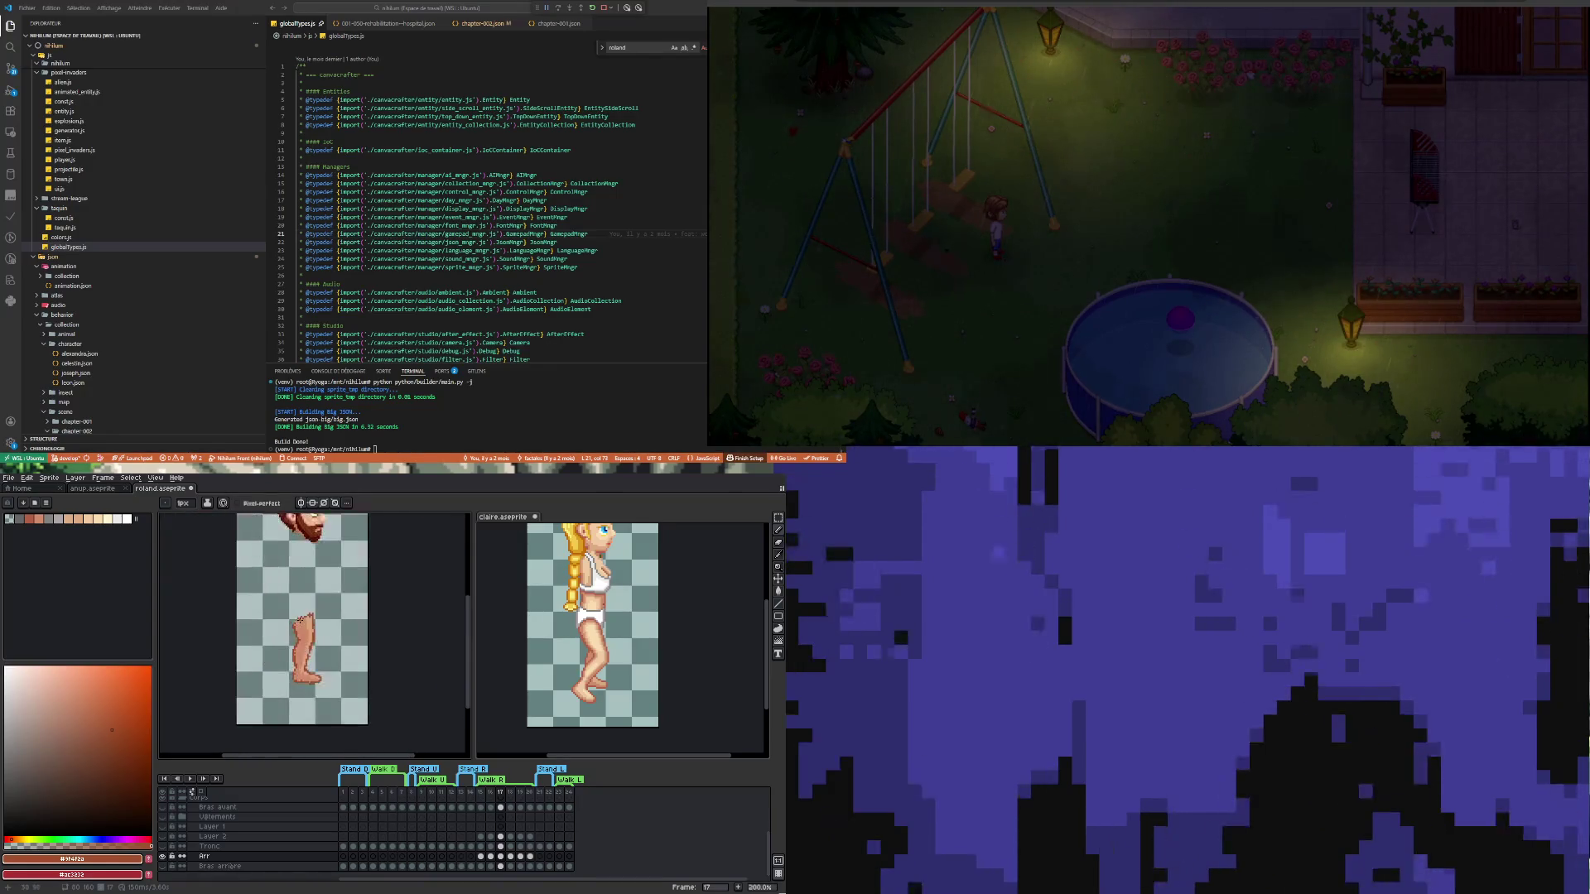
click(165, 856)
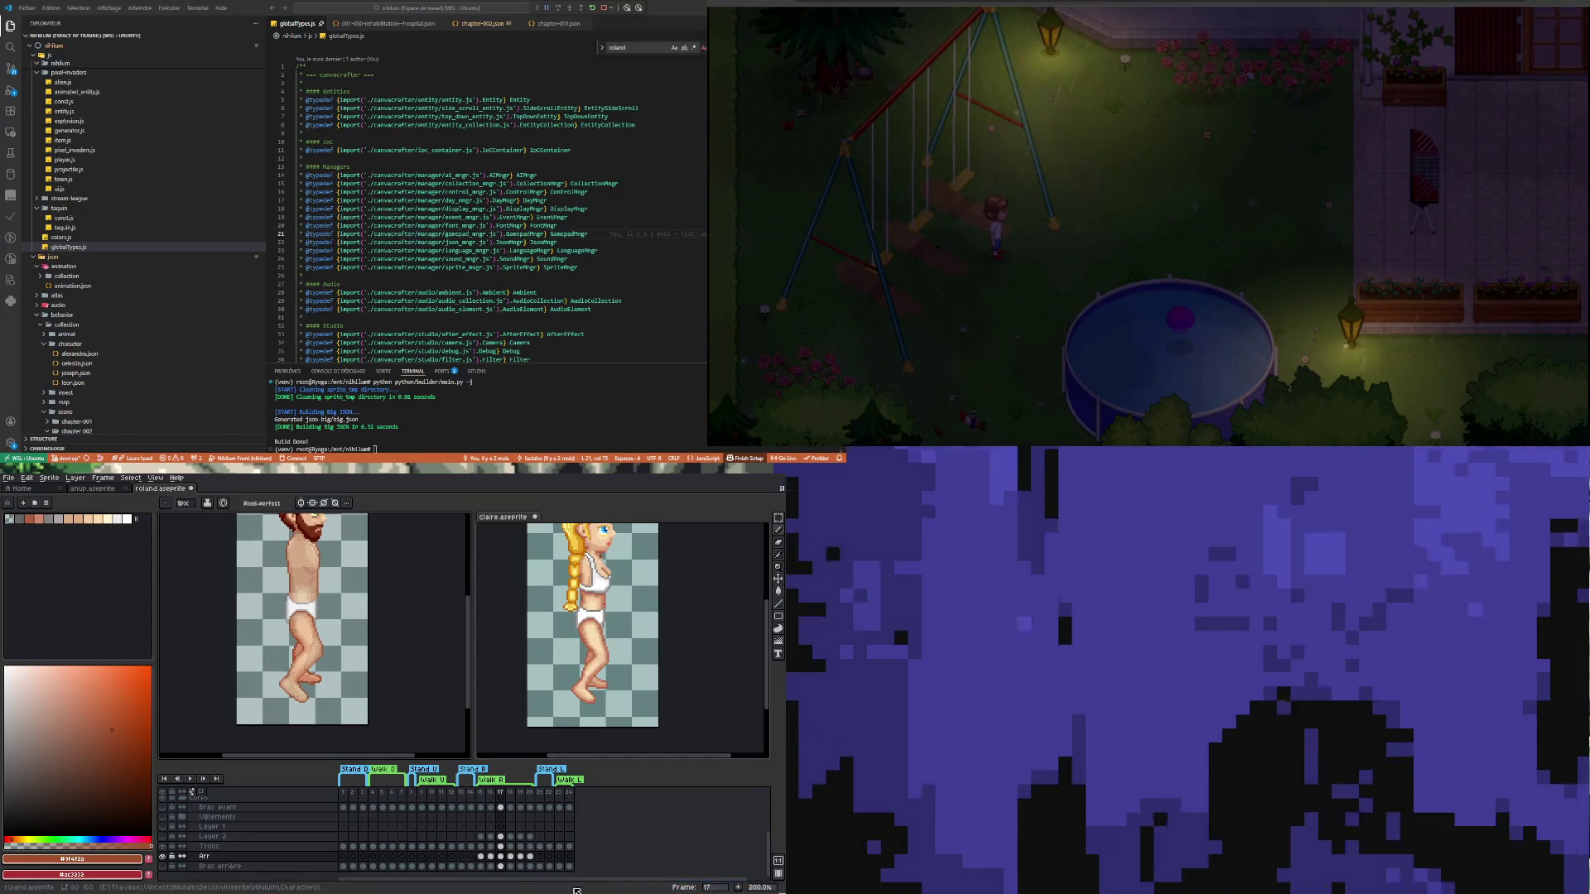
click(511, 857)
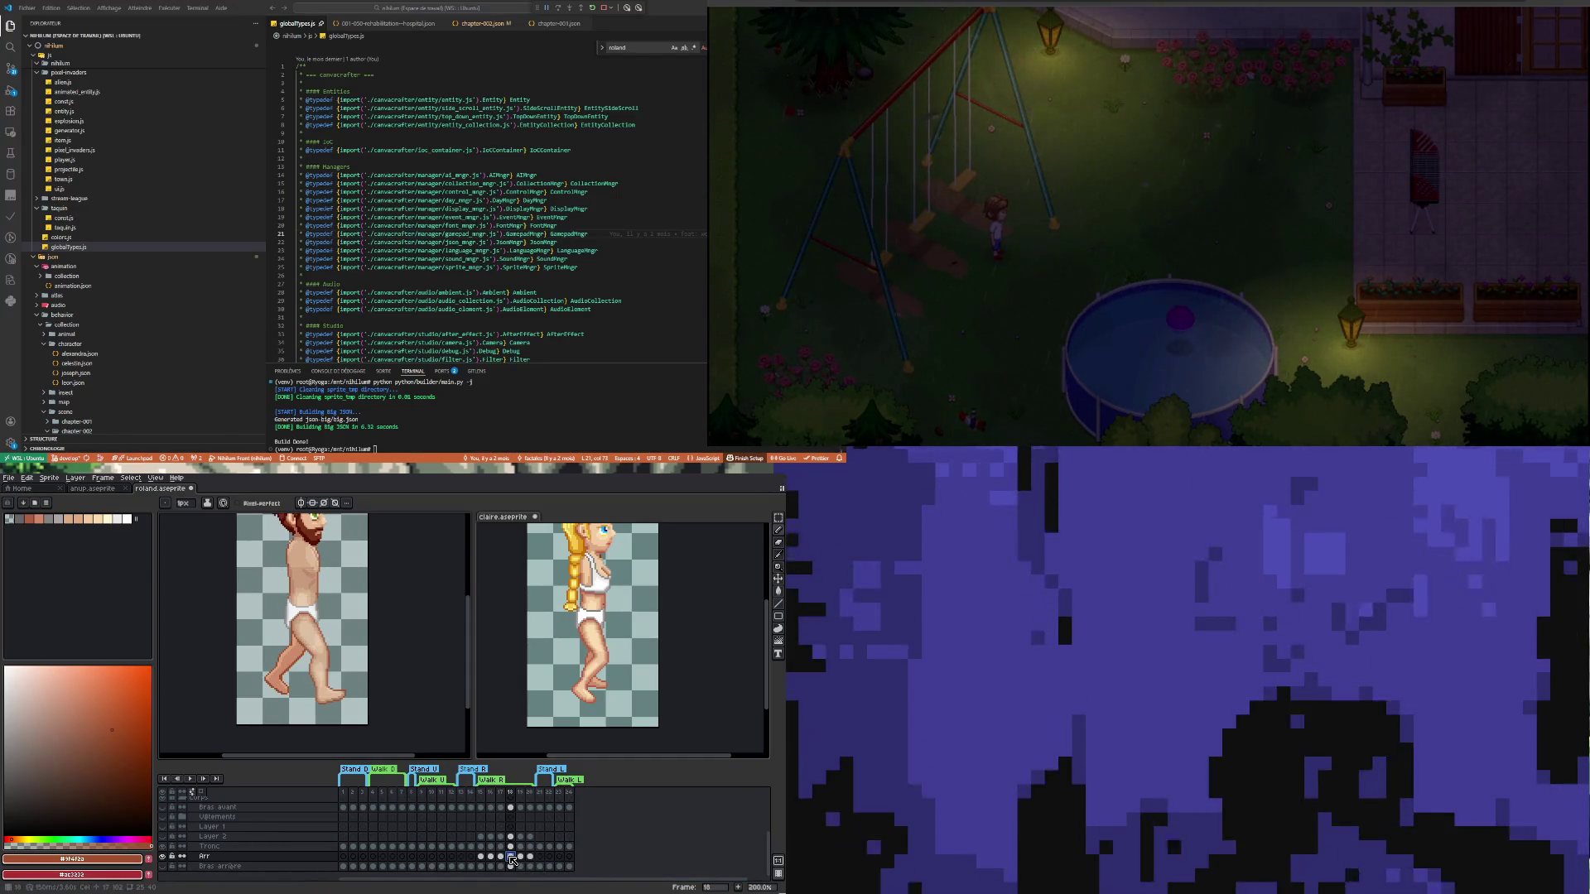
click(692, 678)
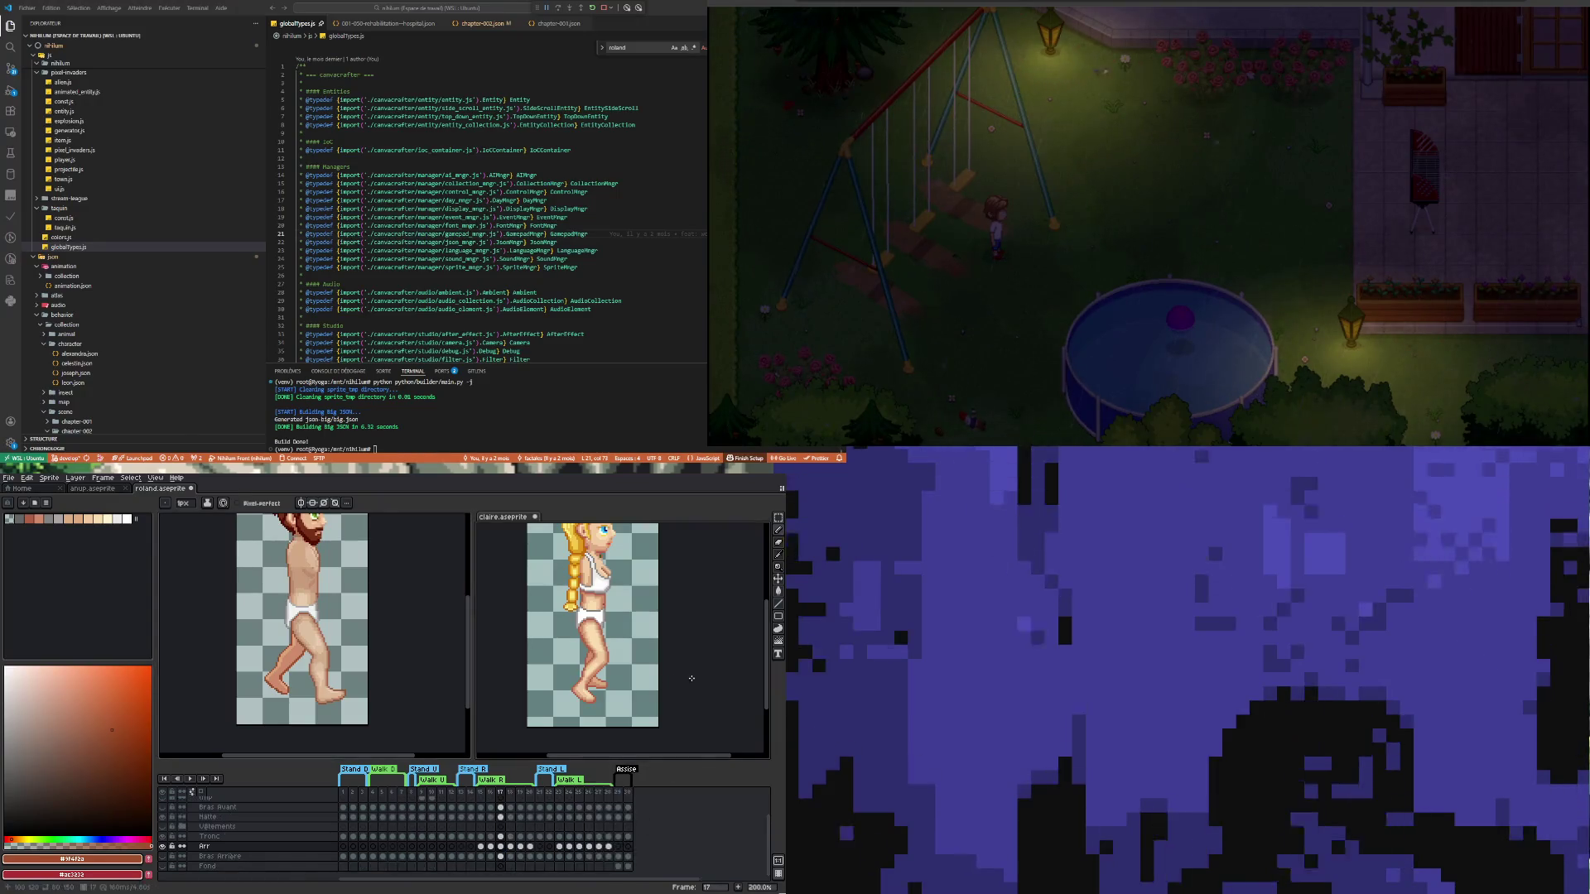
click(511, 846)
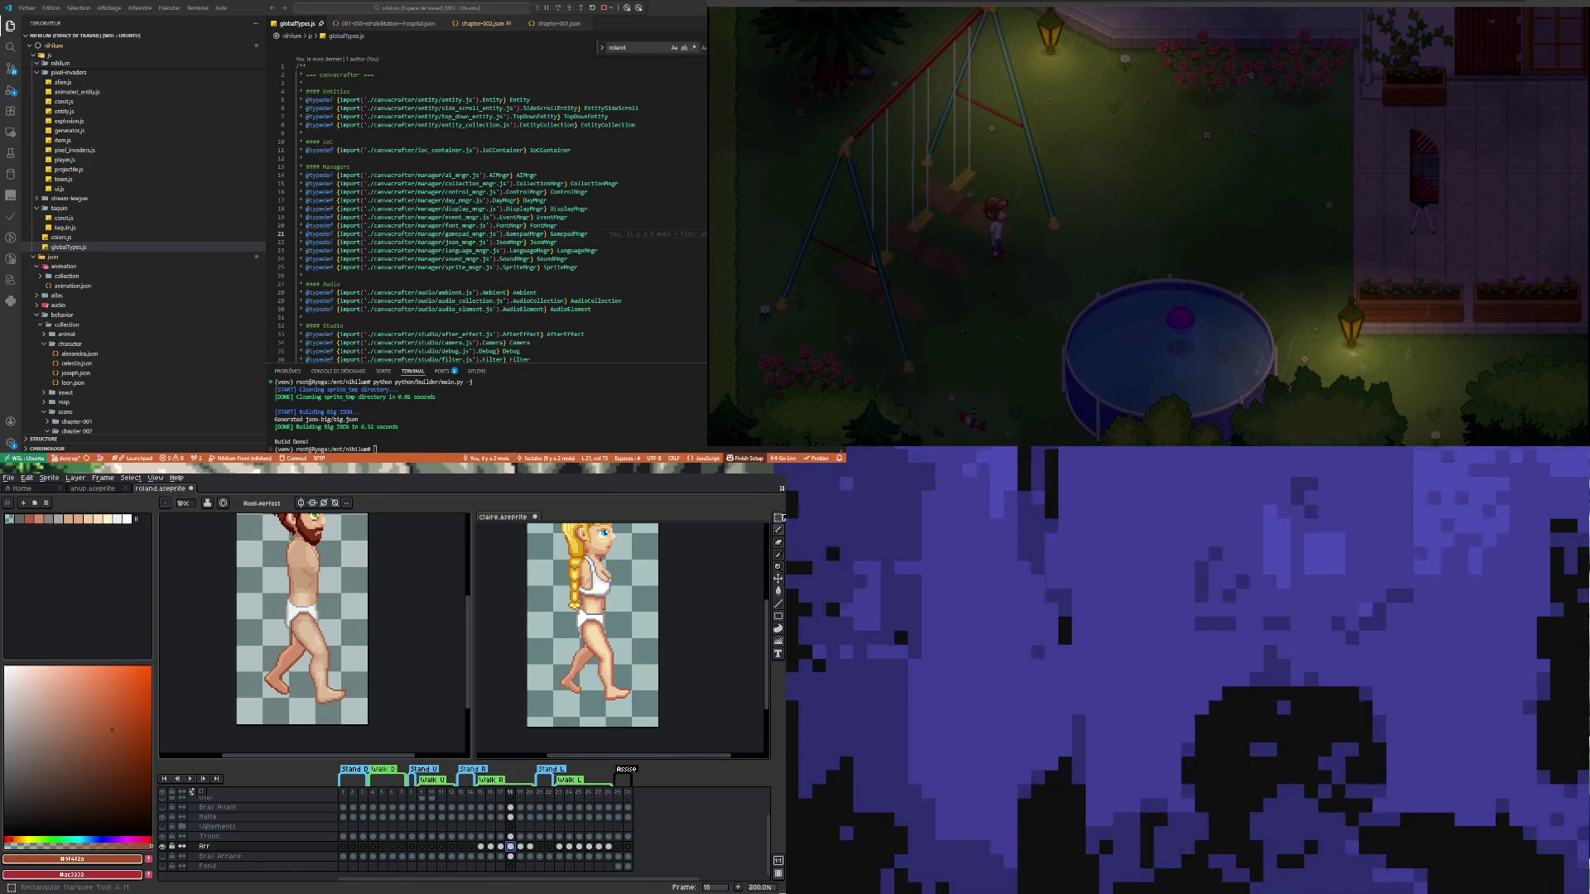
Marquee Roland's body and legs, nudge them one pixel right, and commit
click(778, 518)
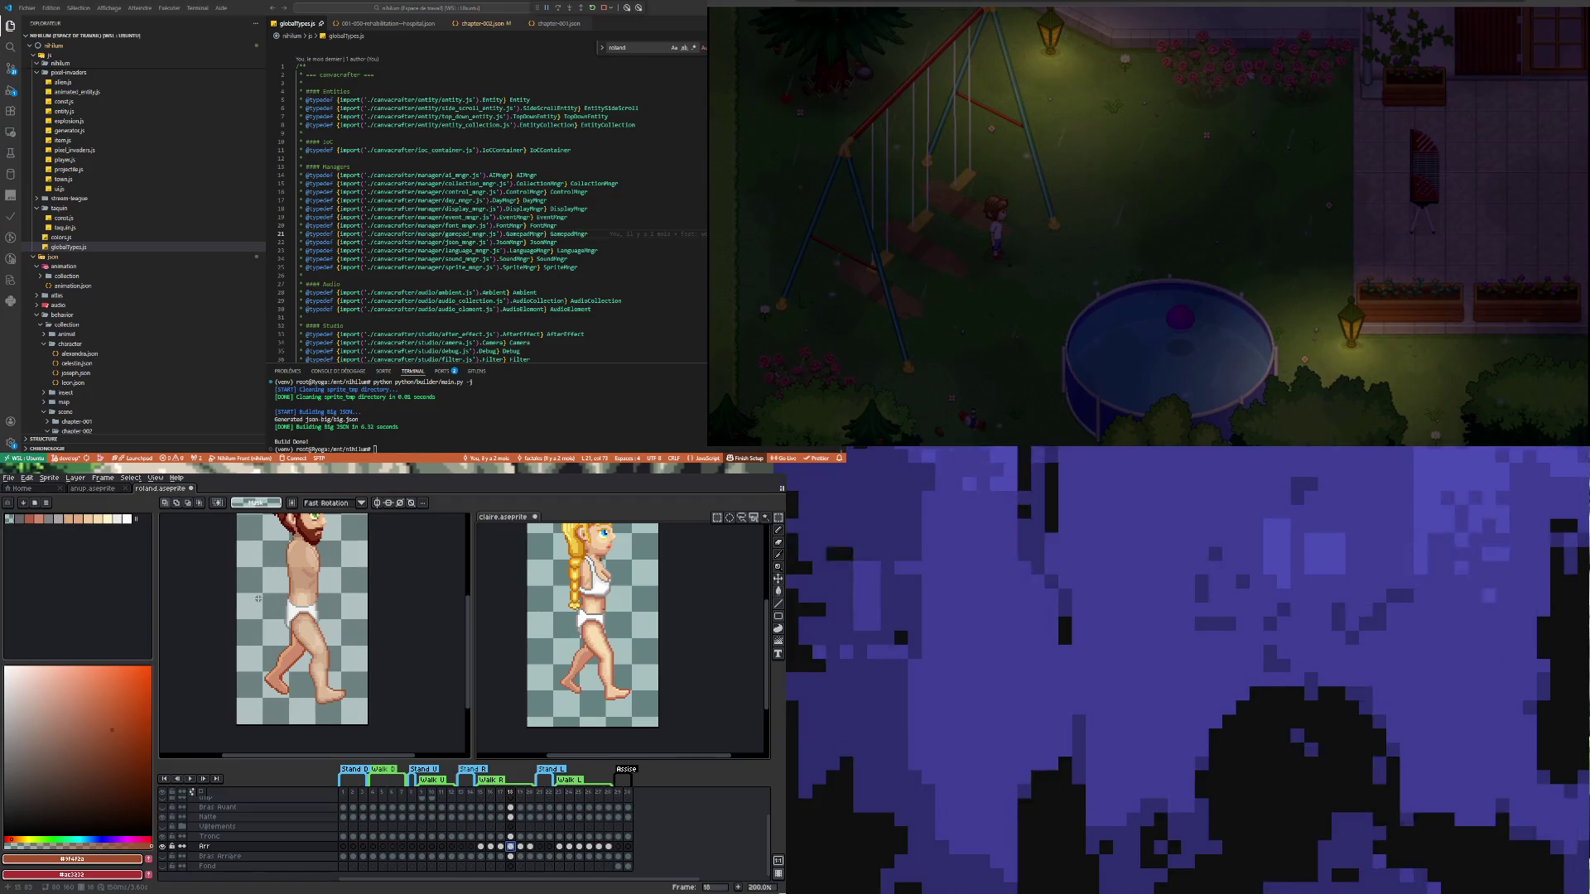
drag(254, 600, 344, 717)
click(432, 717)
drag(244, 580, 366, 725)
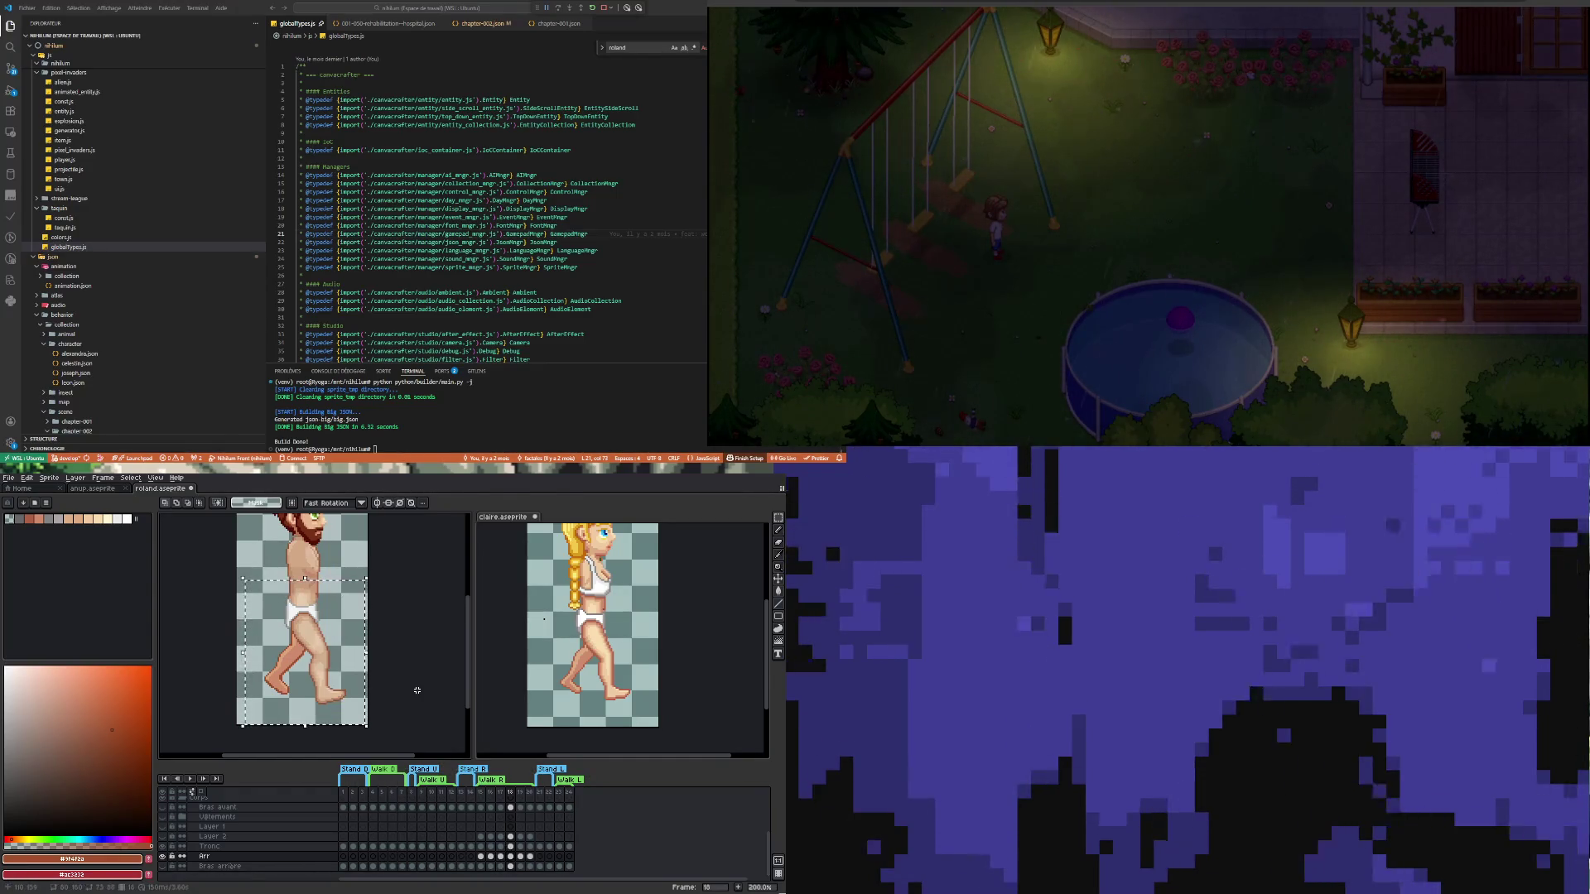
key(Right)
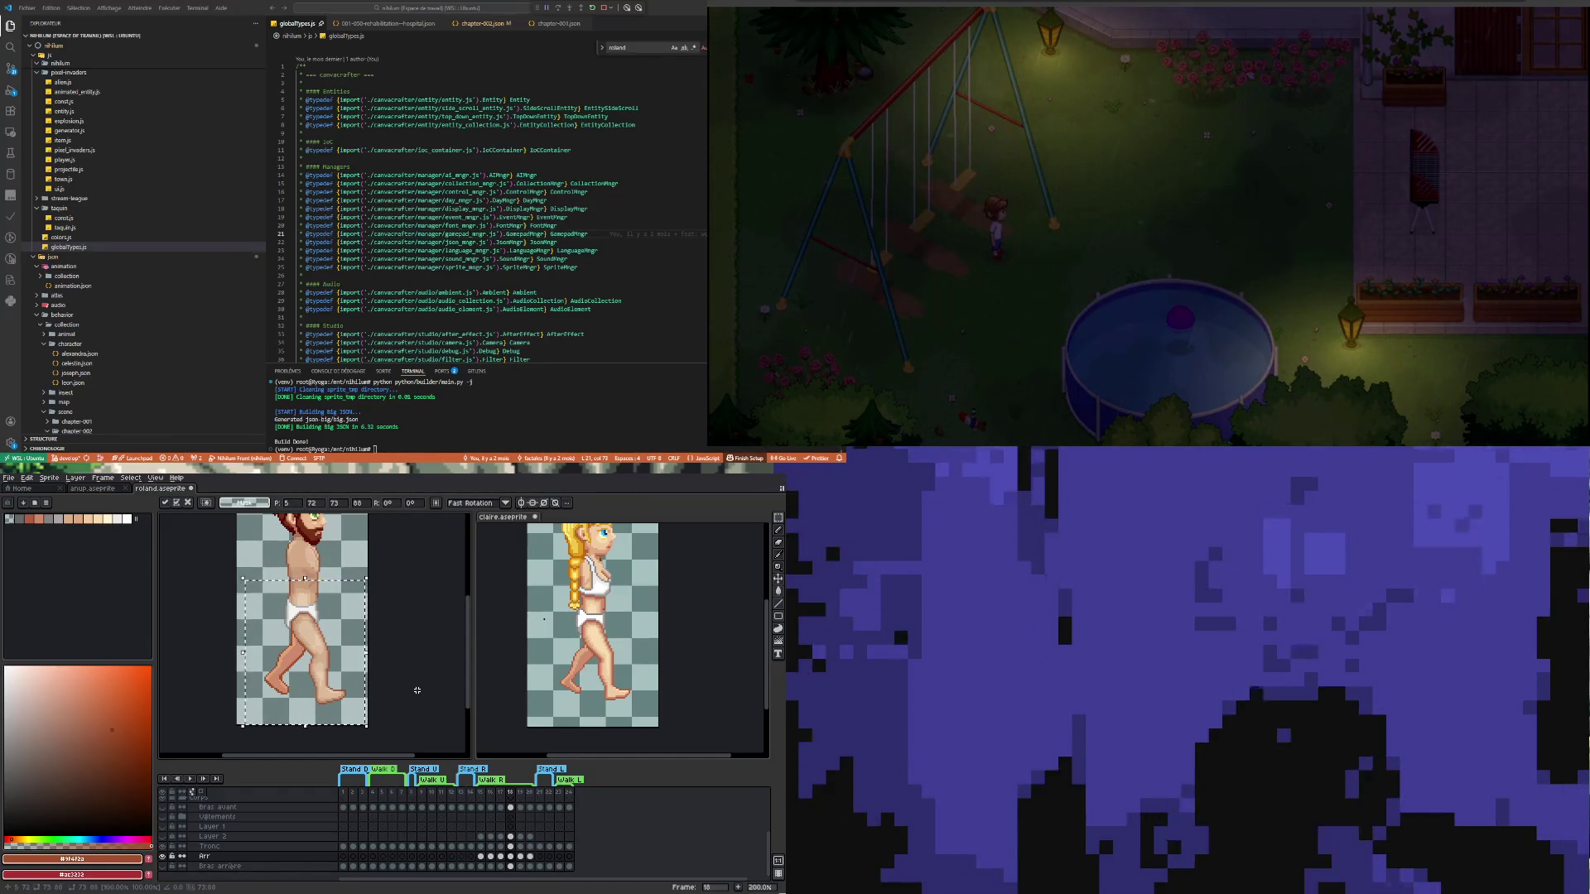
click(417, 690)
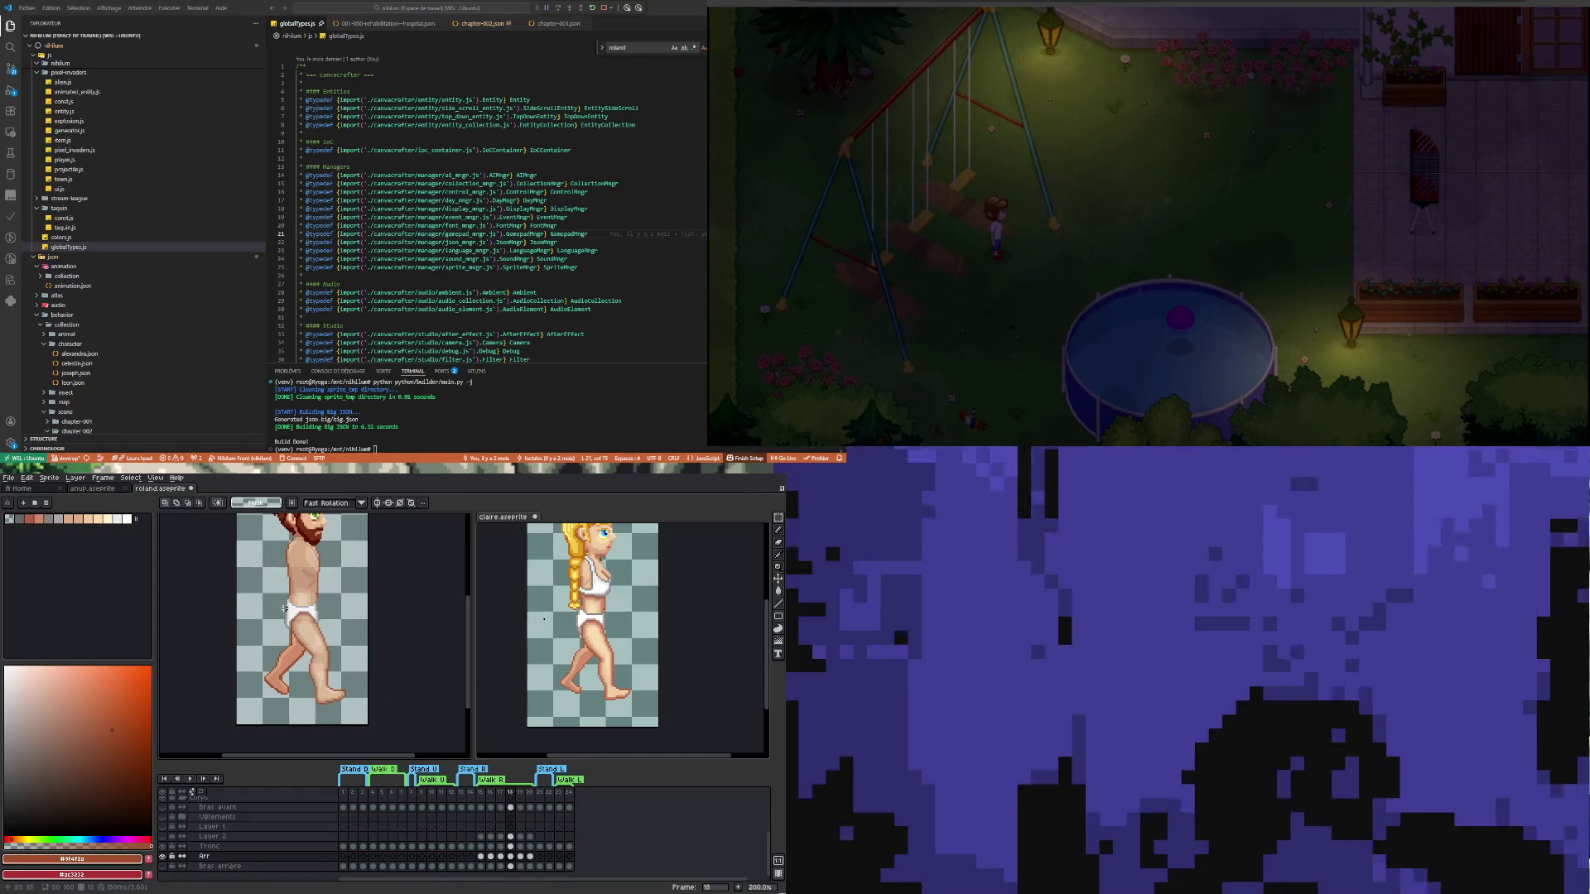
Select Roland's lower body and move it up one pixel
drag(251, 565, 373, 725)
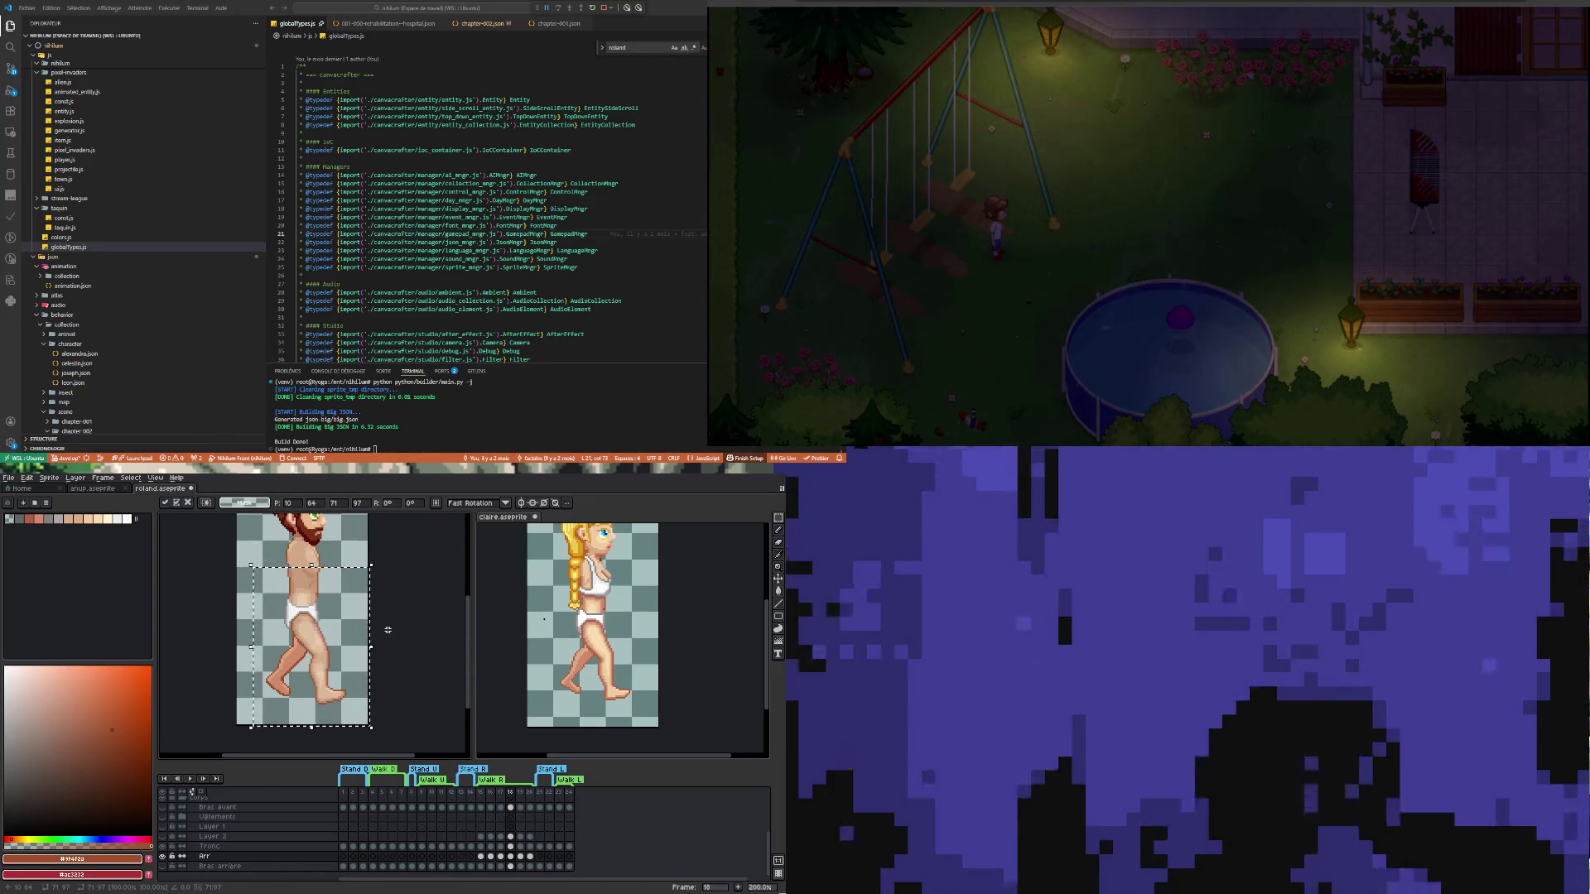
key(Up)
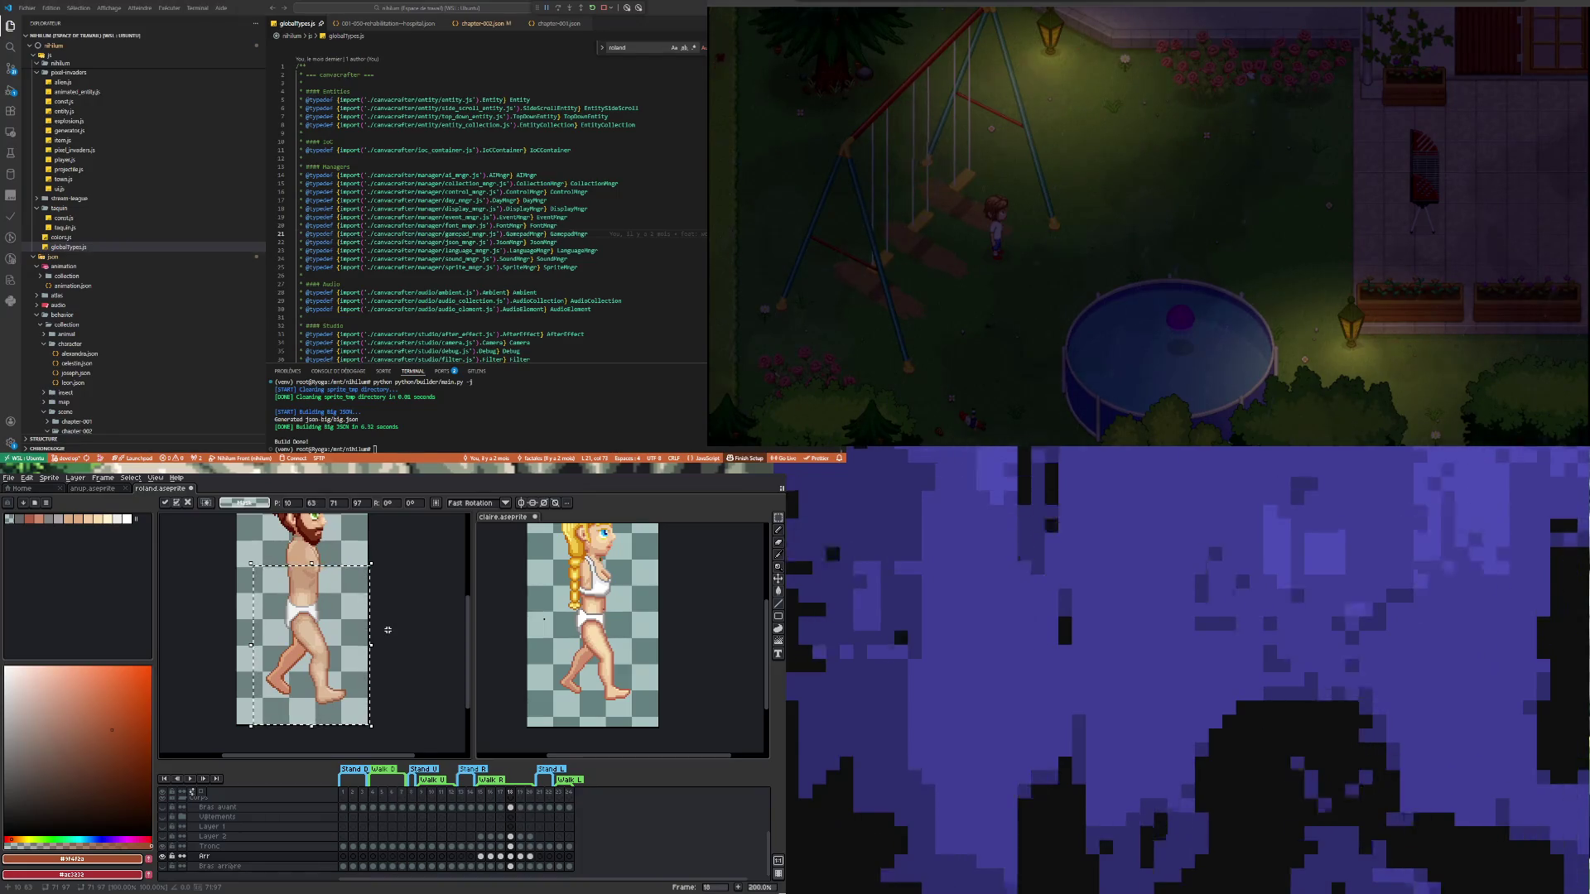
key(ctrl+d)
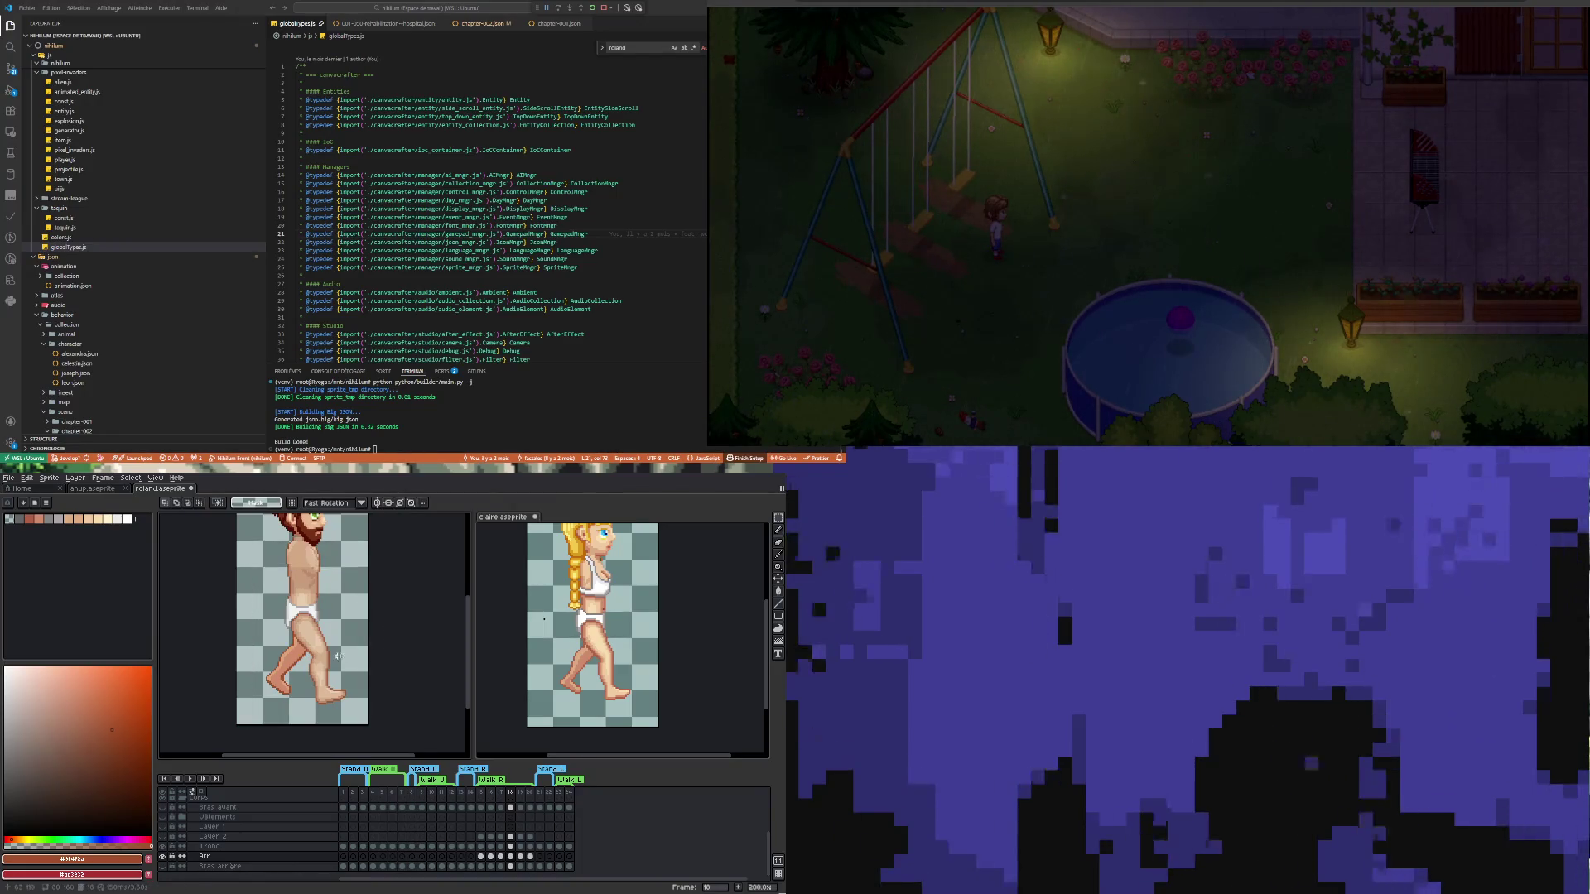
Zoom in on Roland's hip, lasso and drop a selection there, and ready Eyedropper, Pencil and Eraser
scroll(298, 634, up, 2)
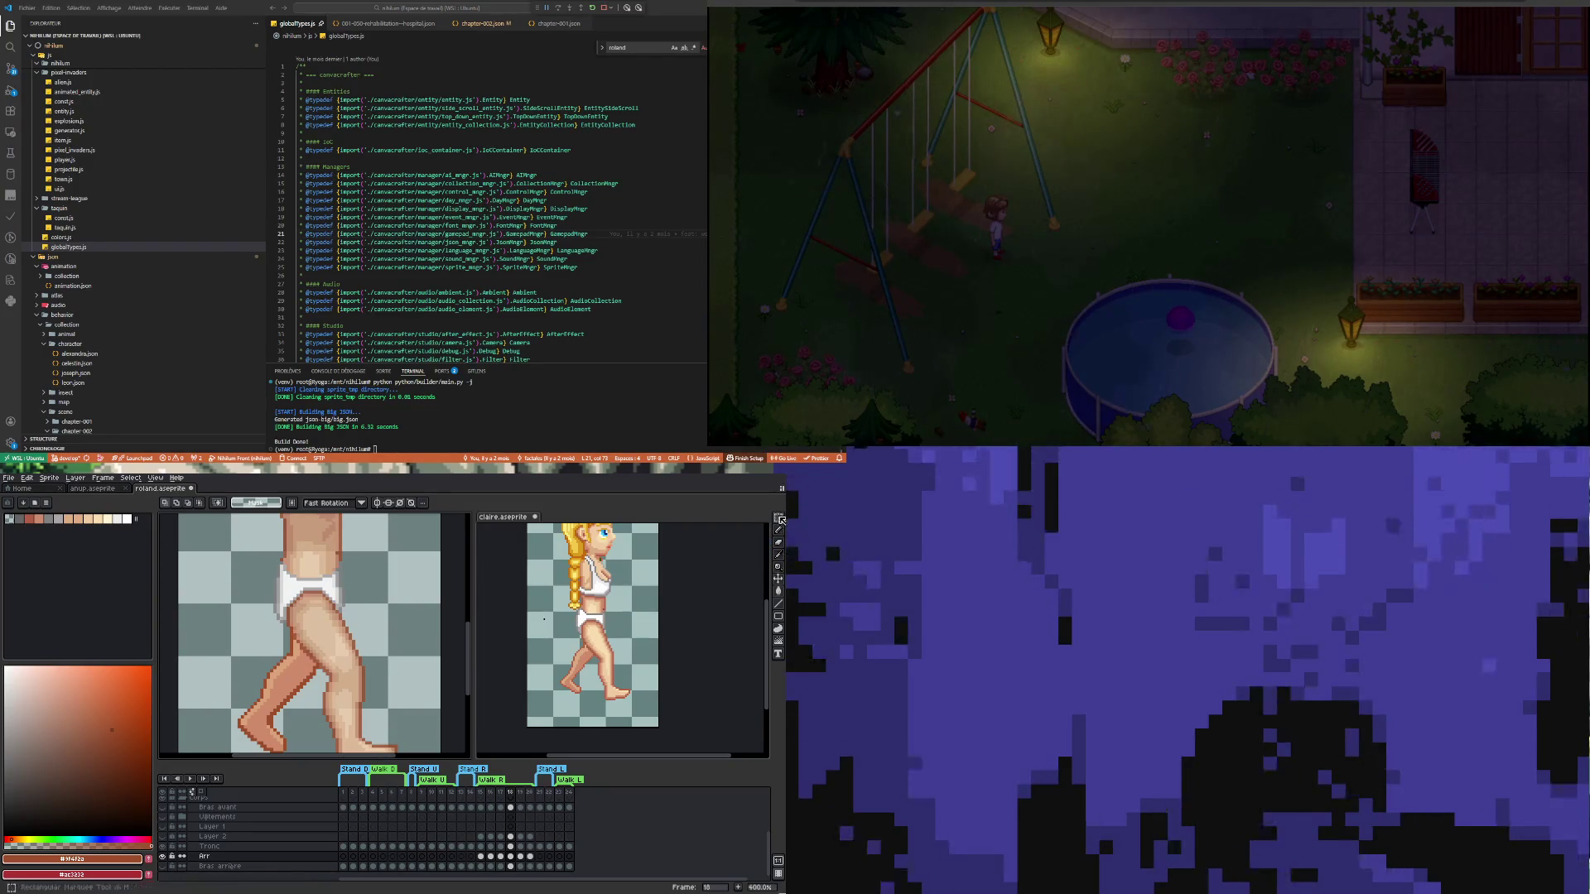
mouse_move(778, 519)
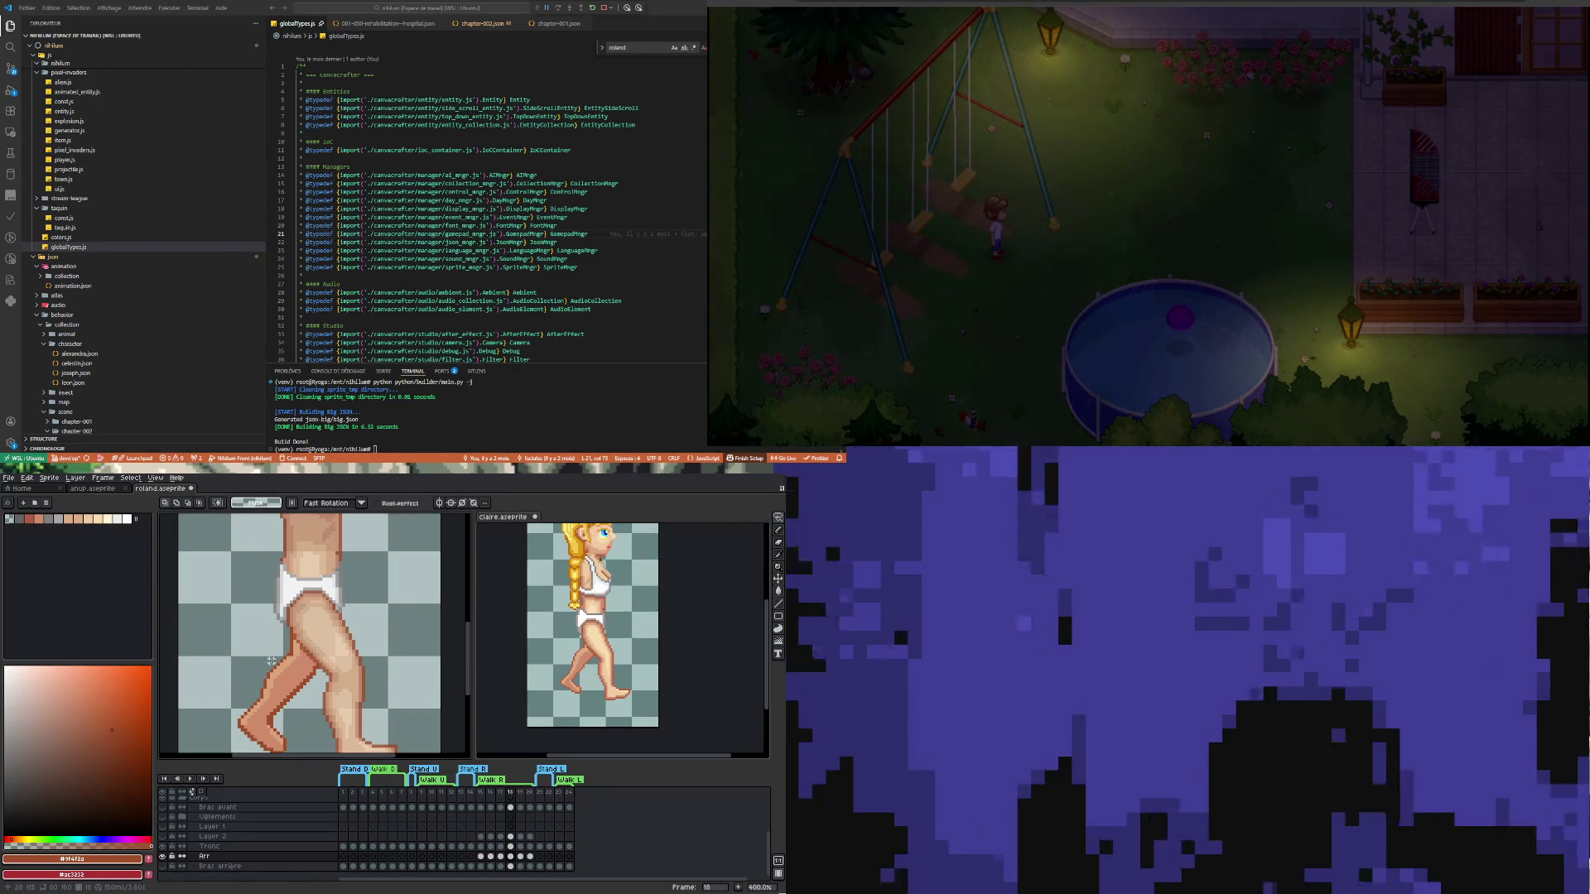
mouse_move(264, 611)
mouse_down()
mouse_move(316, 639)
mouse_move(255, 636)
mouse_up()
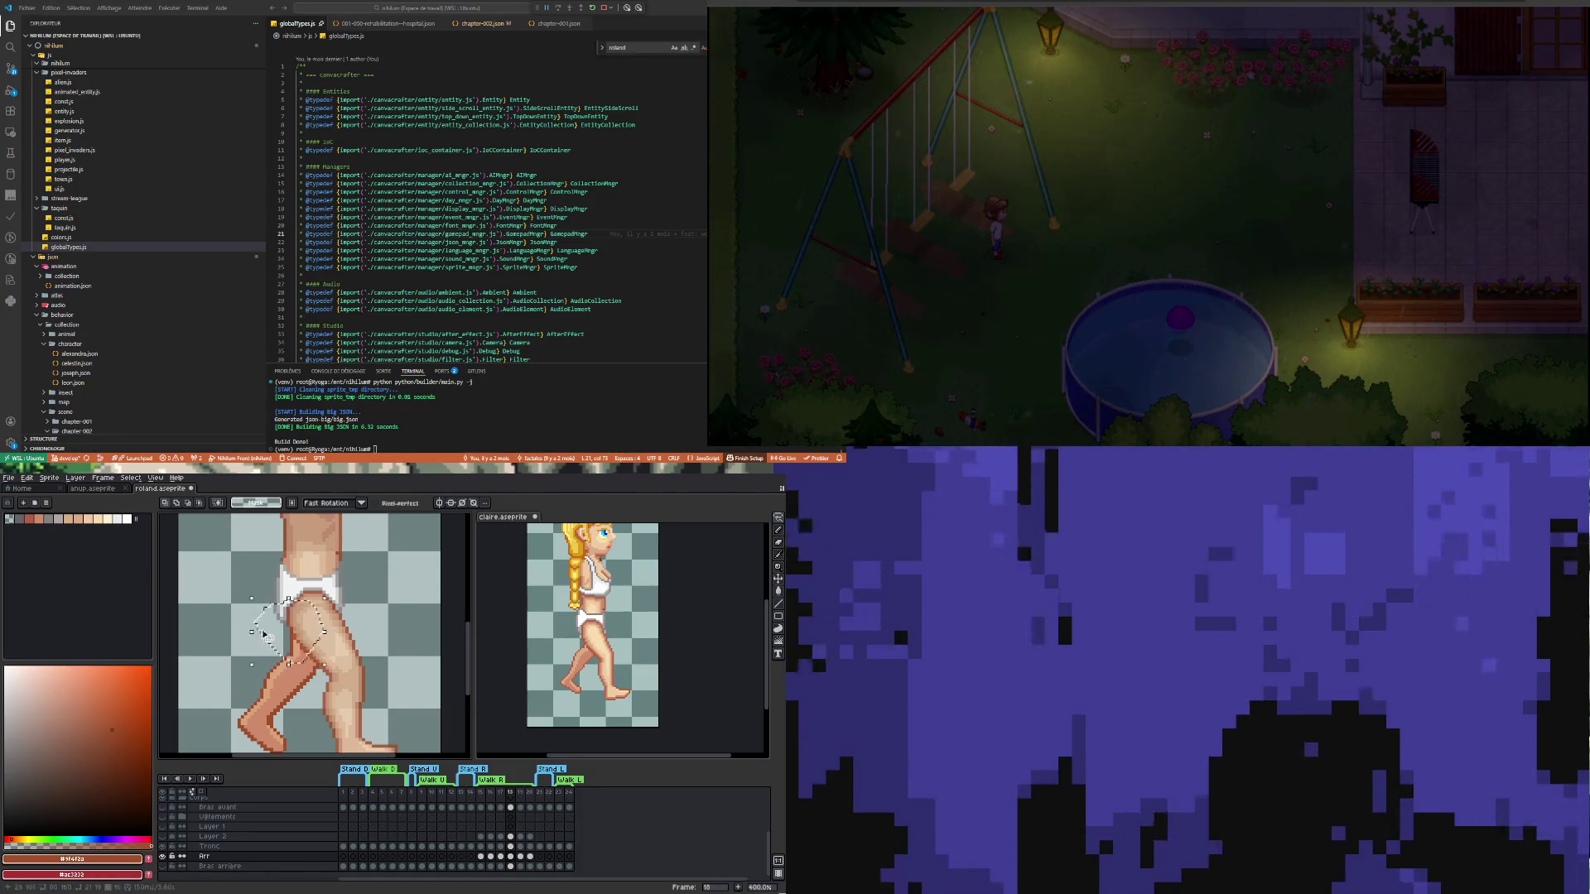
click(357, 646)
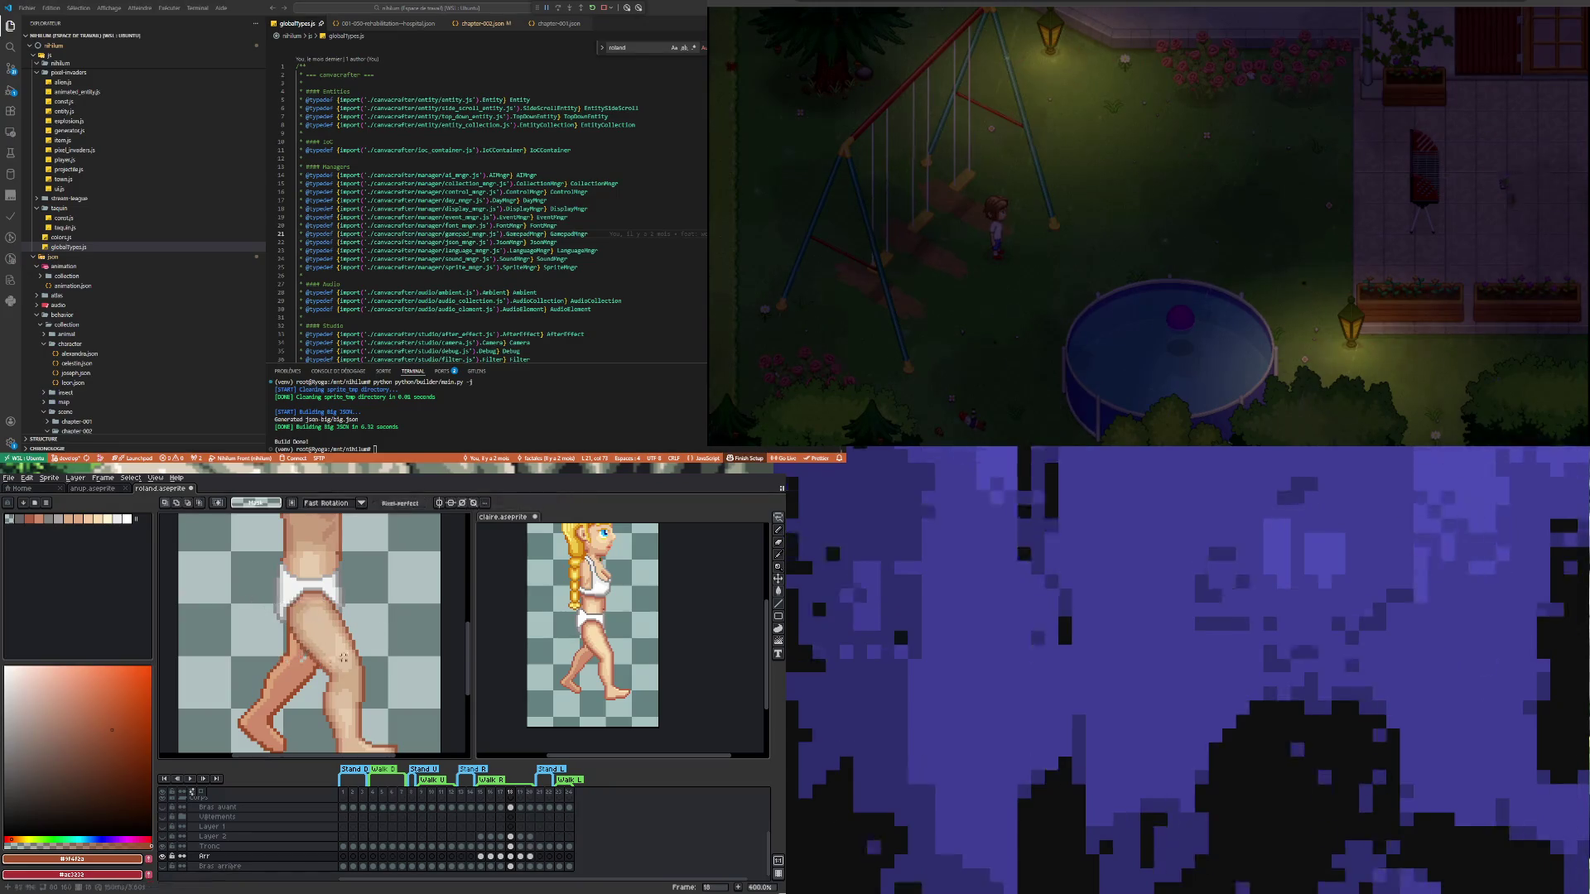
scroll(297, 677, up, 3)
key(i)
key(b)
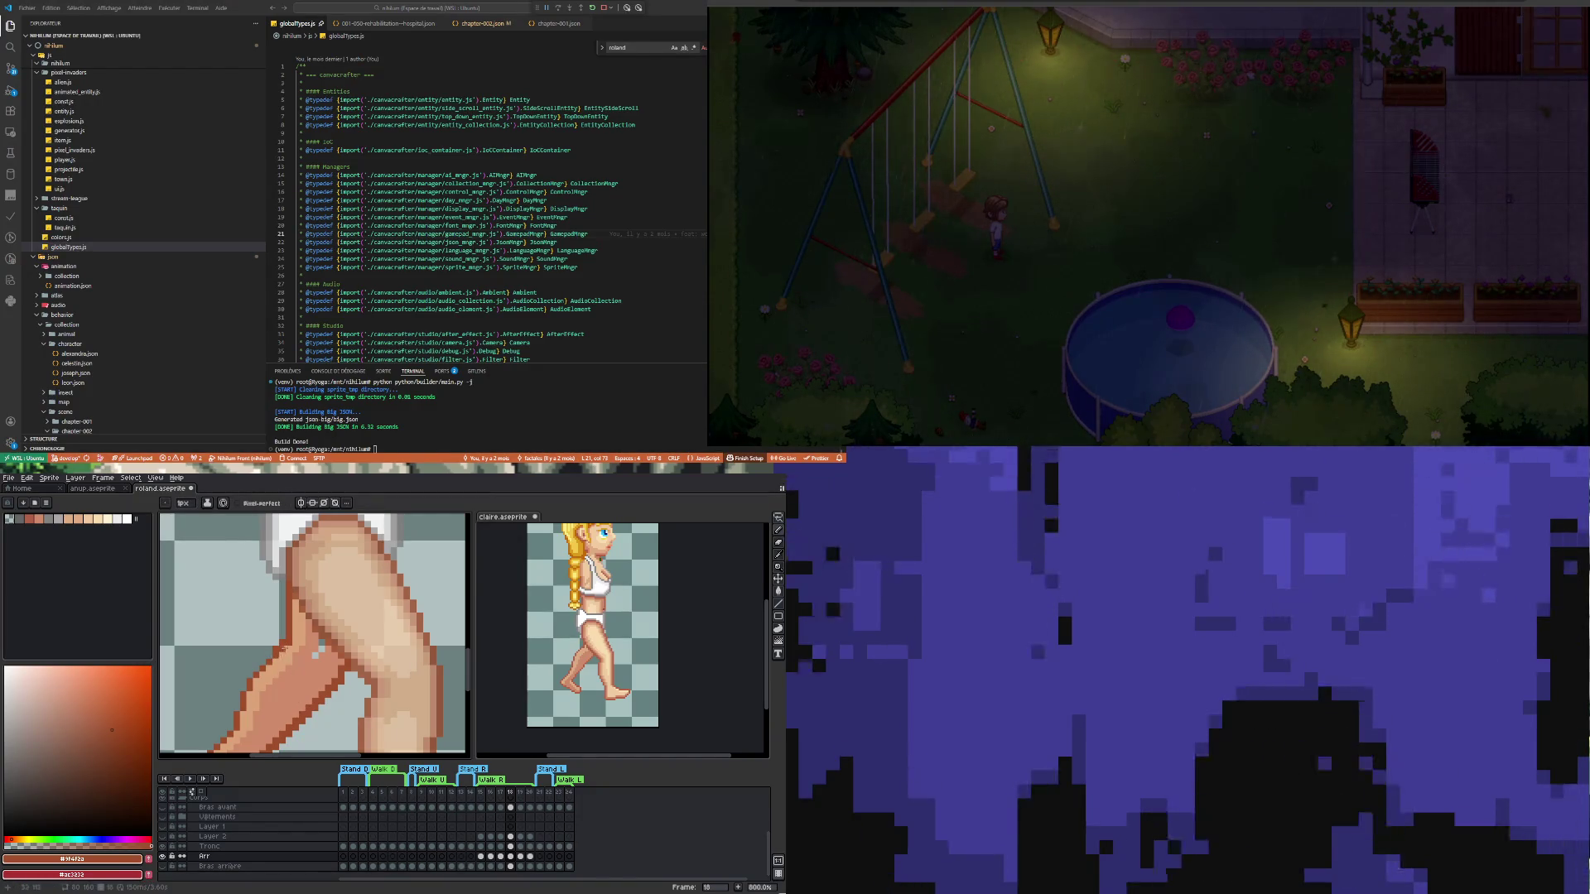
key(e)
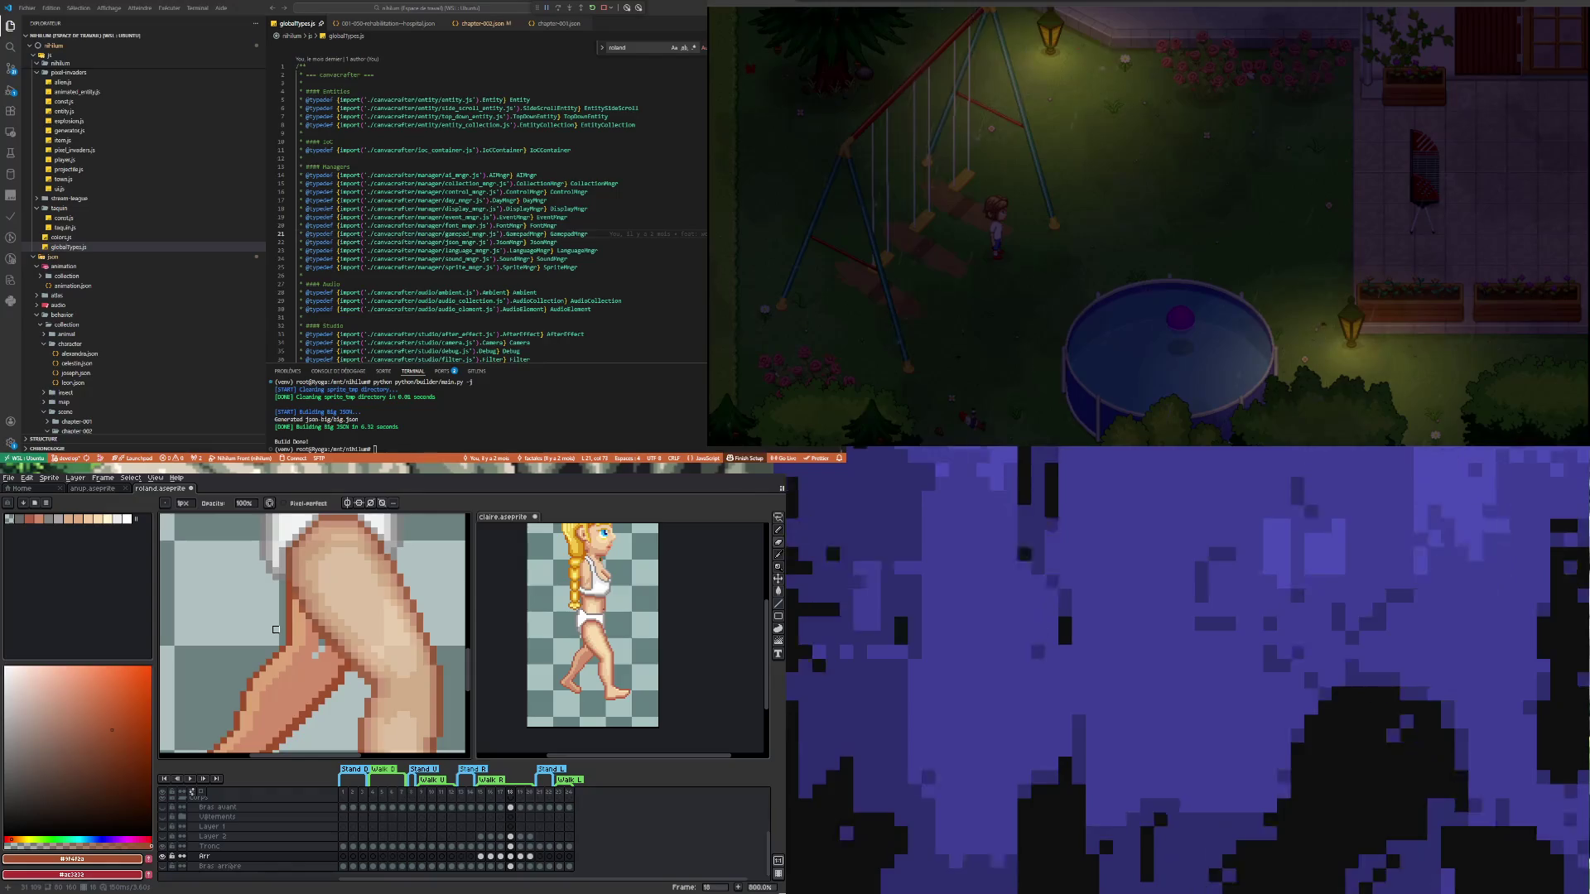
Pick the leg's skin tone and erase two stray dark outline pixels on the leg
scroll(339, 646, down, 4)
scroll(340, 641, up, 4)
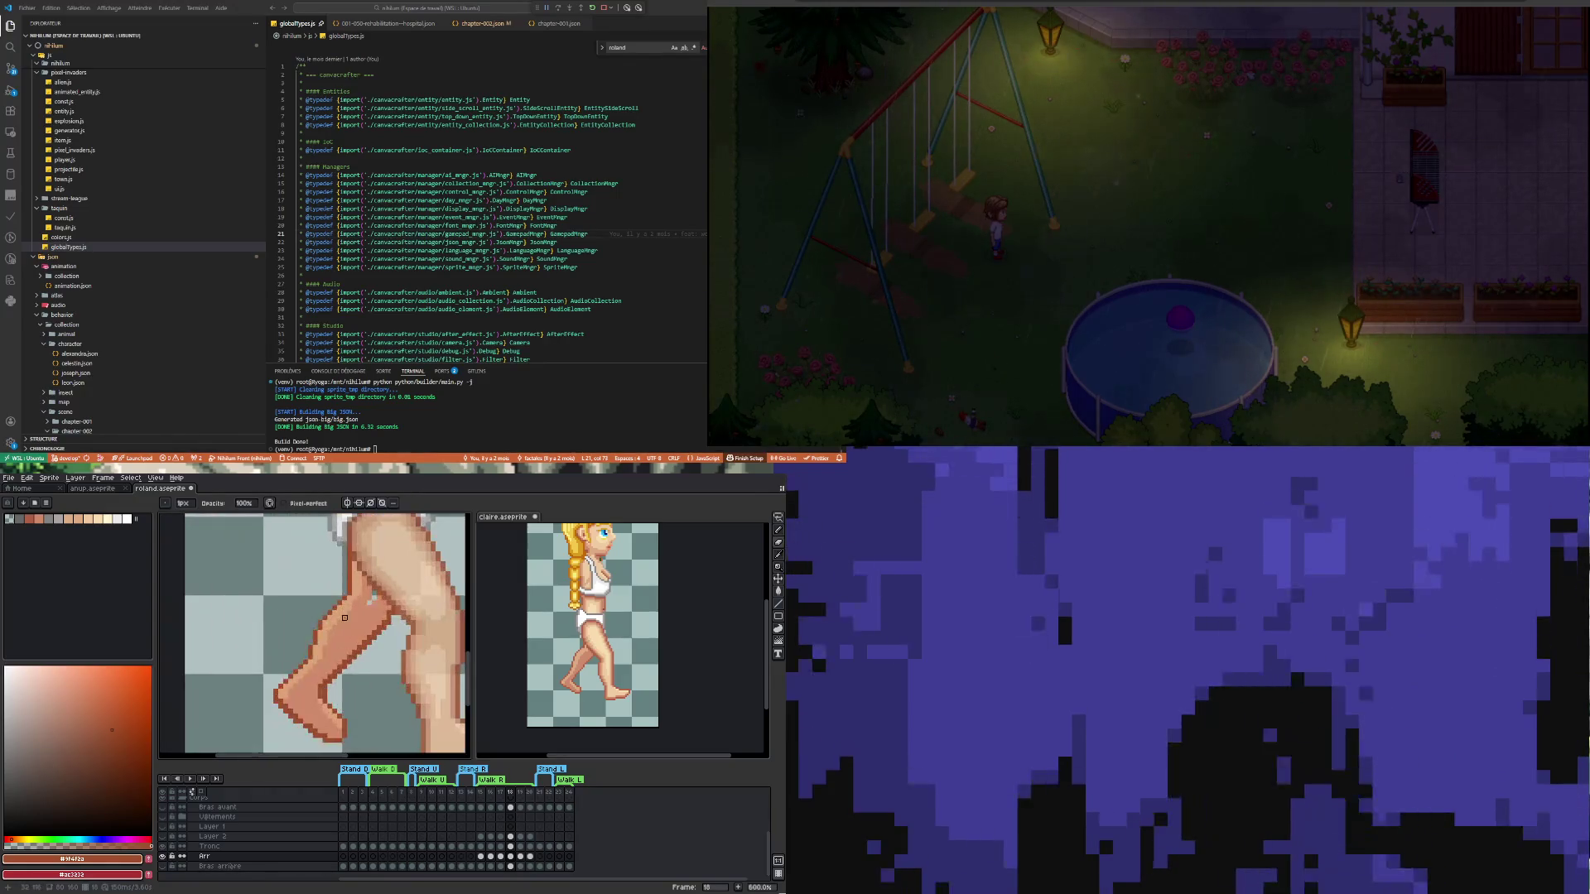
key(i)
click(362, 613)
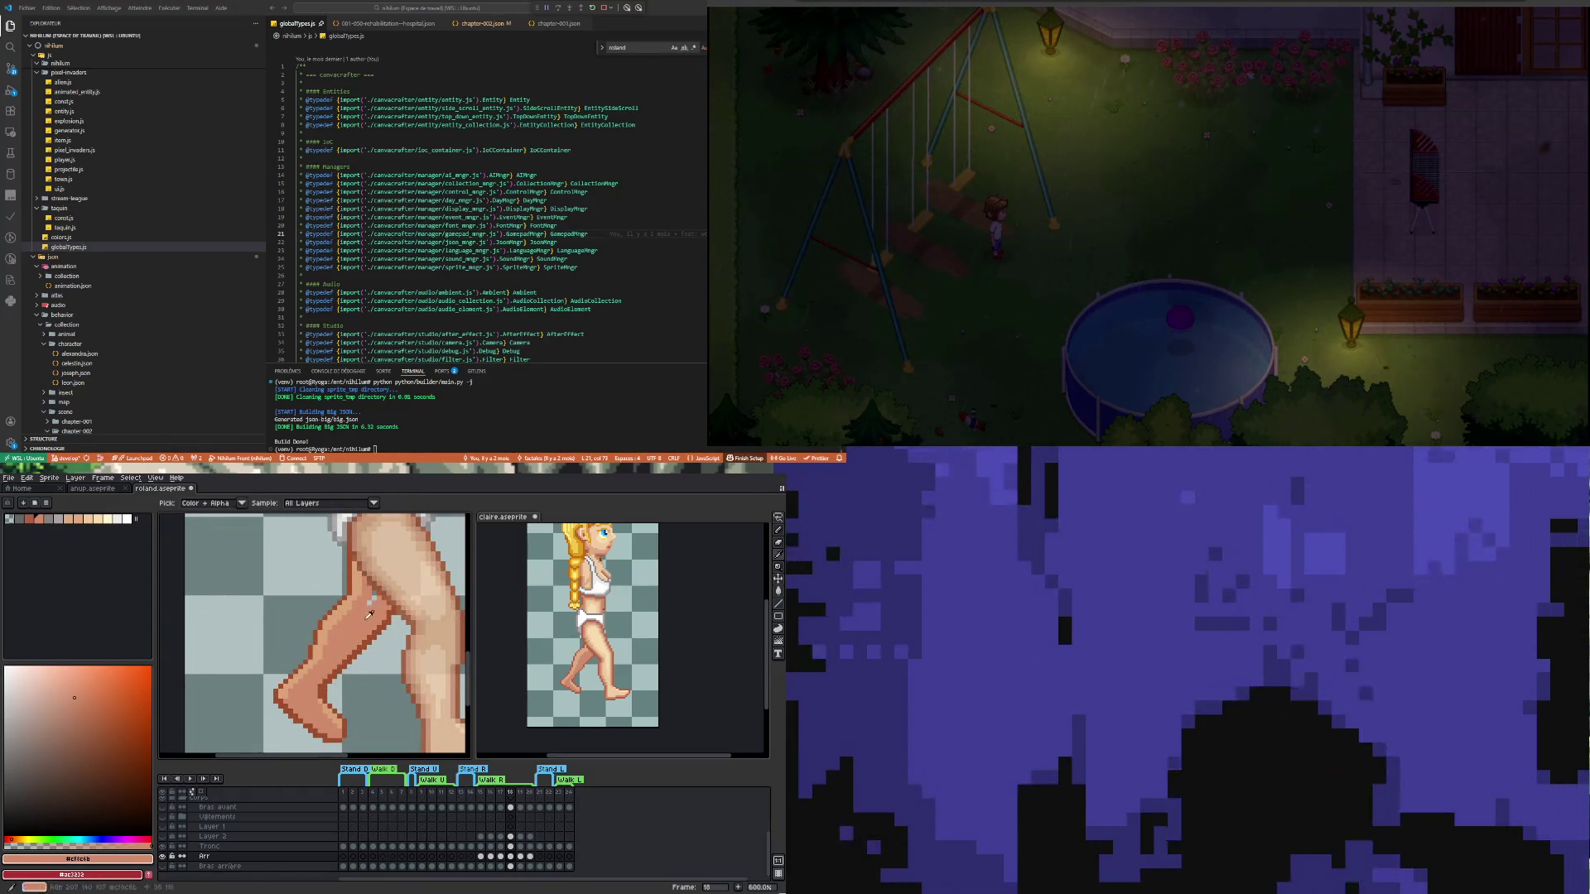
key(b)
scroll(371, 588, up, 1)
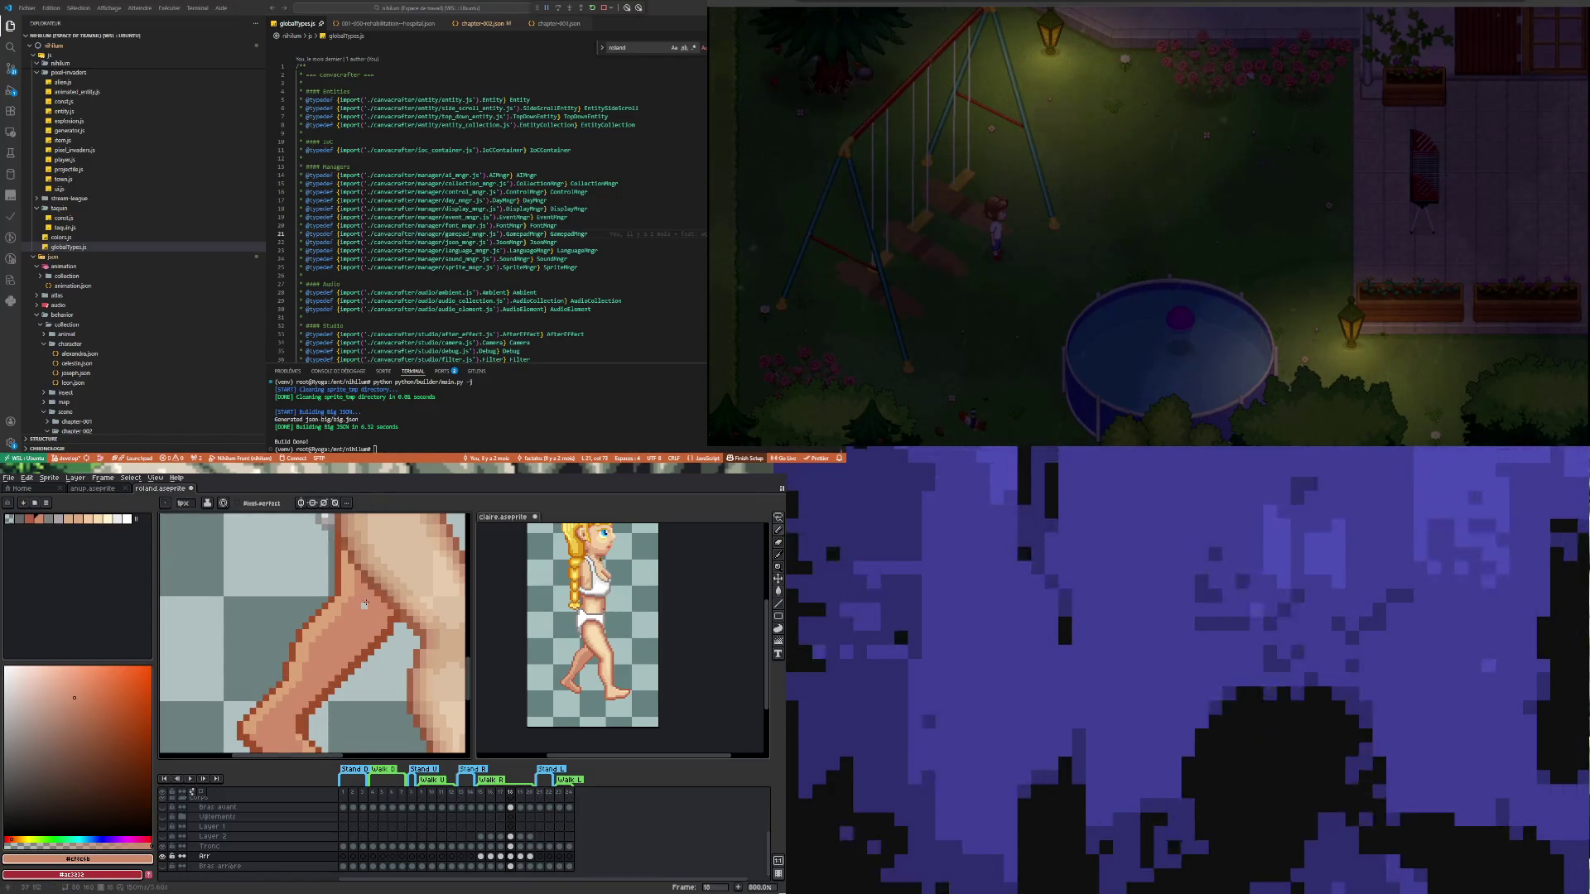
scroll(337, 641, down, 4)
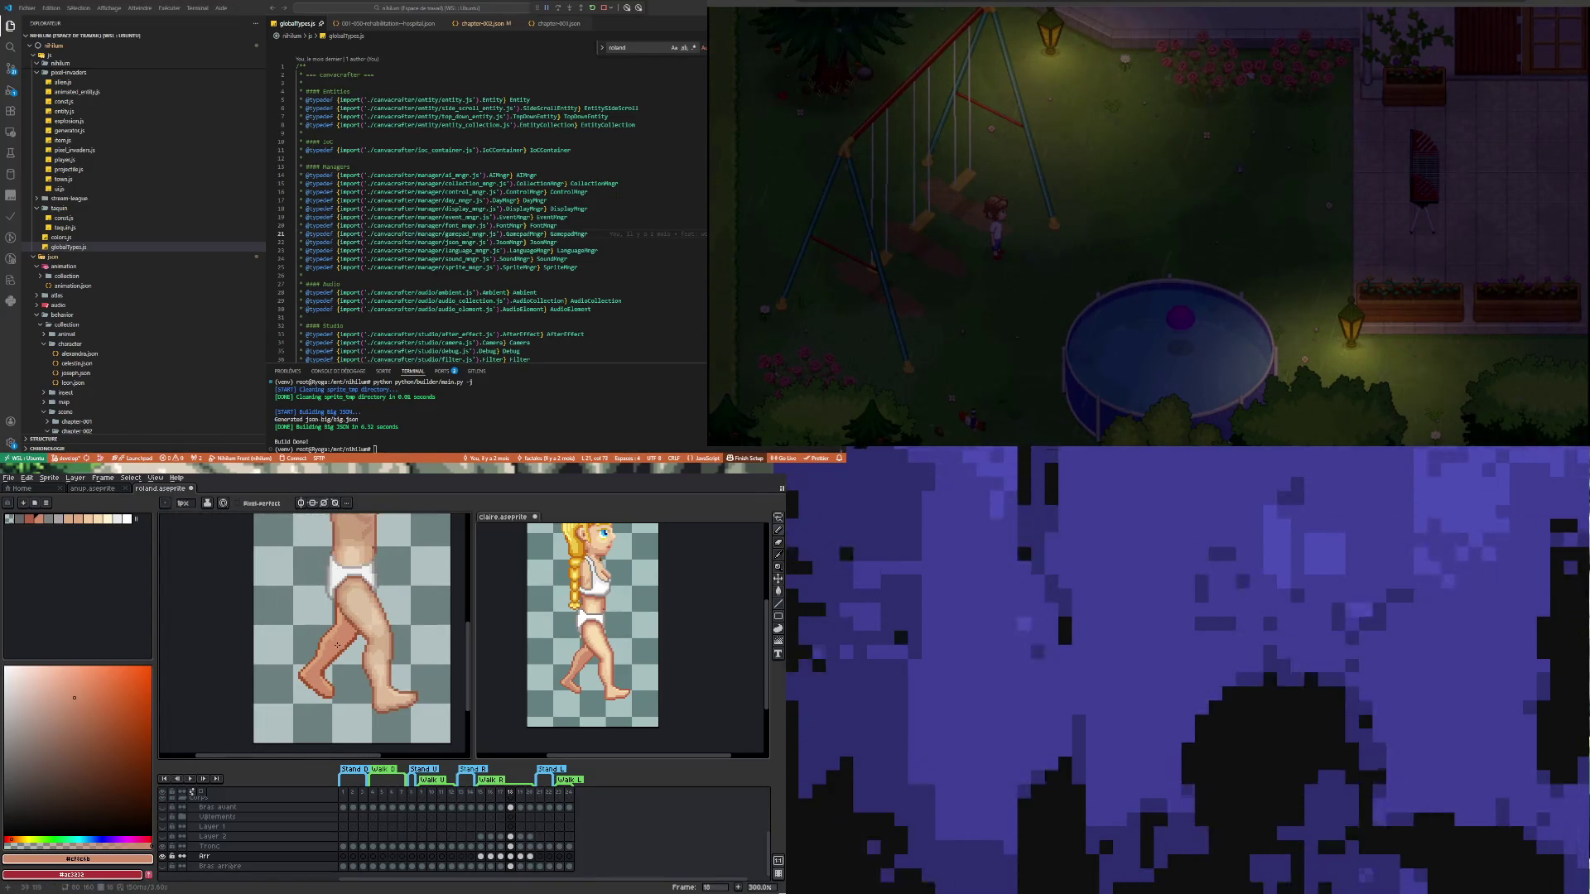
scroll(337, 645, up, 4)
scroll(328, 688, up, 4)
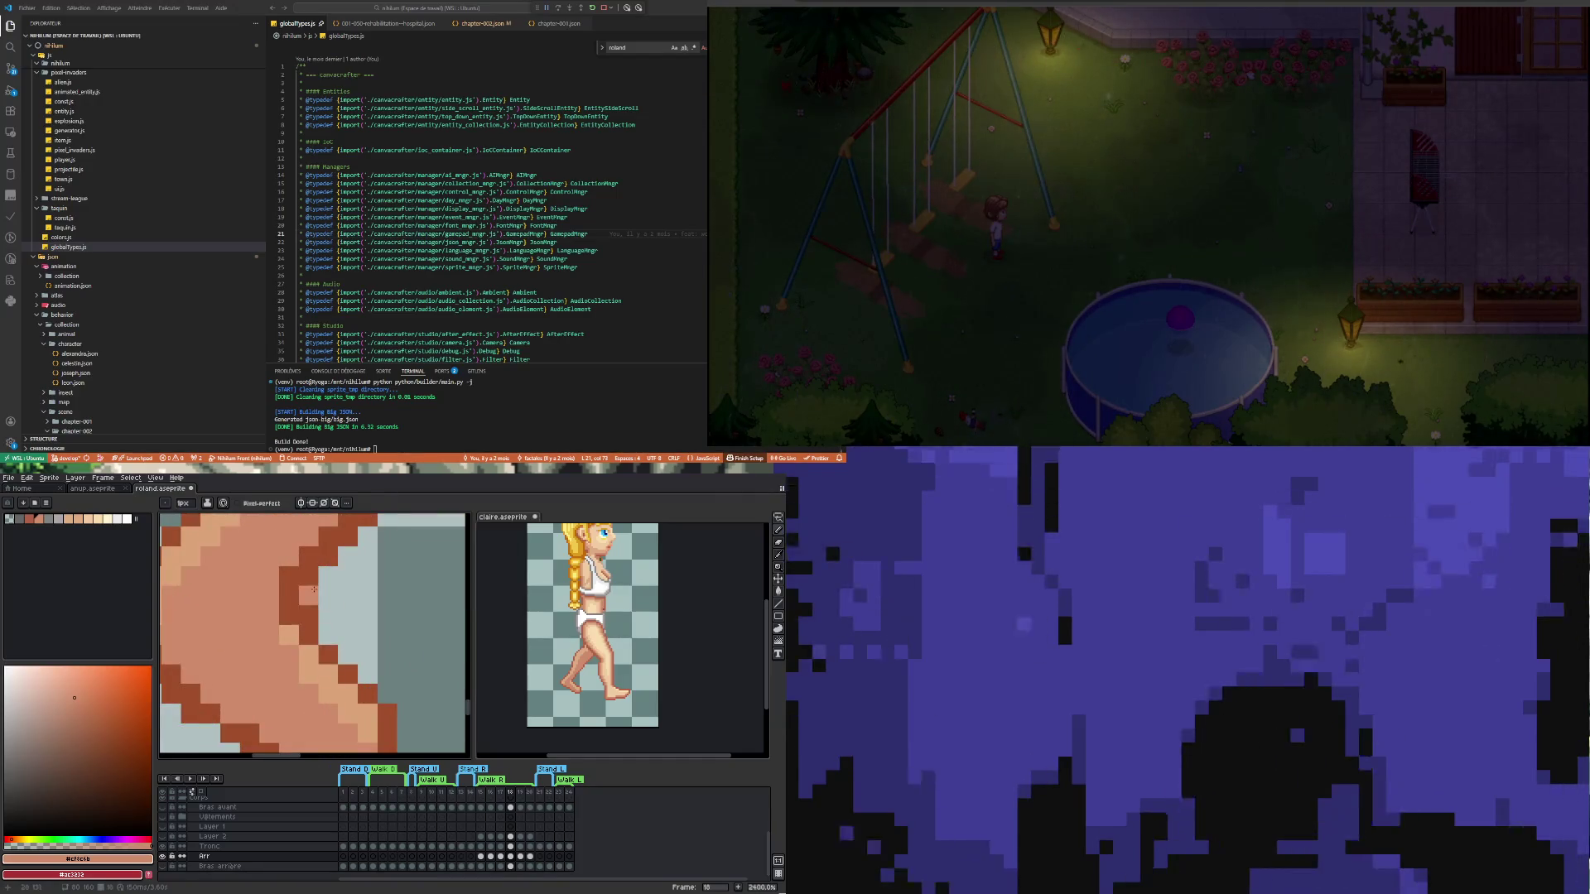
key(e)
drag(308, 576, 308, 596)
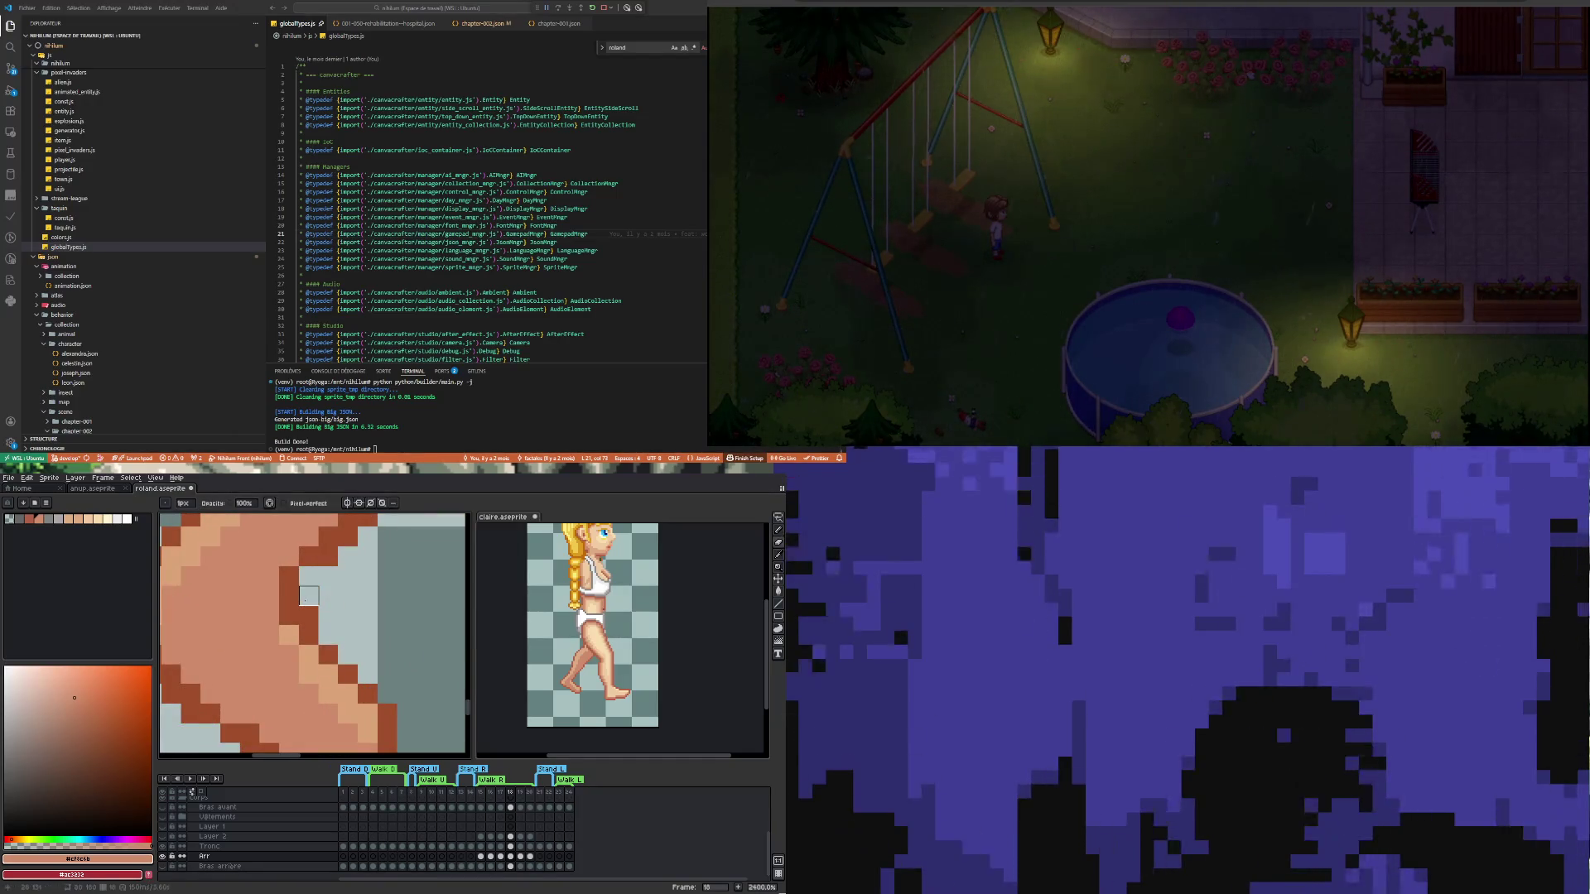
Sample another leg colour and erase stray pixels along the foot outline
scroll(308, 609, down, 3)
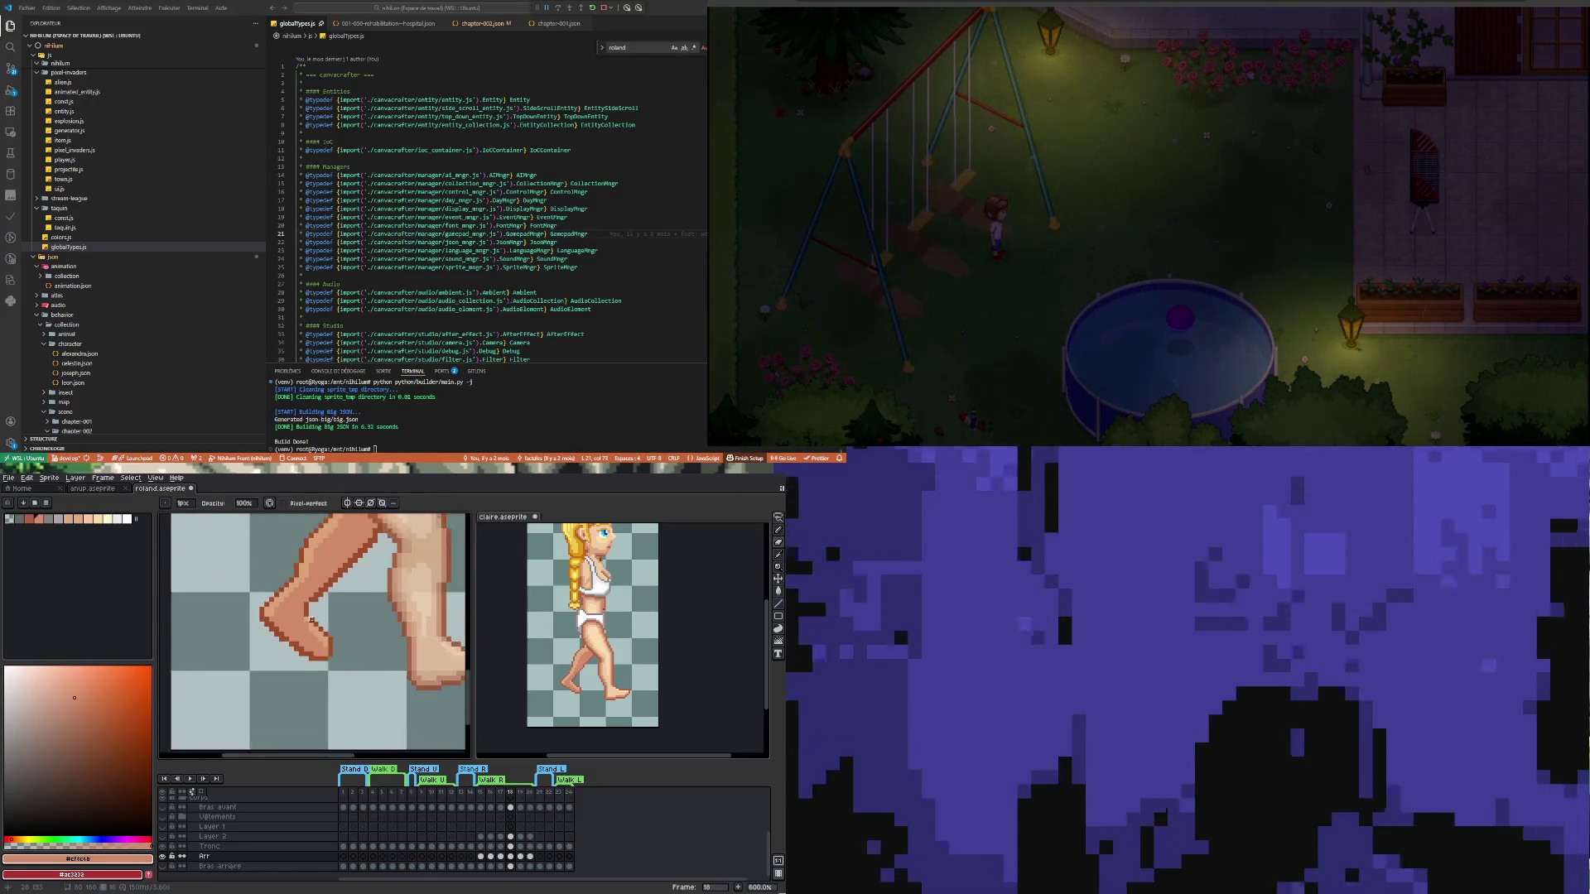
scroll(307, 599, down, 5)
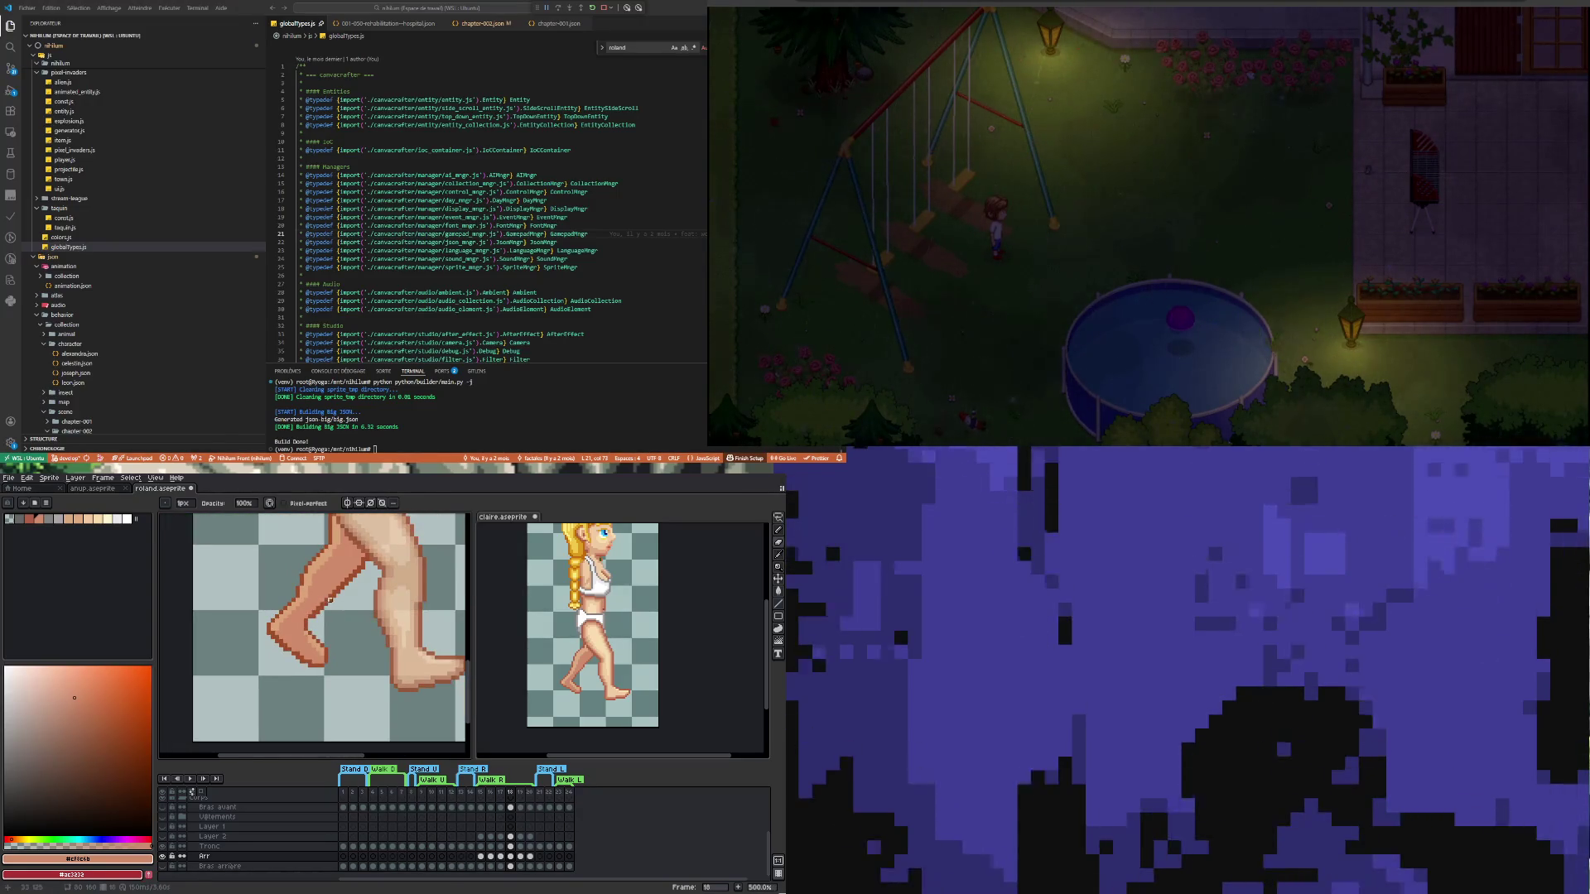
scroll(330, 600, up, 2)
key(i)
scroll(306, 629, up, 2)
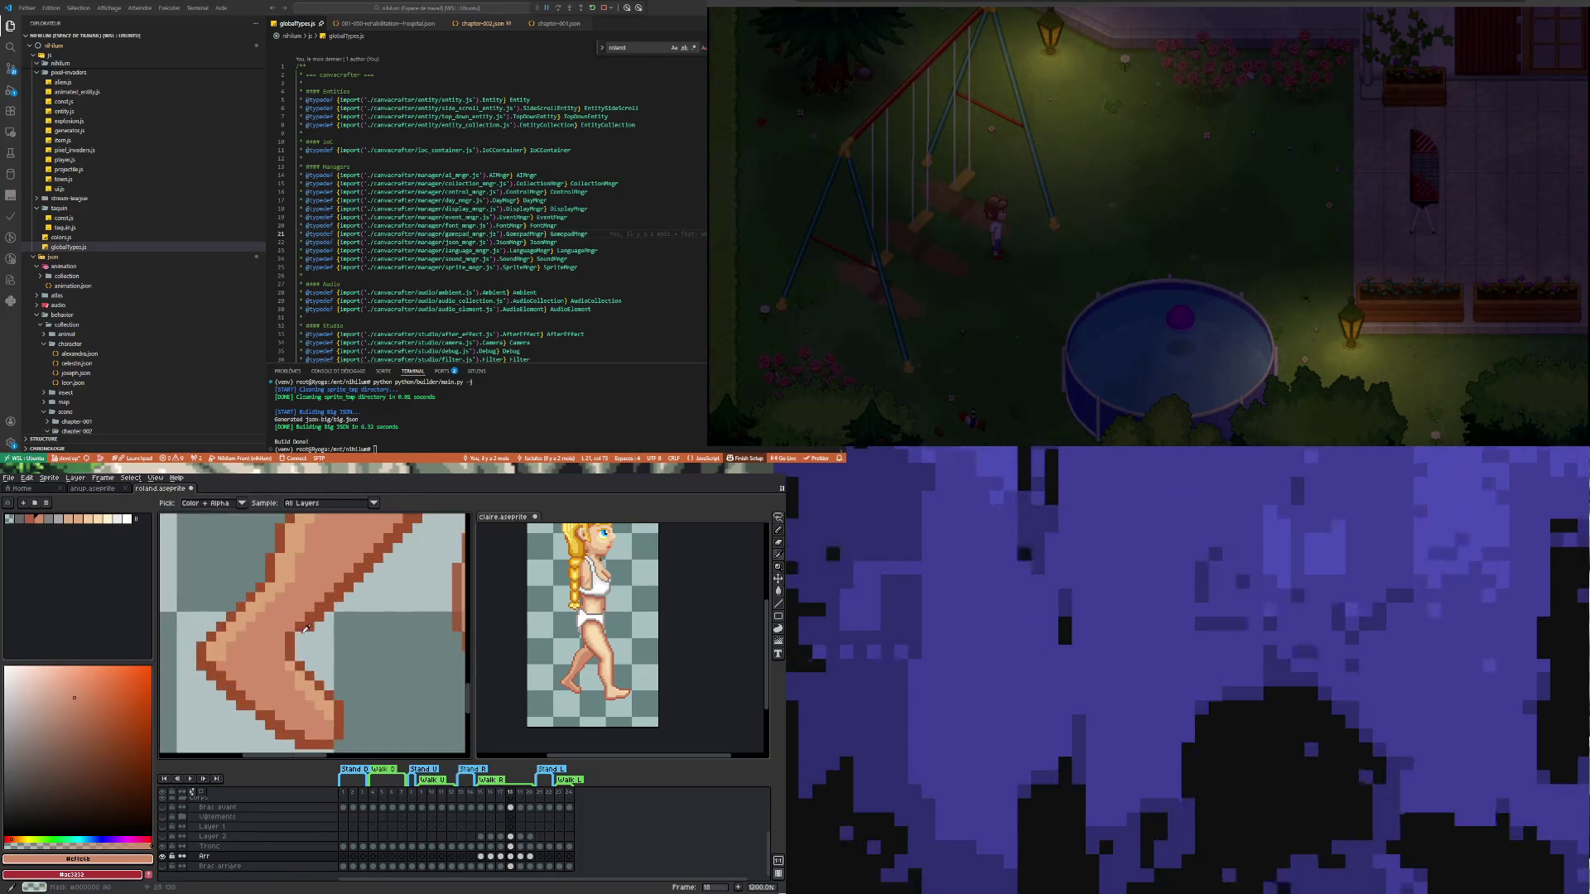
click(306, 629)
key(b)
scroll(318, 665, down, 3)
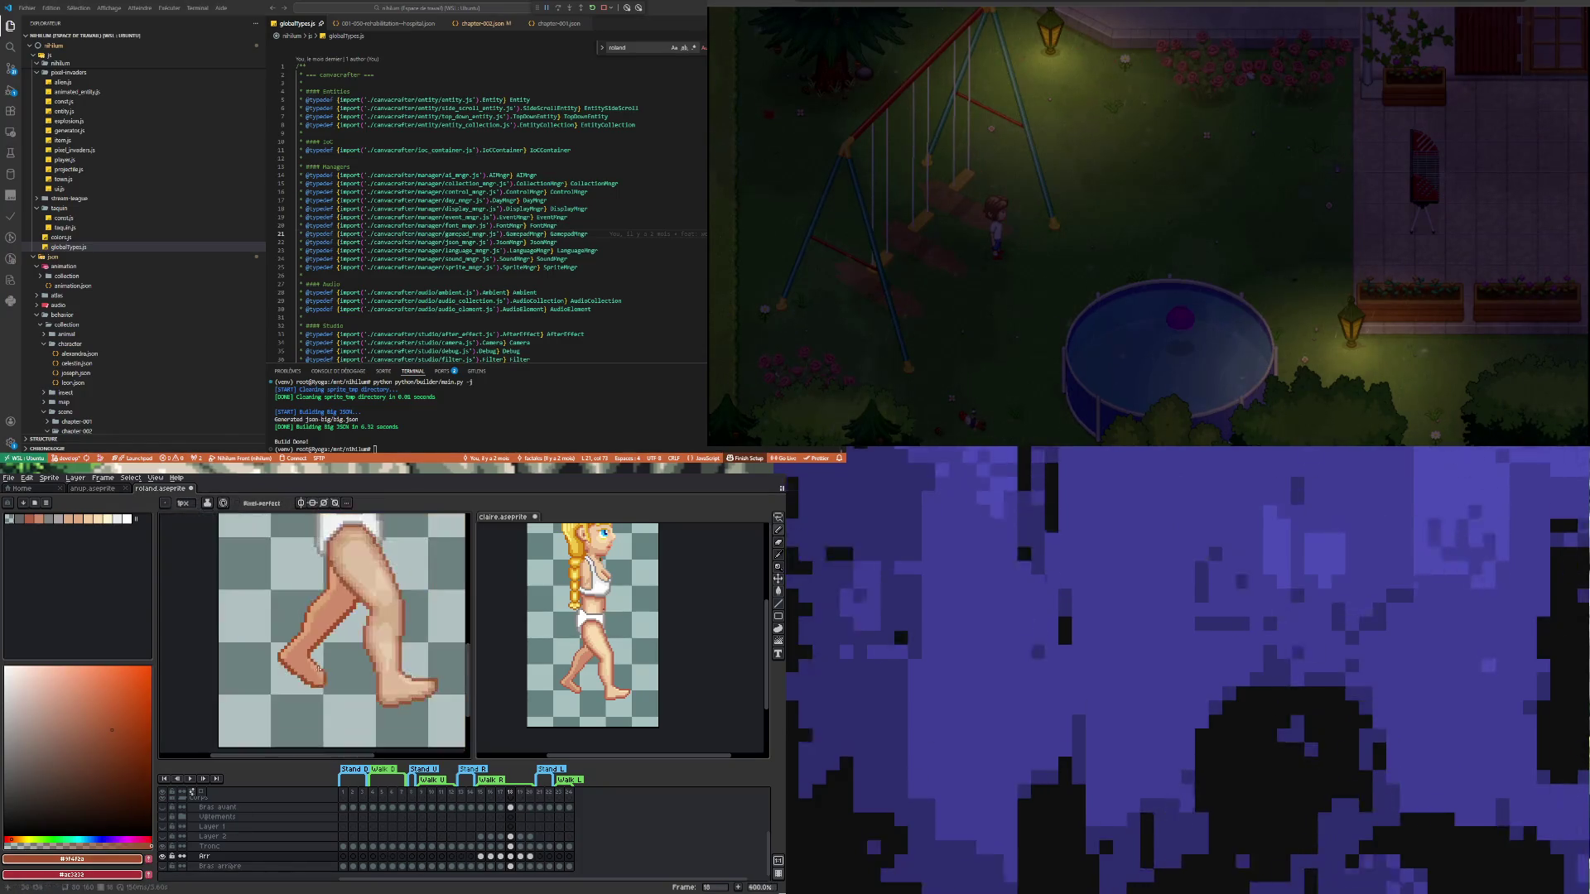
scroll(310, 644, down, 4)
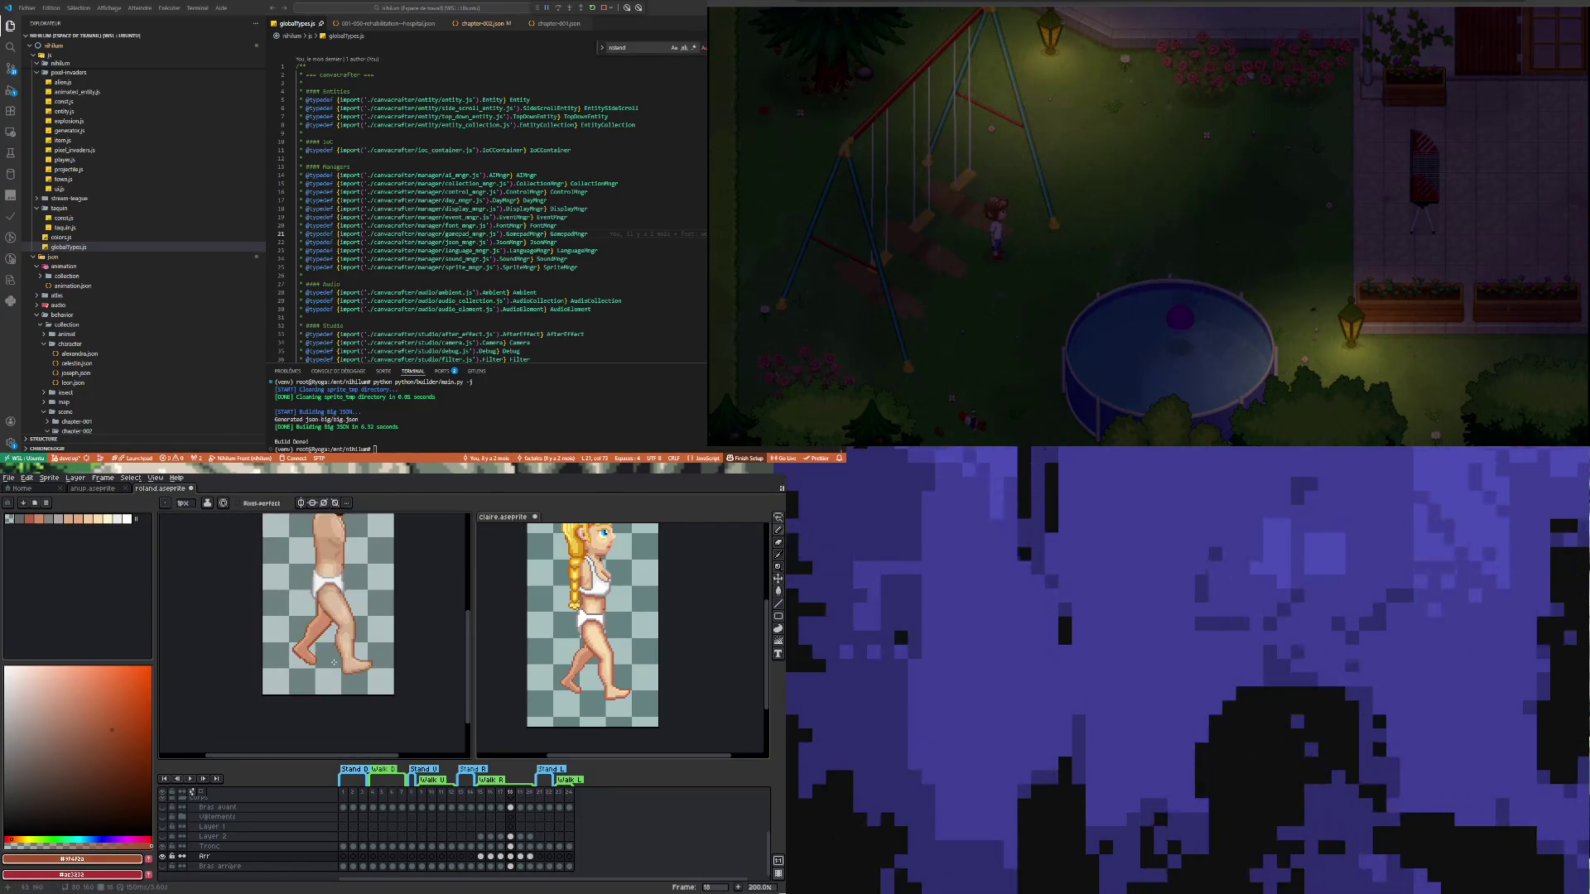
scroll(337, 657, up, 2)
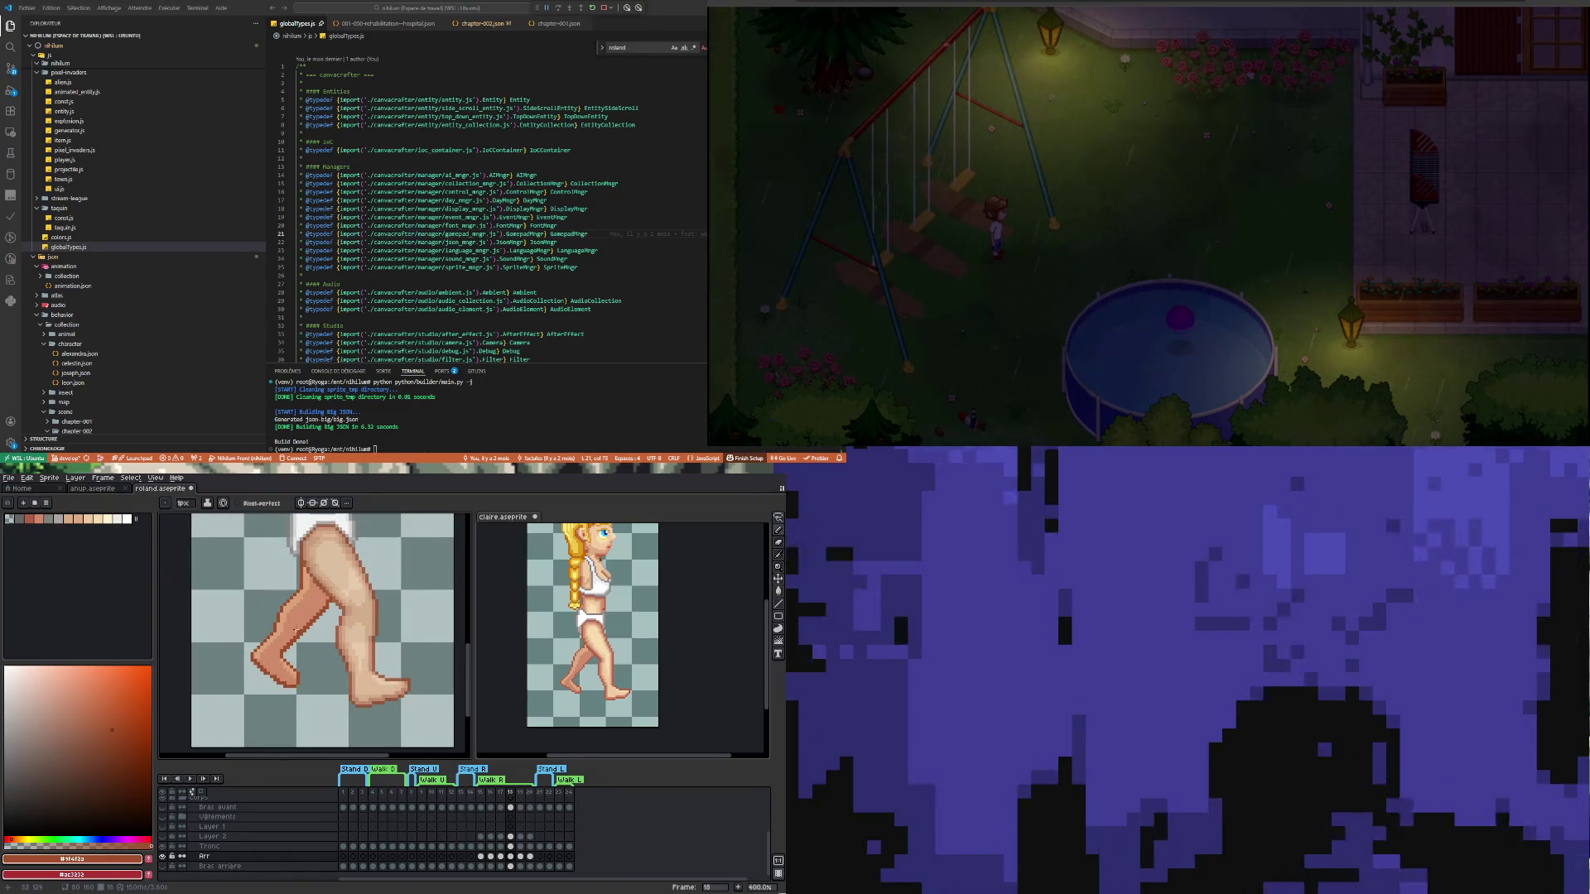
scroll(240, 671, up, 1)
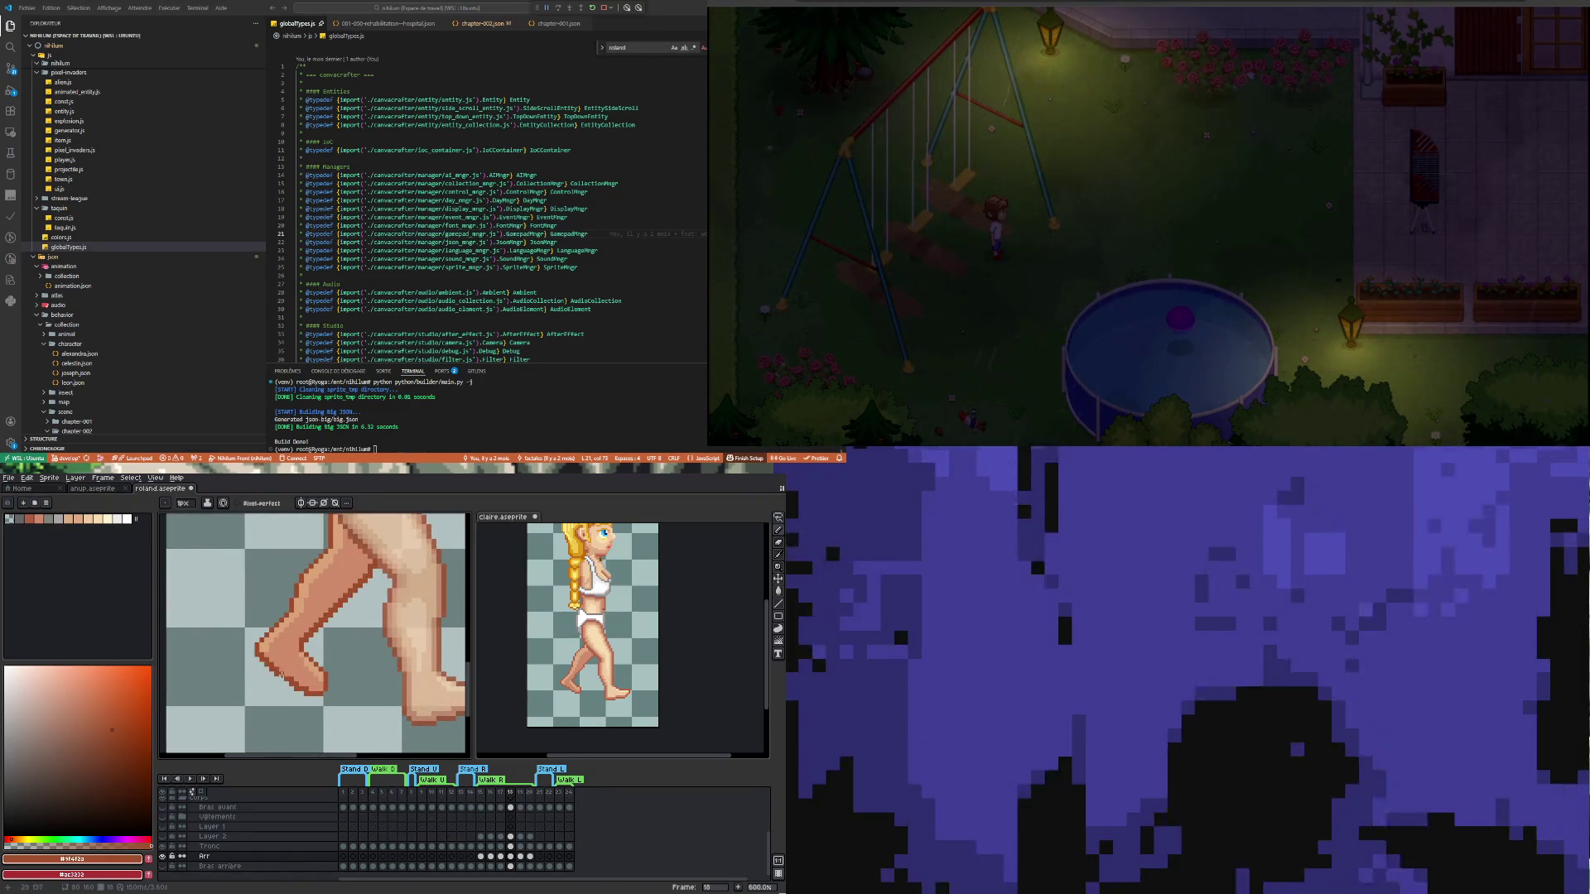
key(e)
drag(257, 660, 296, 688)
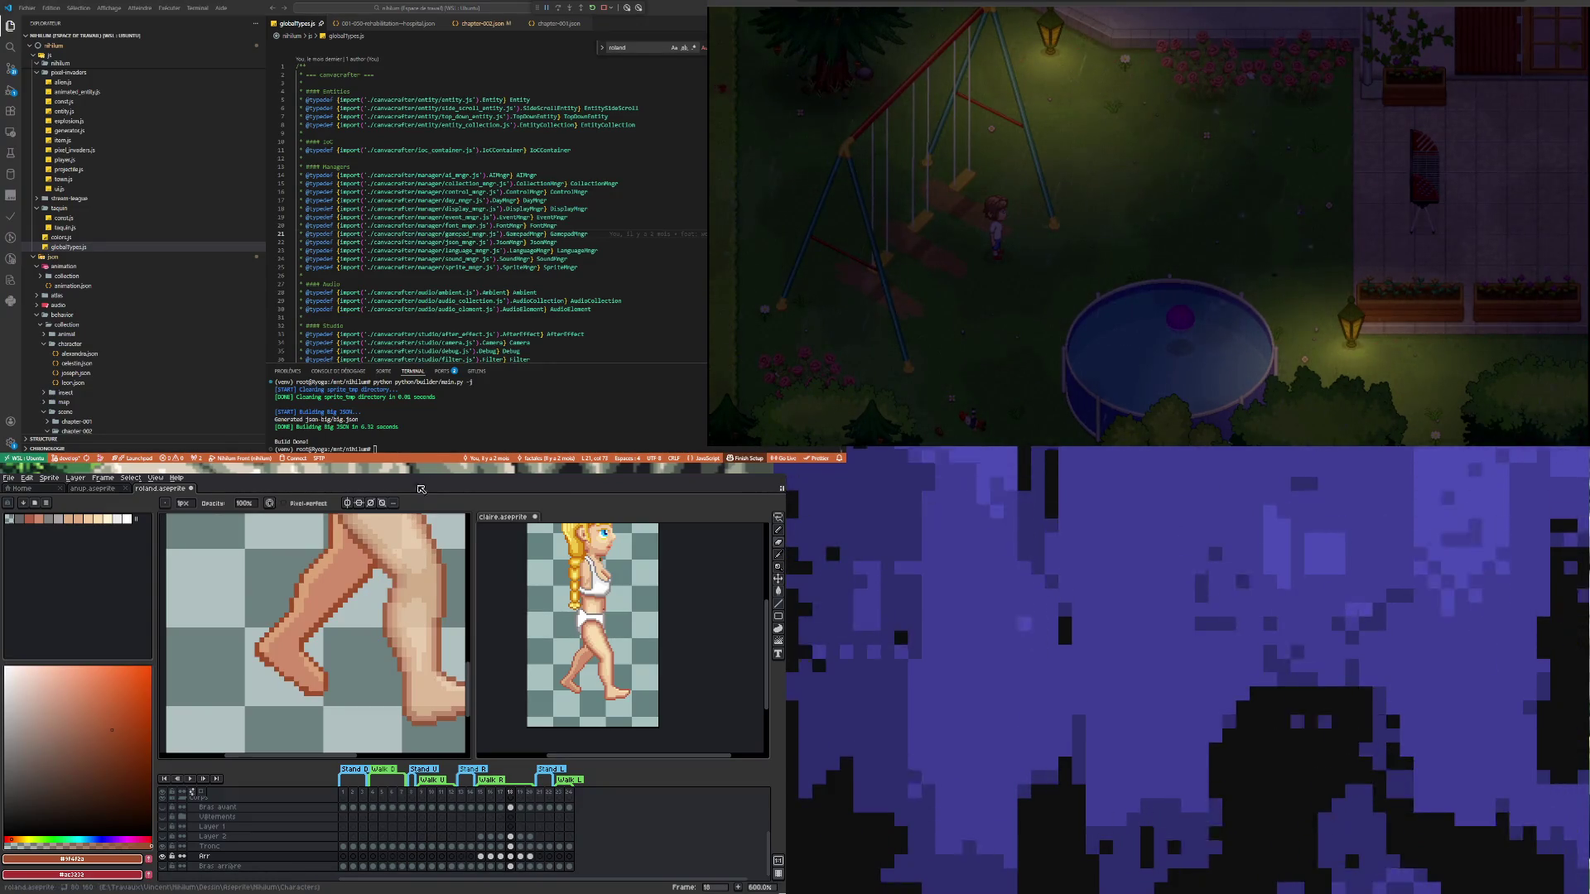
scroll(316, 643, down, 1)
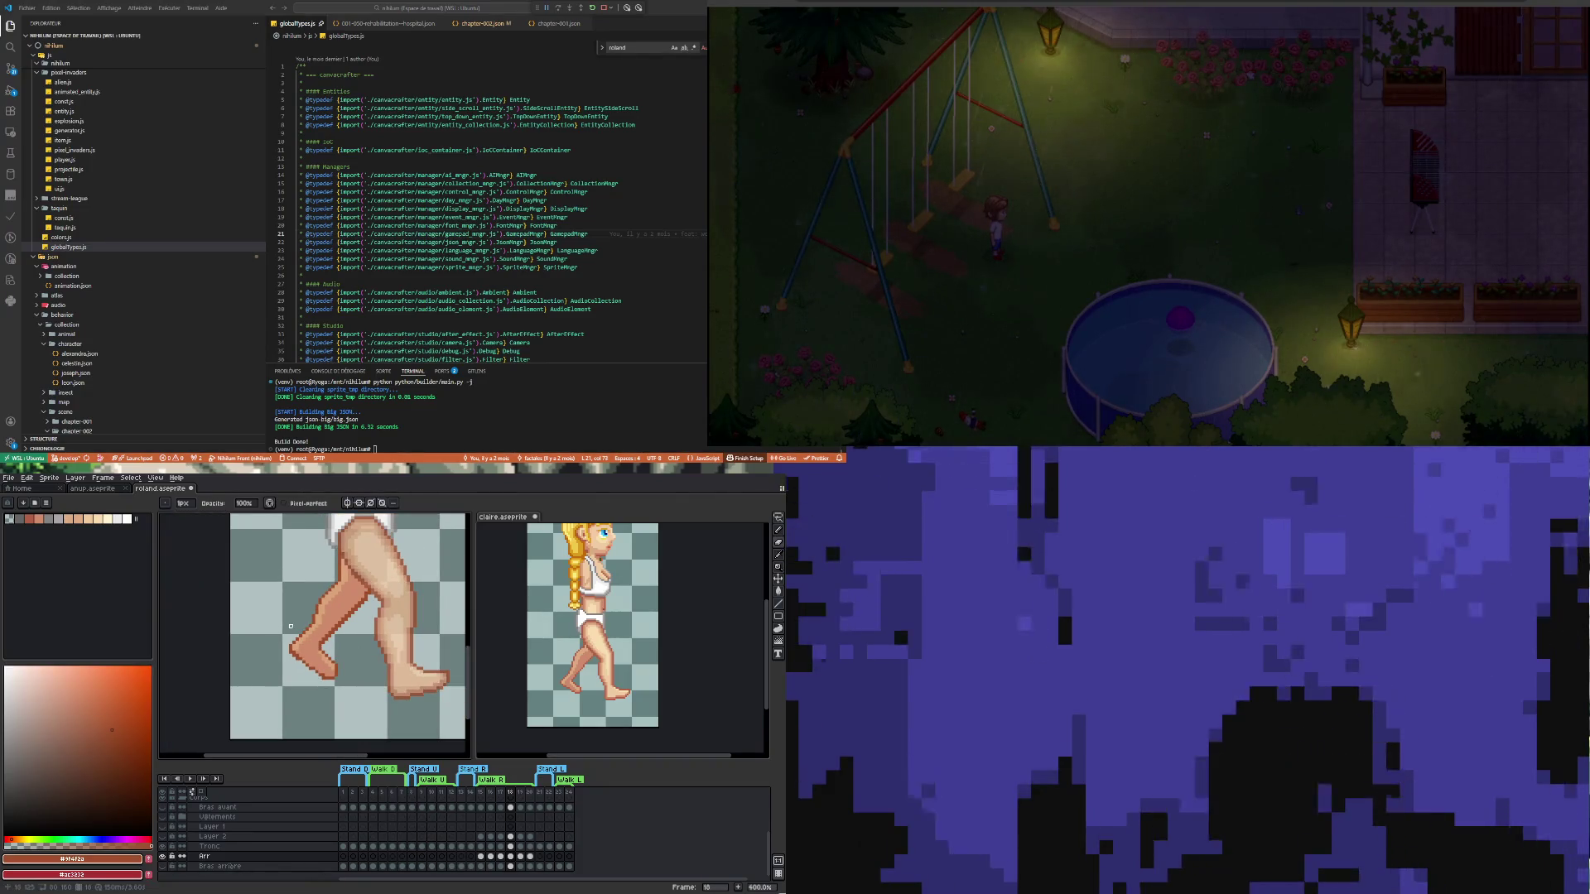
scroll(291, 627, down, 3)
scroll(291, 627, up, 1)
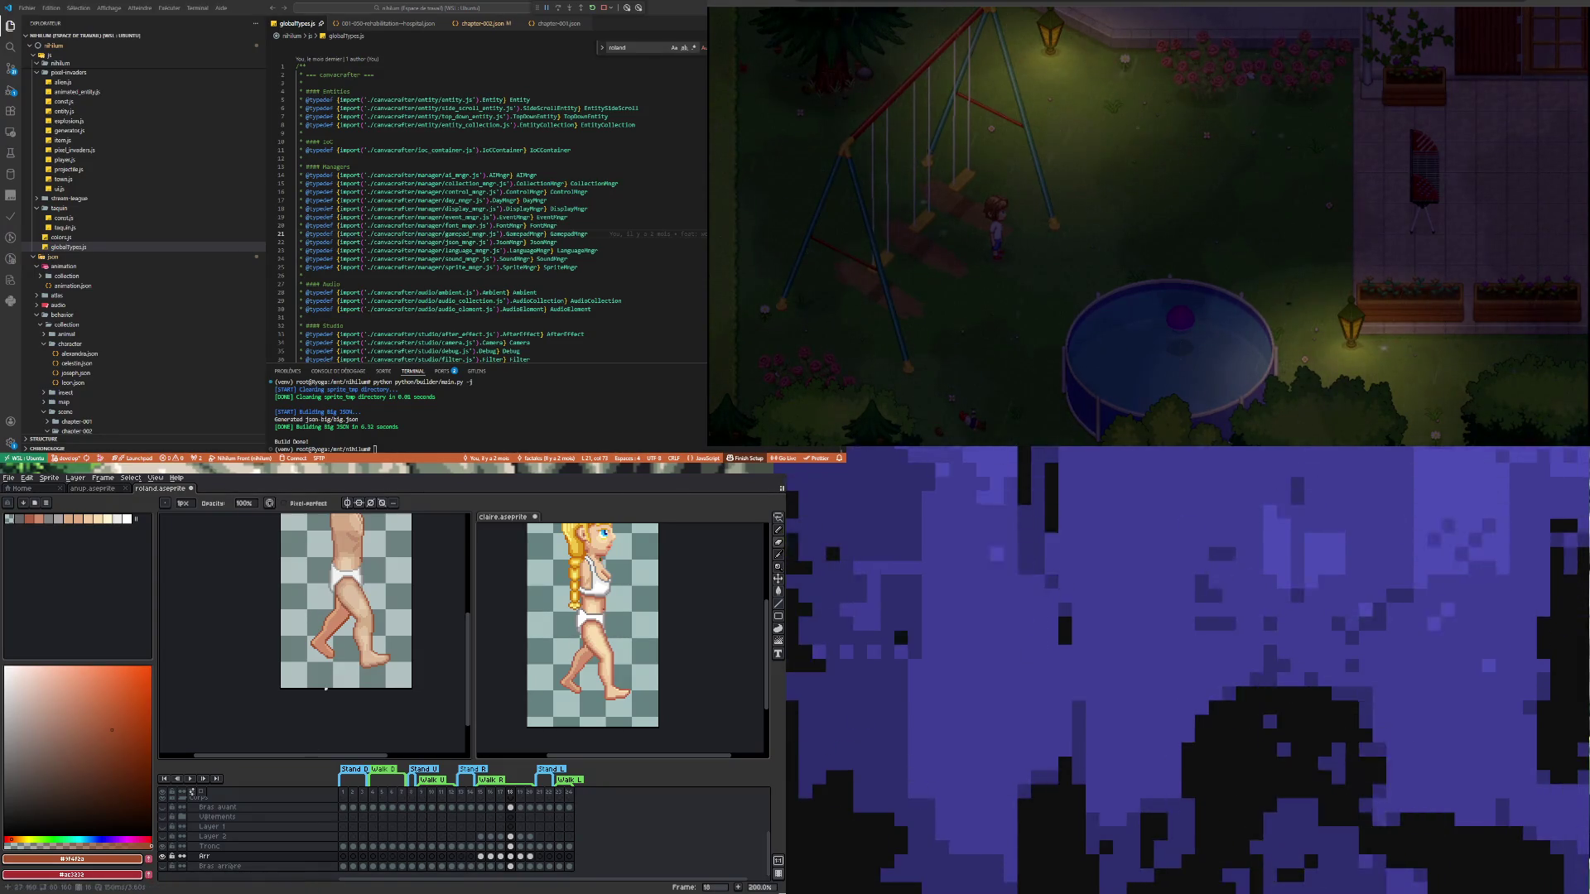
scroll(414, 559, up, 1)
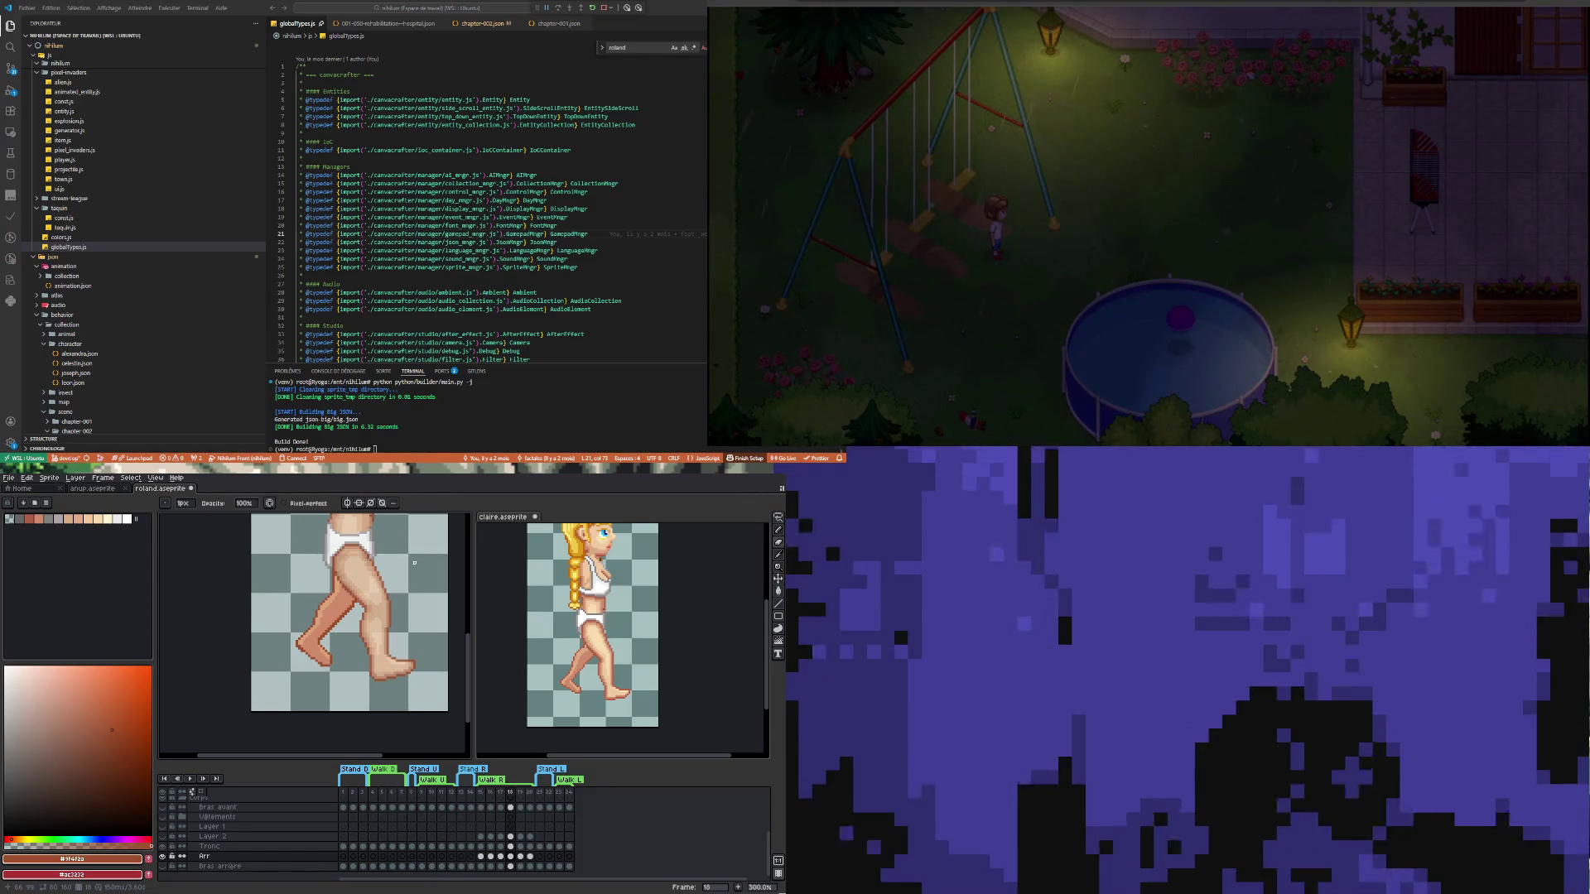
scroll(315, 612, down, 1)
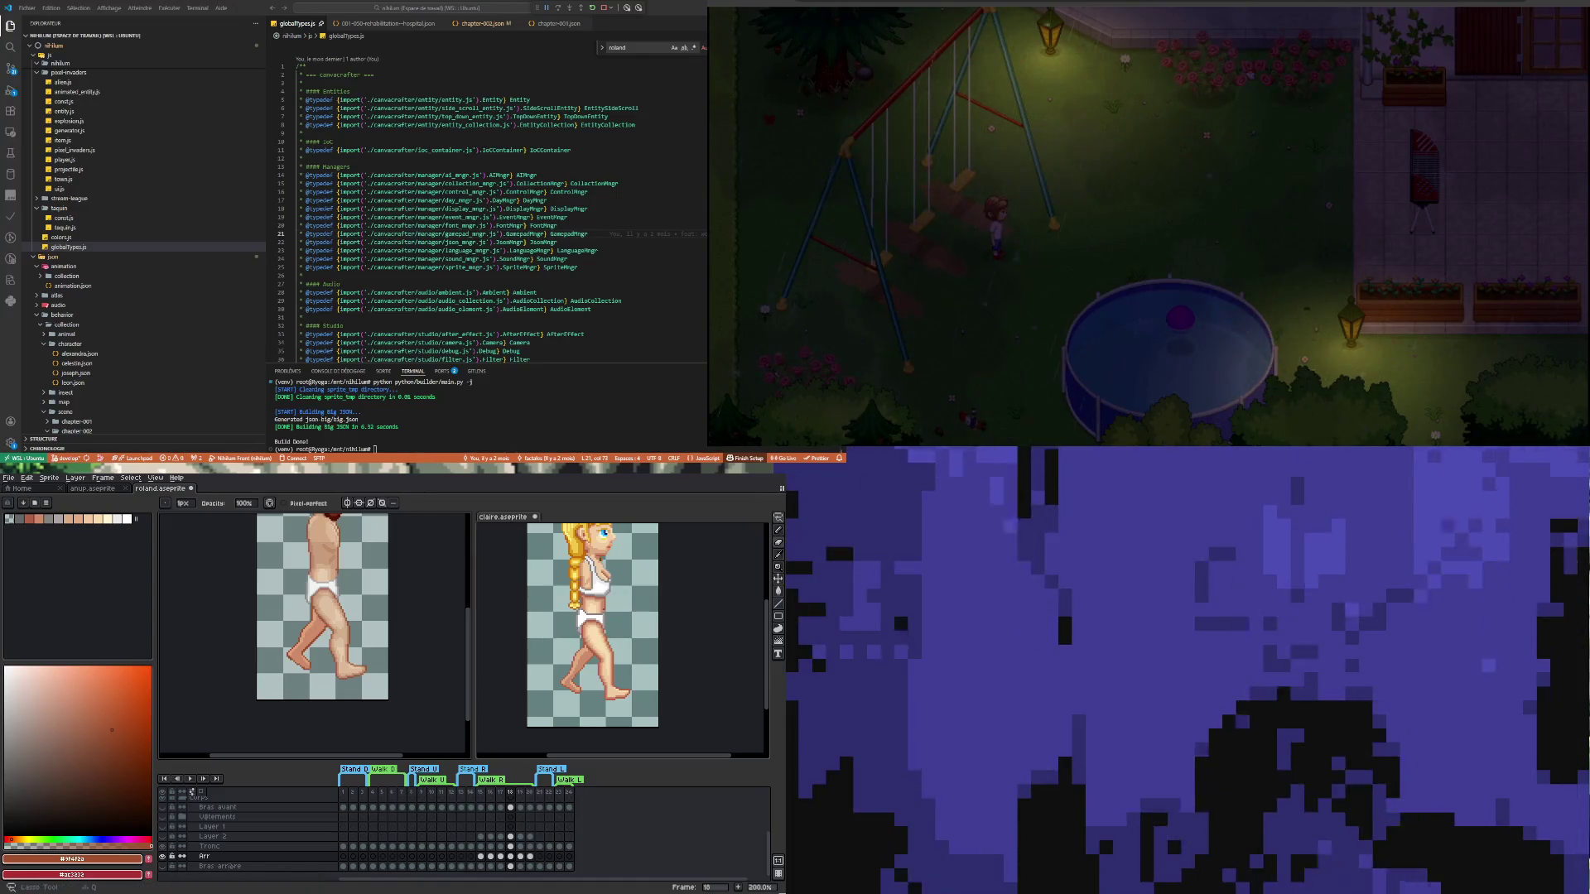
Marquee Roland's legs on this frame and nudge them down, then back up one pixel
click(778, 517)
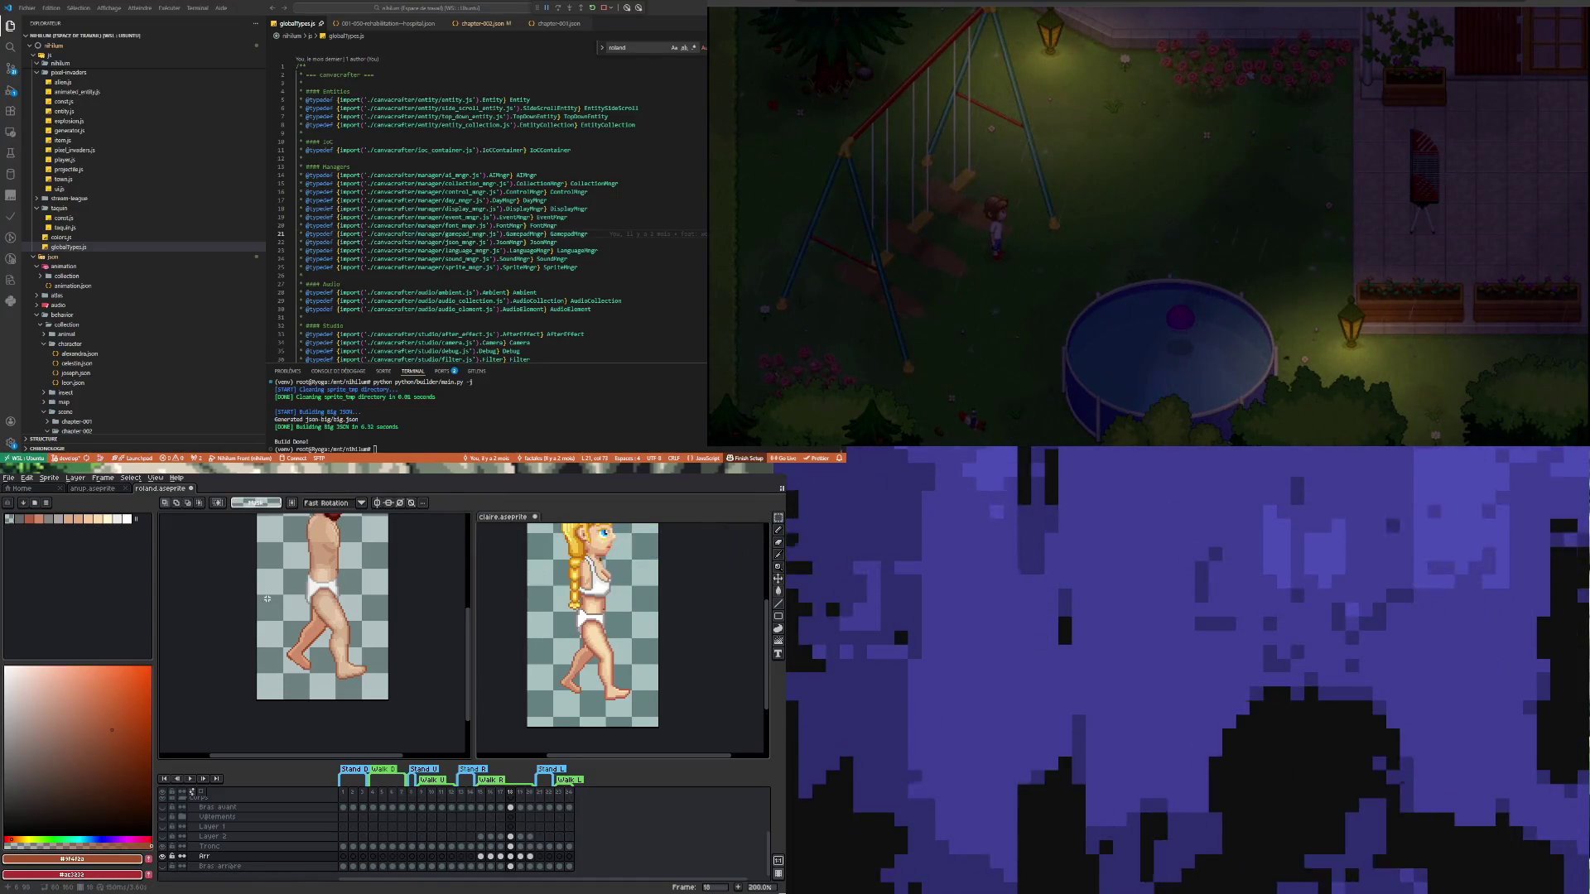
drag(265, 591, 355, 689)
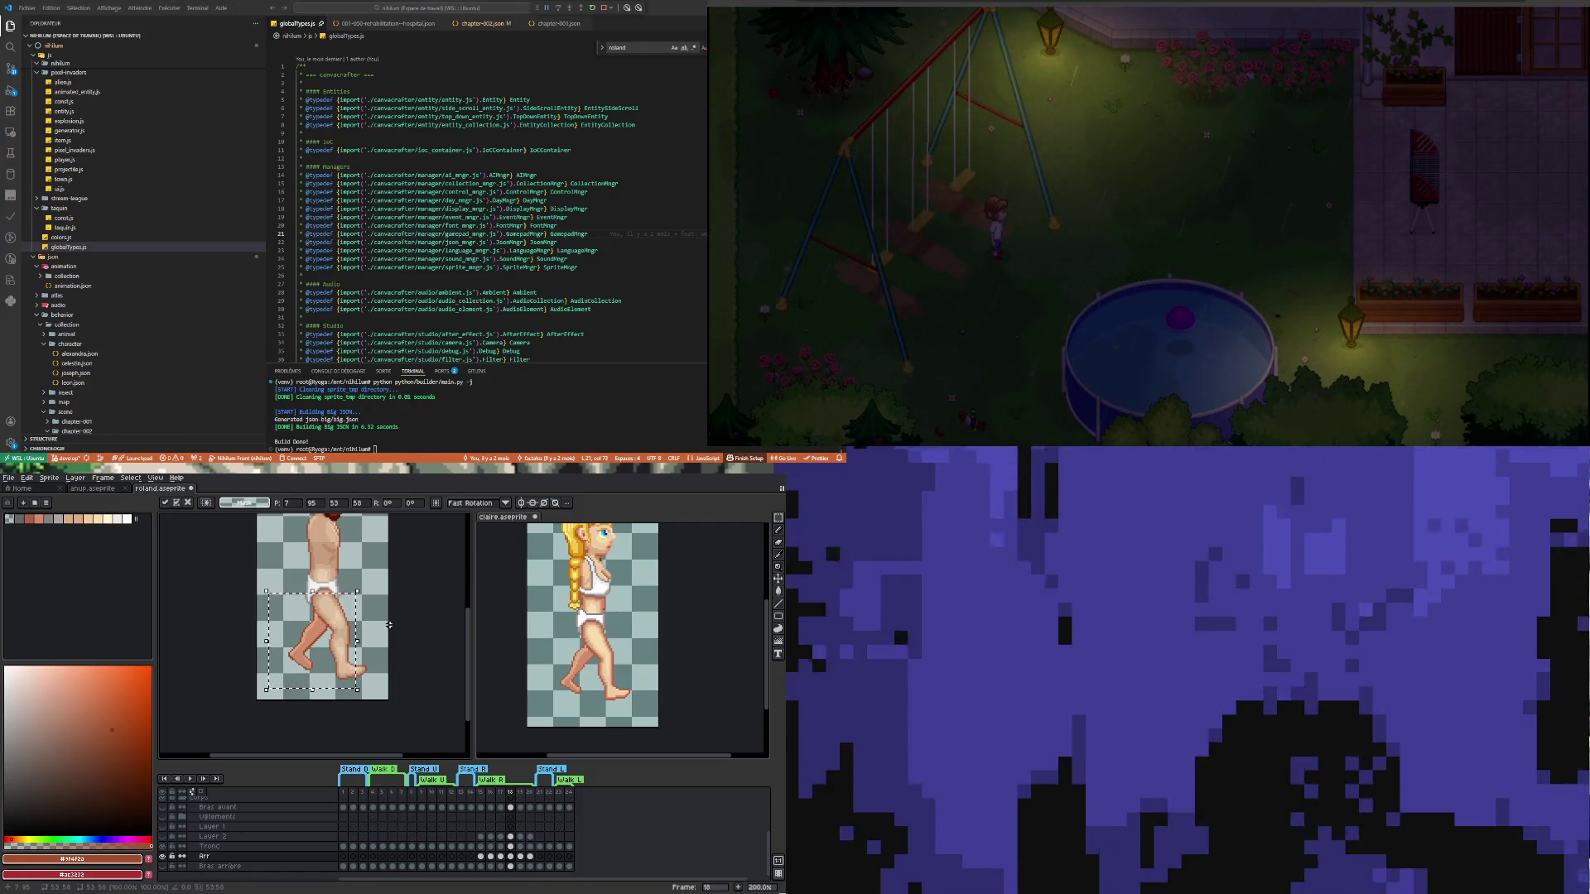
key(Down)
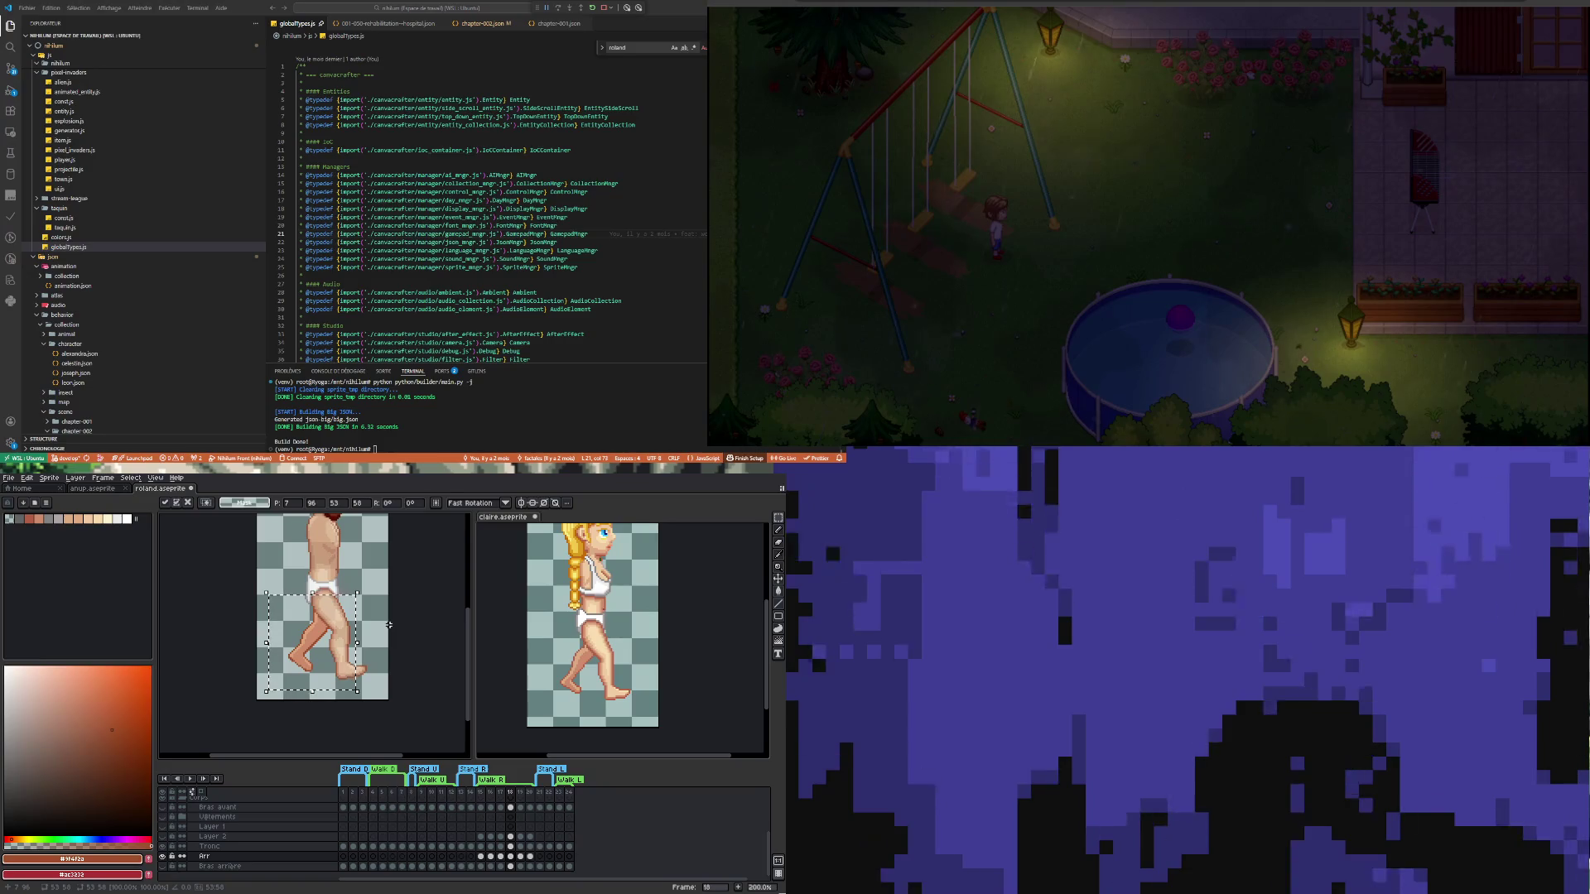
key(Up)
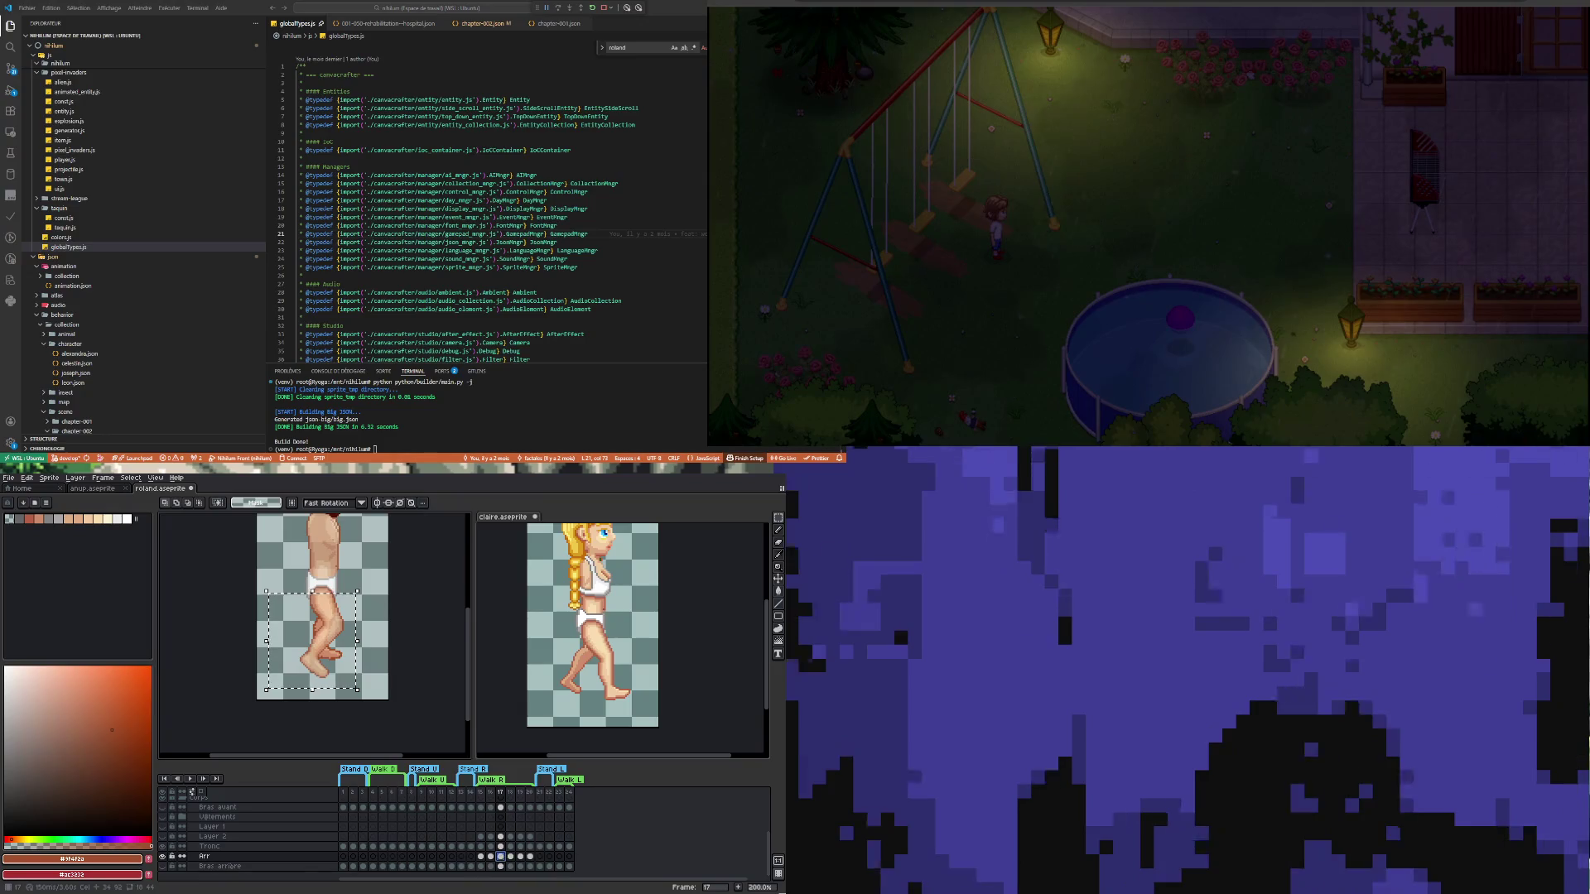
Step through Roland's Arr layer frames 17, 18 and 19
click(501, 858)
scroll(399, 679, down, 1)
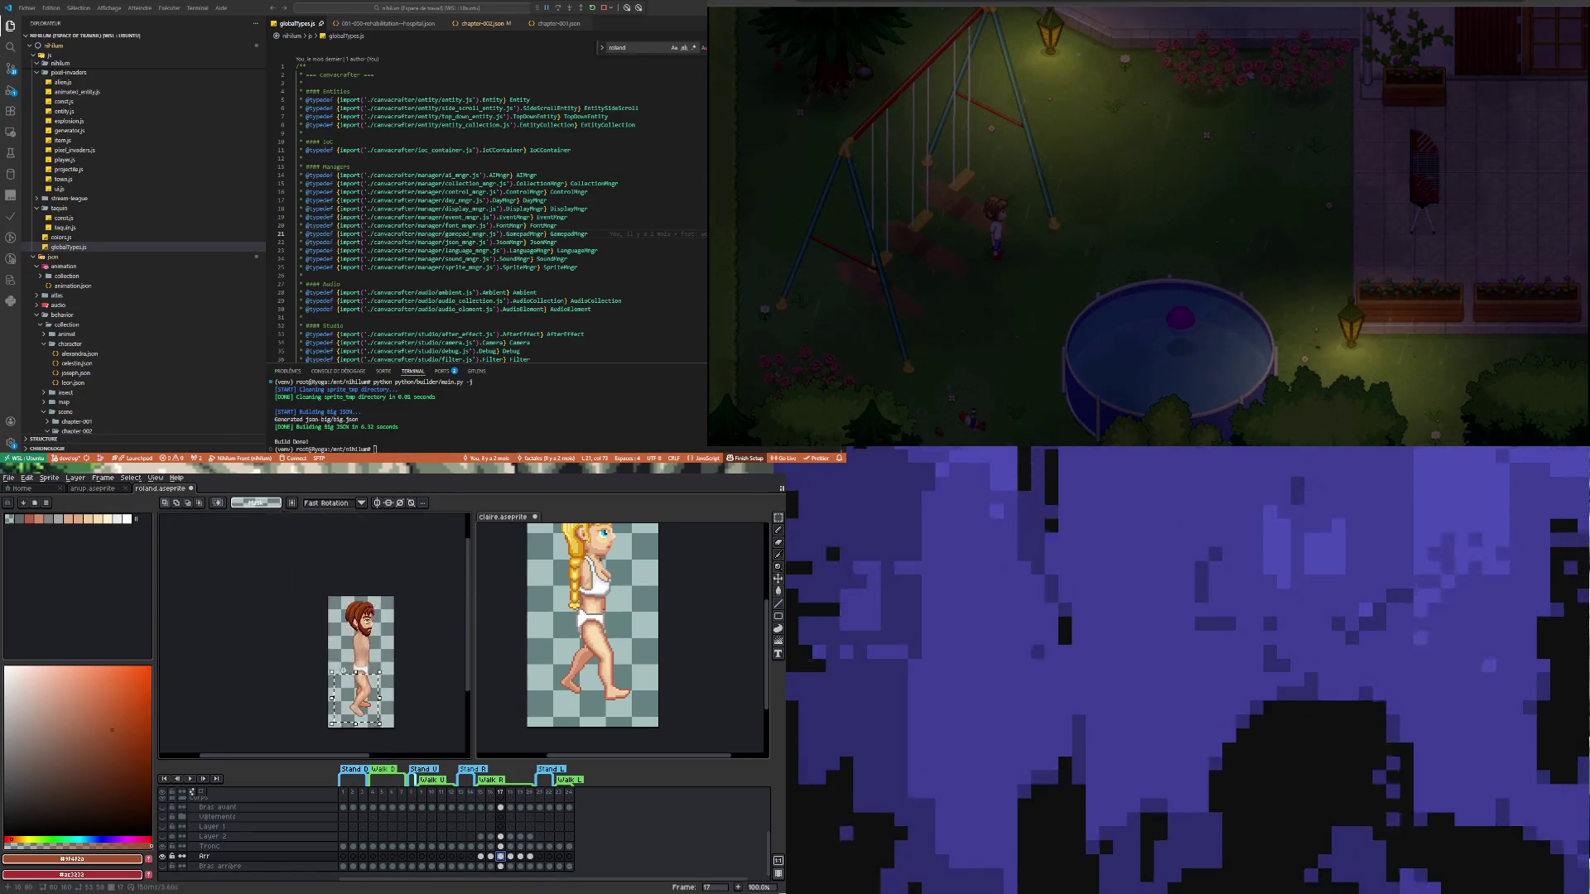
click(510, 857)
click(523, 857)
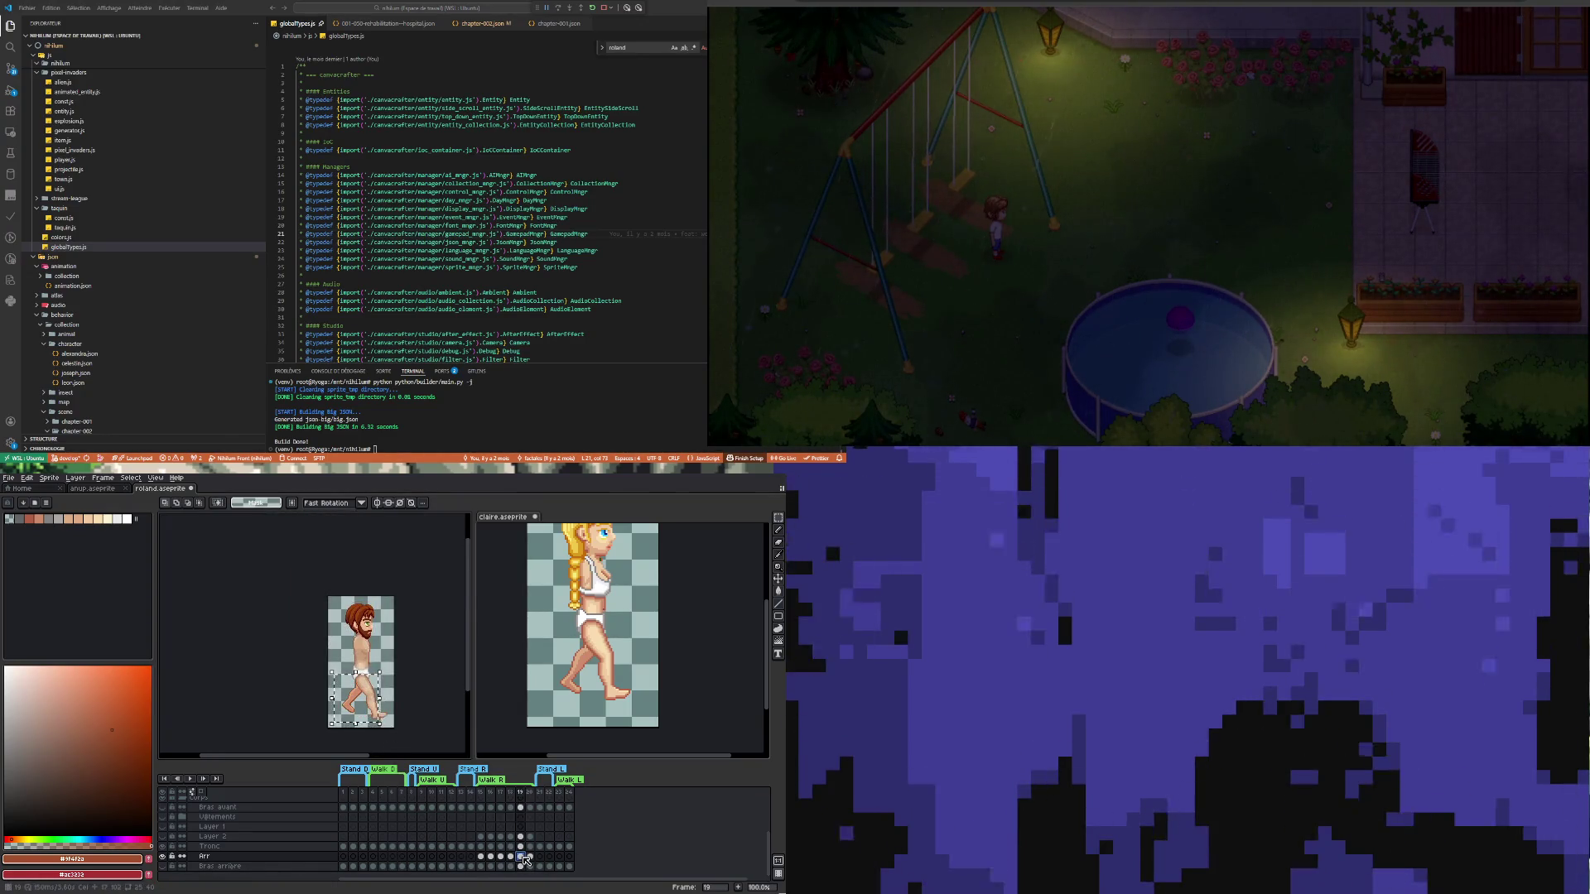
Compare Claire's walk frames 19 and 18, then return to Roland's Arr frame 19
key(ctrl+Tab)
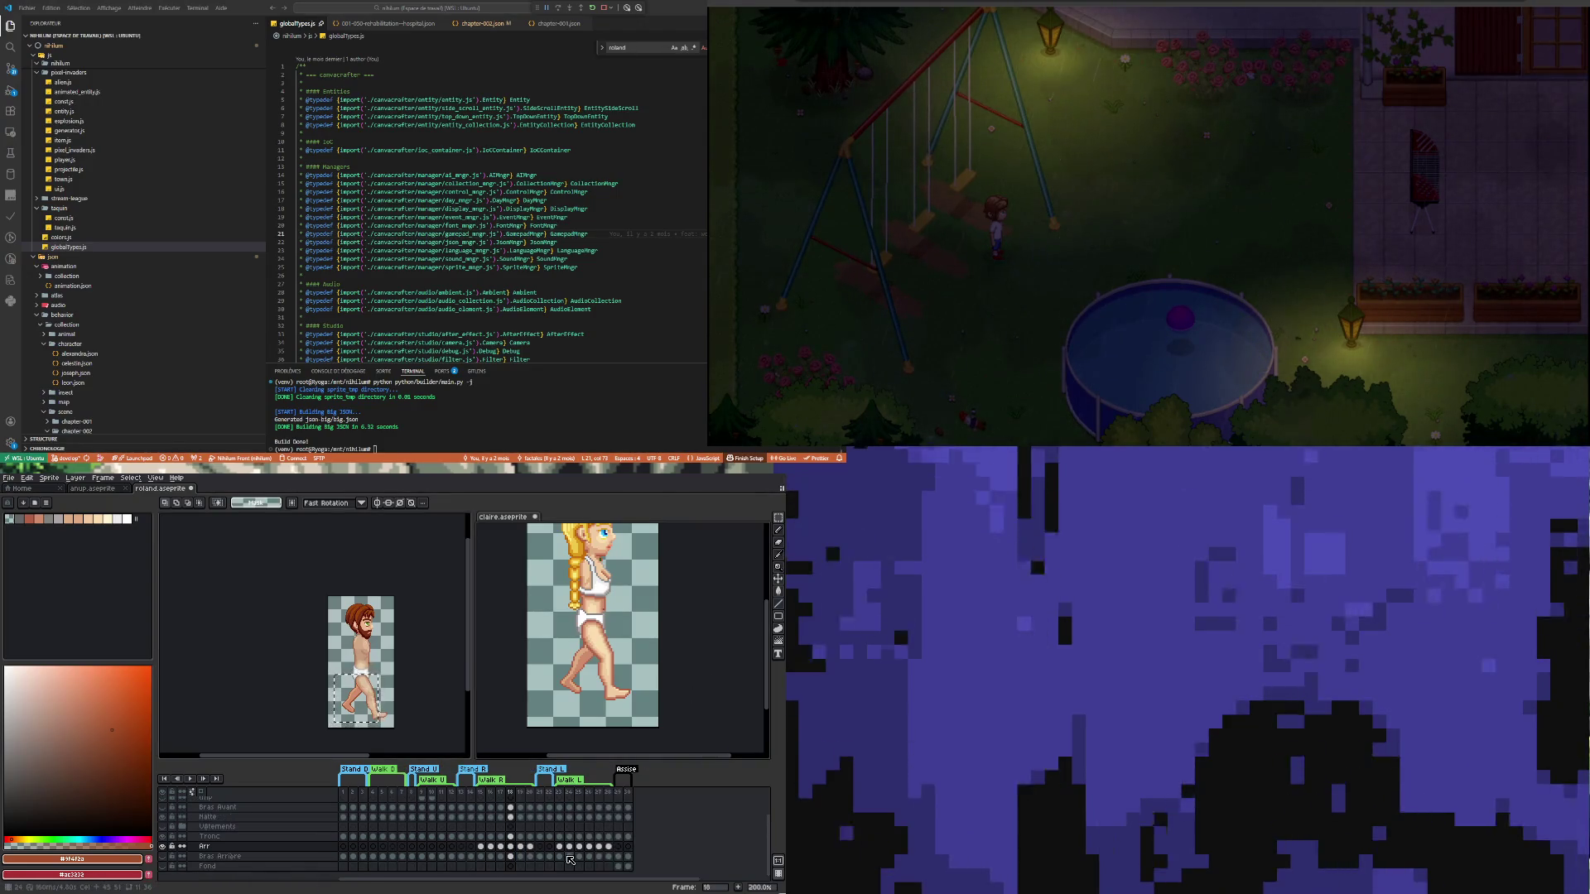
click(521, 847)
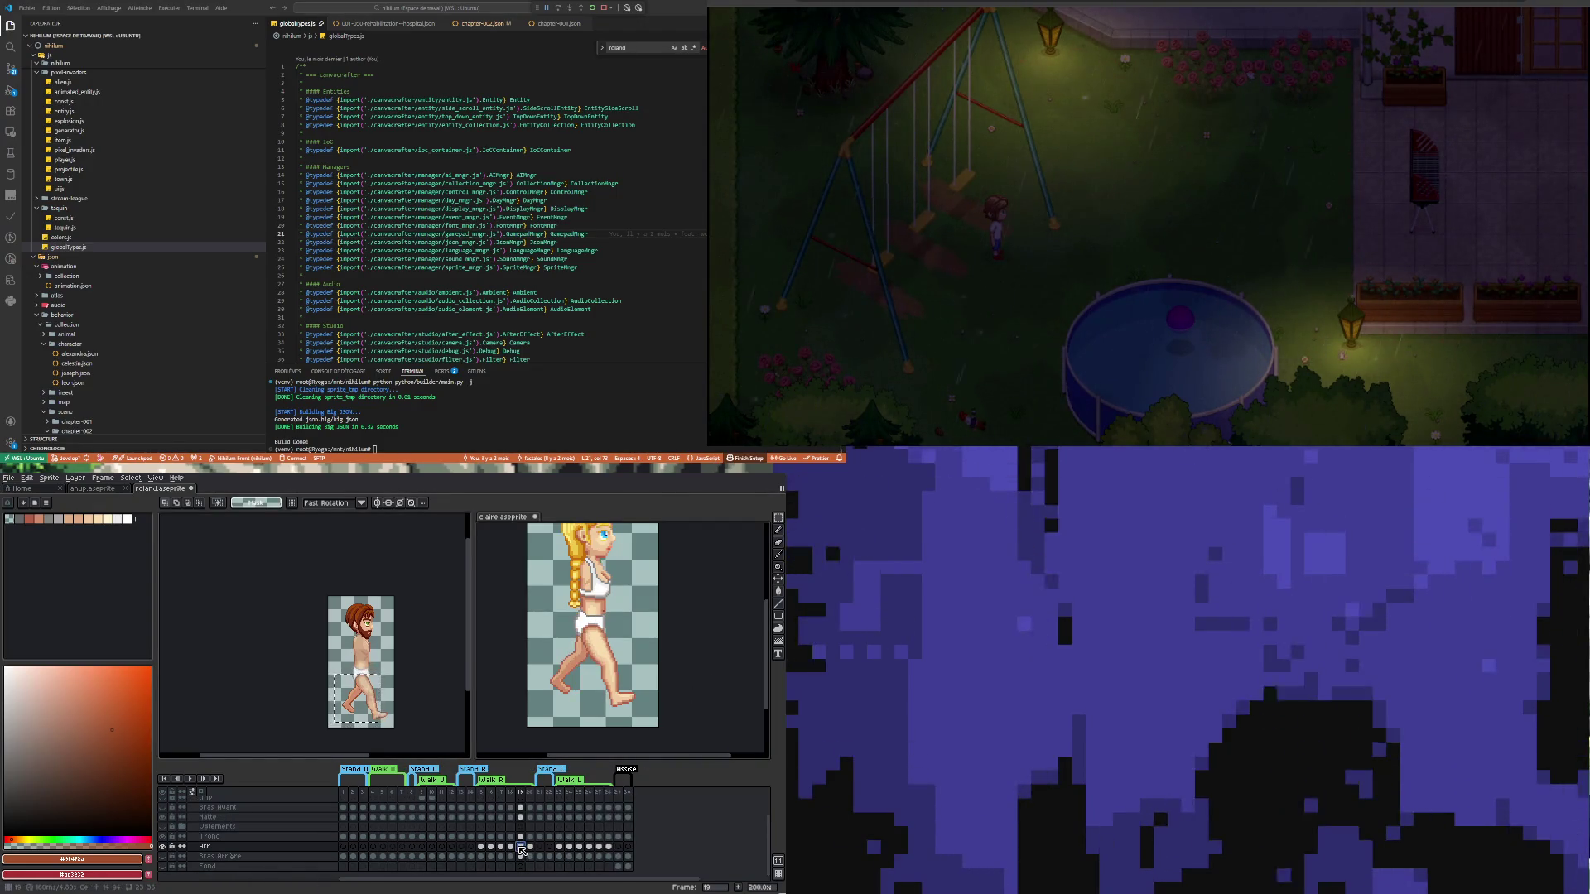
key(Left)
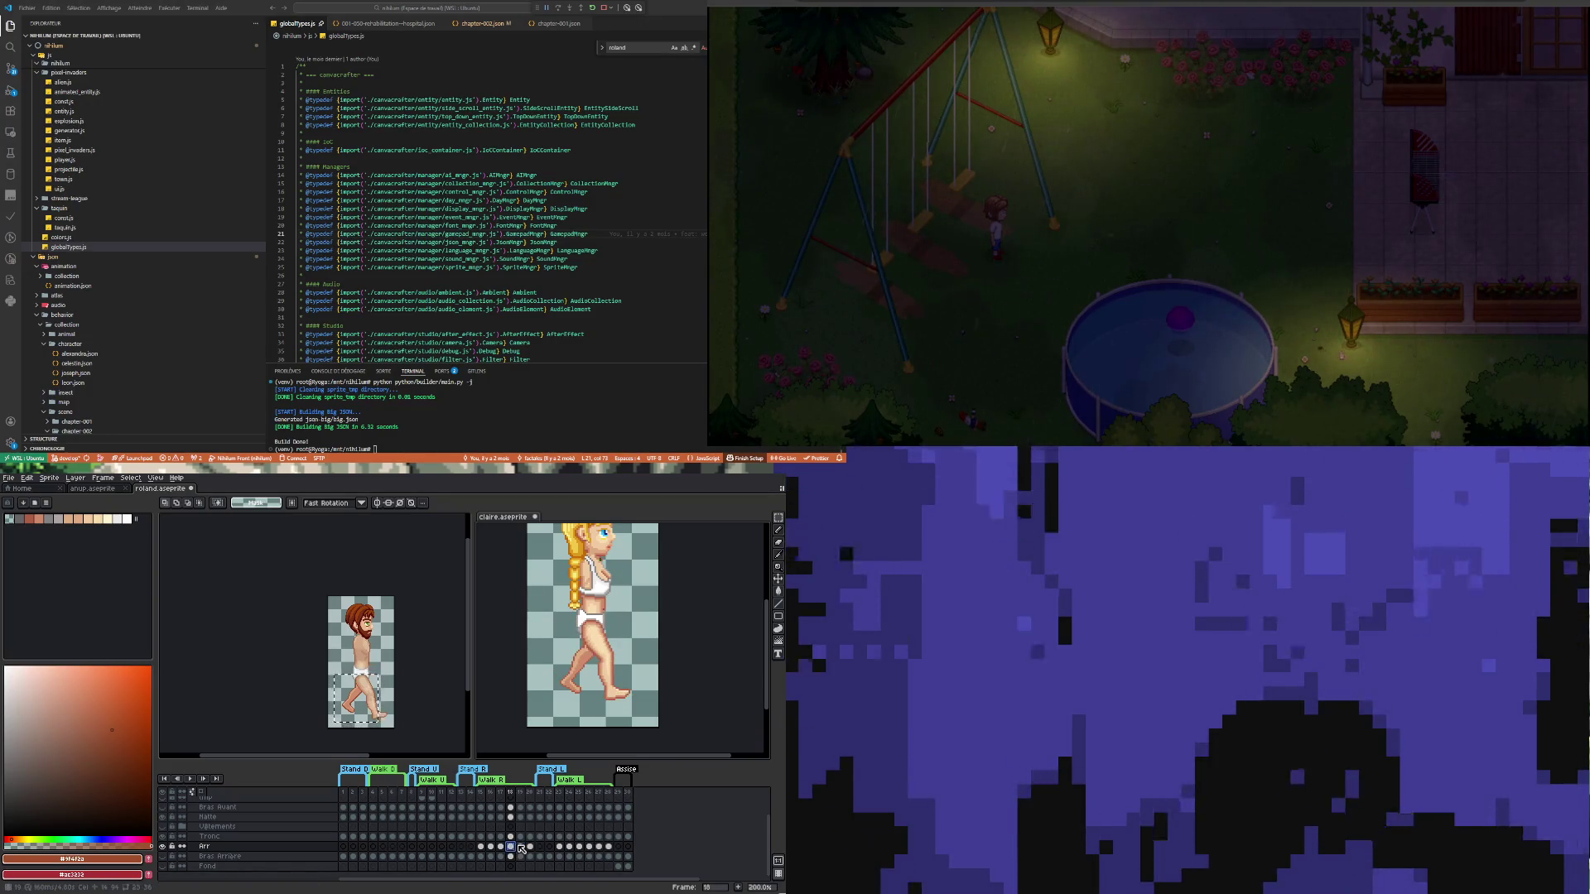
click(522, 847)
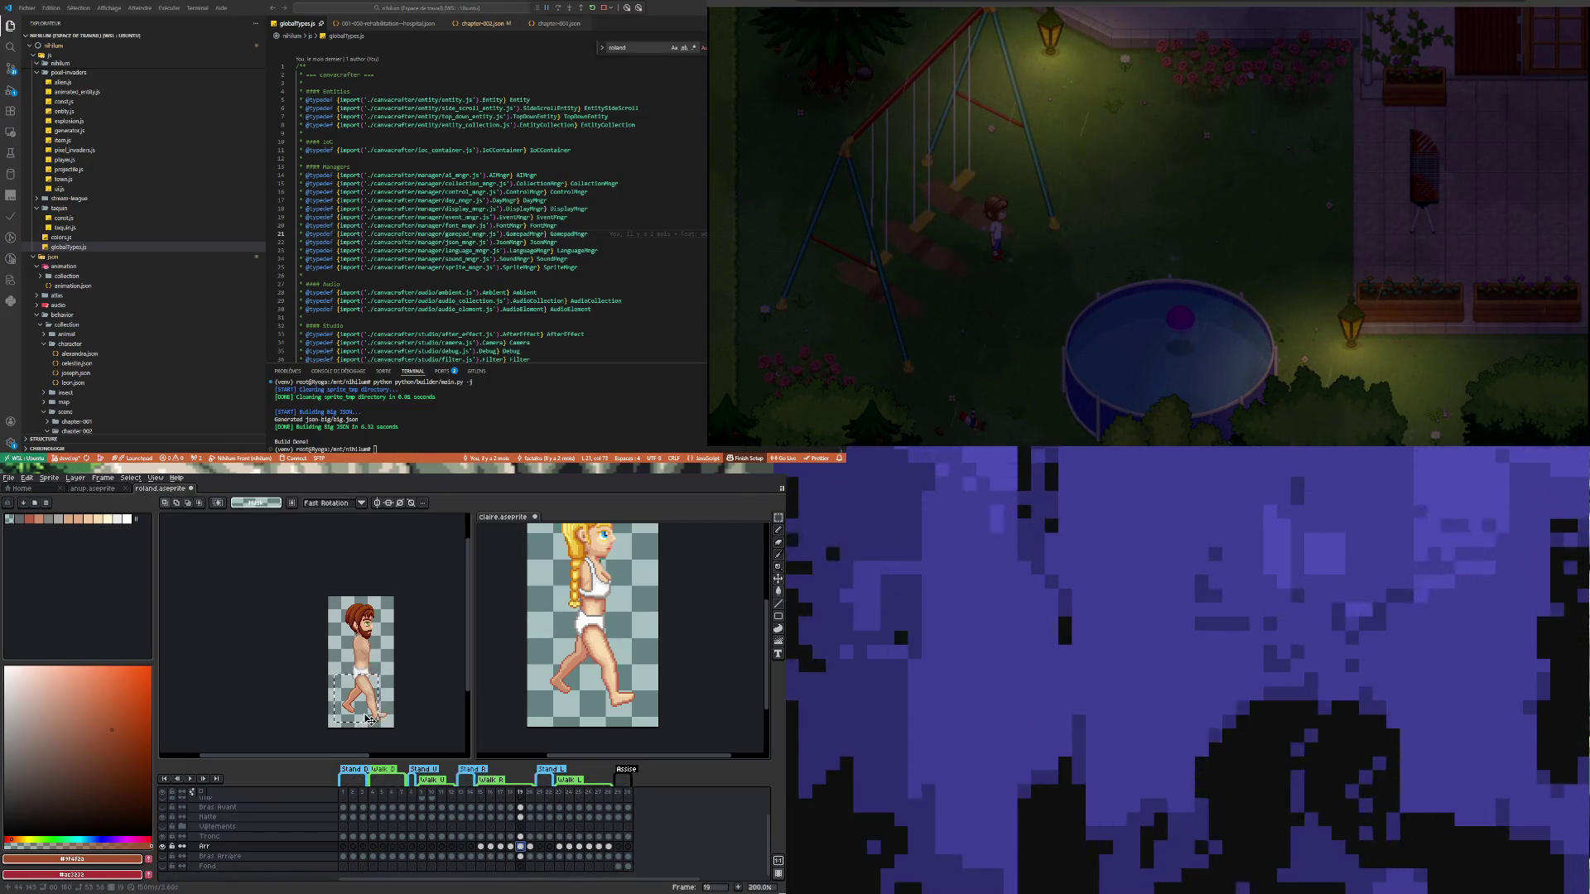
click(369, 719)
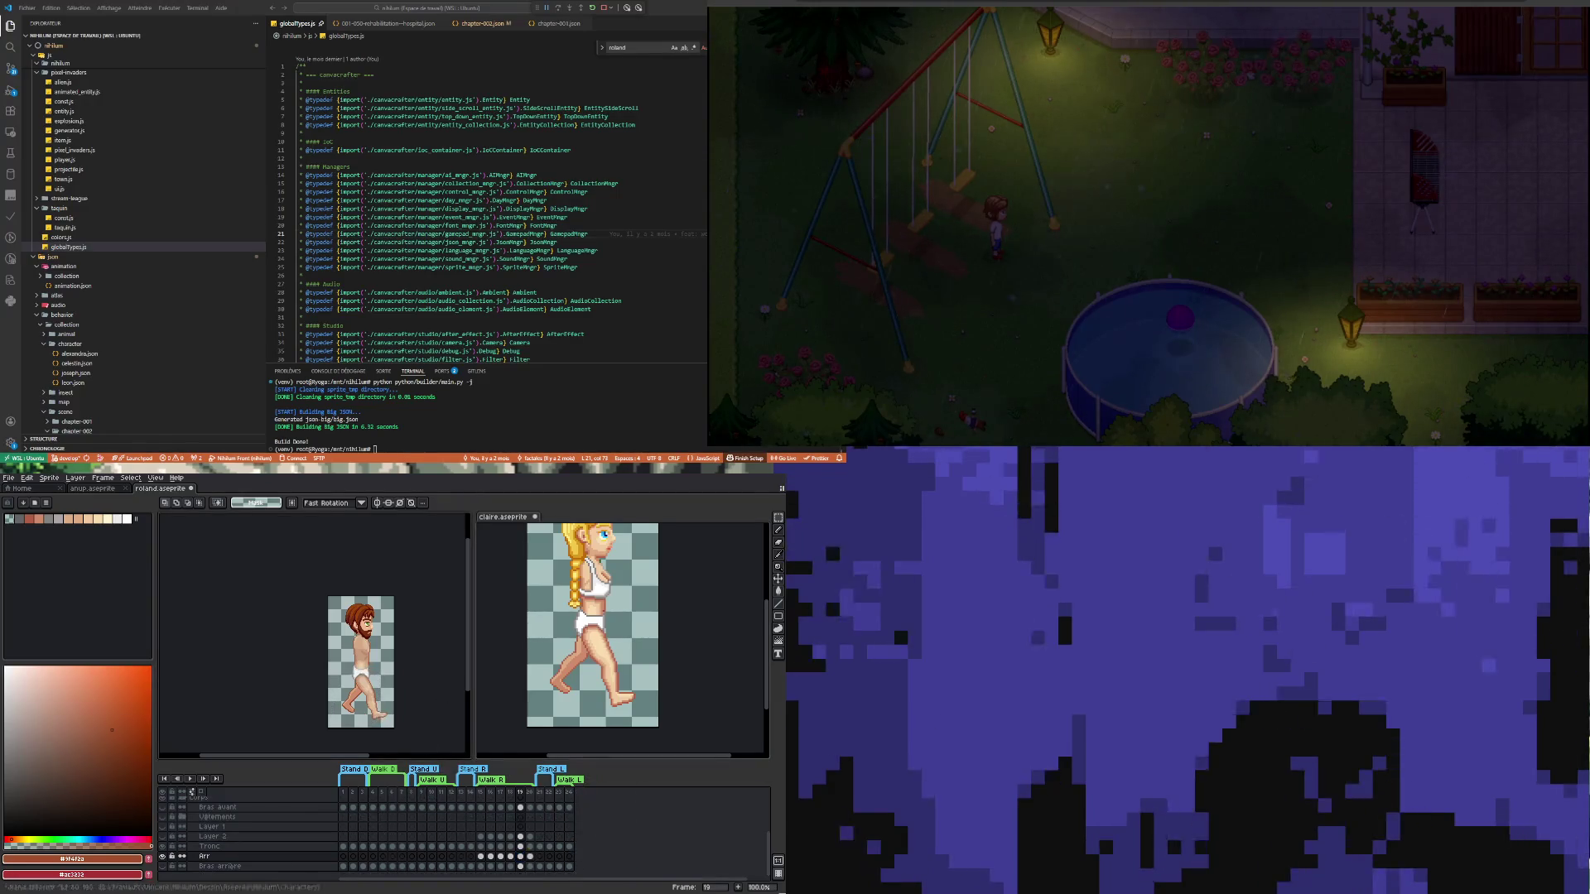
click(521, 857)
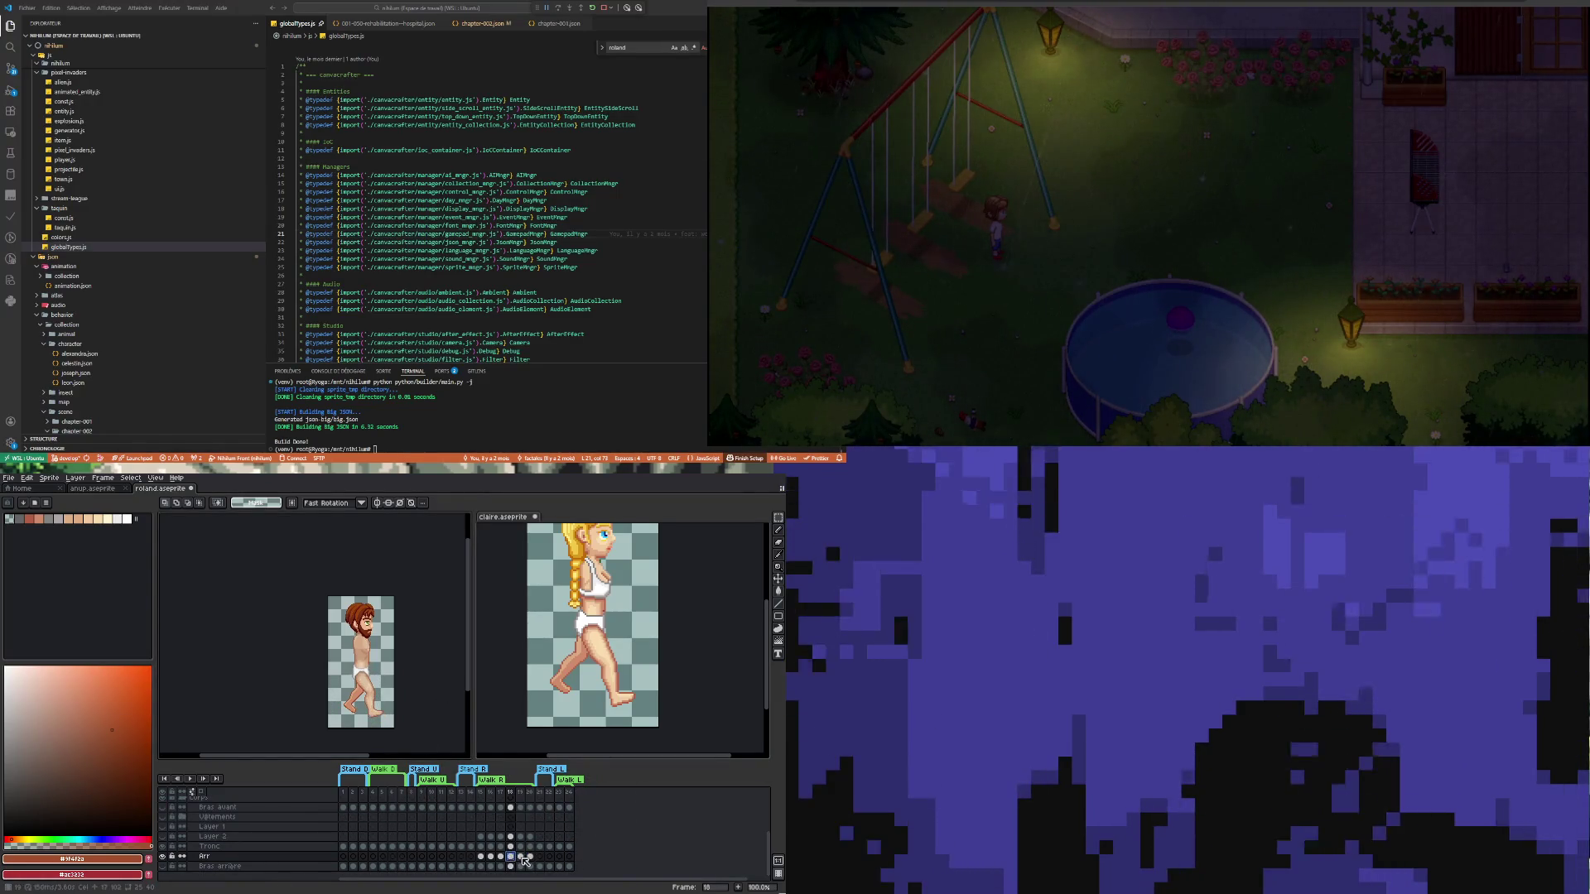
scroll(353, 730, up, 1)
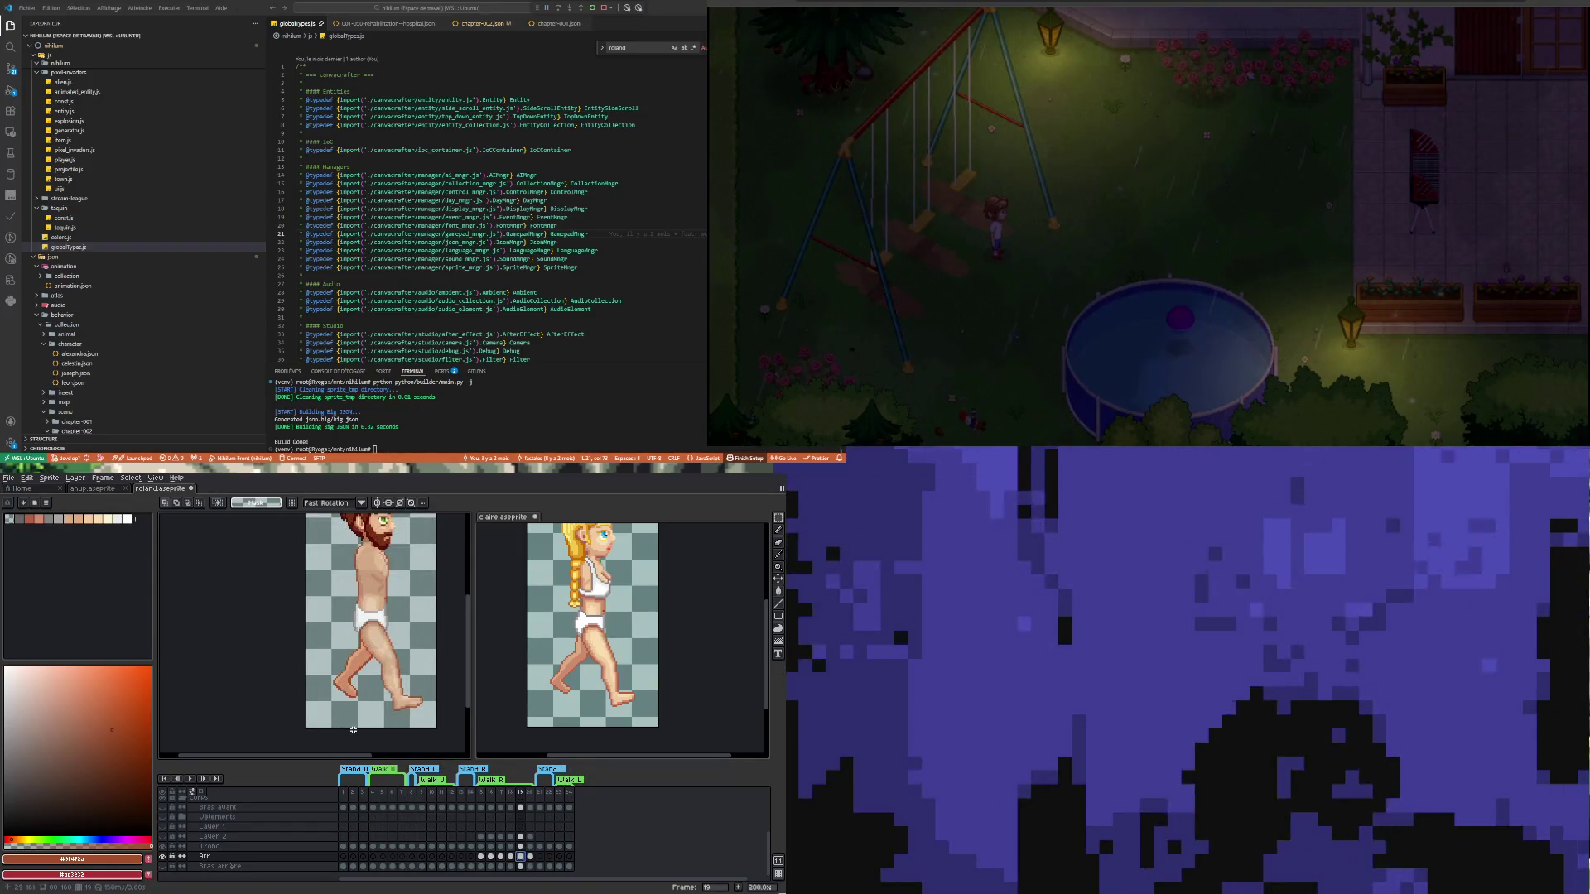
Recompare Claire's frames 18 and 19, then go back to Roland's Arr frame 19
click(496, 741)
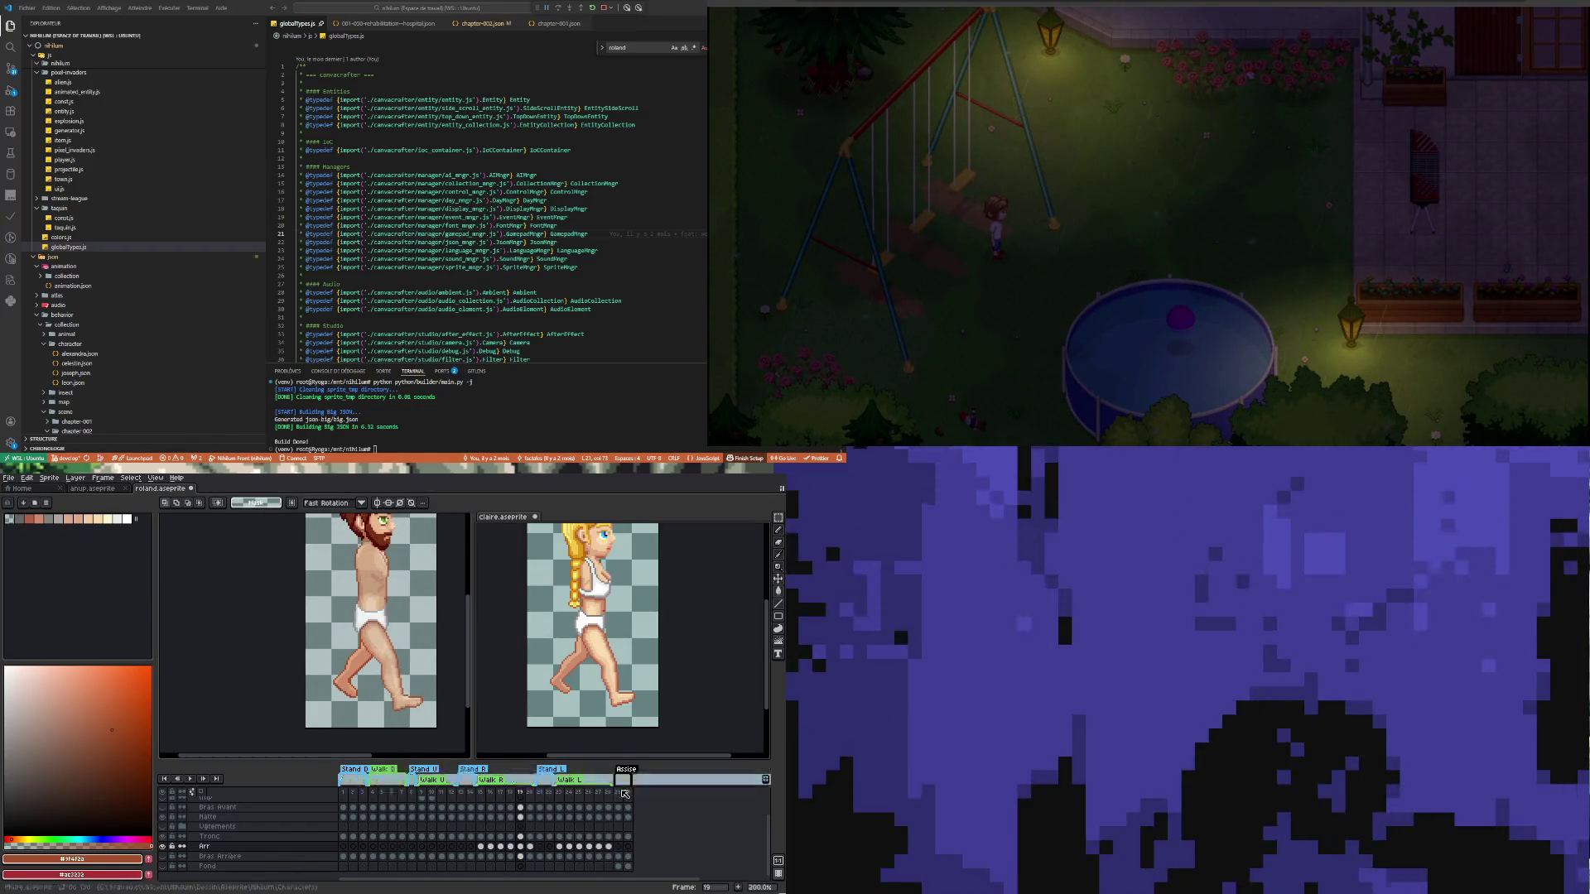
click(511, 847)
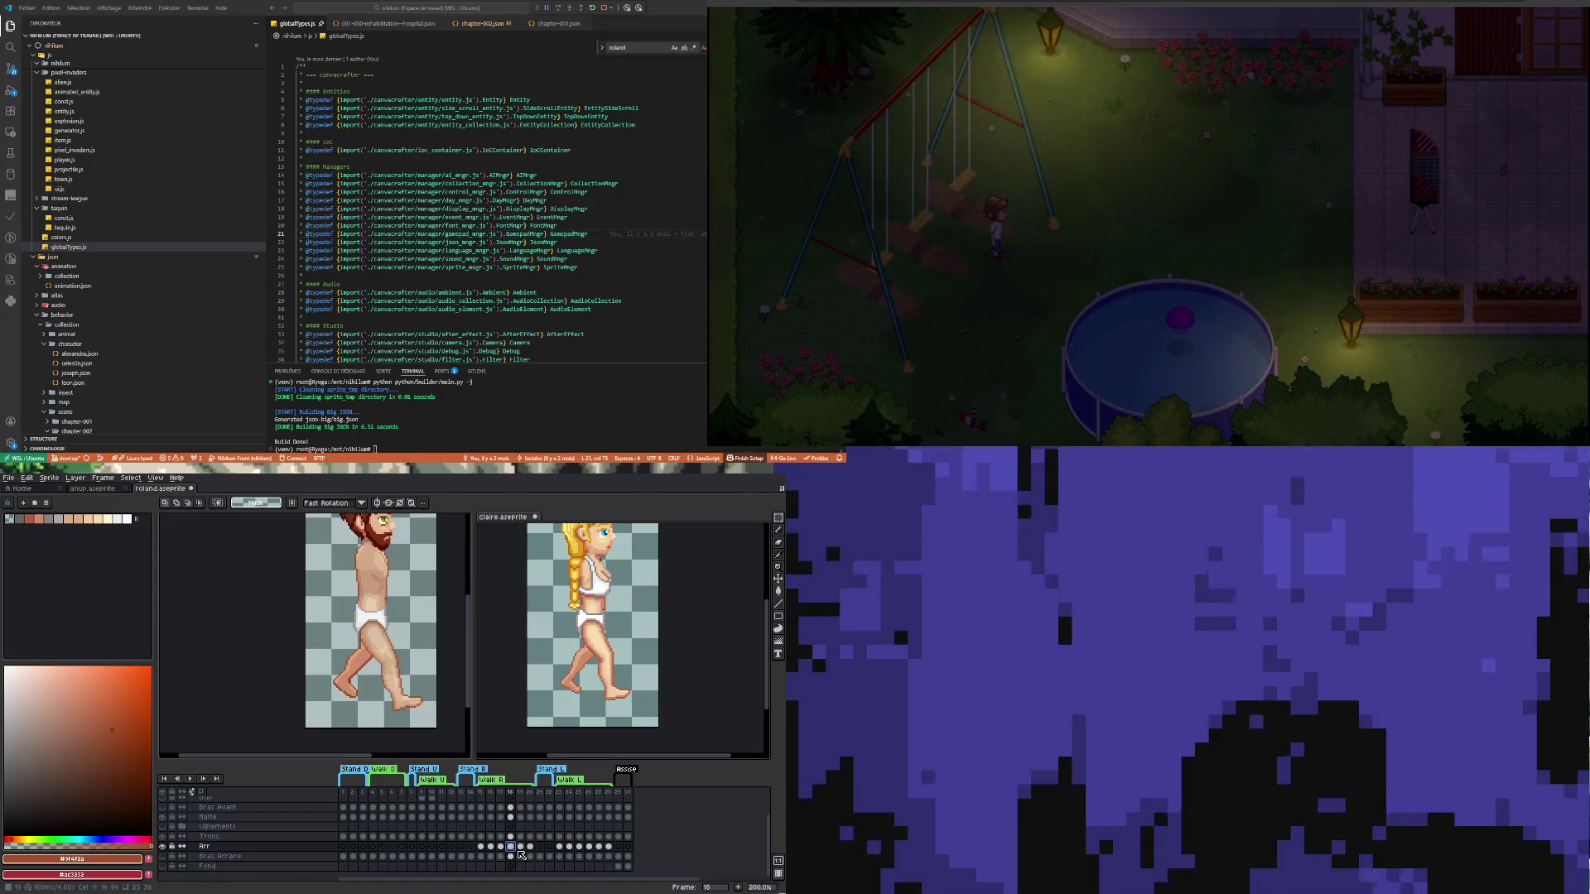
click(520, 847)
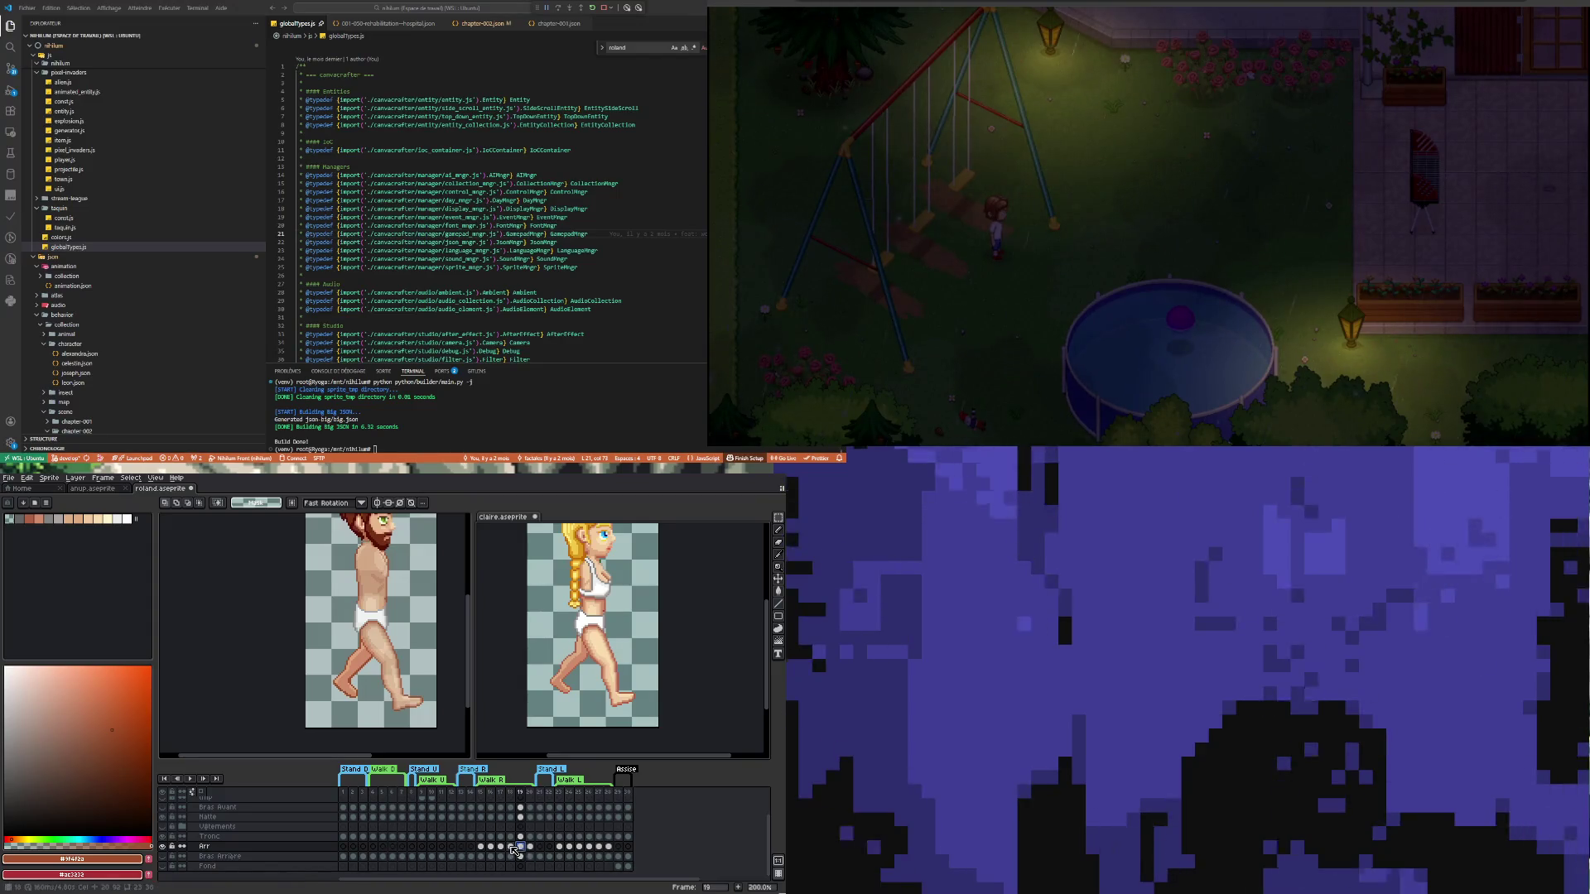
key(Left)
key(Right)
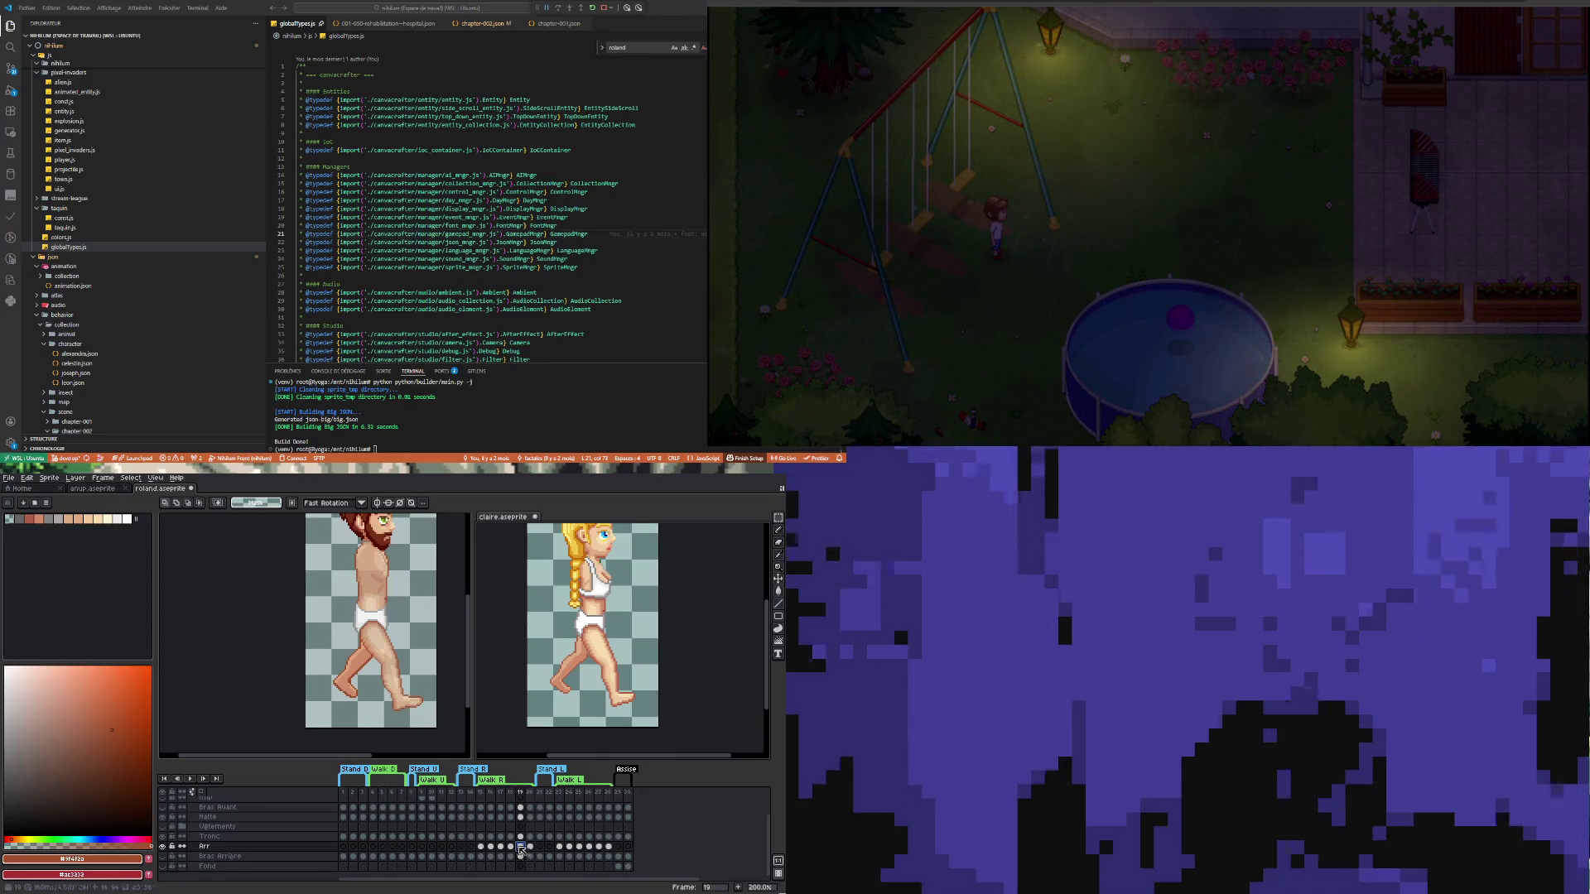
key(ctrl+Tab)
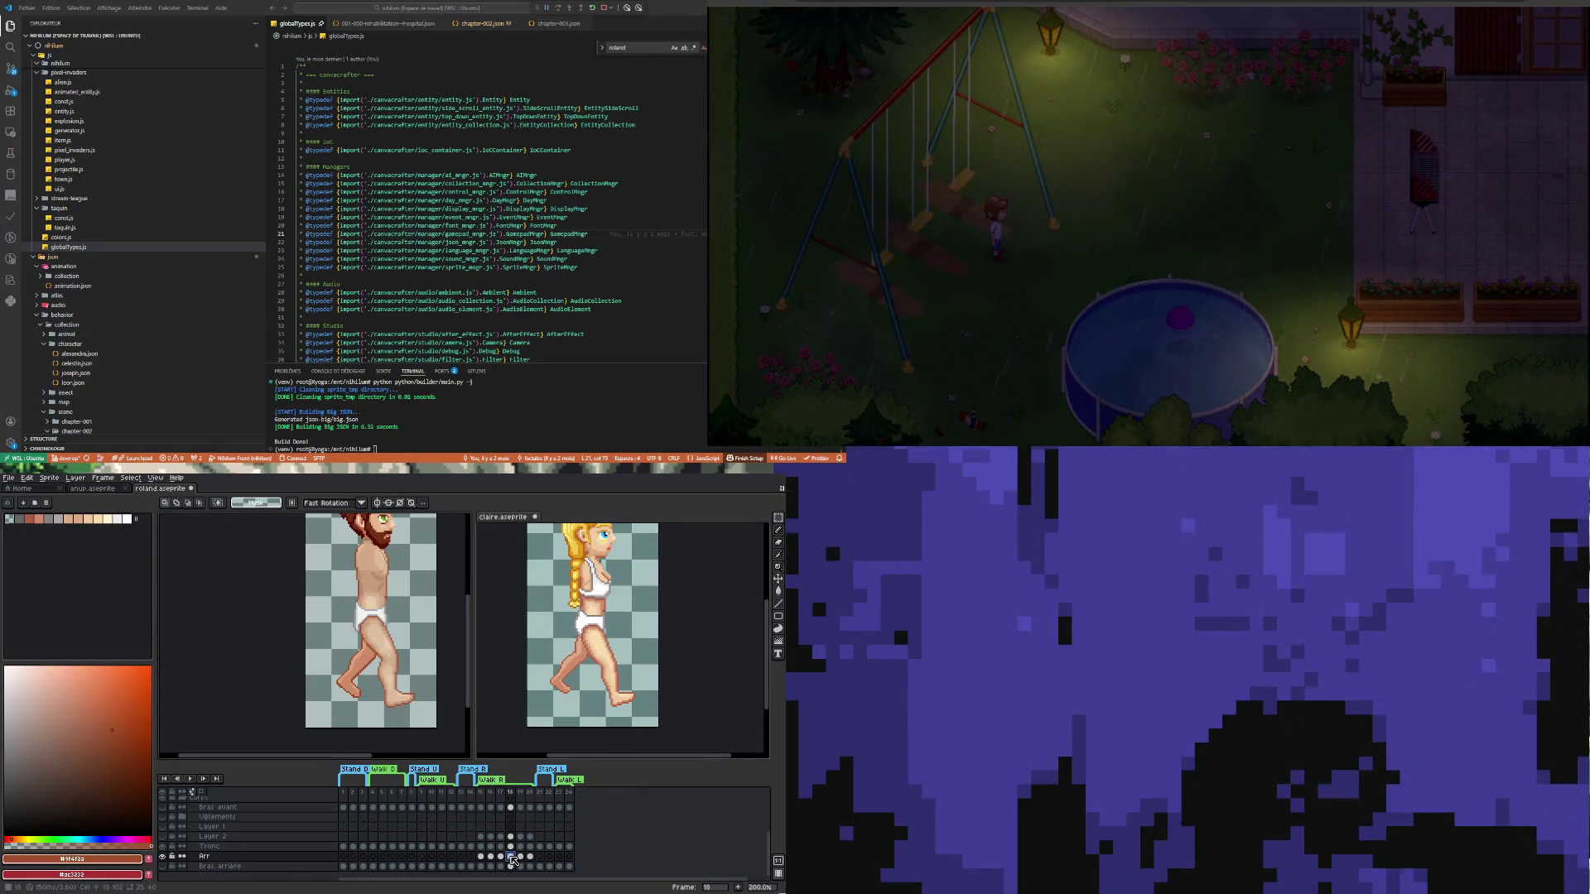
click(520, 857)
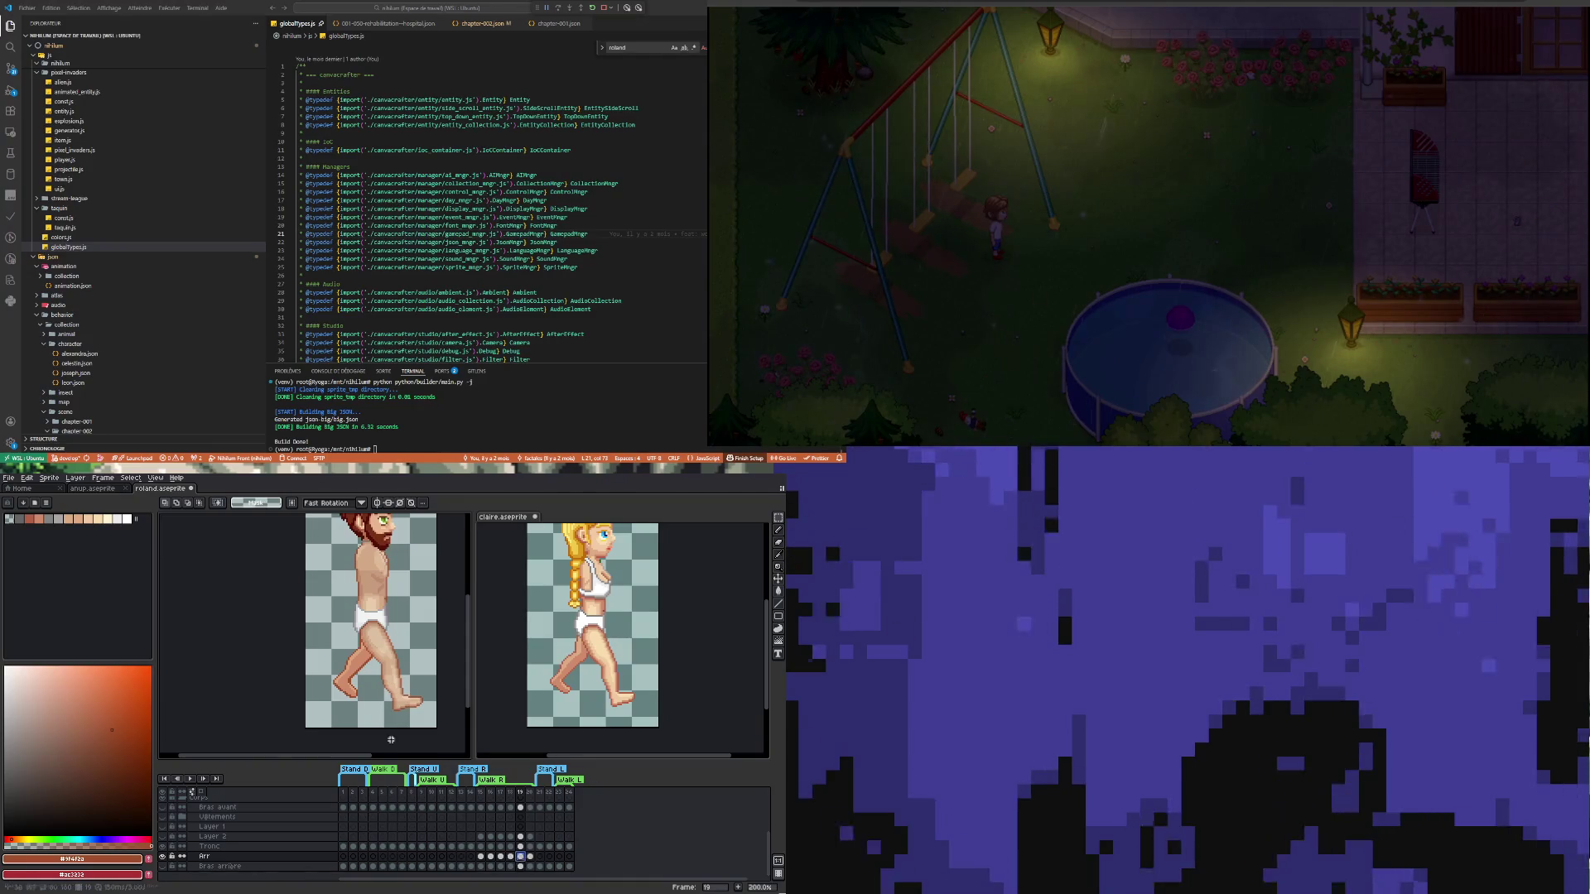
scroll(369, 636, up, 1)
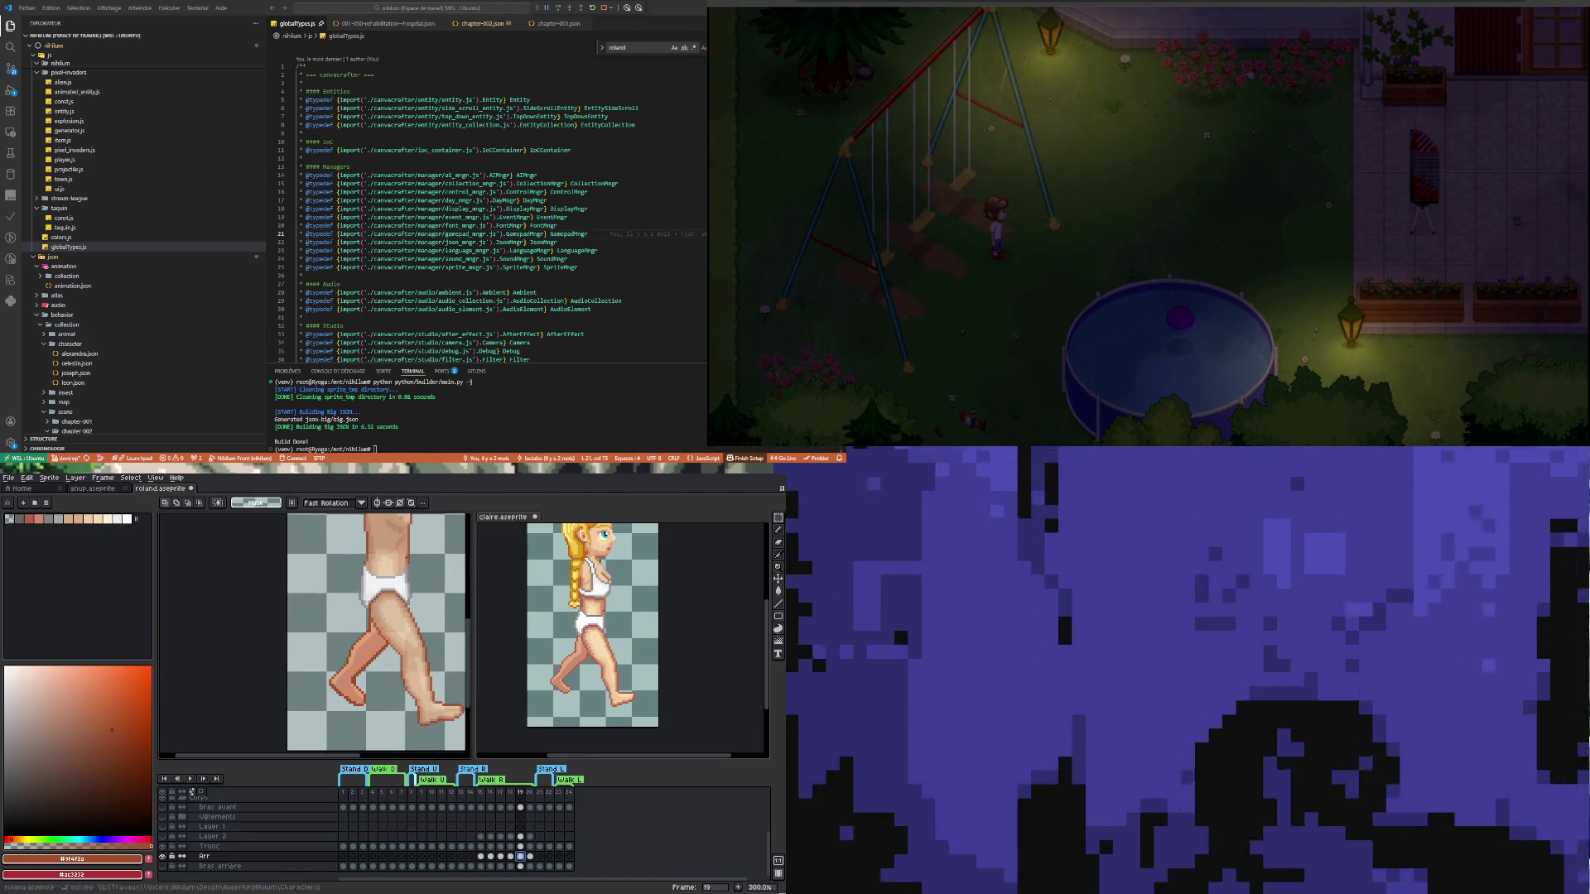
Select the legs on frame 19 and test nudging them down one pixel and back up
key(m)
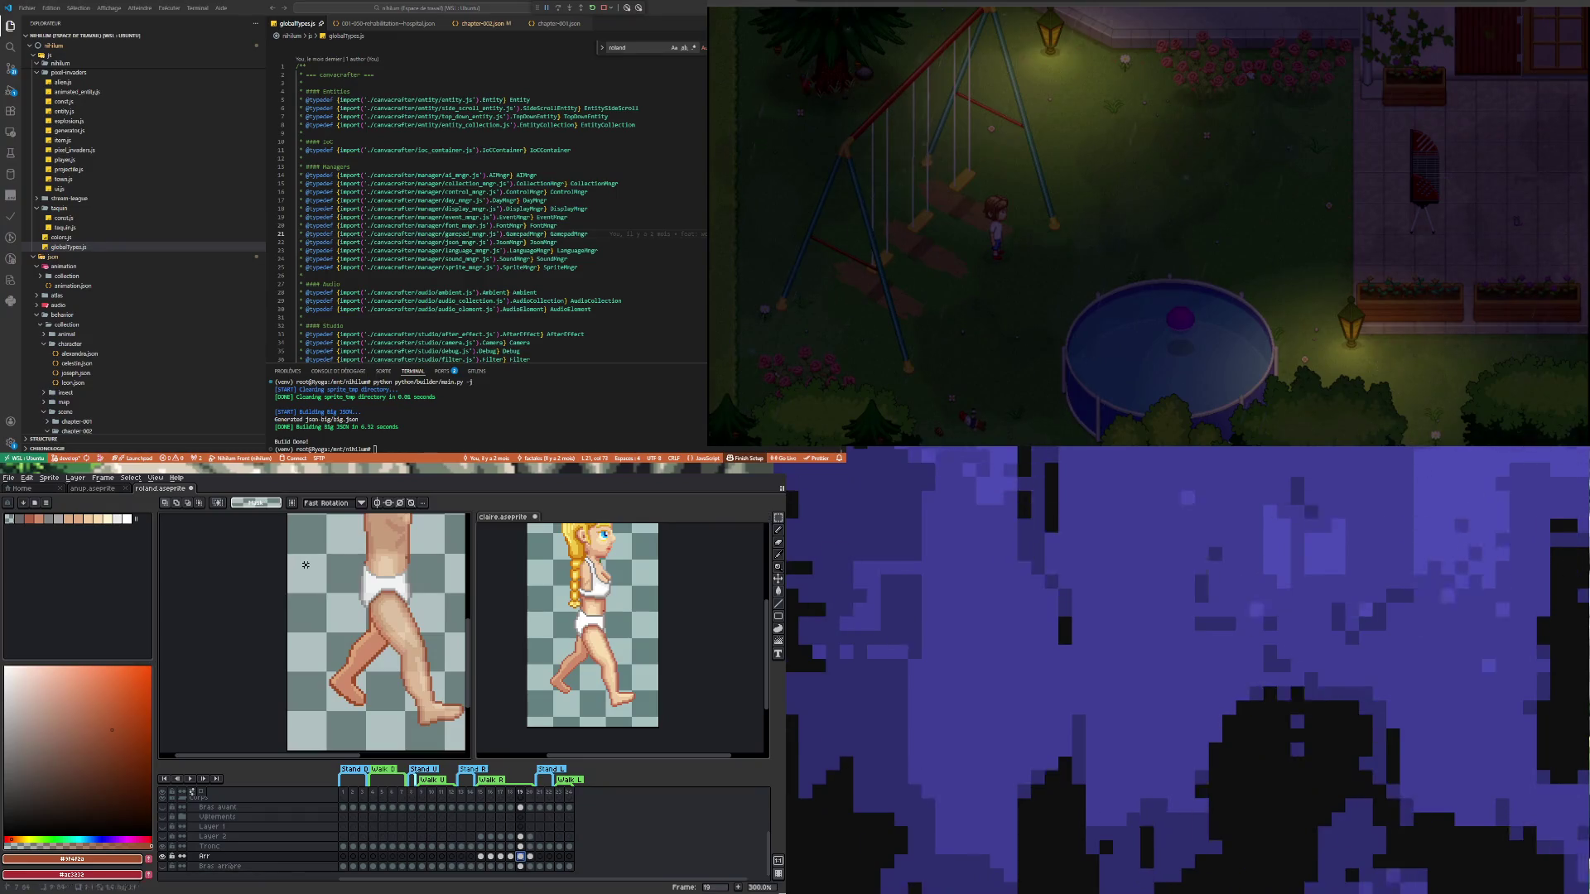
drag(428, 733, 427, 734)
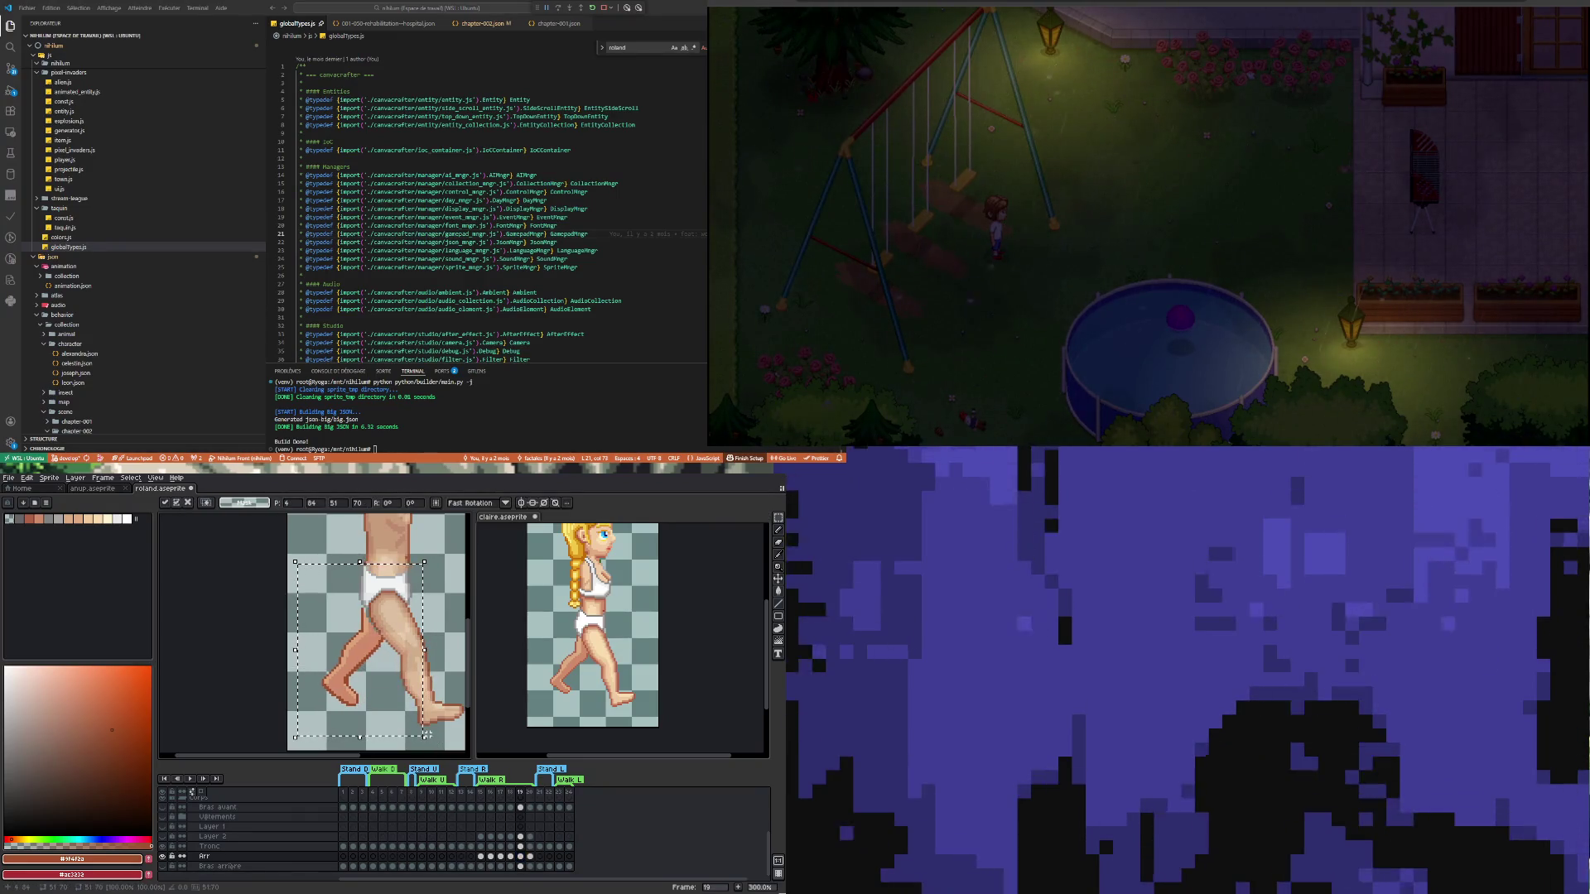
key(Down)
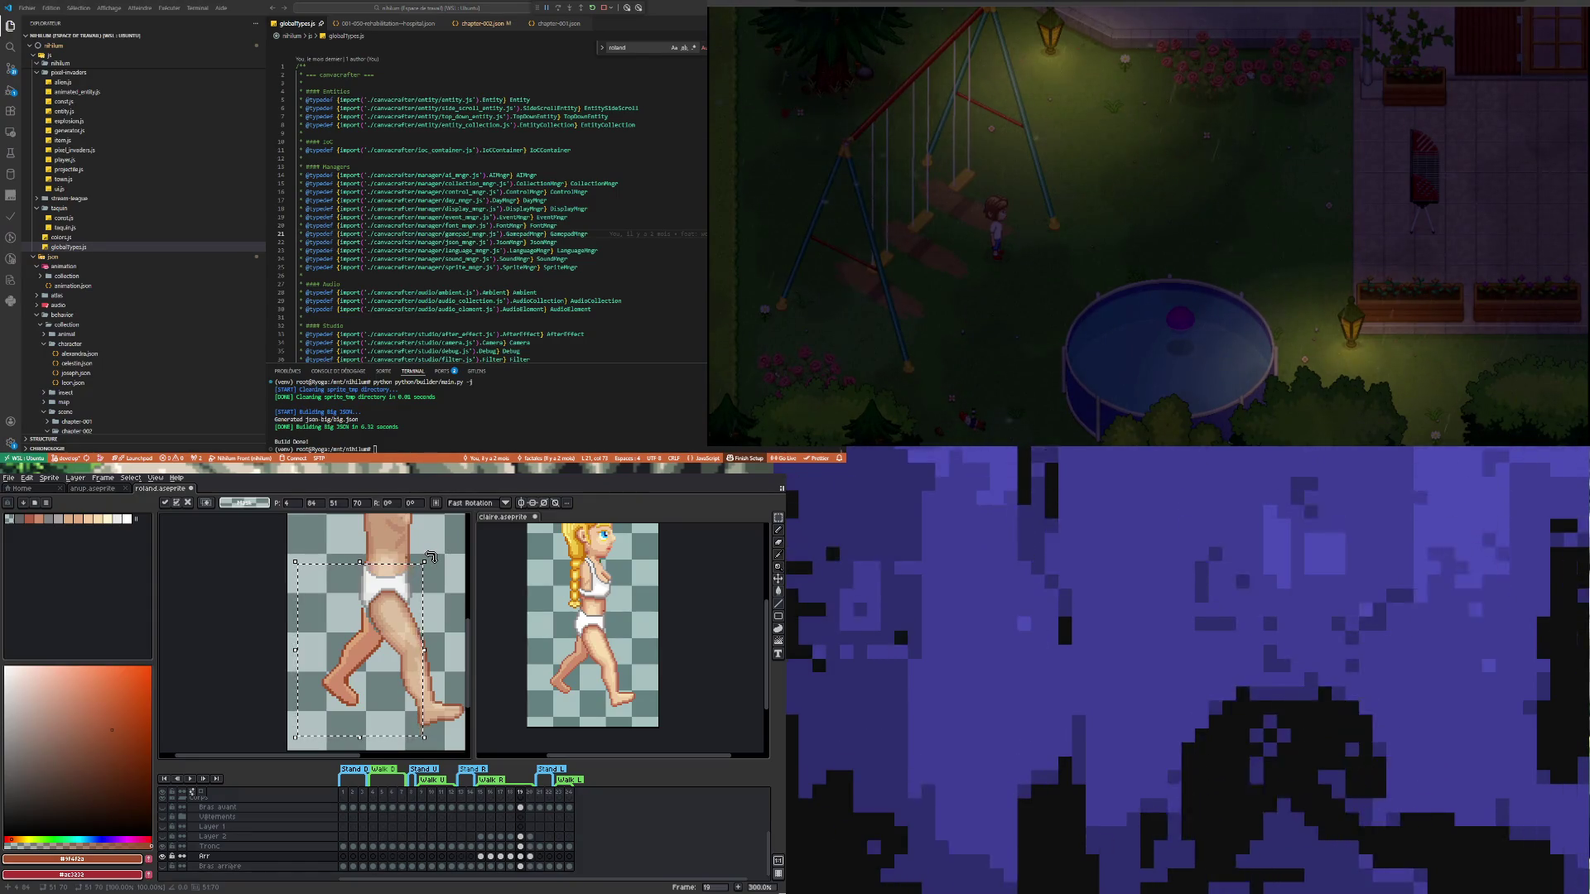
key(Up)
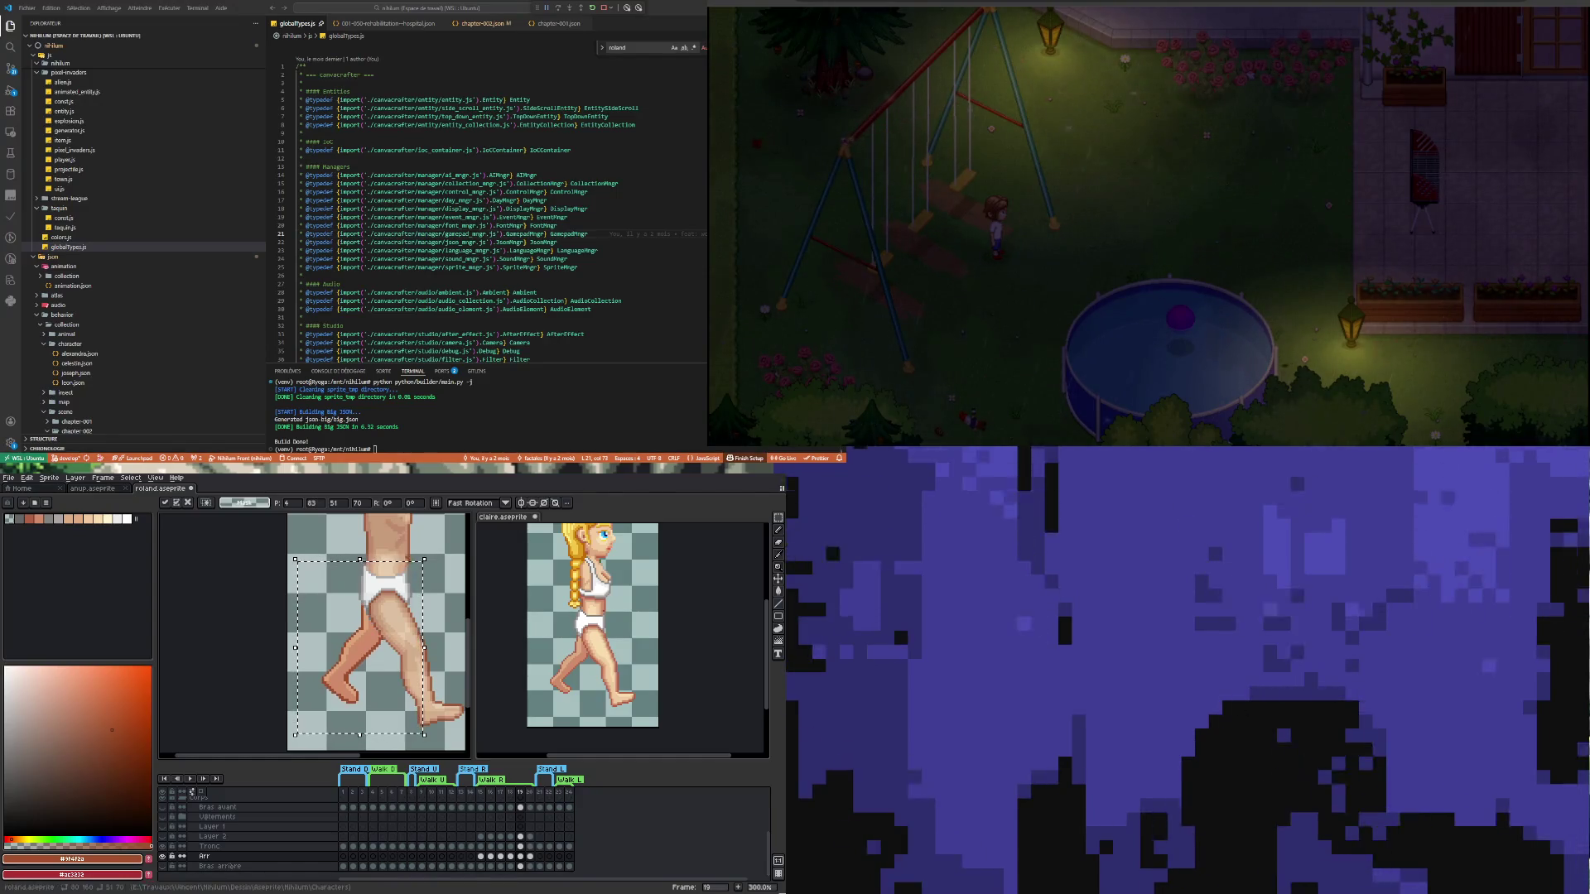
Check Claire's frame 19, then return to Roland's Arr layer cel at frame 19
click(519, 856)
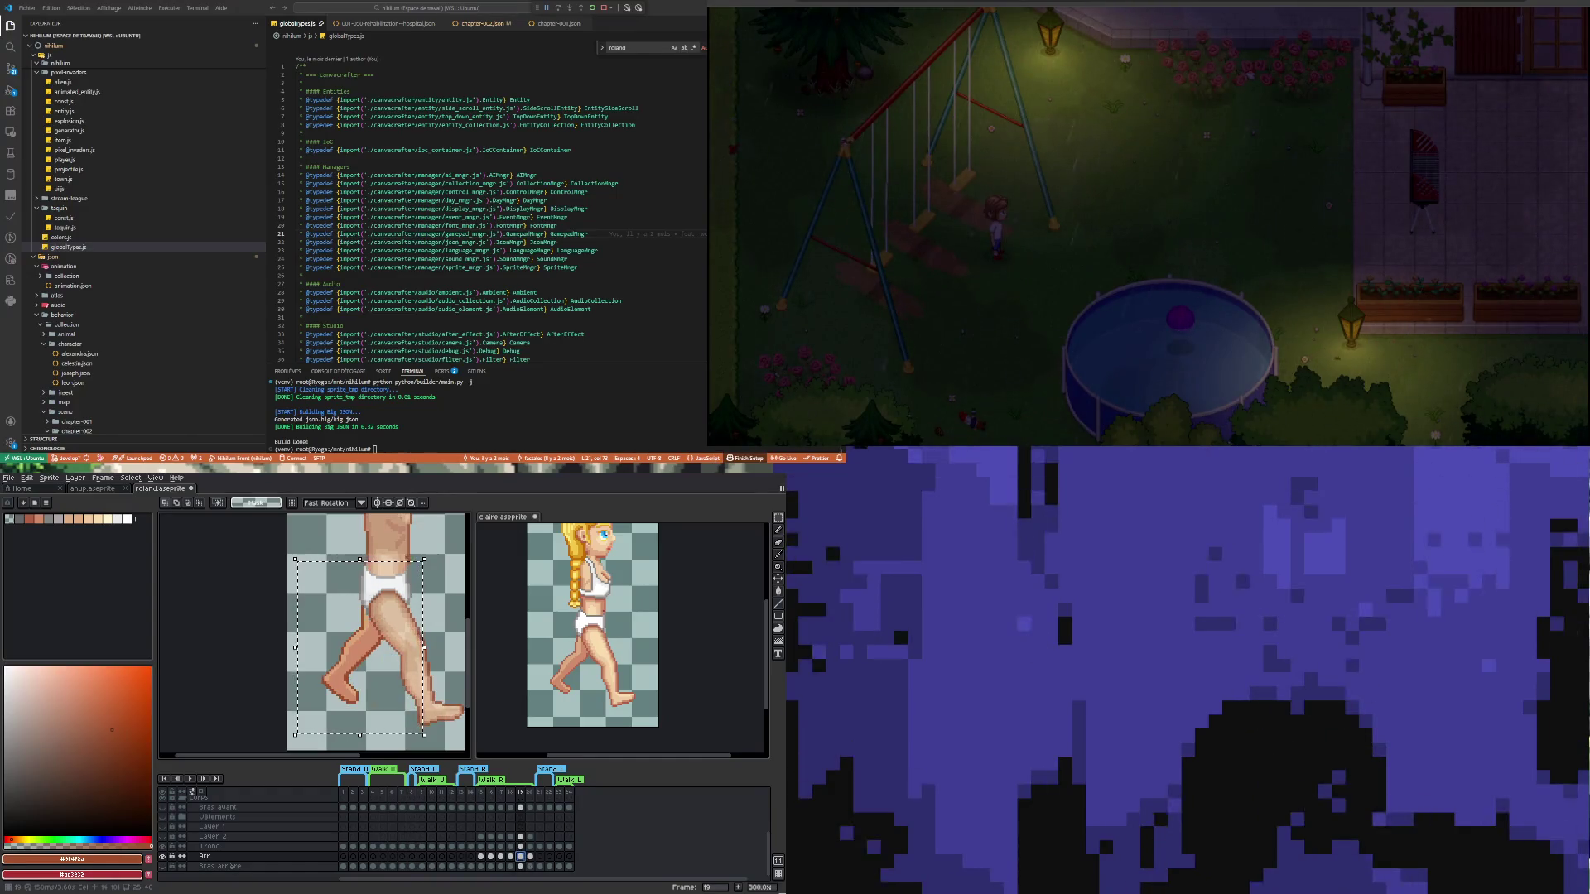
click(592, 630)
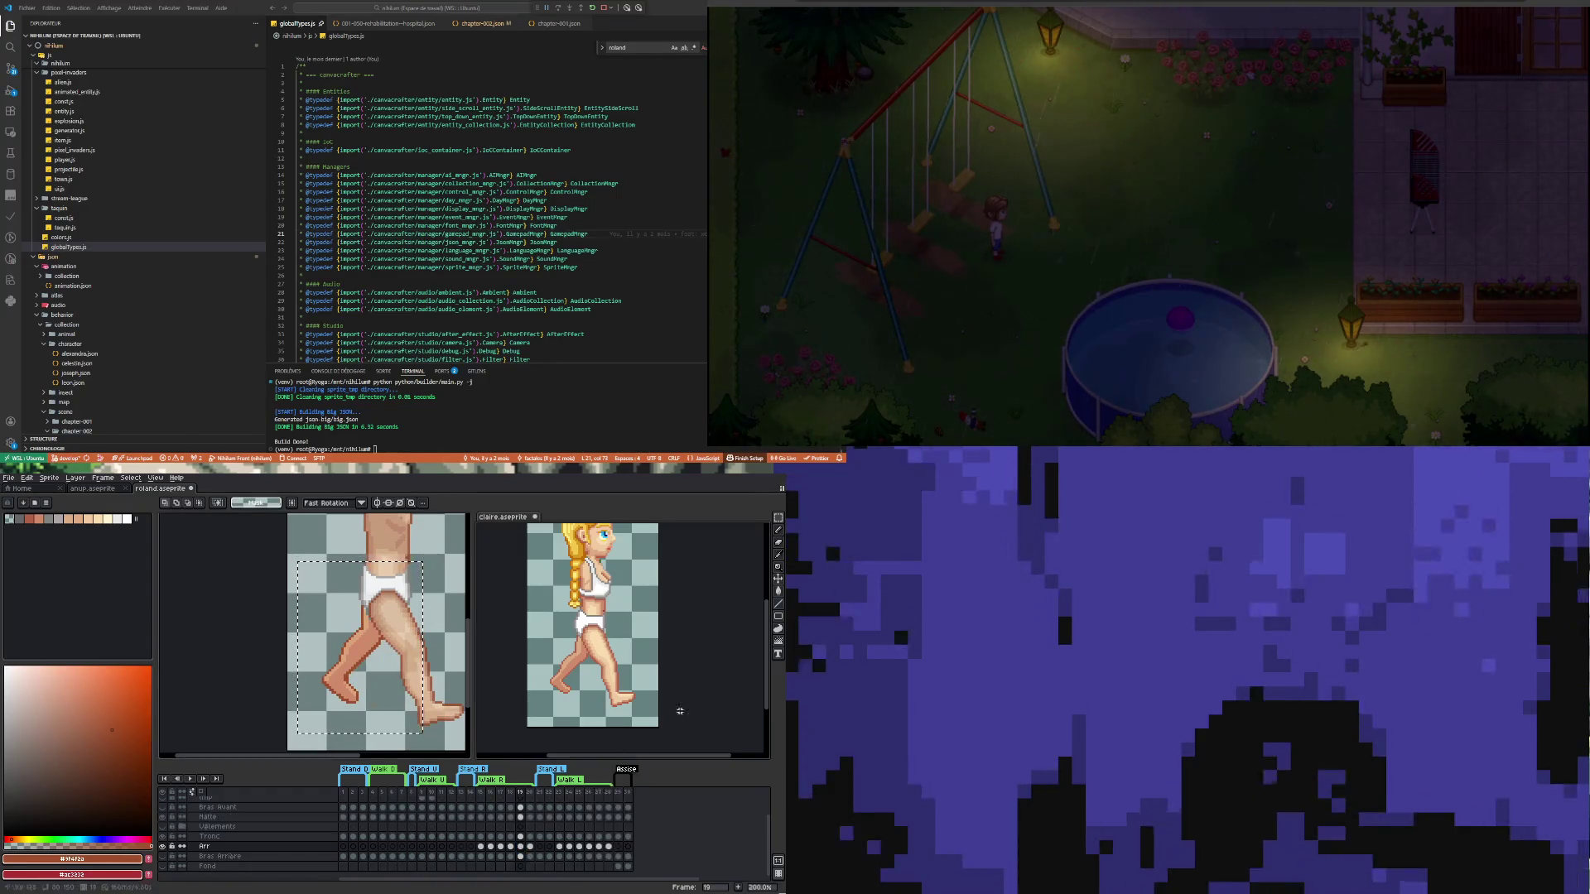
click(520, 846)
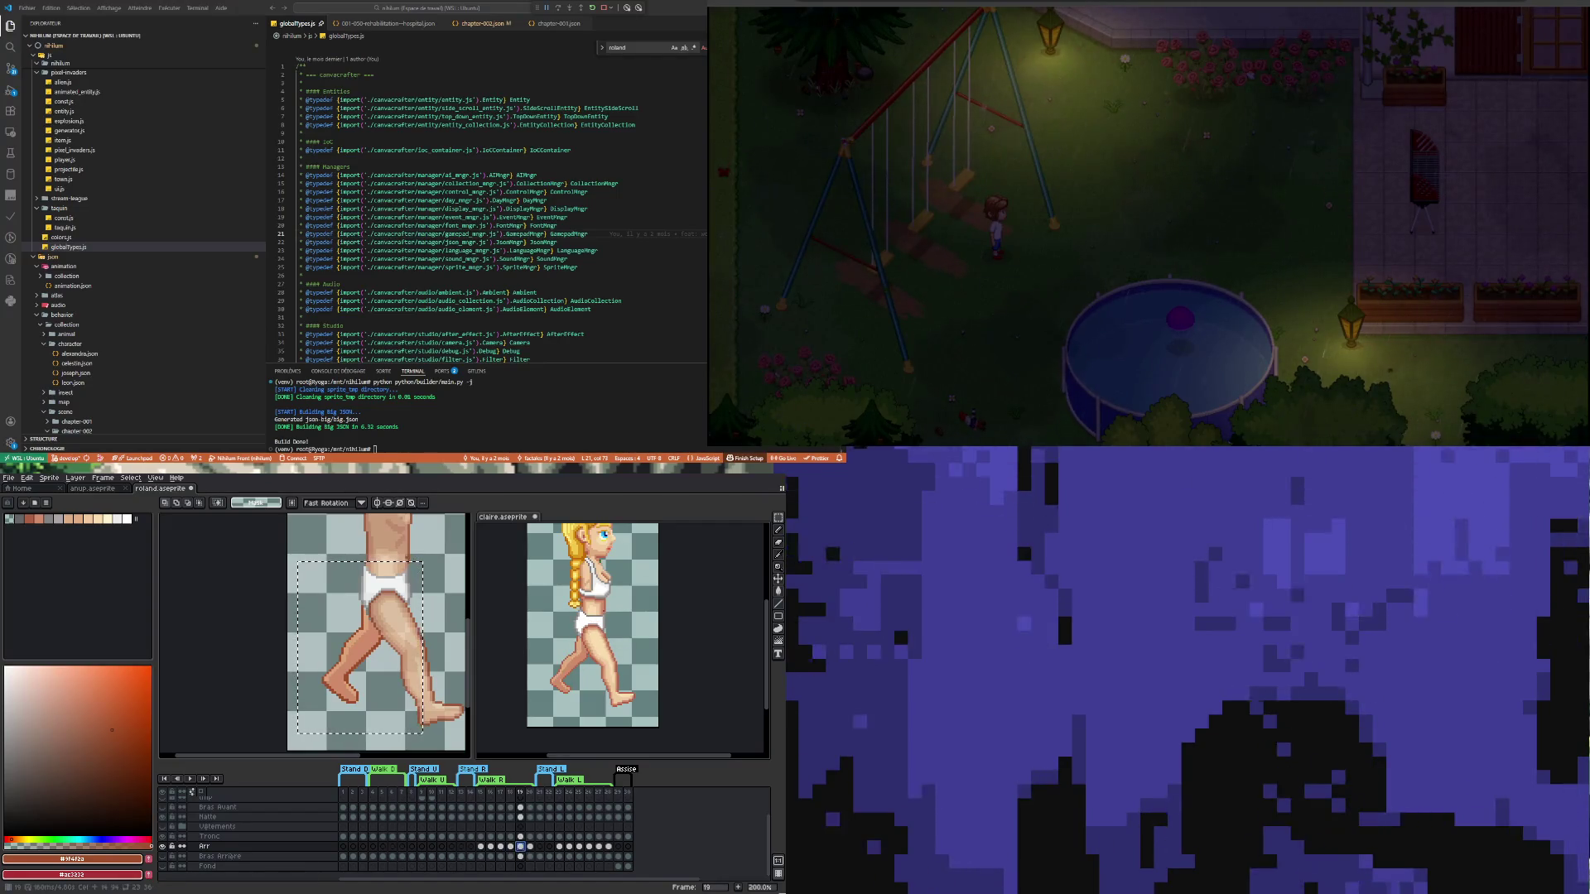
click(377, 629)
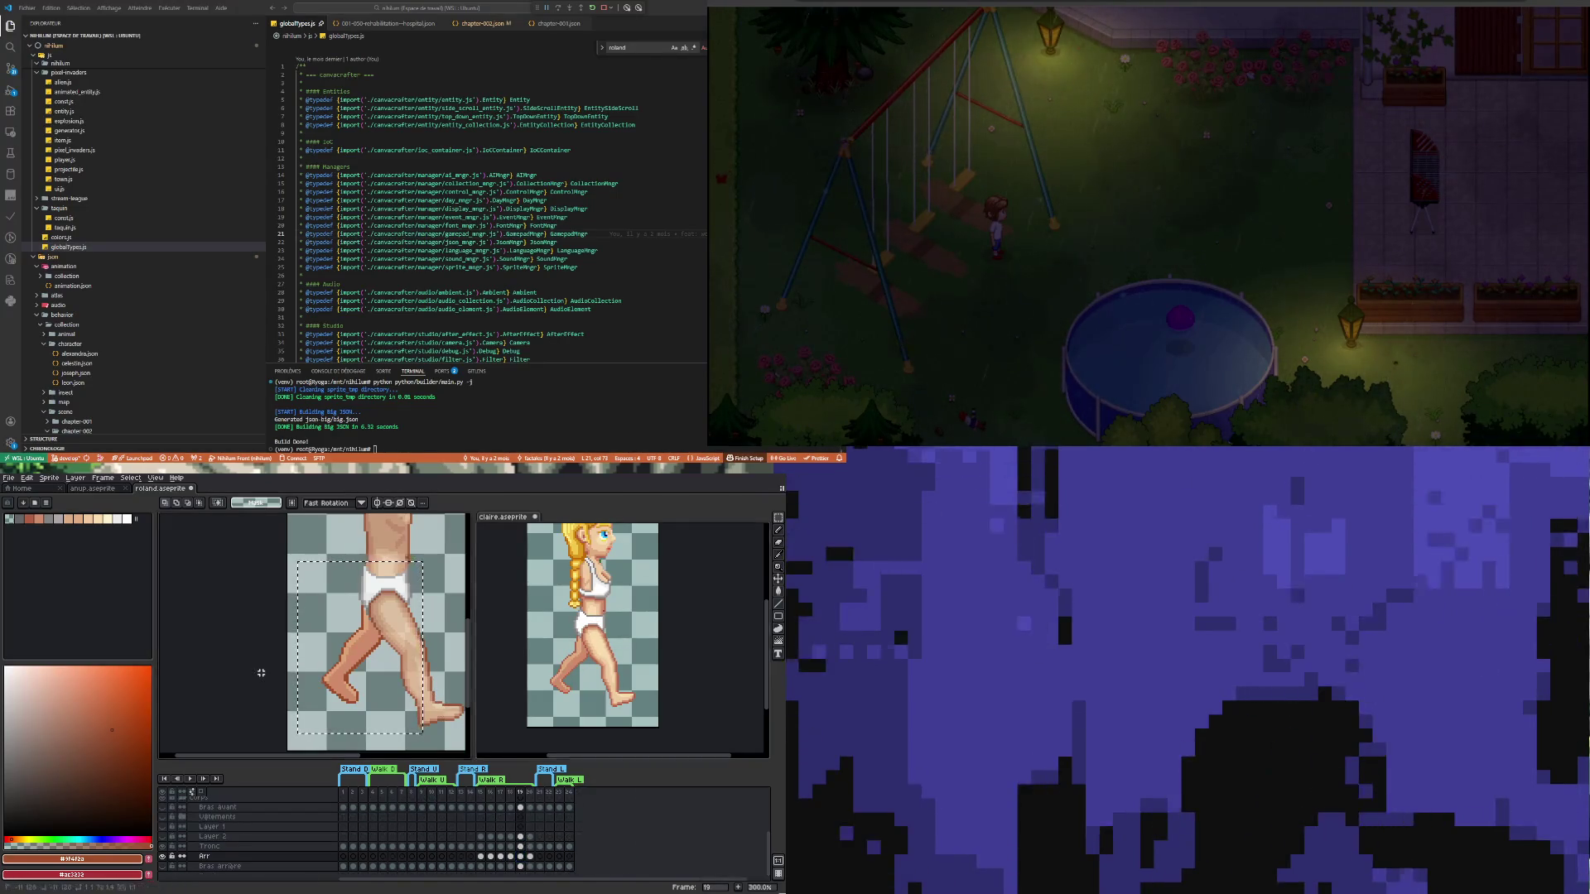
click(520, 856)
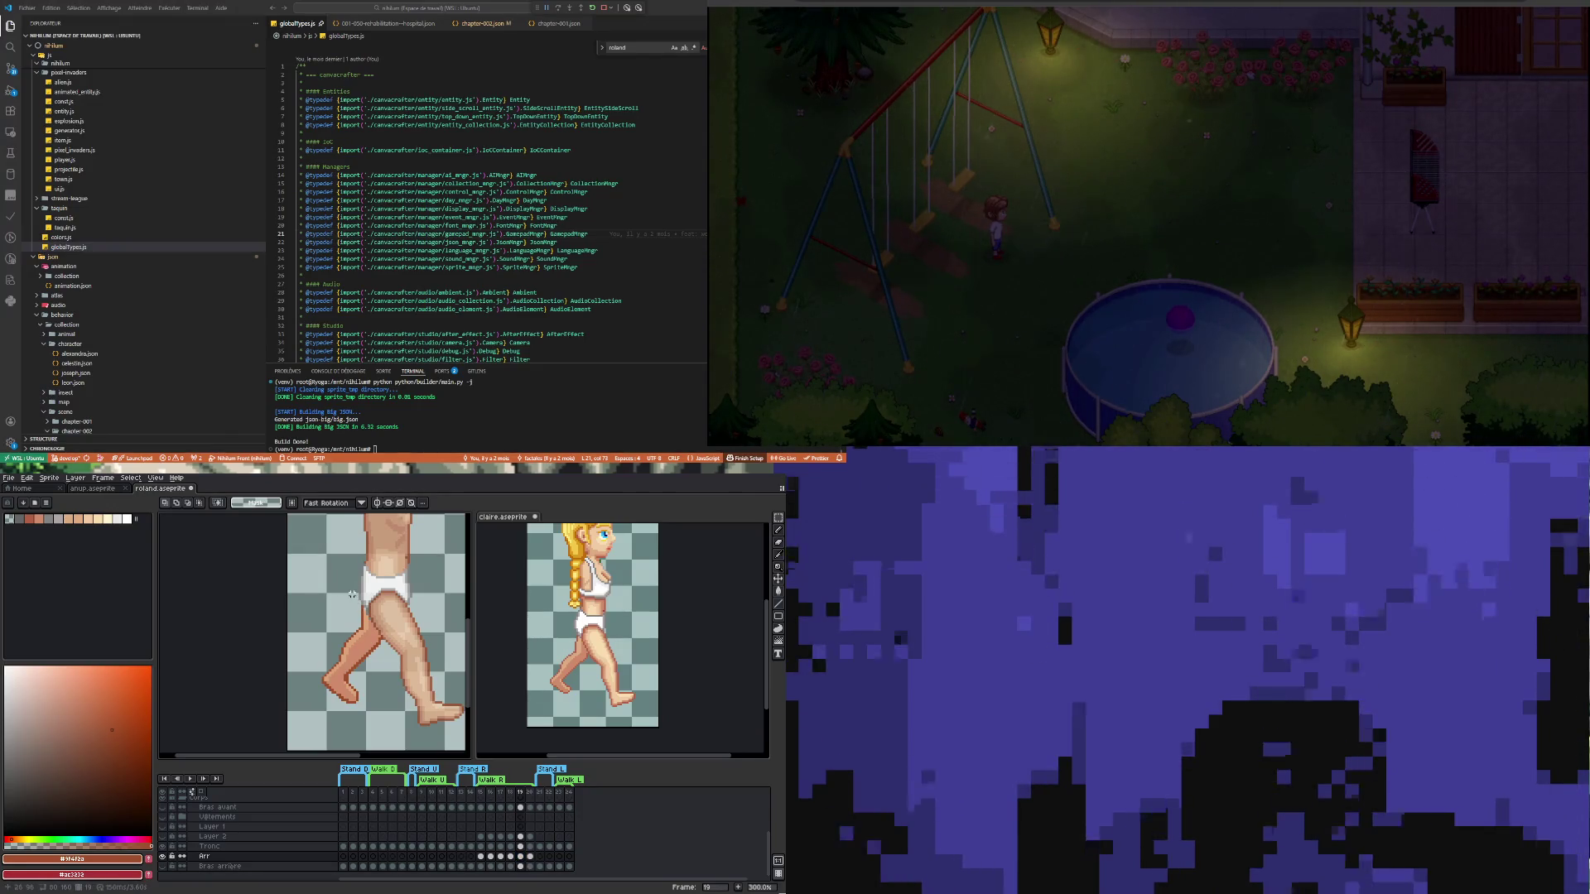
Sample a leg colour and paint on the thigh, undoing the unwanted stroke
scroll(377, 629, up, 1)
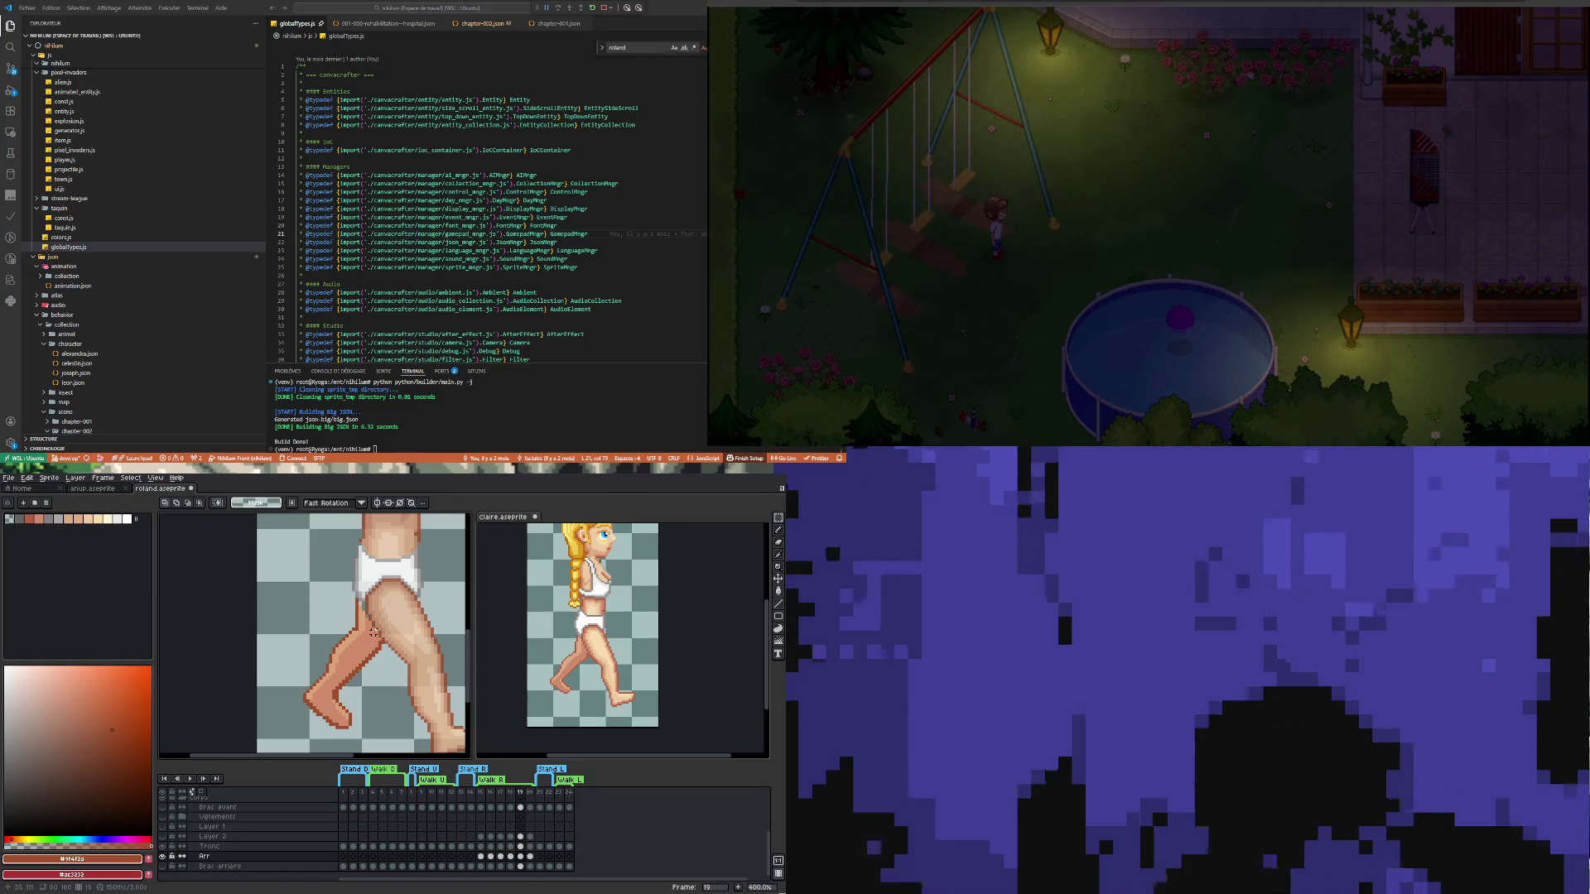
key(i)
key(b)
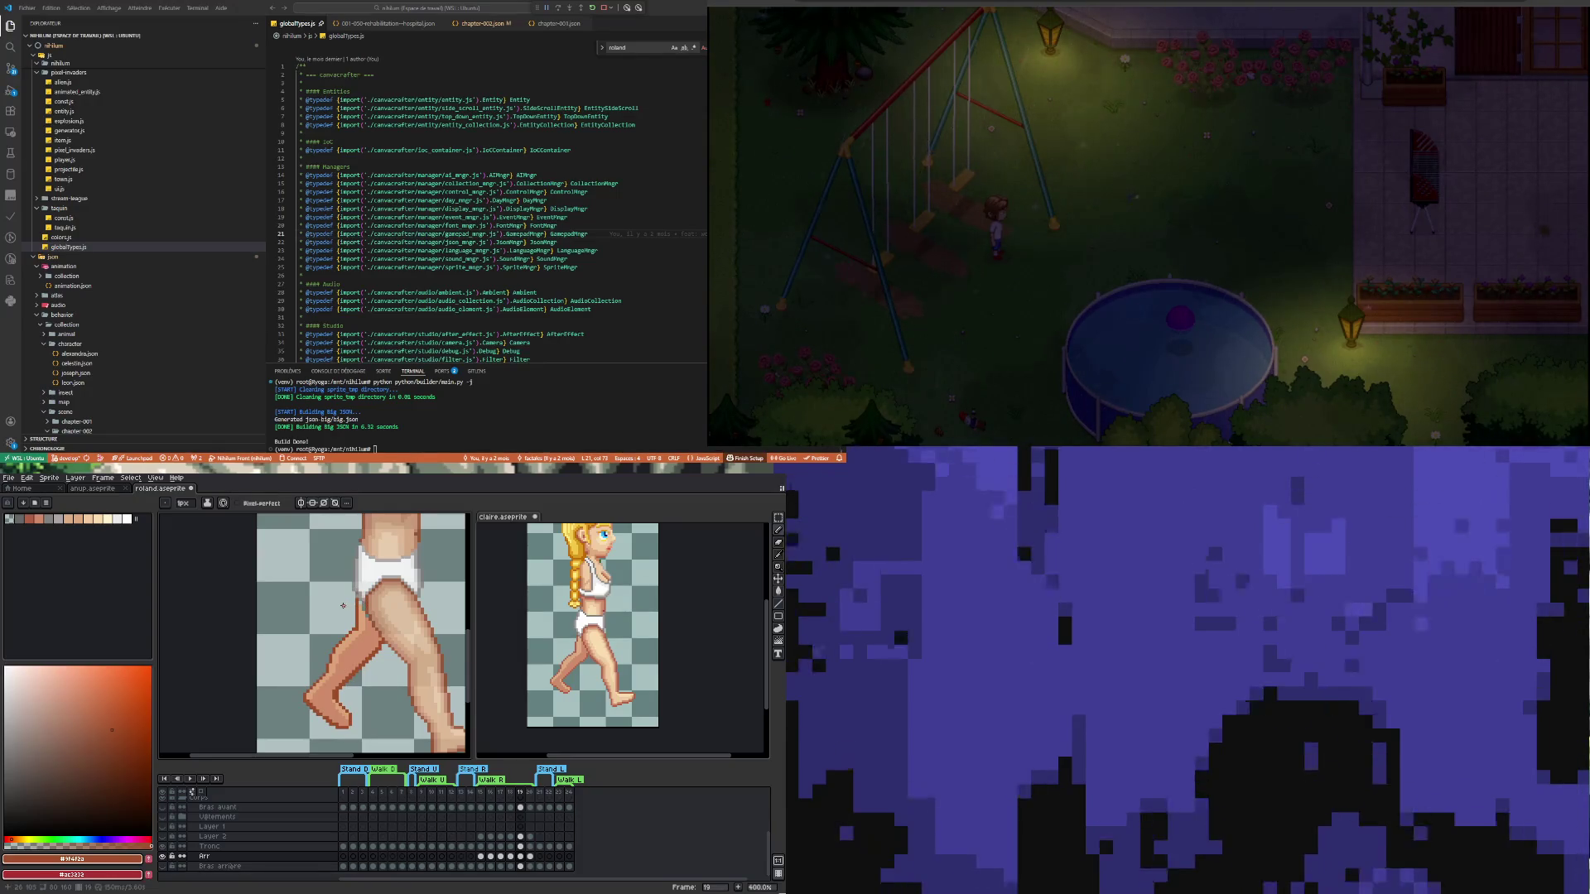
key(ctrl+z)
Marquee-select the thigh, clear it, then select the area around the foot
key(m)
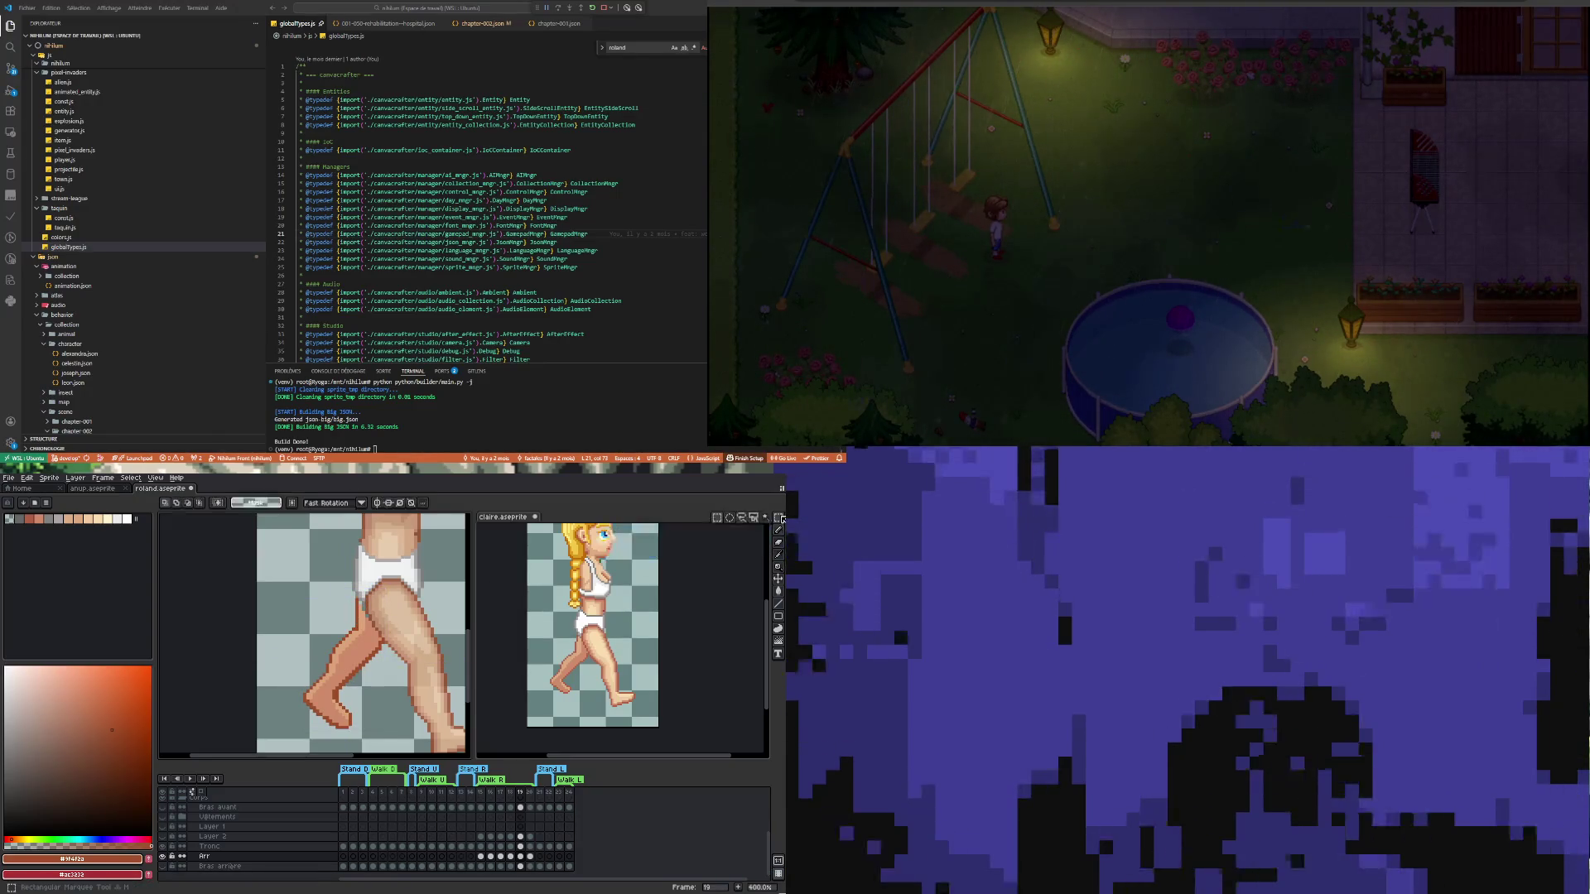
drag(330, 570, 381, 613)
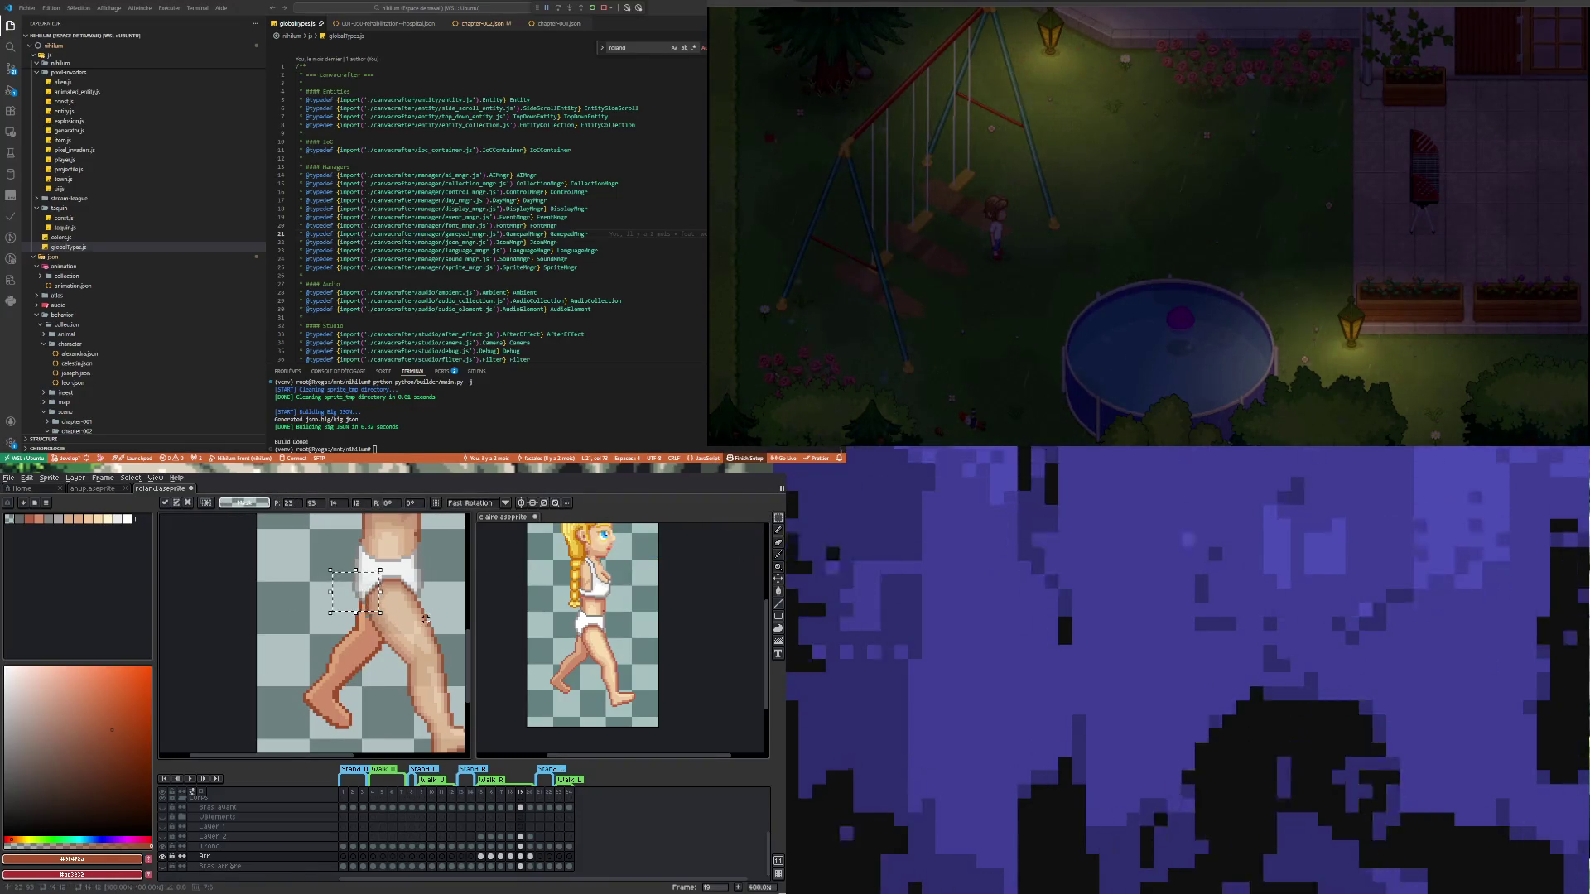
click(327, 643)
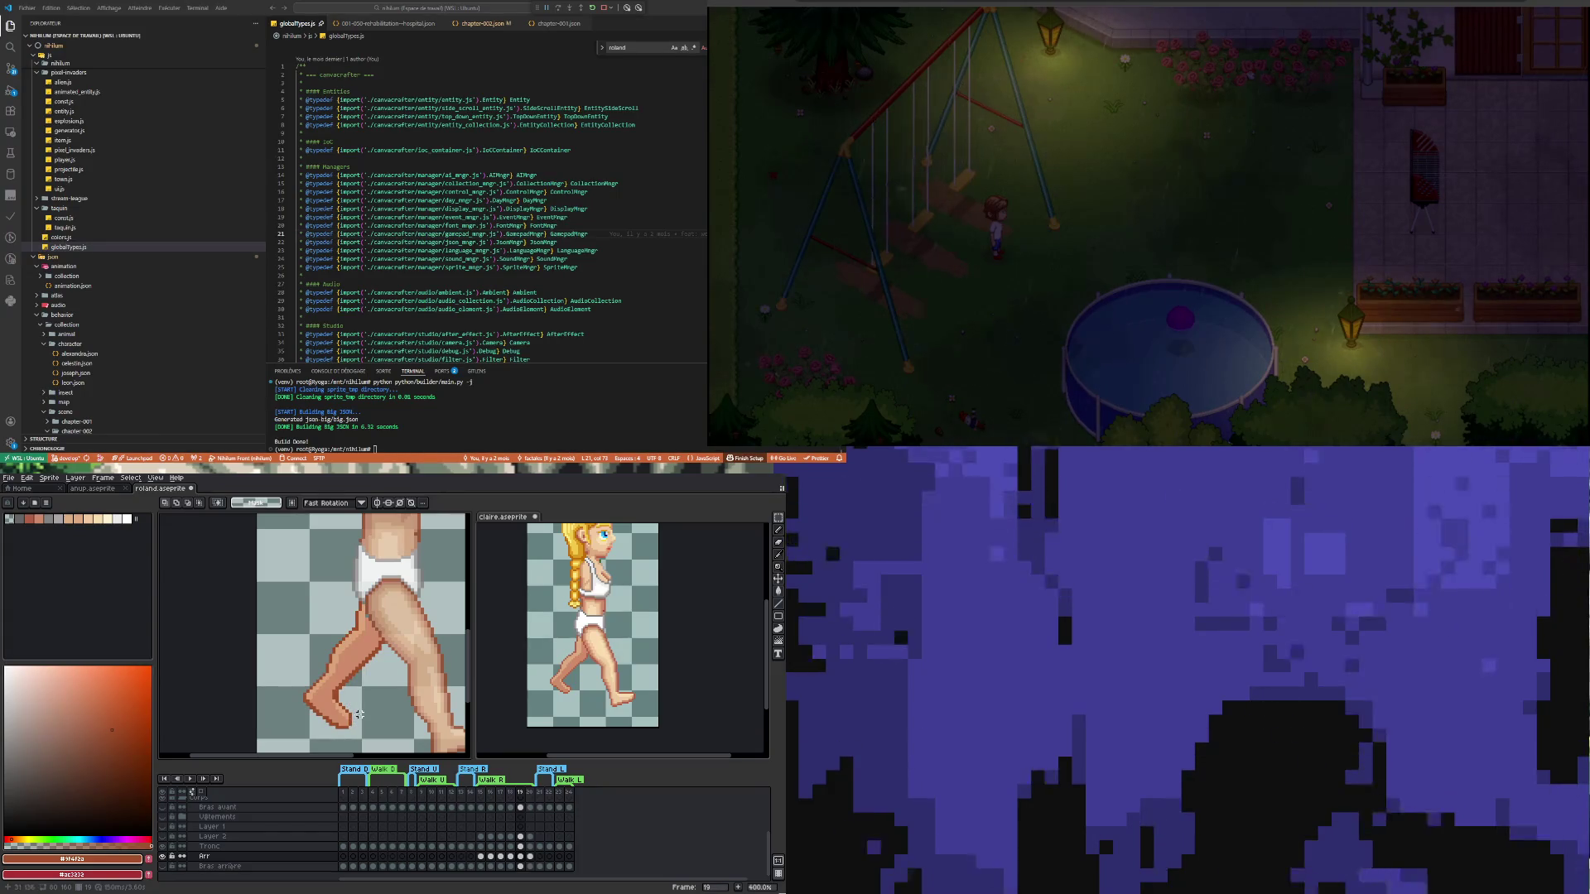
mouse_move(359, 720)
mouse_down()
mouse_move(335, 700)
mouse_move(375, 698)
mouse_up()
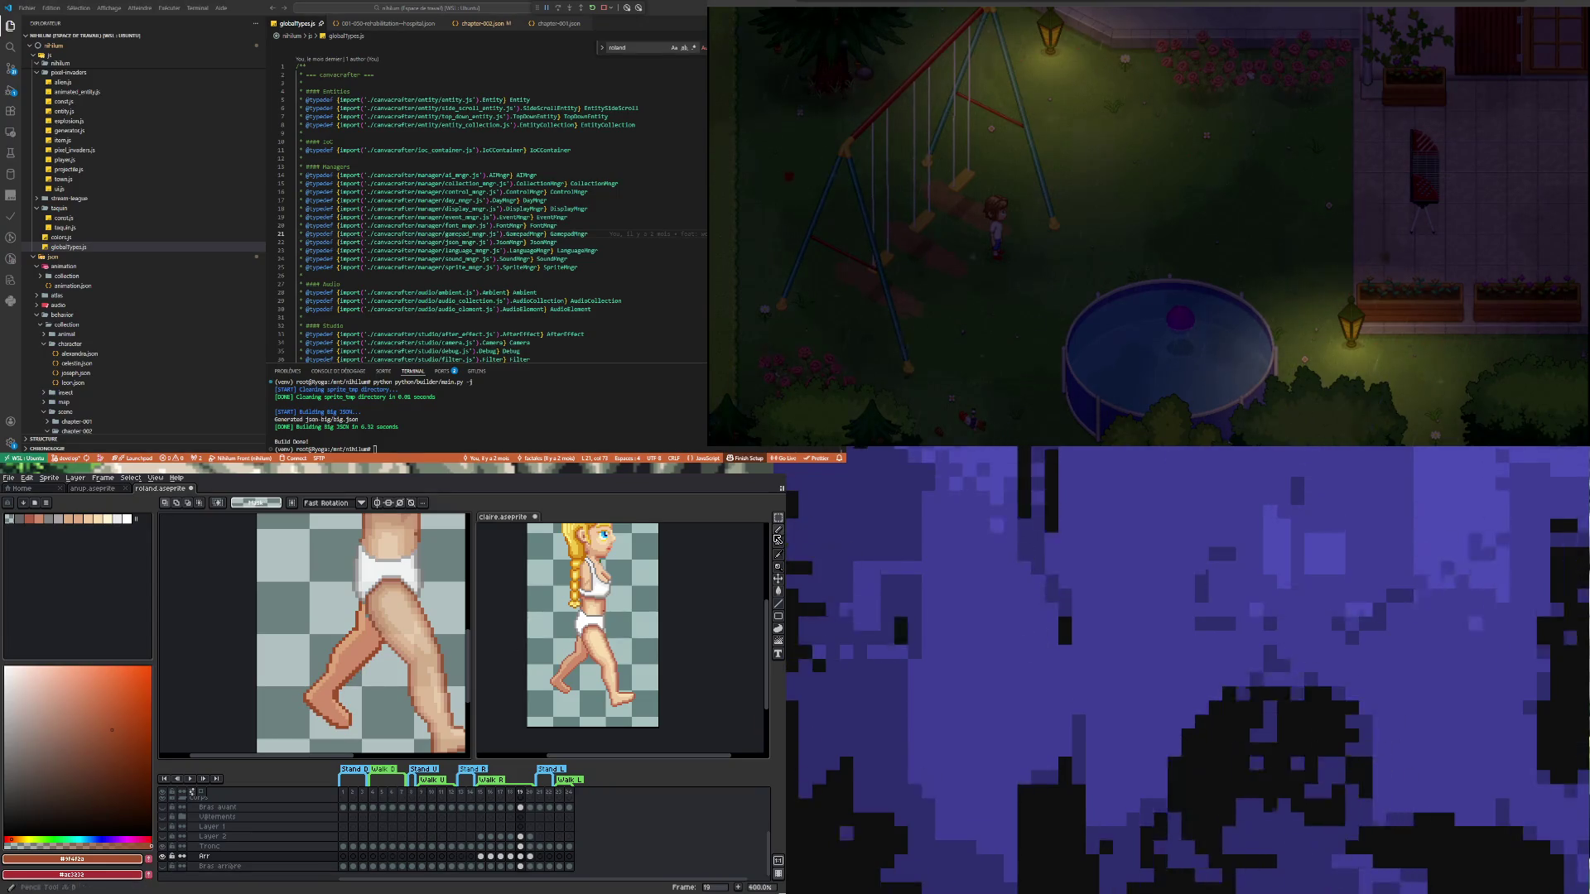
scroll(309, 738, right, 2)
Fix stray foot and heel pixels on frame 19 with Eyedropper, Pencil and Eraser, then zoom back to 200%
scroll(309, 738, up, 2)
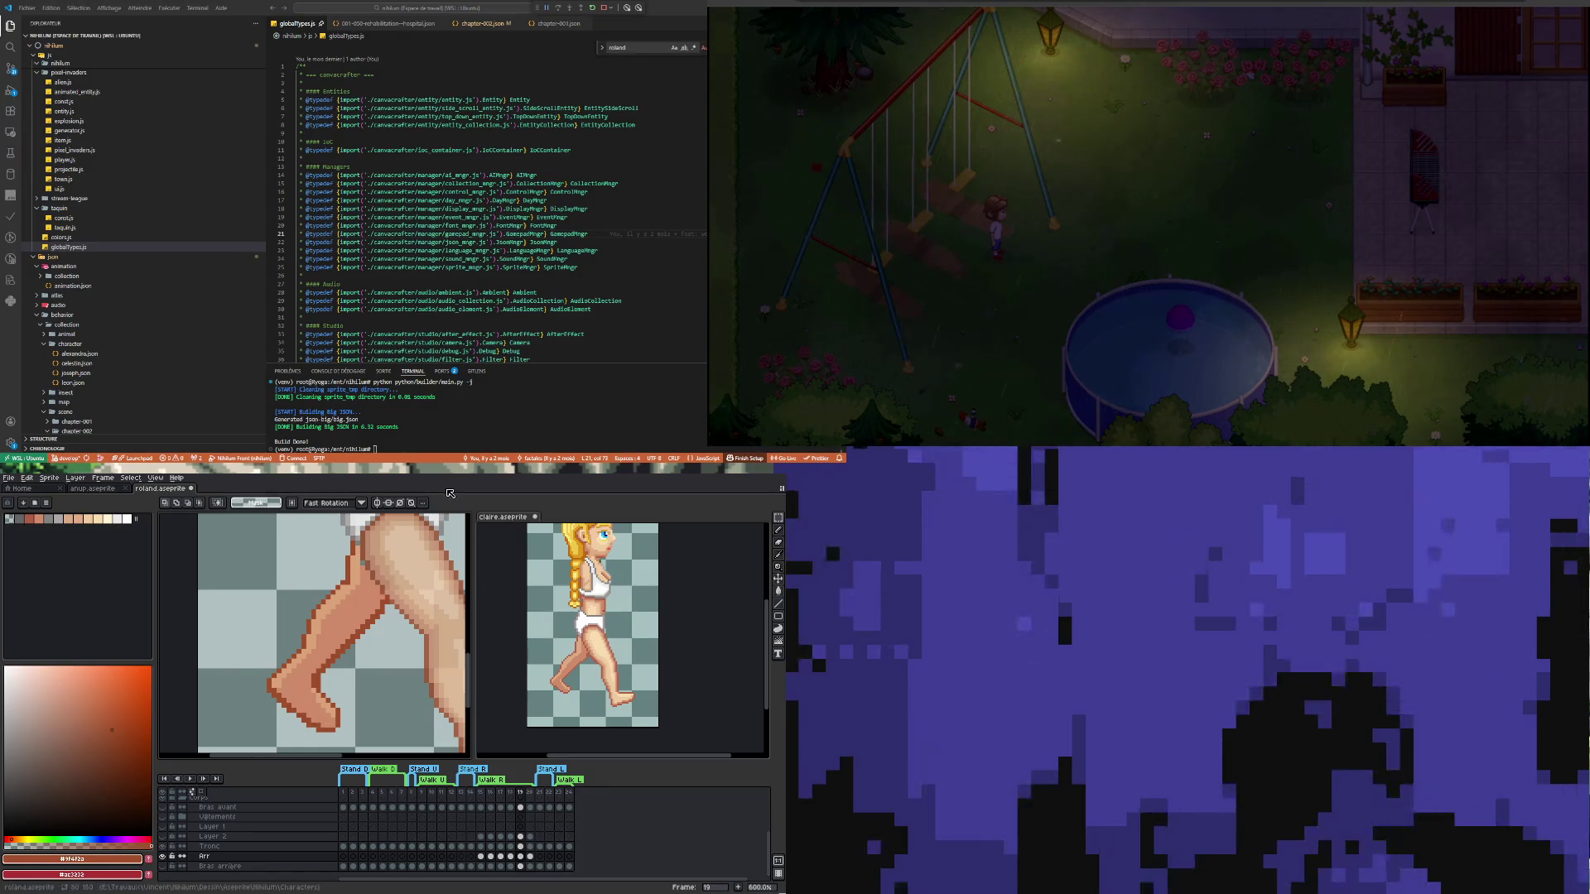
key(i)
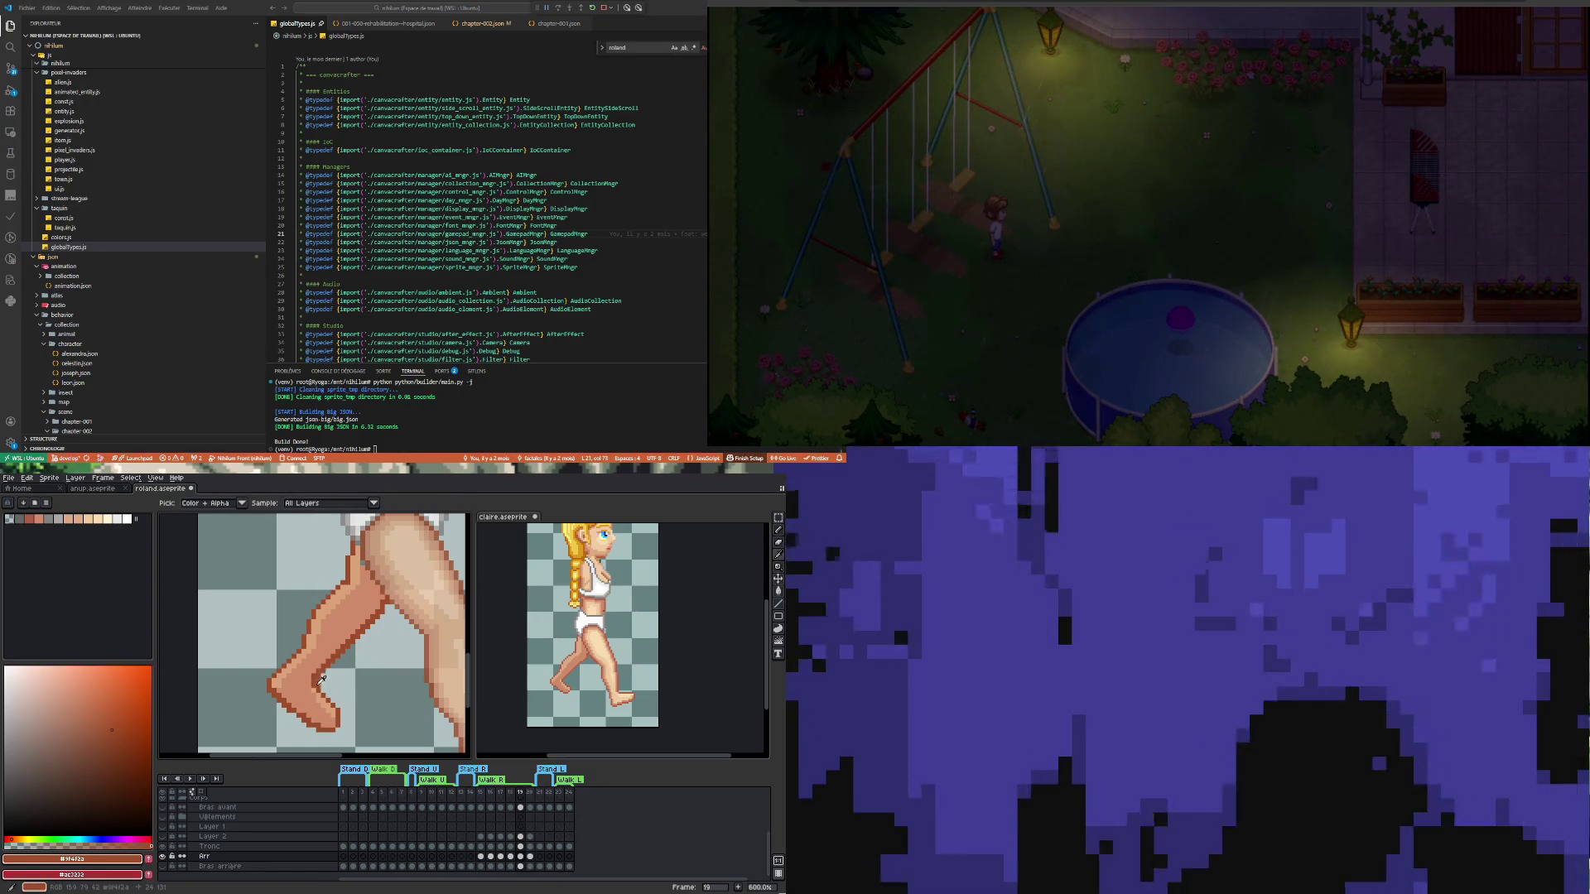
key(b)
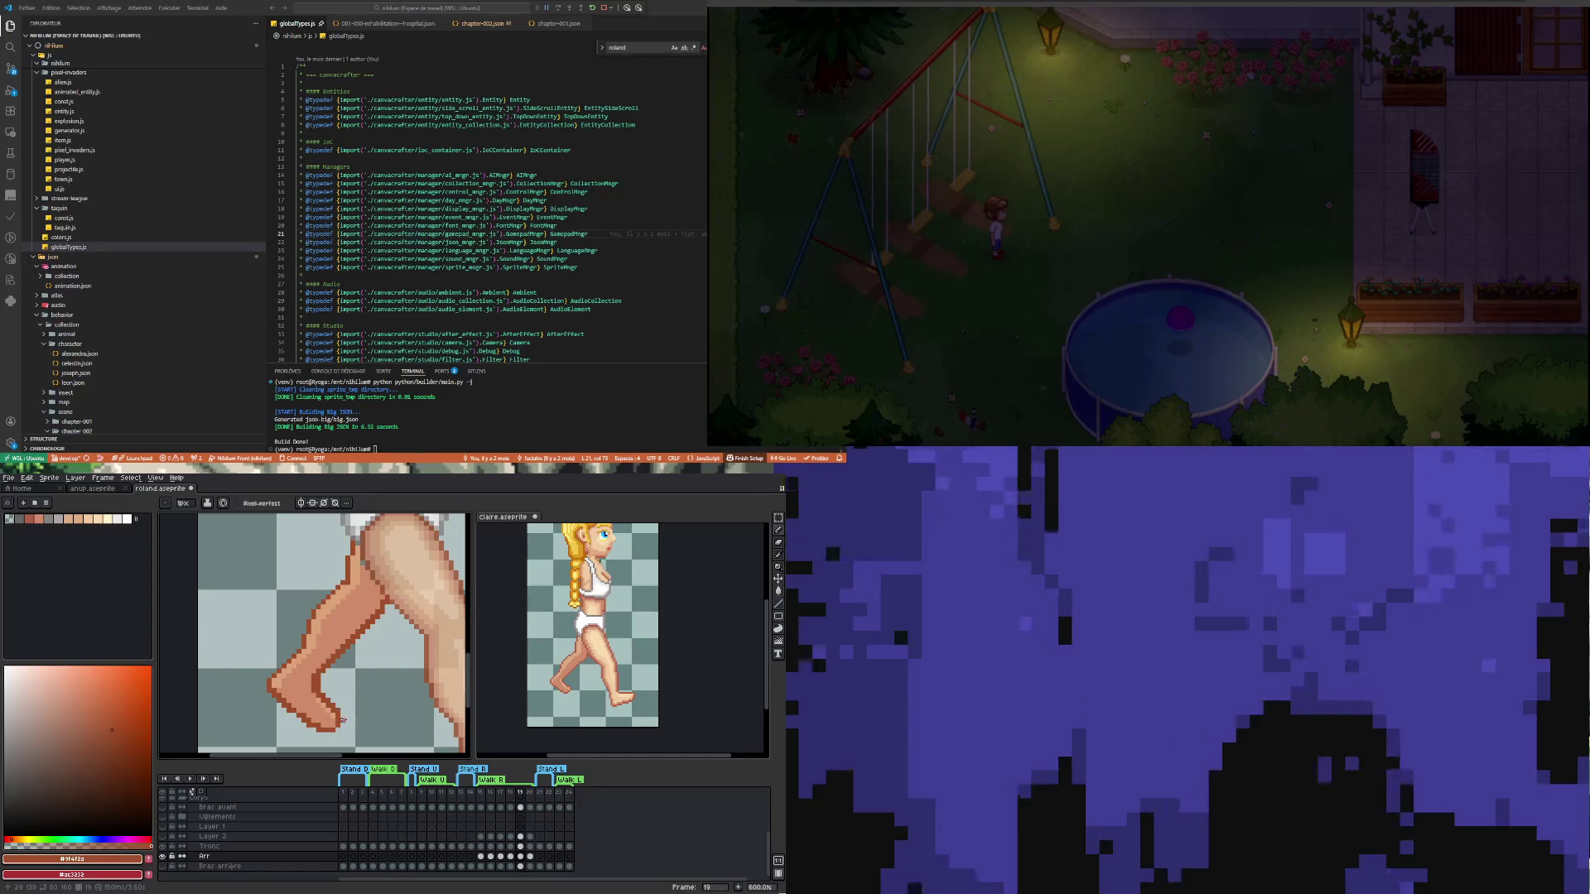
key(b)
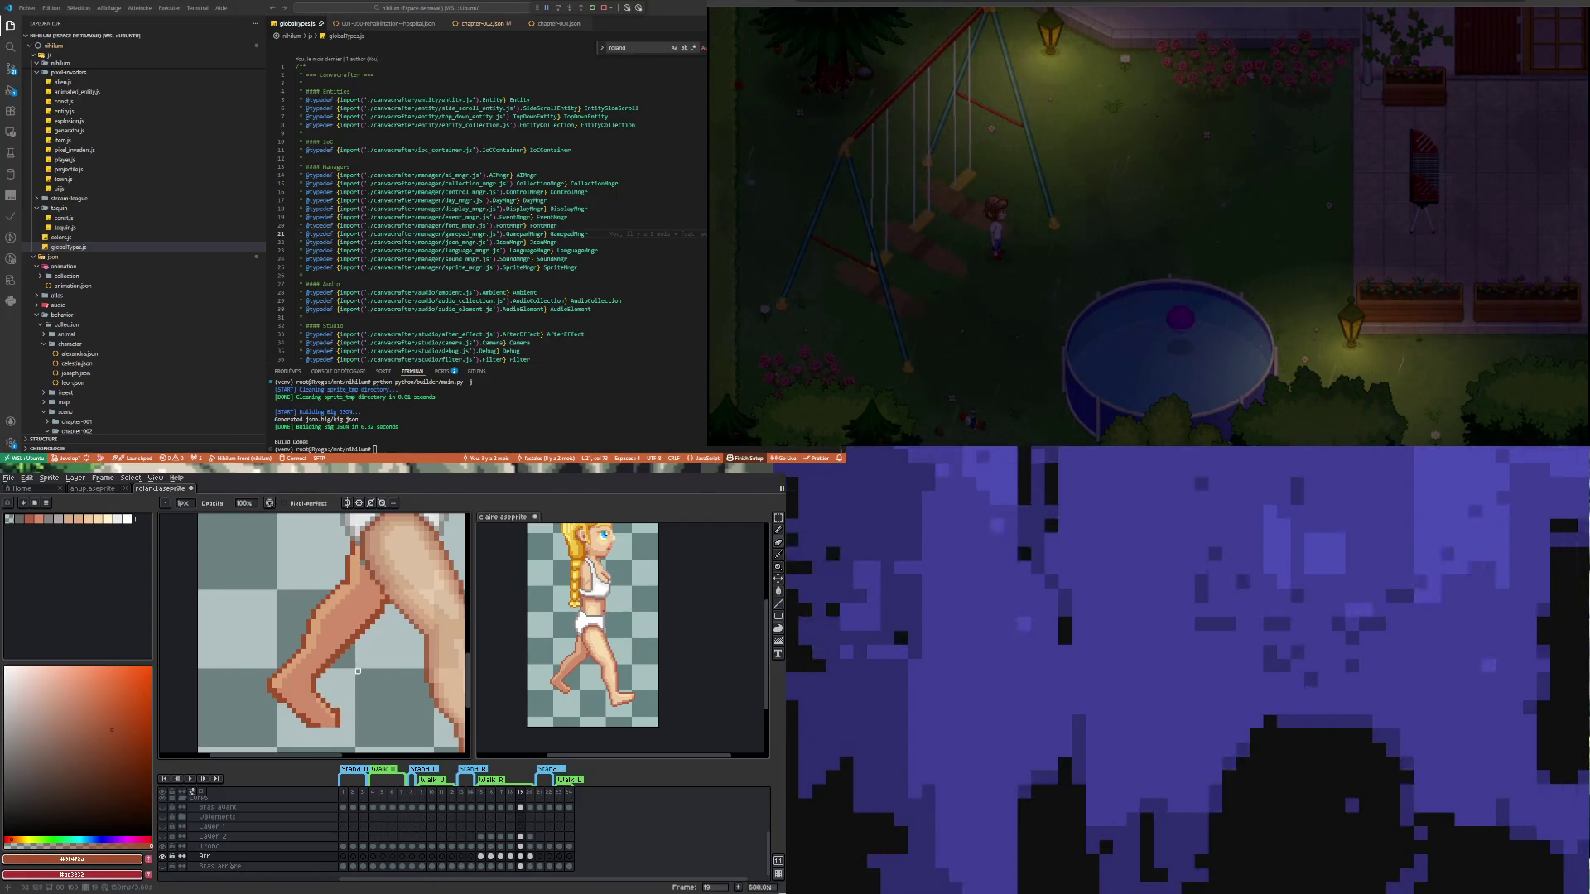
key(e)
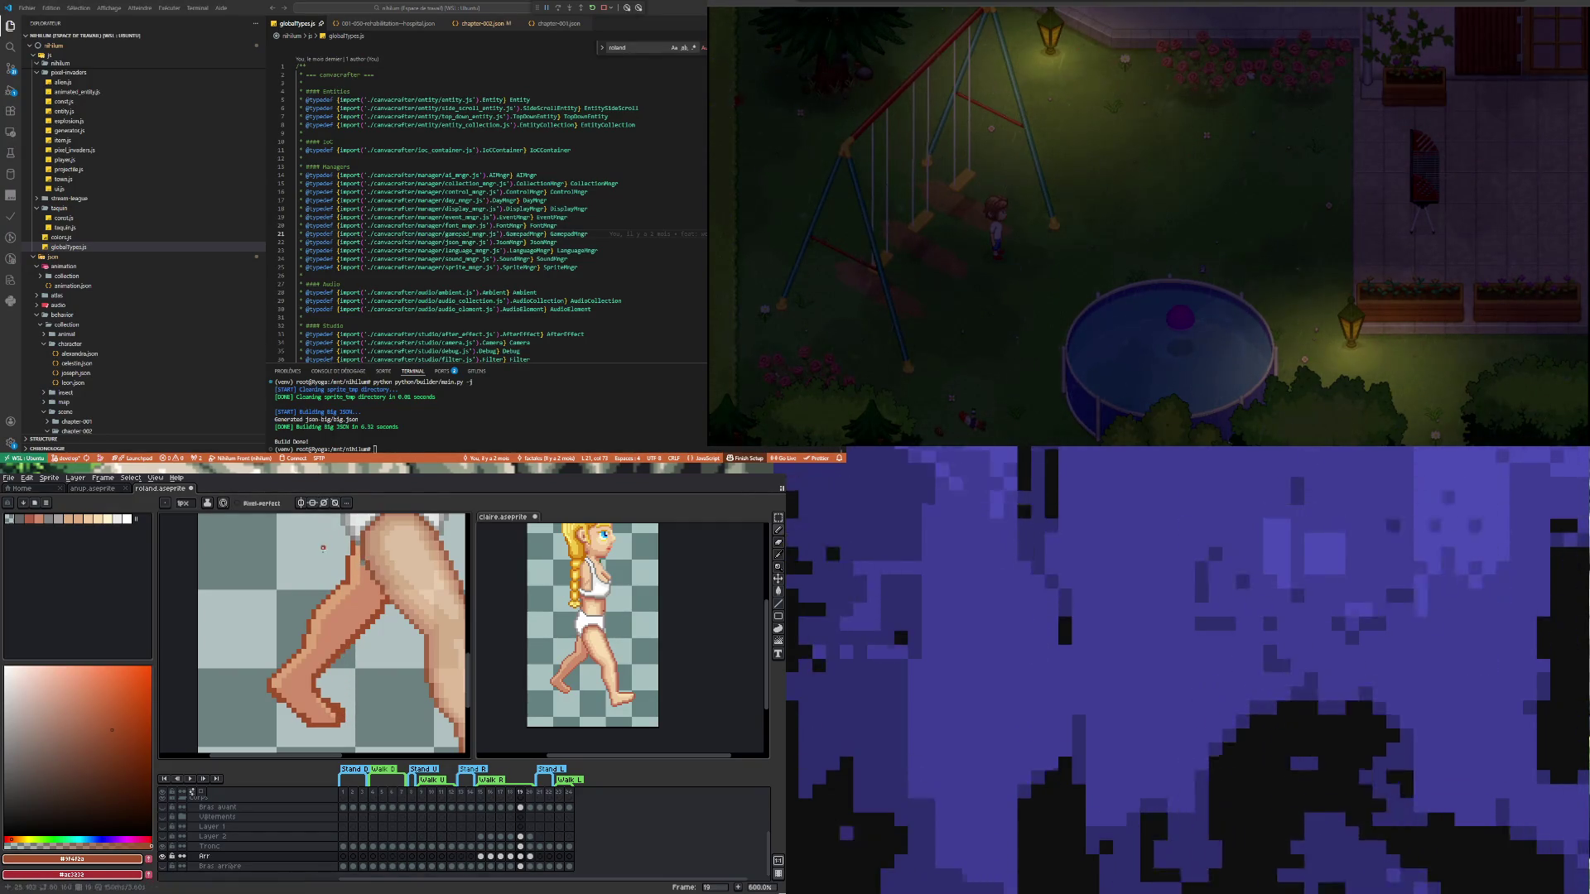
scroll(363, 560, down, 4)
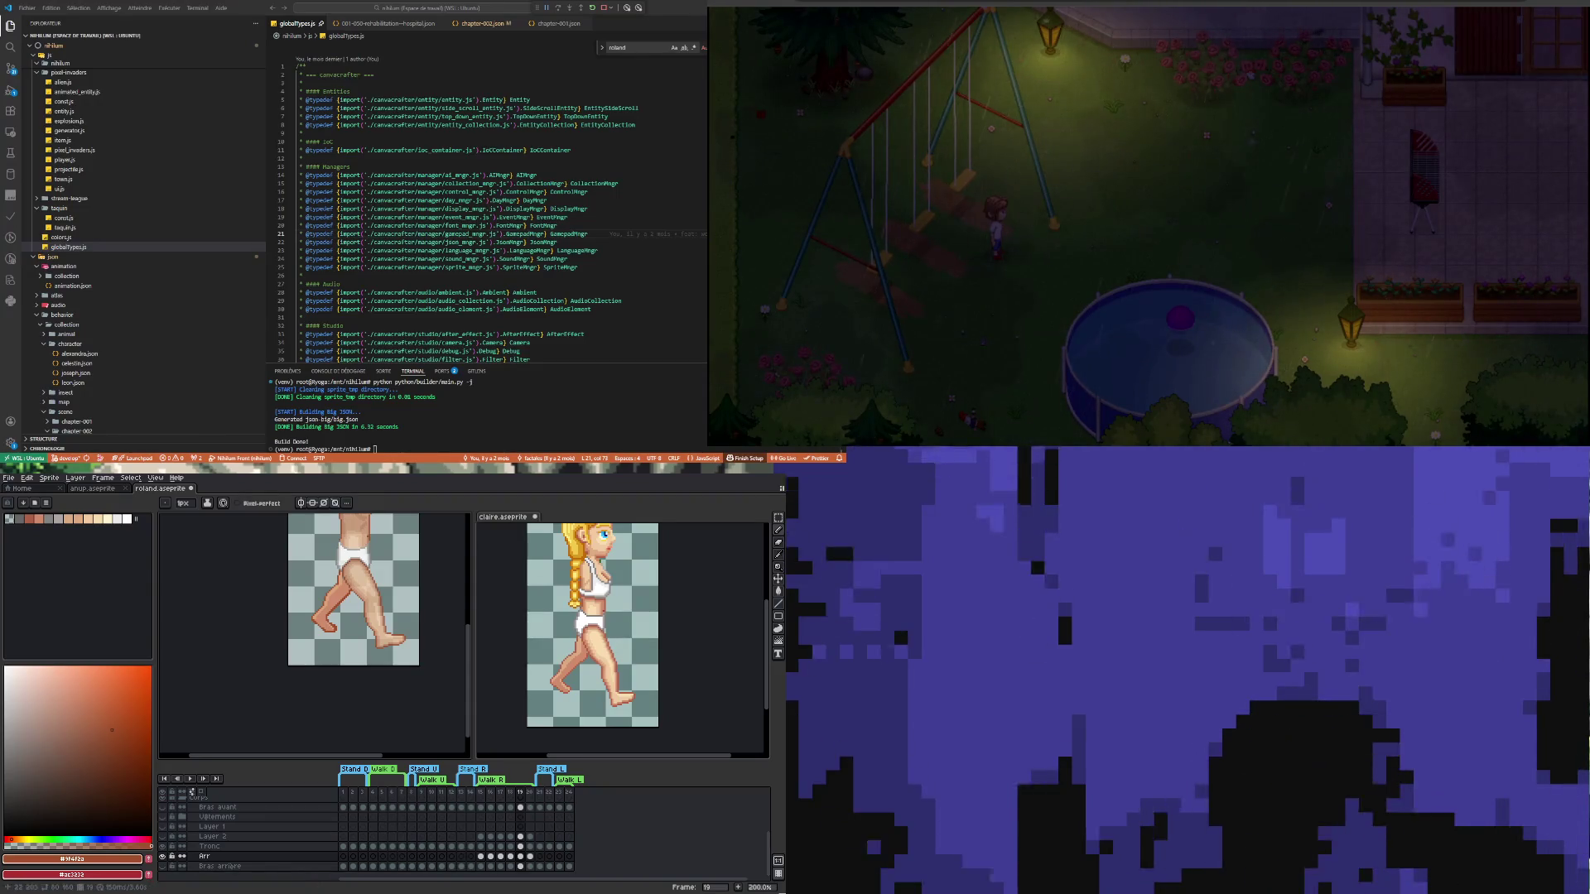
scroll(329, 627, up, 3)
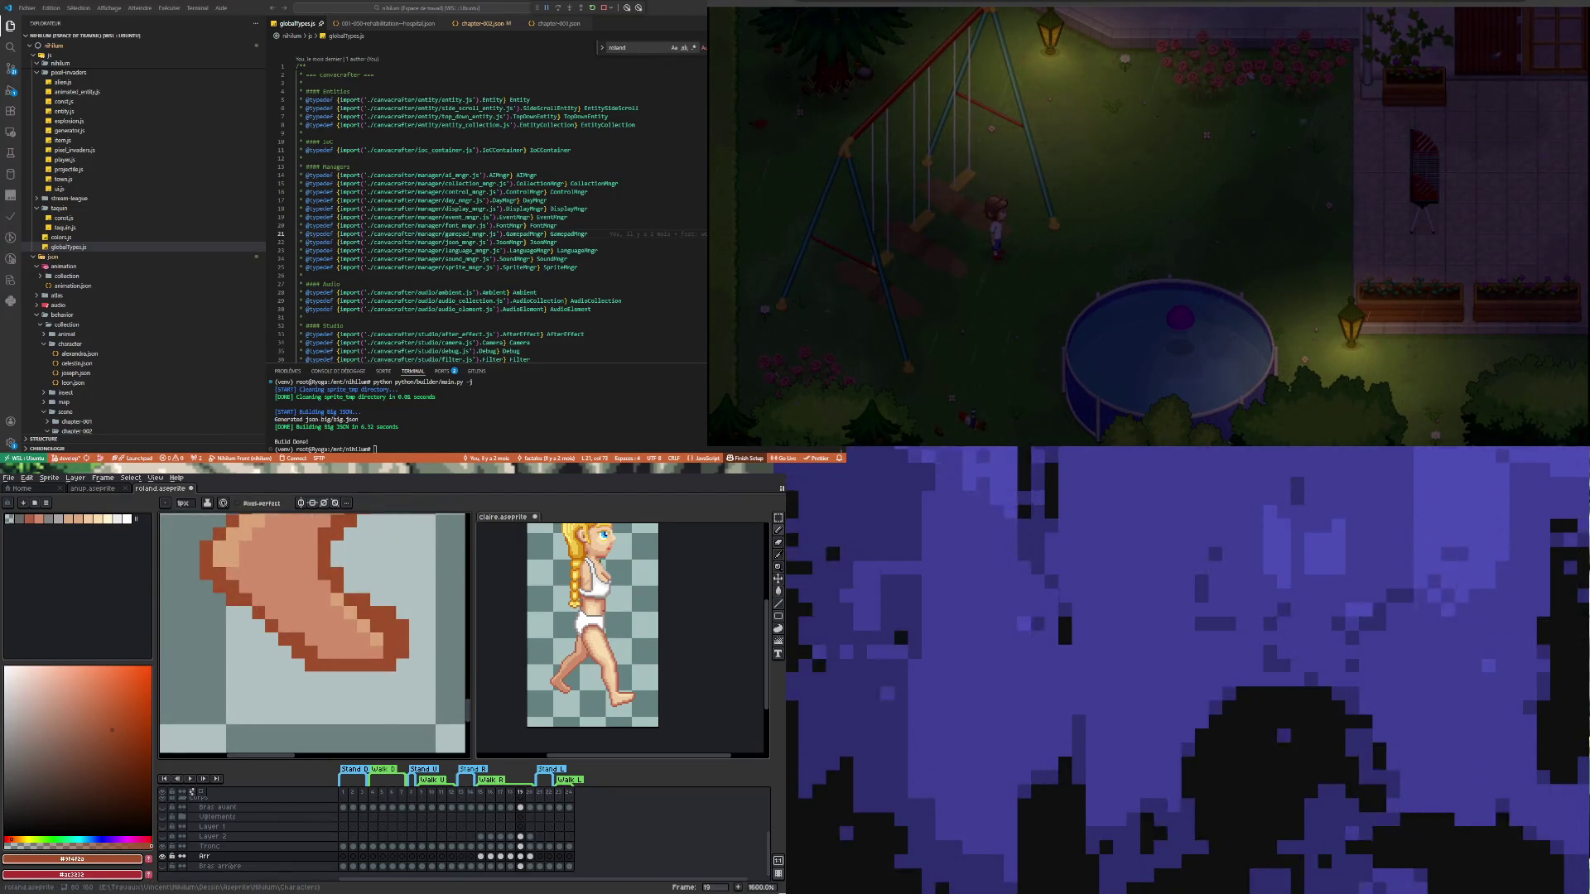
Sample skin tone #dba378 from the foot and redraw its edge pixels with the Pencil
key(i)
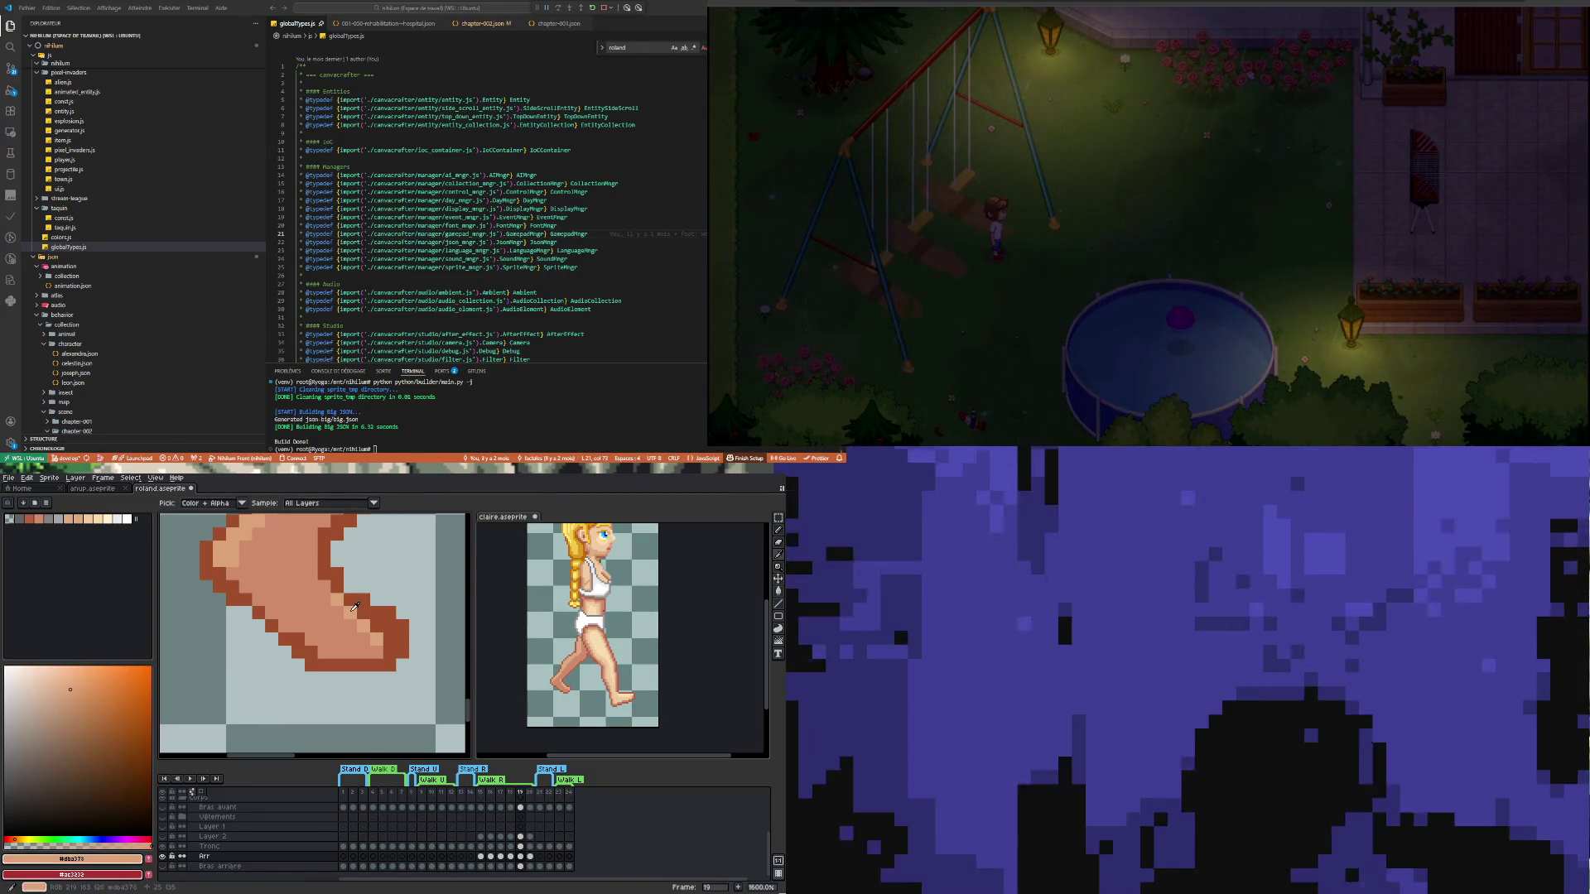
click(357, 609)
key(b)
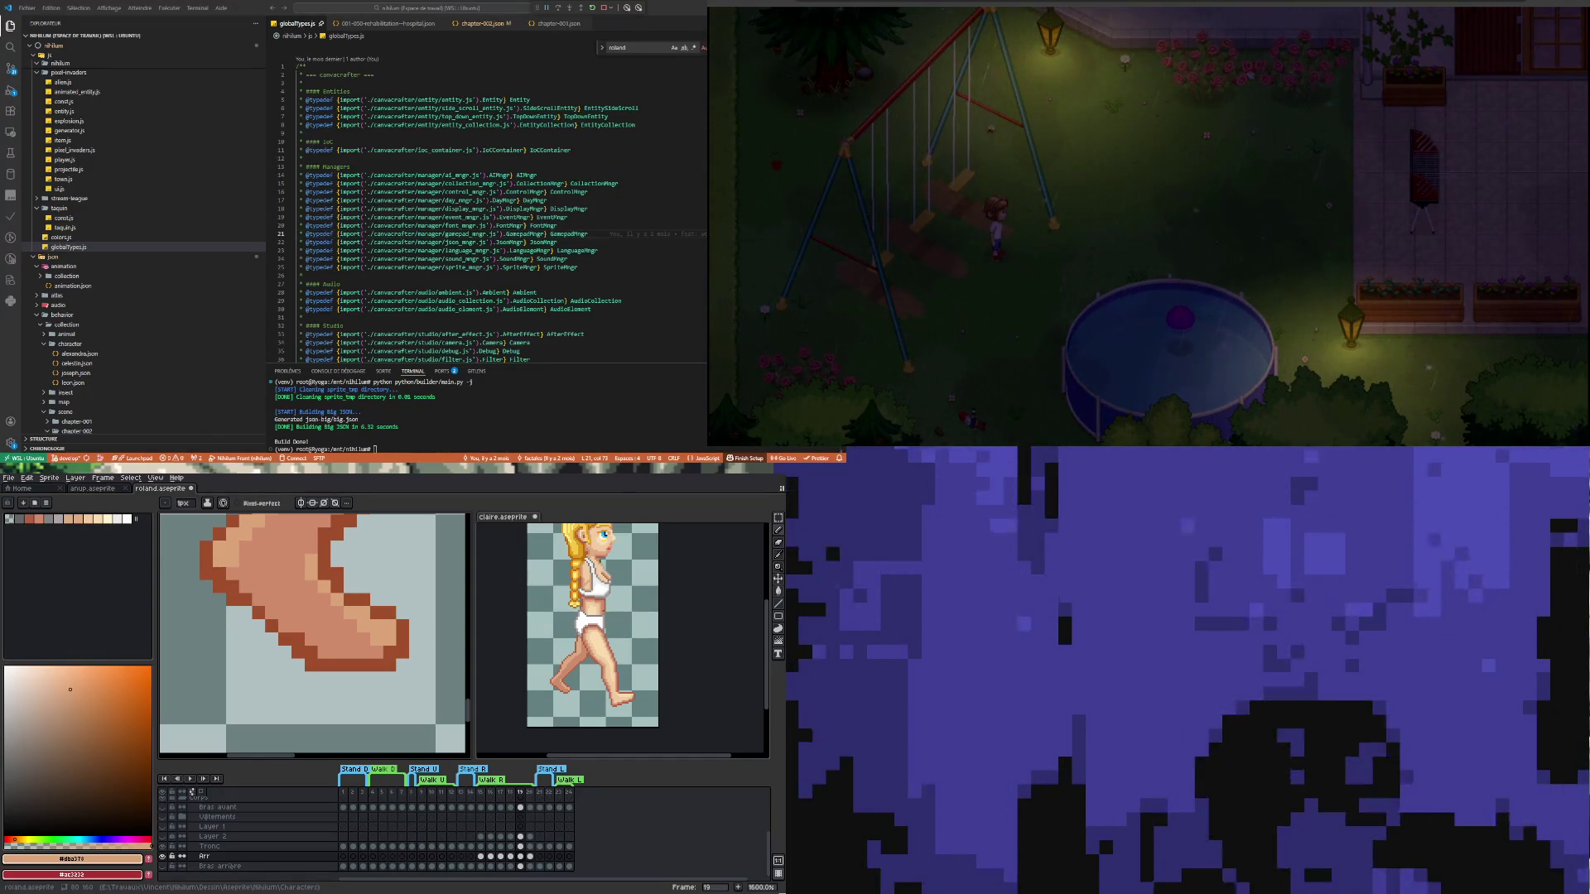
scroll(315, 662, down, 5)
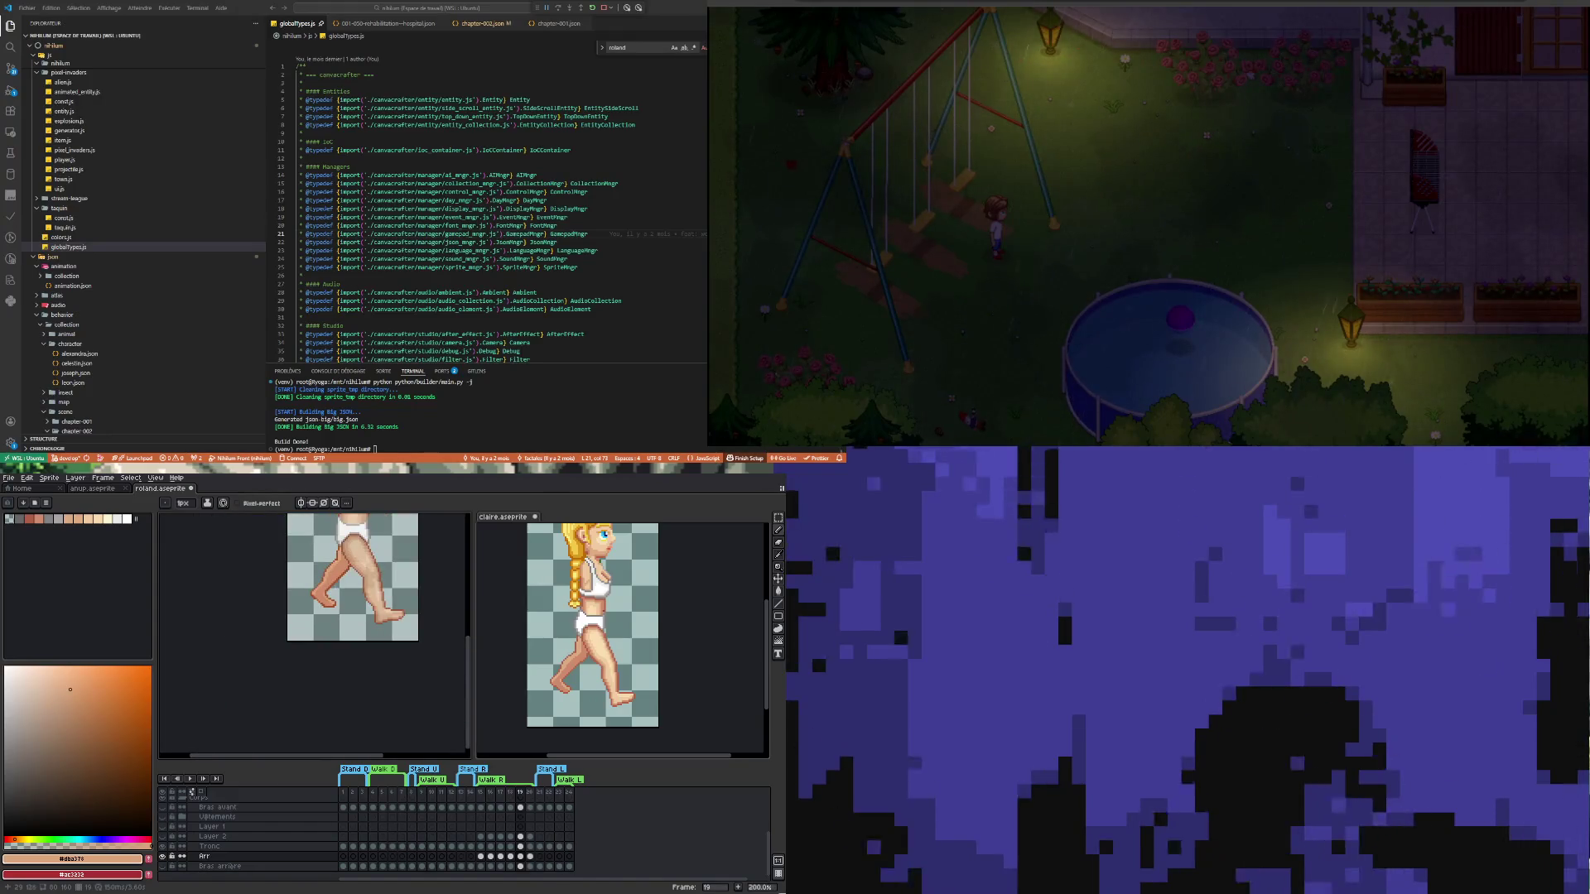
Jump to frames 20 and 15, play the walk cycle, stop on frame 20 and zoom to 300%
scroll(316, 662, down, 1)
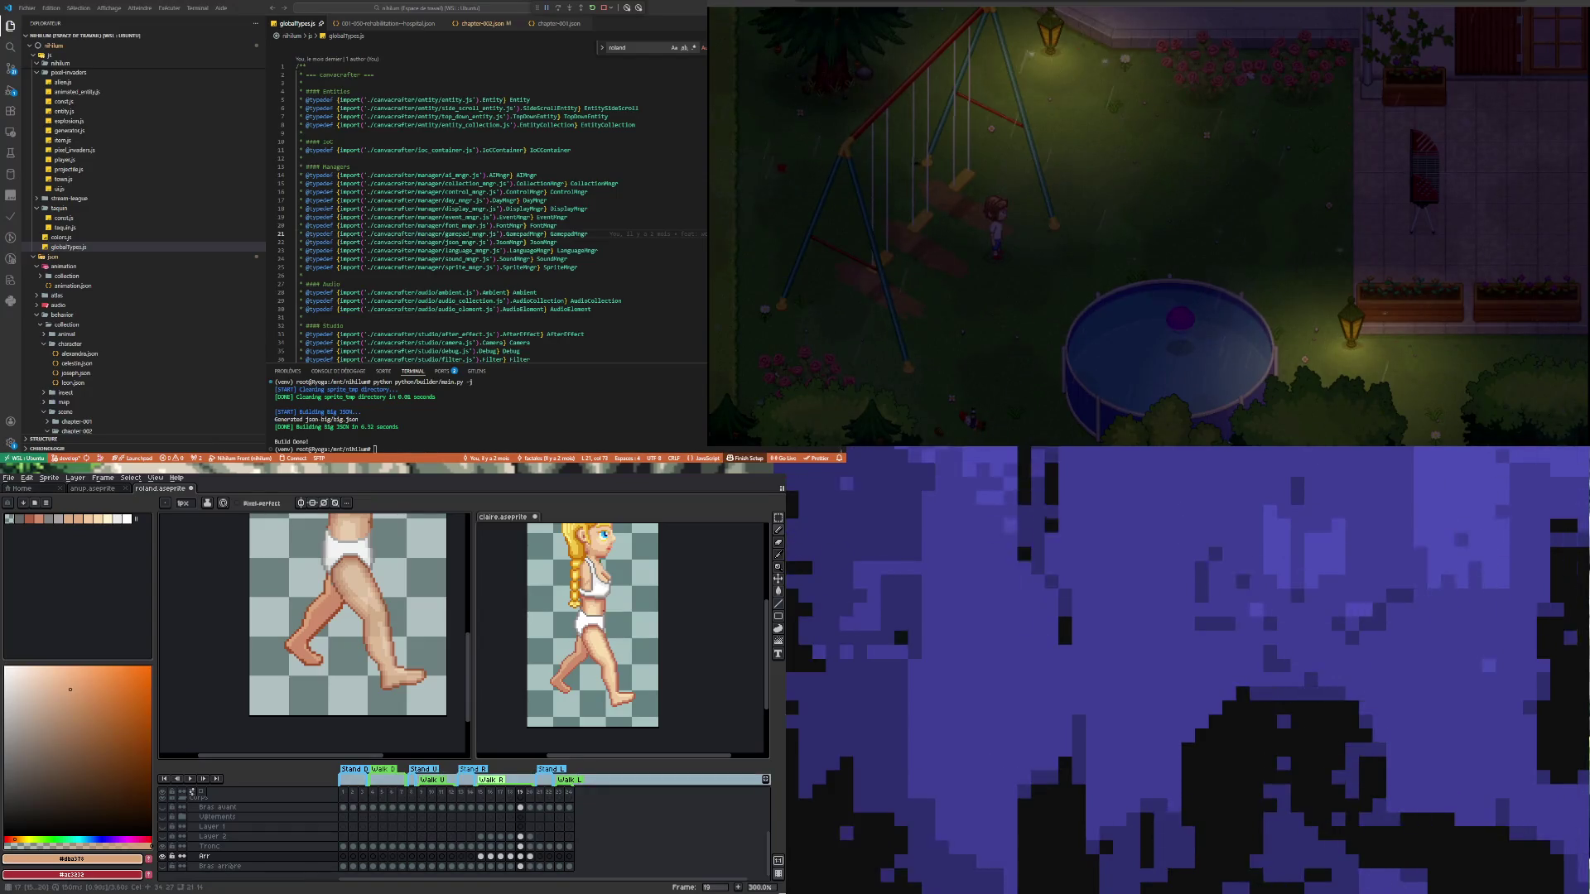
scroll(381, 655, down, 1)
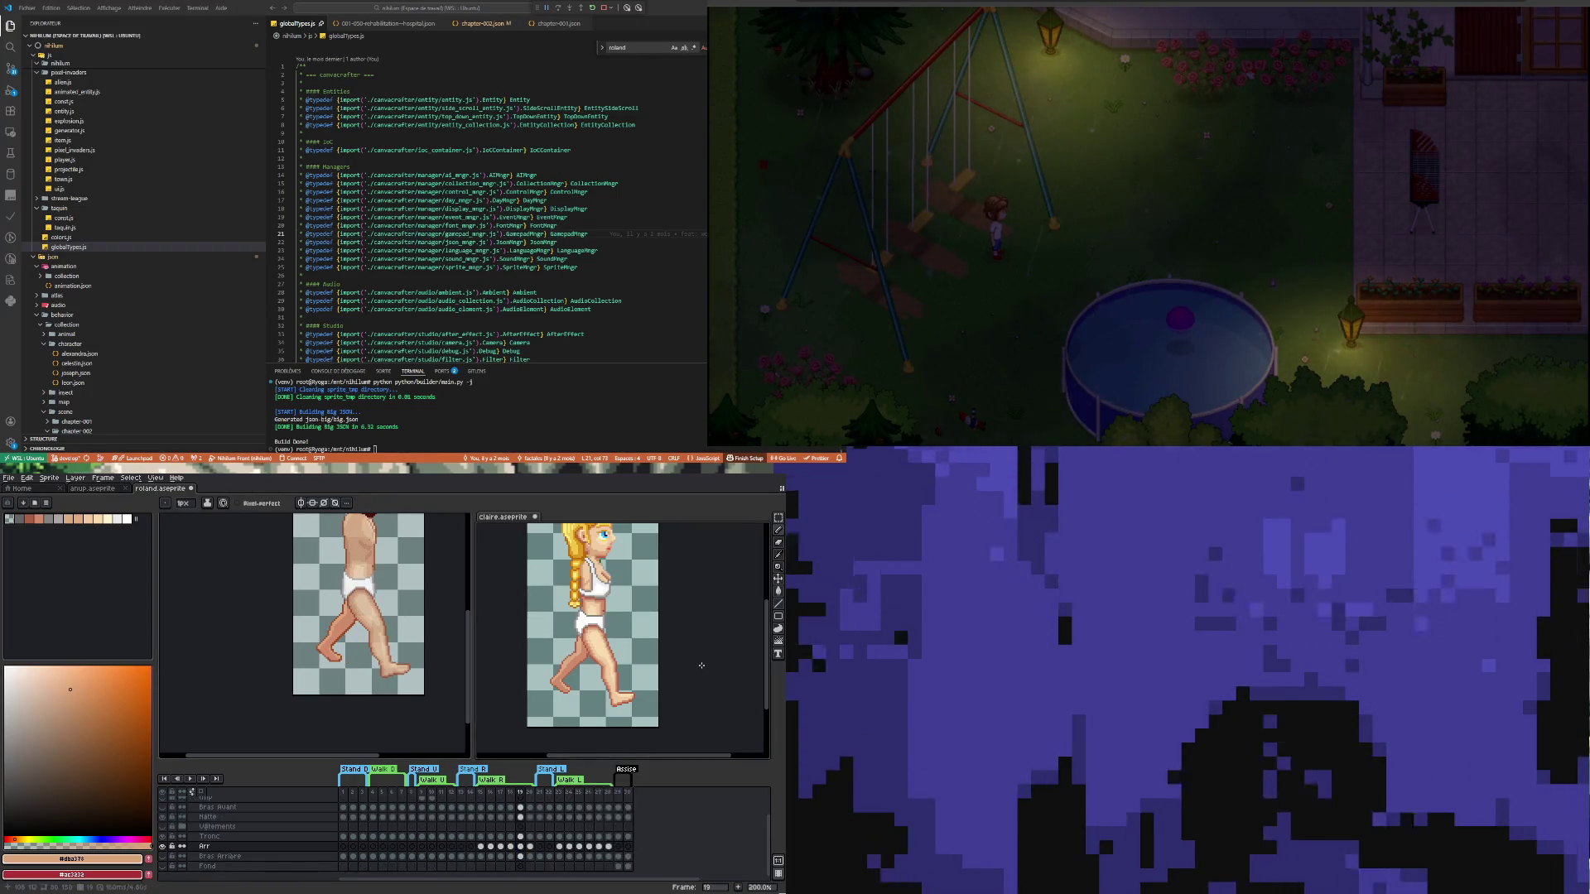
click(530, 847)
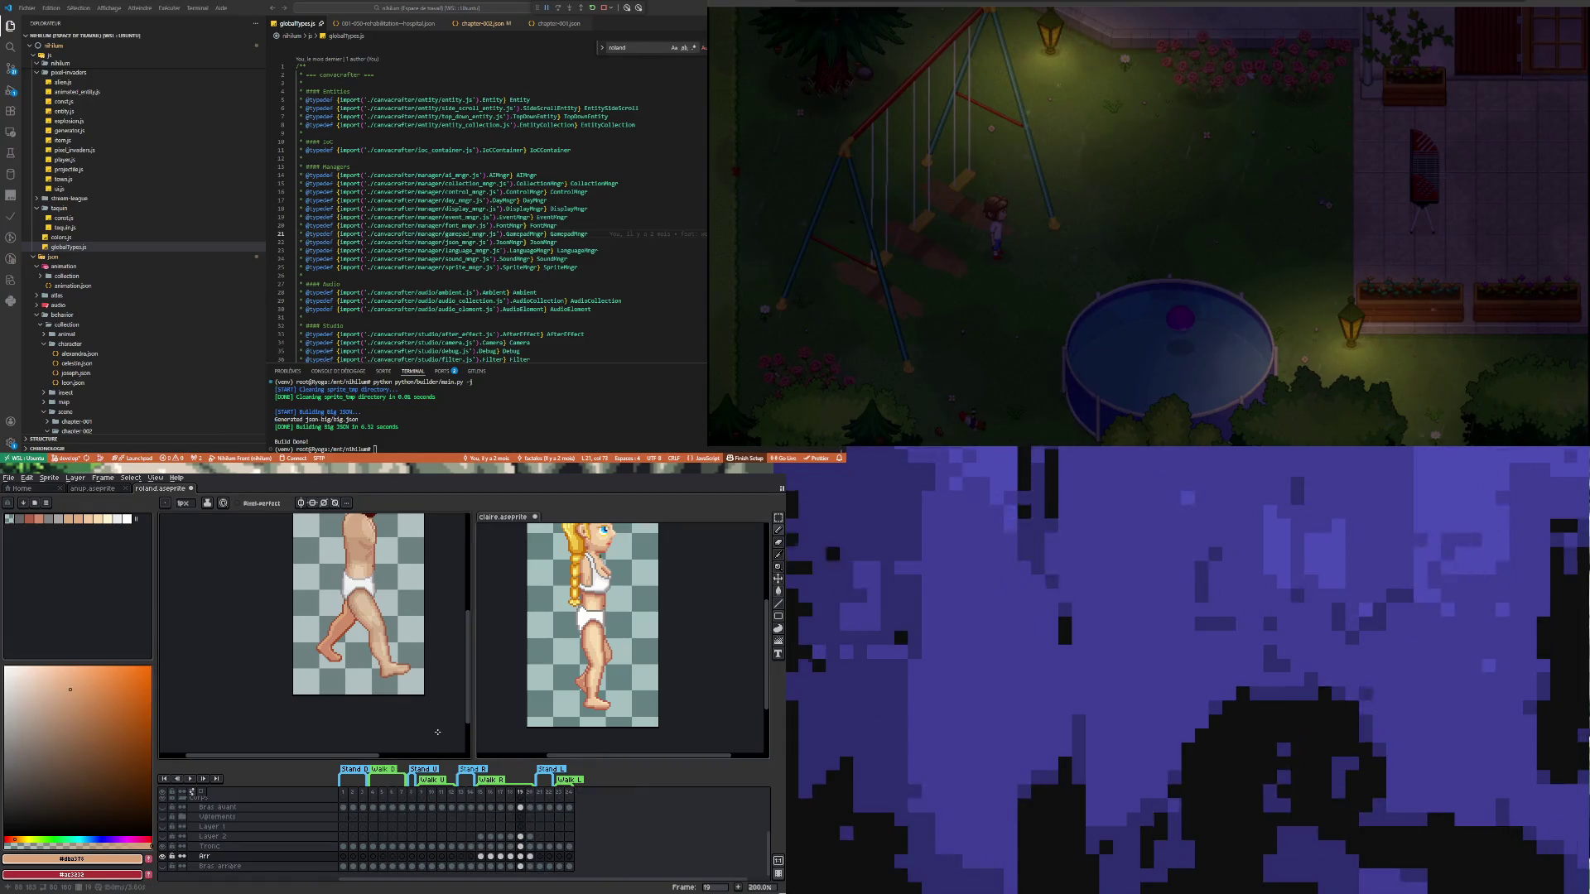
click(480, 856)
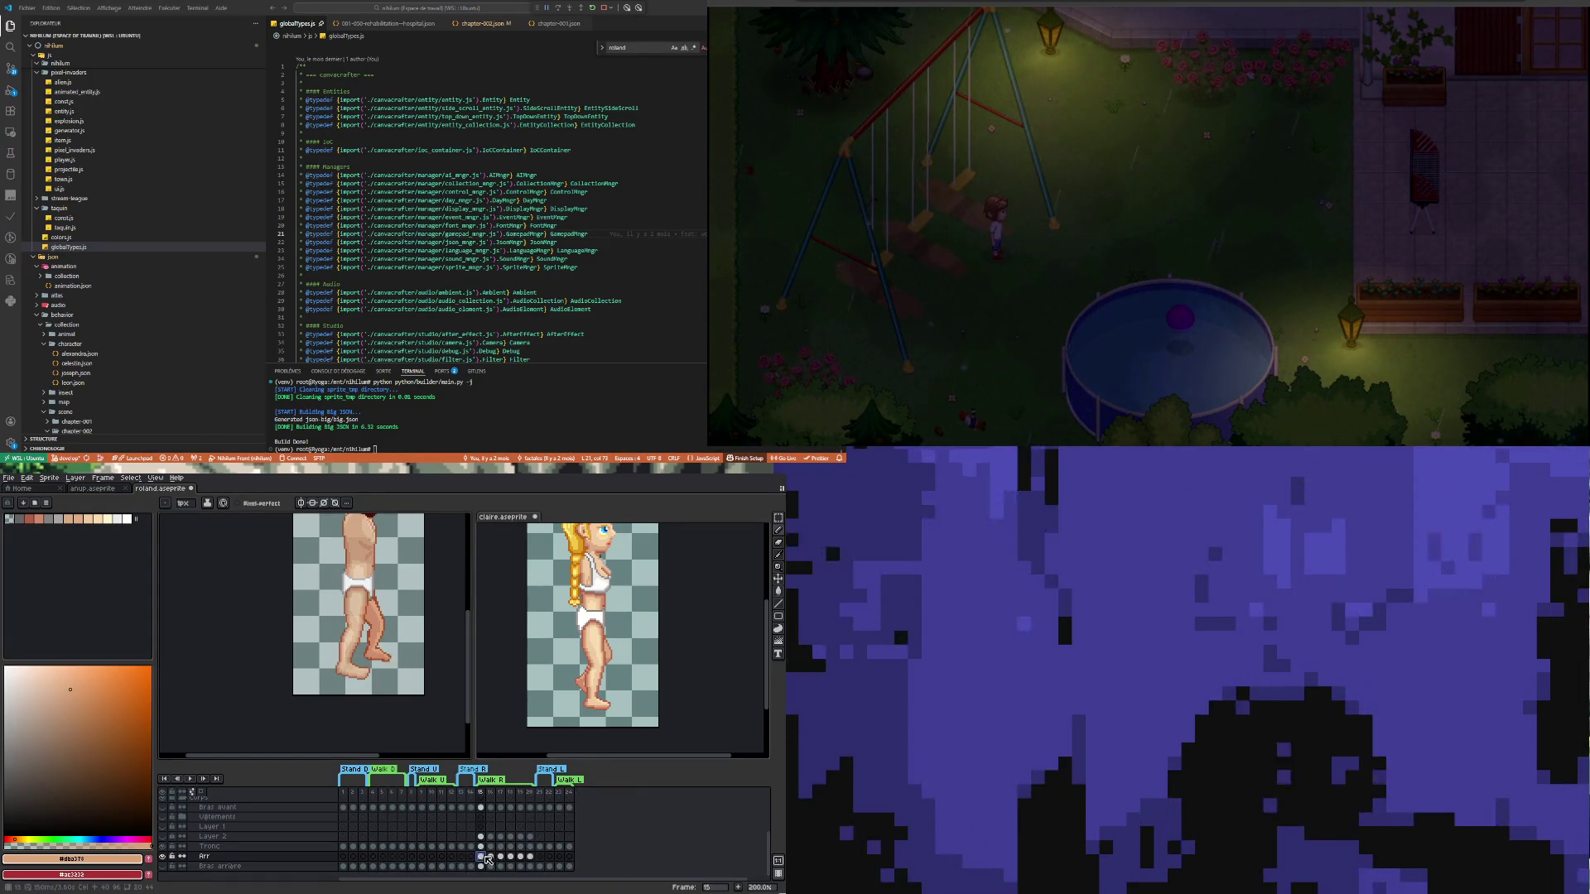
click(192, 778)
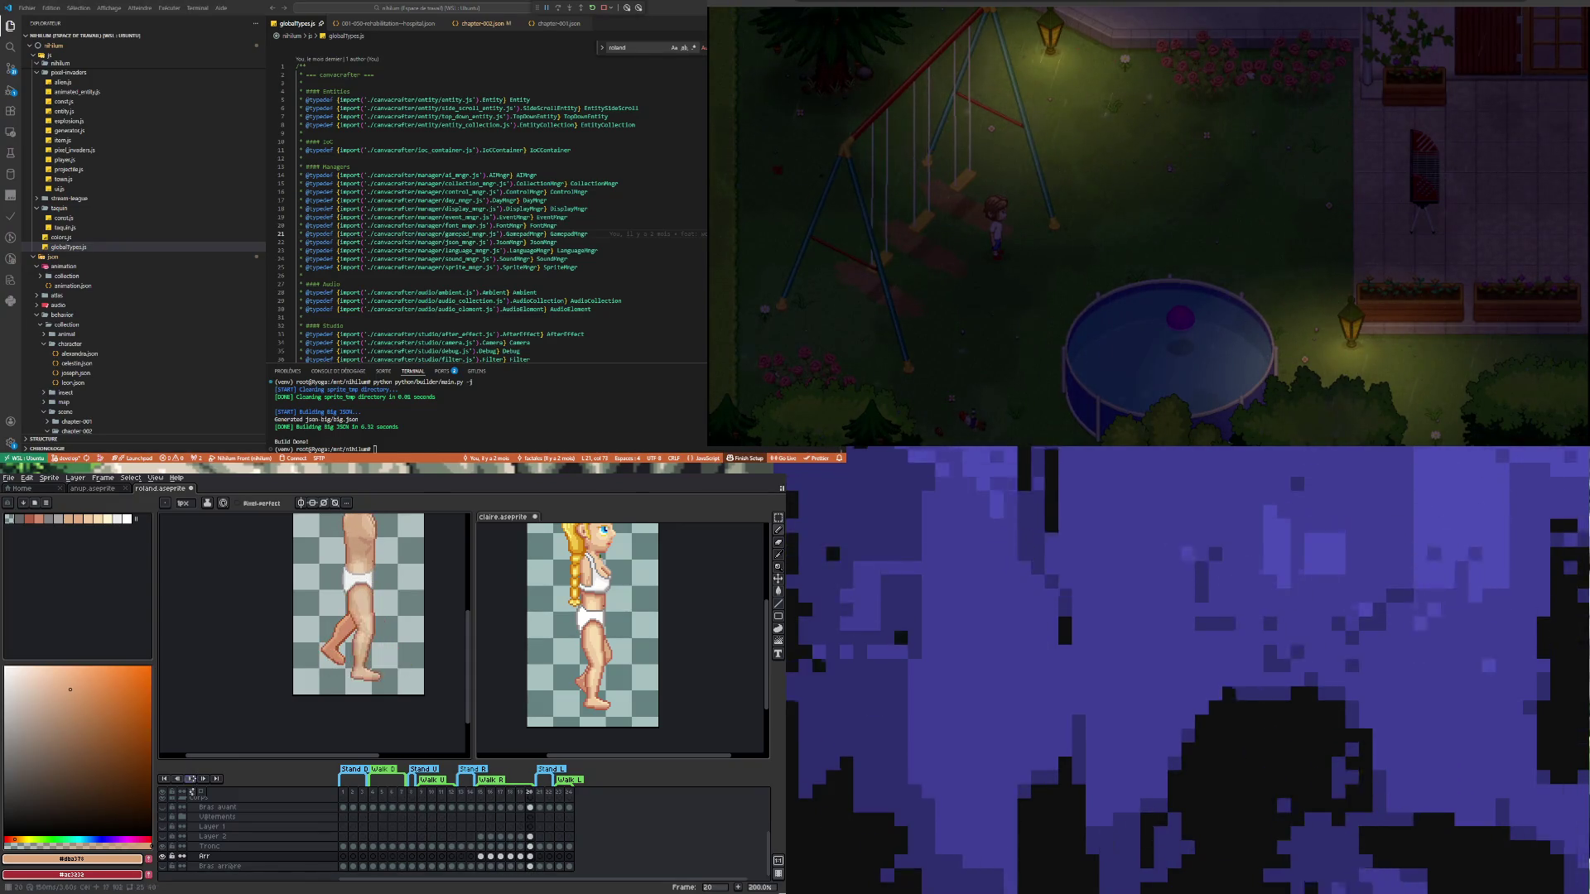
click(520, 859)
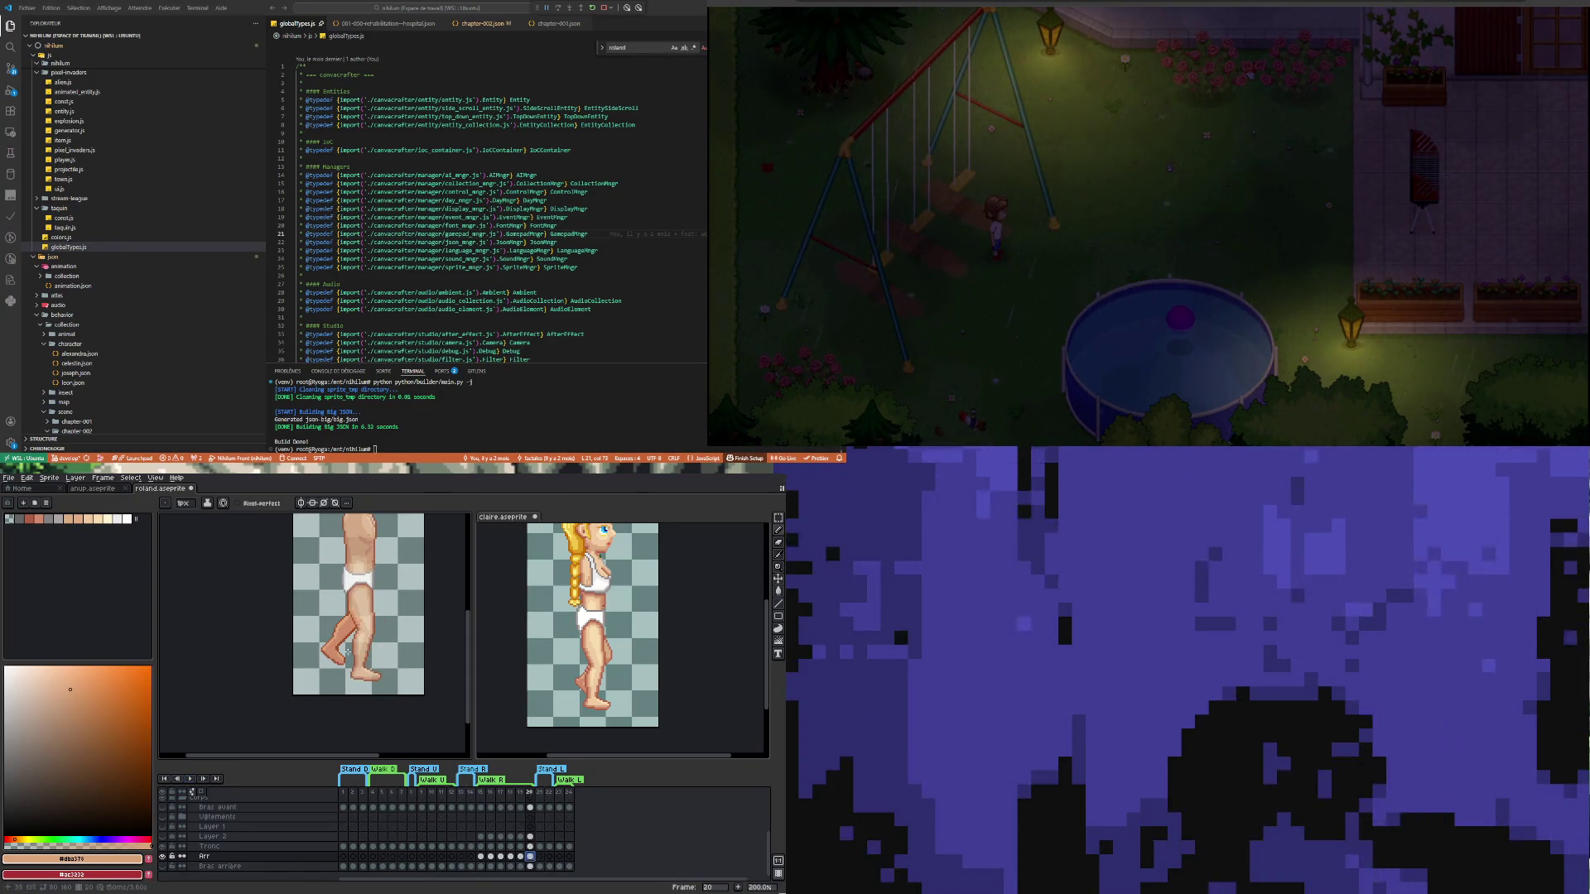
scroll(347, 652, up, 1)
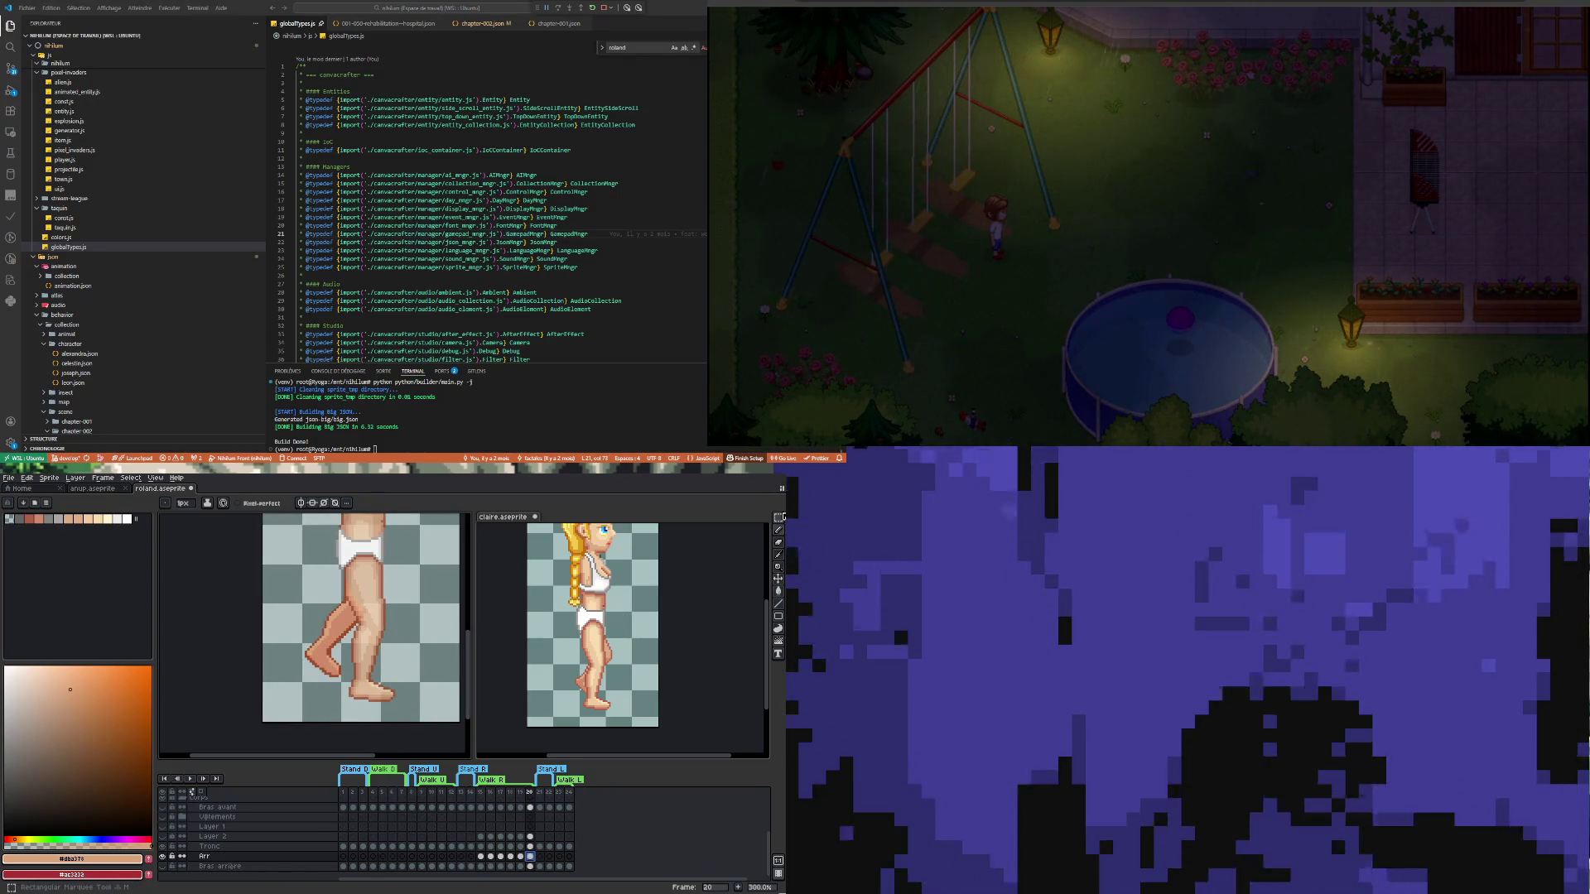
Select the whole leg on frame 20, nudge it one pixel right and down, and deselect
click(779, 517)
mouse_move(279, 672)
mouse_down()
mouse_move(308, 540)
mouse_move(403, 548)
mouse_up()
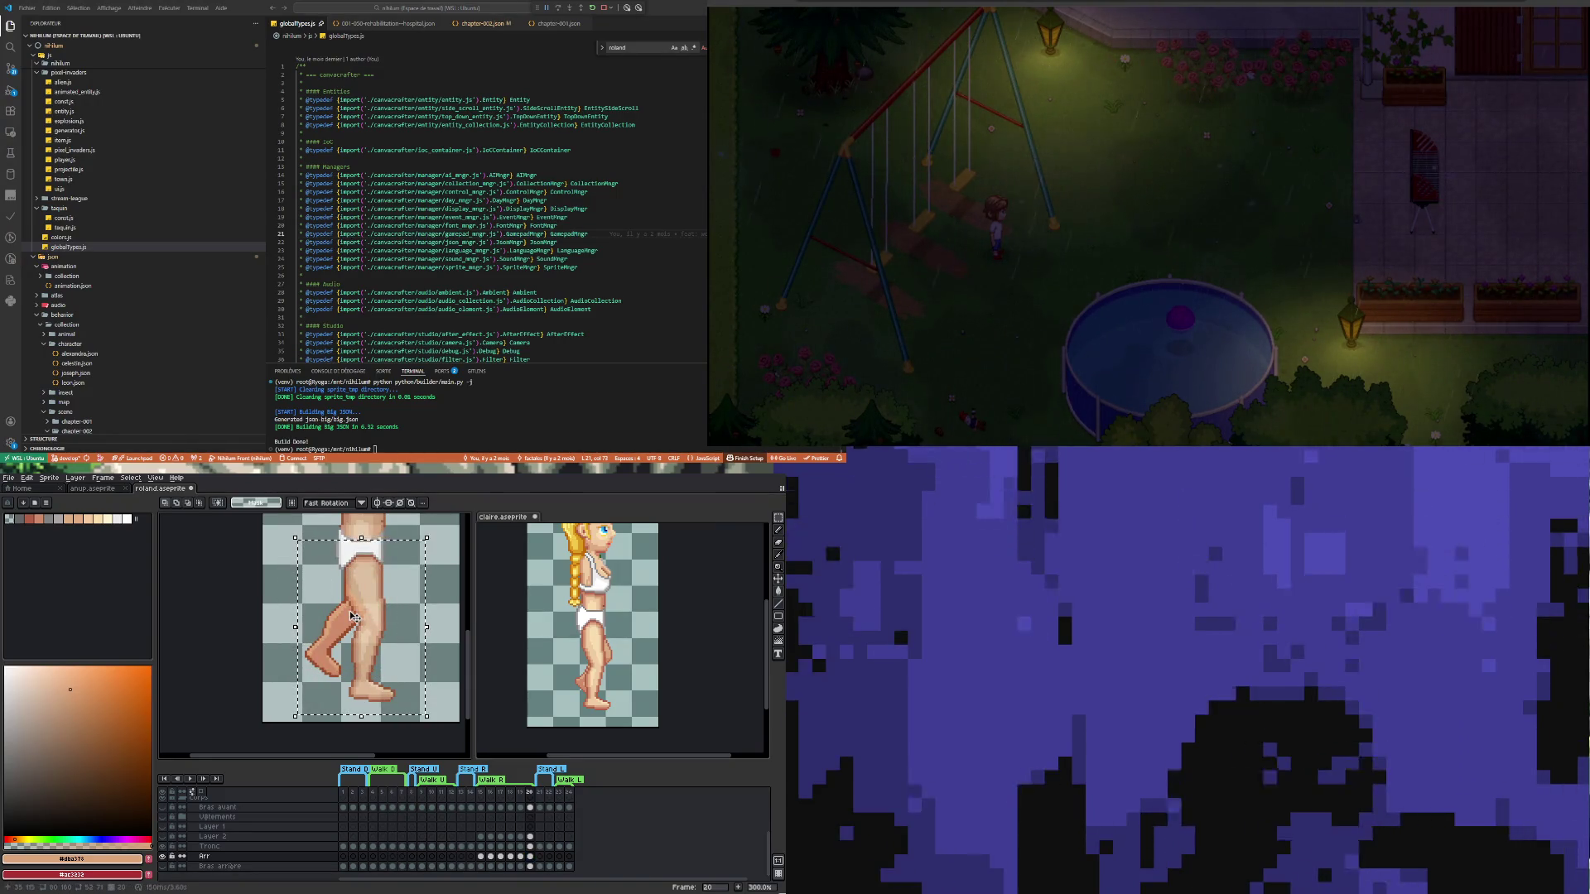
key(Right)
key(Right)
key(Right)
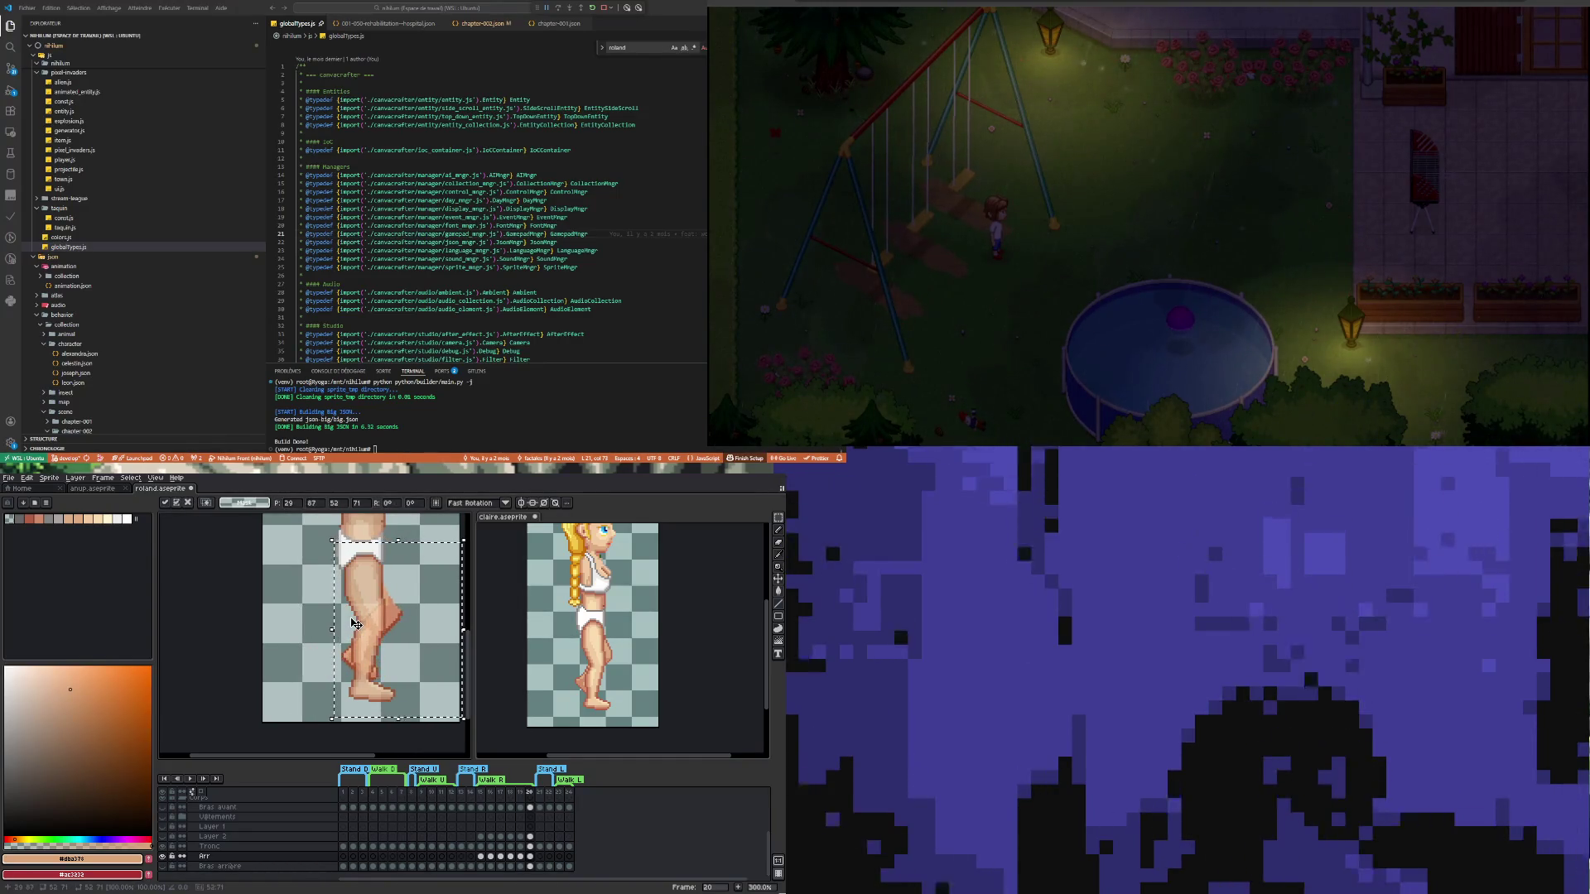
key(Left)
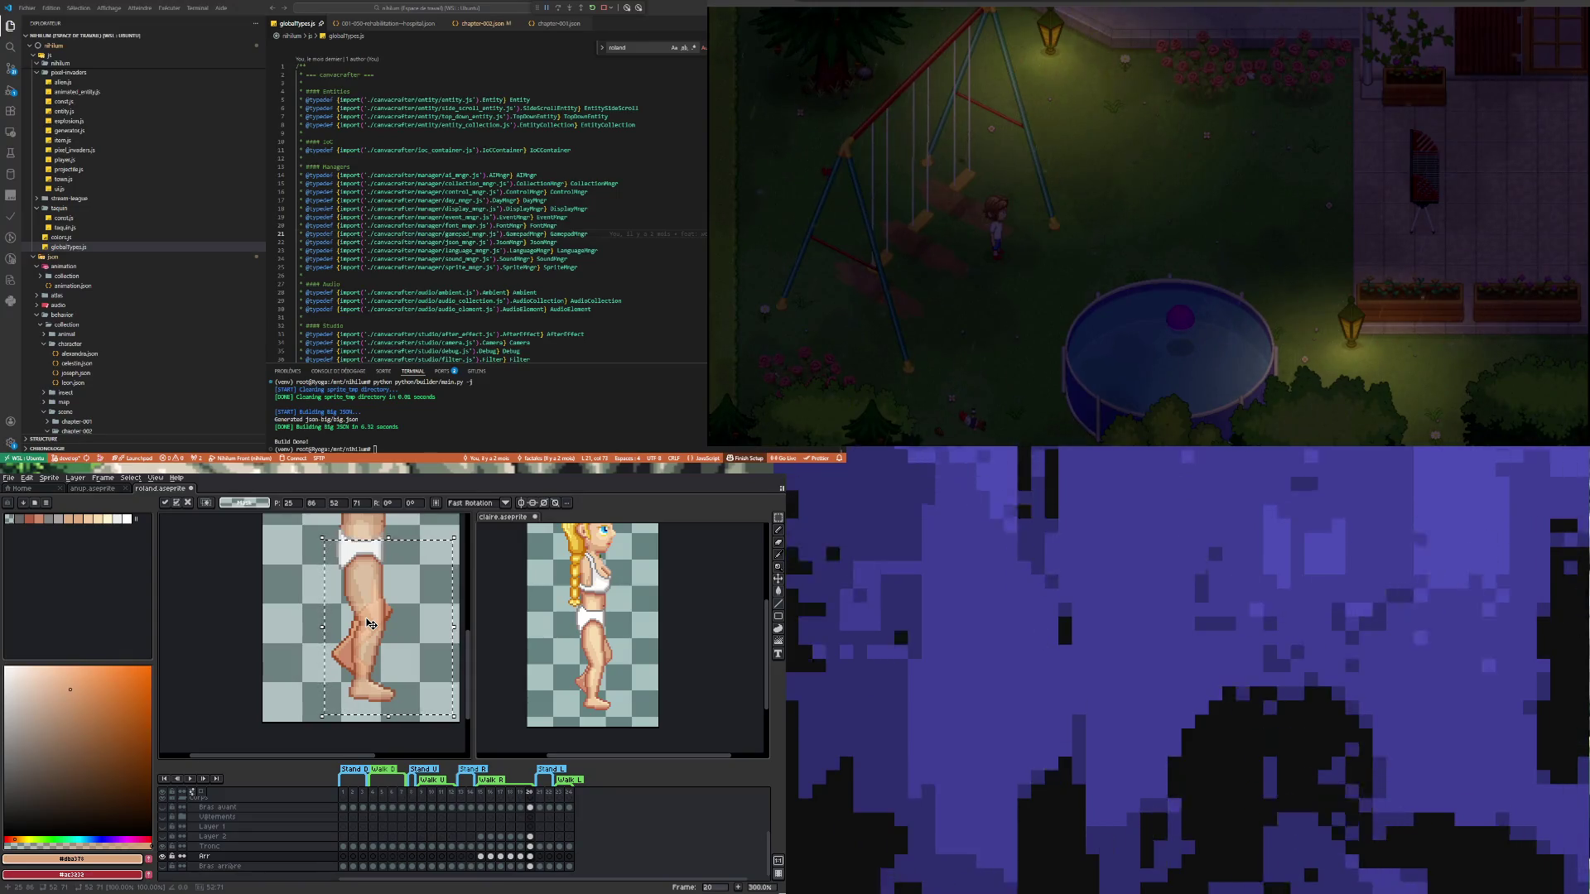
key(Right)
key(Down)
key(Right)
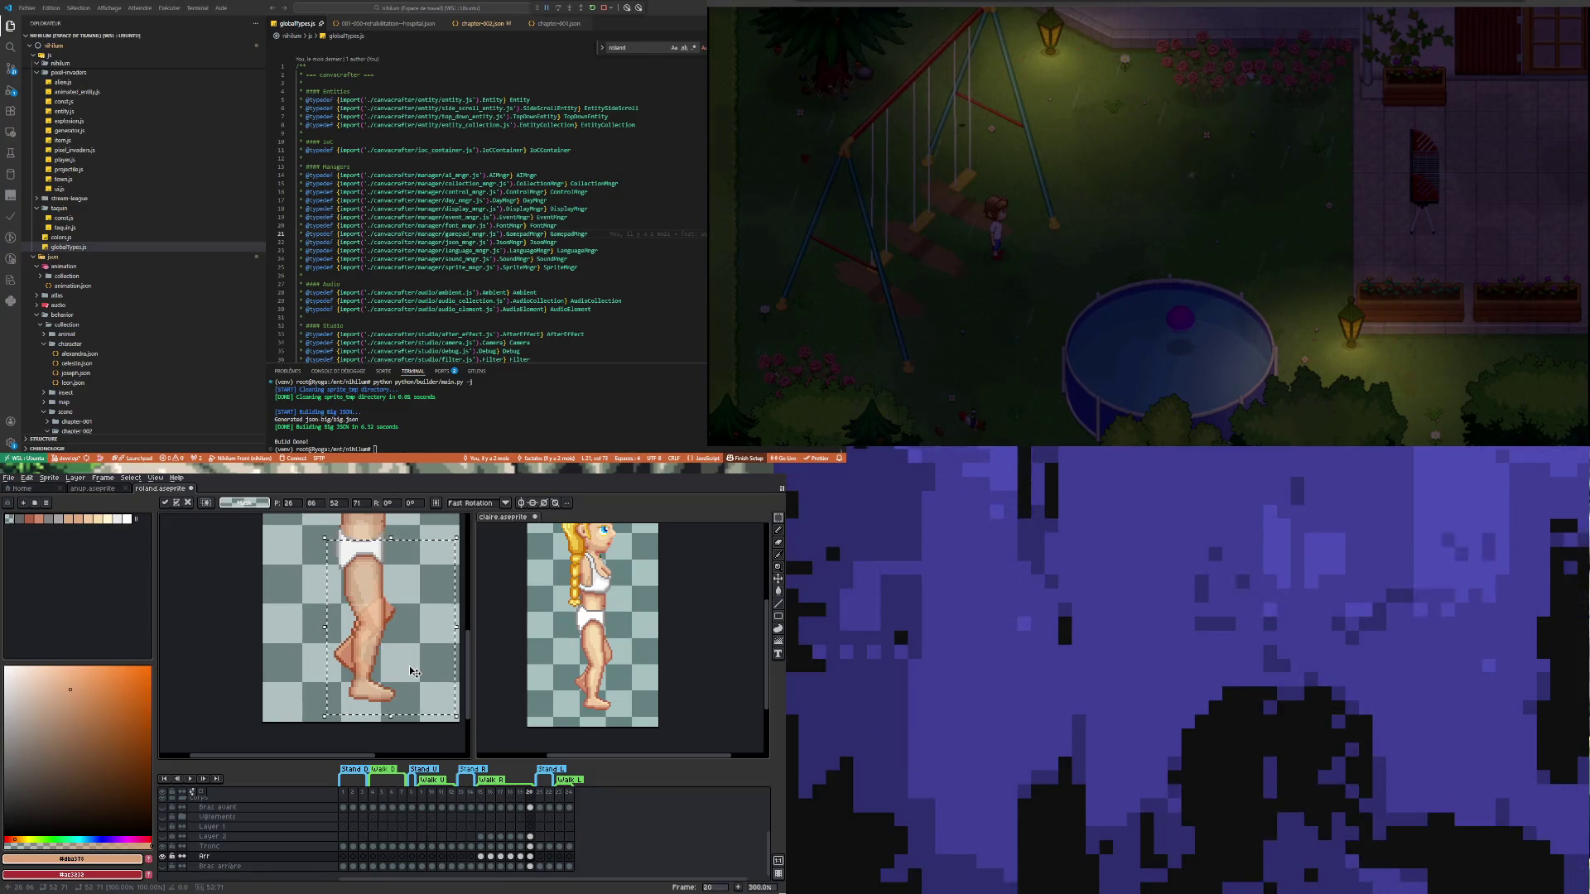
key(ctrl+d)
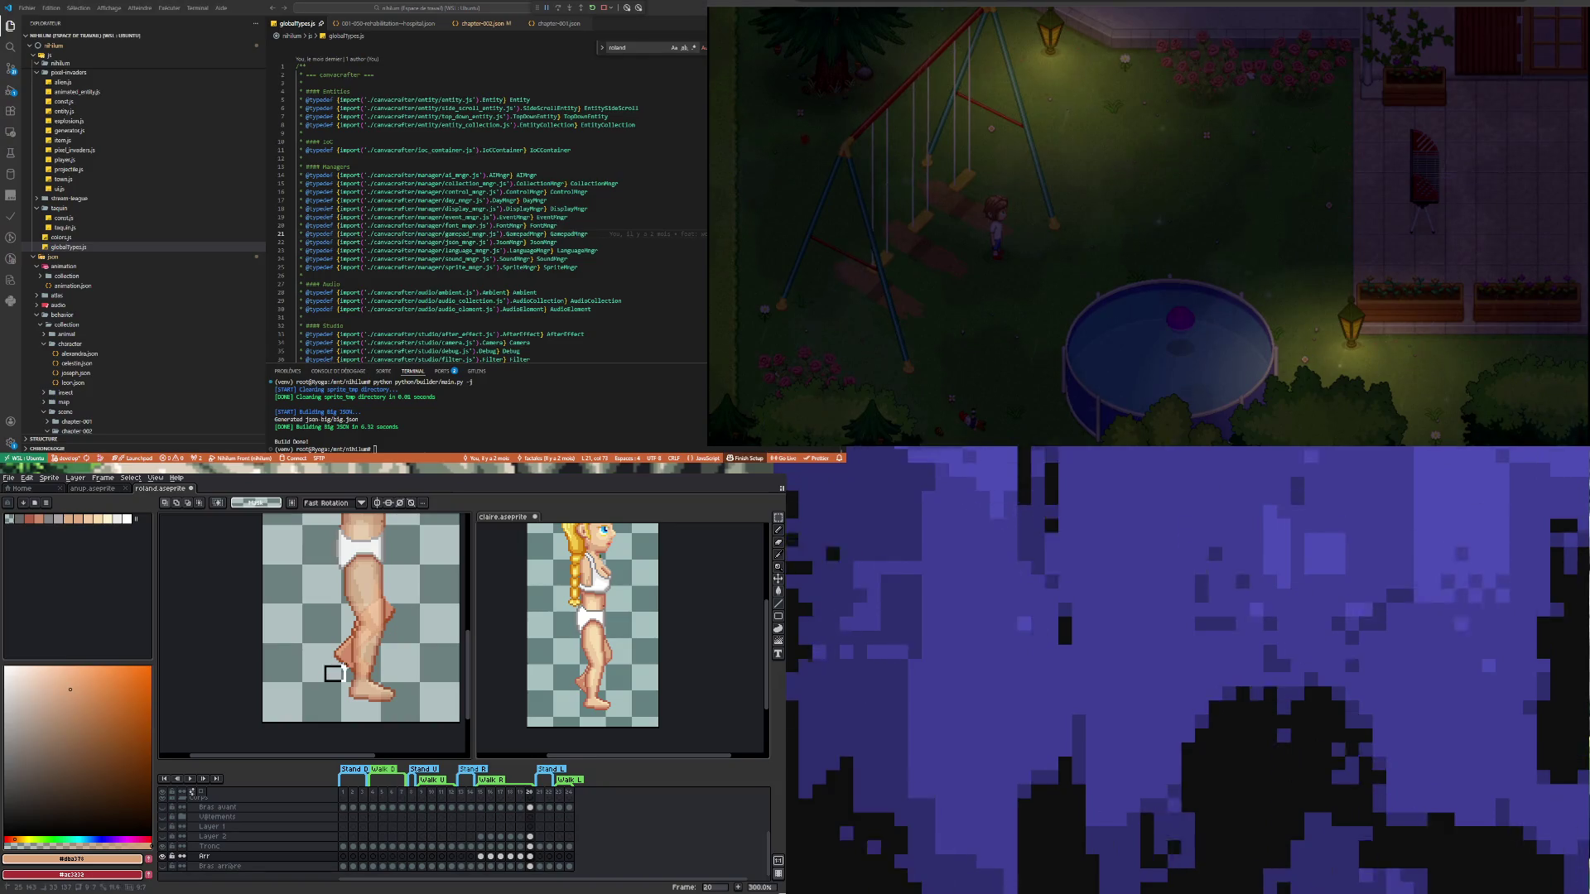
Tighten a selection around the foot and drop it into its new position
drag(403, 648, 407, 655)
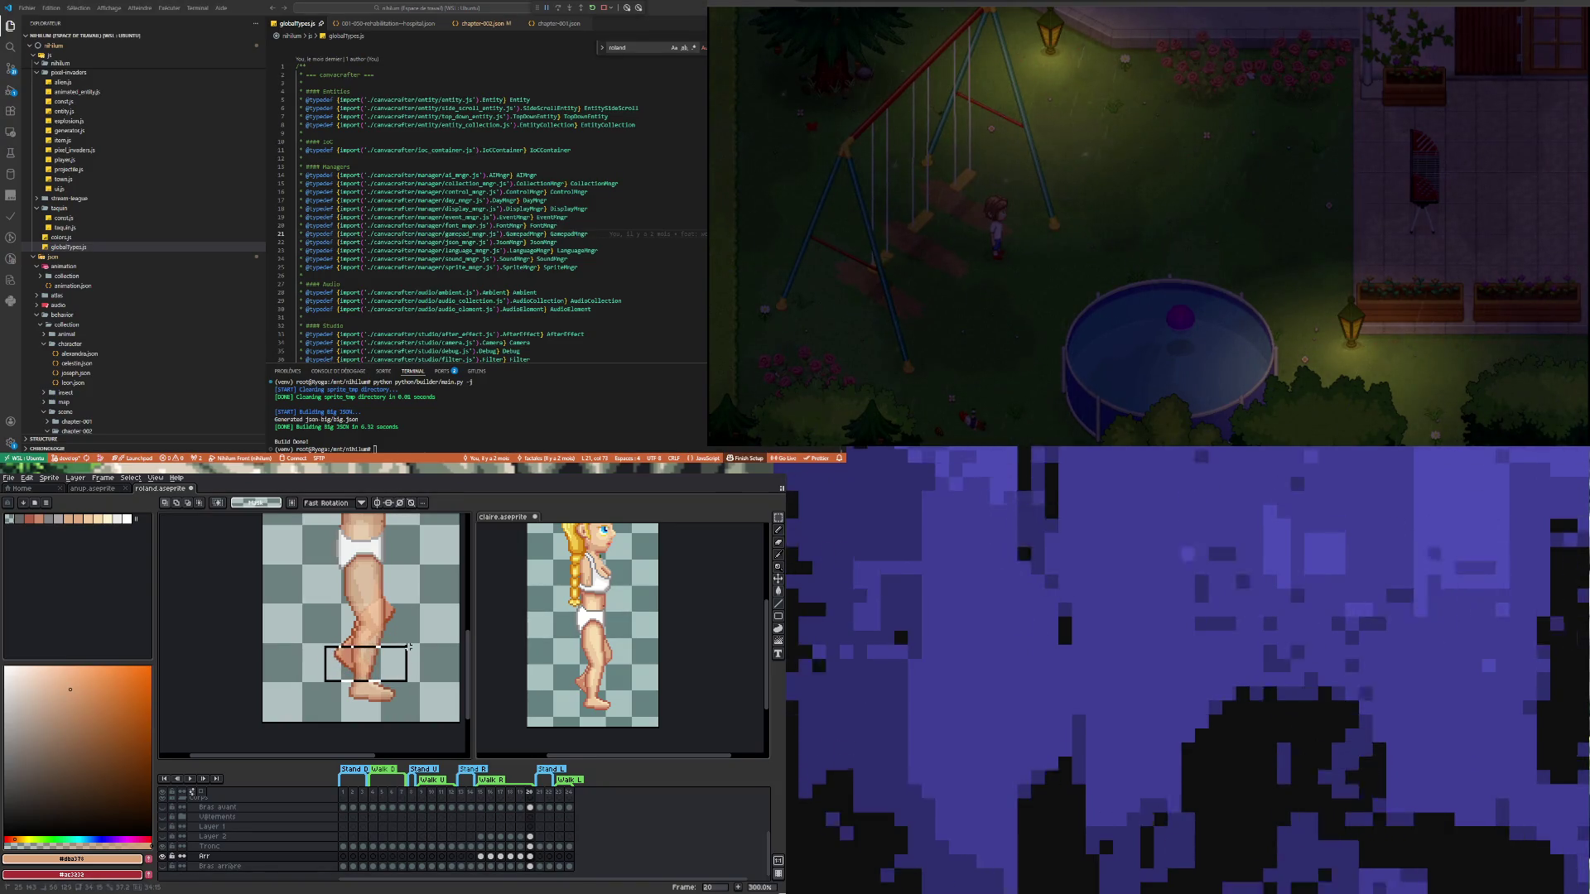
drag(409, 647, 414, 647)
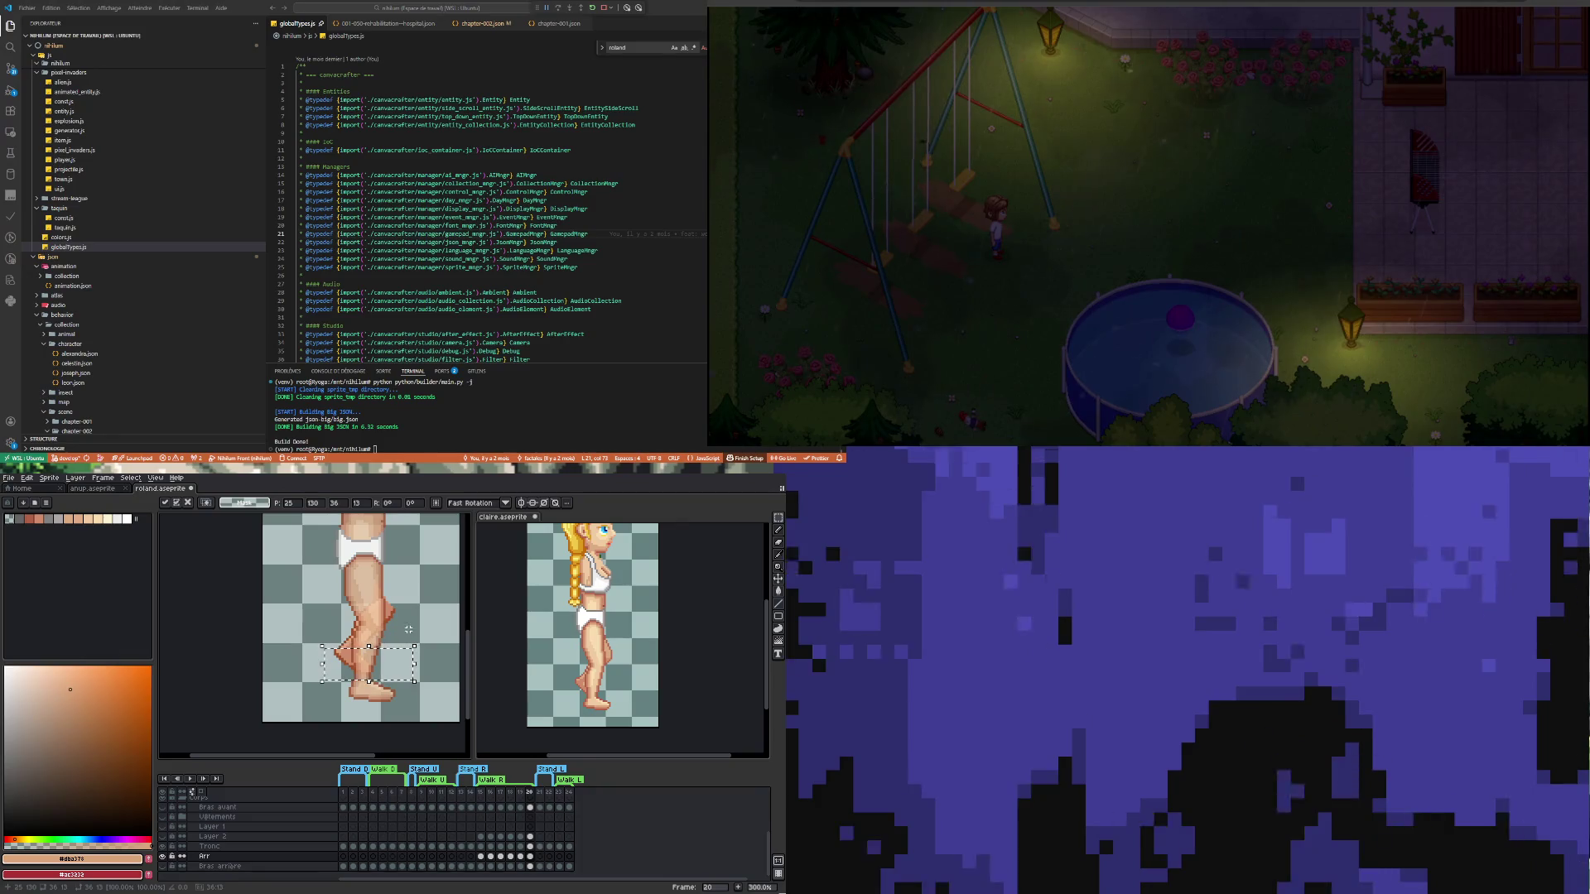
click(408, 627)
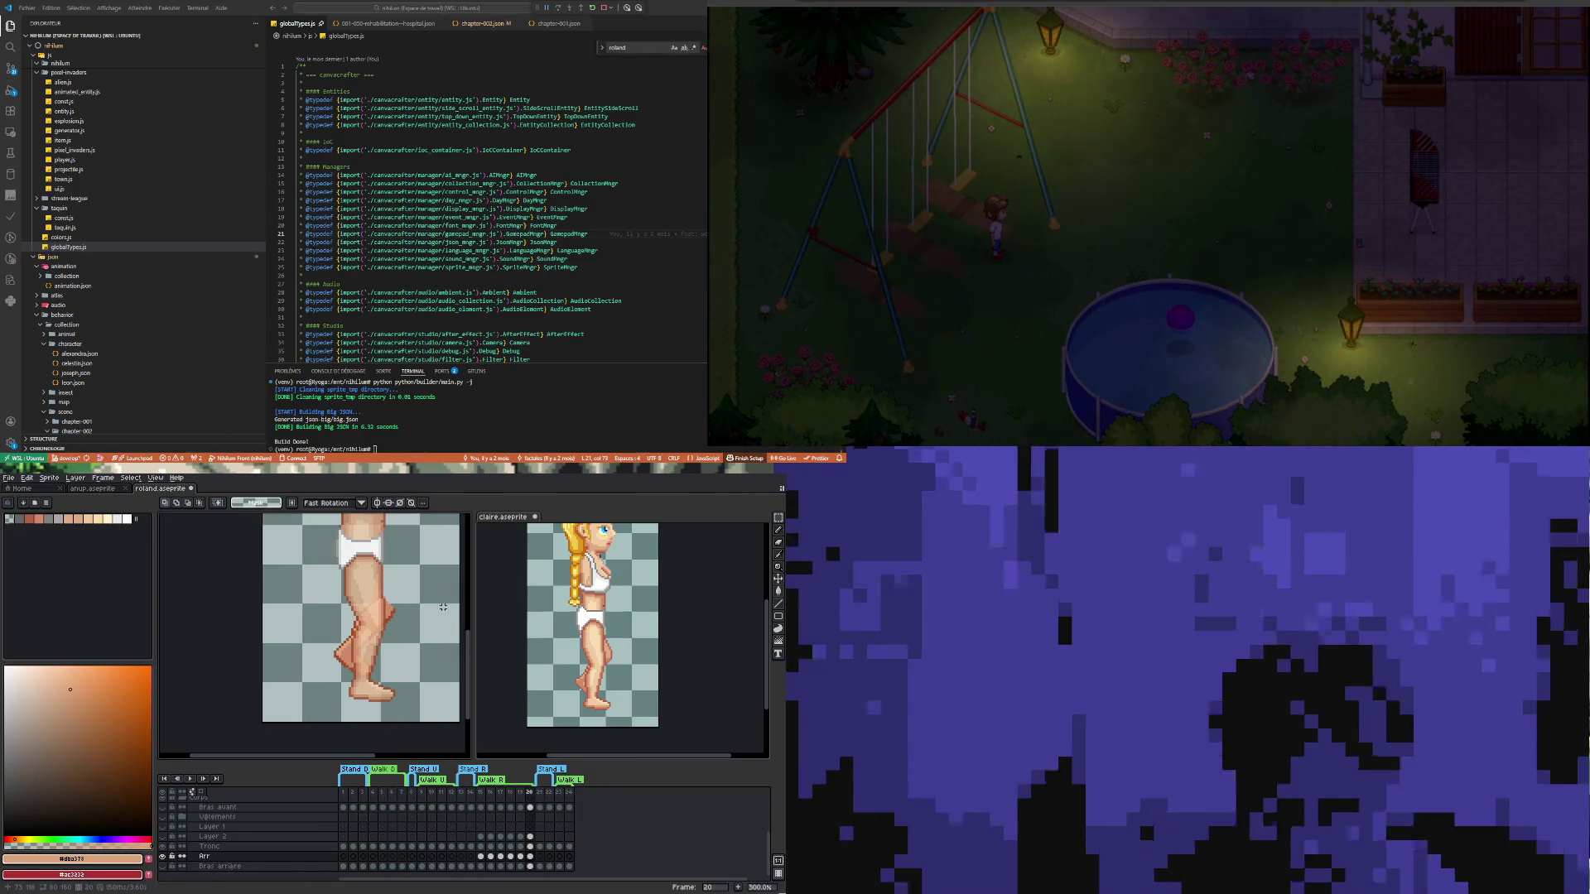
Marquee the heel pixels on frame 20, then clear the selection
scroll(394, 603, up, 1)
scroll(328, 677, up, 3)
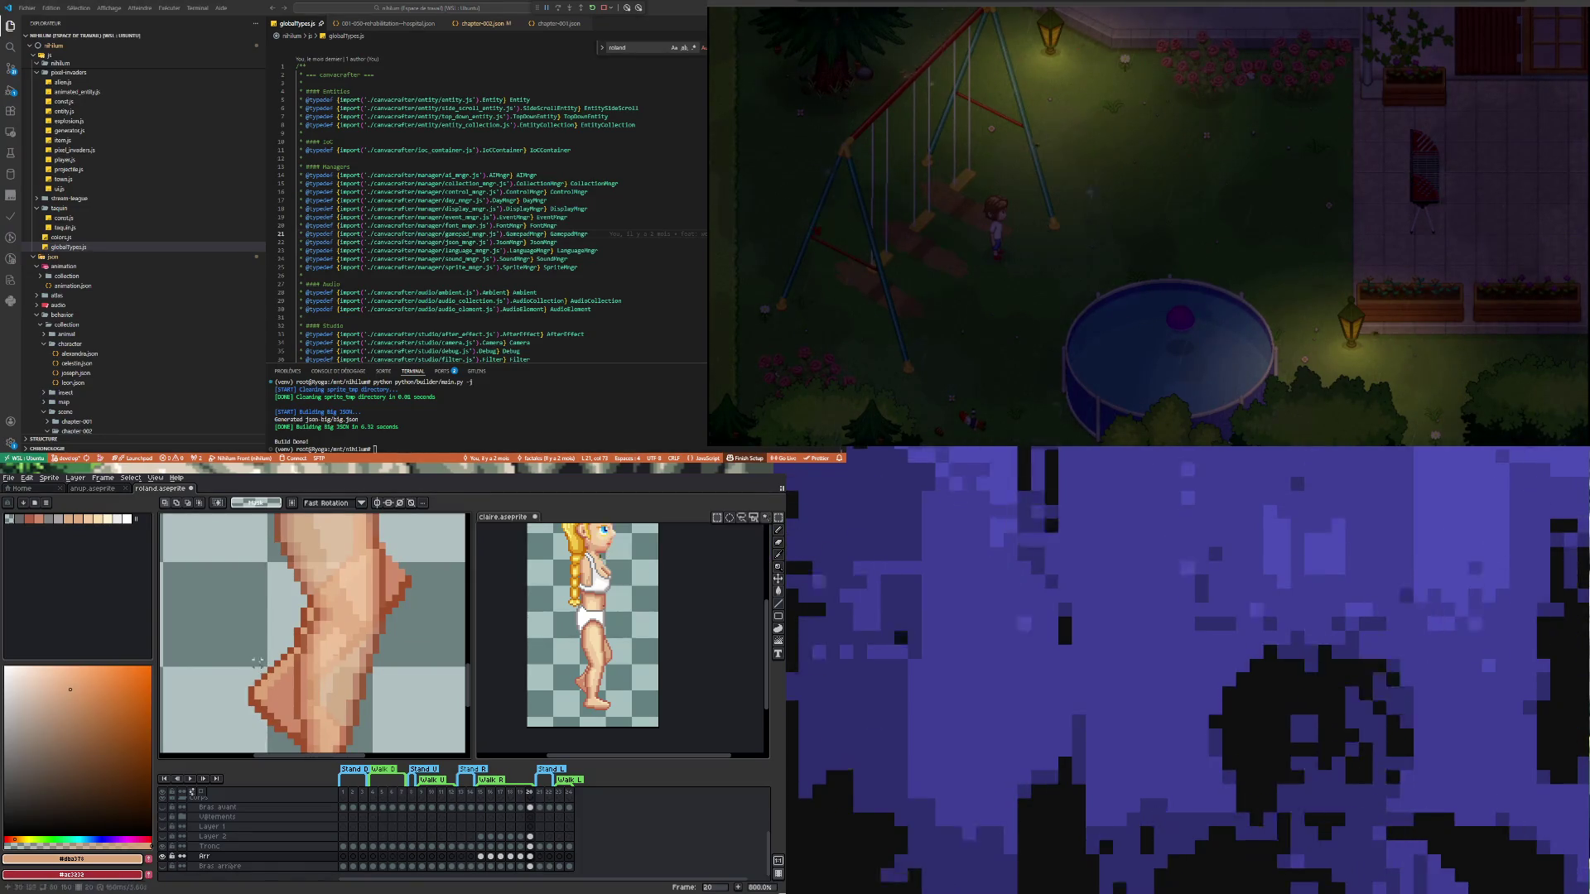
mouse_move(236, 649)
mouse_down()
mouse_move(284, 678)
mouse_move(249, 693)
mouse_move(241, 723)
mouse_move(291, 745)
mouse_move(401, 751)
mouse_up()
click(241, 727)
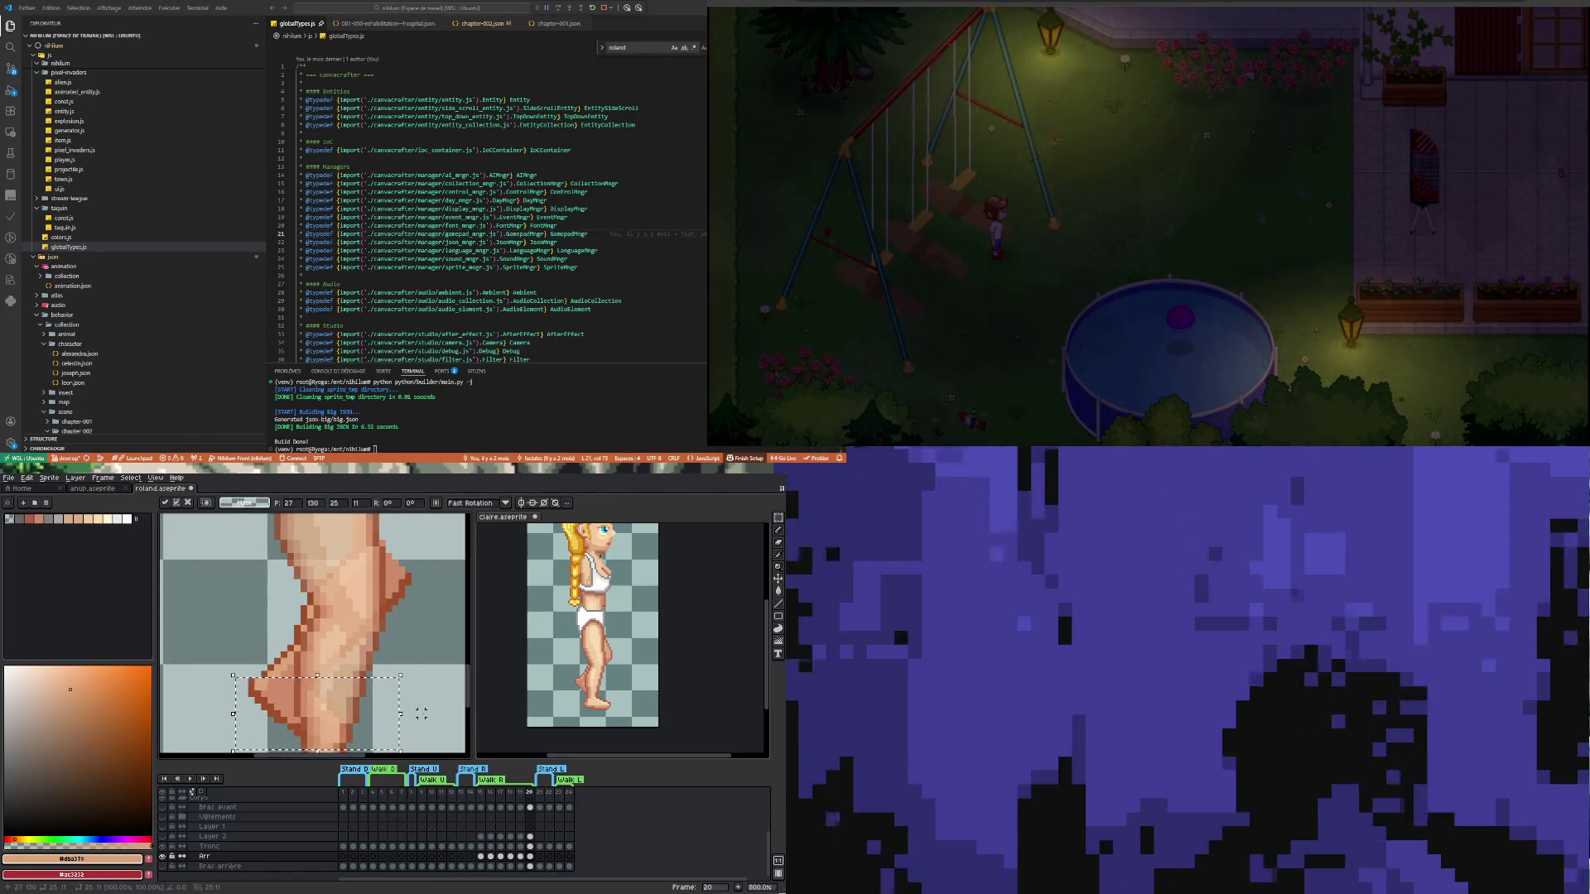
key(ctrl+d)
Draw a dark brown outline along the calf edge, then sample the light skin tone
key(b)
alt+click(259, 673)
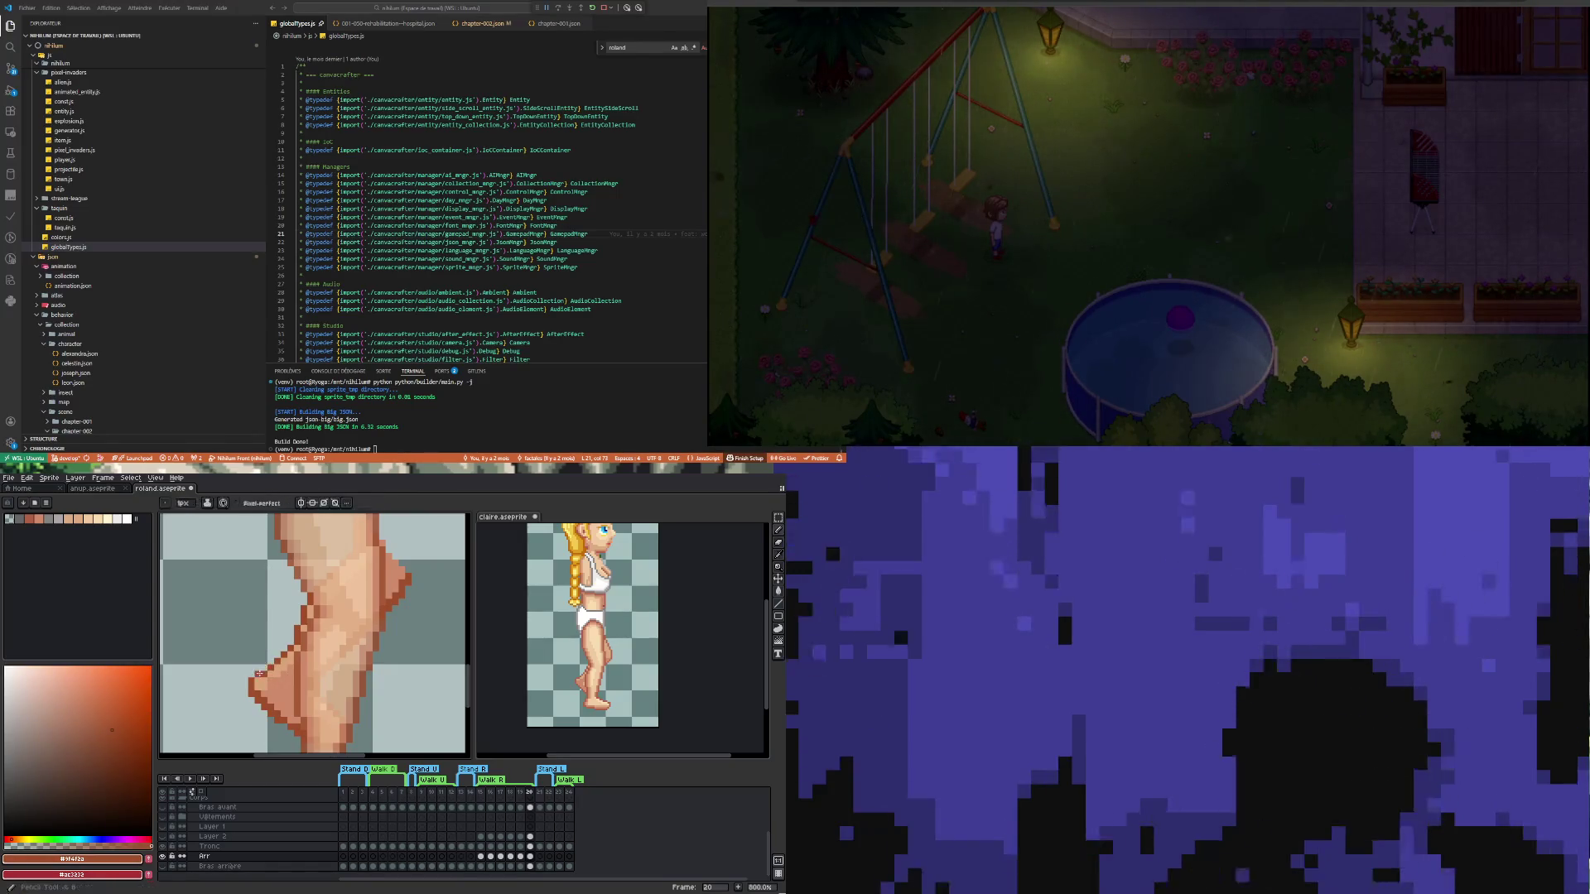
scroll(288, 682, down, 2)
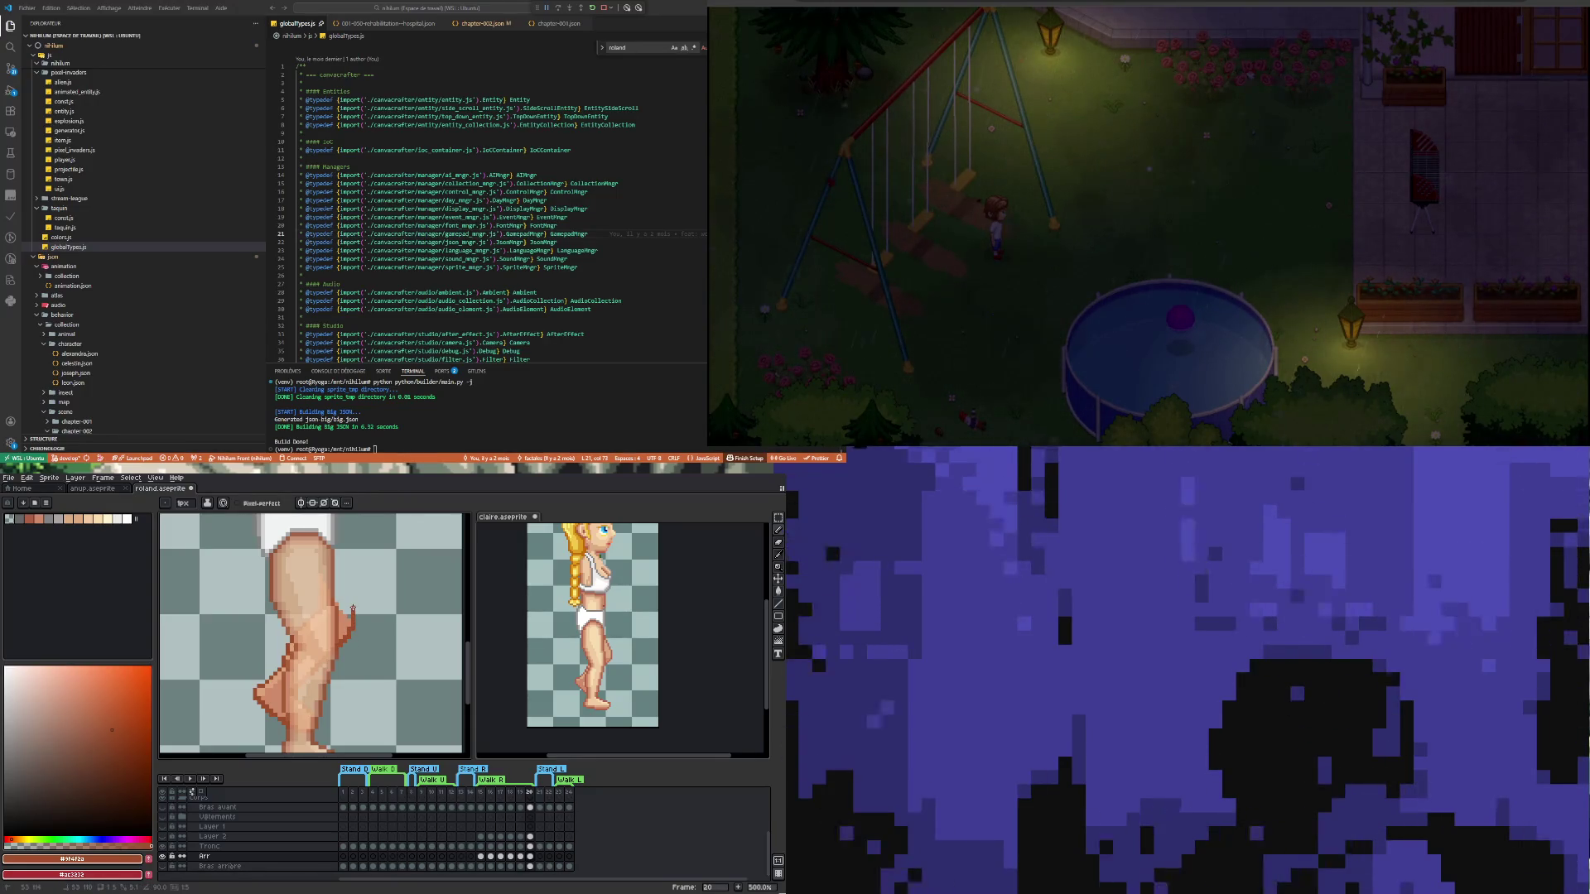
drag(347, 629, 328, 552)
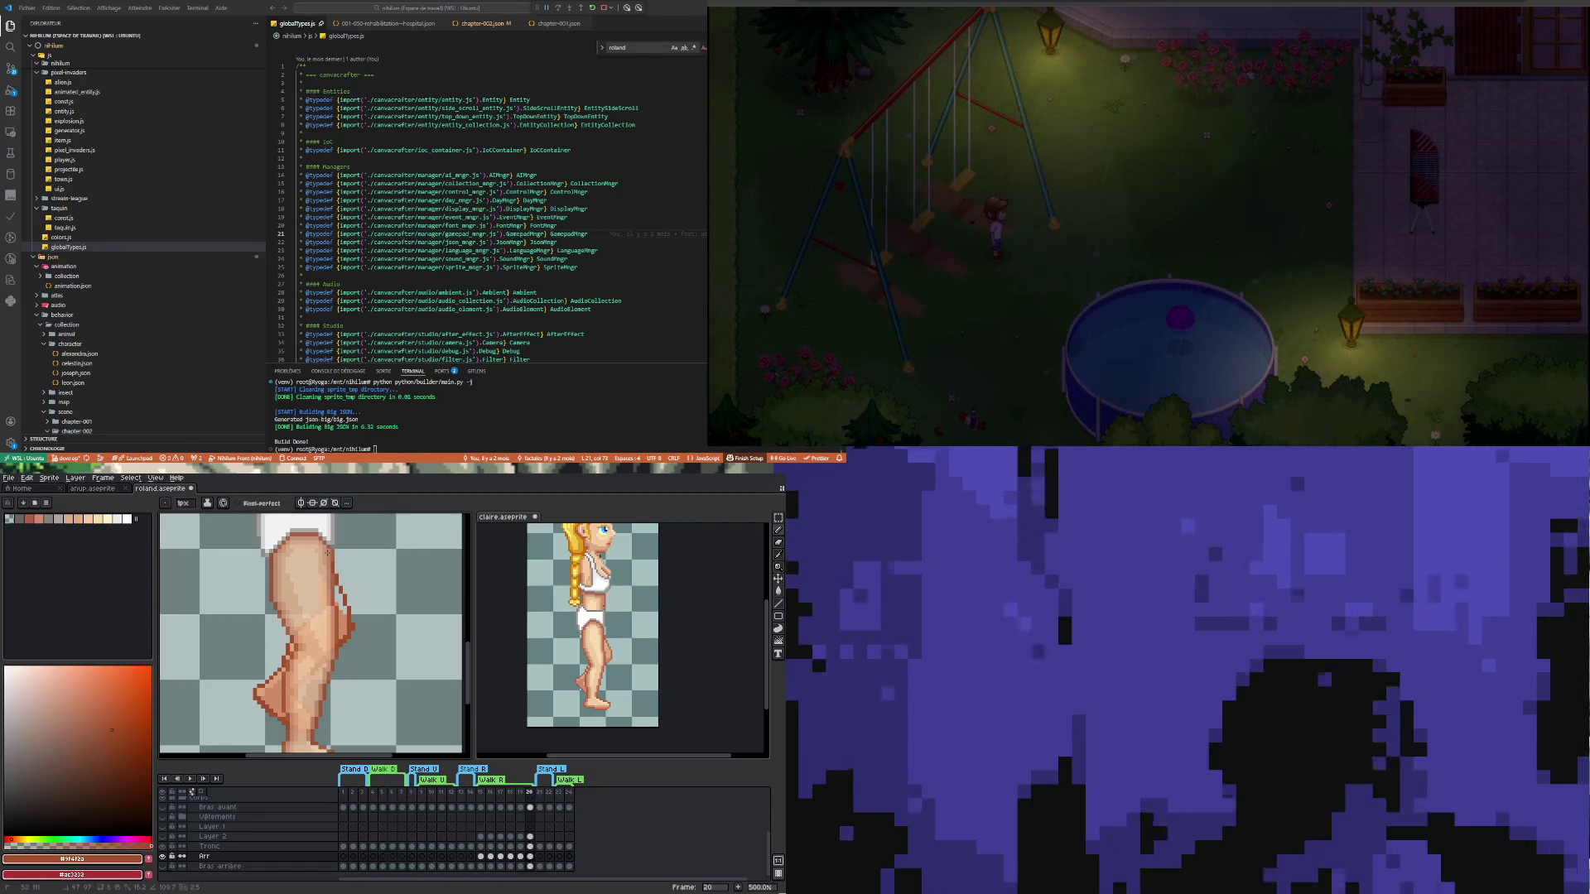
scroll(312, 629, down, 3)
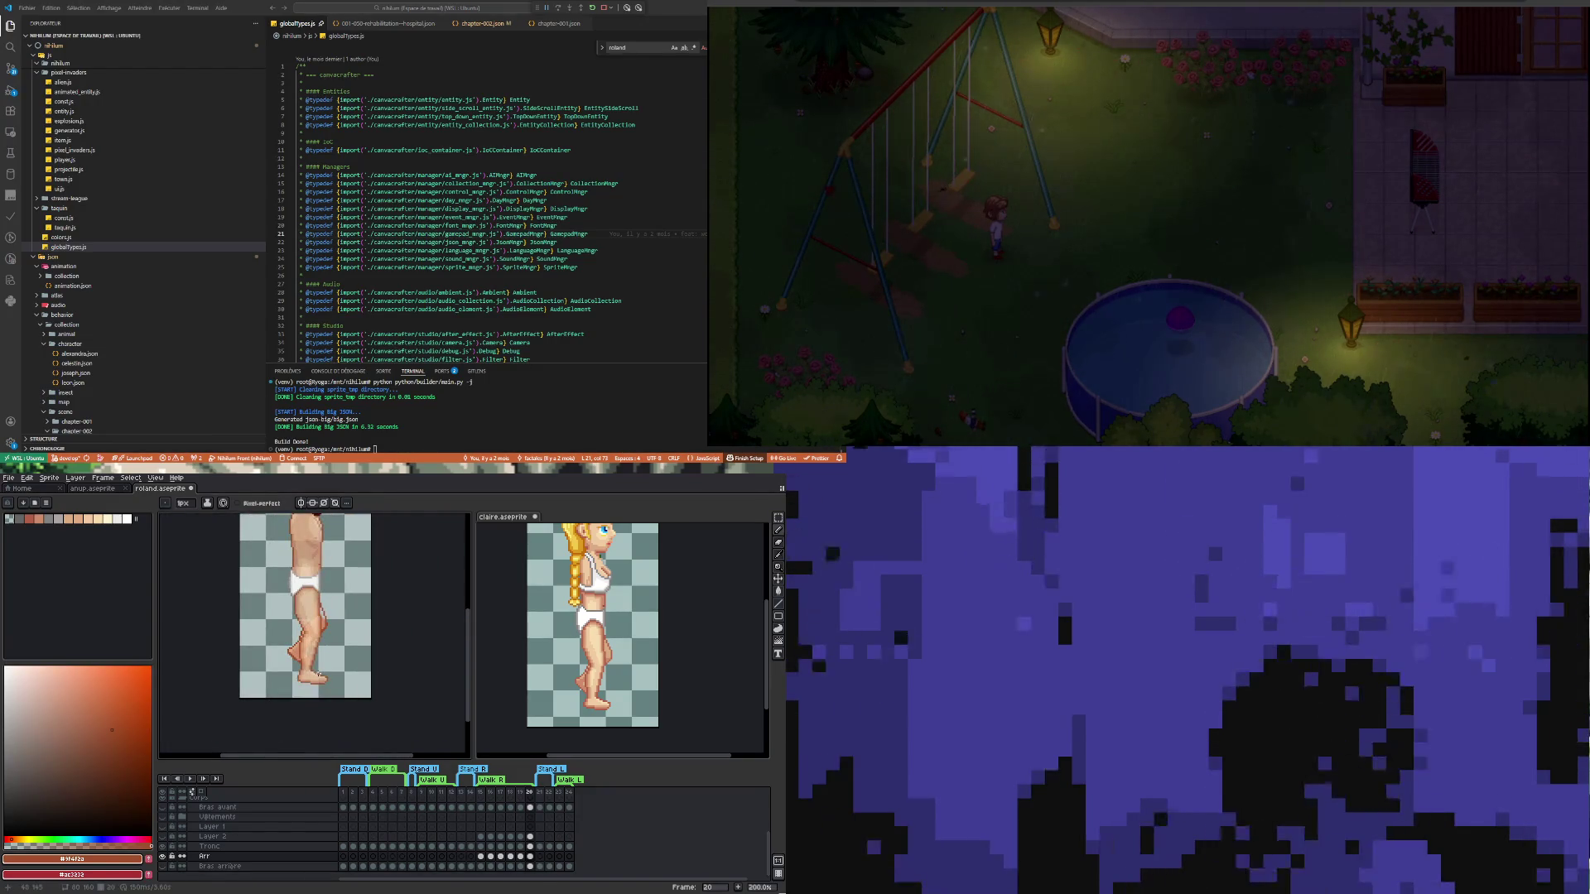
scroll(325, 651, up, 5)
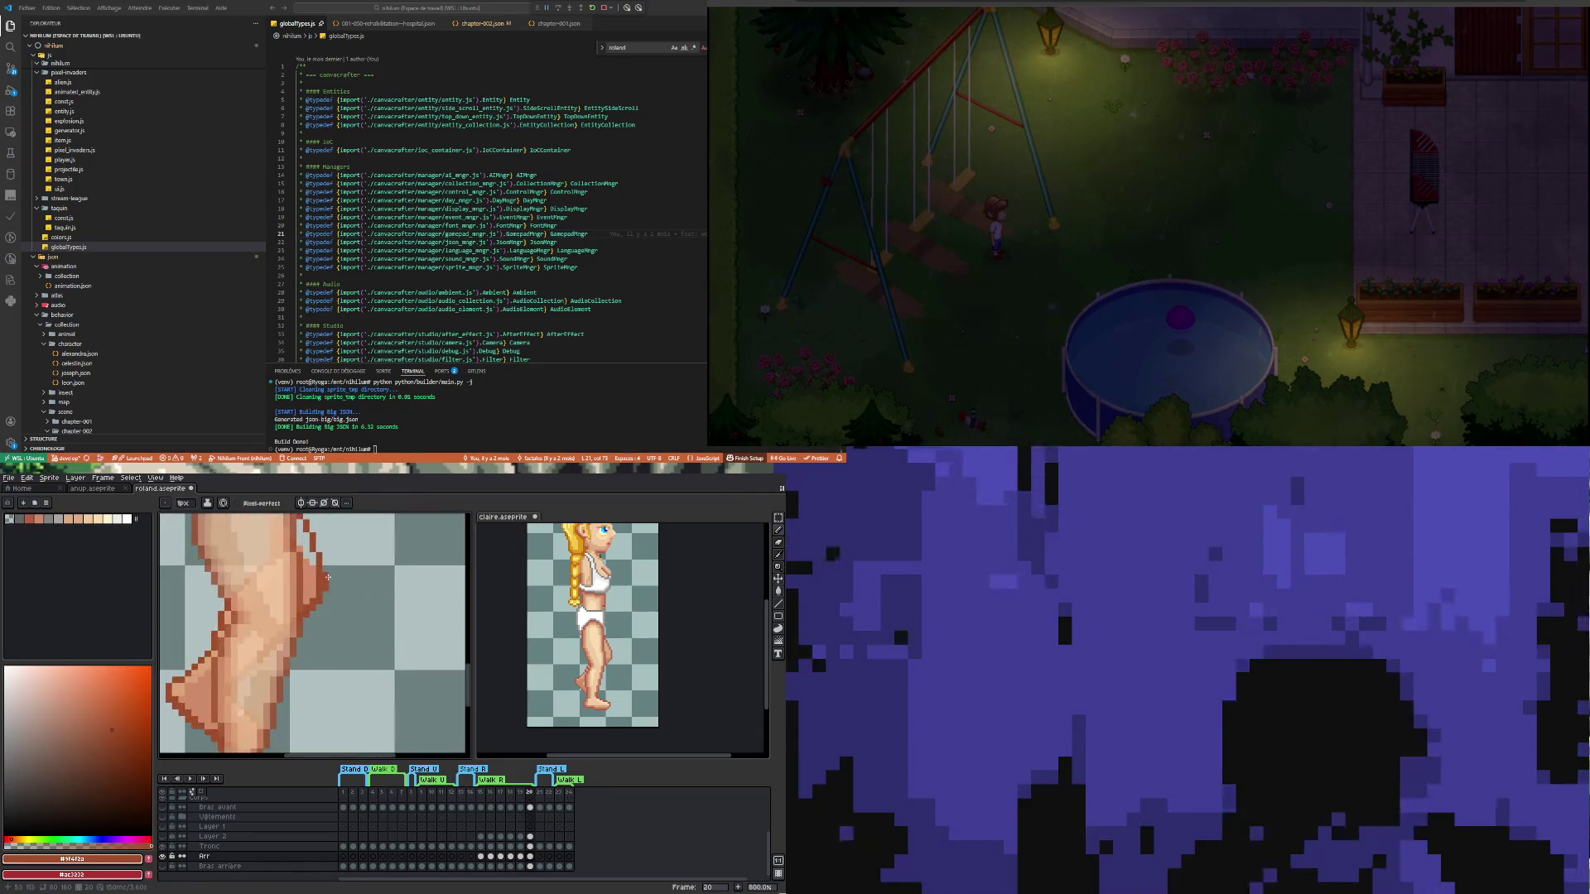
key(alt)
alt+click(305, 544)
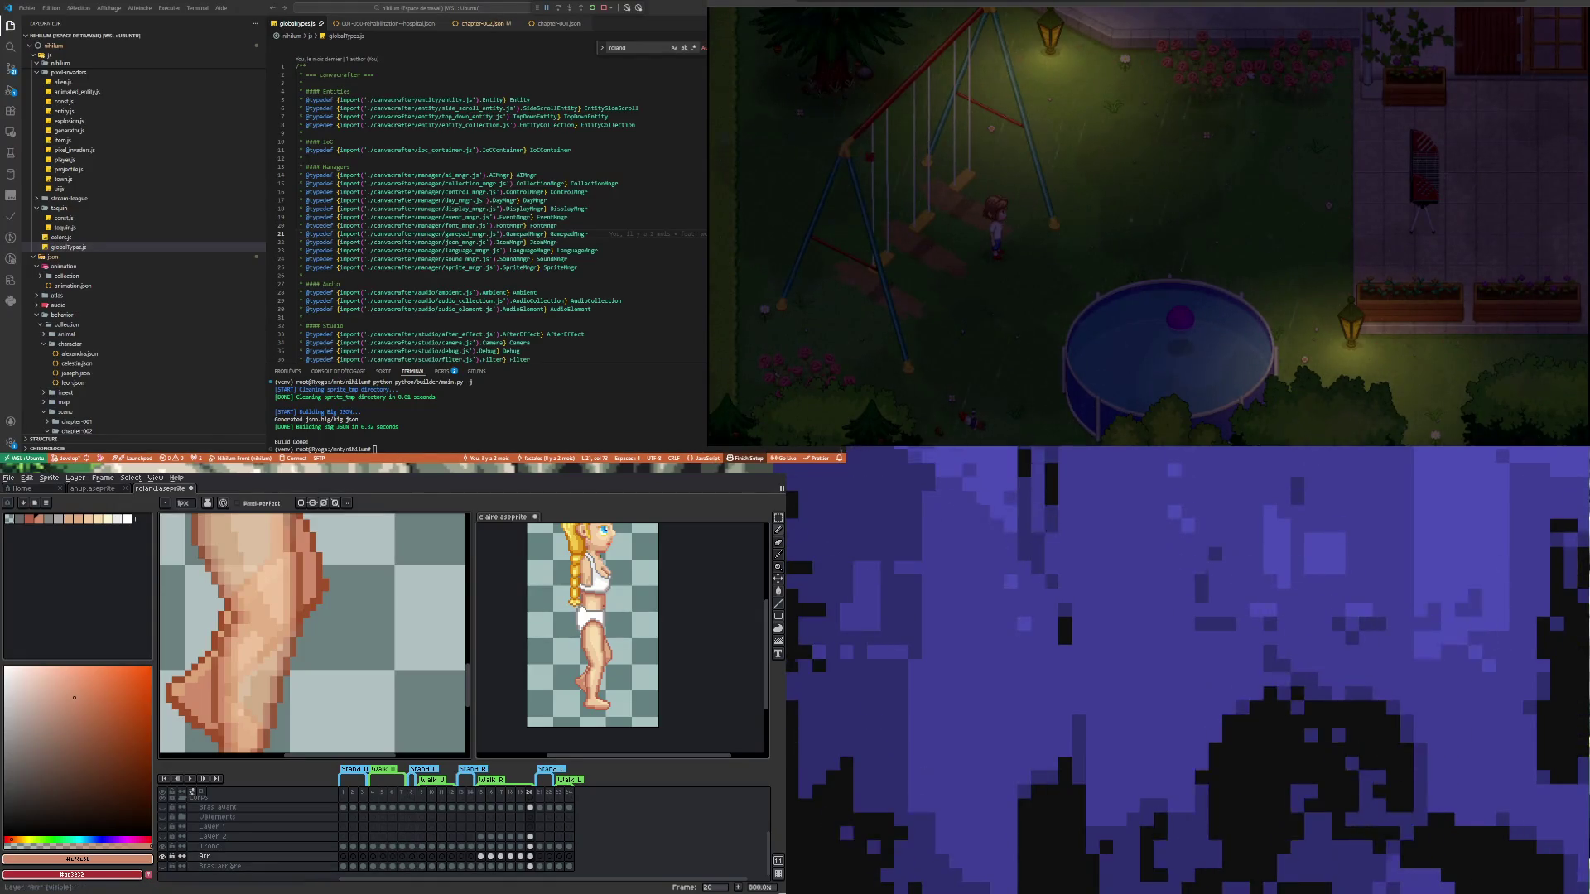
Erase stray pixels along Roland's frame-20 leg and foot outline, then zoom back out
scroll(332, 699, down, 2)
scroll(325, 589, up, 4)
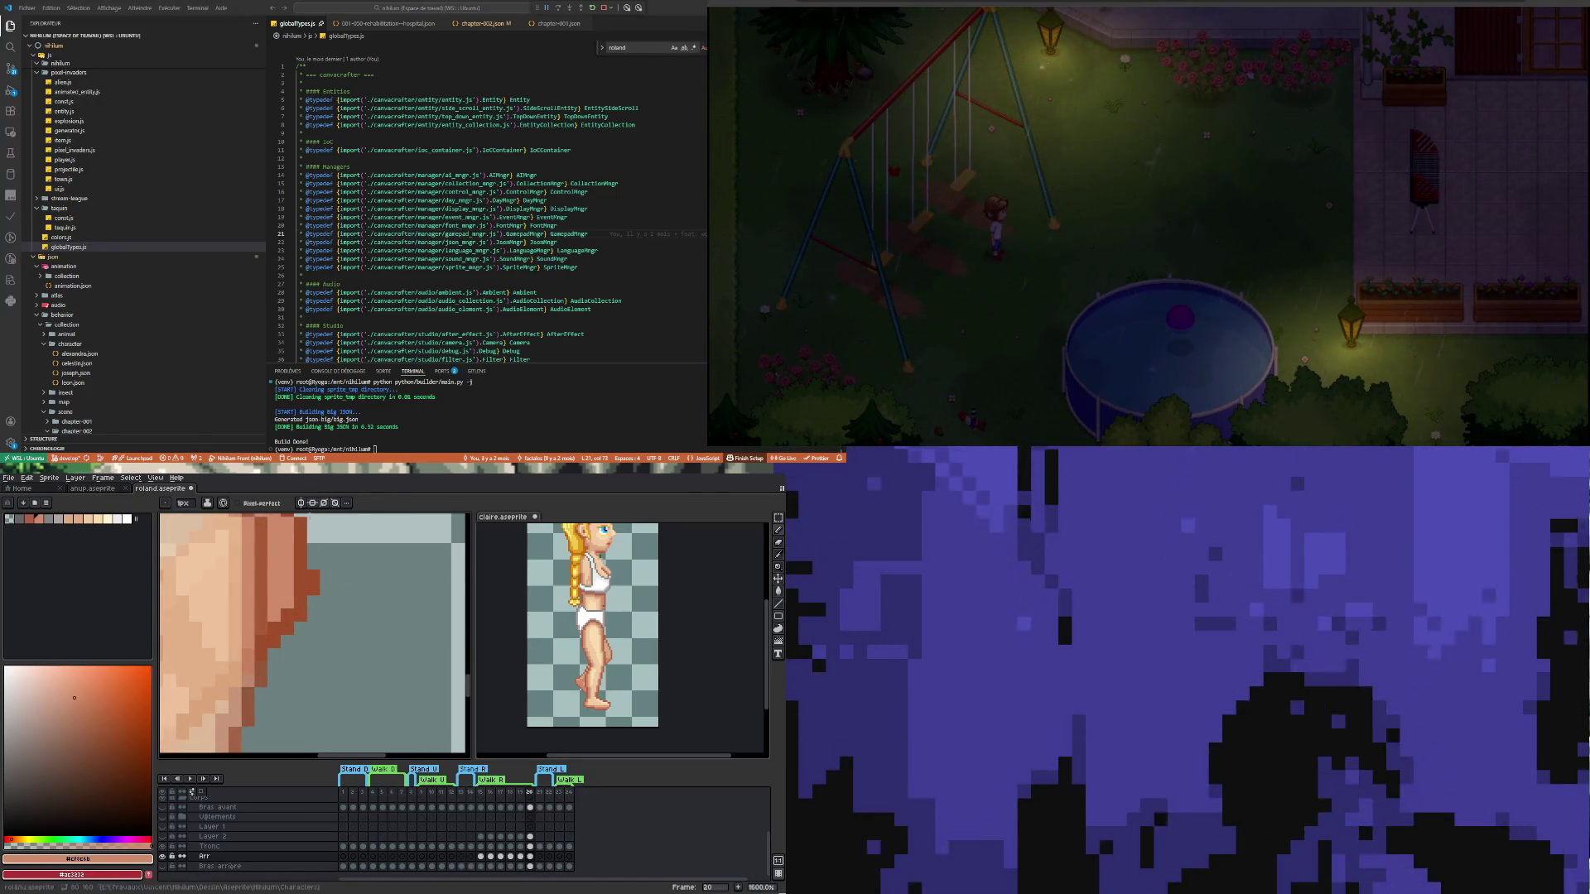
key(e)
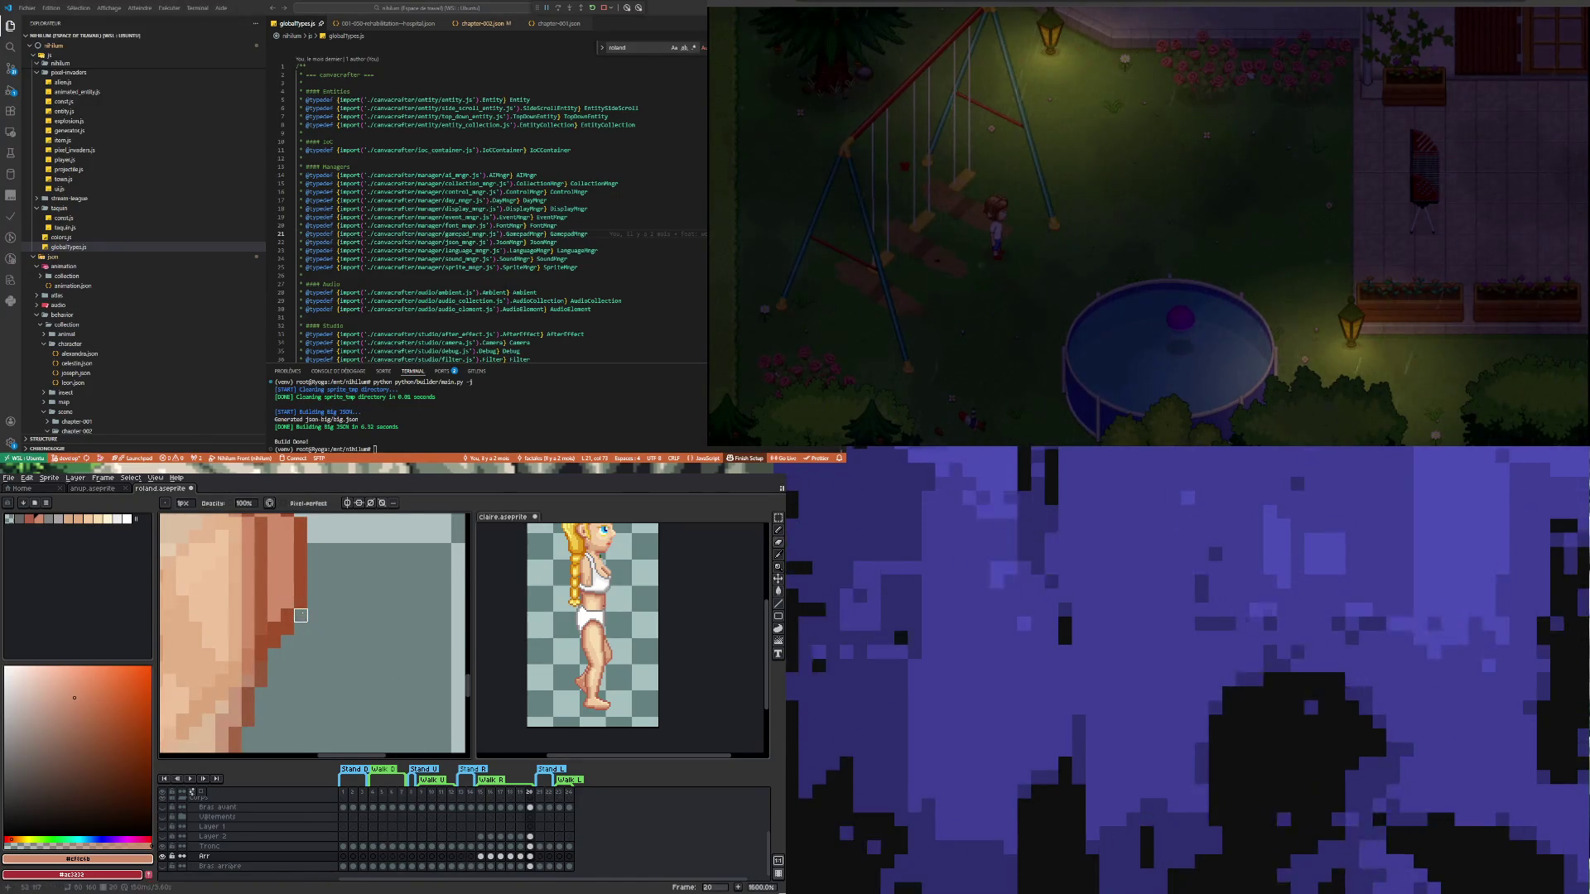
scroll(380, 641, down, 4)
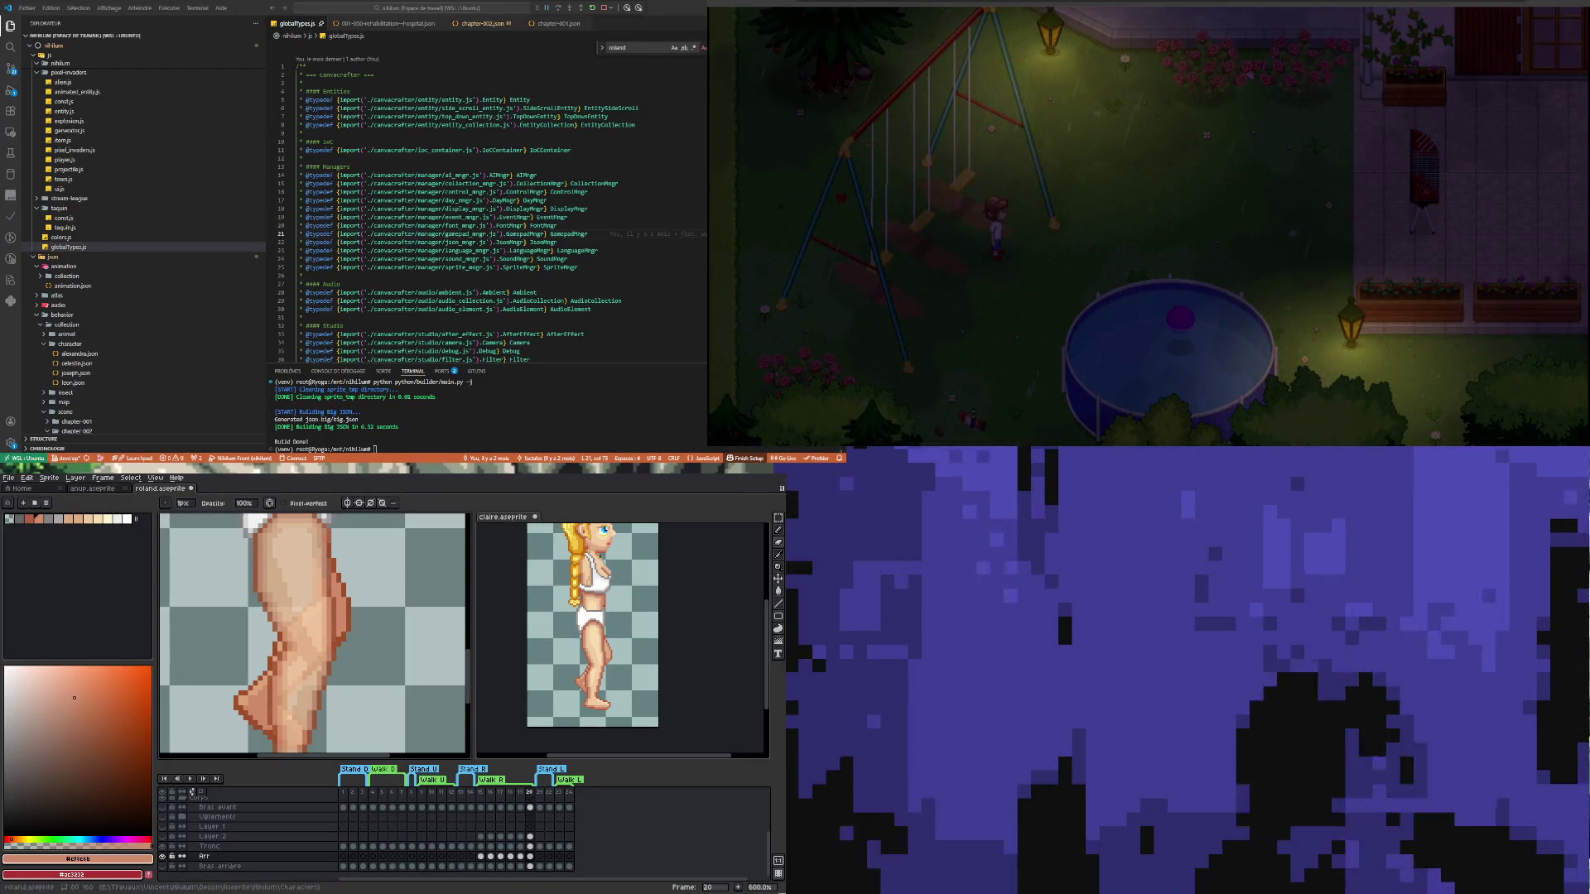
Zoom out and play Roland's walk cycle, stopping it on frame 18
scroll(321, 717, down, 5)
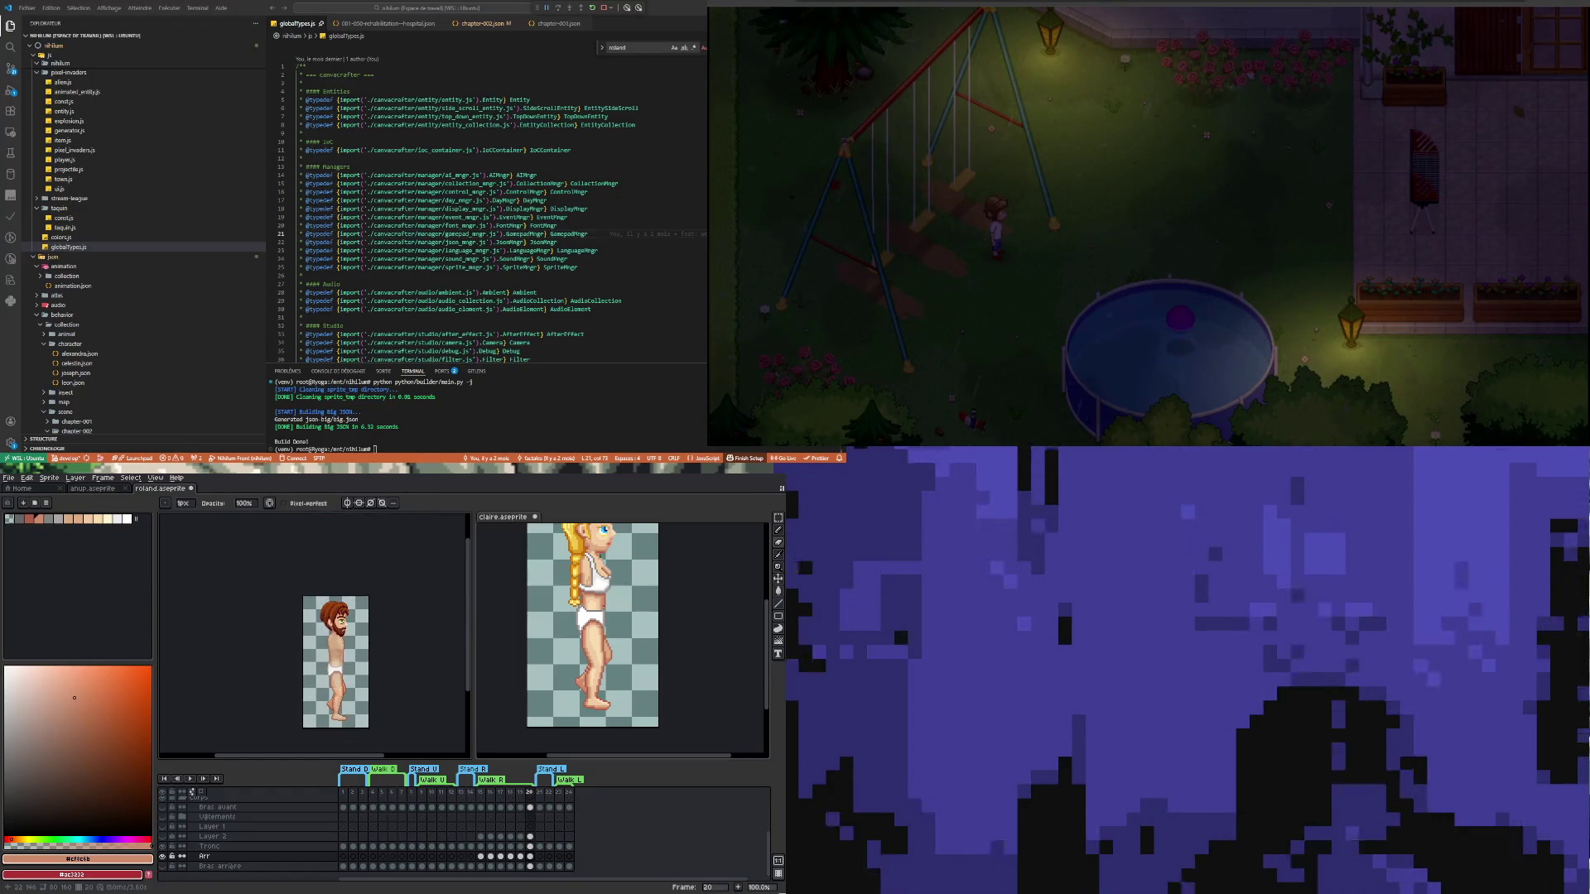
scroll(384, 653, up, 2)
scroll(384, 653, down, 1)
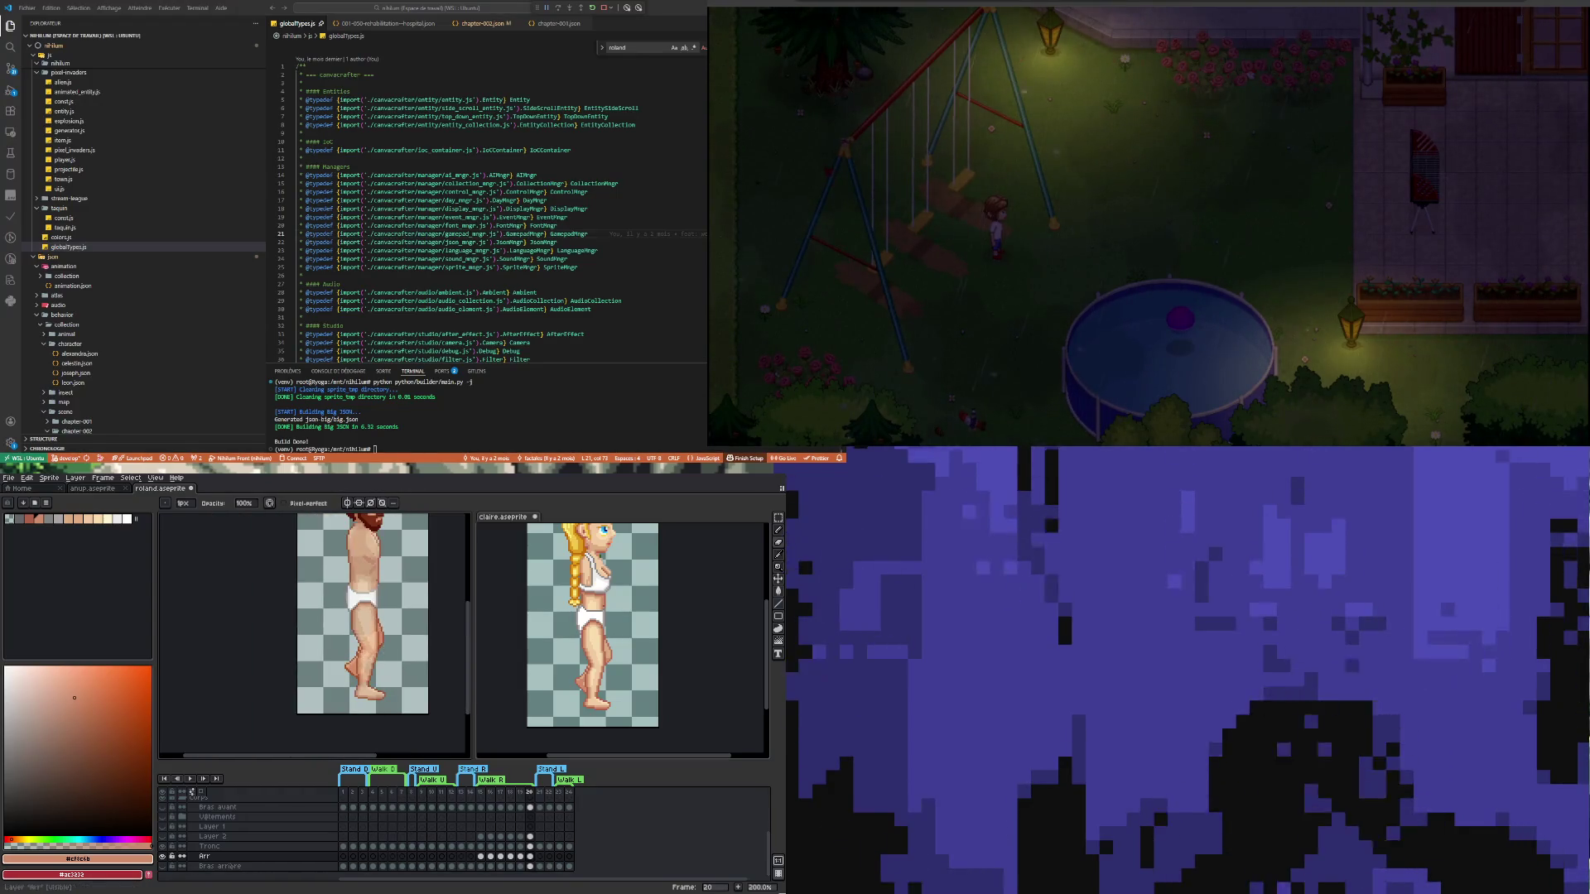
click(191, 777)
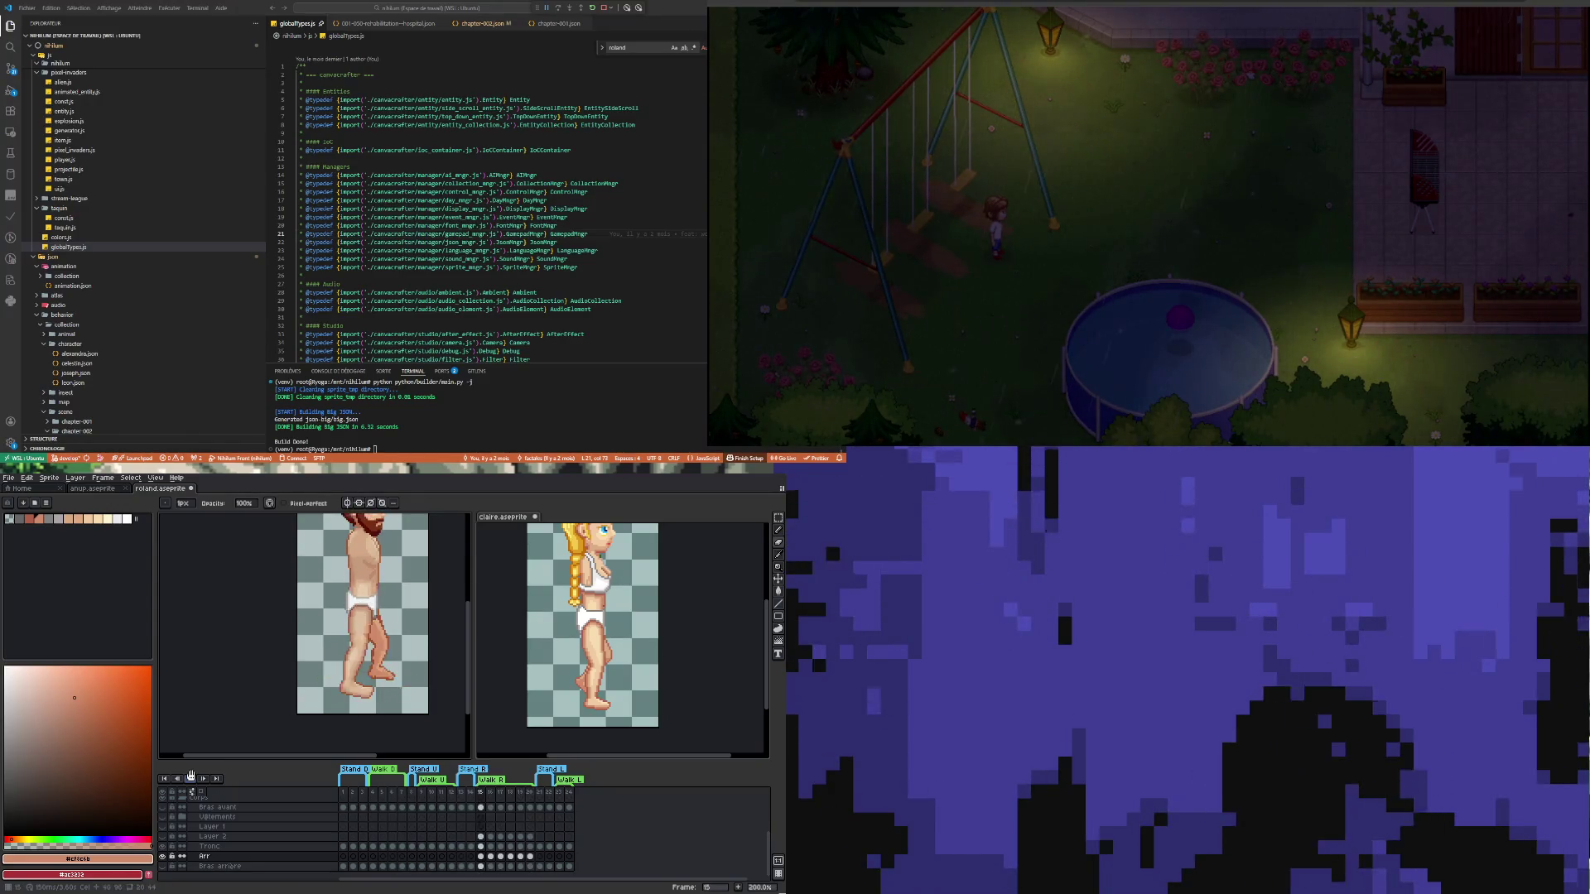
click(190, 779)
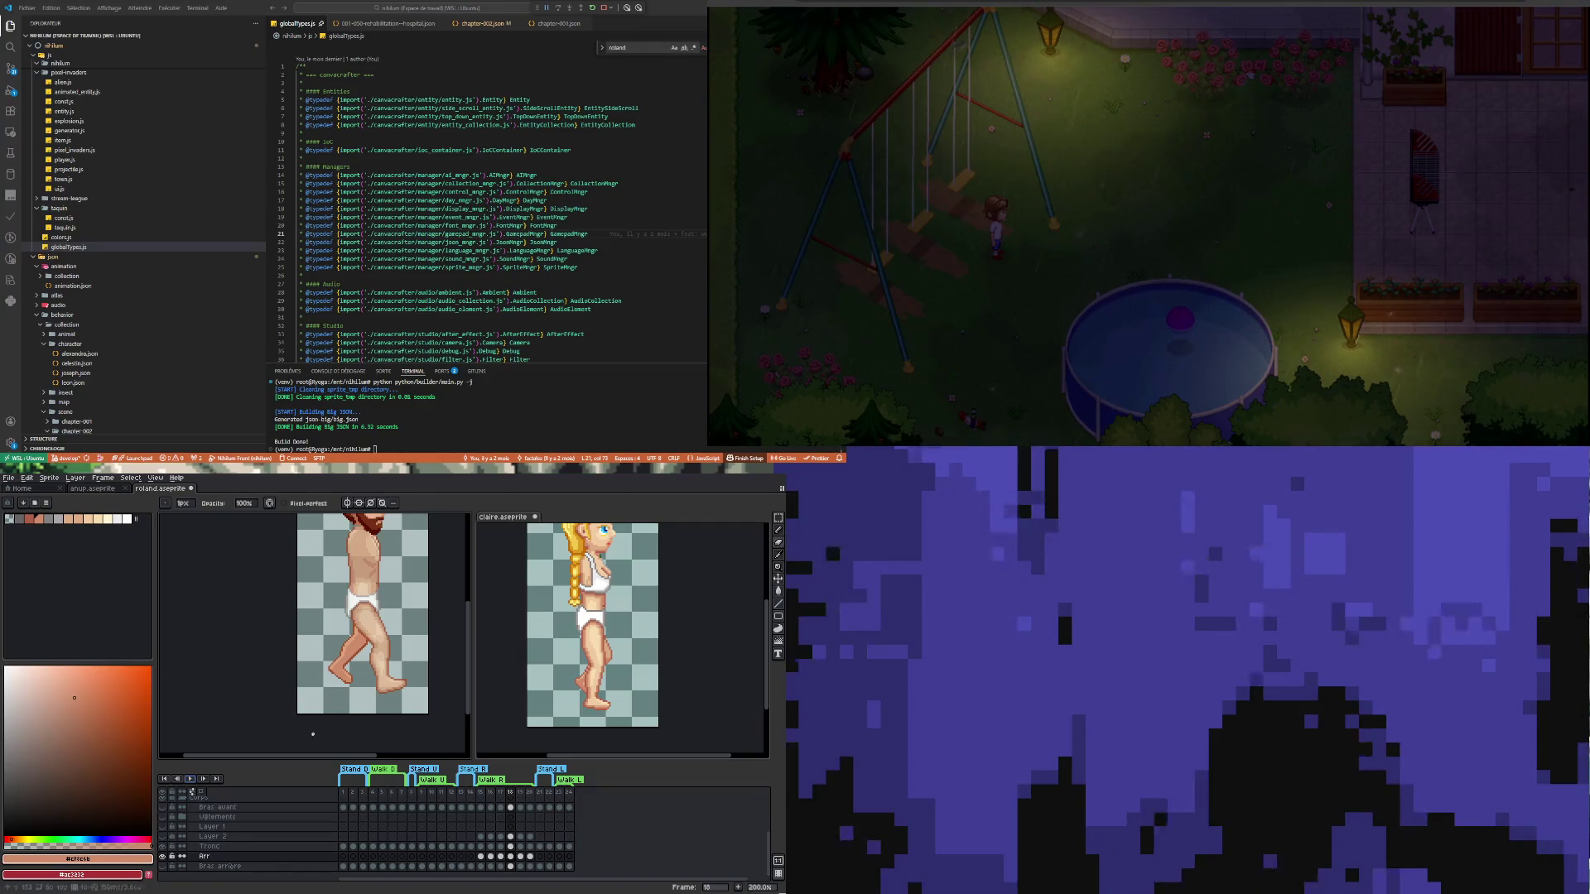
scroll(375, 617, down, 1)
scroll(376, 617, up, 1)
scroll(376, 617, down, 1)
scroll(376, 617, up, 1)
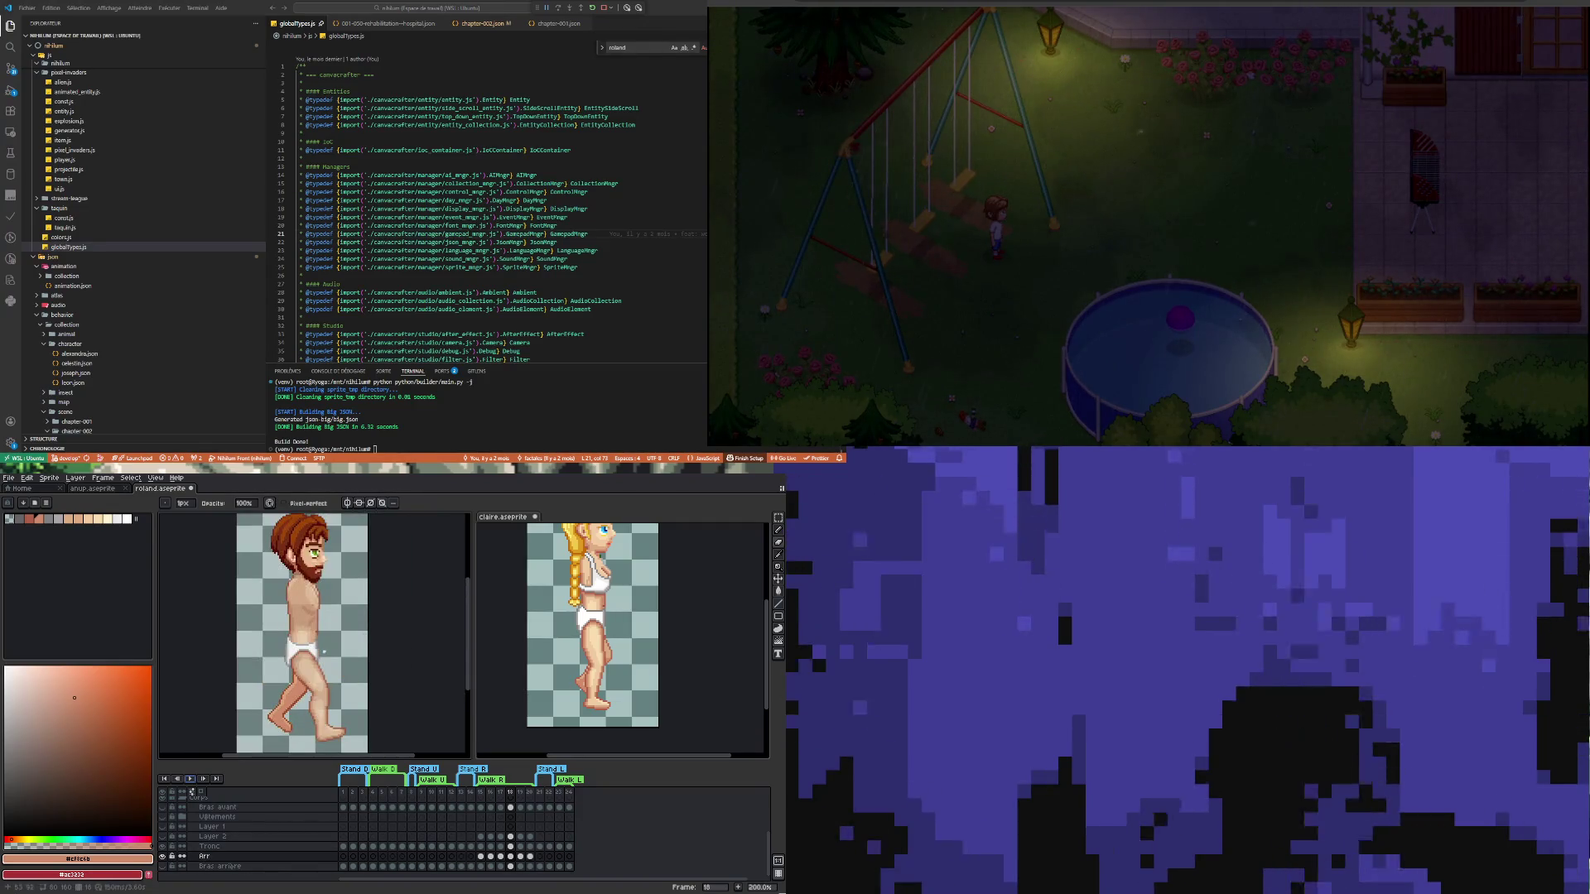
Set the Tronc layer's opacity to 100% in its layer properties
double_click(249, 846)
drag(684, 745, 732, 743)
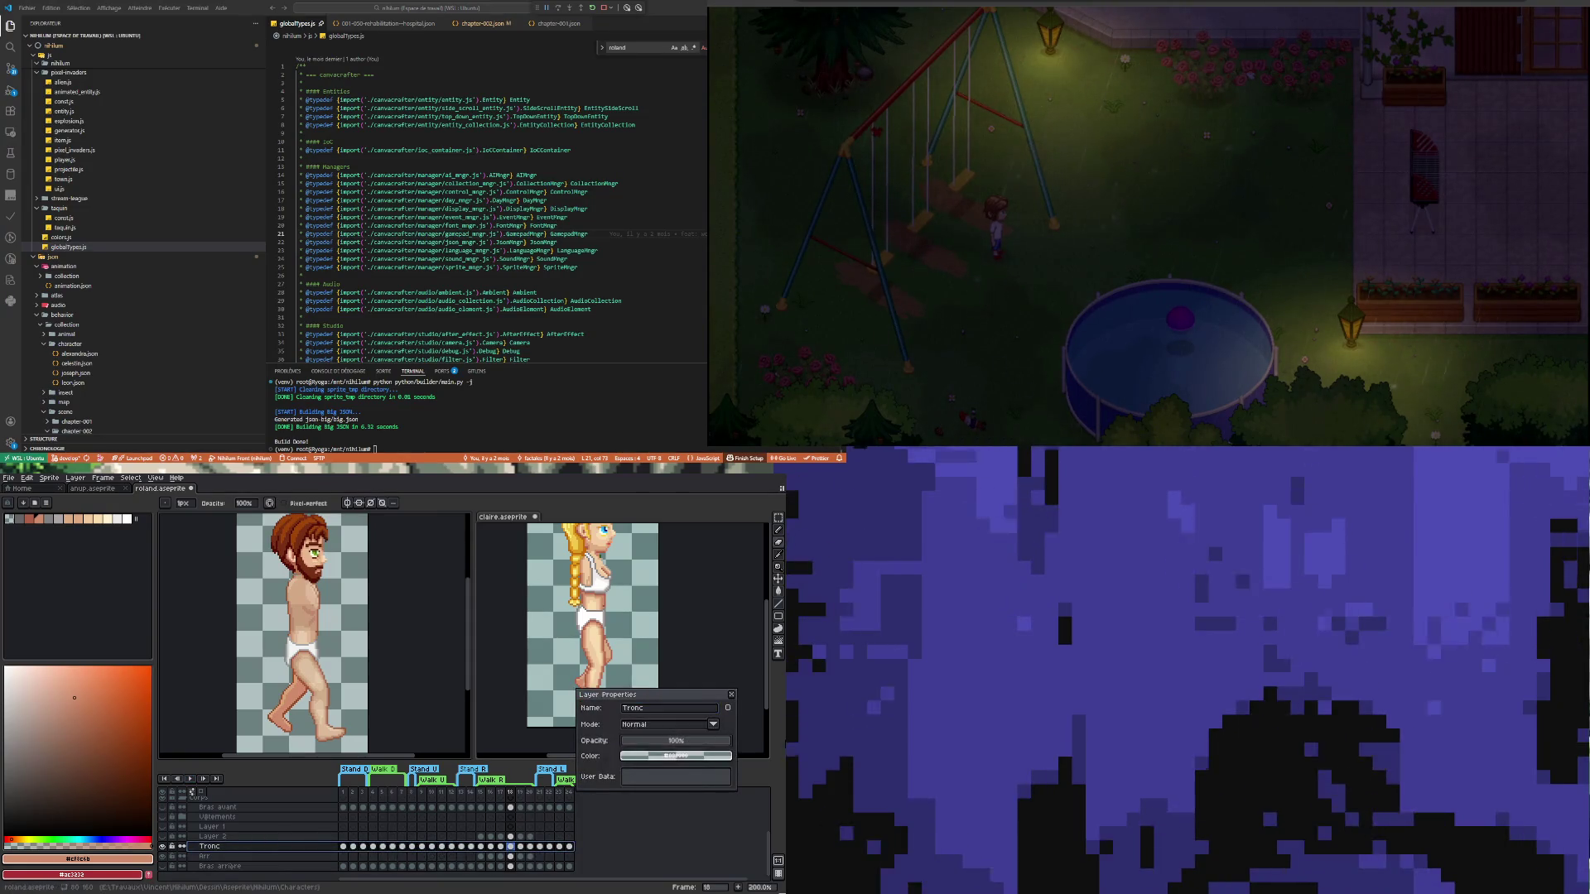
click(731, 695)
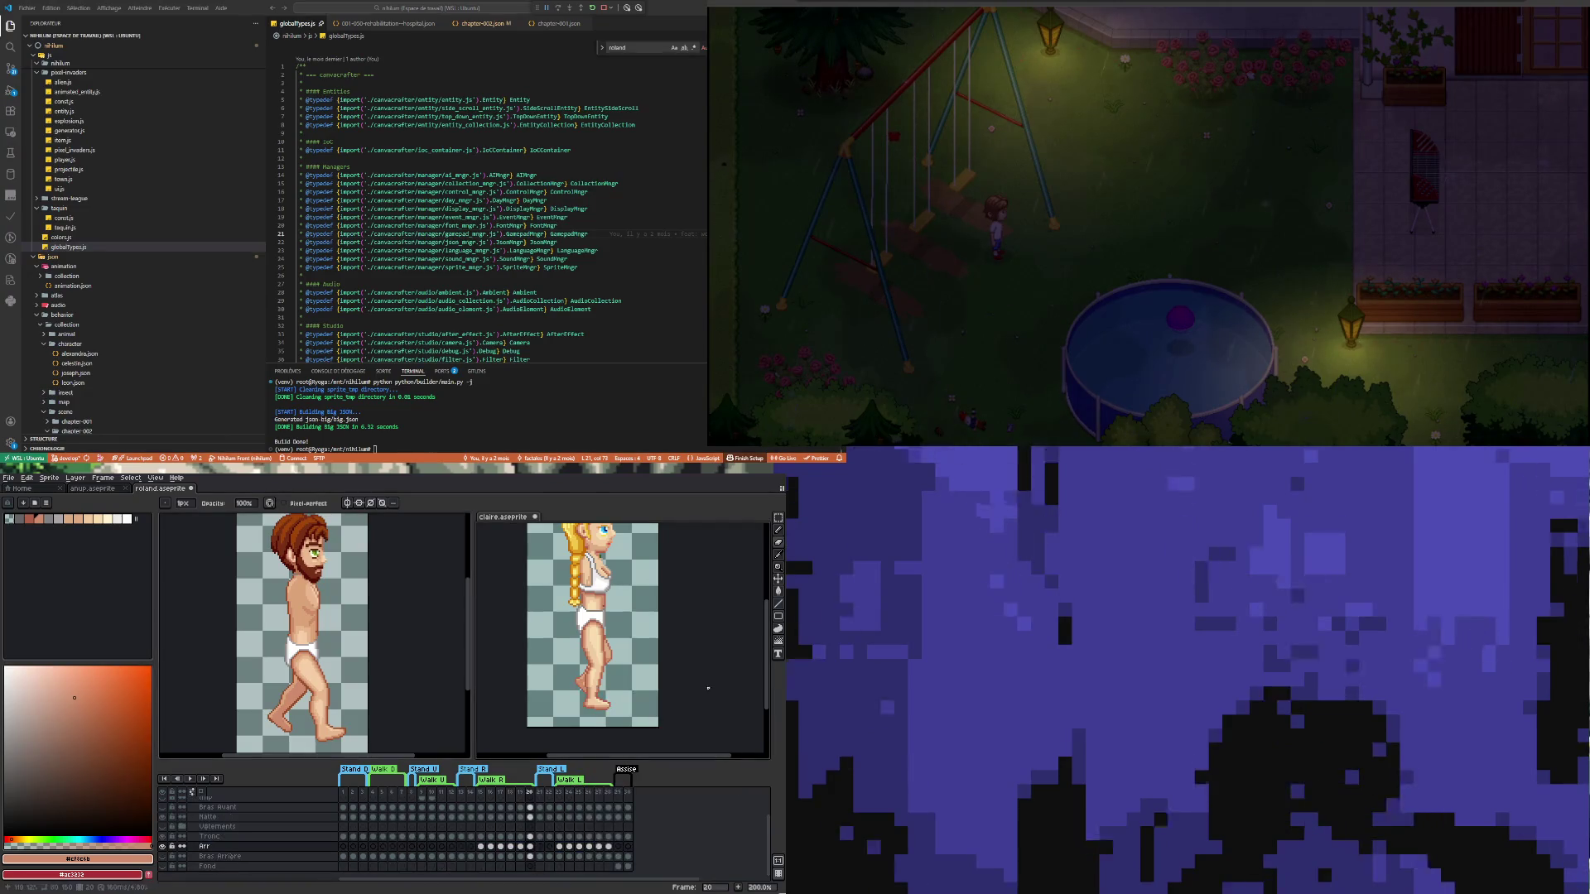
Play the claire walk cycle, then the roland walk cycle, side by side
click(191, 779)
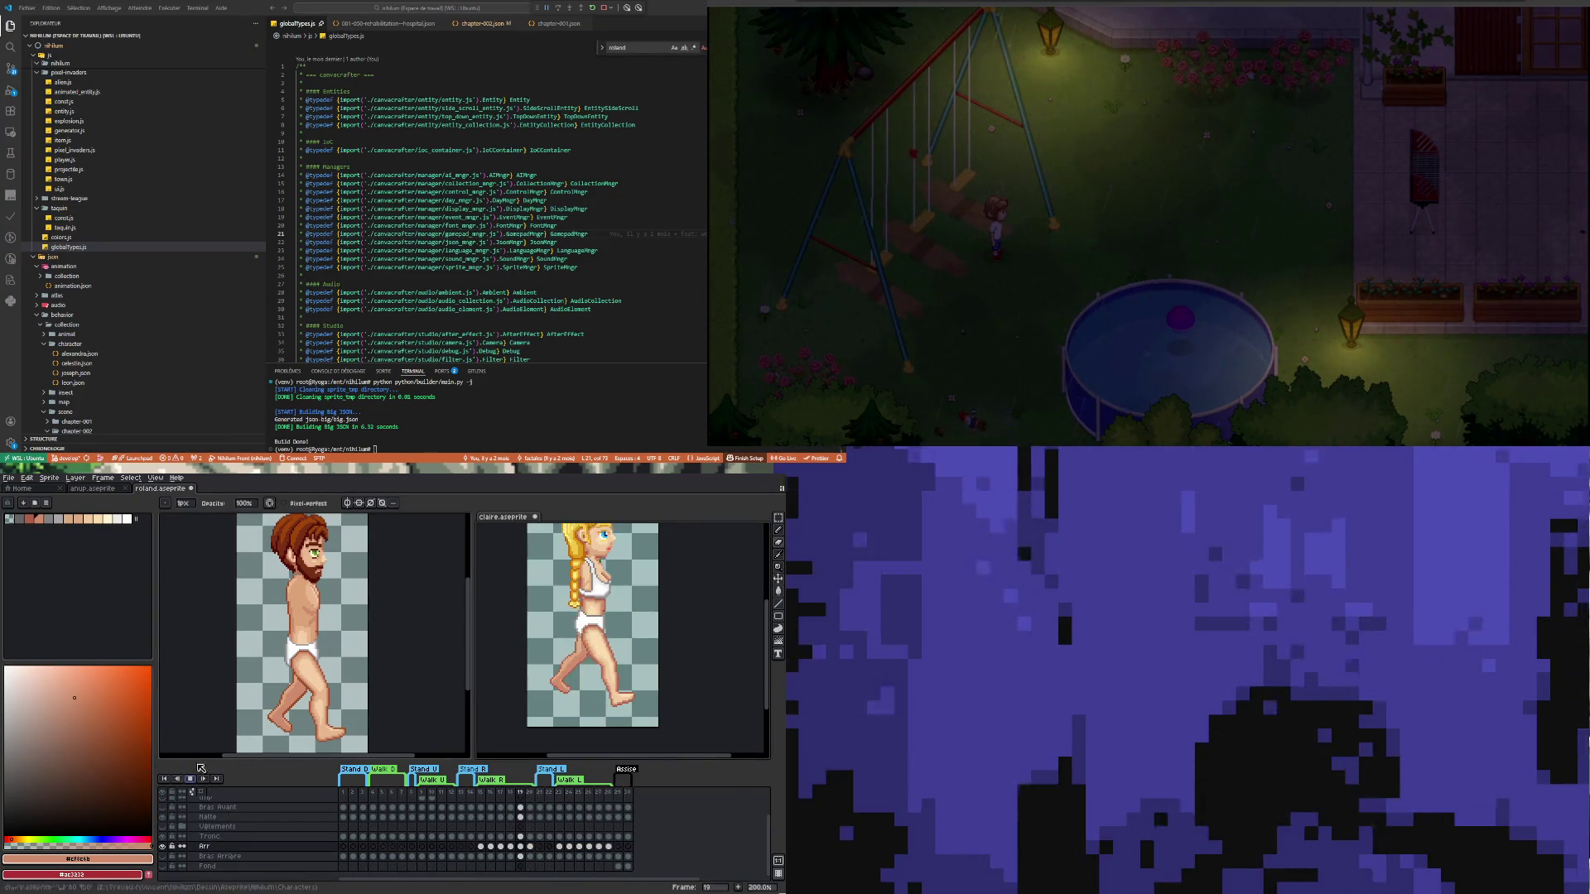
click(199, 746)
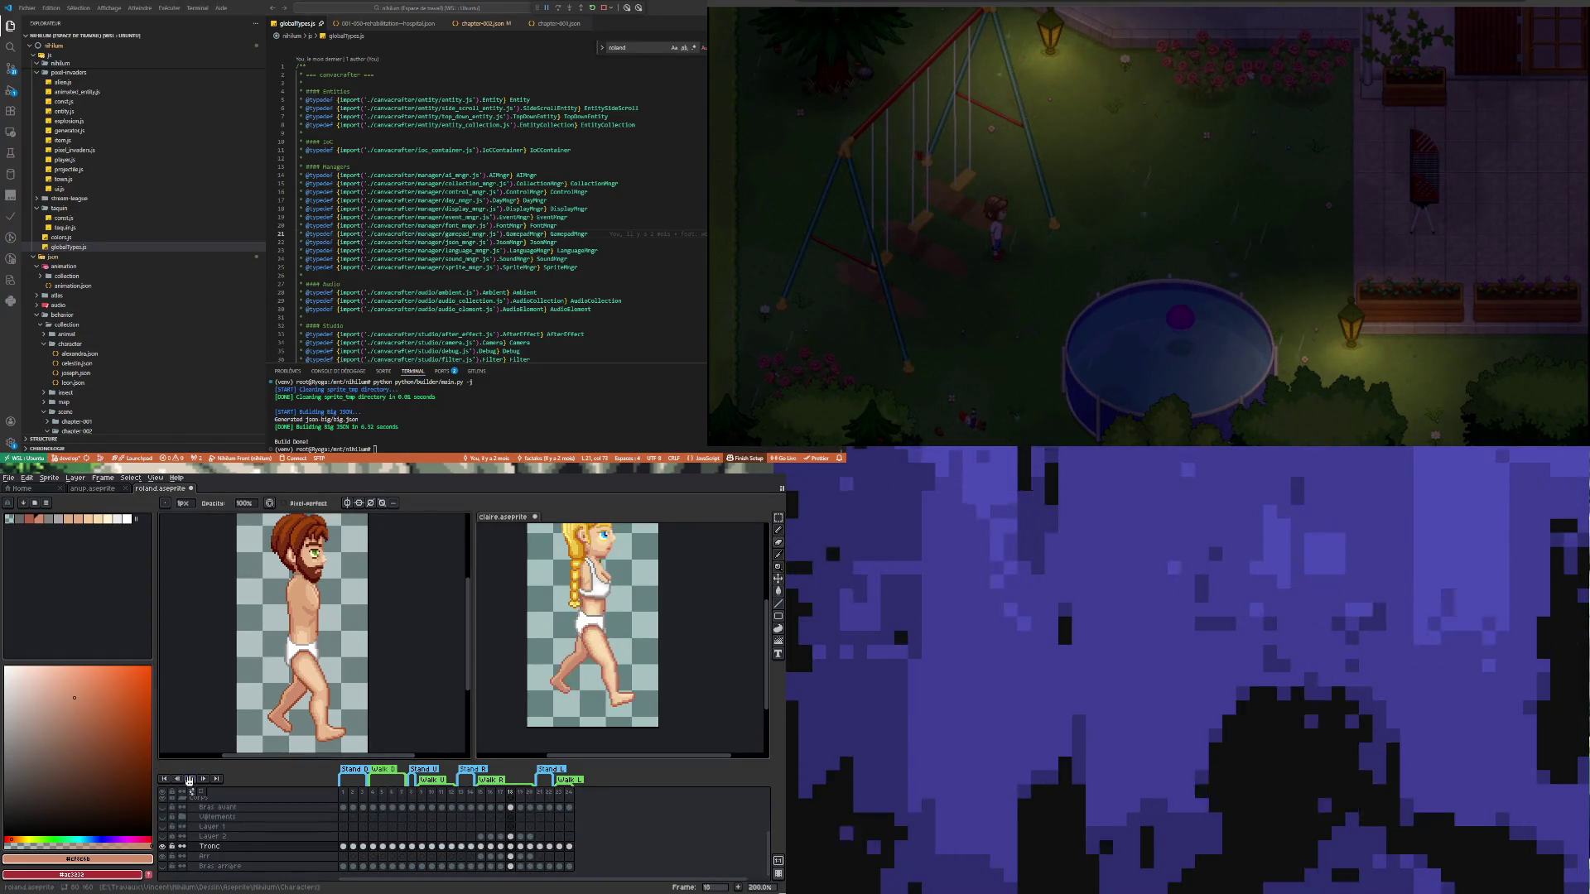
click(189, 779)
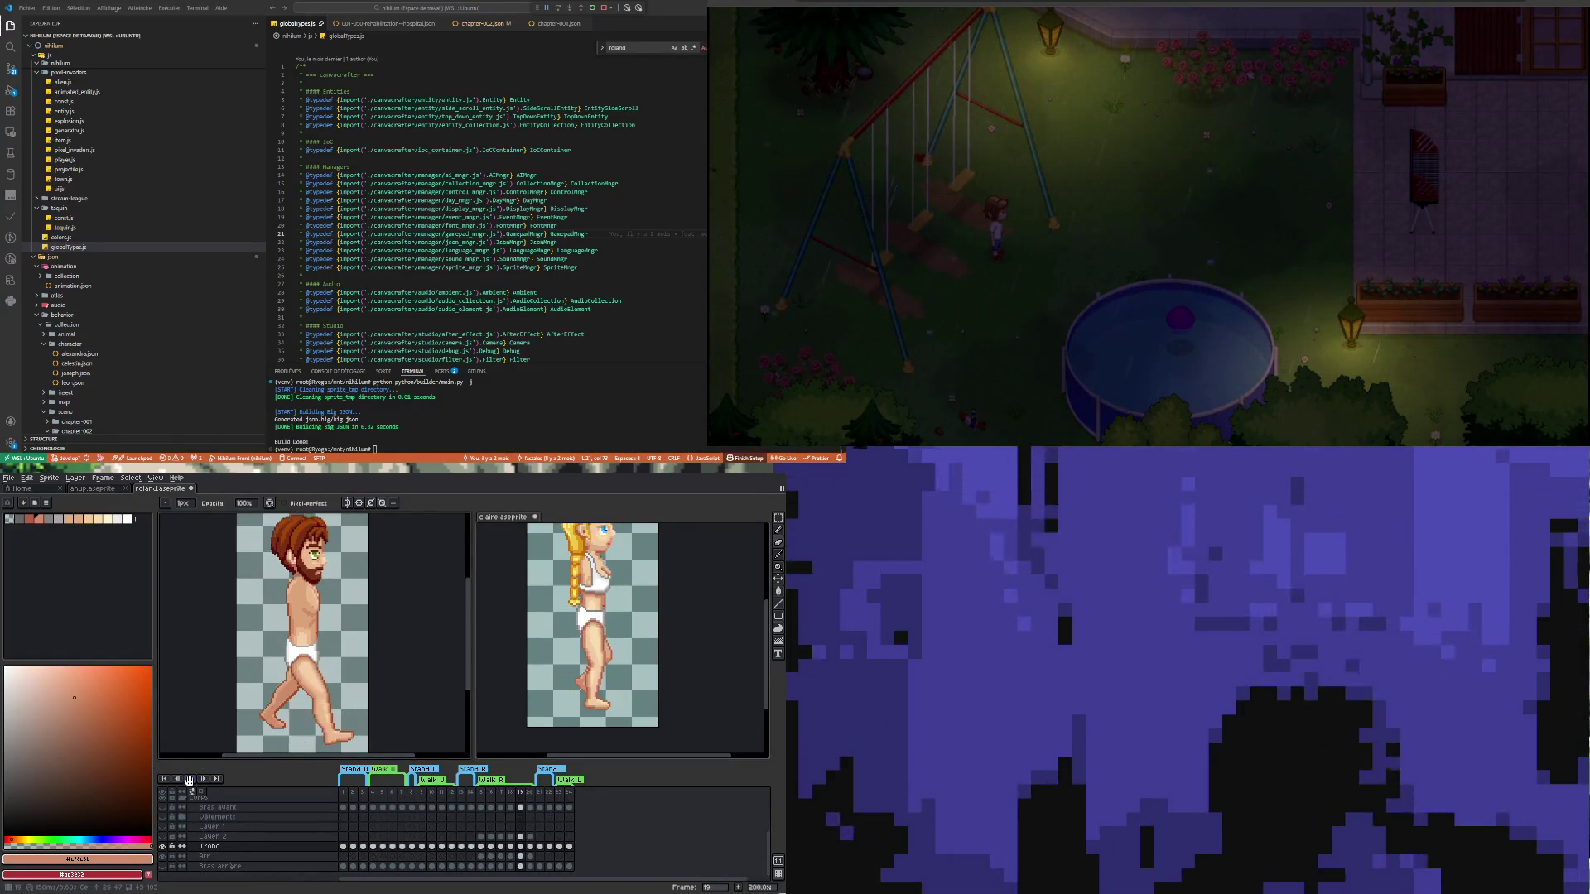
Stop Roland's playback and step back and forth through walk frames 15 to 20
click(189, 779)
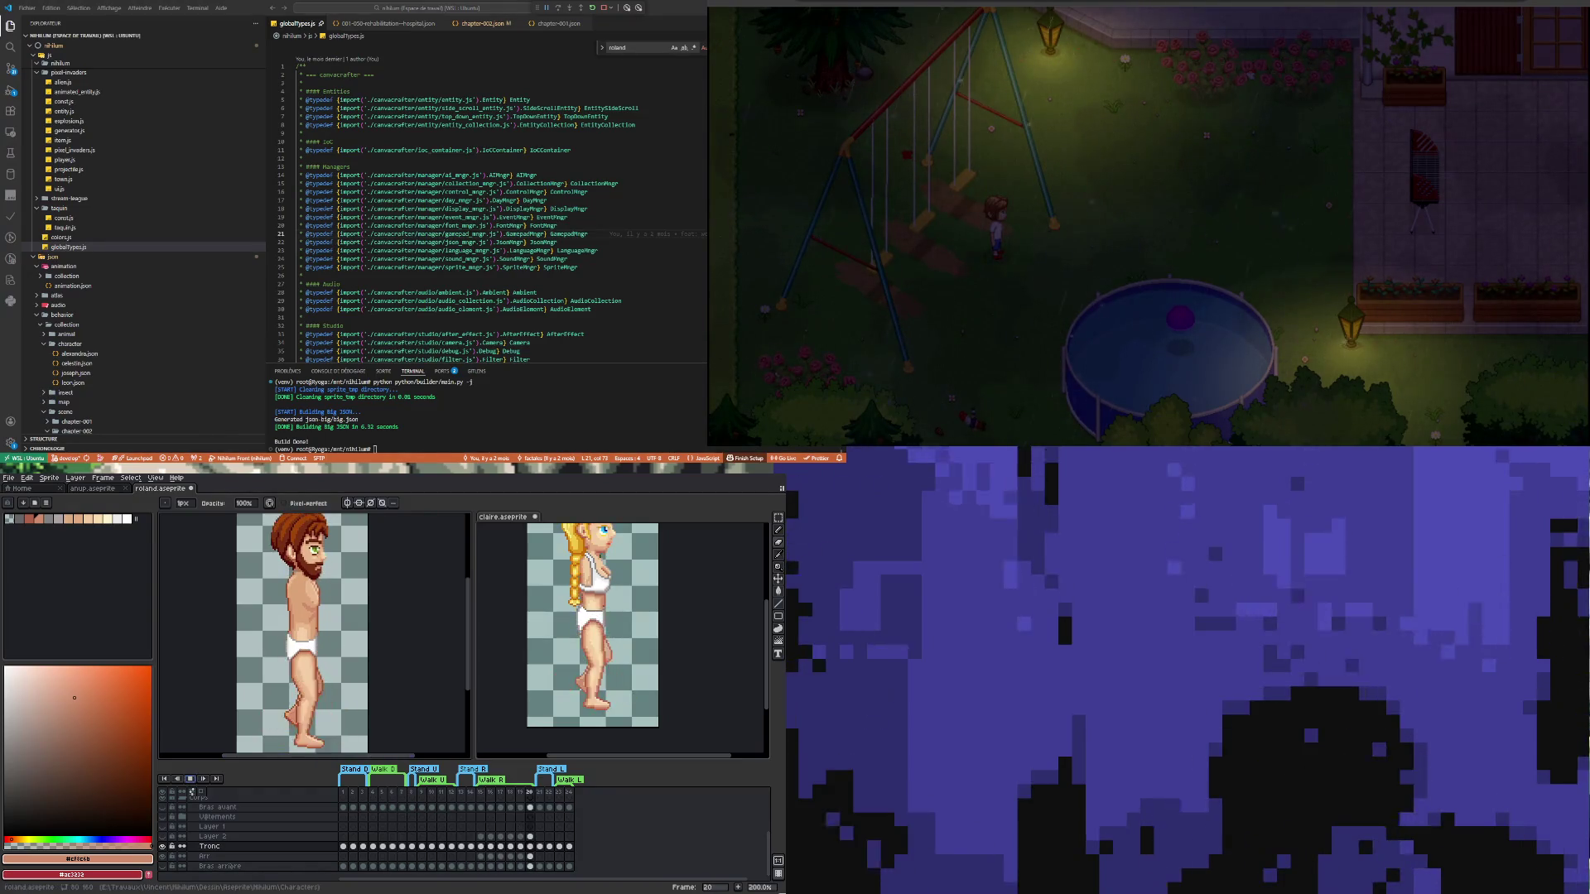
key(Left)
key(Left)
key(Left)
key(Left)
key(Left)
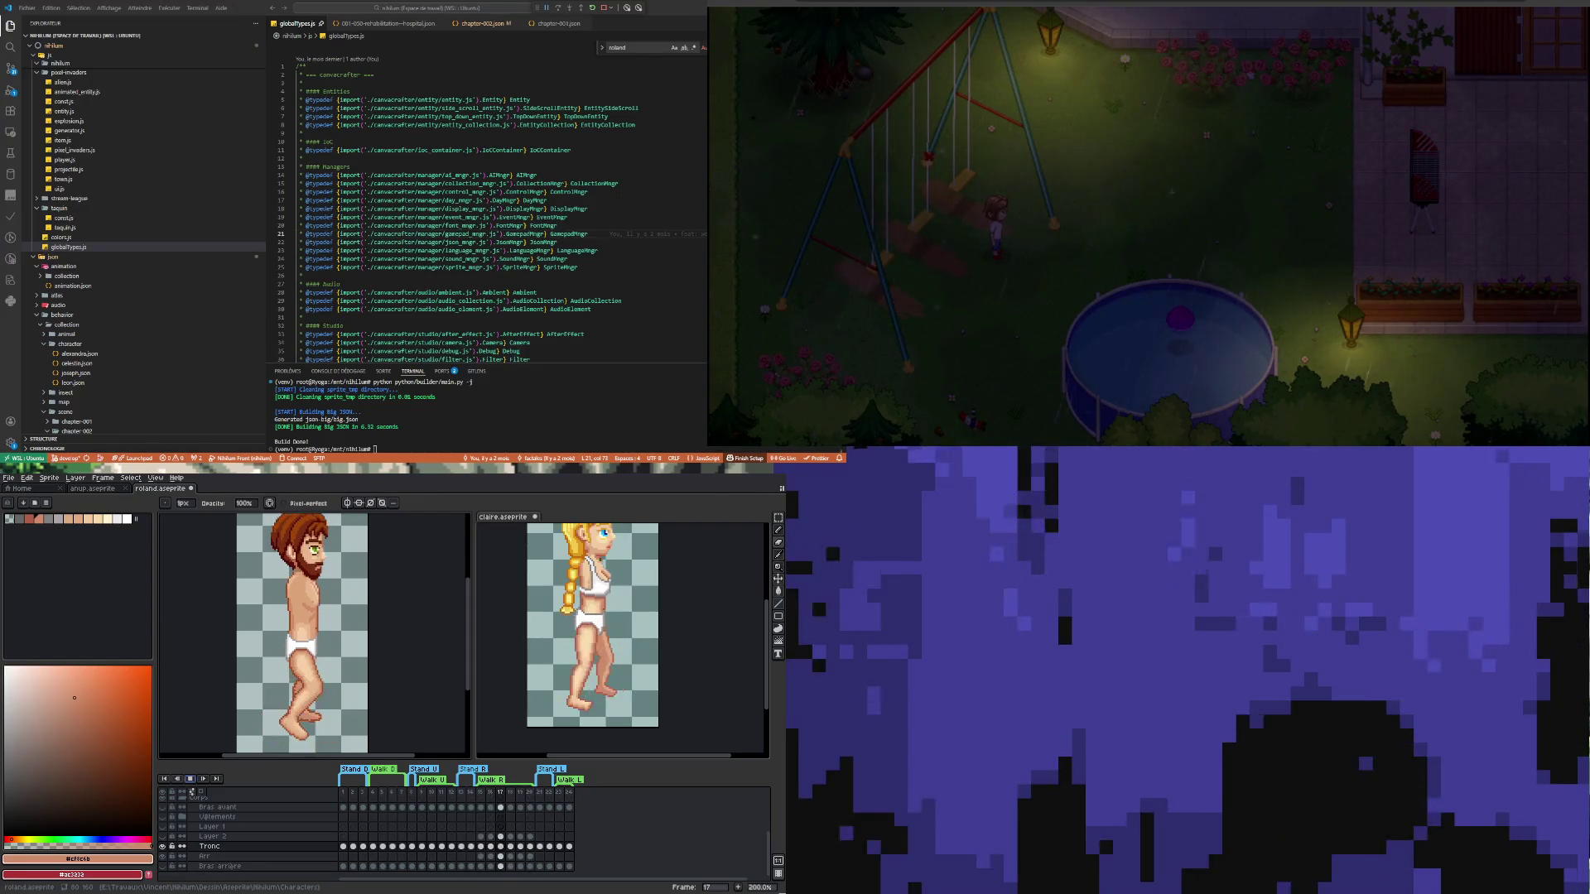
key(Left)
key(Left)
key(Left)
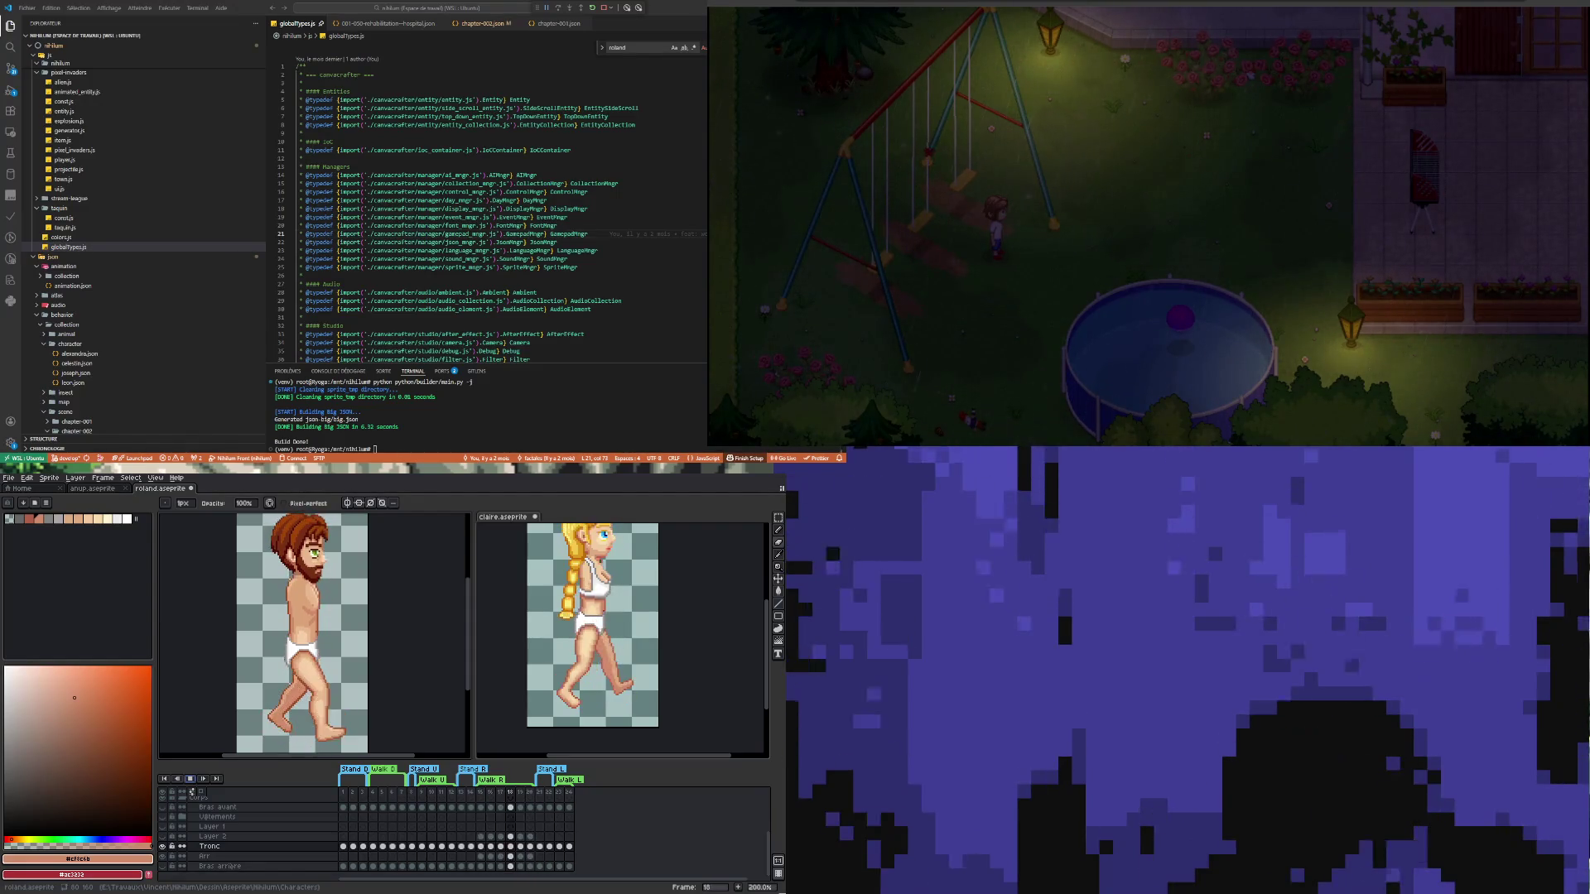
key(Right)
key(Right)
key(Right)
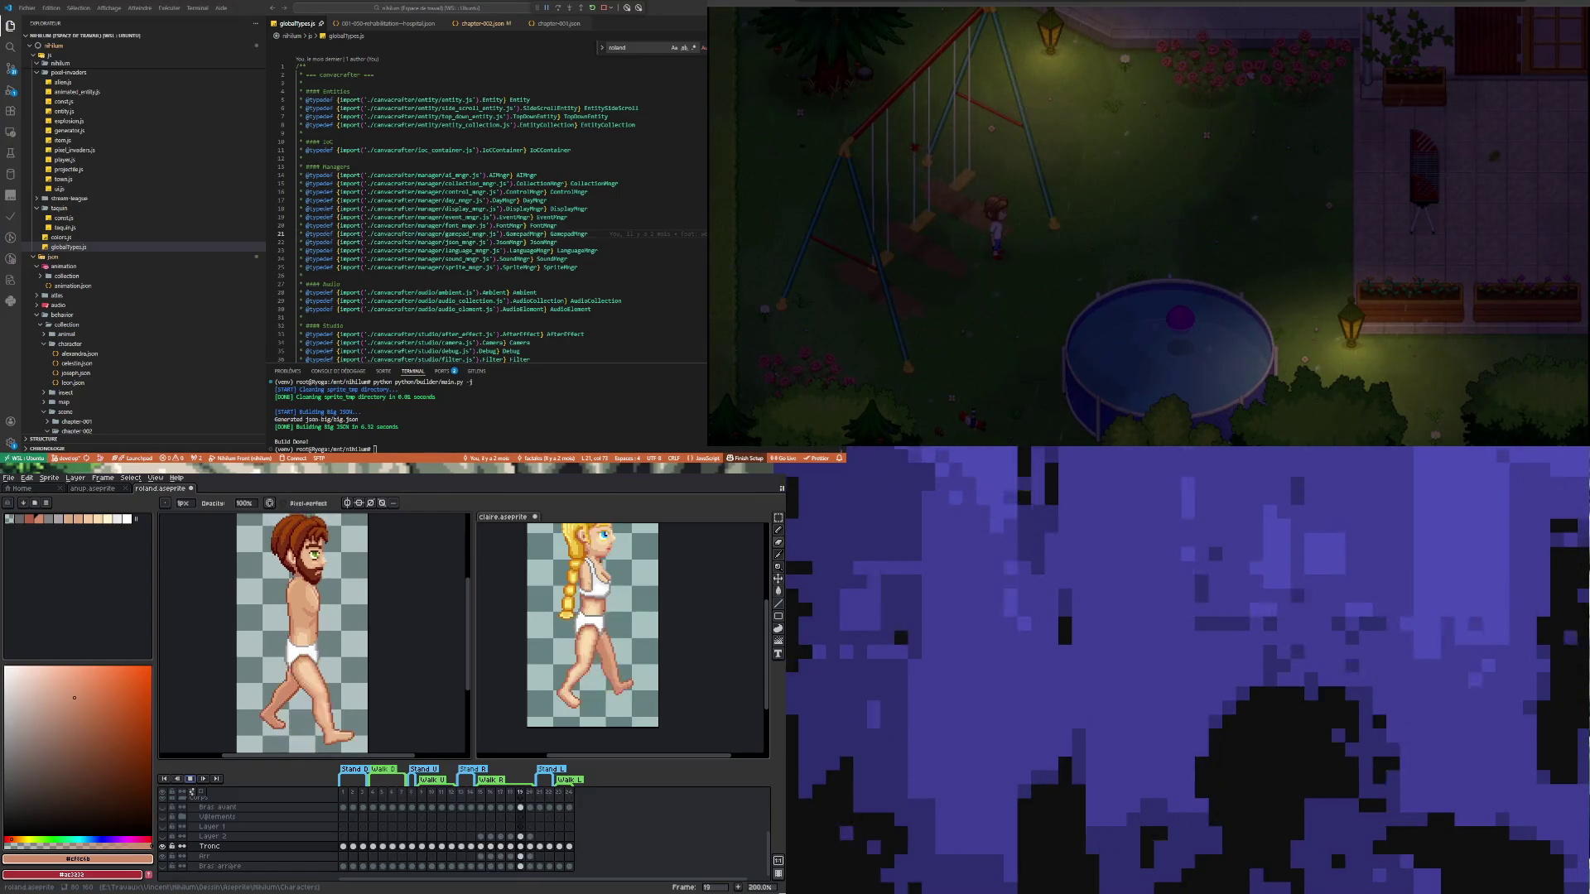
key(Left)
key(Left)
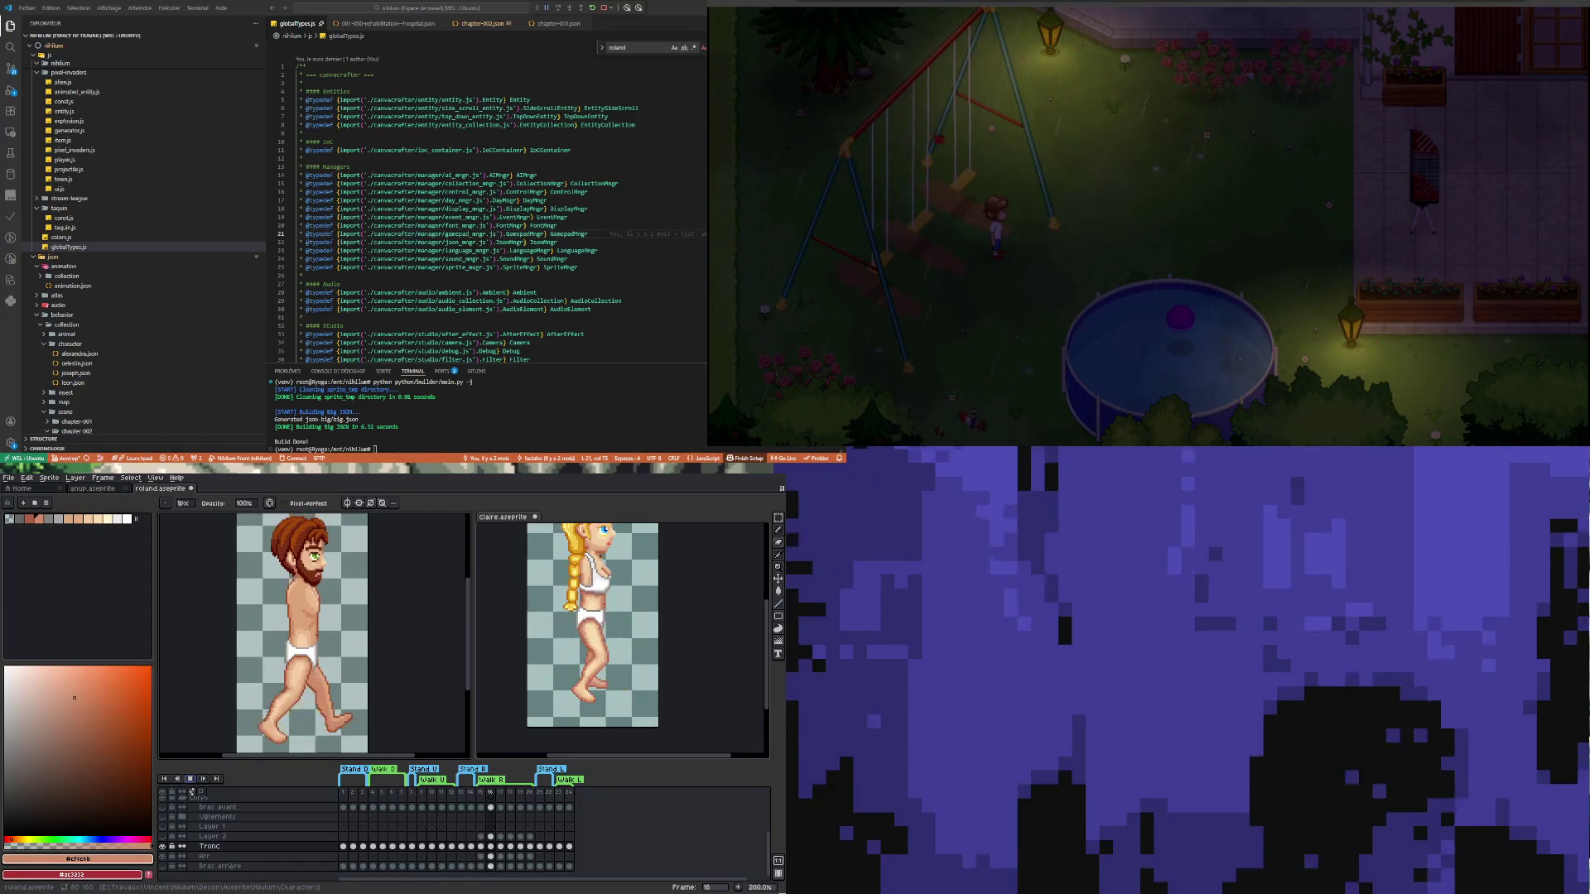
key(Right)
key(Right)
key(Right)
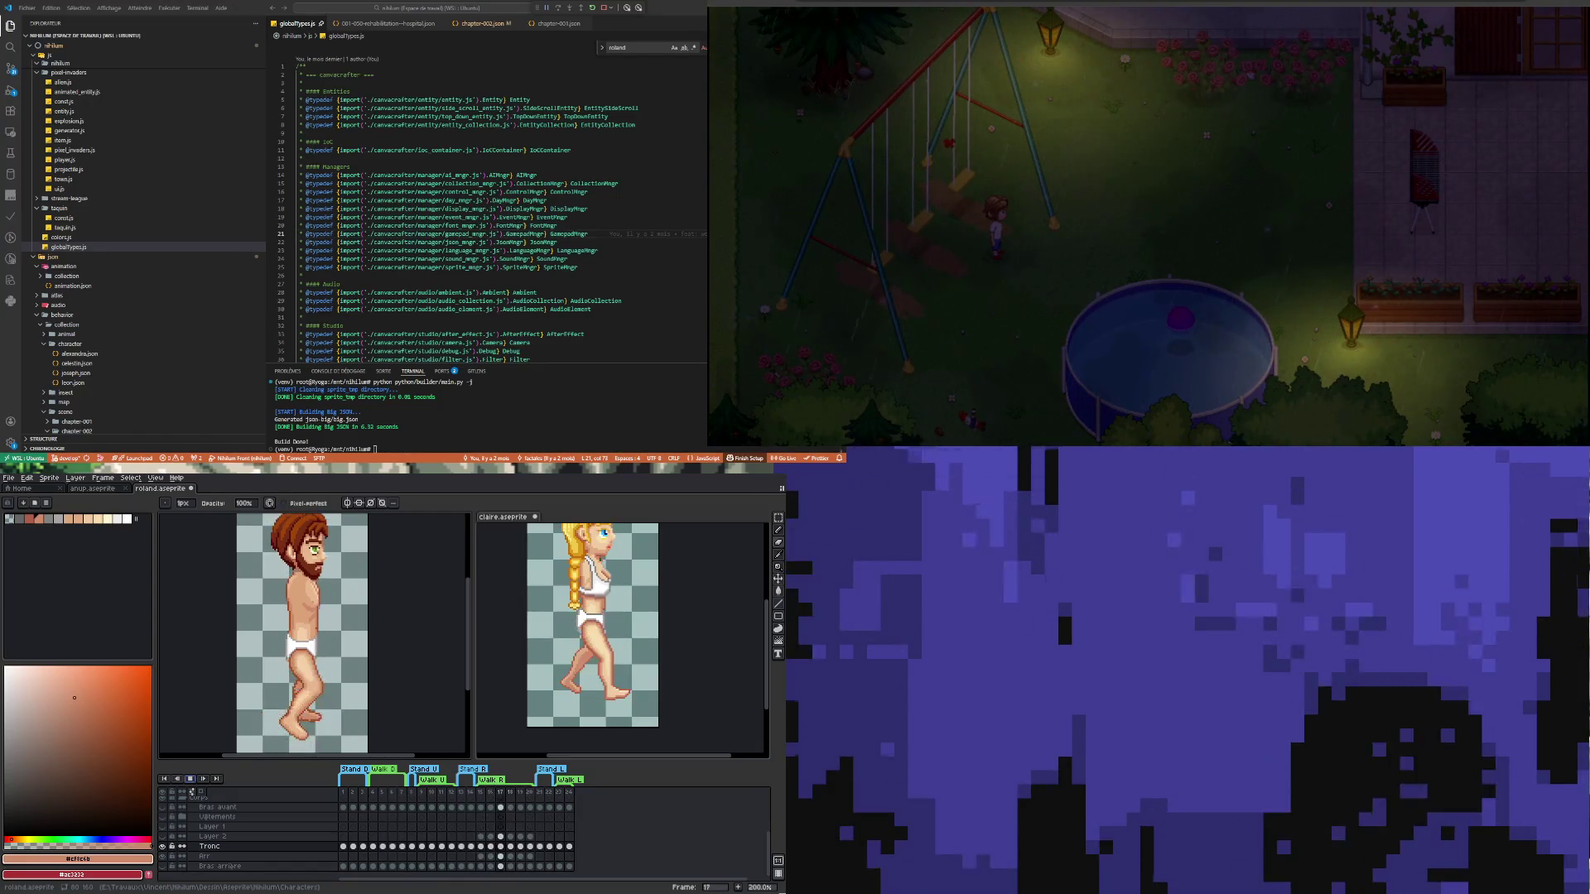
key(Right)
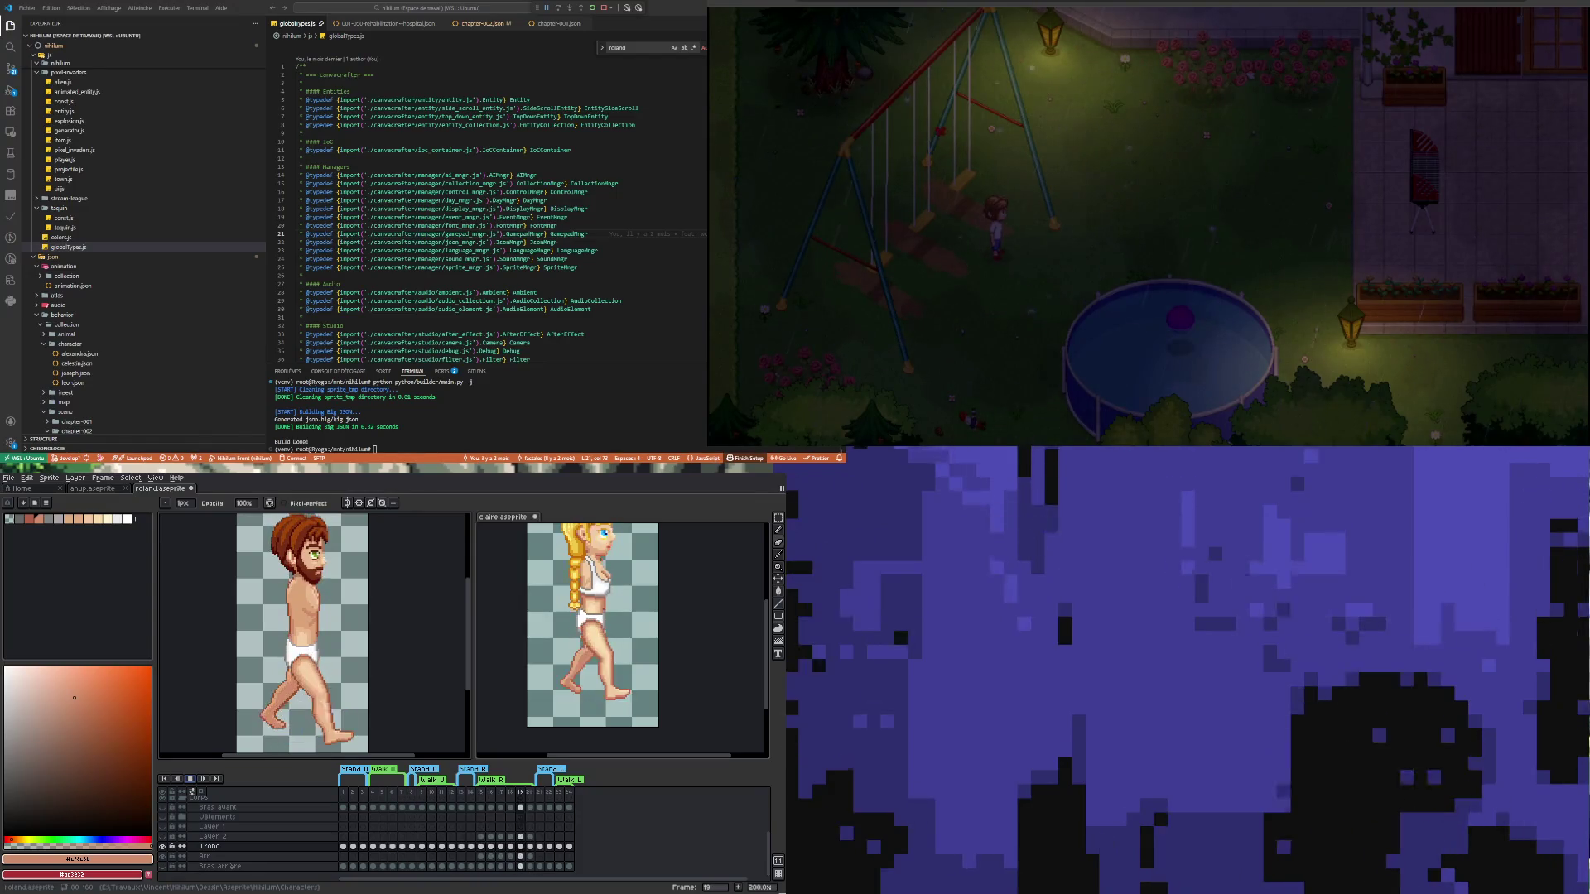
key(Left)
key(Left)
key(Left)
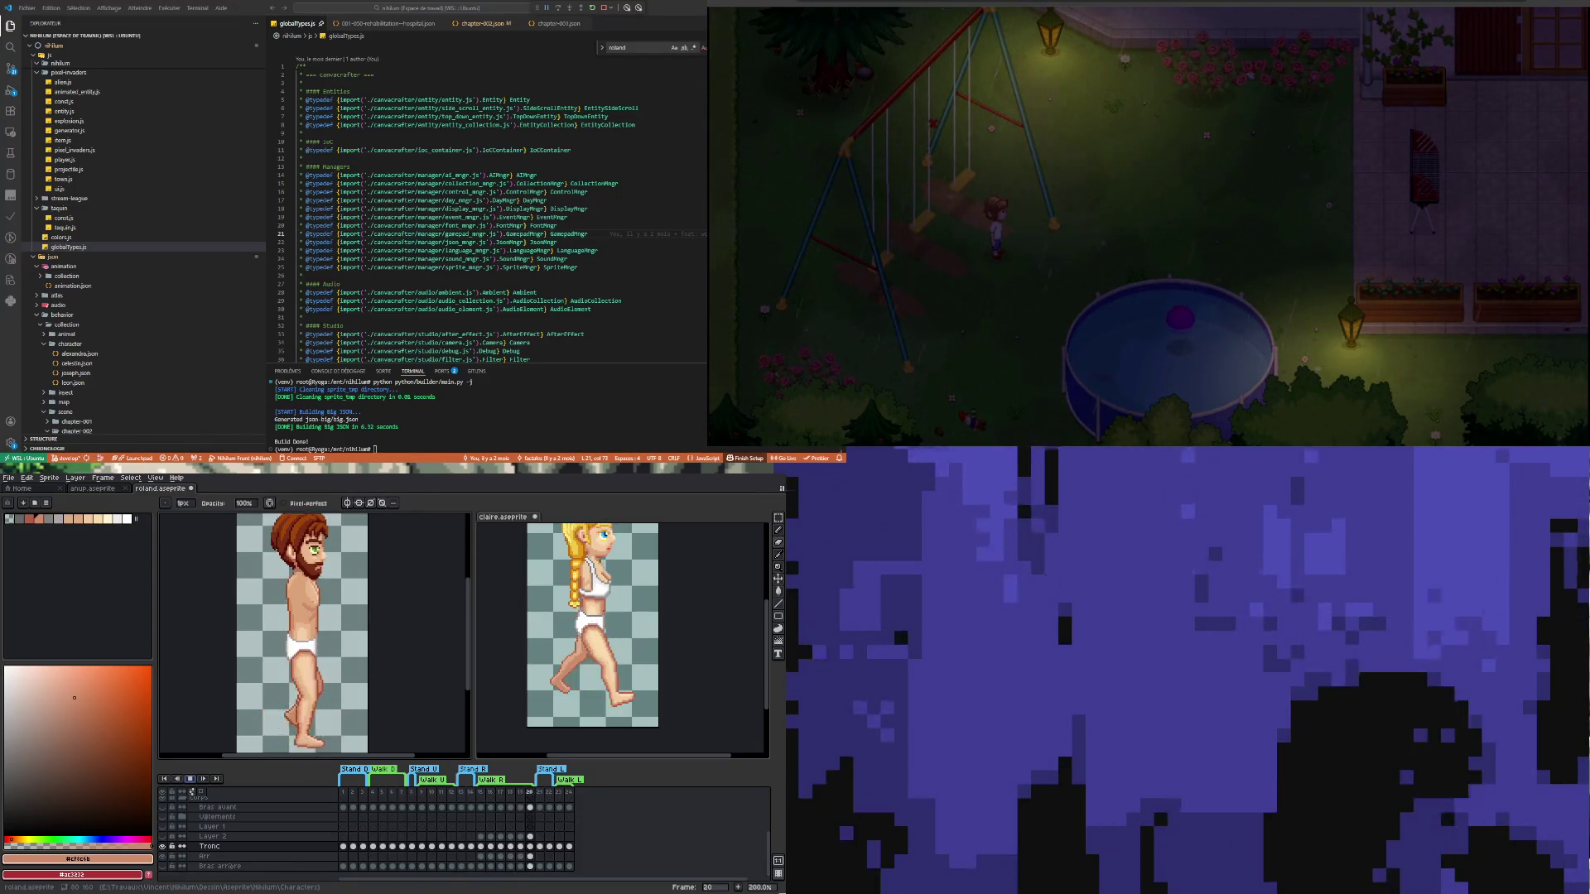
key(Right)
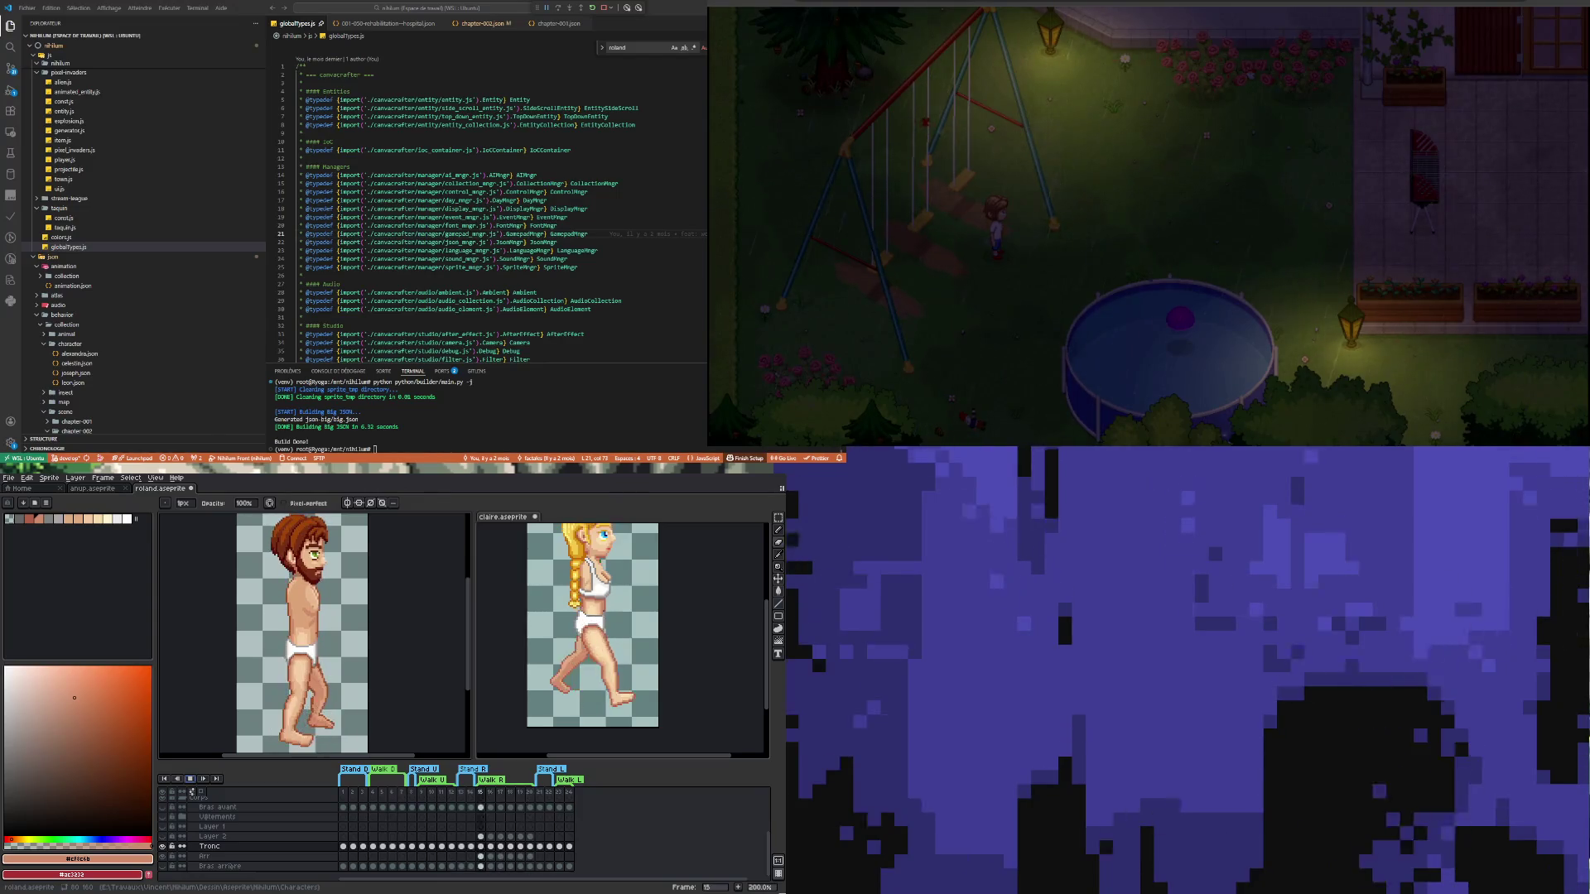
key(Right)
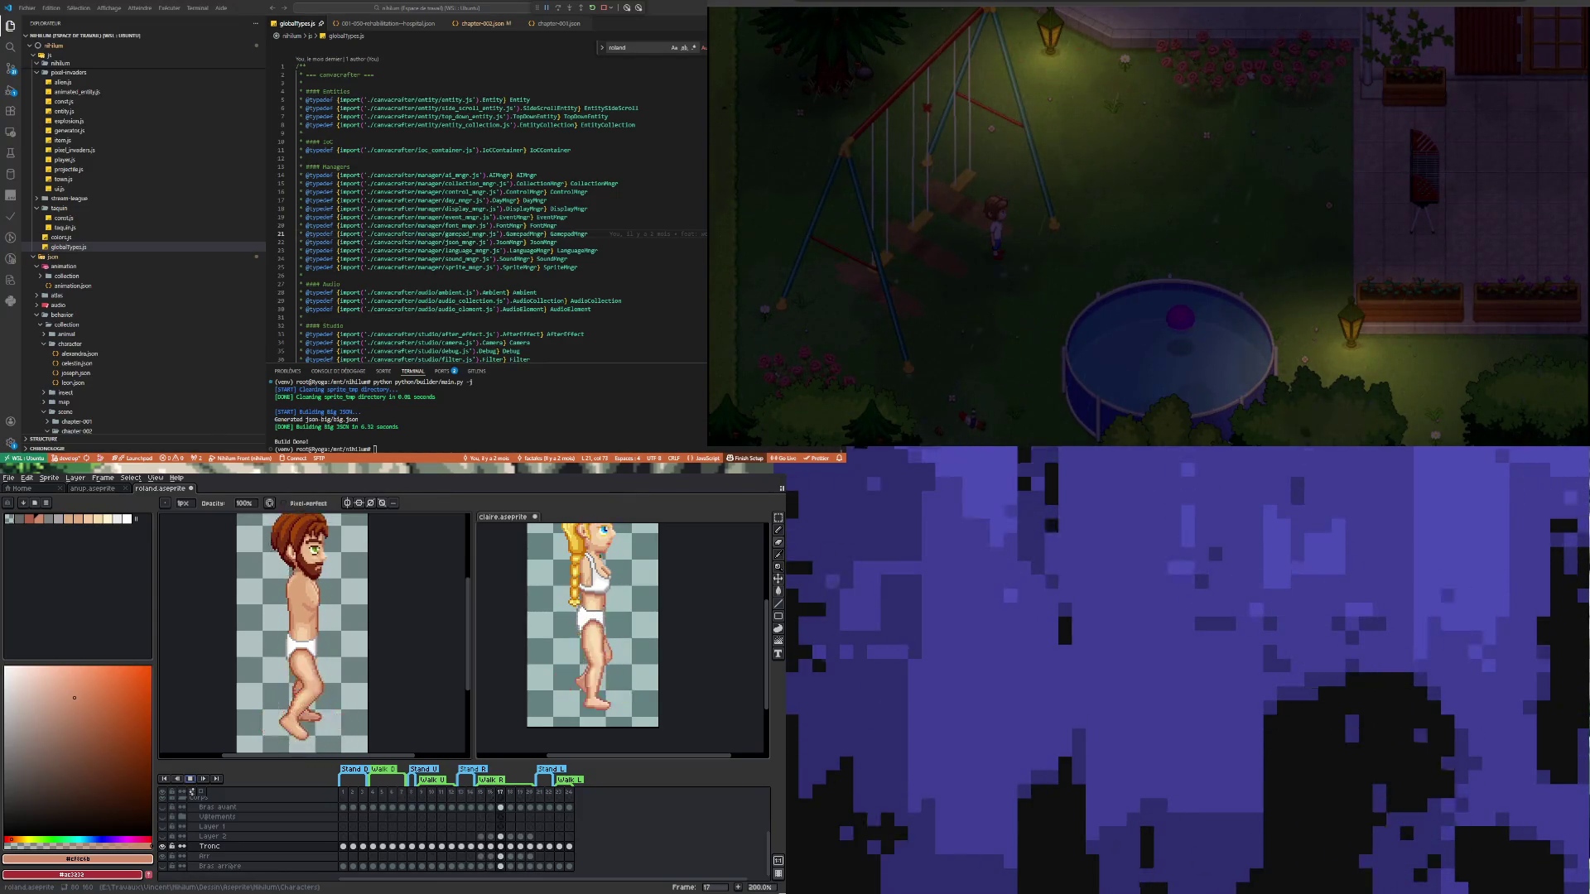
key(Right)
key(Right)
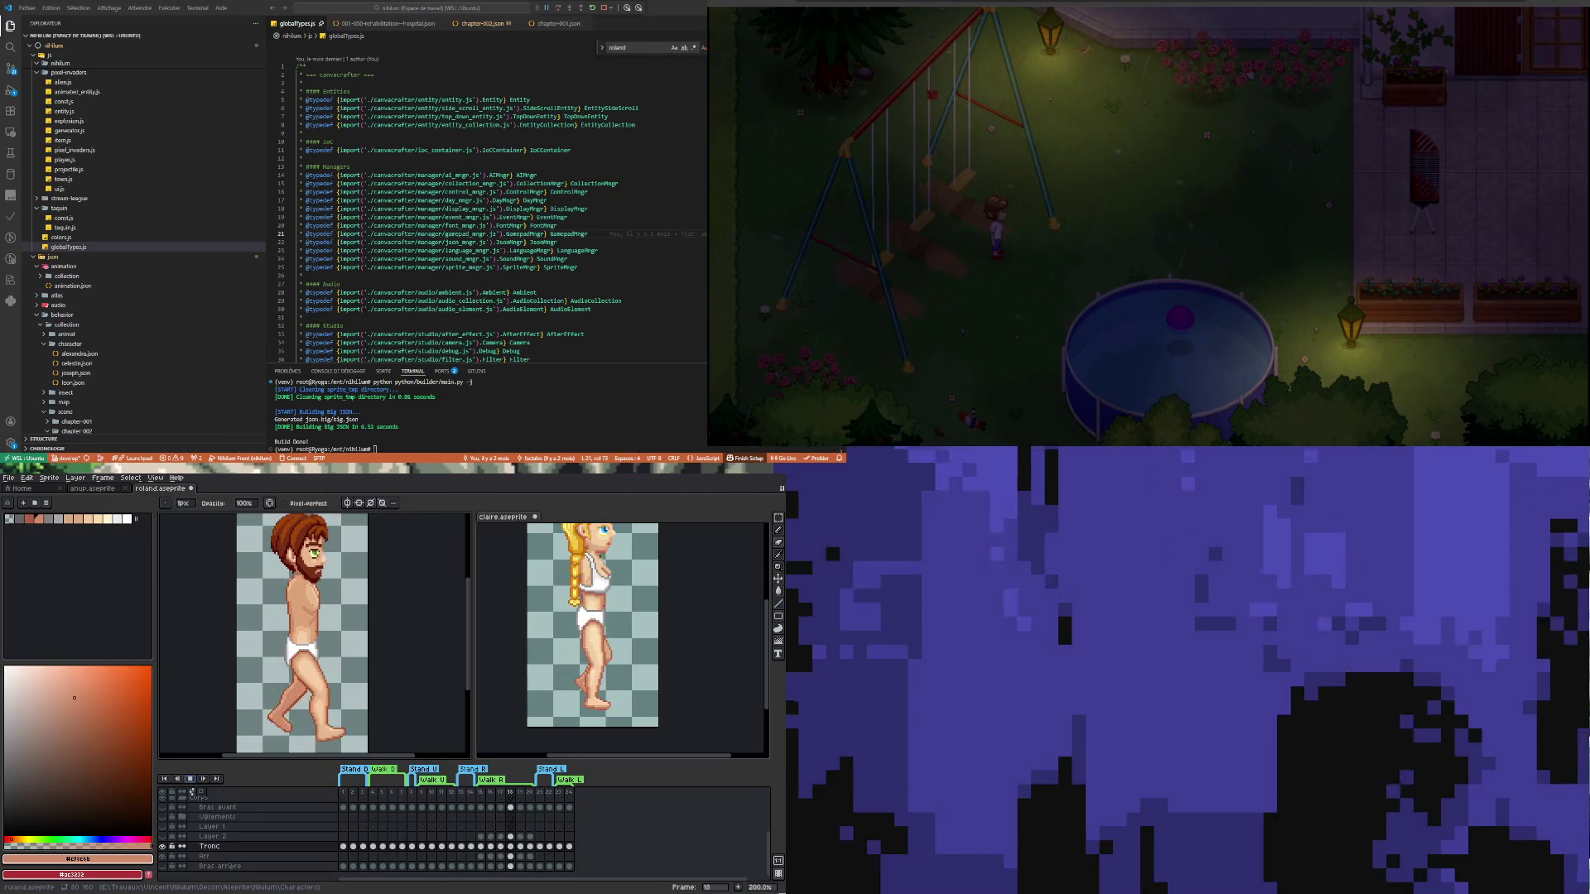
key(Right)
key(Right)
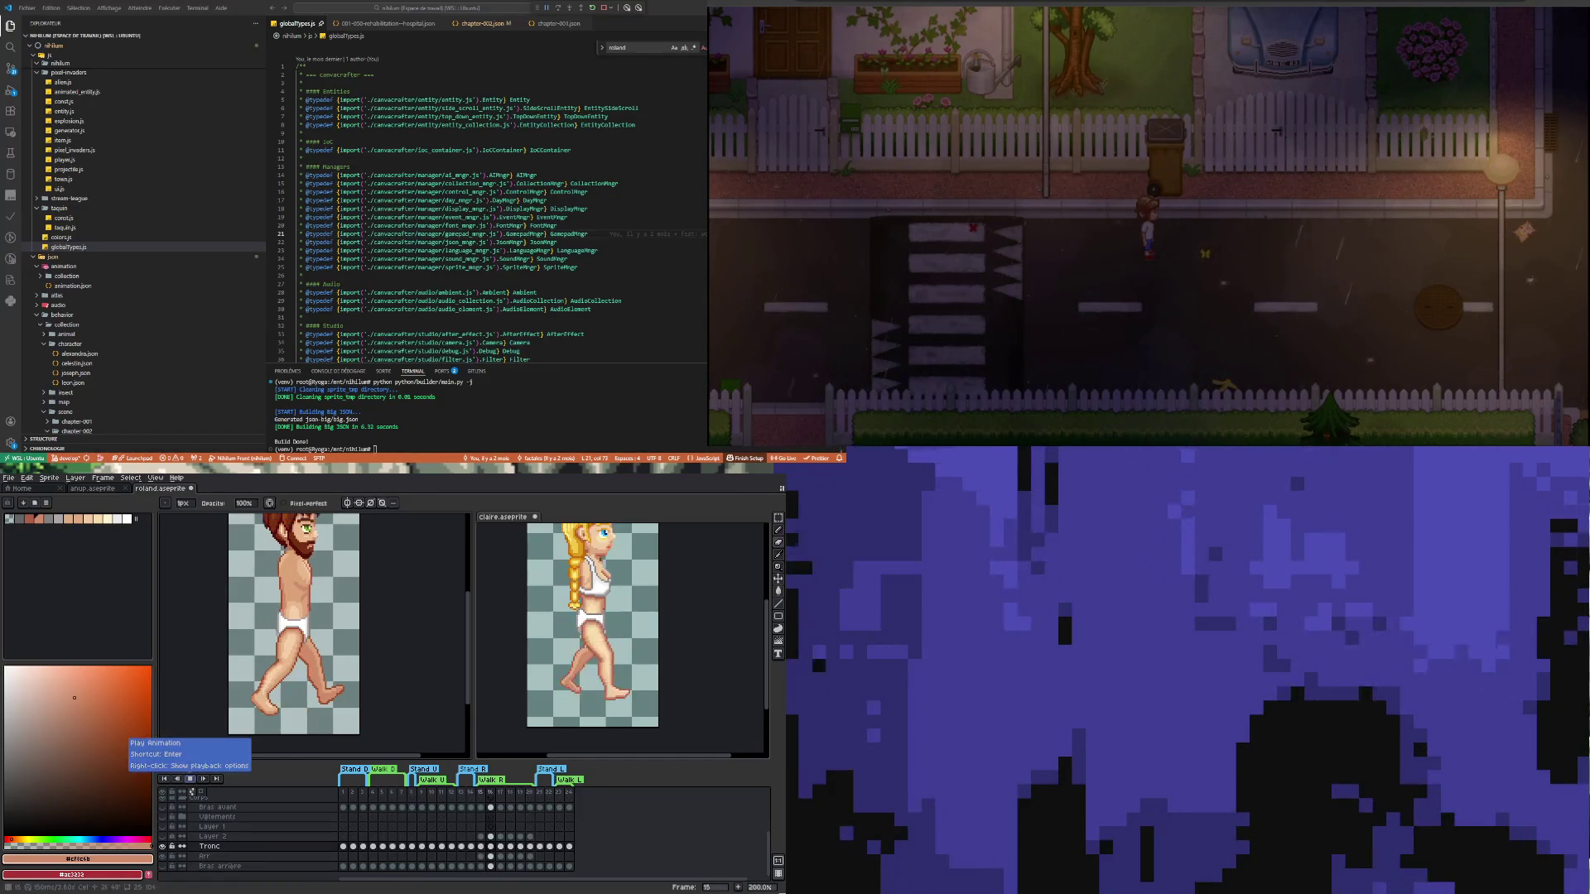
Stop playback, go to frame 15 on Roland's Tronc layer, and zoom in
click(489, 861)
click(481, 847)
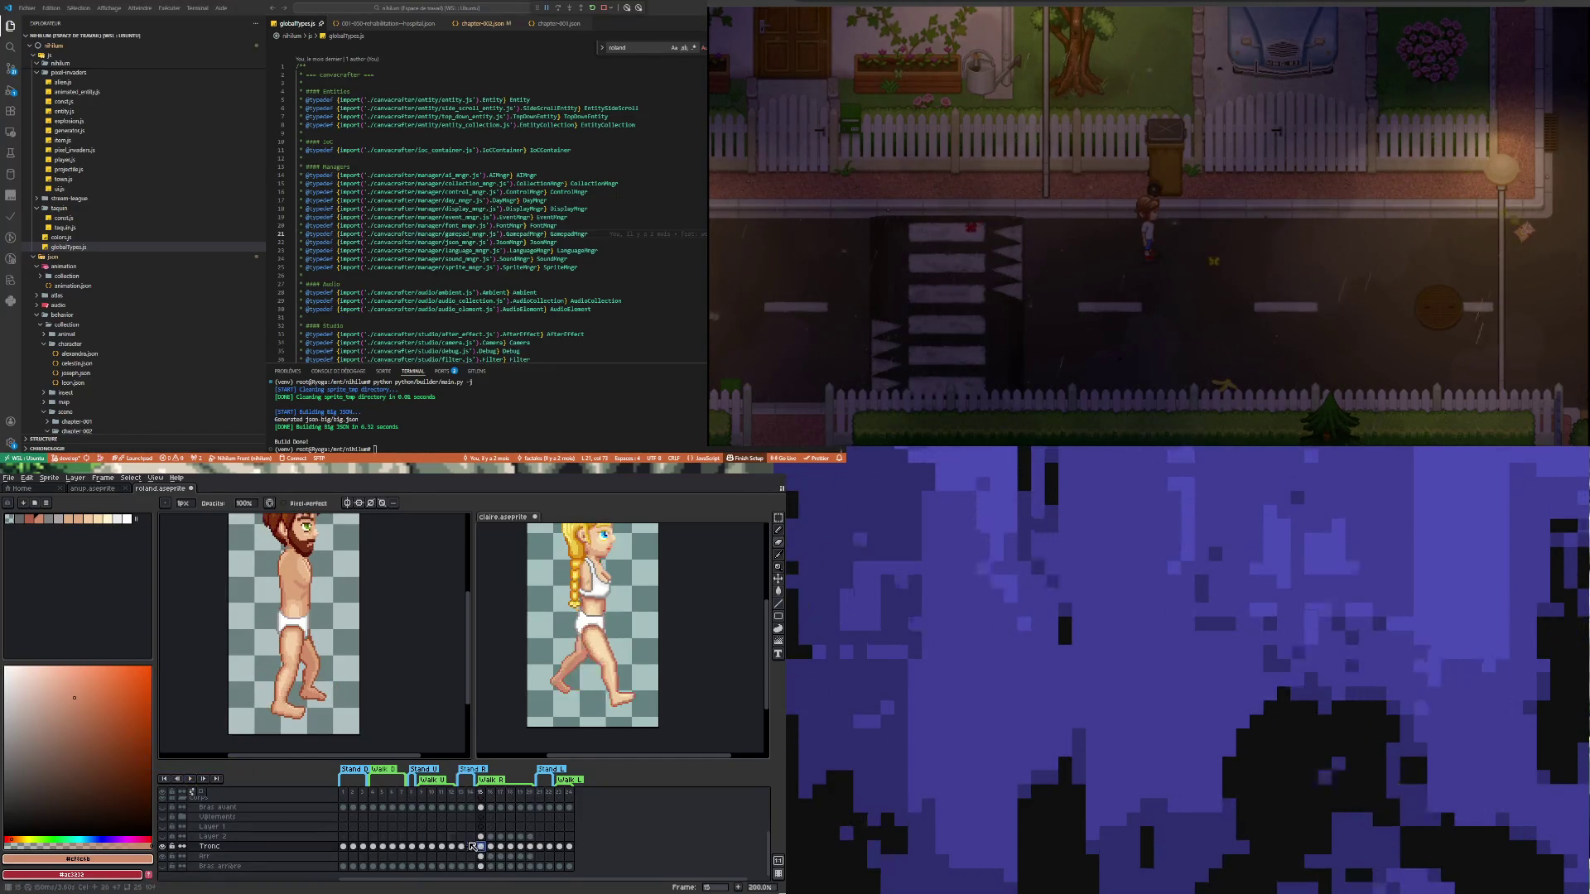
scroll(313, 689, up, 2)
scroll(313, 689, down, 2)
scroll(310, 697, up, 4)
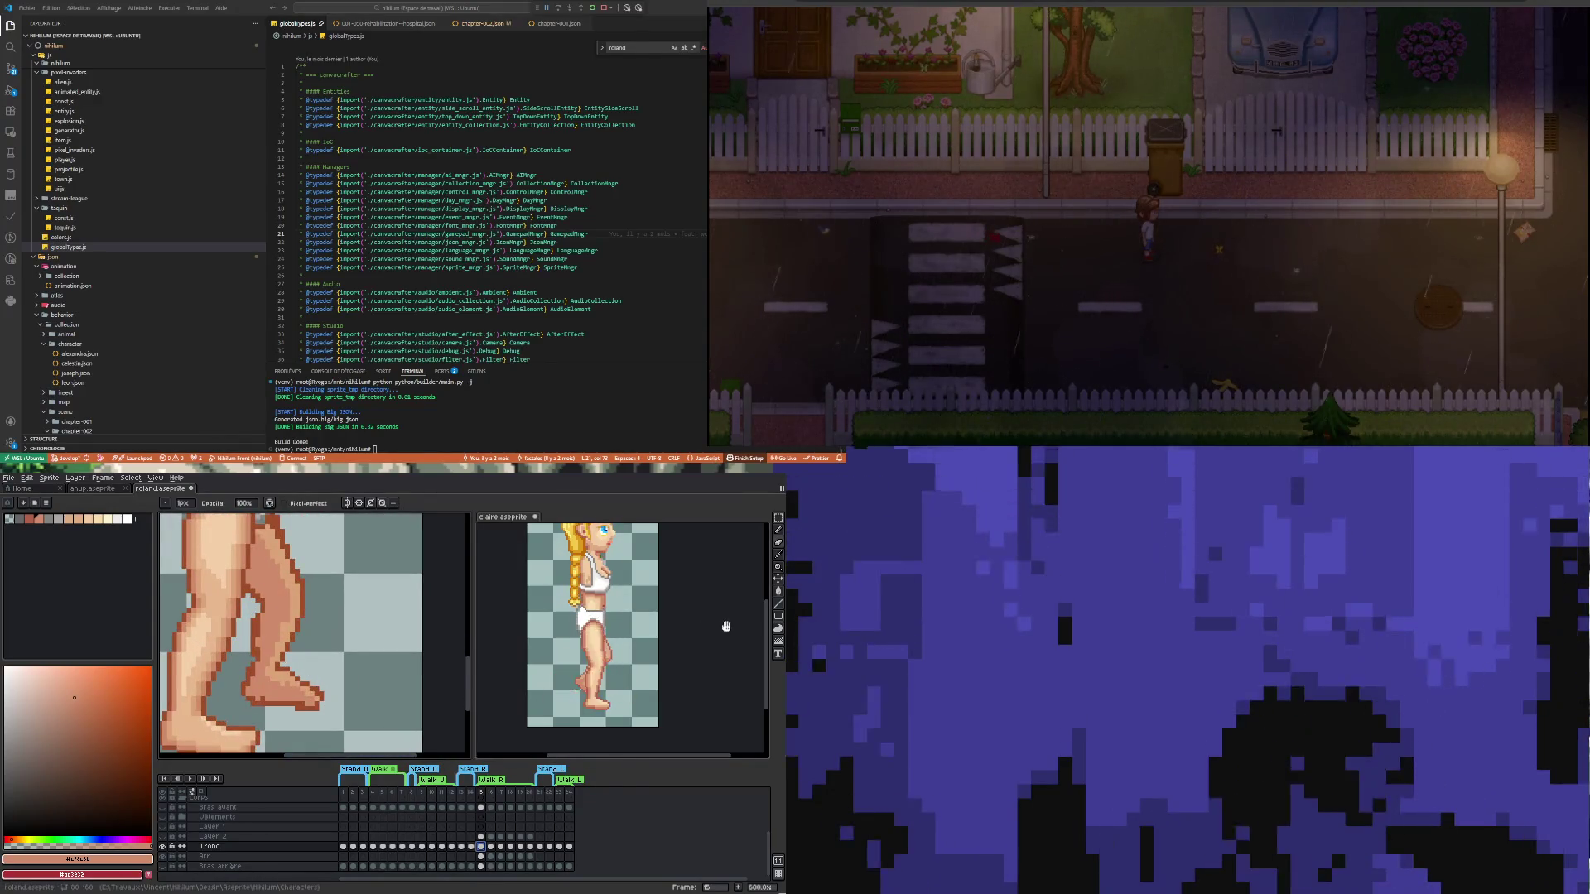
In the Claire sprite, play the walk, stop on frame 15, and zoom in on the foot
key(ctrl+Tab)
key(Return)
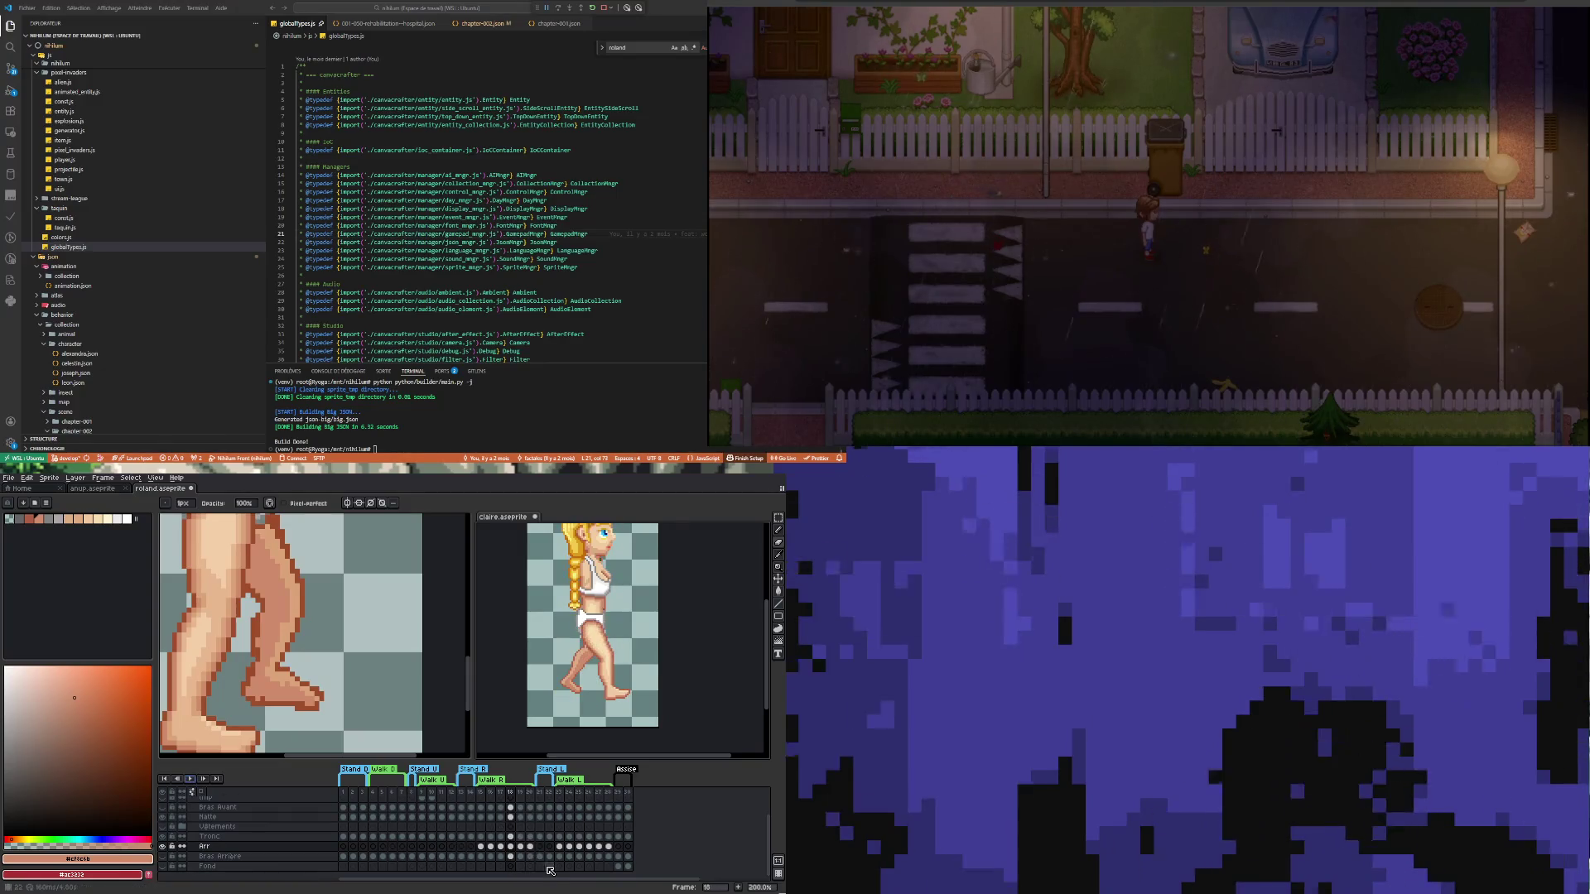
click(481, 848)
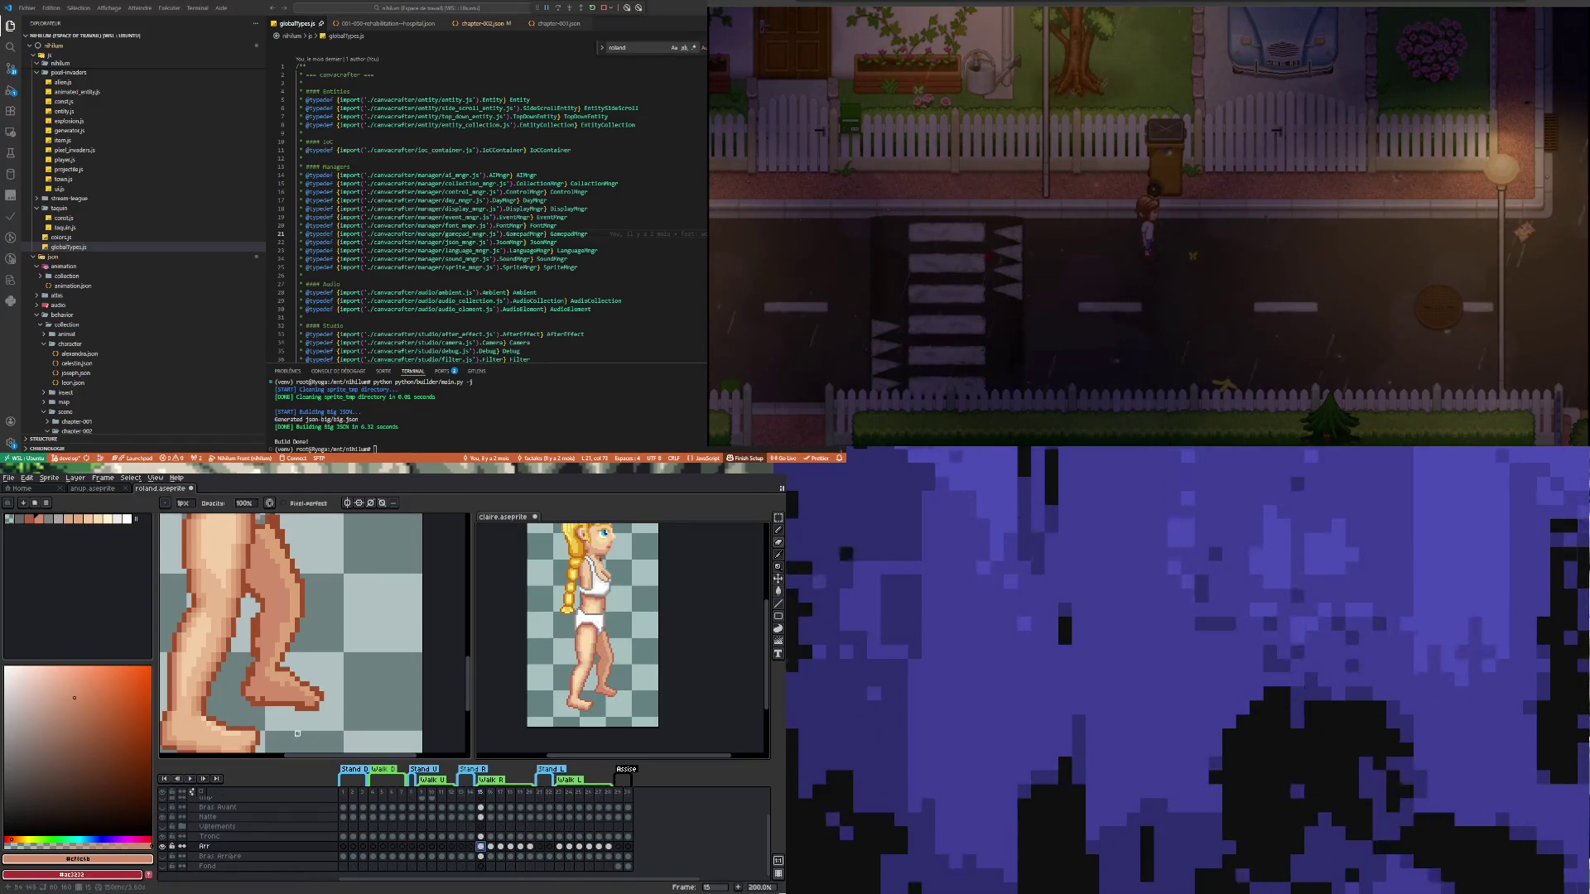
scroll(272, 563, down, 2)
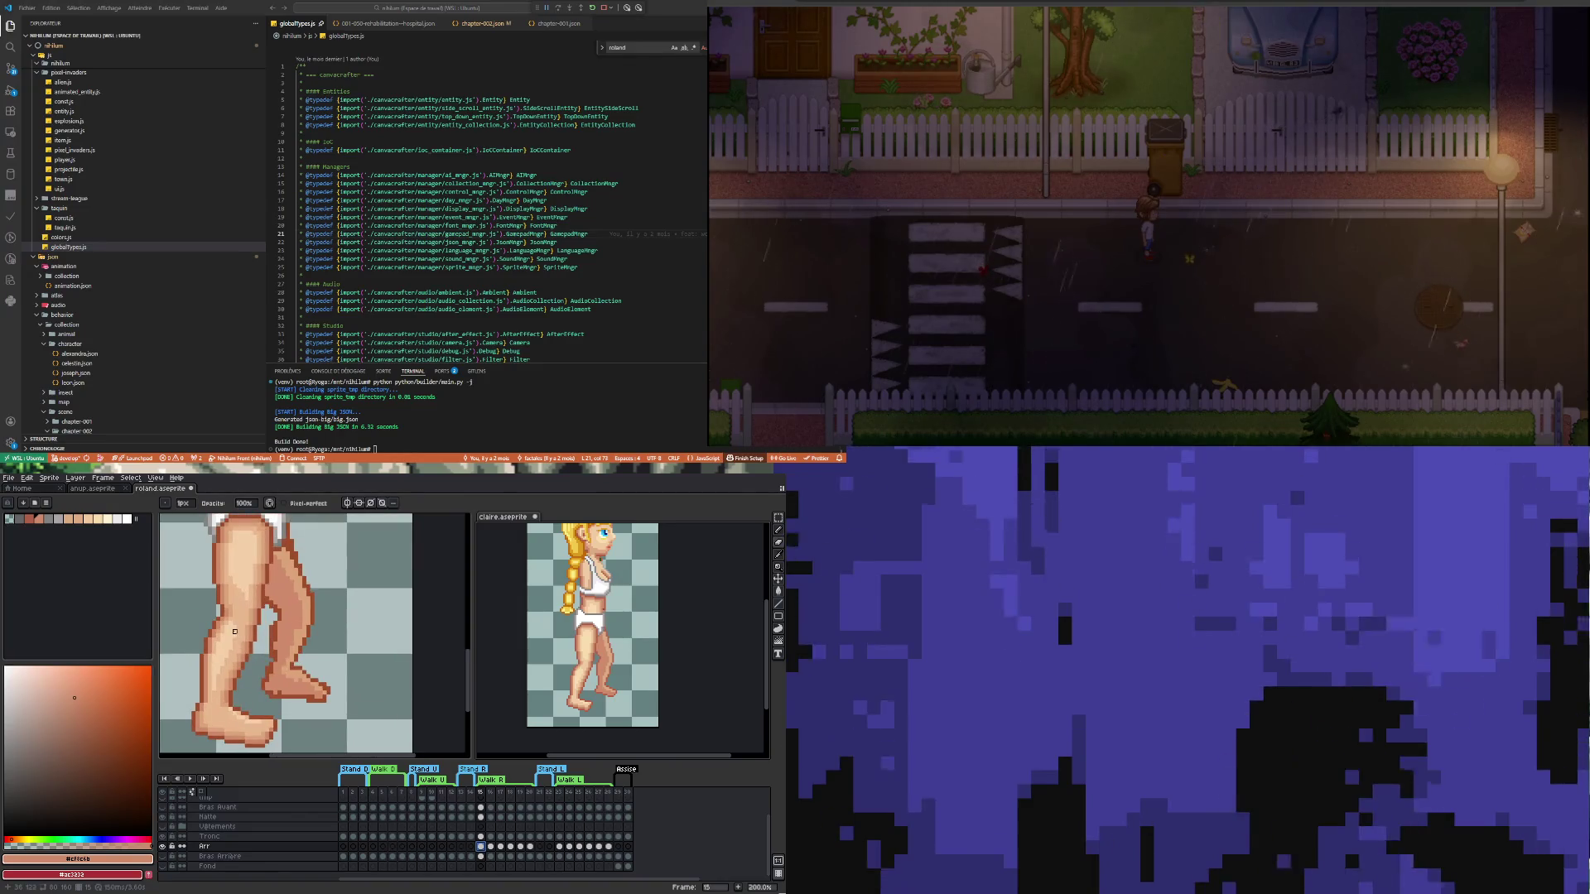
scroll(297, 701, up, 2)
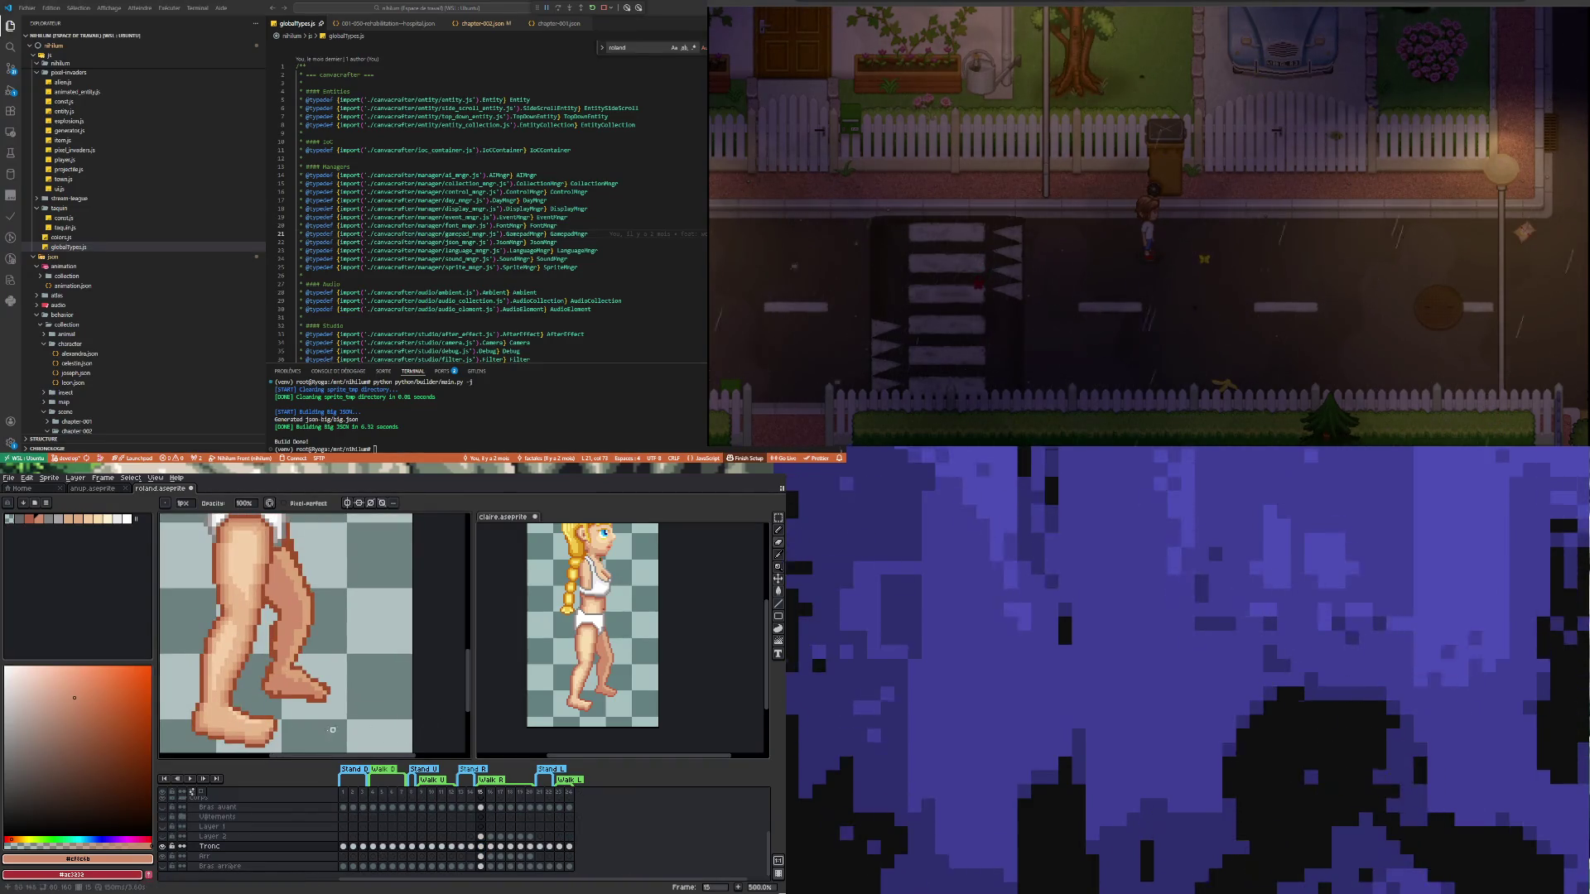
scroll(296, 701, up, 1)
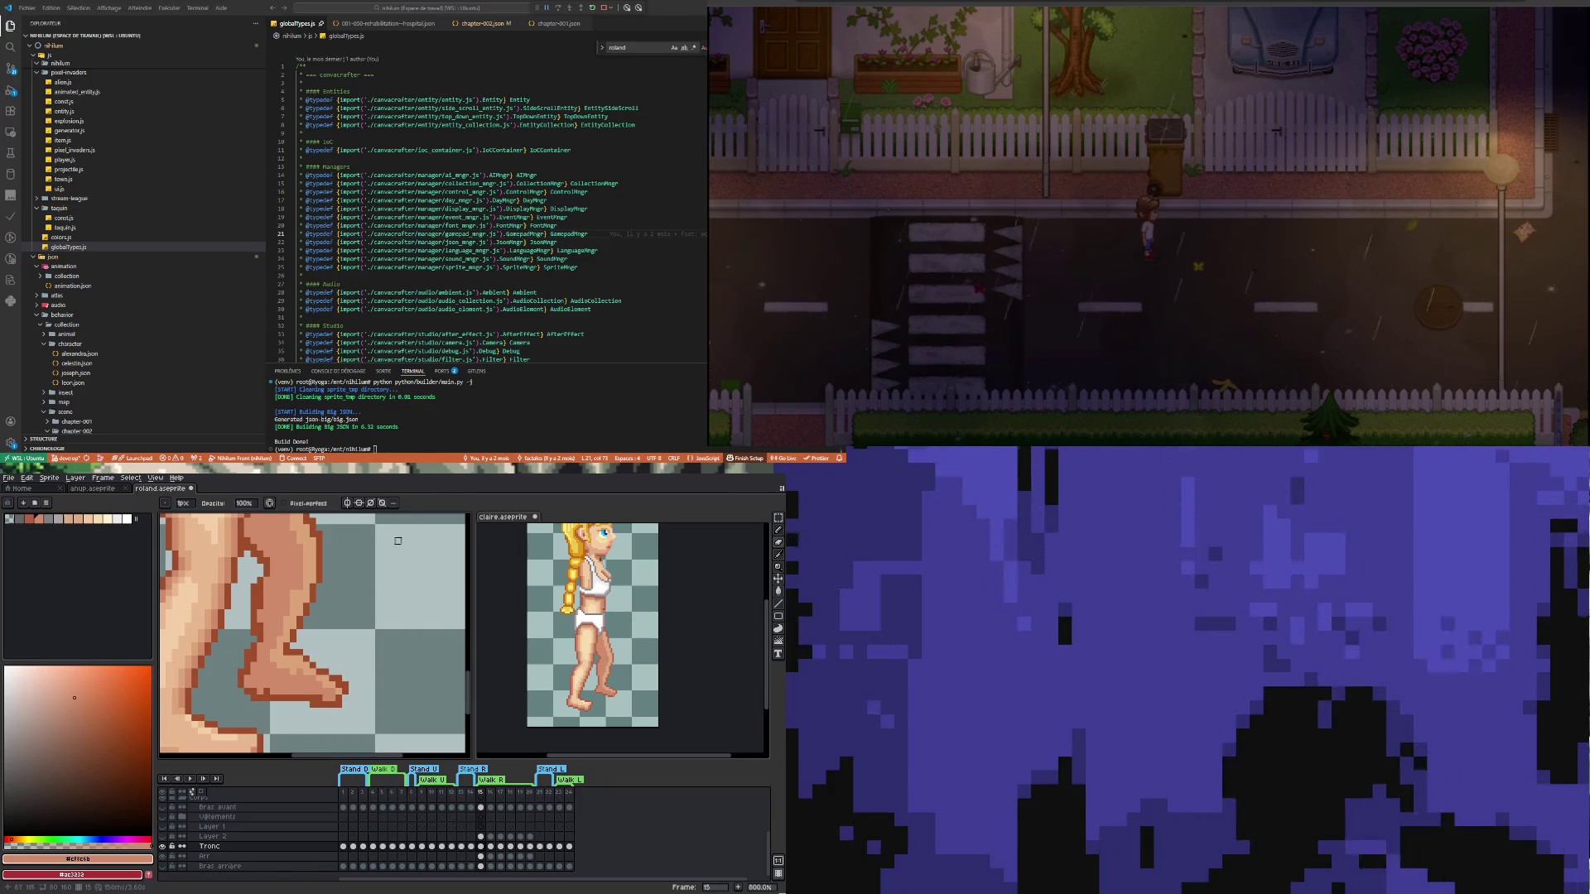
Repaint foot pixels with the picked dark outline and lighter skin tone, undoing one stroke
key(i)
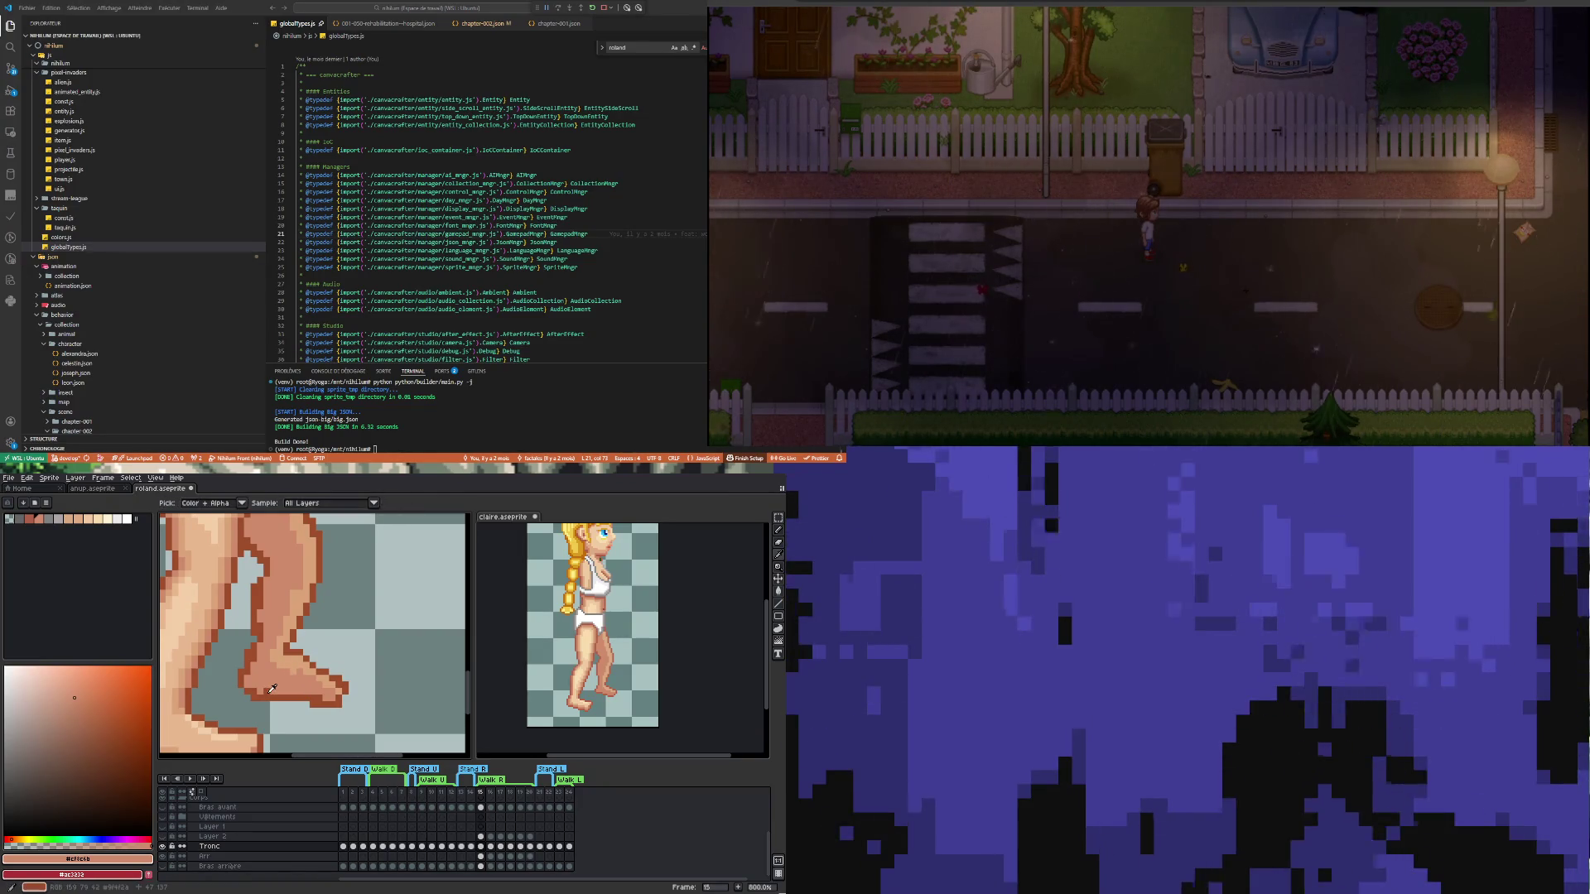
scroll(272, 689, up, 2)
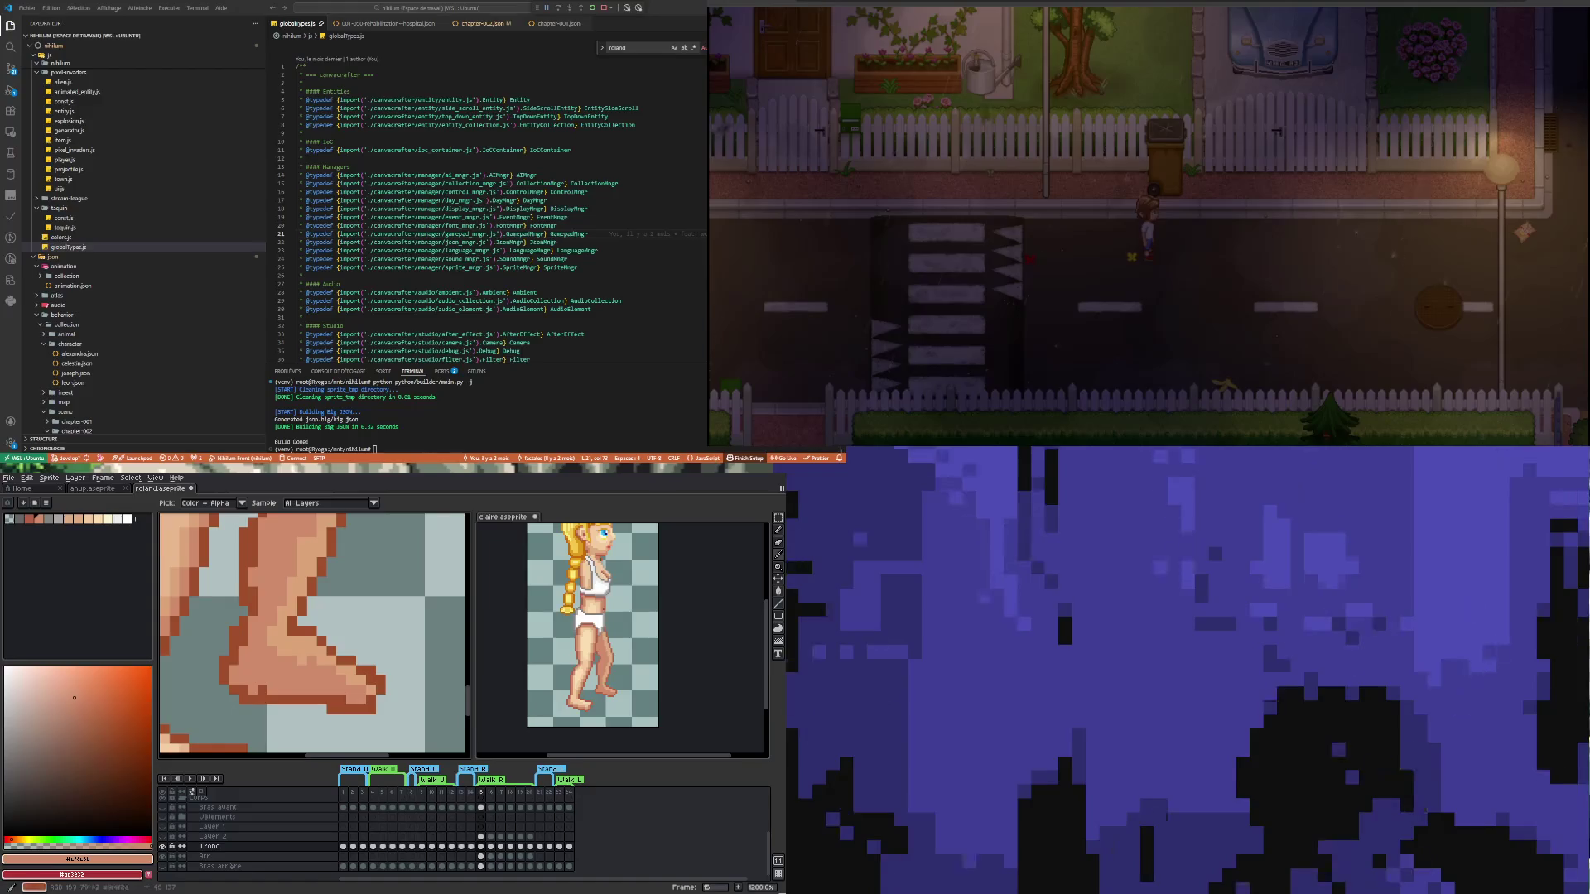
click(241, 688)
key(b)
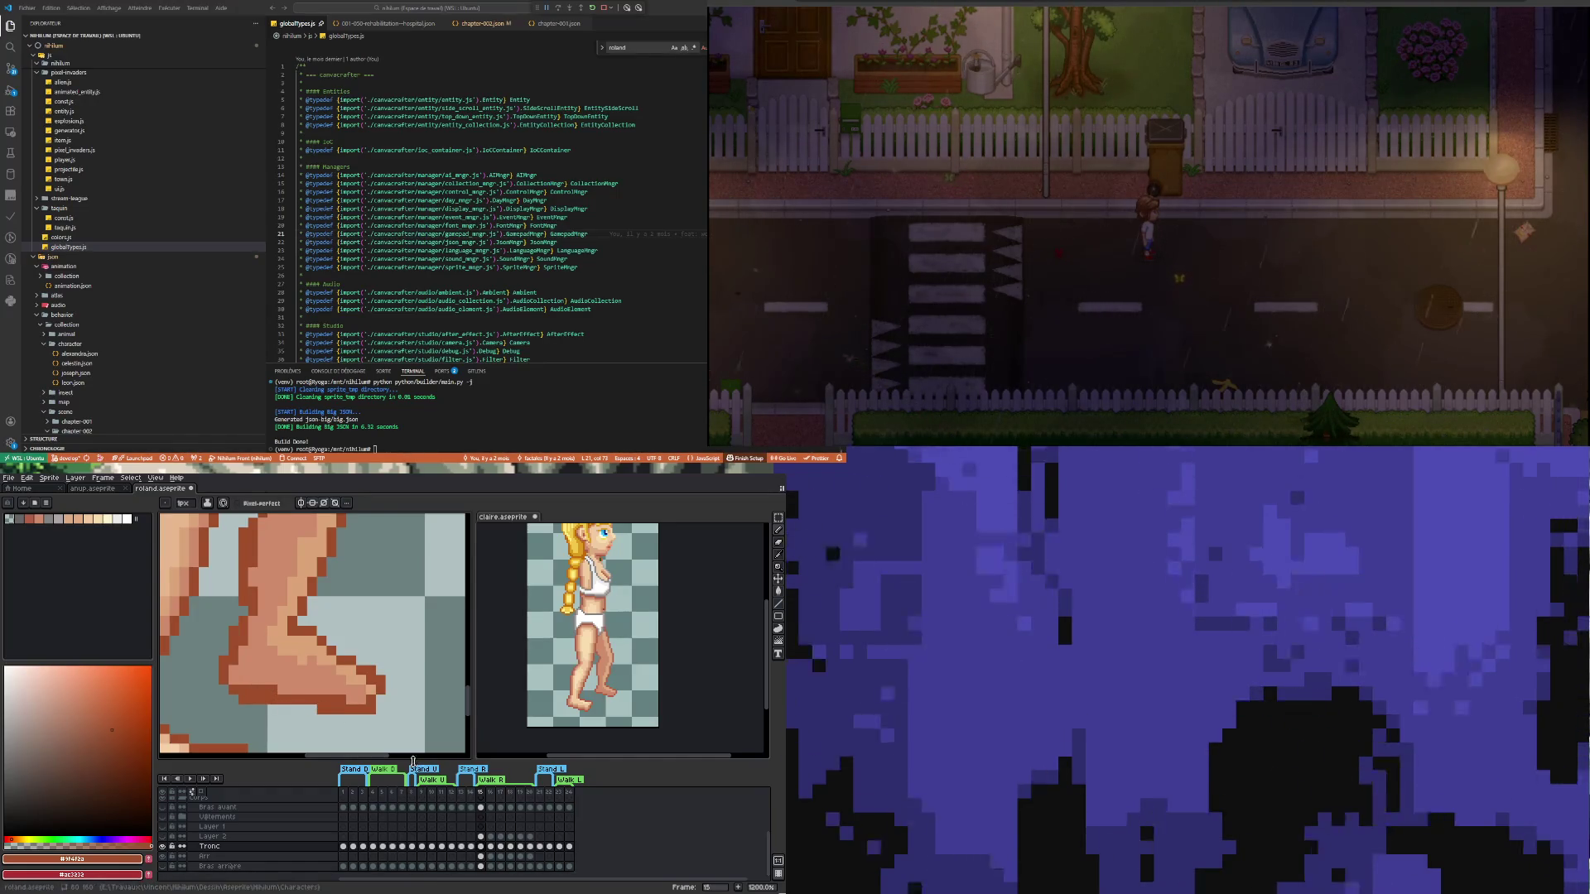
key(i)
click(316, 693)
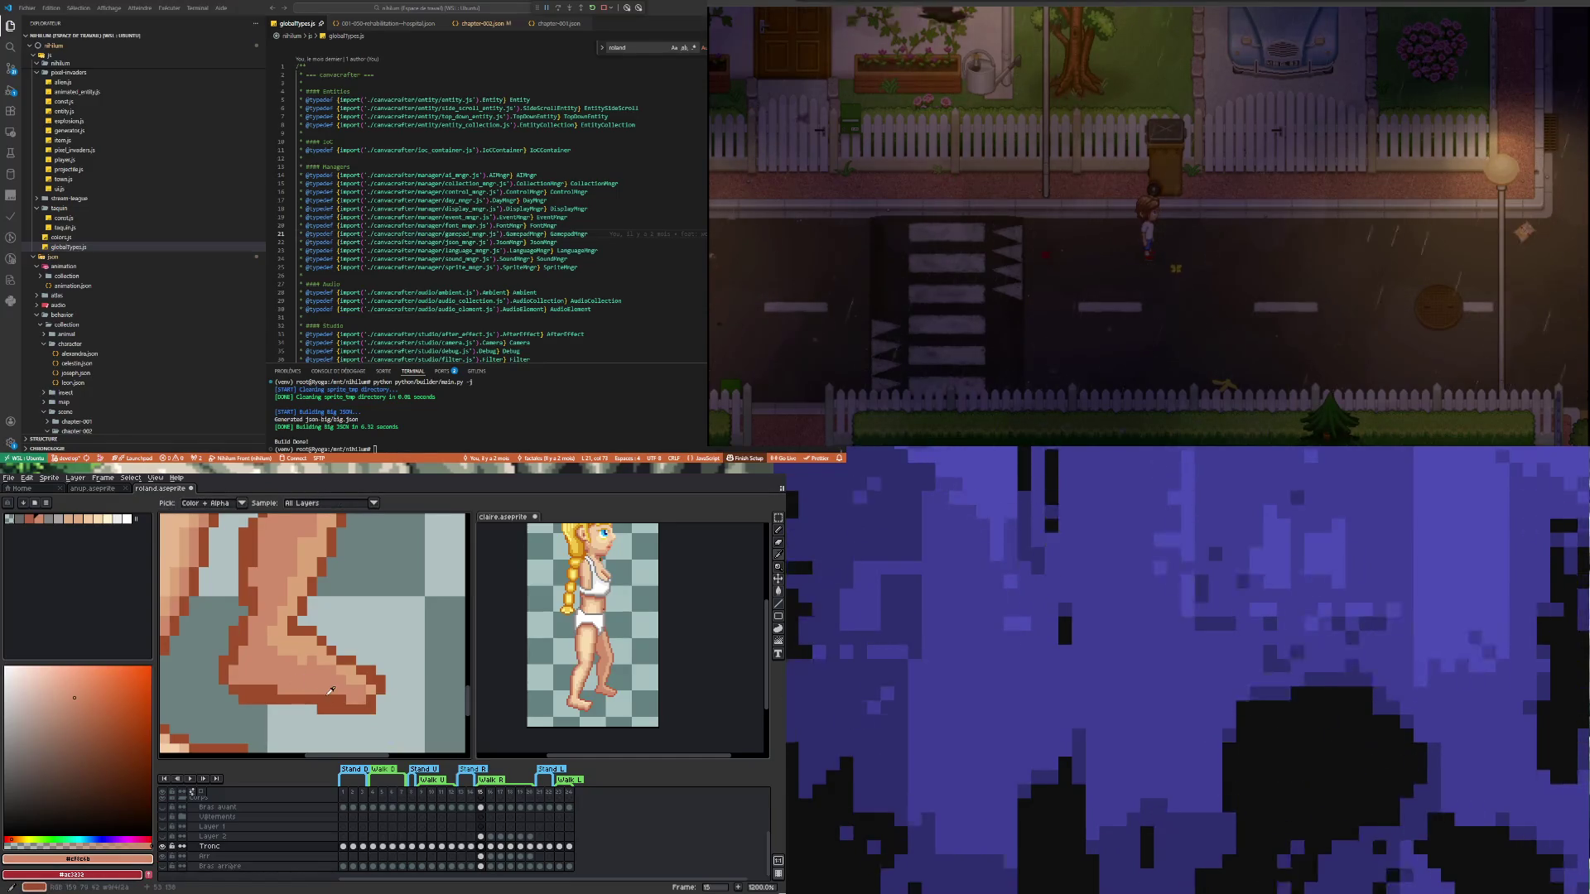
key(b)
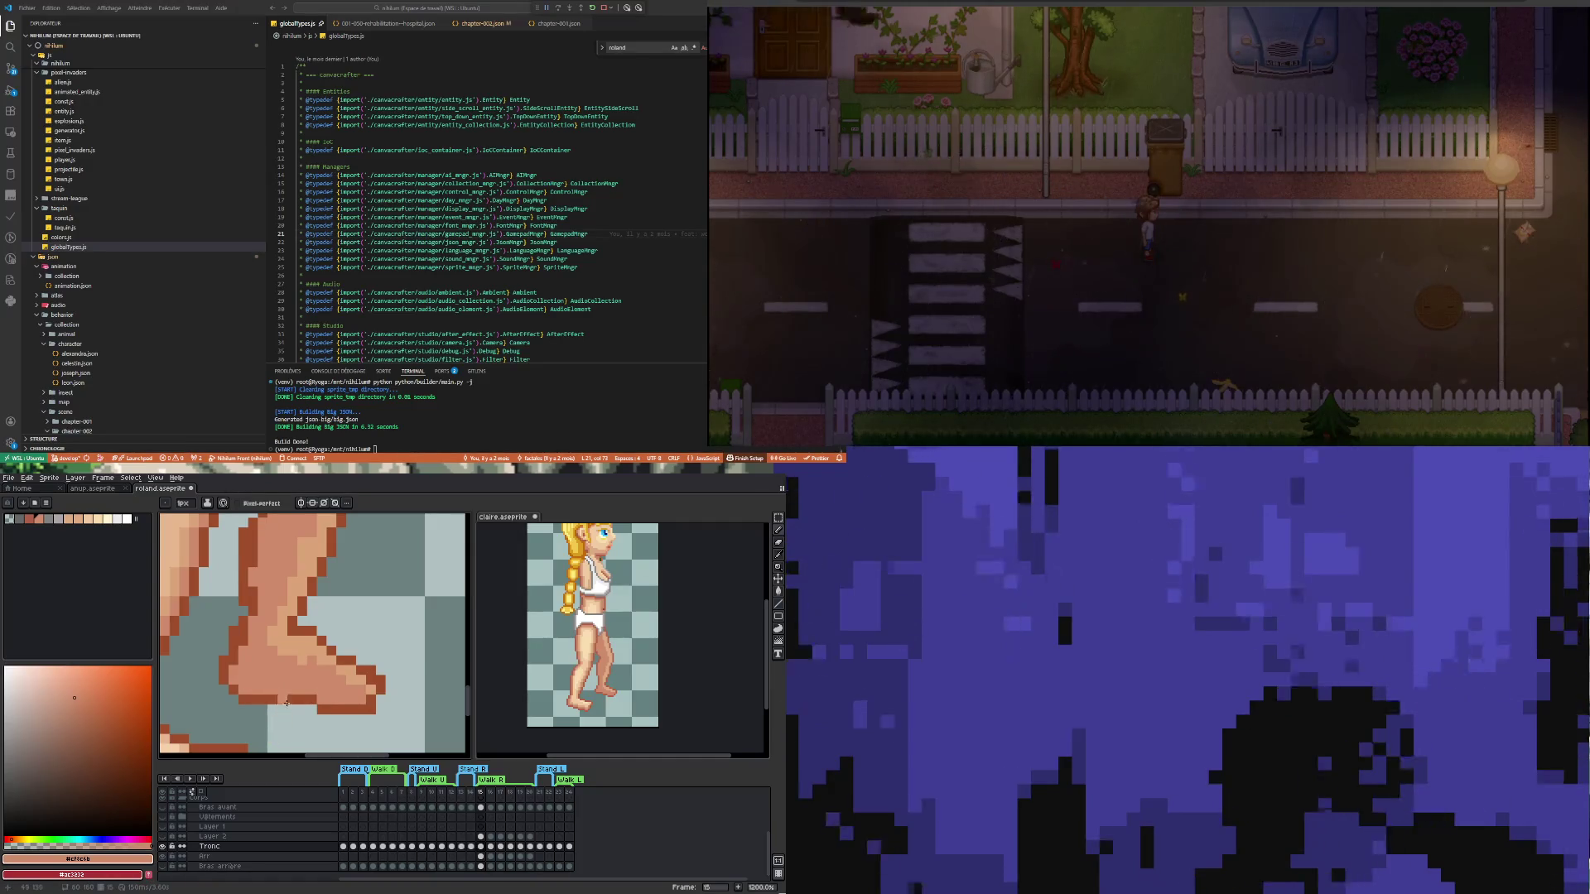
key(ctrl+z)
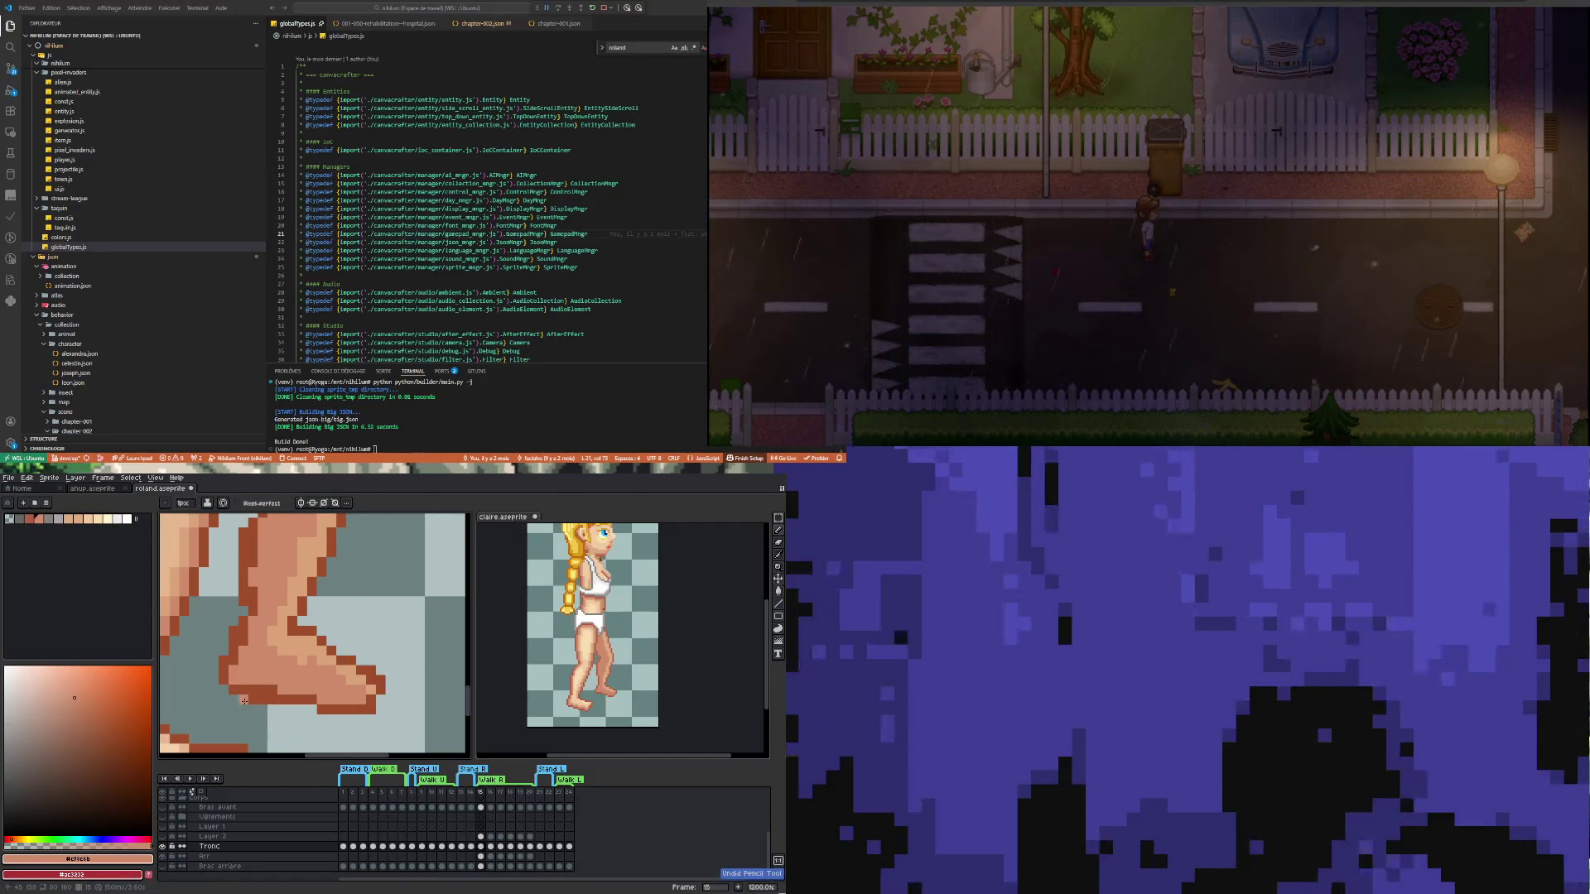
Erase stray pixels, then retouch the Arr layer's frame-15 foot in dark brown outline
key(e)
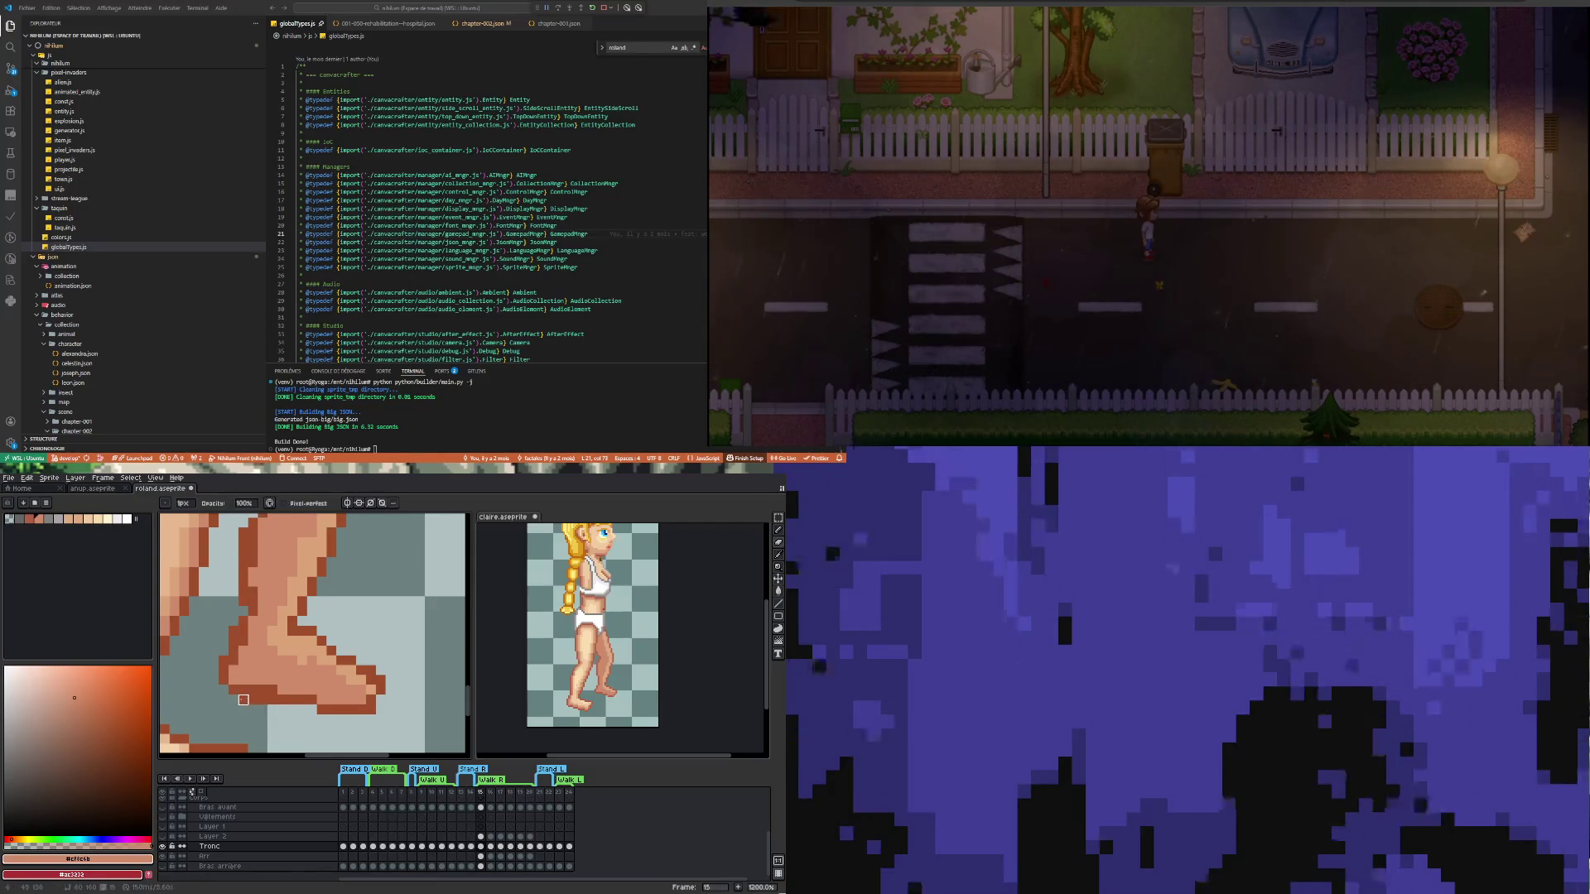
key(e)
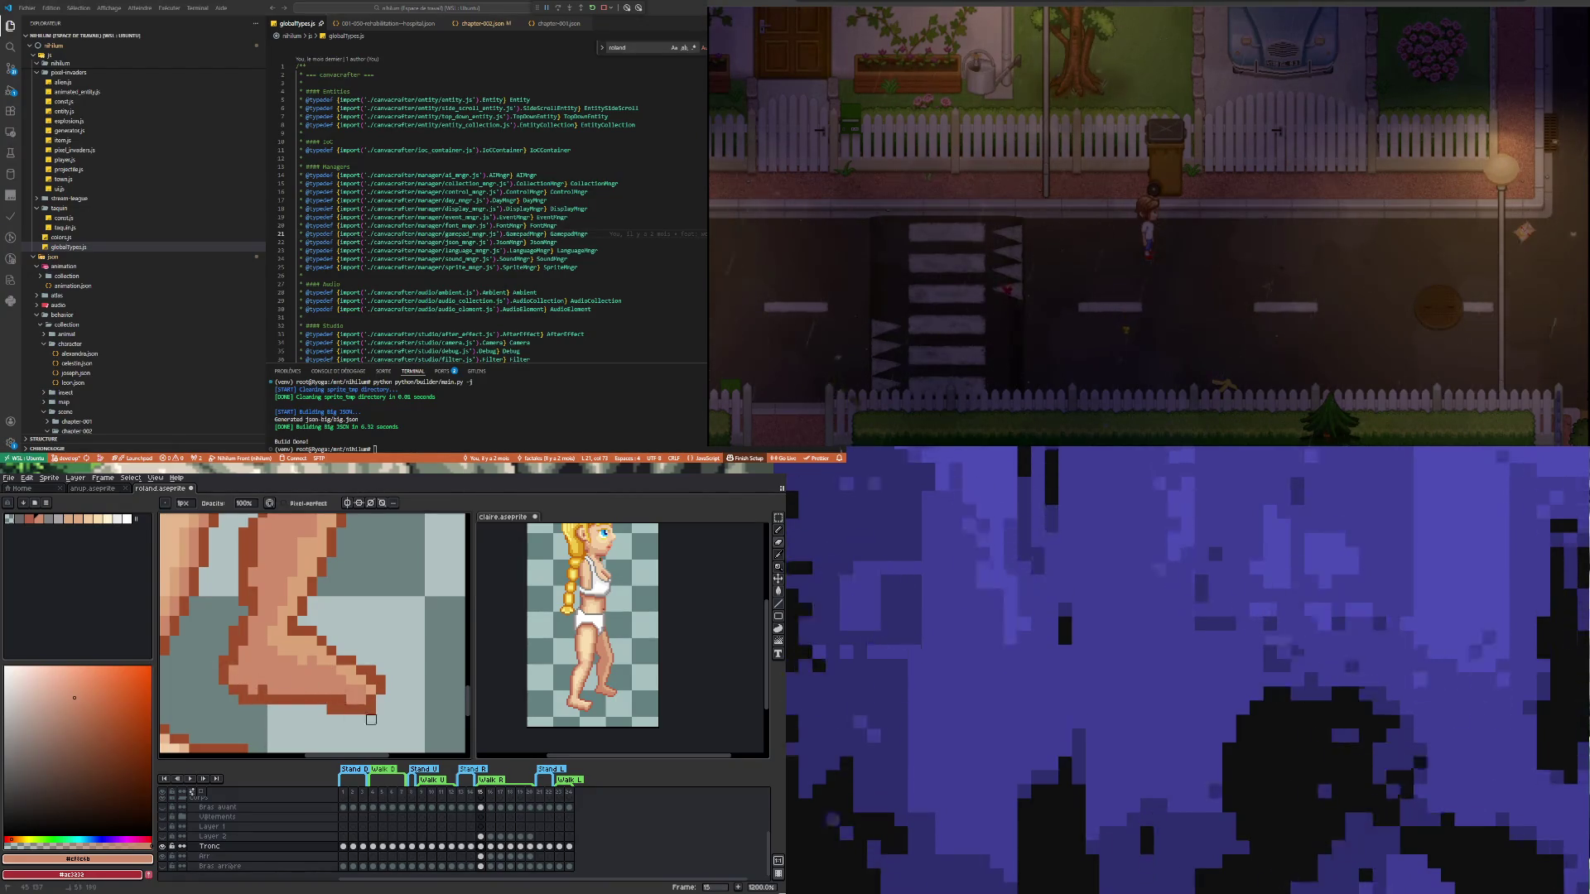
click(483, 857)
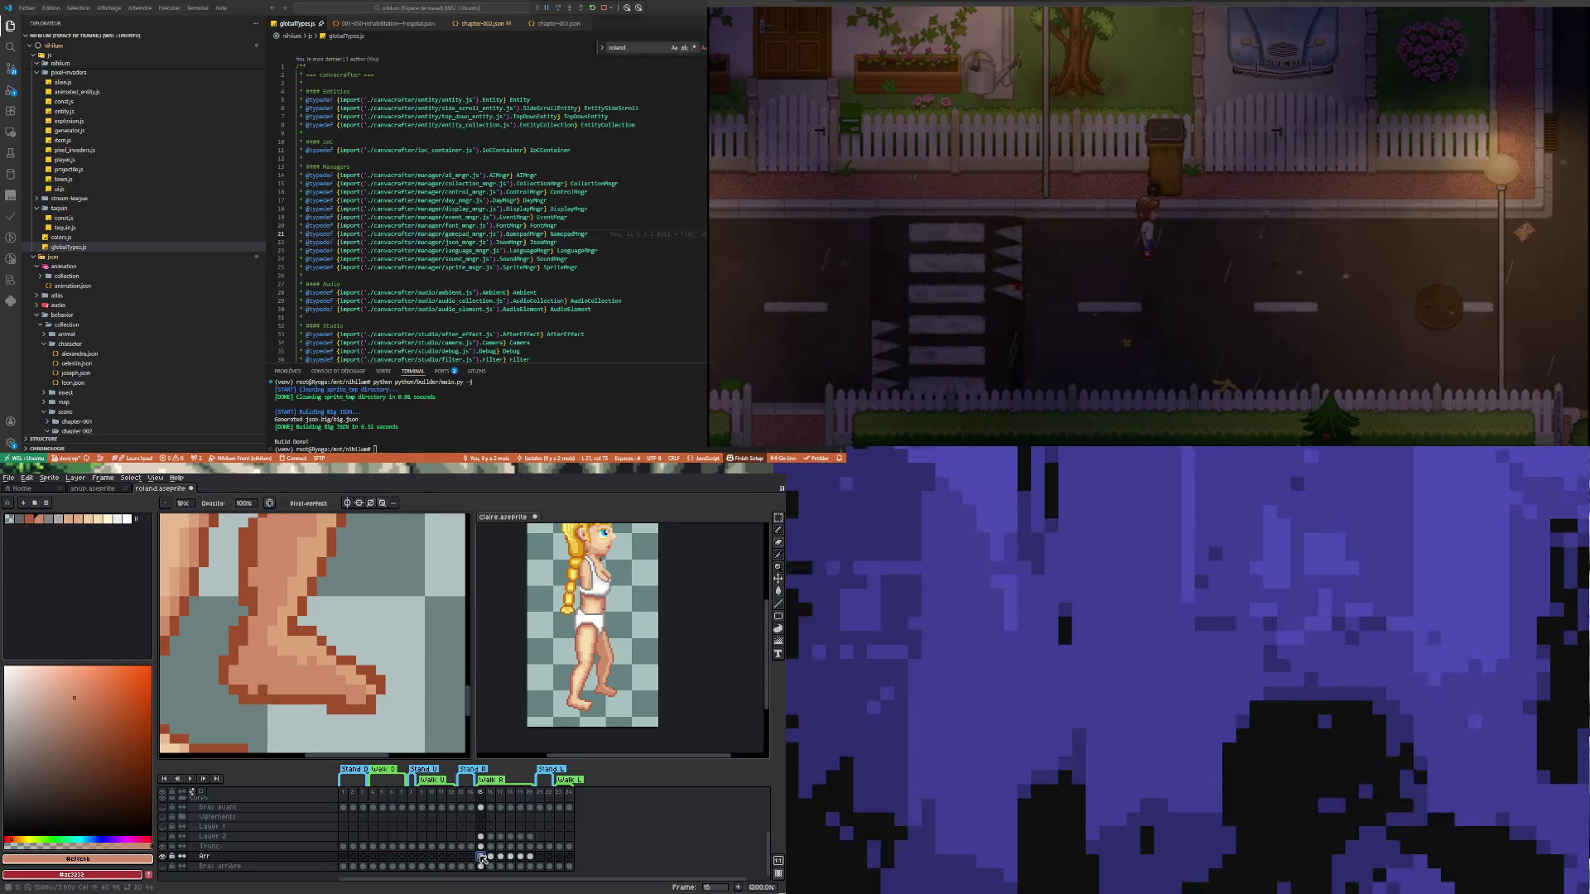
key(i)
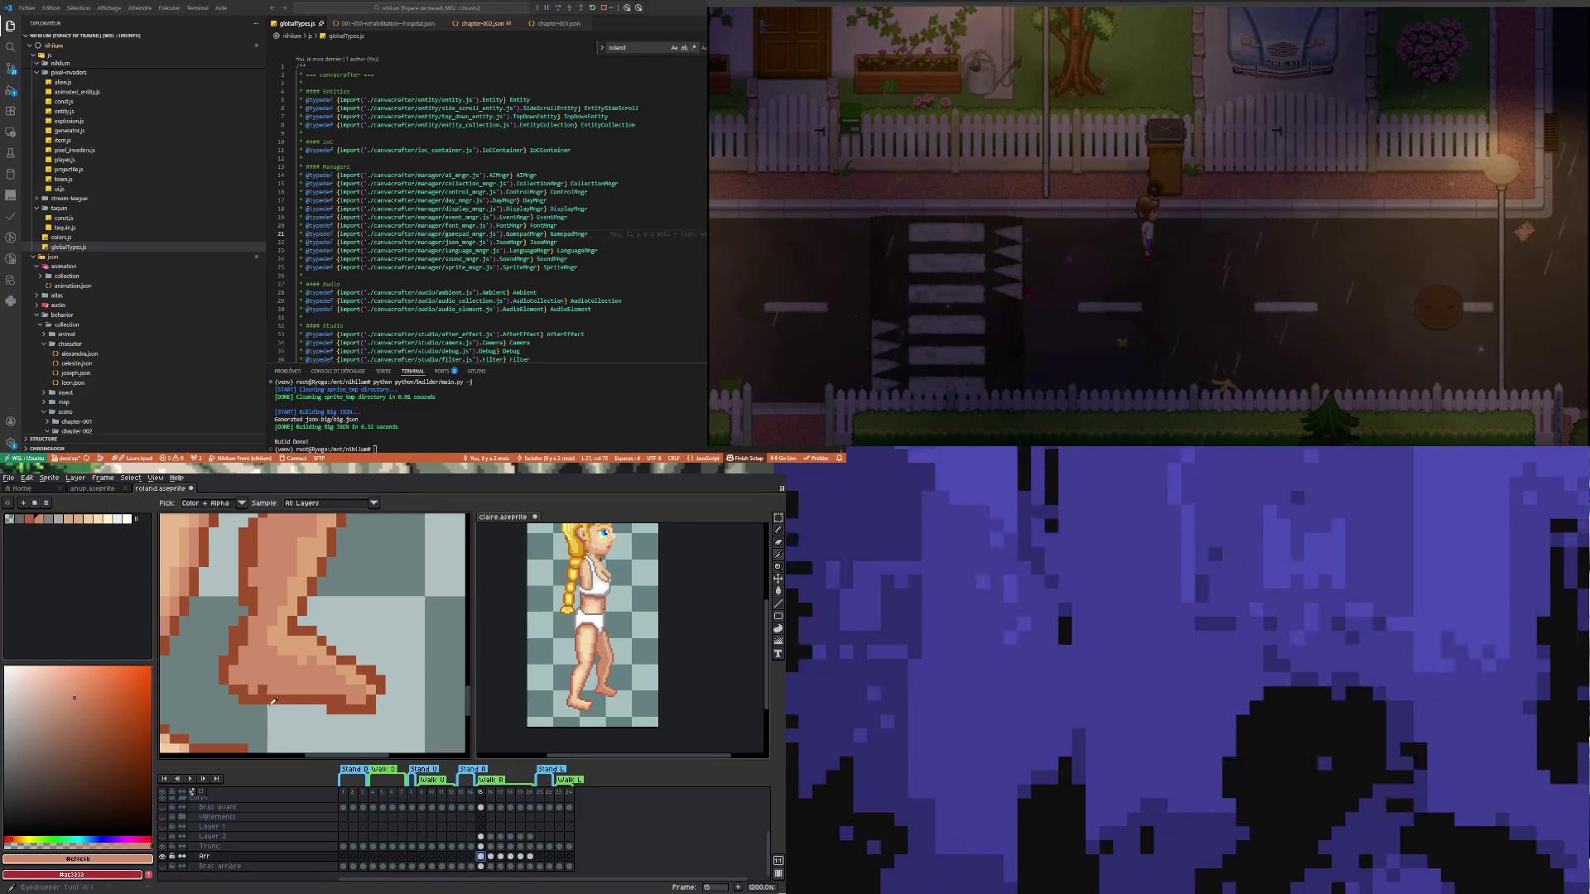
click(265, 701)
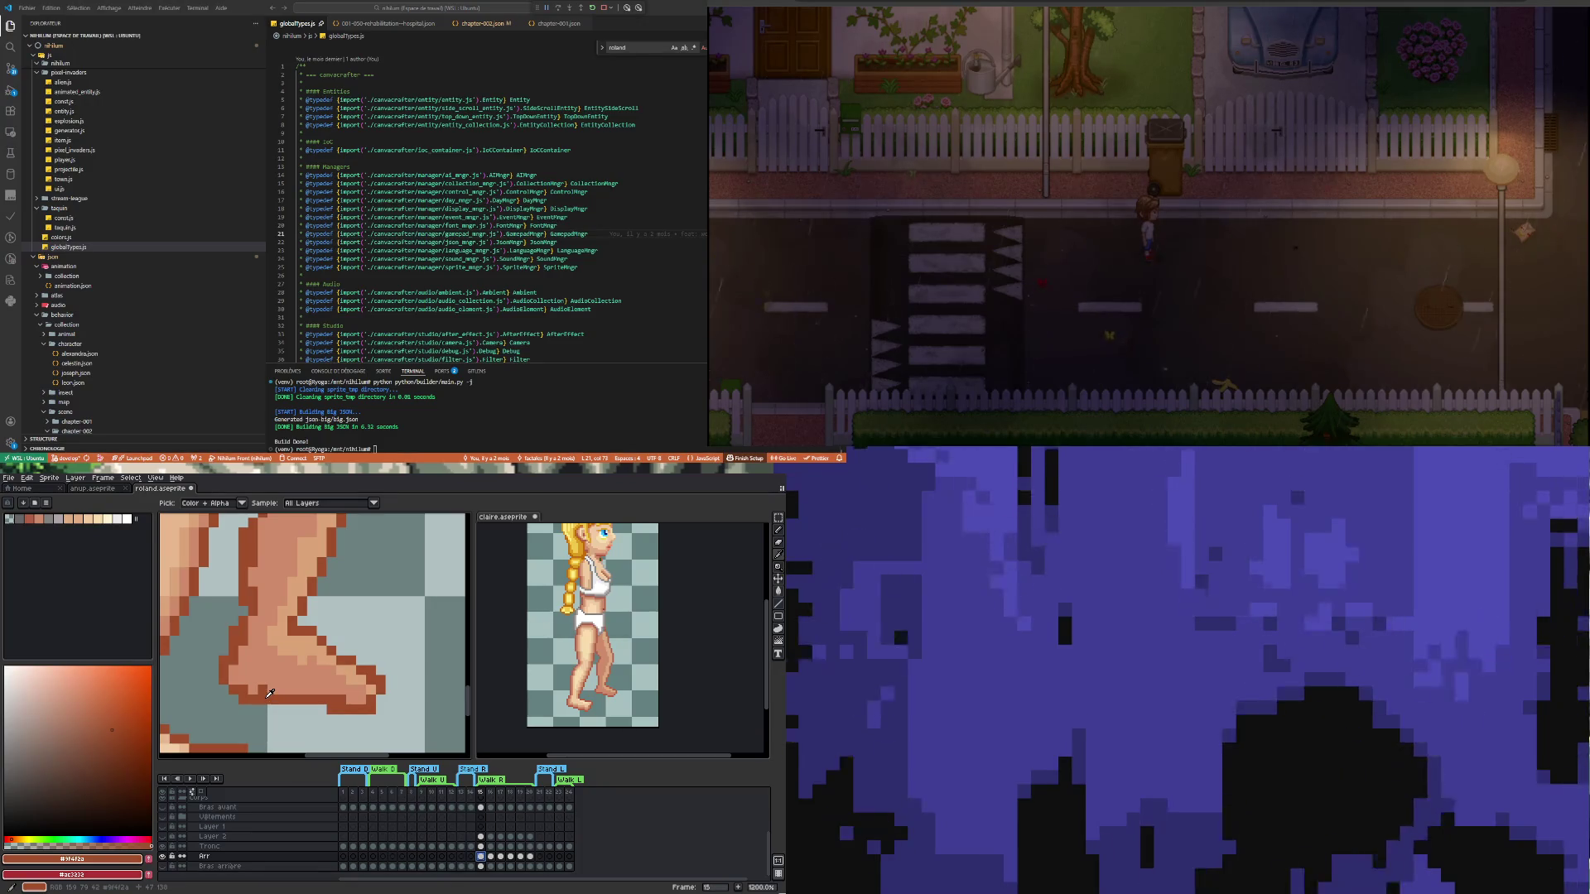
key(b)
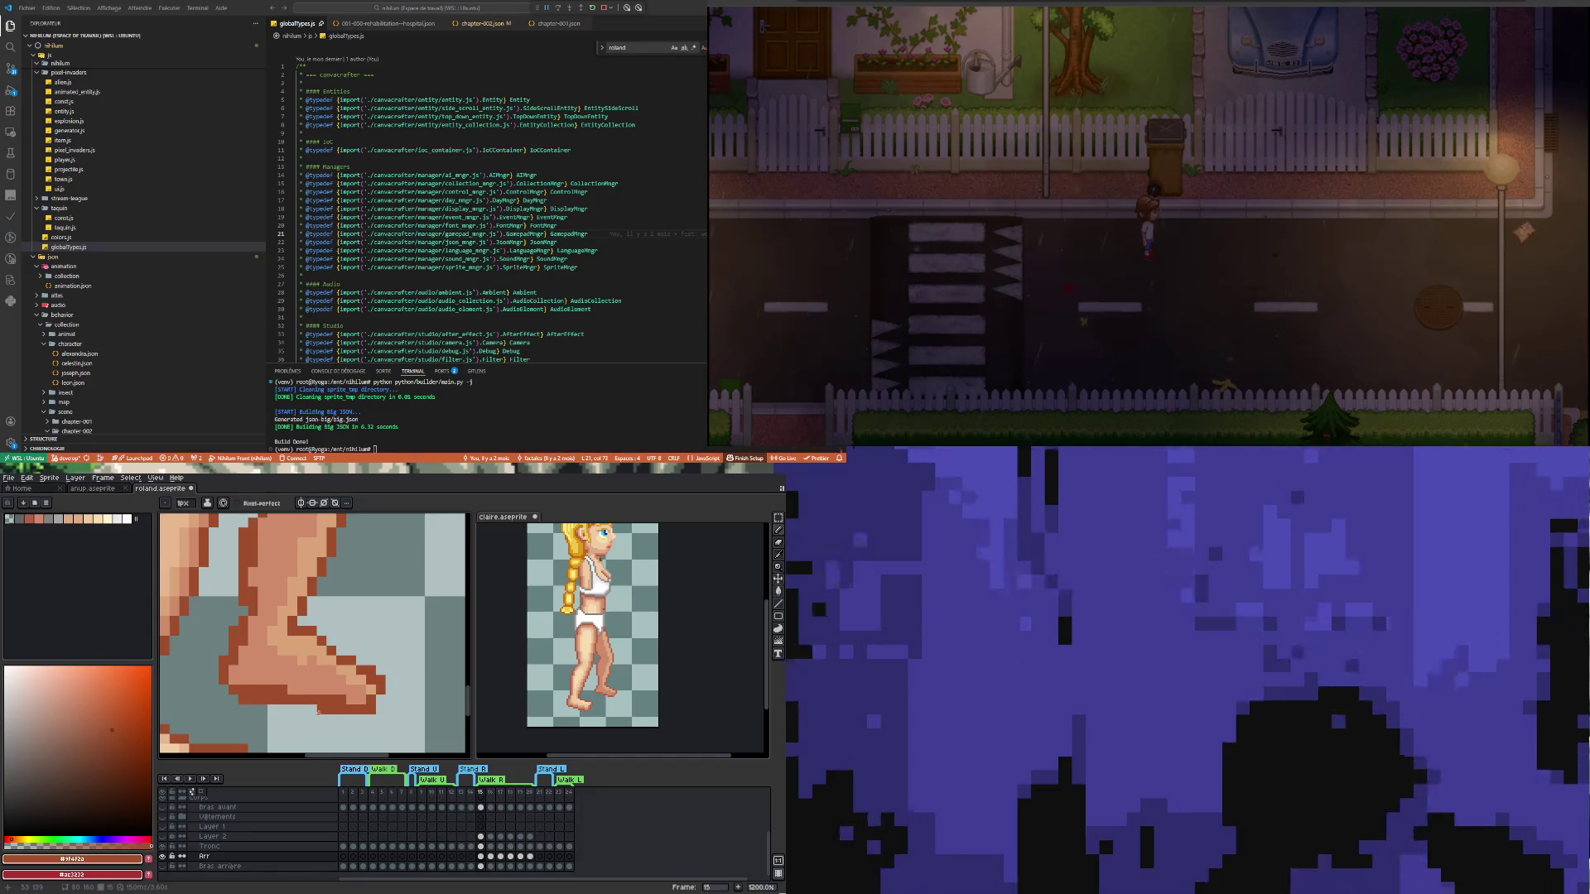
key(e)
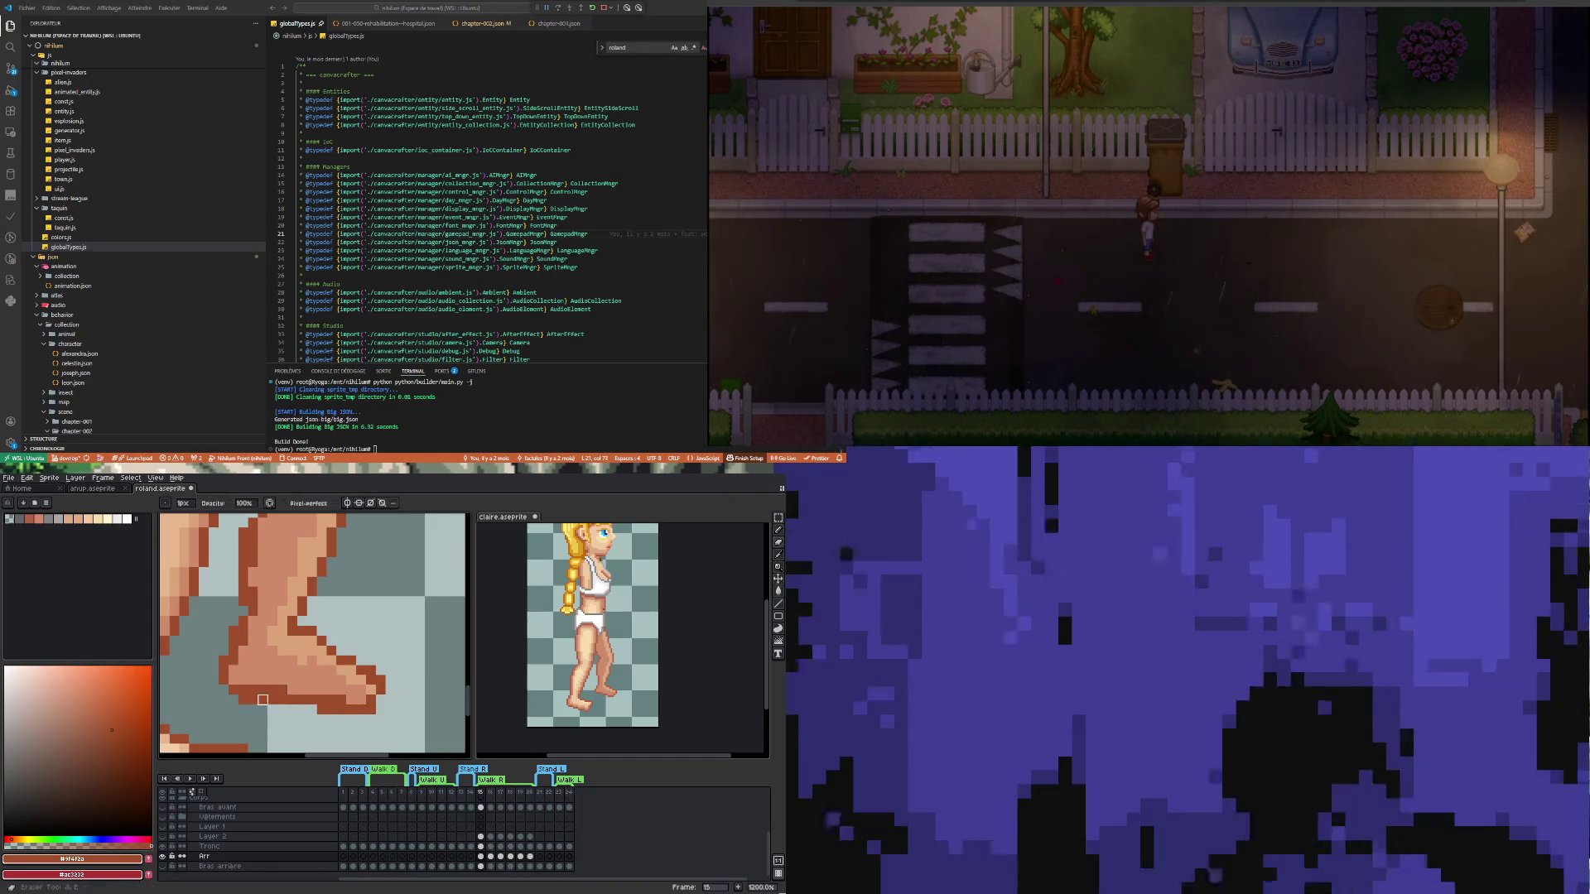
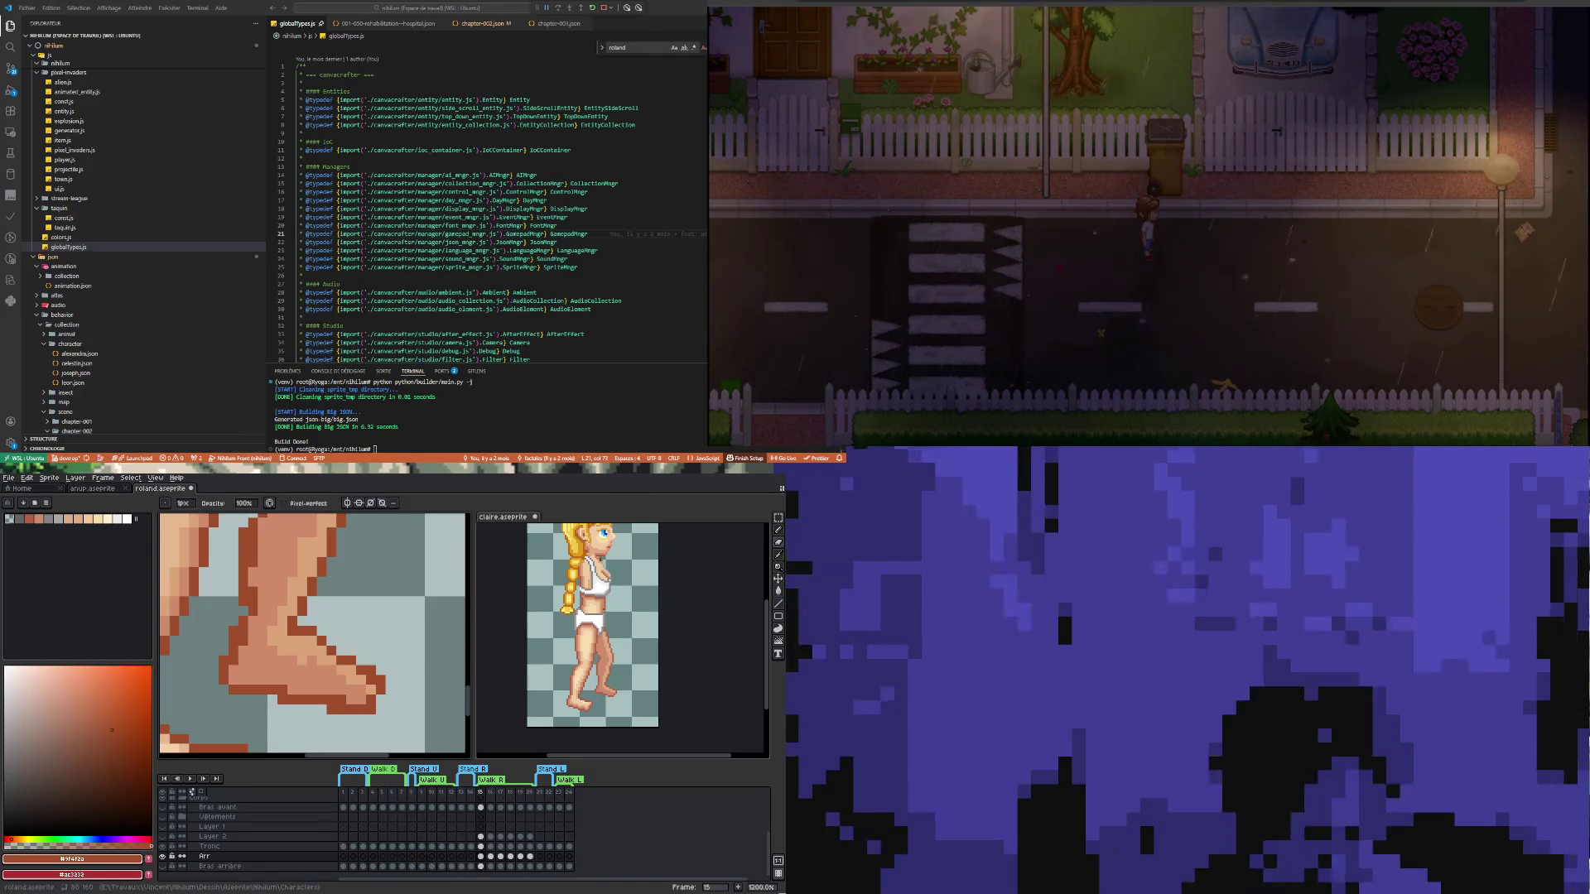
Erase stray toe pixels and repaint the front of the foot in the light skin tone
key(e)
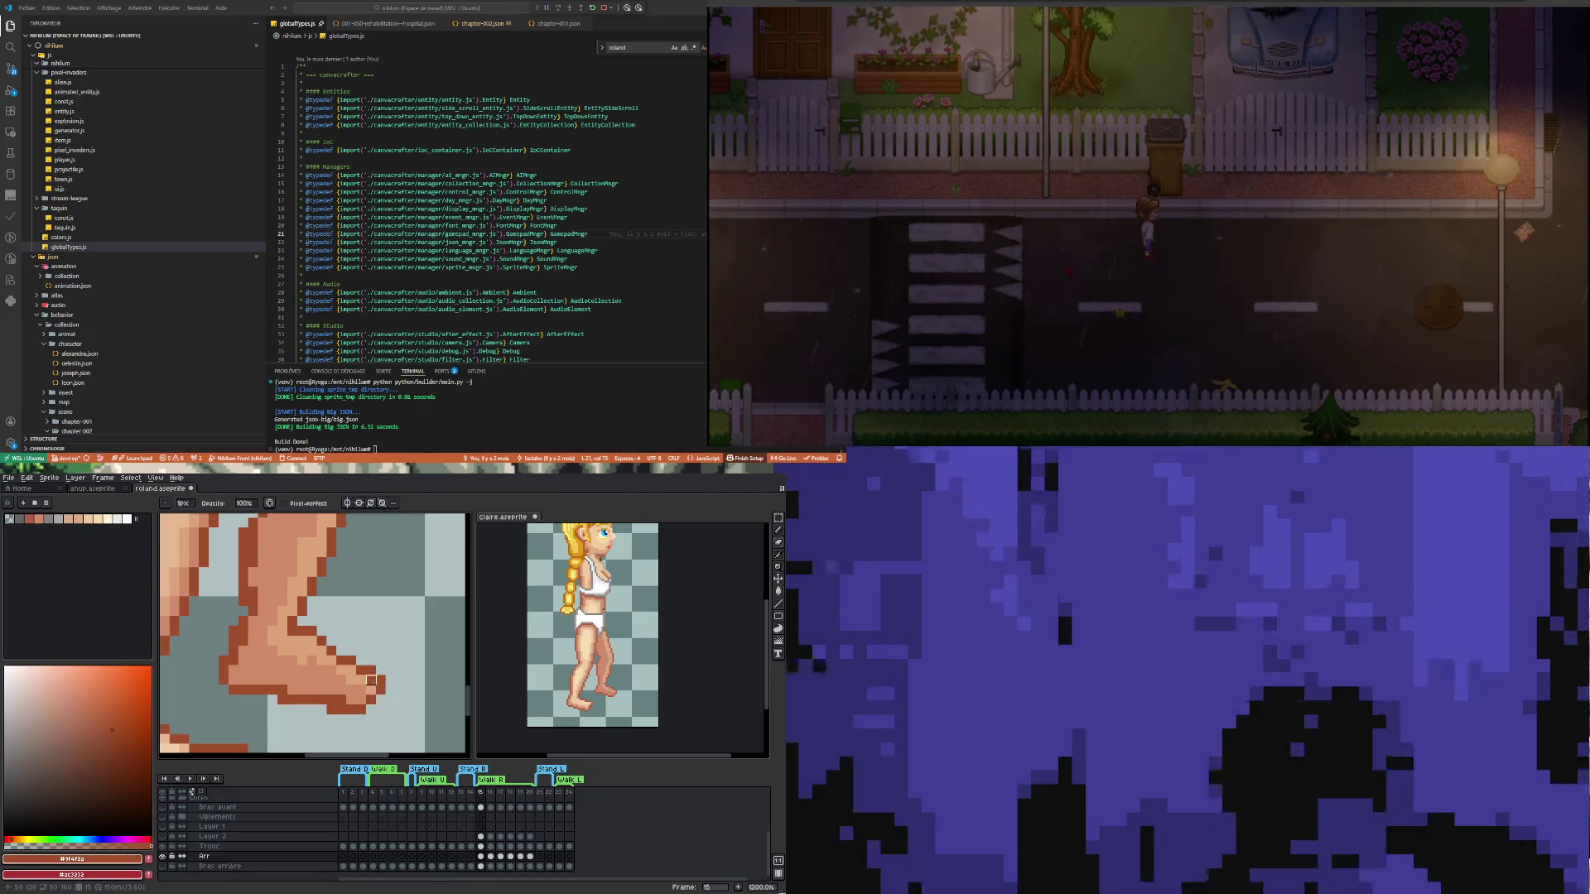
key(i)
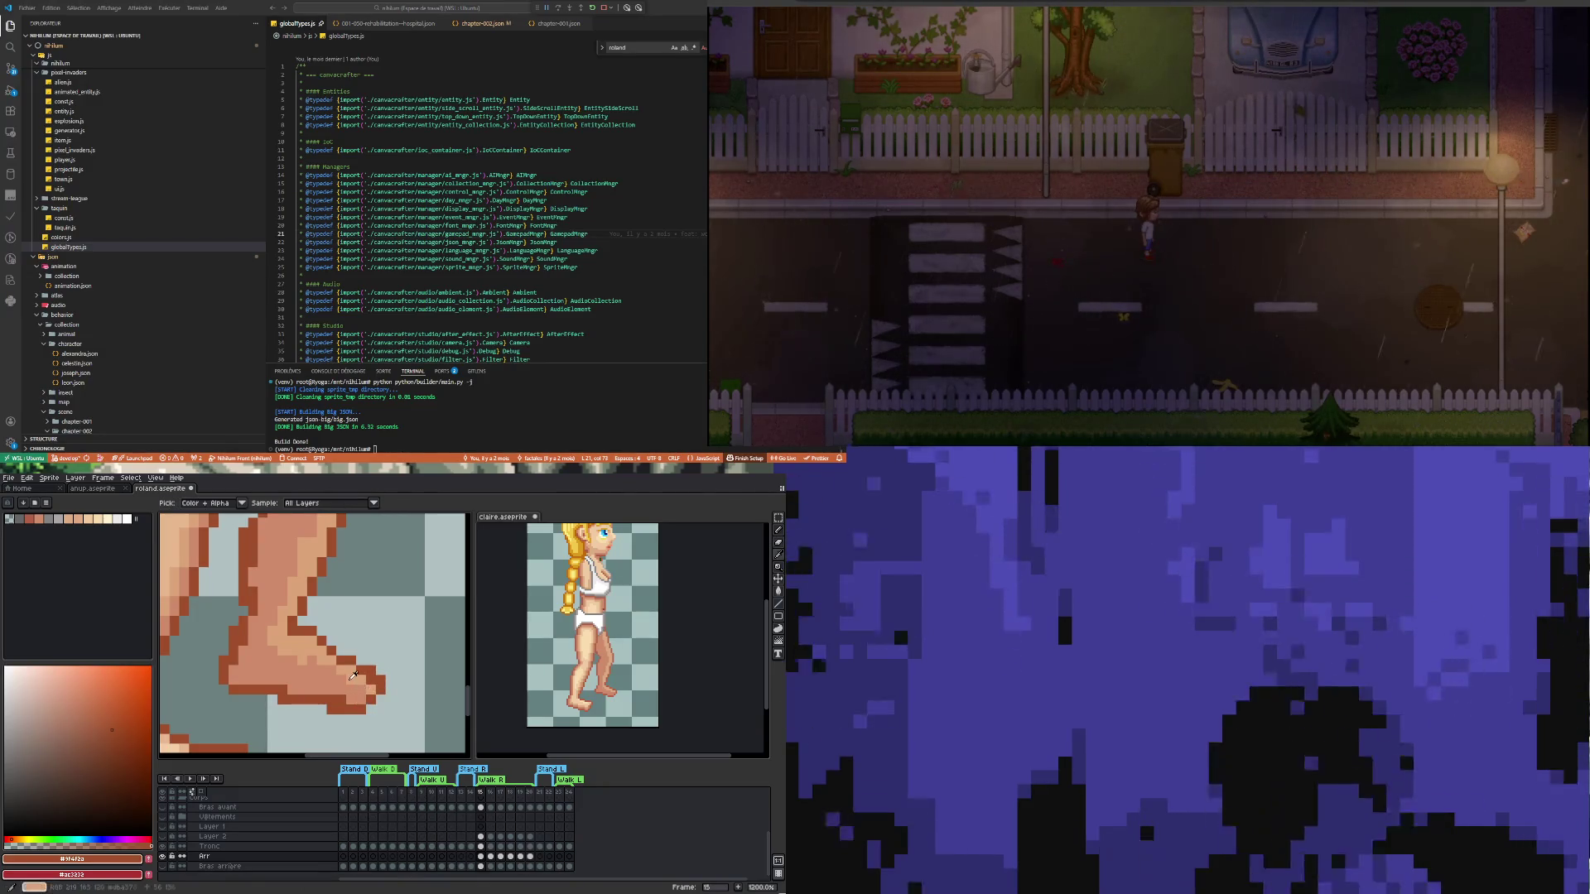
click(357, 672)
key(b)
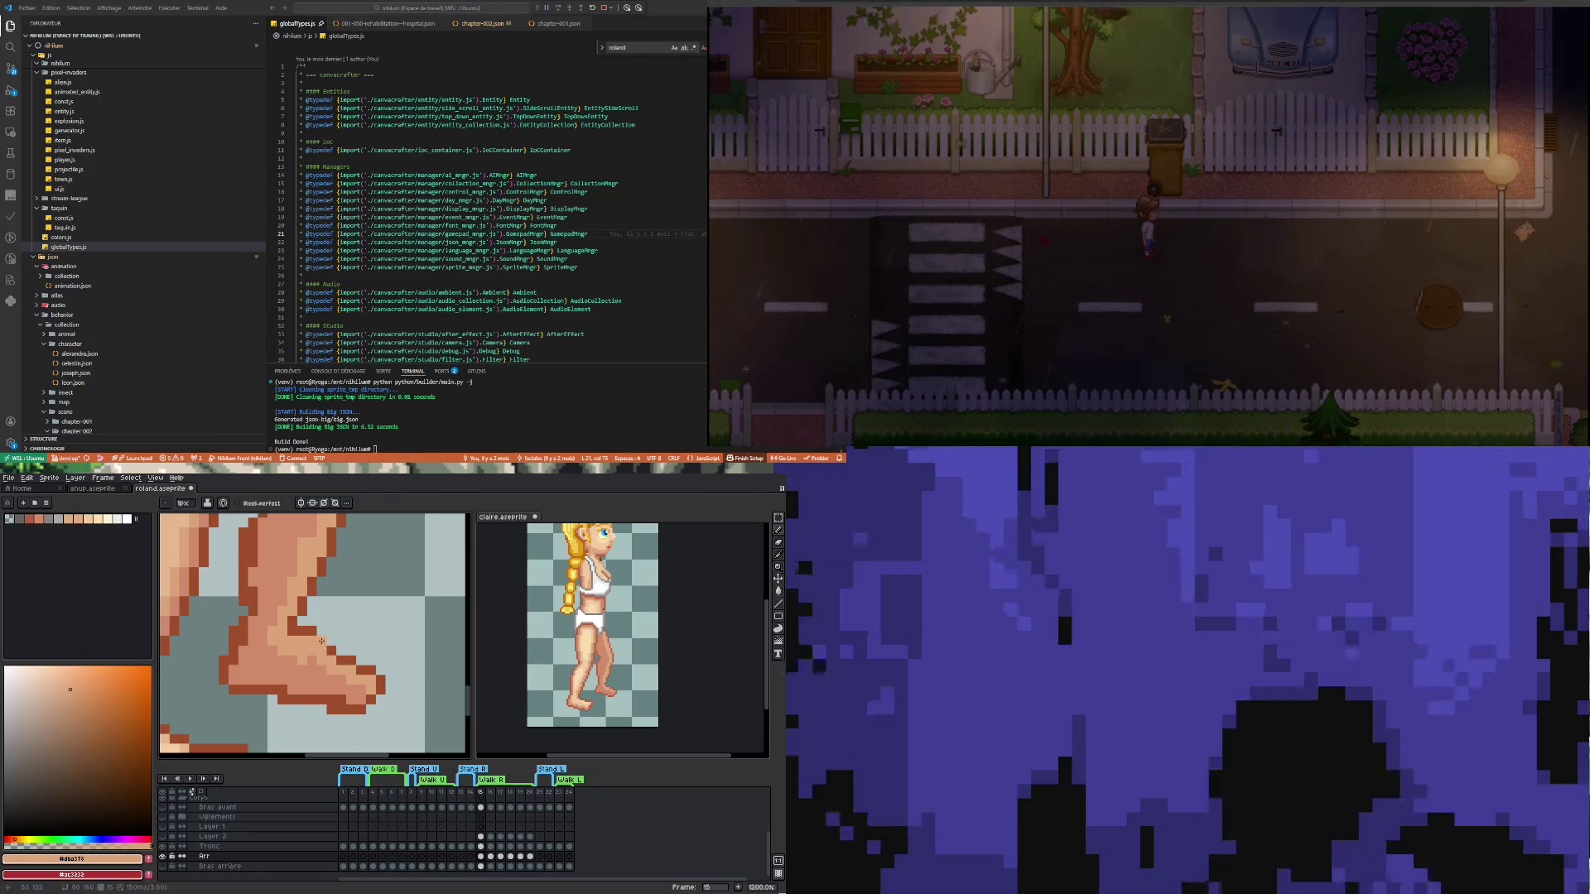
Erase more toe pixels and redraw the toe outline in dark brown
key(e)
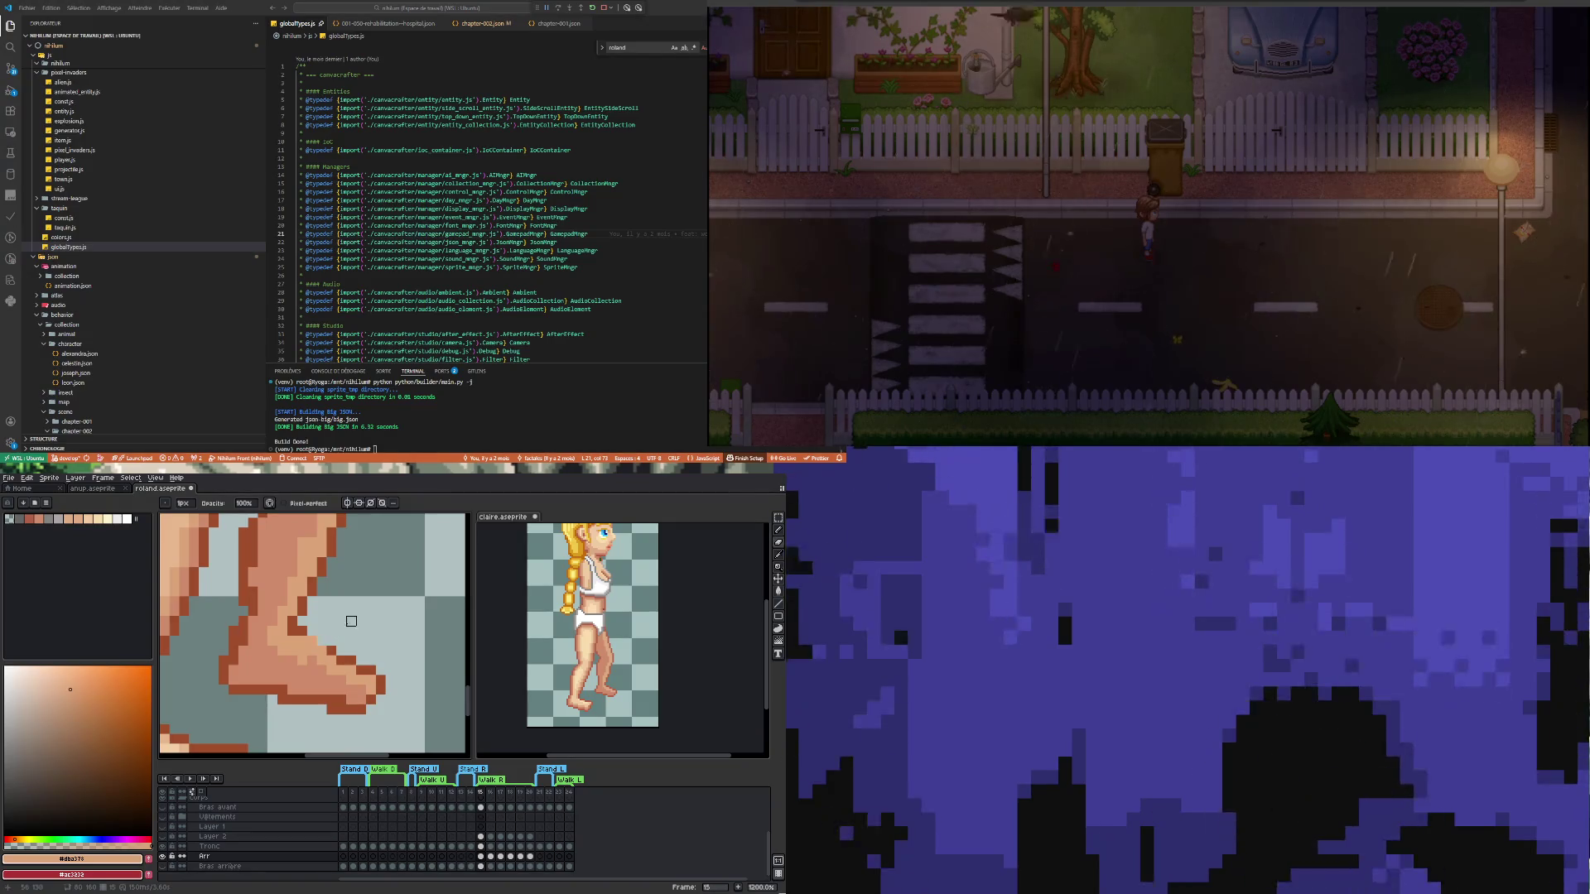
key(i)
click(334, 647)
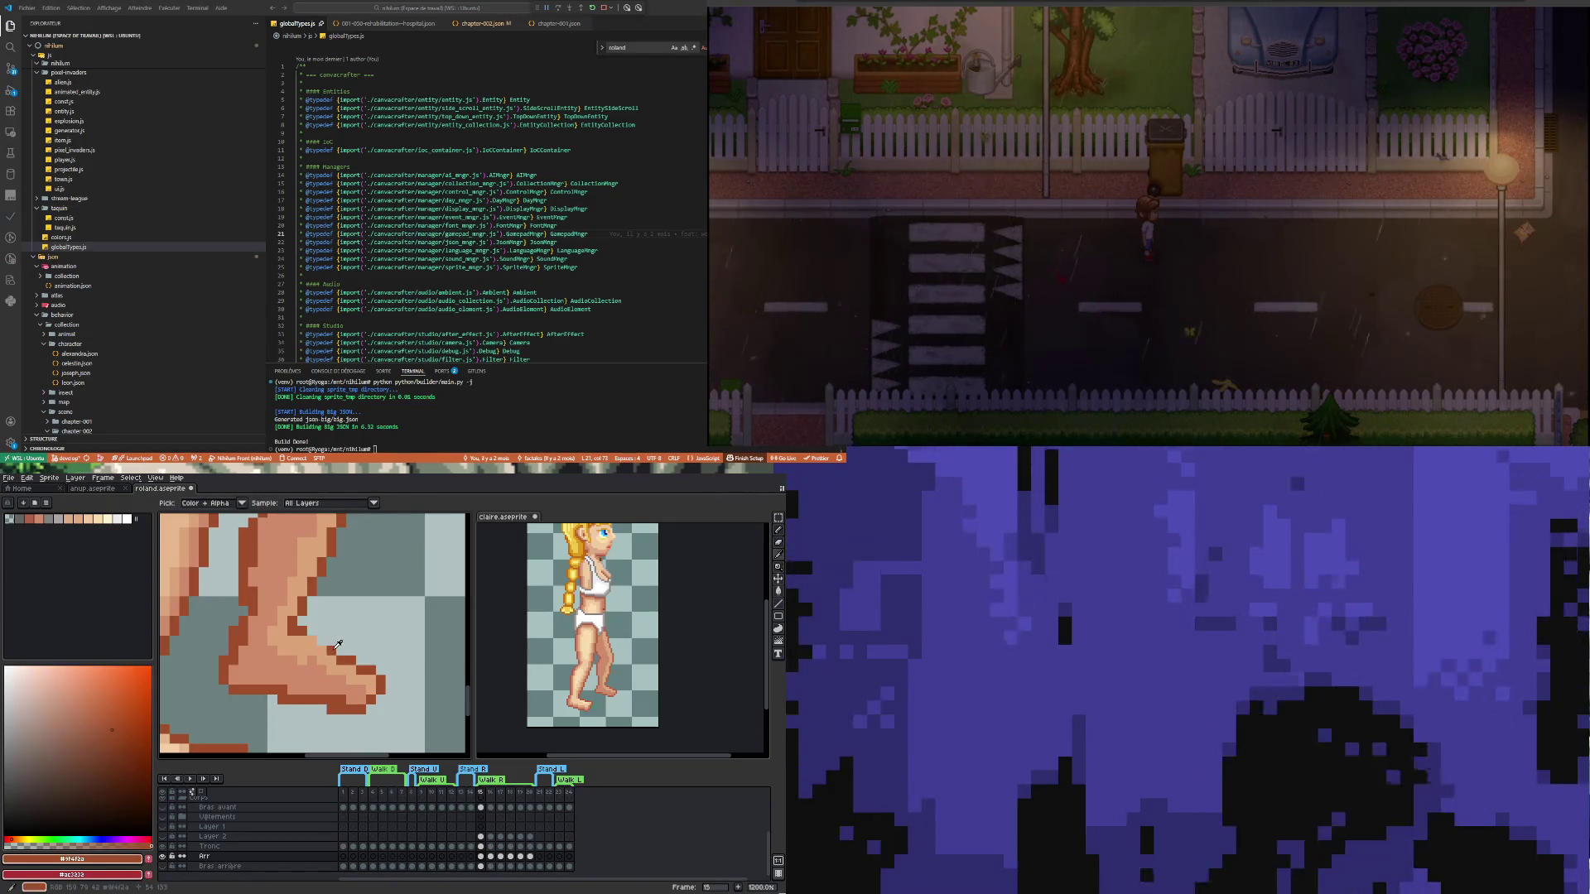
key(b)
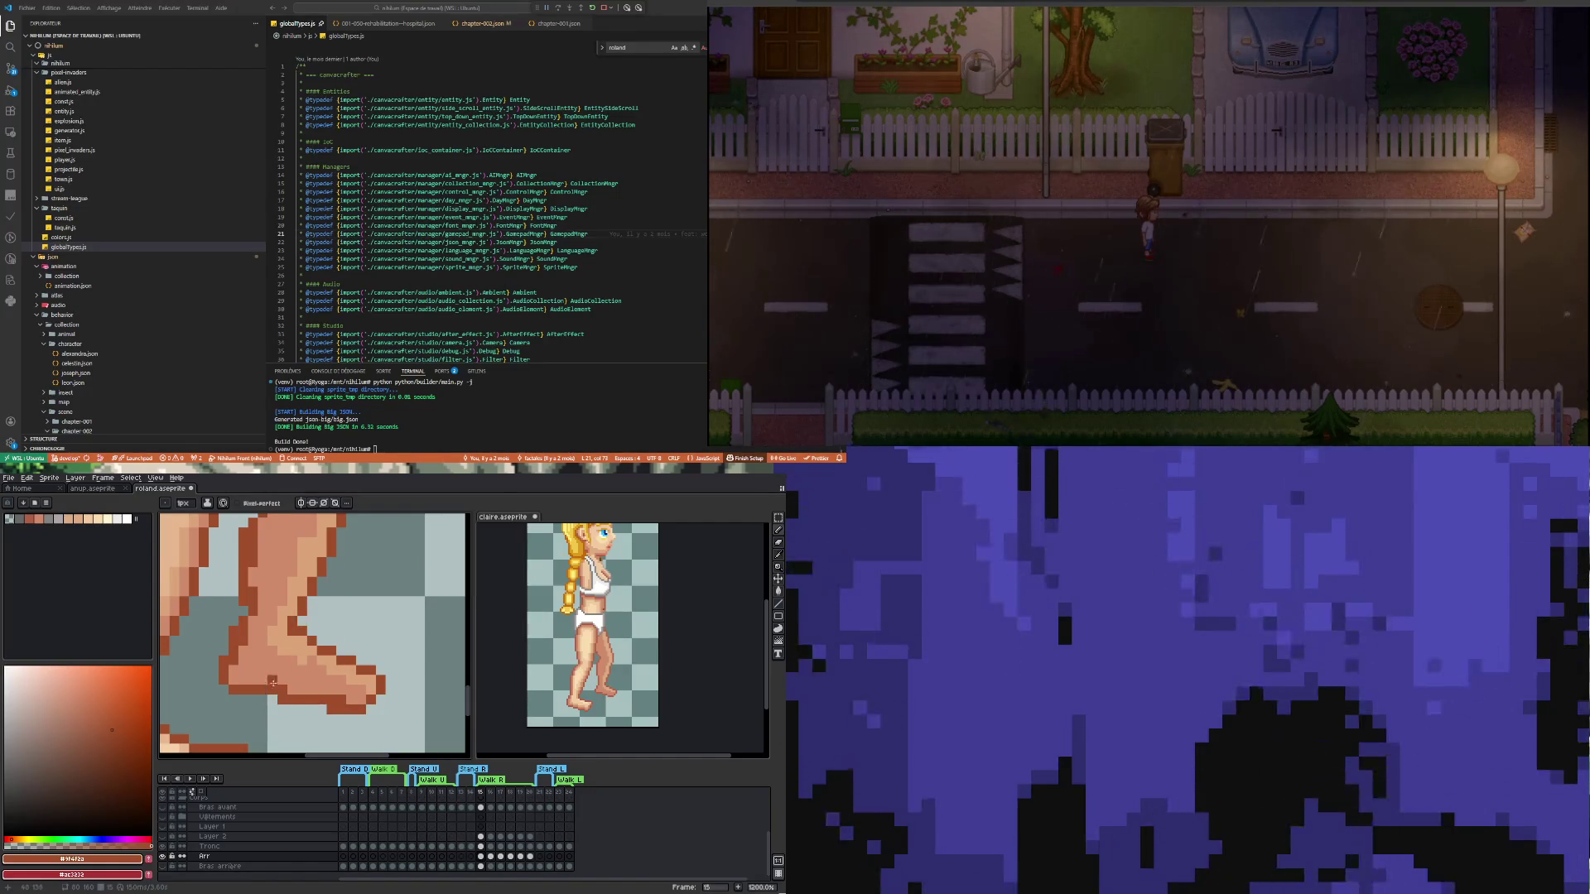
scroll(302, 650, down, 6)
Erase stray pixels around the heel and ankle, then paint in lighter skin
scroll(308, 673, up, 4)
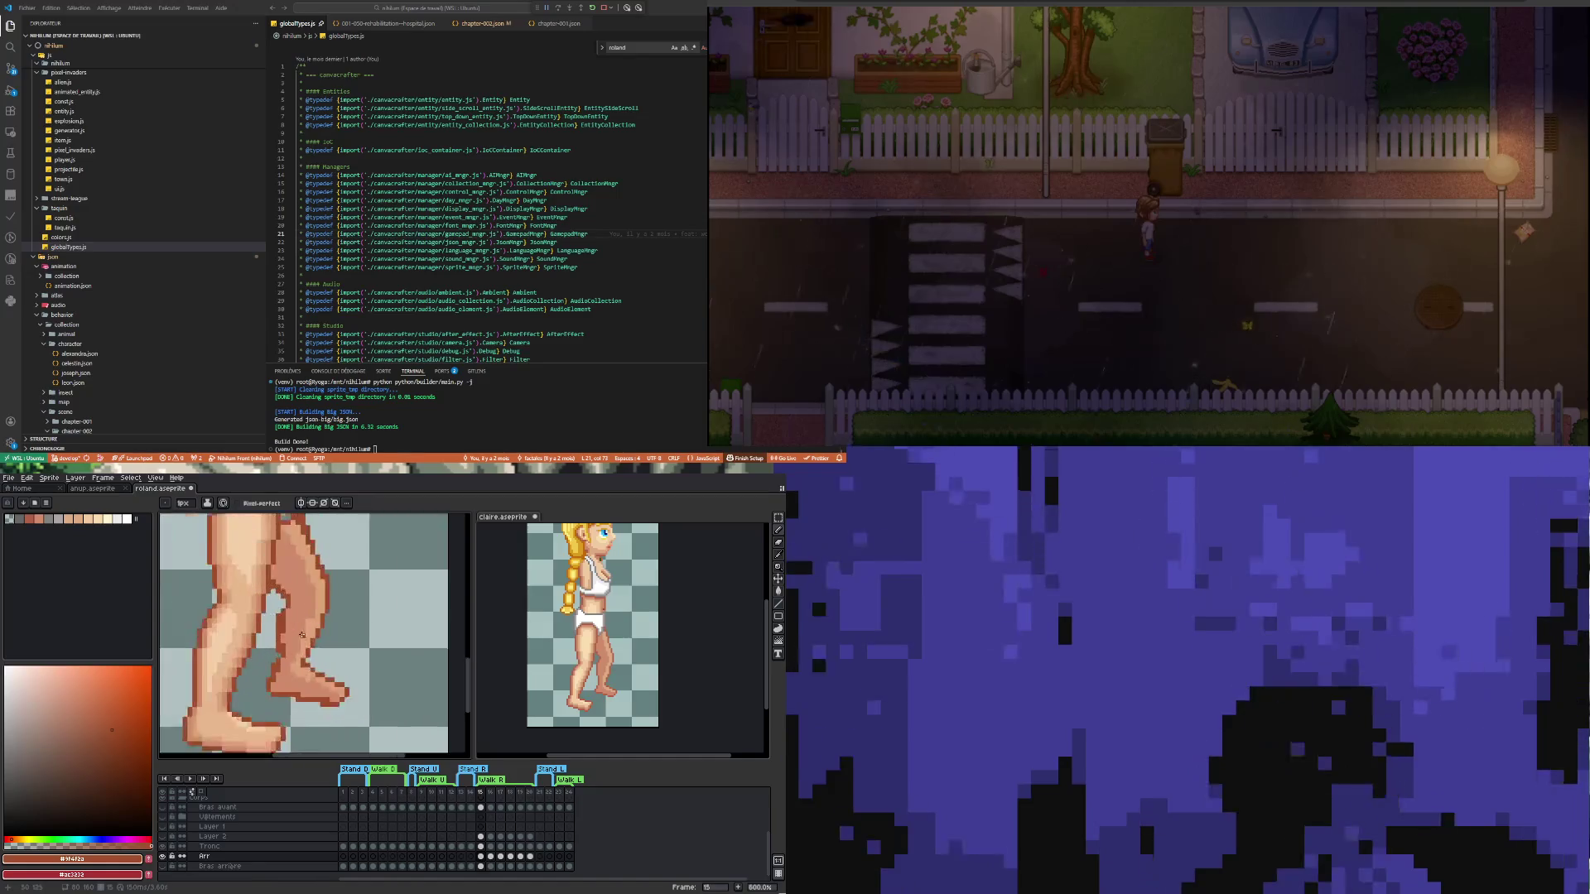
scroll(282, 713, up, 2)
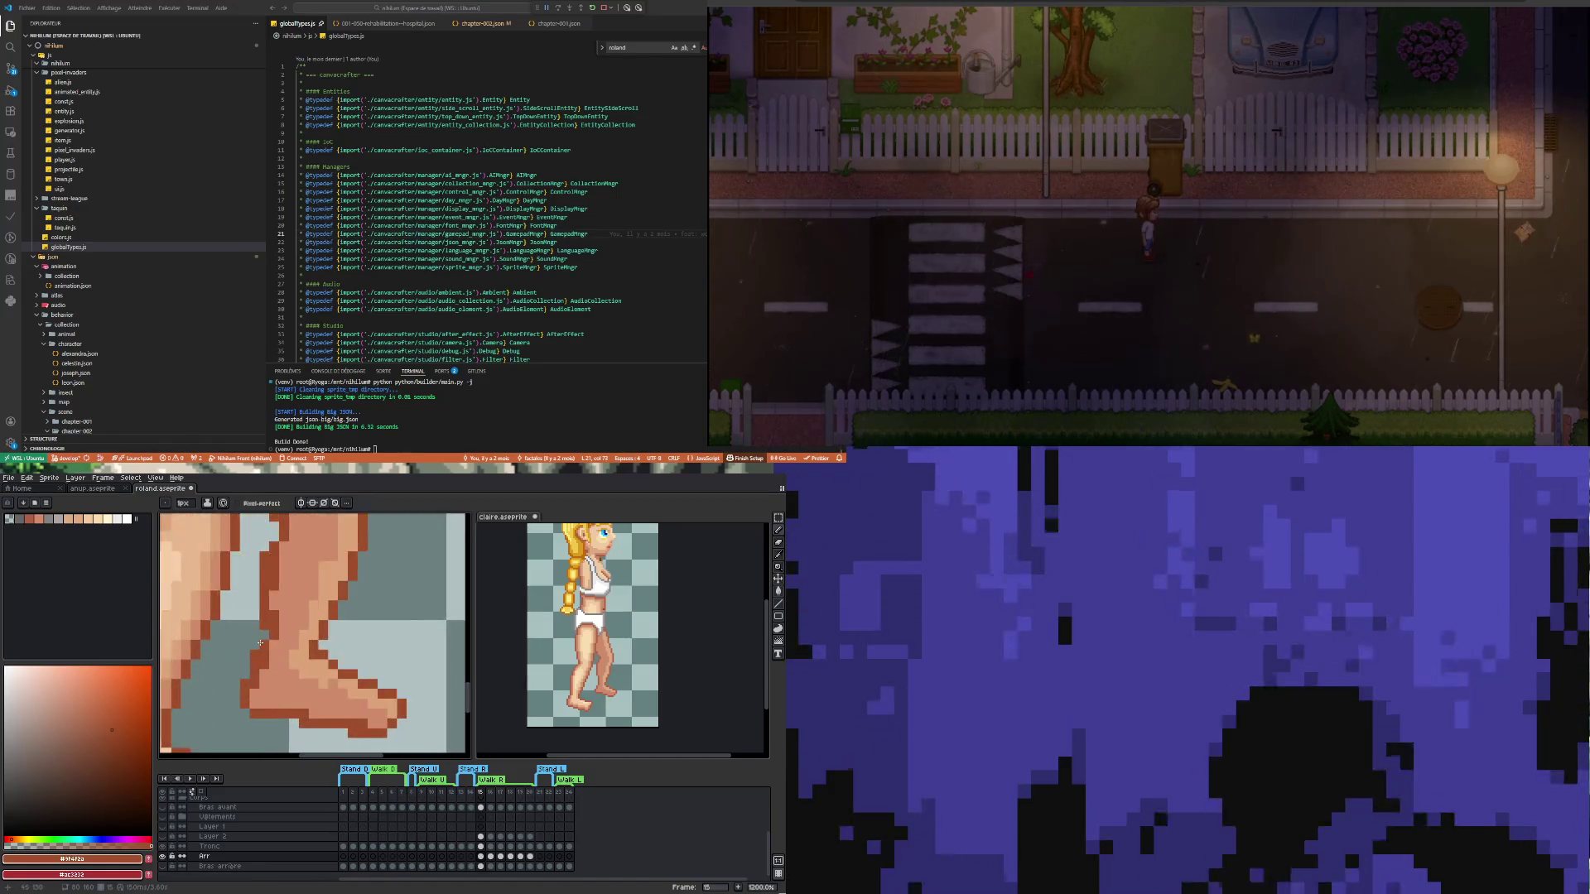
key(e)
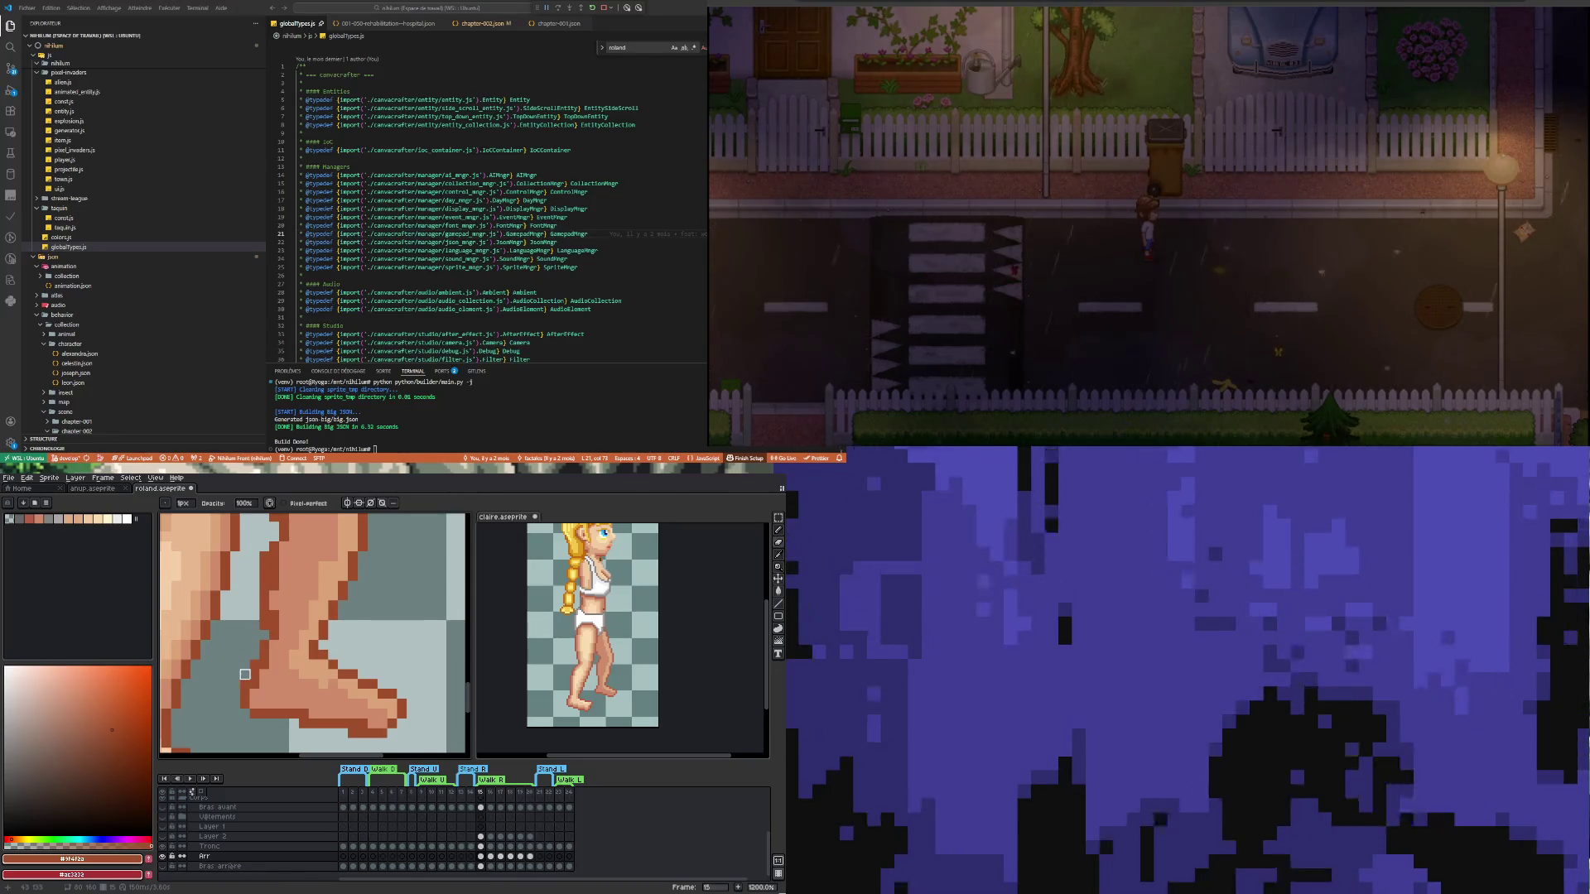
scroll(246, 664, down, 3)
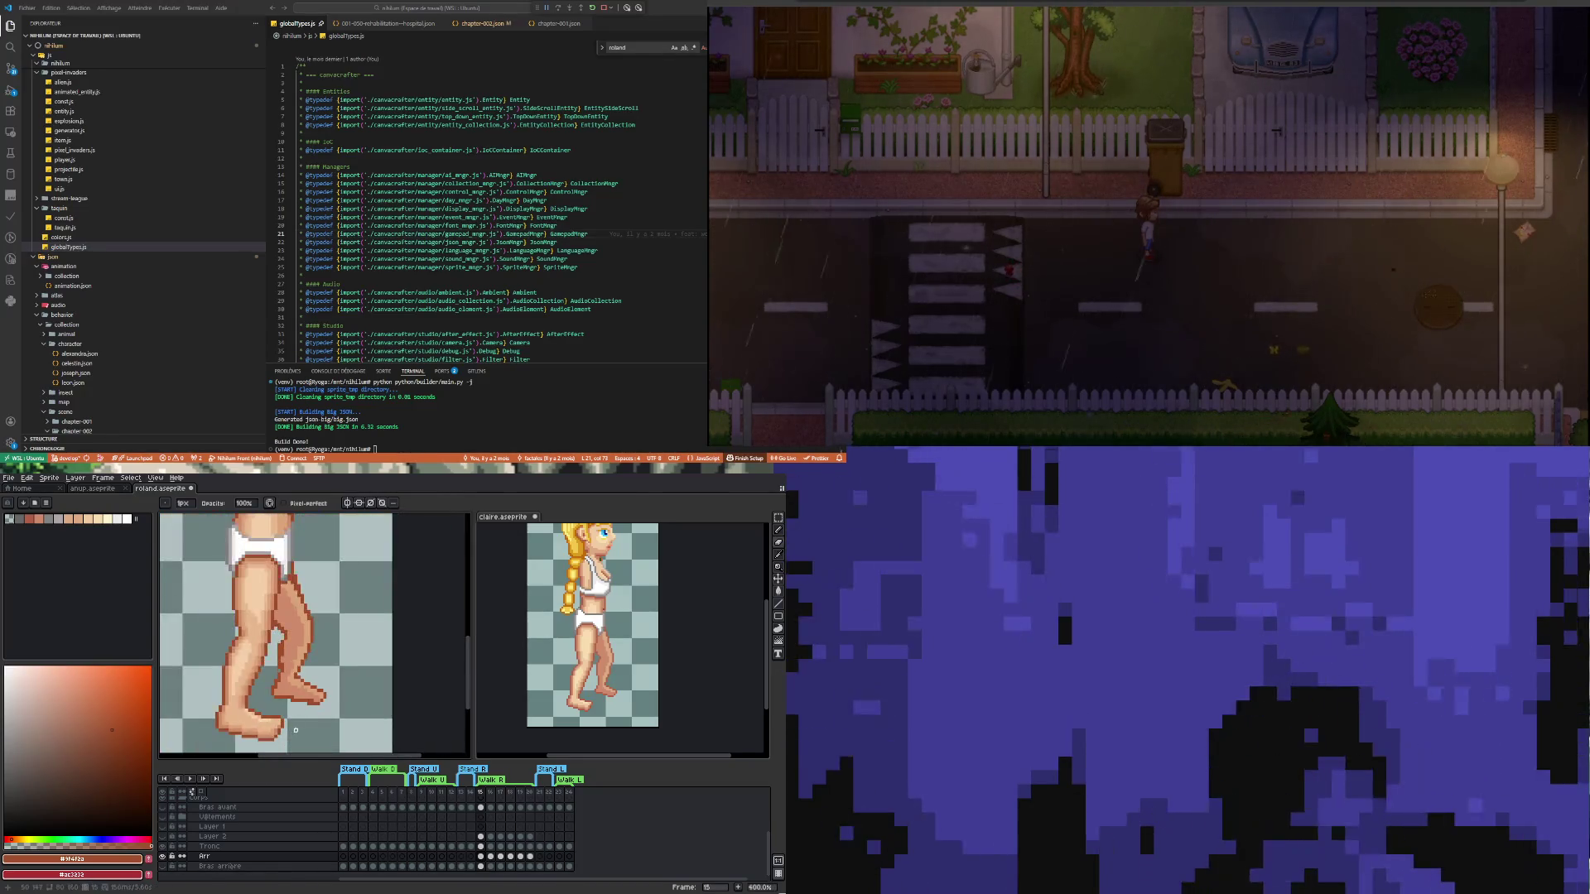
scroll(298, 660, up, 3)
key(b)
alt+click(322, 664)
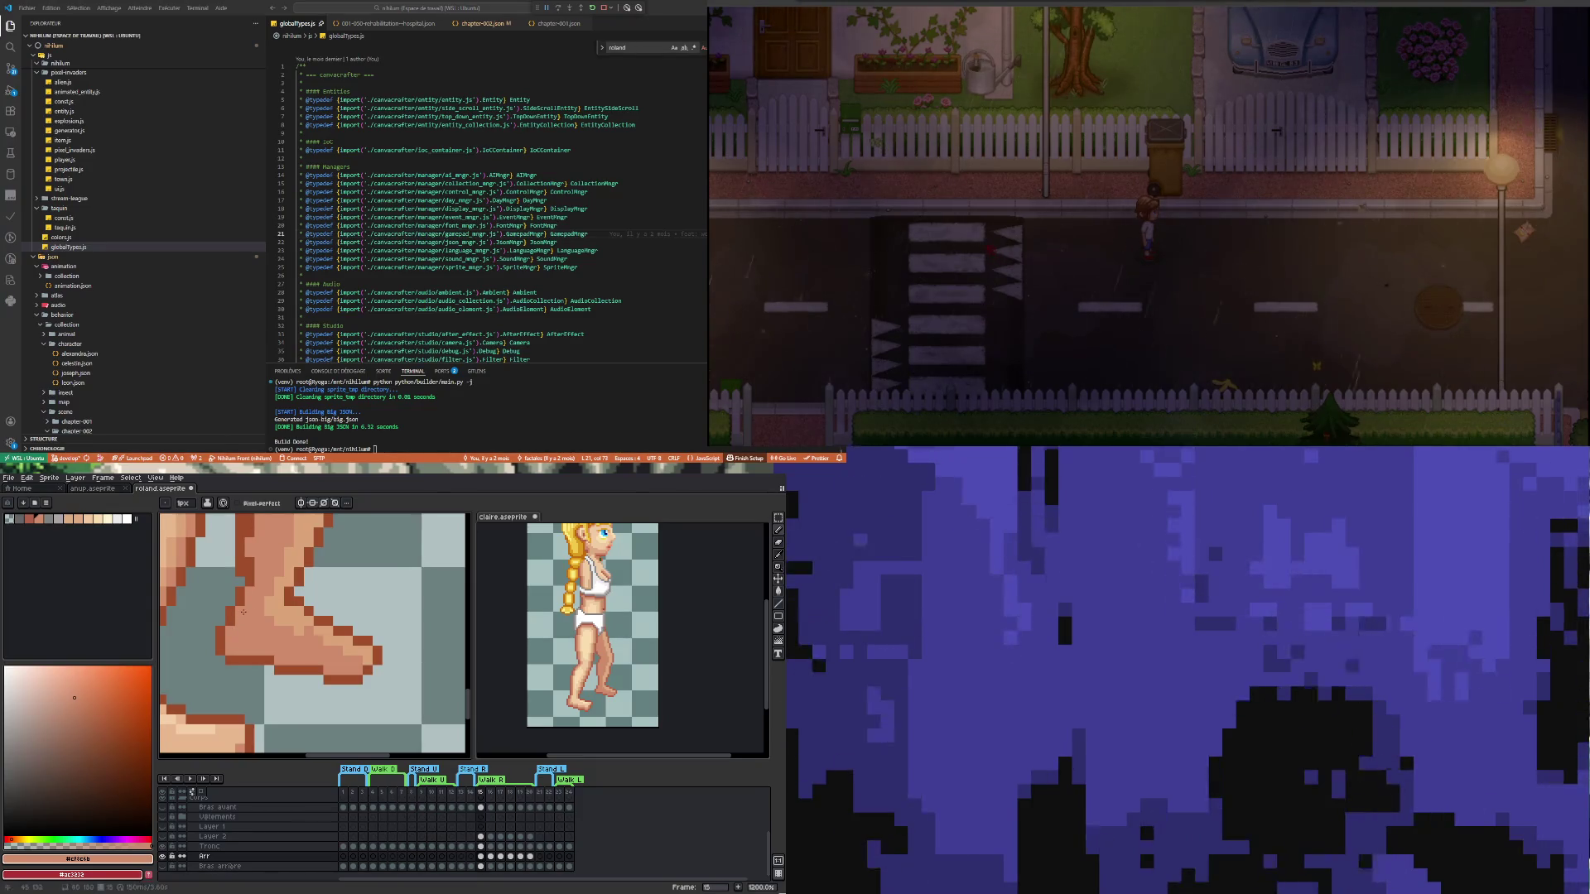
Repaint the back of the heel as a lighter skin-tone strip beside the dark brown outline
scroll(243, 612, down, 3)
scroll(189, 667, up, 4)
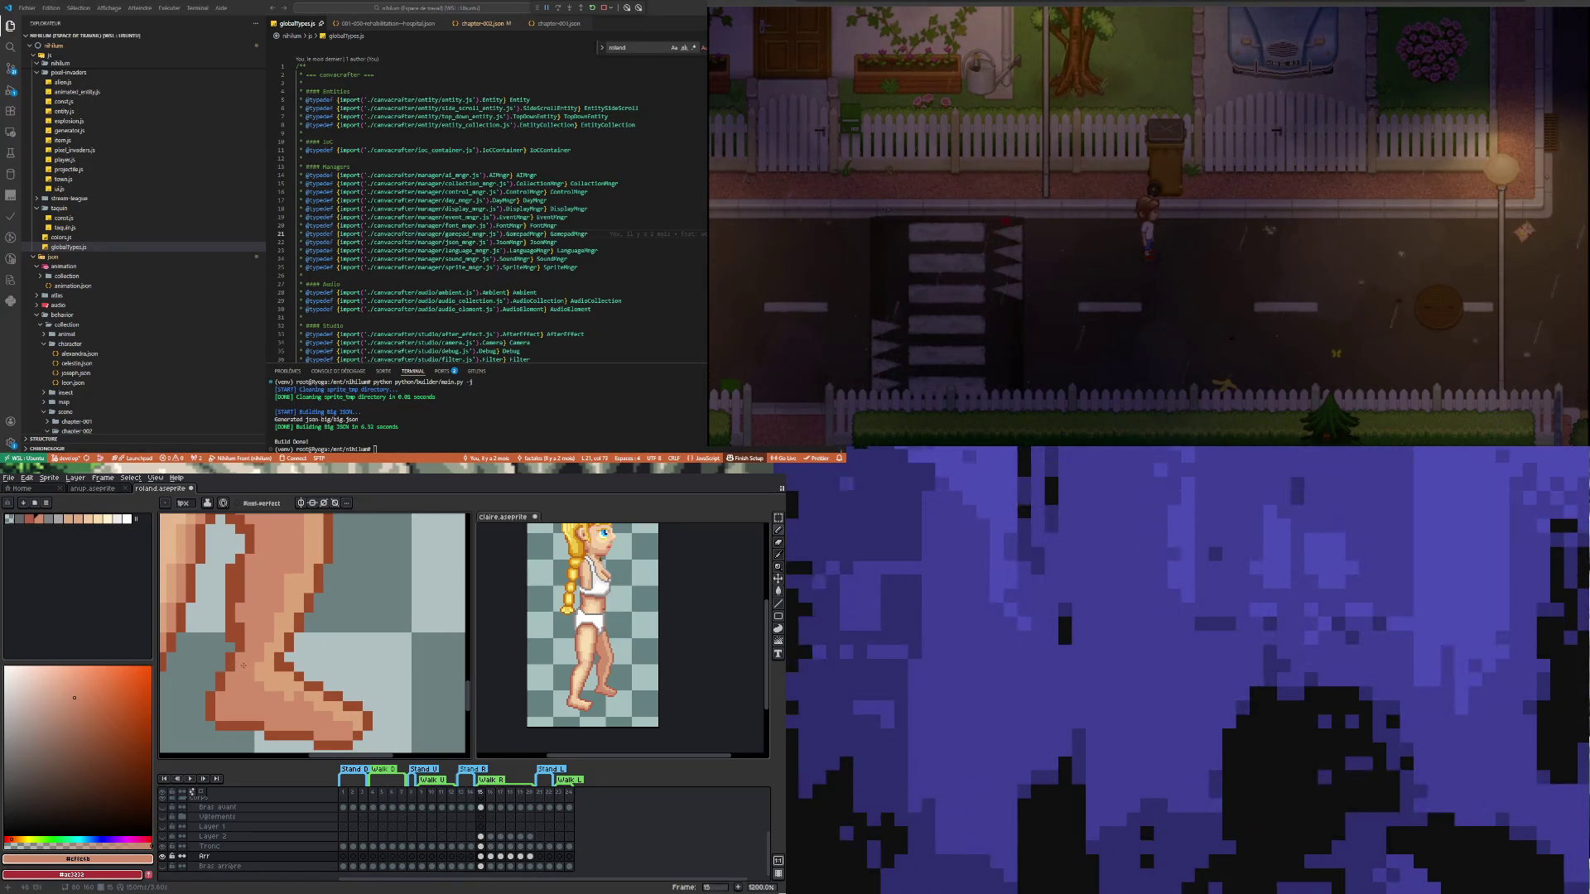
alt+click(242, 646)
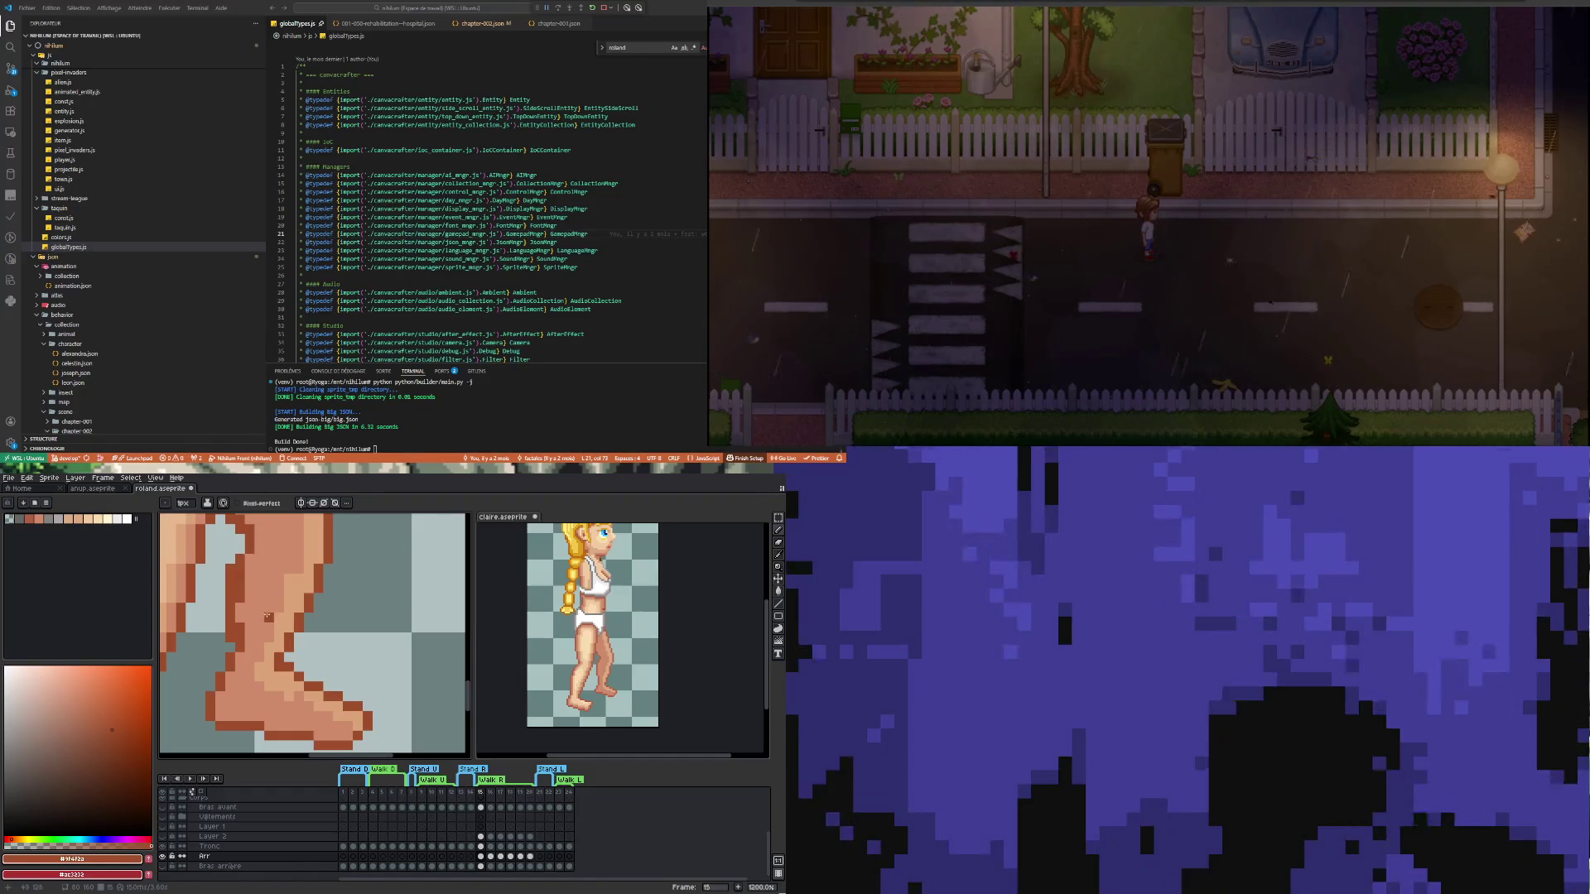
key(alt)
alt+click(269, 587)
drag(240, 566, 242, 640)
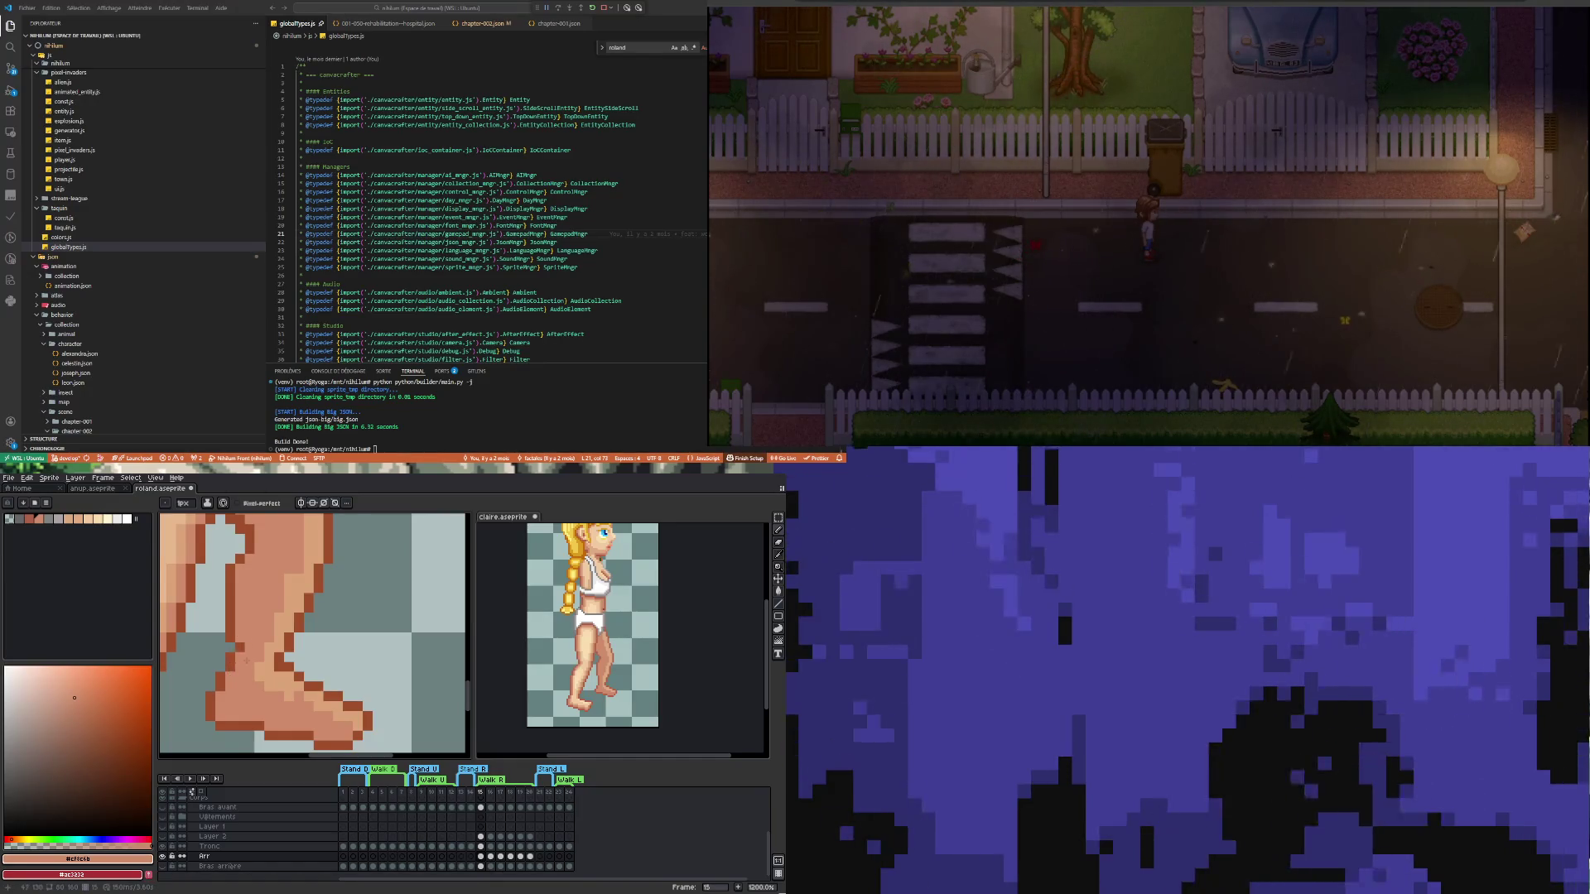
scroll(264, 696, down, 3)
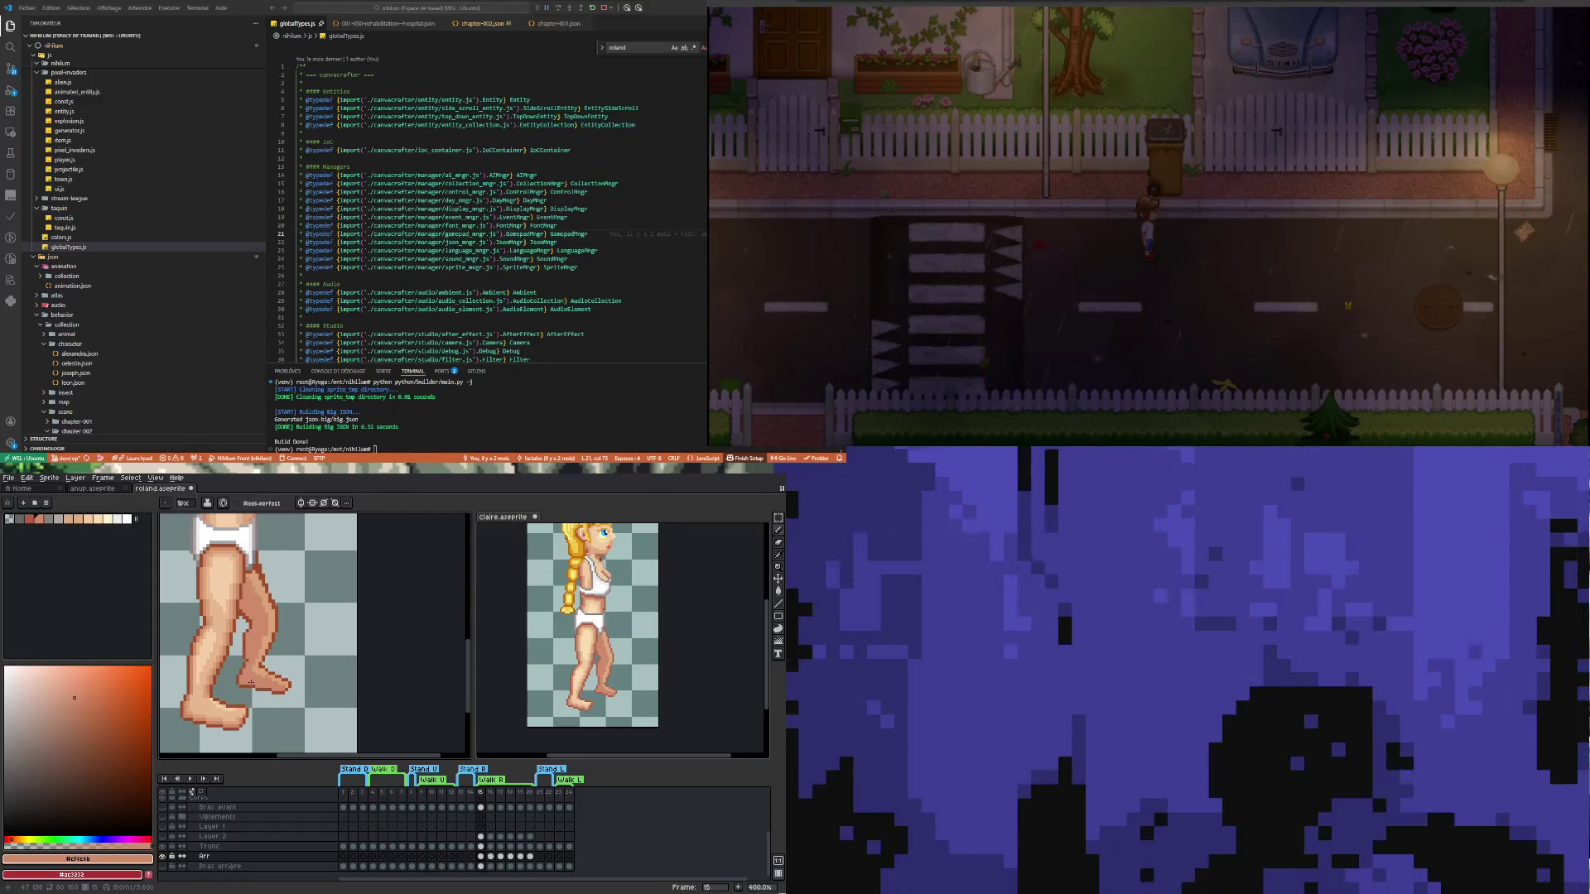
Zoom in and out over the legs and sample the tan skin tone #dba378 from the leg
scroll(251, 683, down, 4)
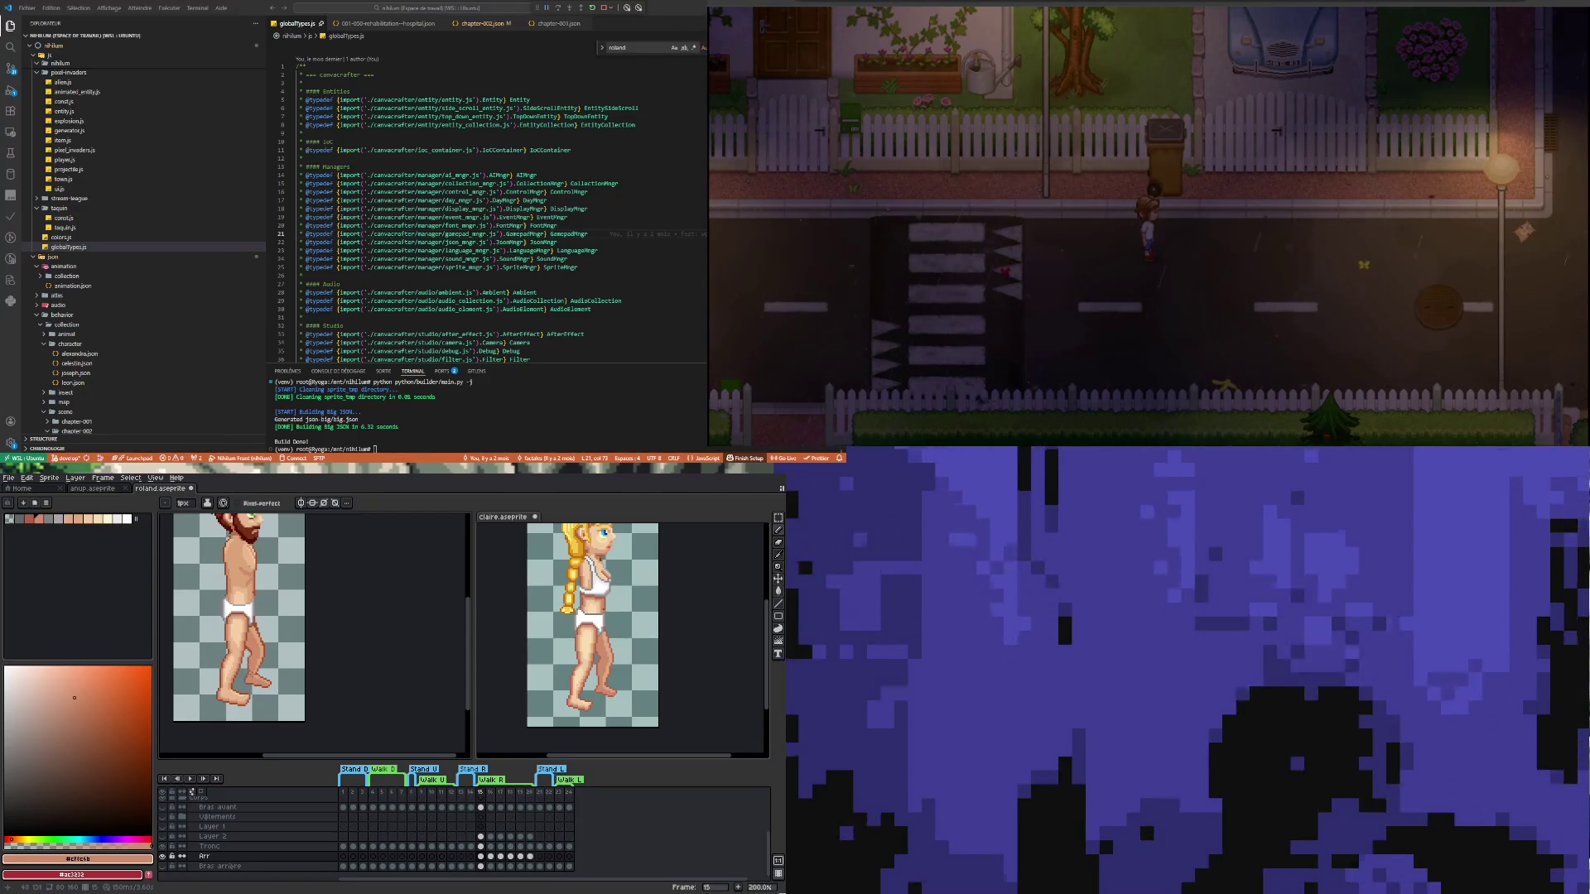
scroll(243, 668, up, 2)
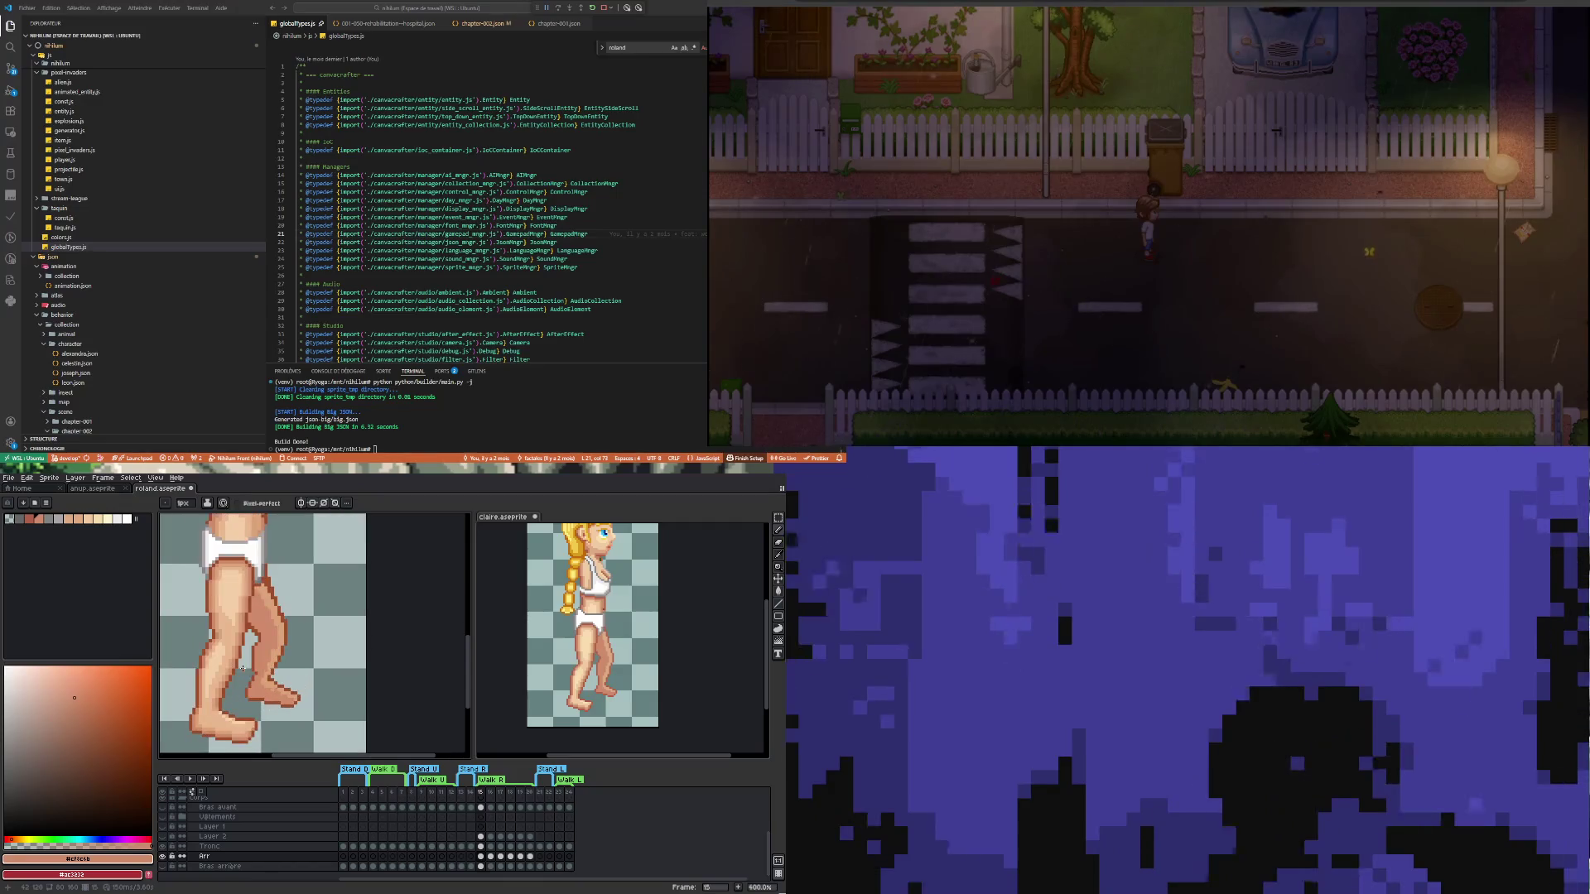
scroll(254, 673, up, 1)
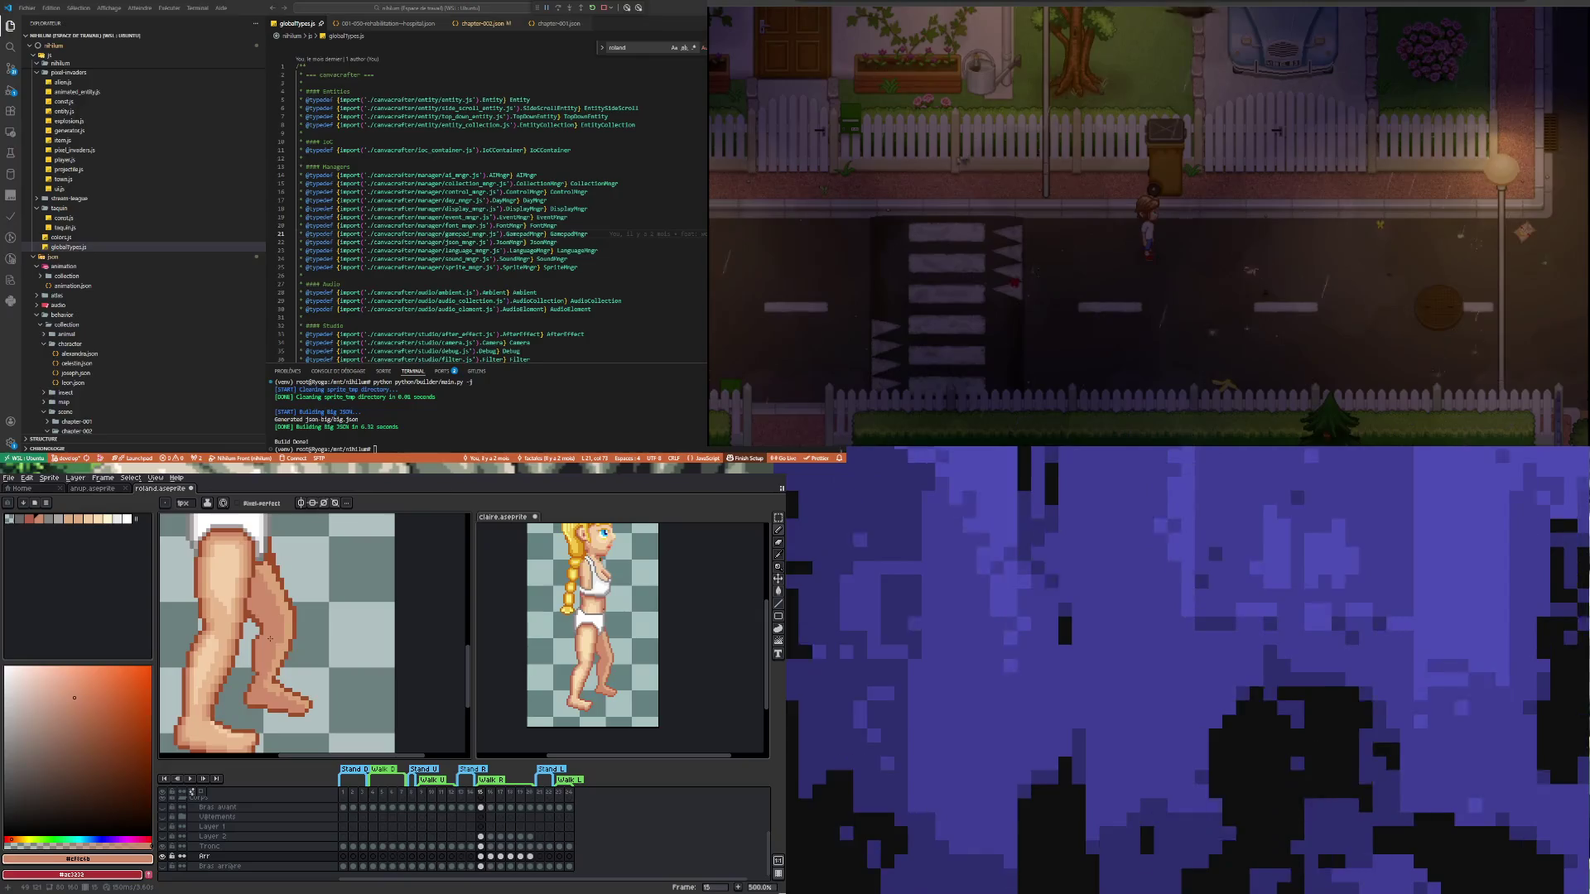
scroll(270, 613, down, 3)
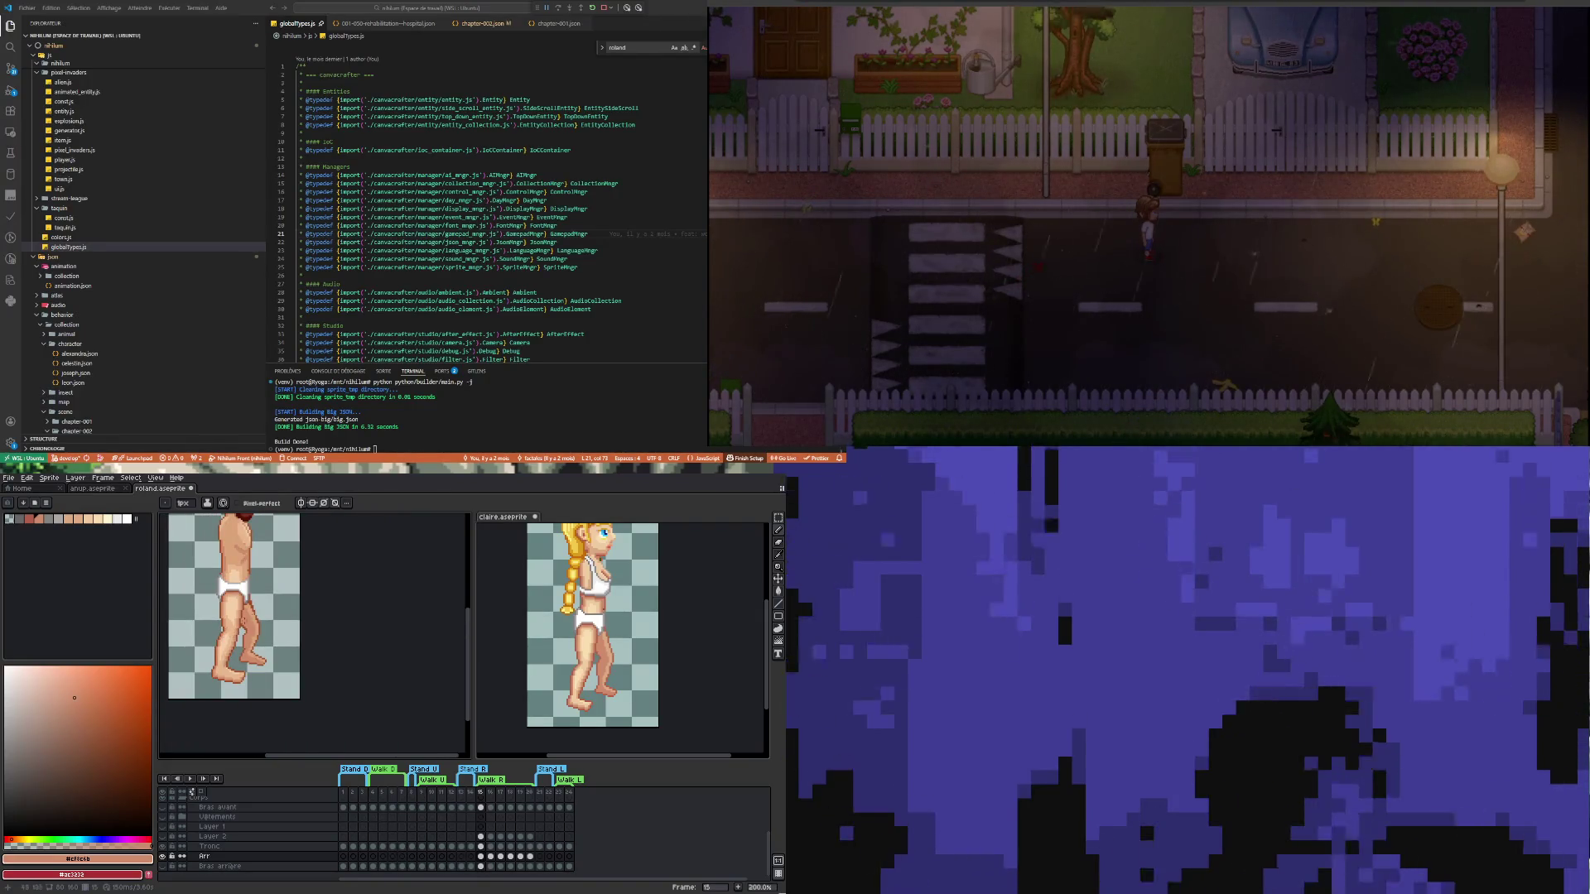
scroll(232, 629, up, 2)
scroll(252, 600, up, 2)
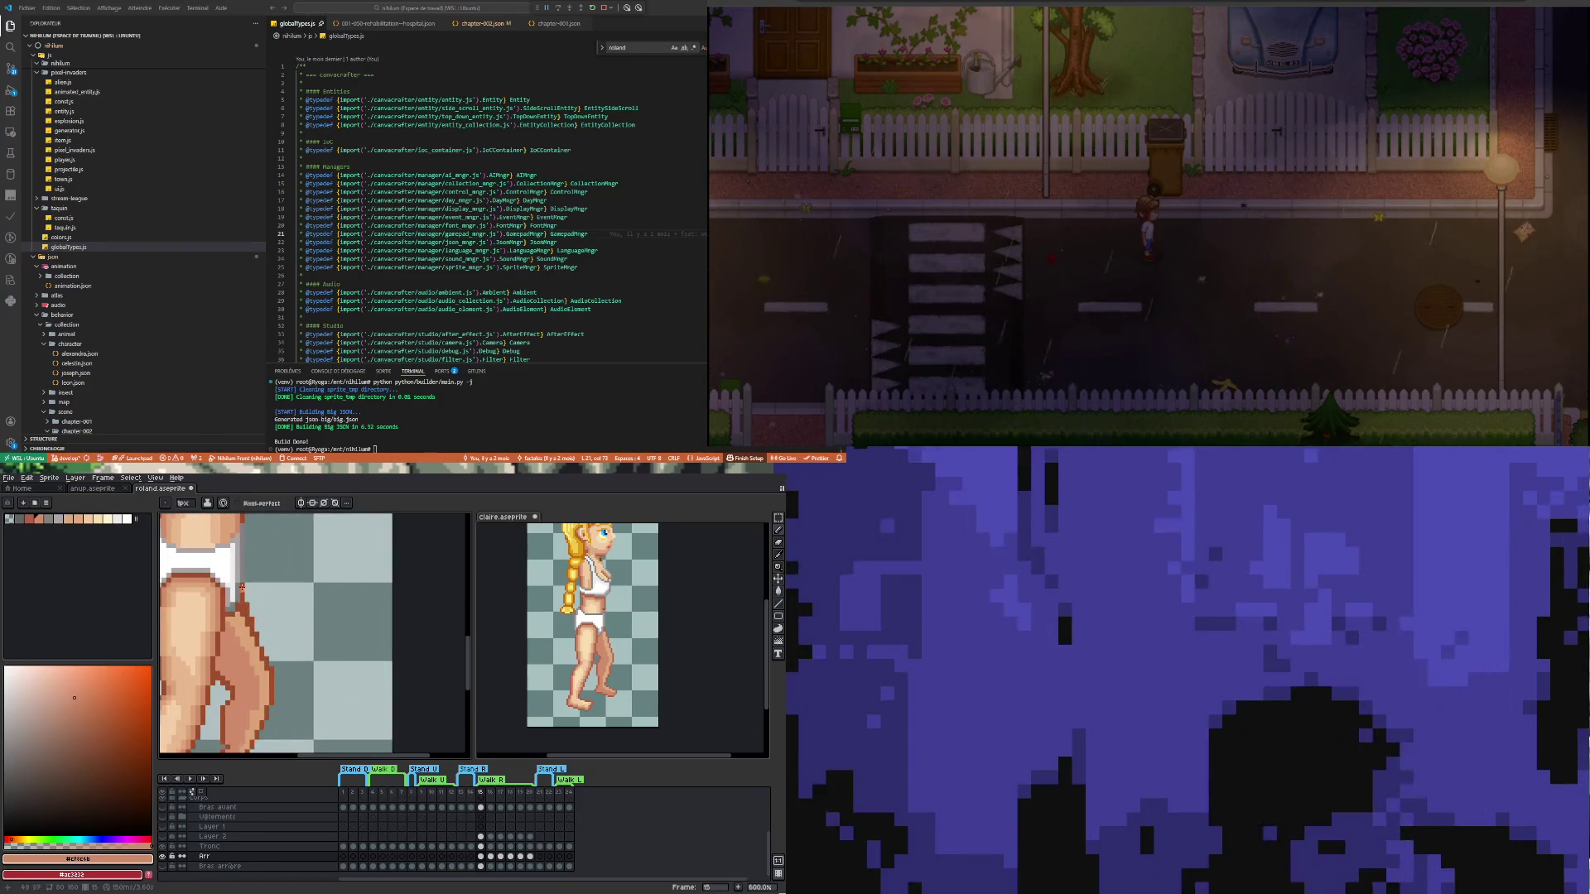
scroll(241, 621, up, 3)
alt+click(248, 625)
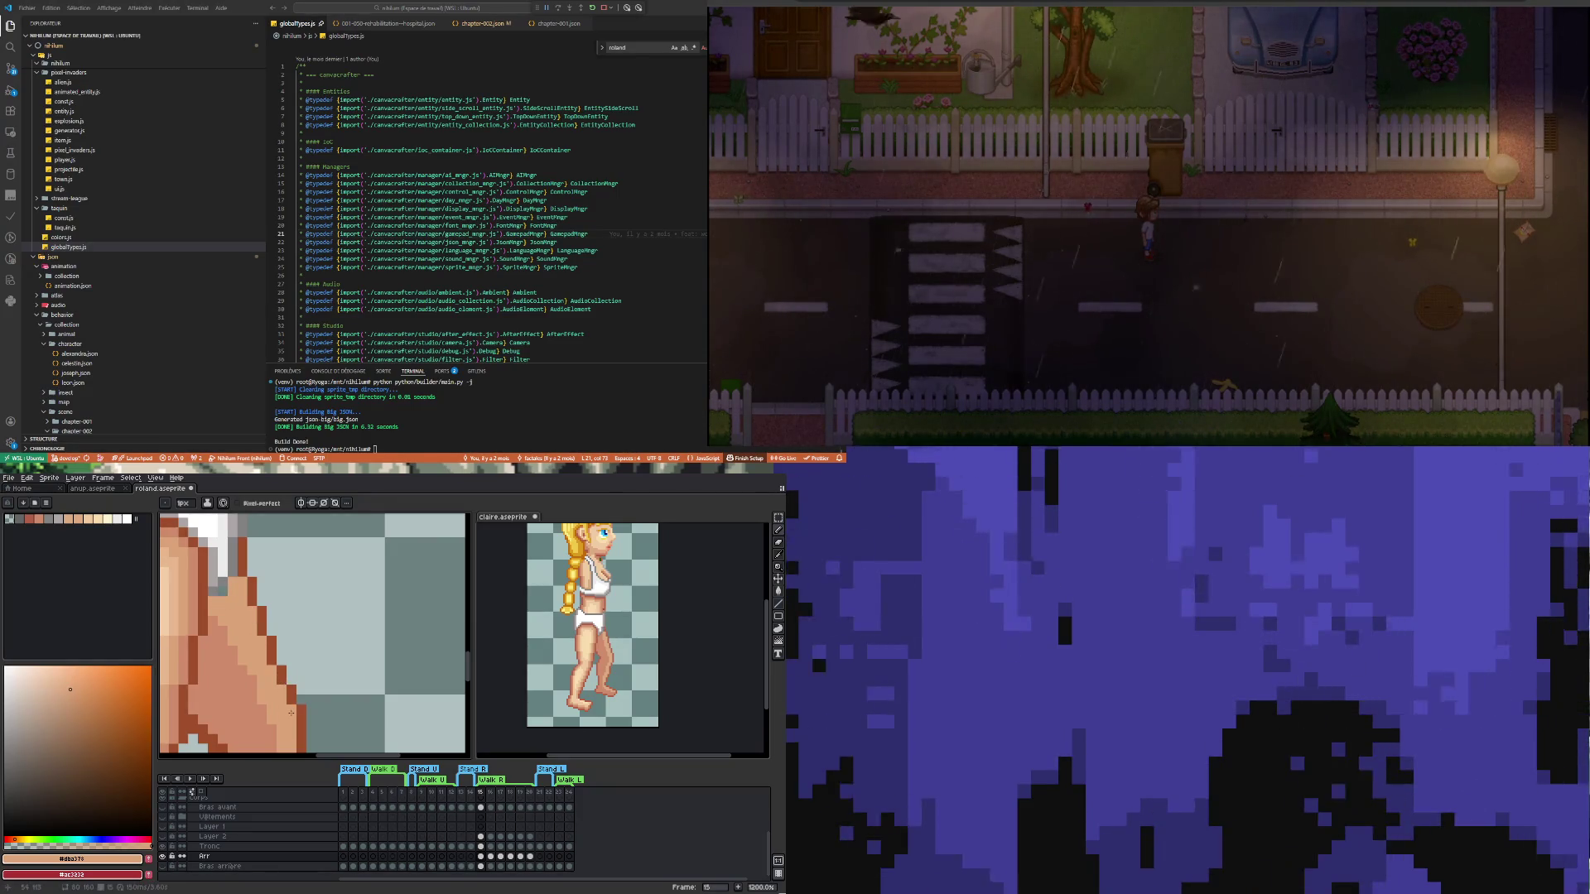
scroll(299, 712, down, 5)
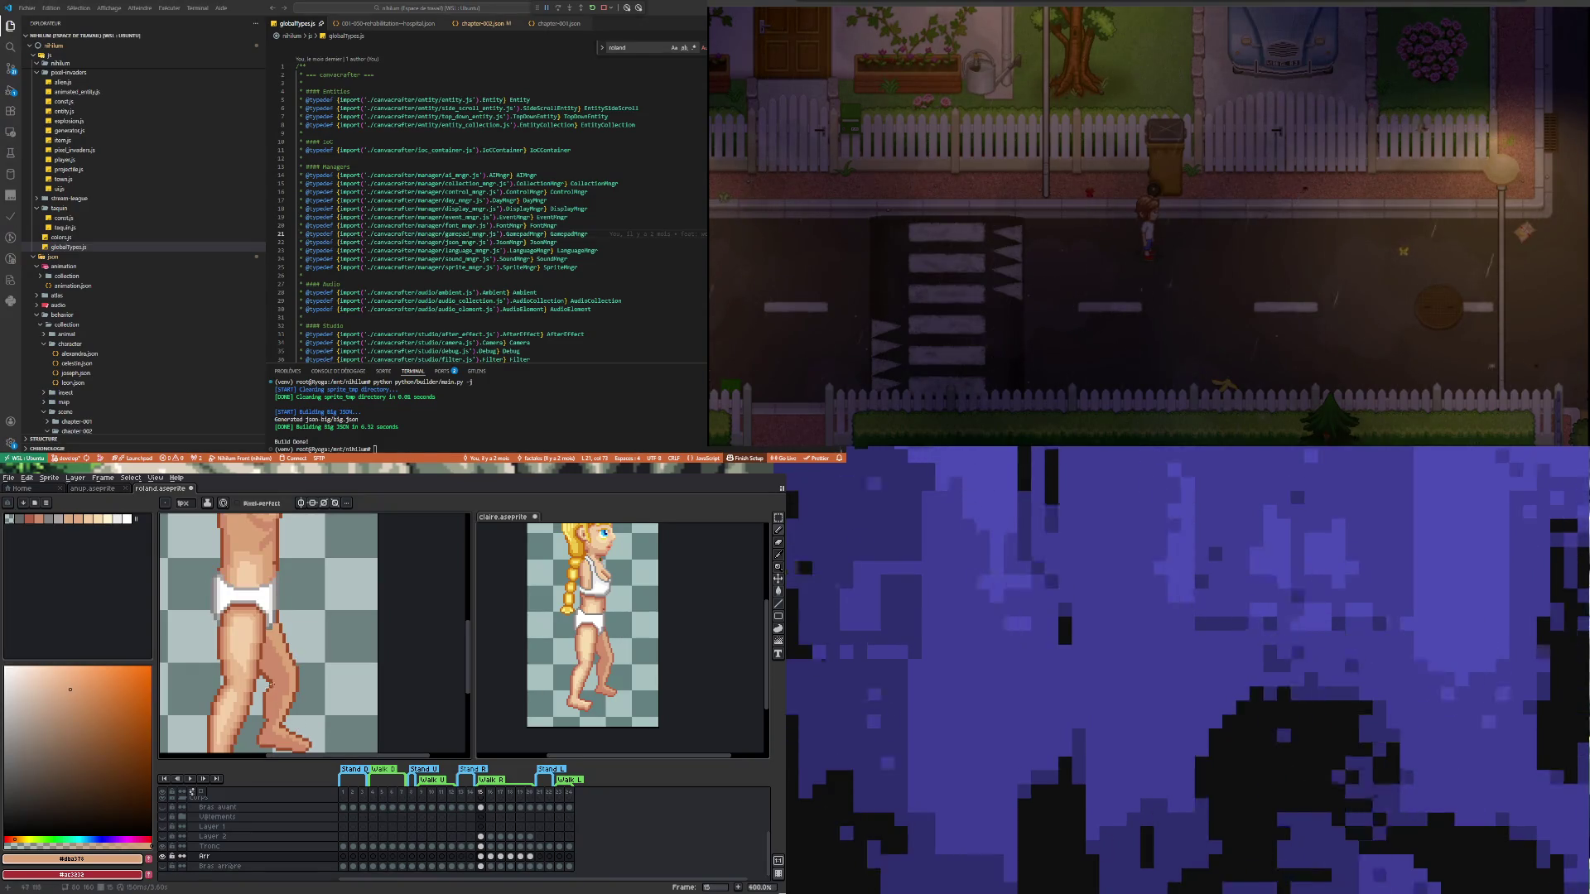
scroll(276, 681, up, 3)
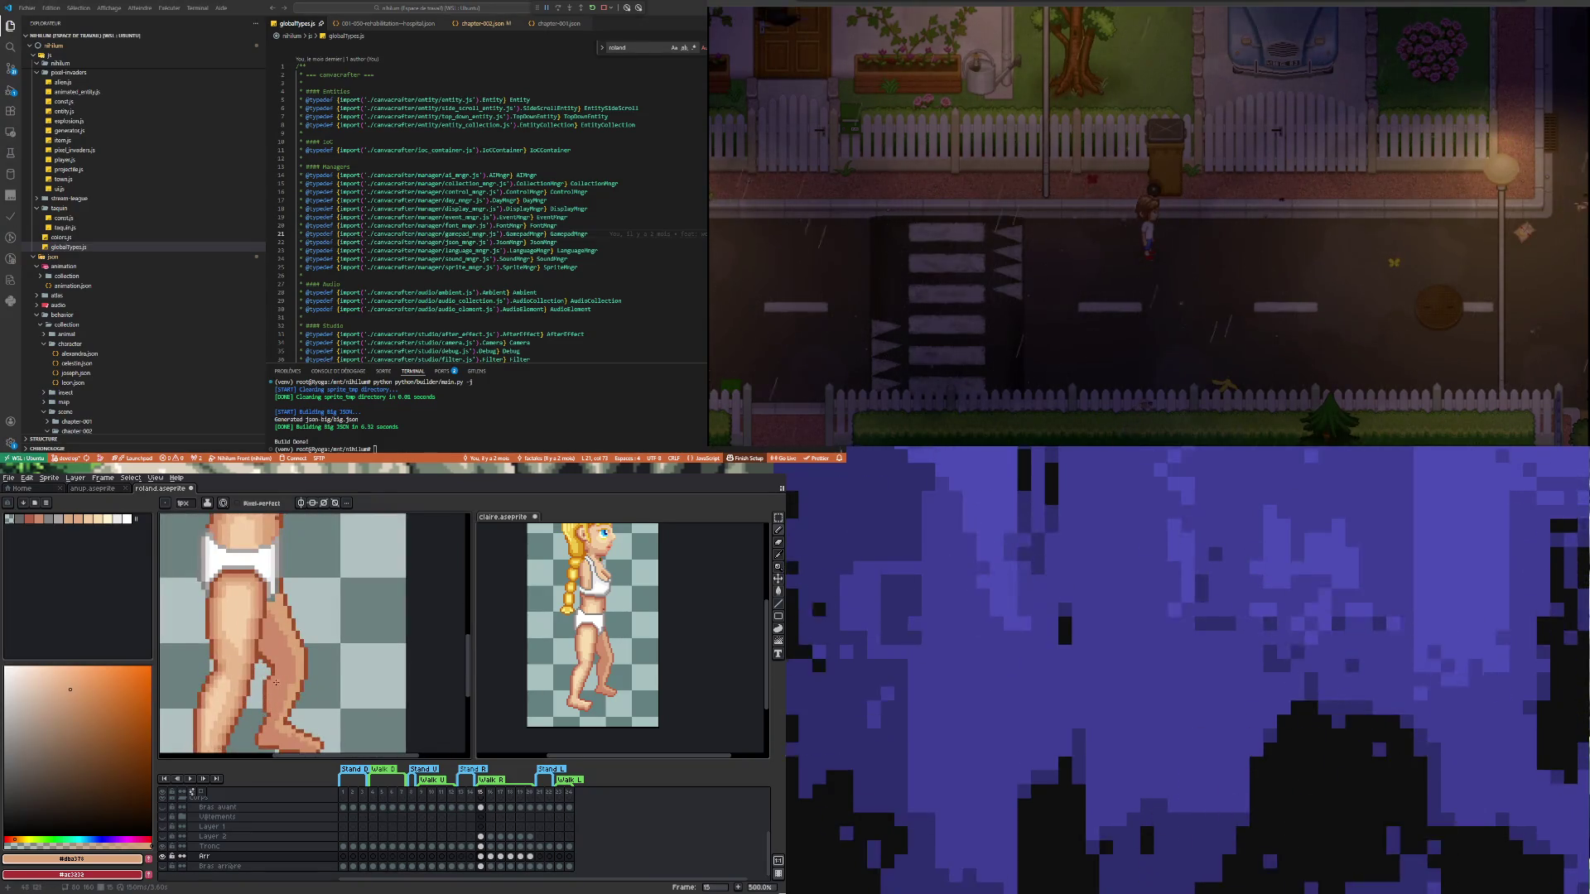
scroll(274, 665, up, 2)
scroll(273, 706, down, 4)
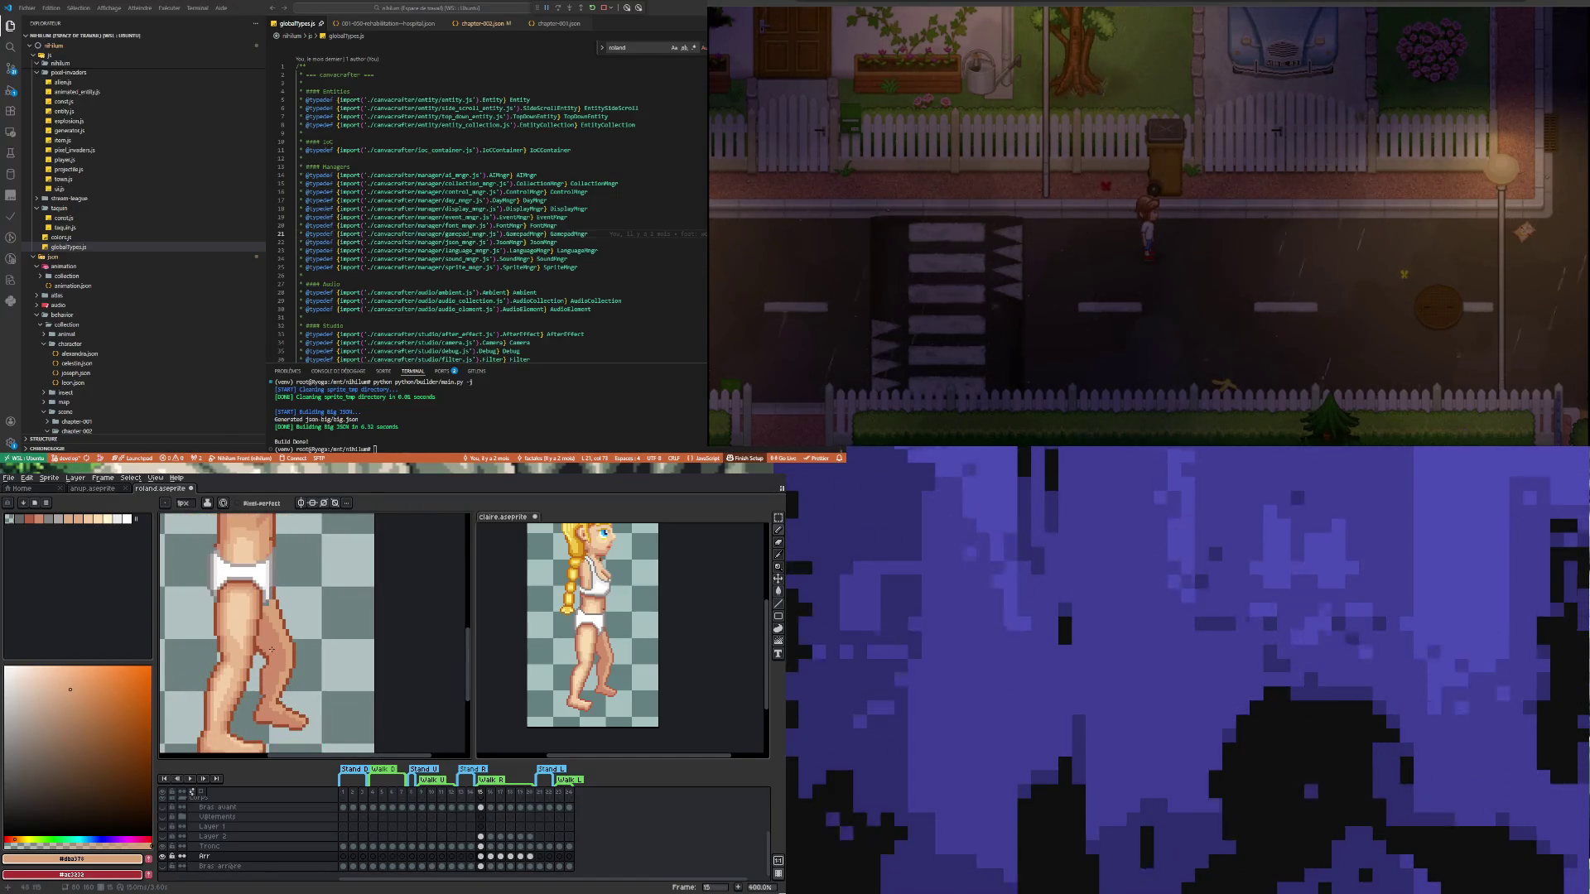
scroll(261, 702, up, 1)
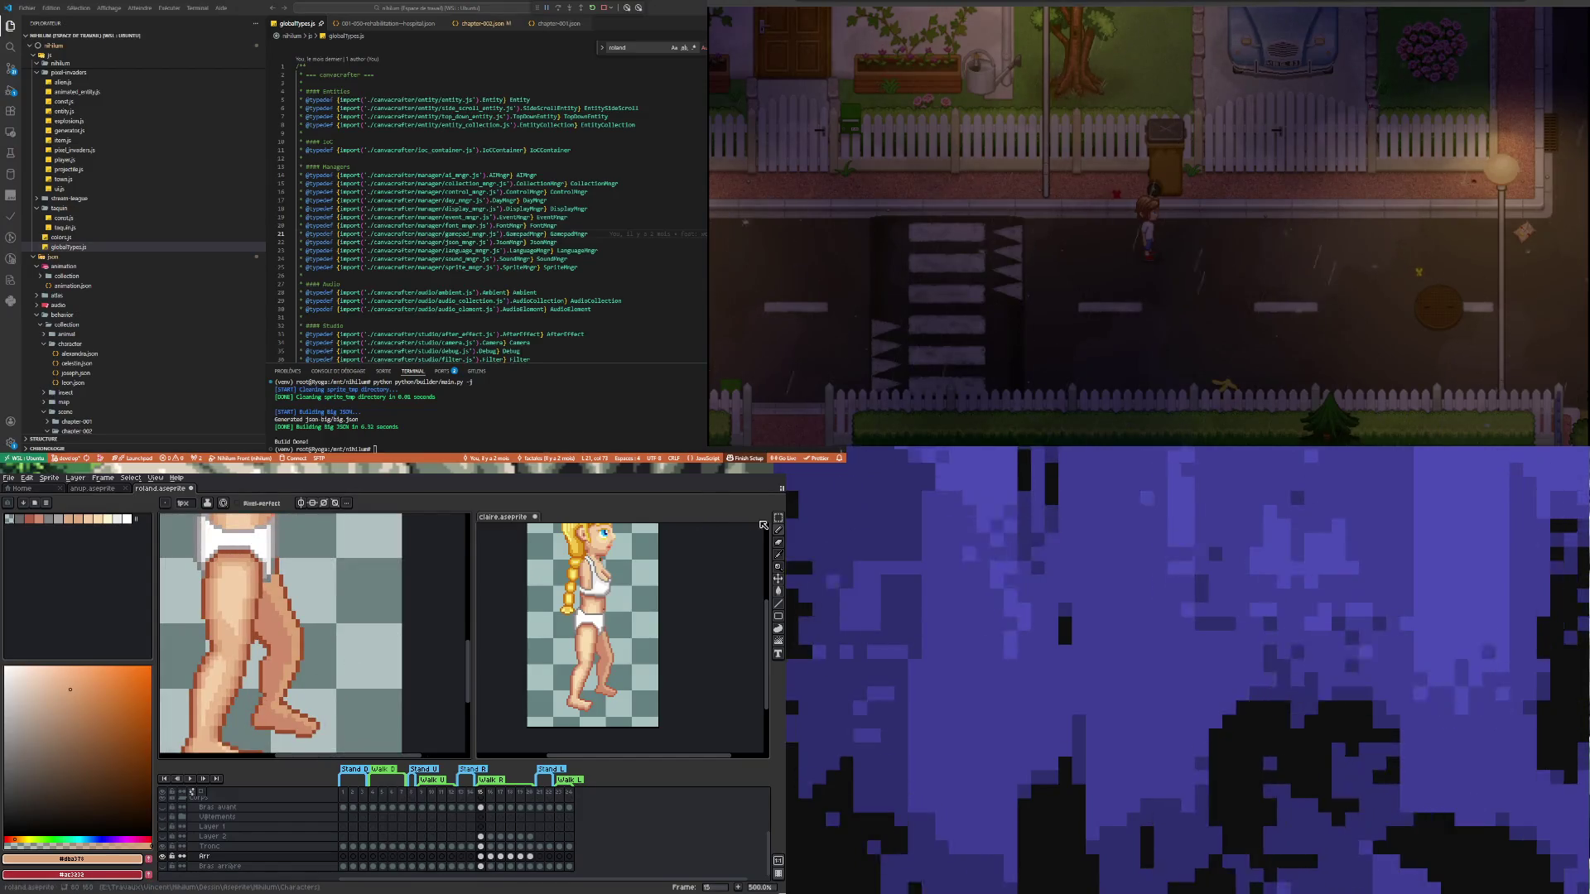
Lasso the shin area and nudge it up two pixels
key(q)
mouse_move(253, 625)
mouse_down()
mouse_move(274, 627)
mouse_move(267, 691)
mouse_up()
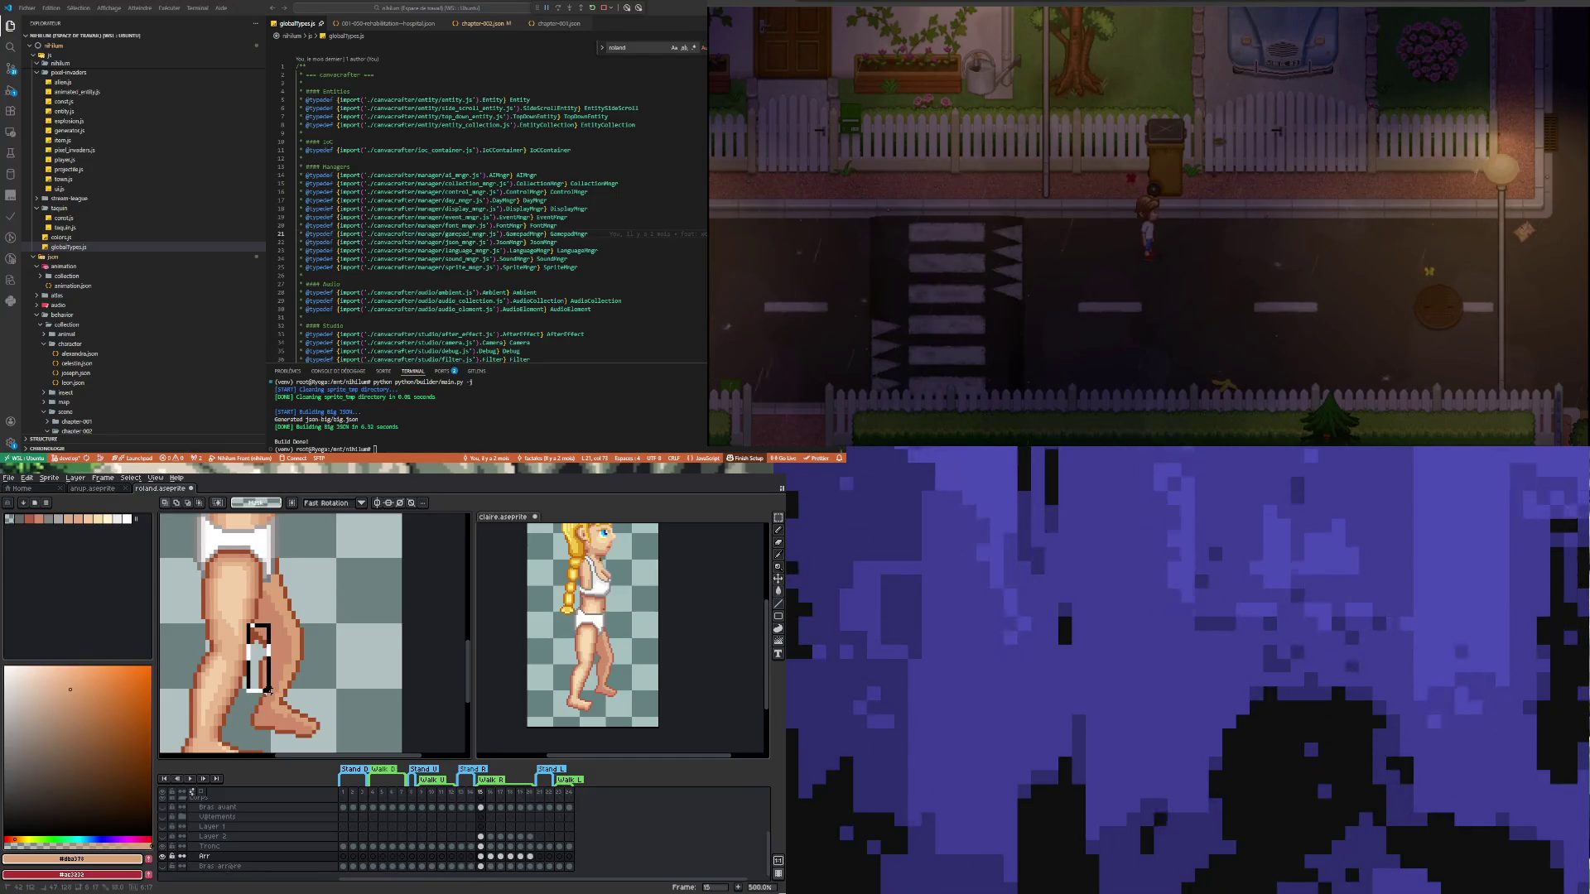
key(Up)
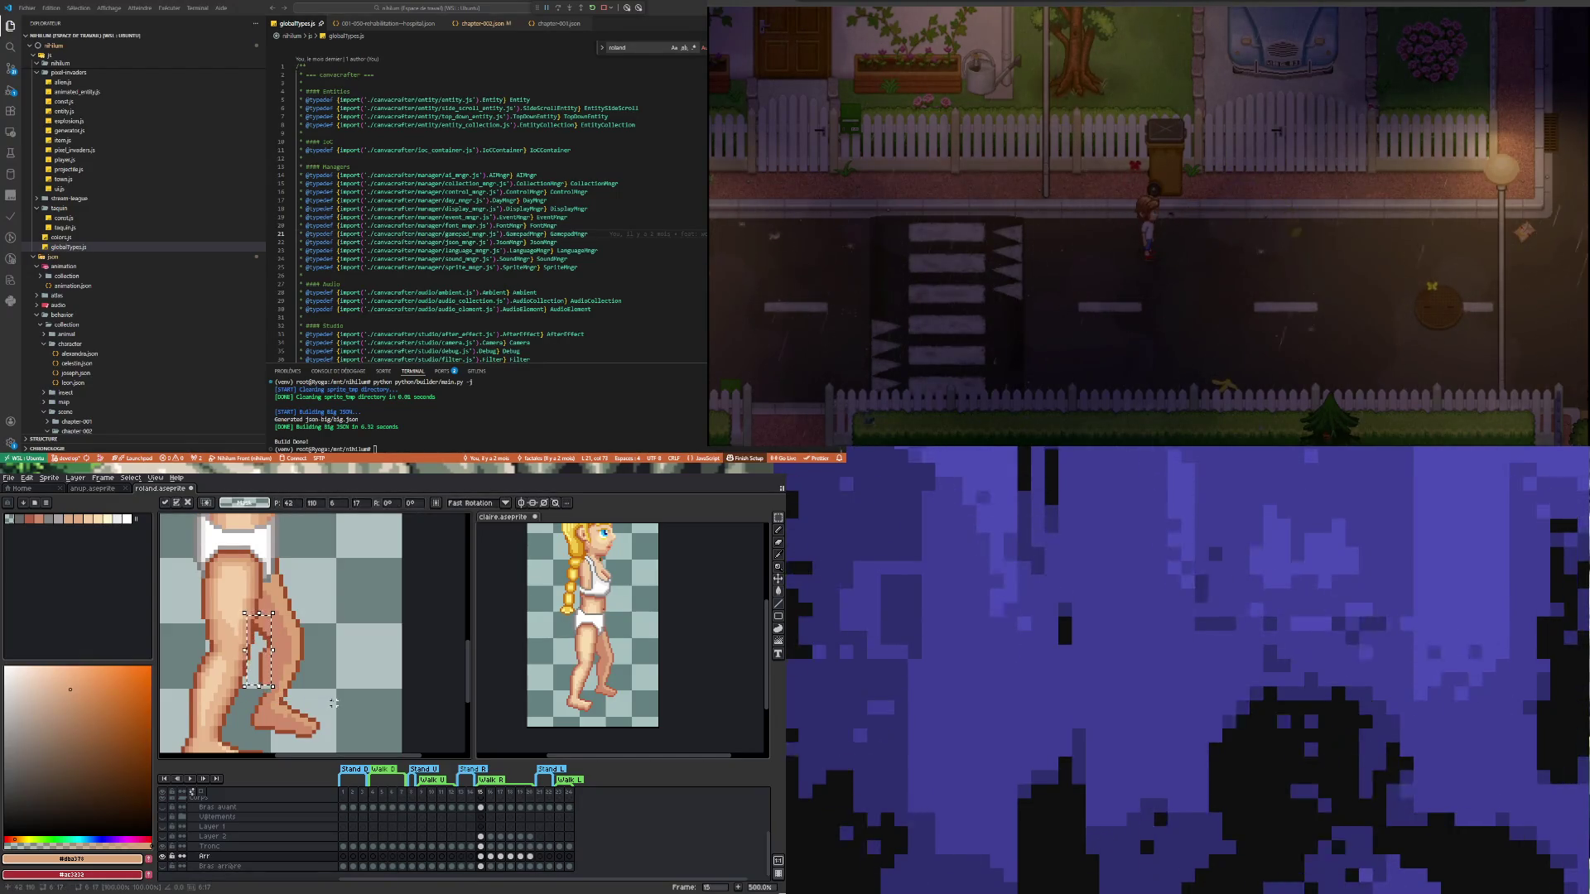
key(Up)
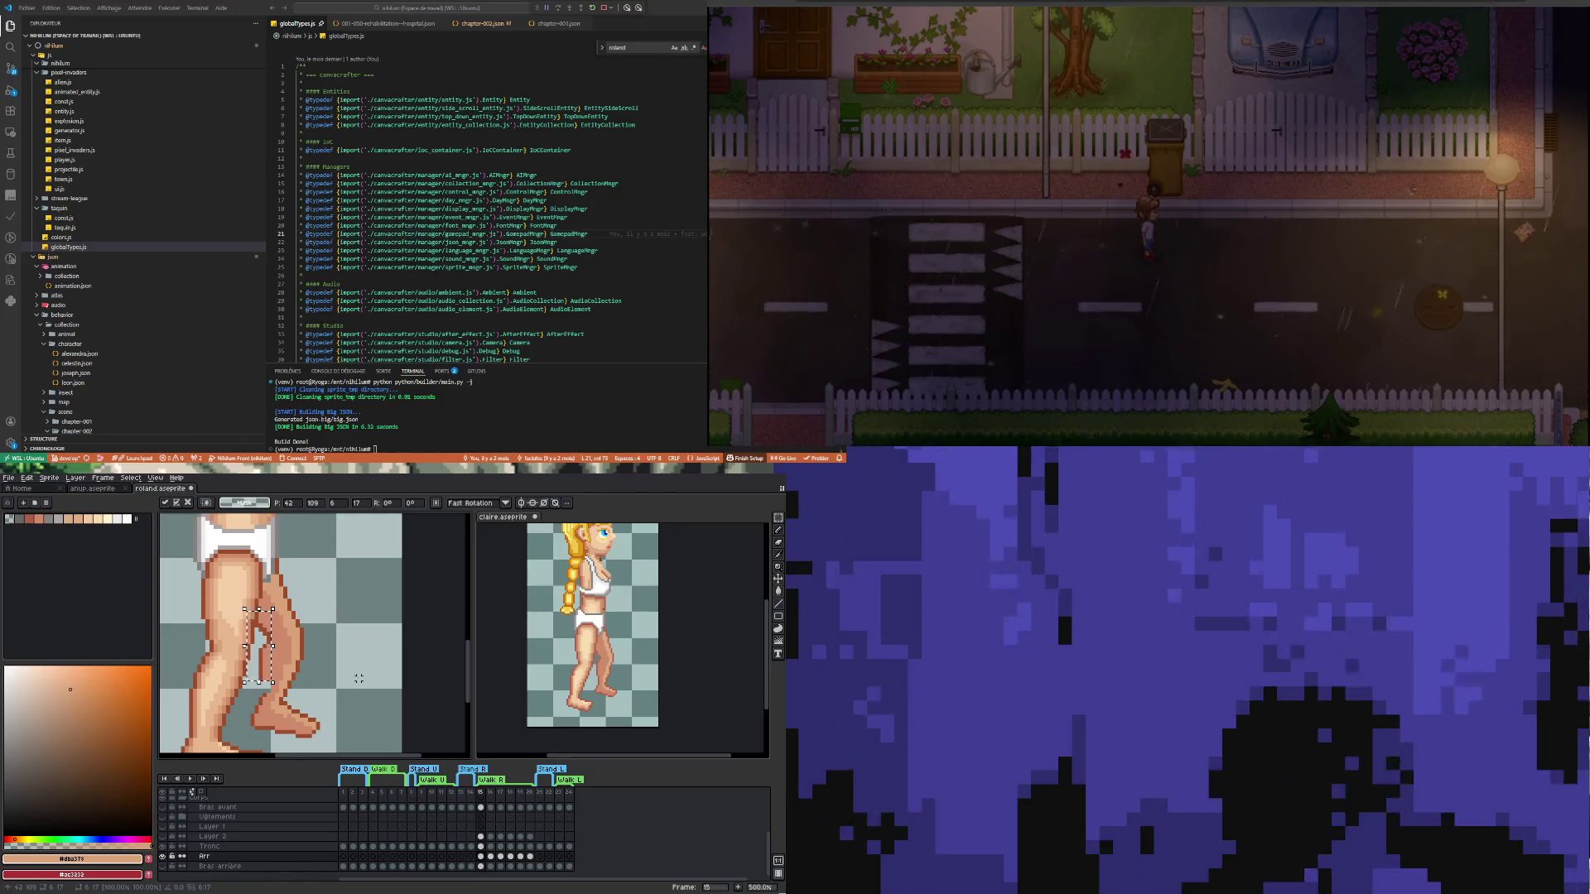
Compare with frame 16, return to frame 15, and apply the shin move and deselect
click(490, 857)
key(Left)
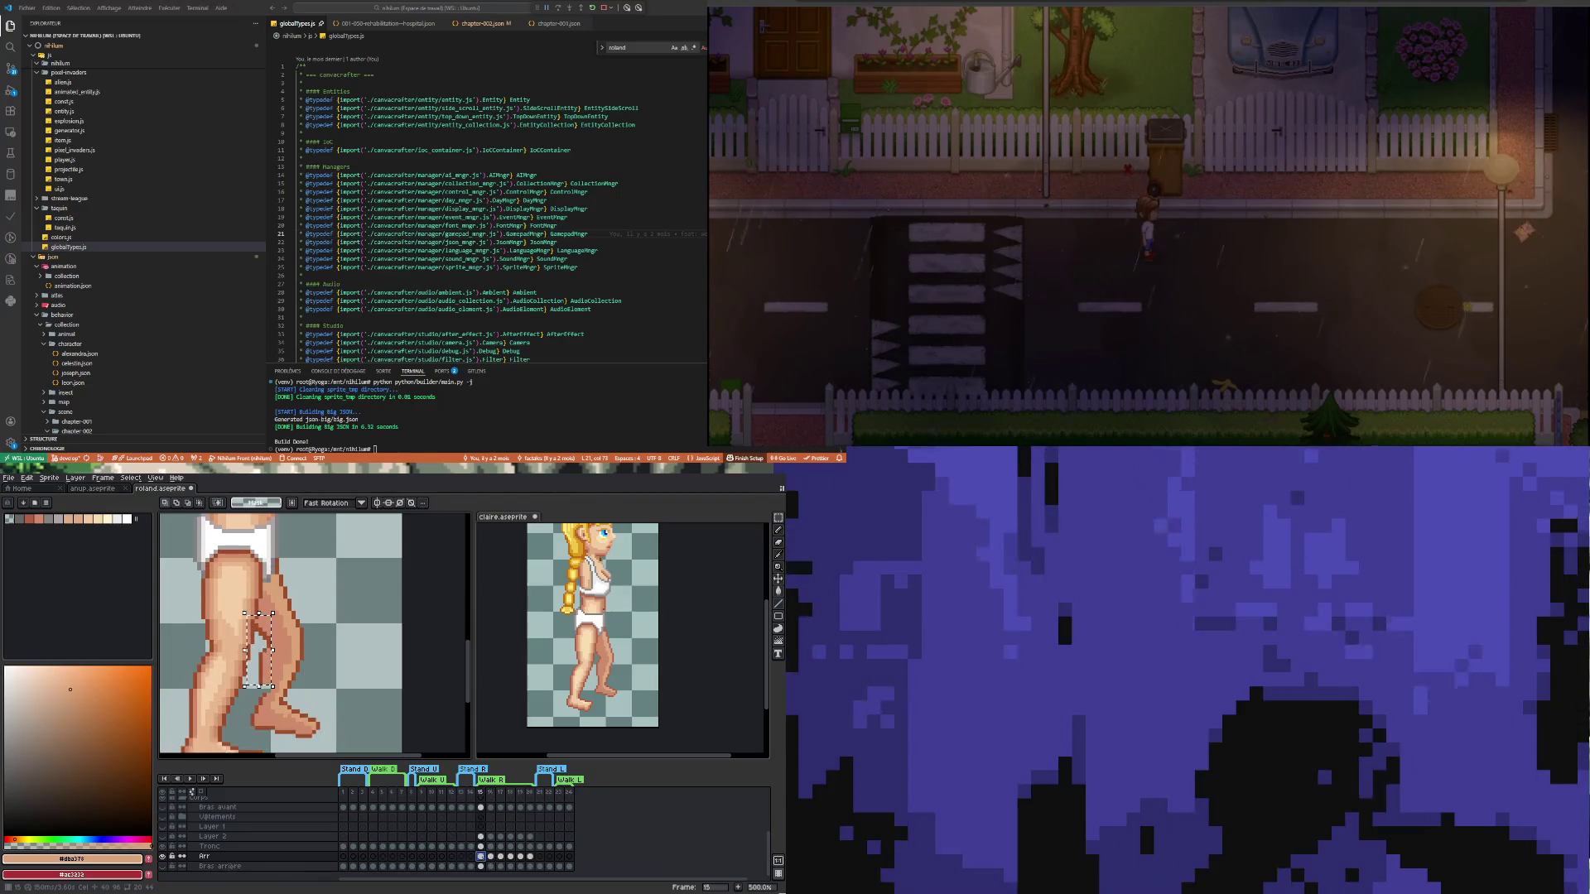
key(ctrl+t)
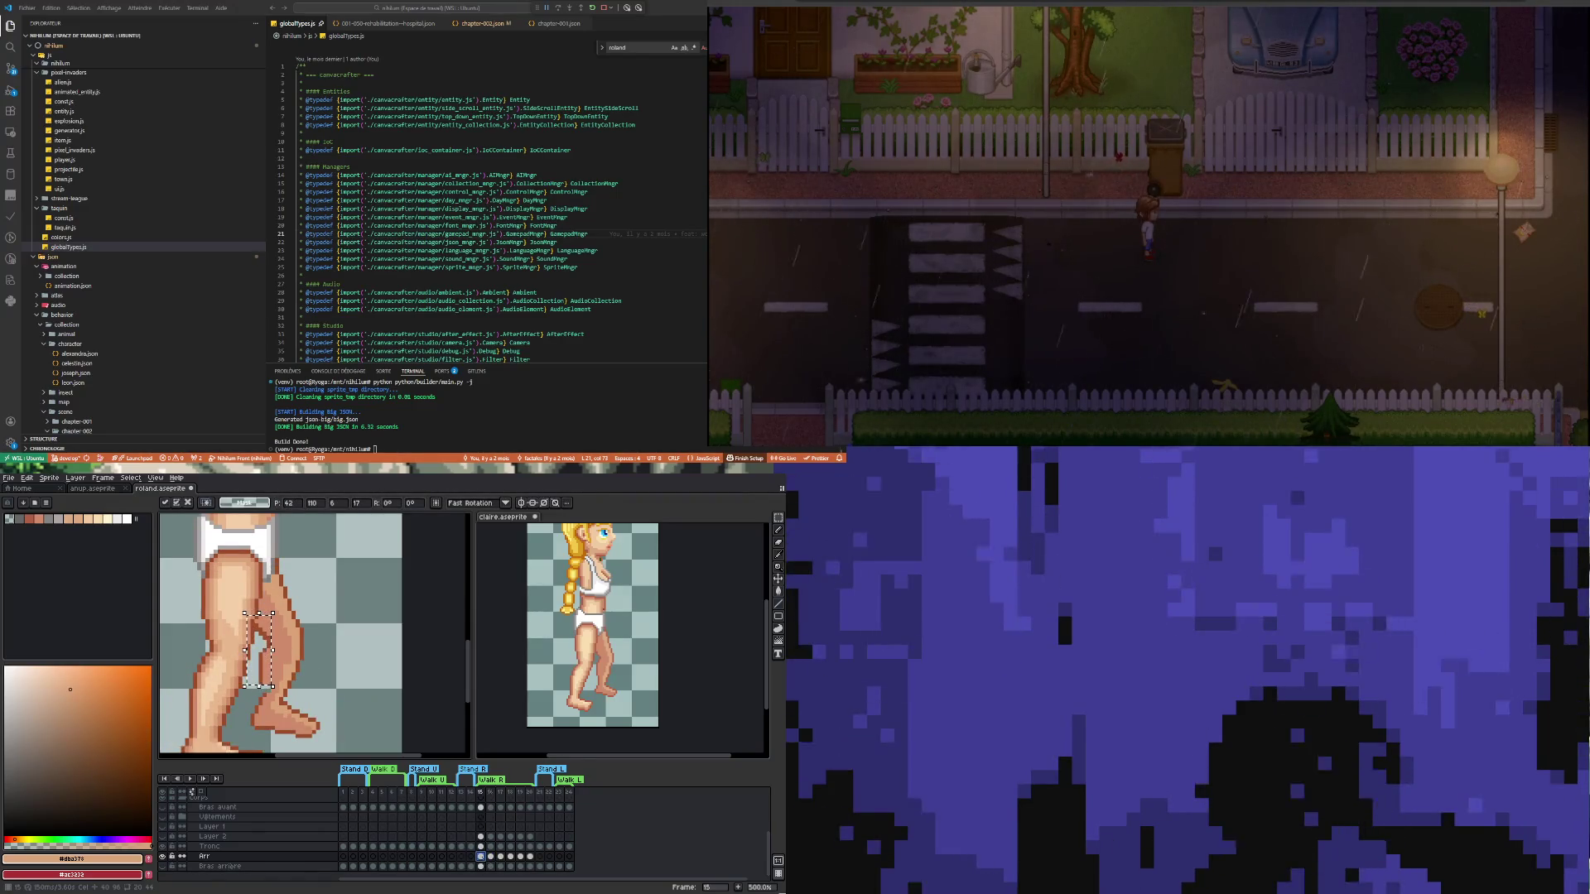
key(ctrl+d)
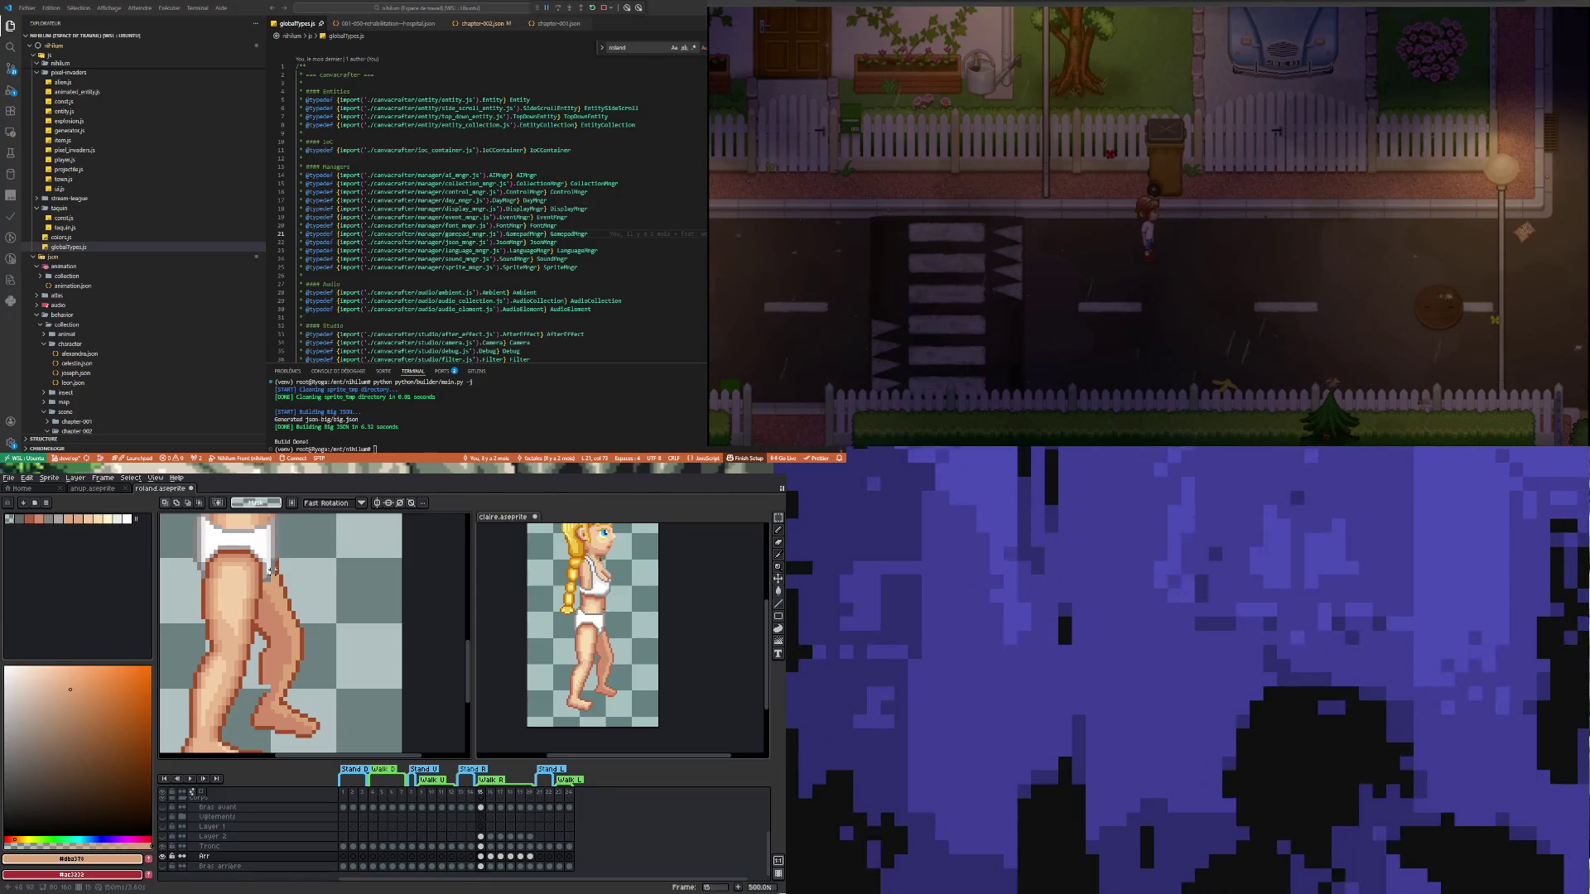
scroll(253, 640, up, 2)
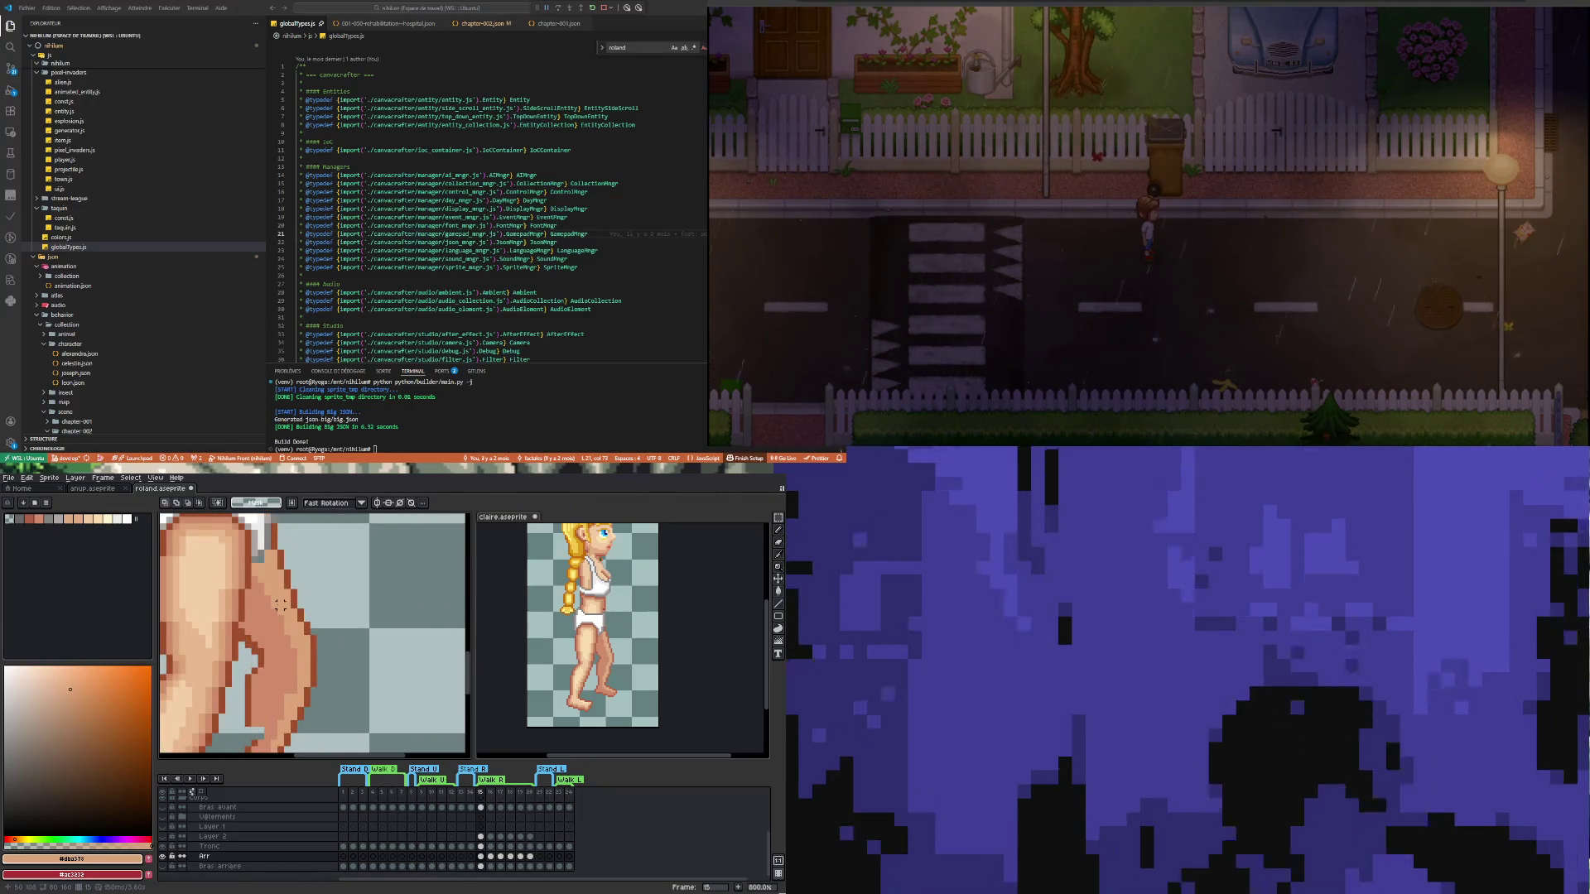
Repaint back-leg calf pixels in the skin tone and the dark brown outline colour
key(i)
click(254, 646)
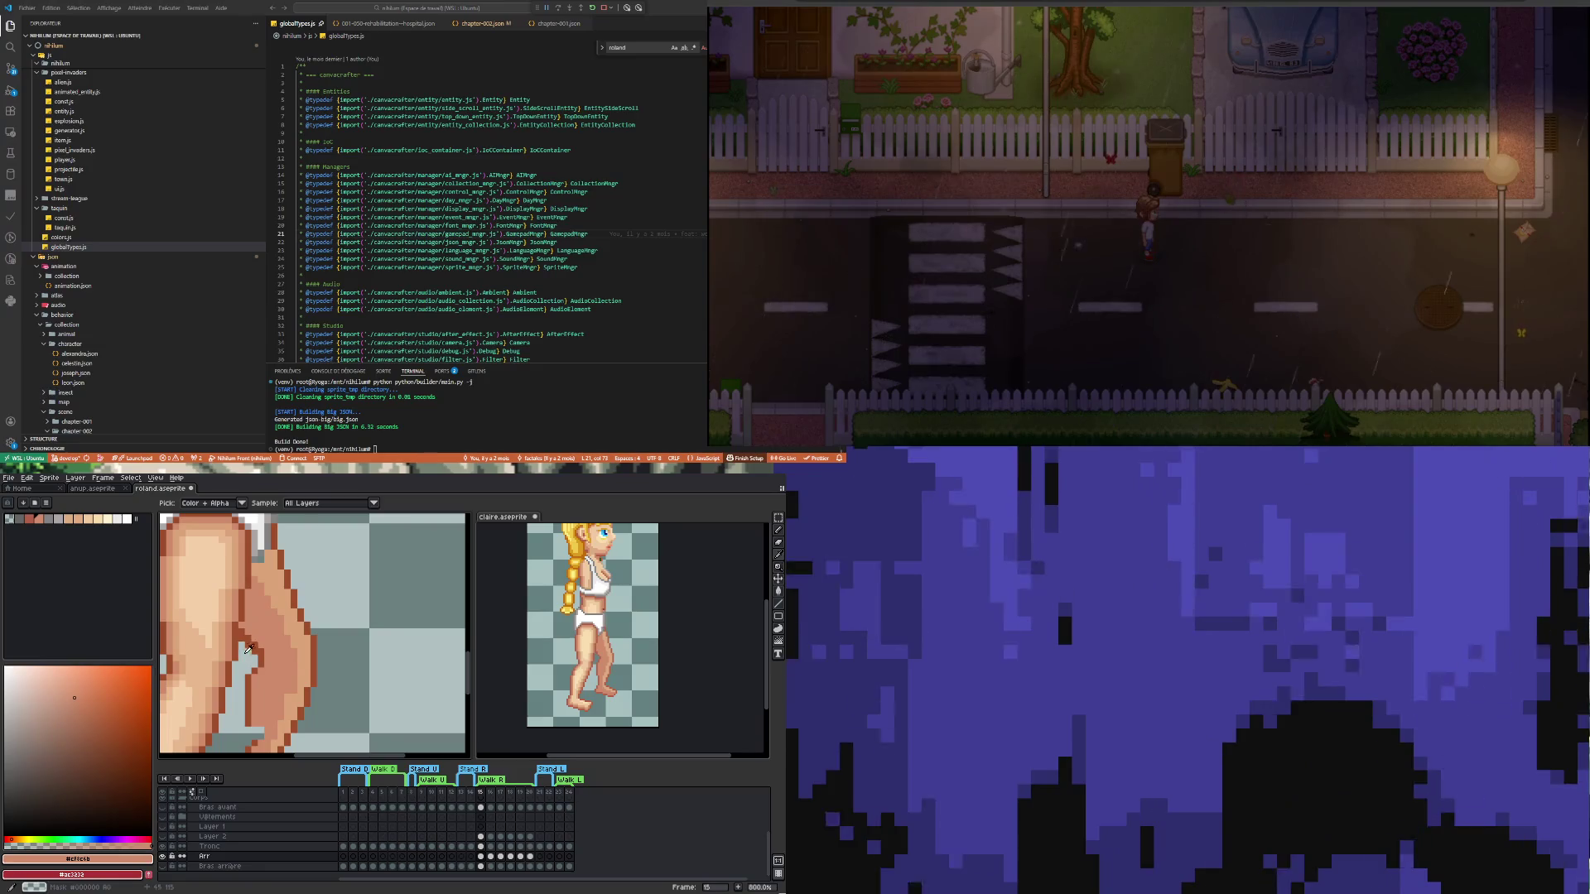
key(b)
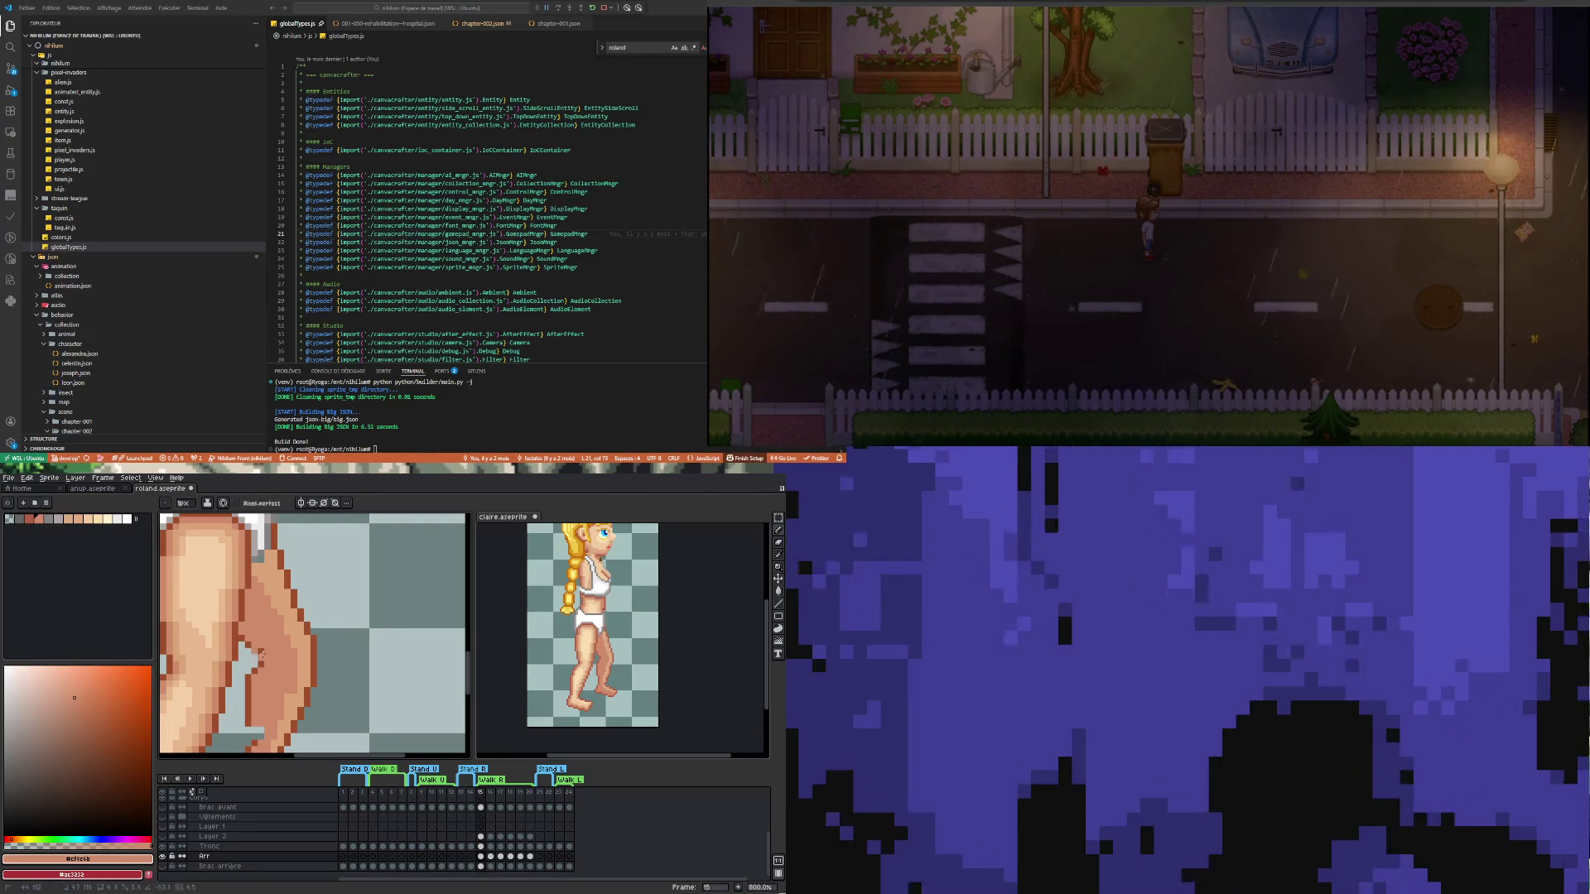
scroll(262, 701, down, 2)
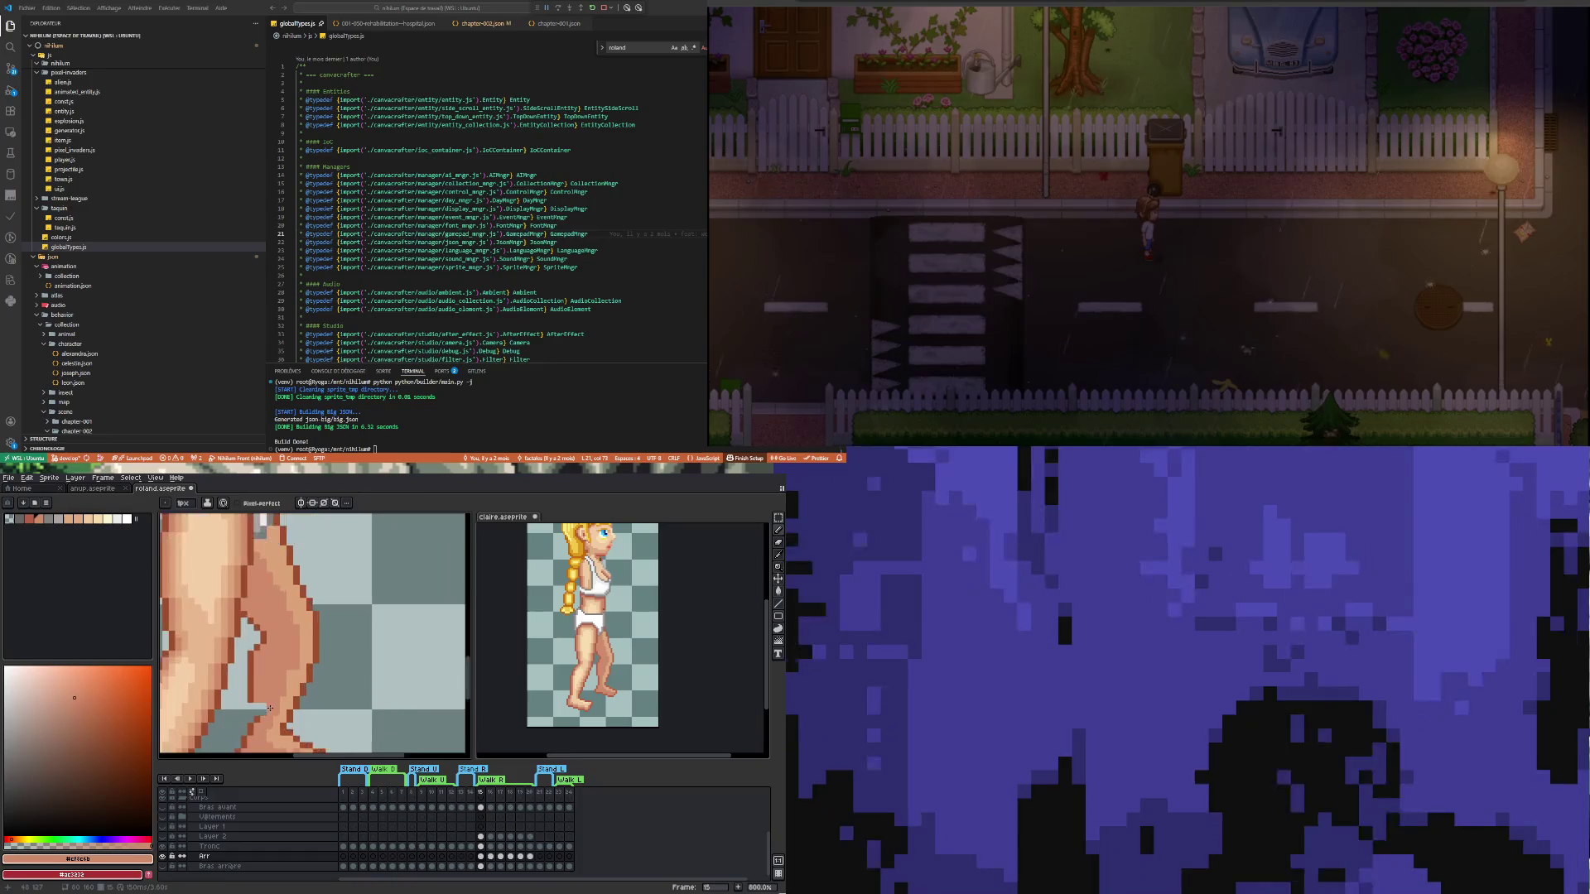
scroll(264, 705, up, 1)
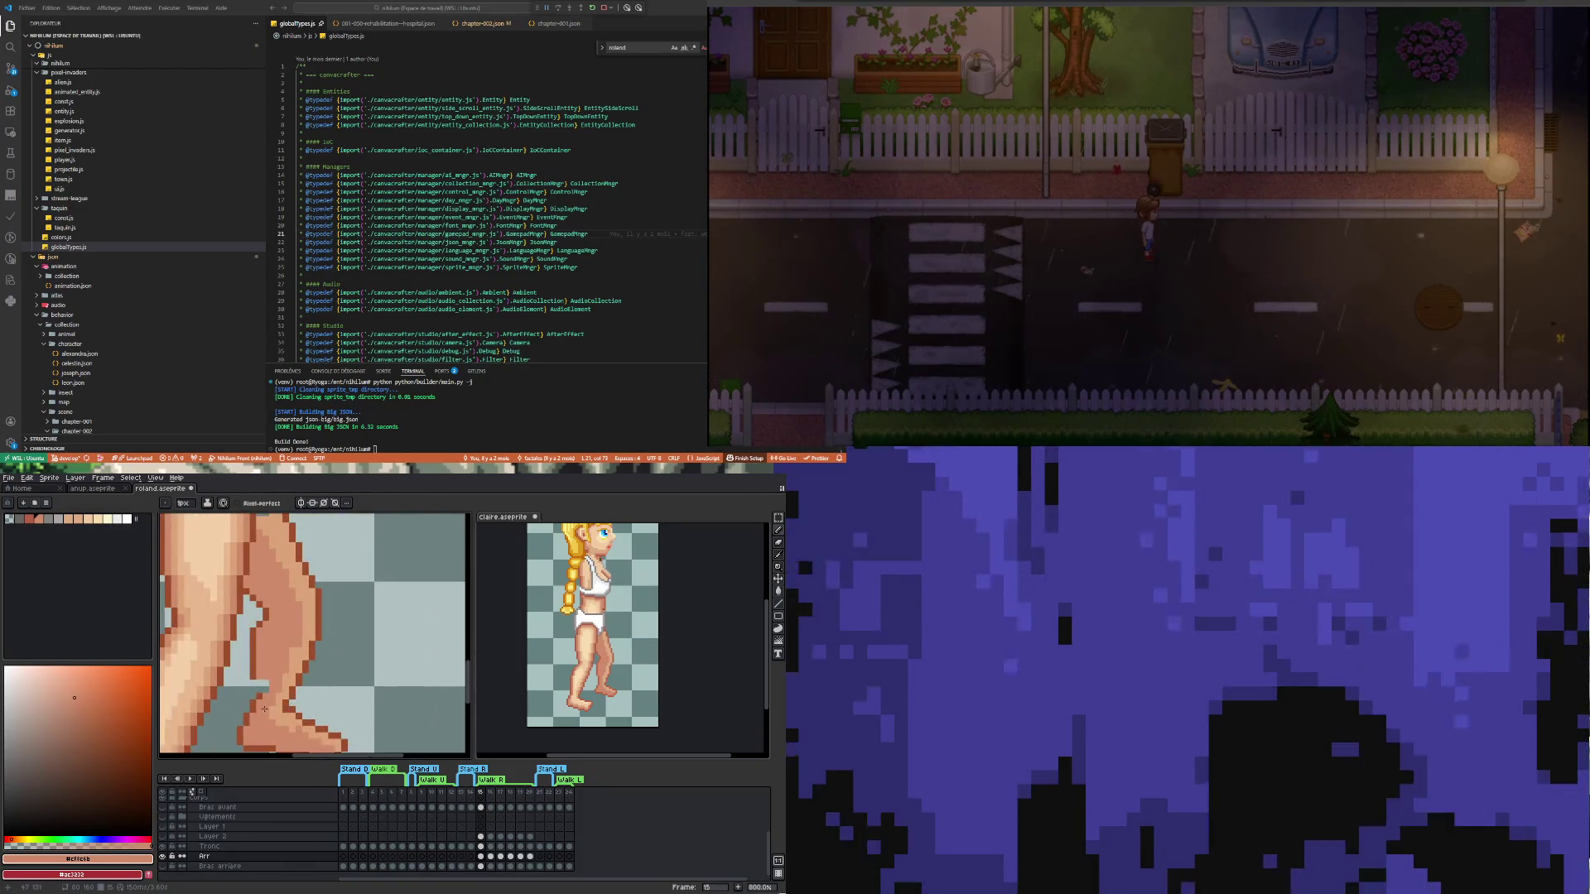
key(i)
click(258, 671)
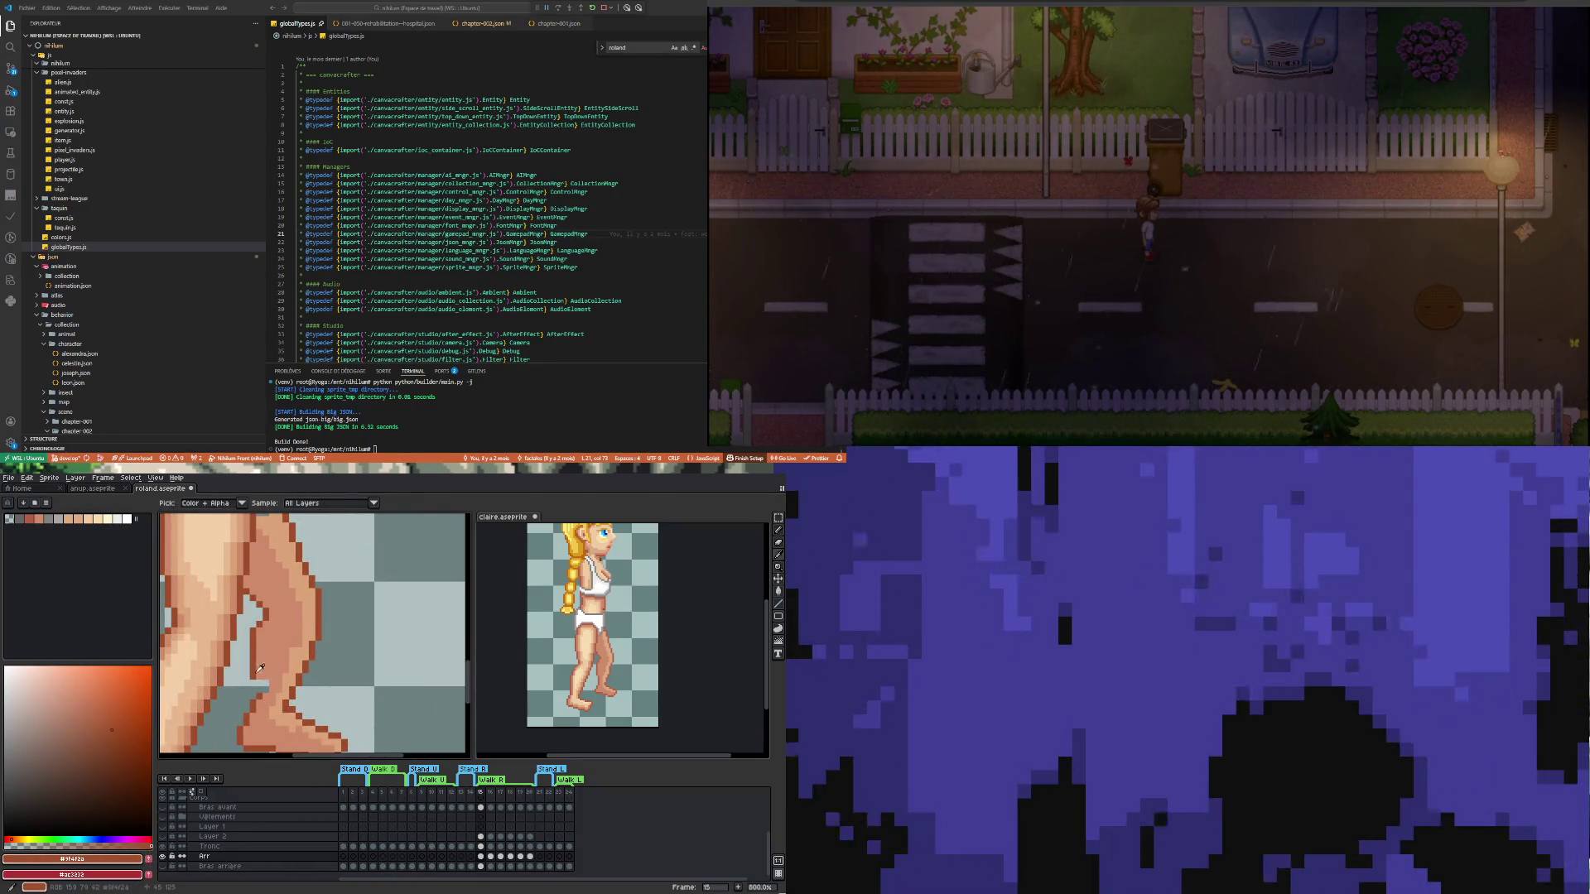
key(b)
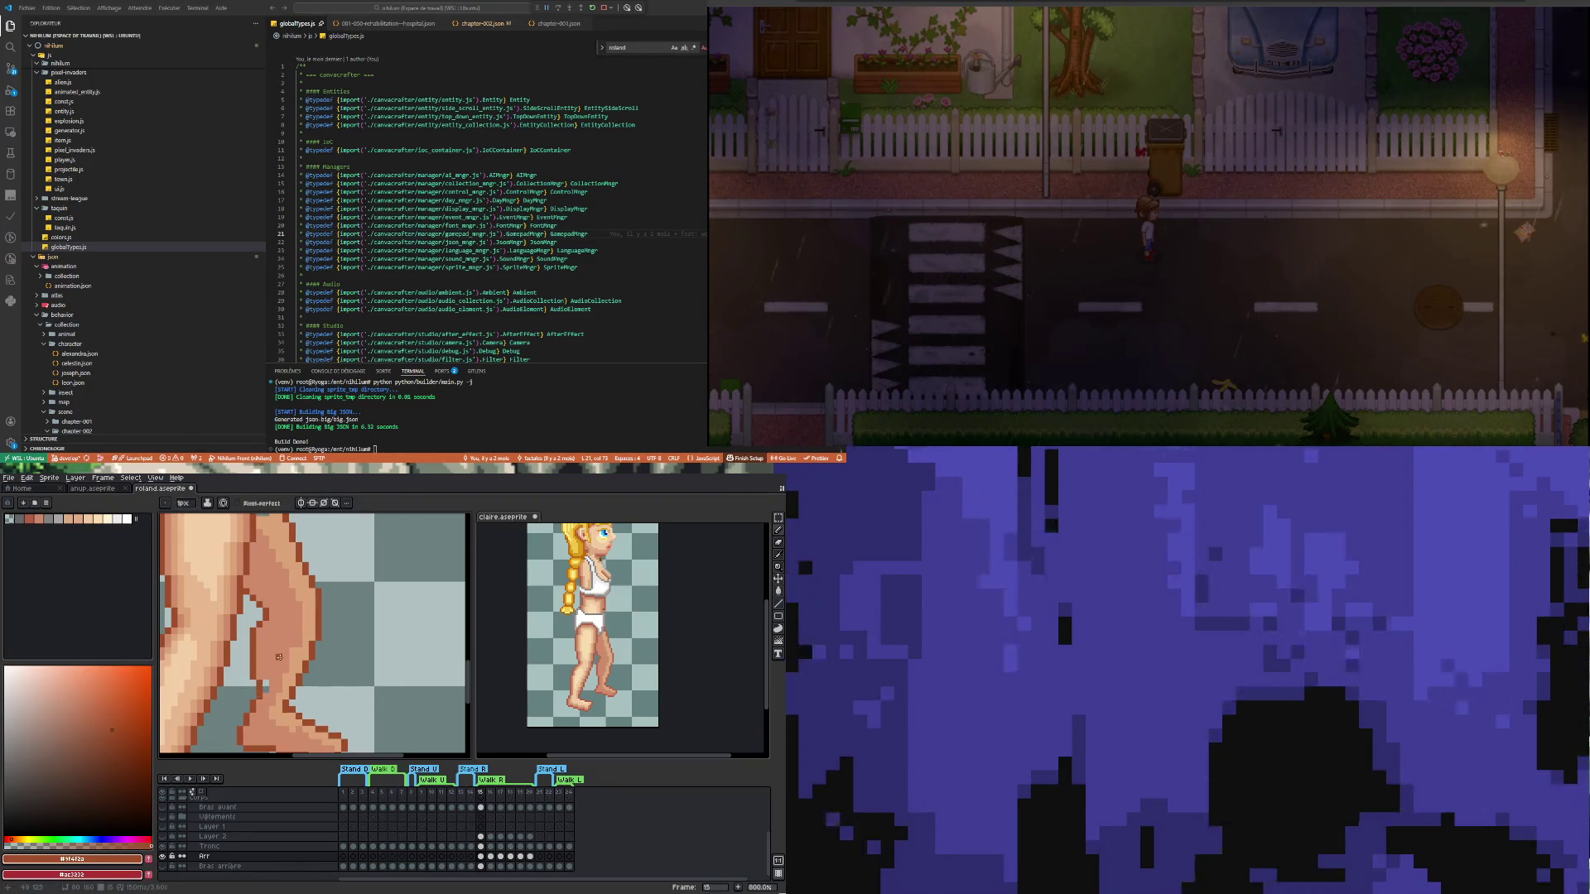
Fill foot and toe-tip pixels with the leg skin tone and the lighter foot skin tone
key(i)
click(273, 667)
key(b)
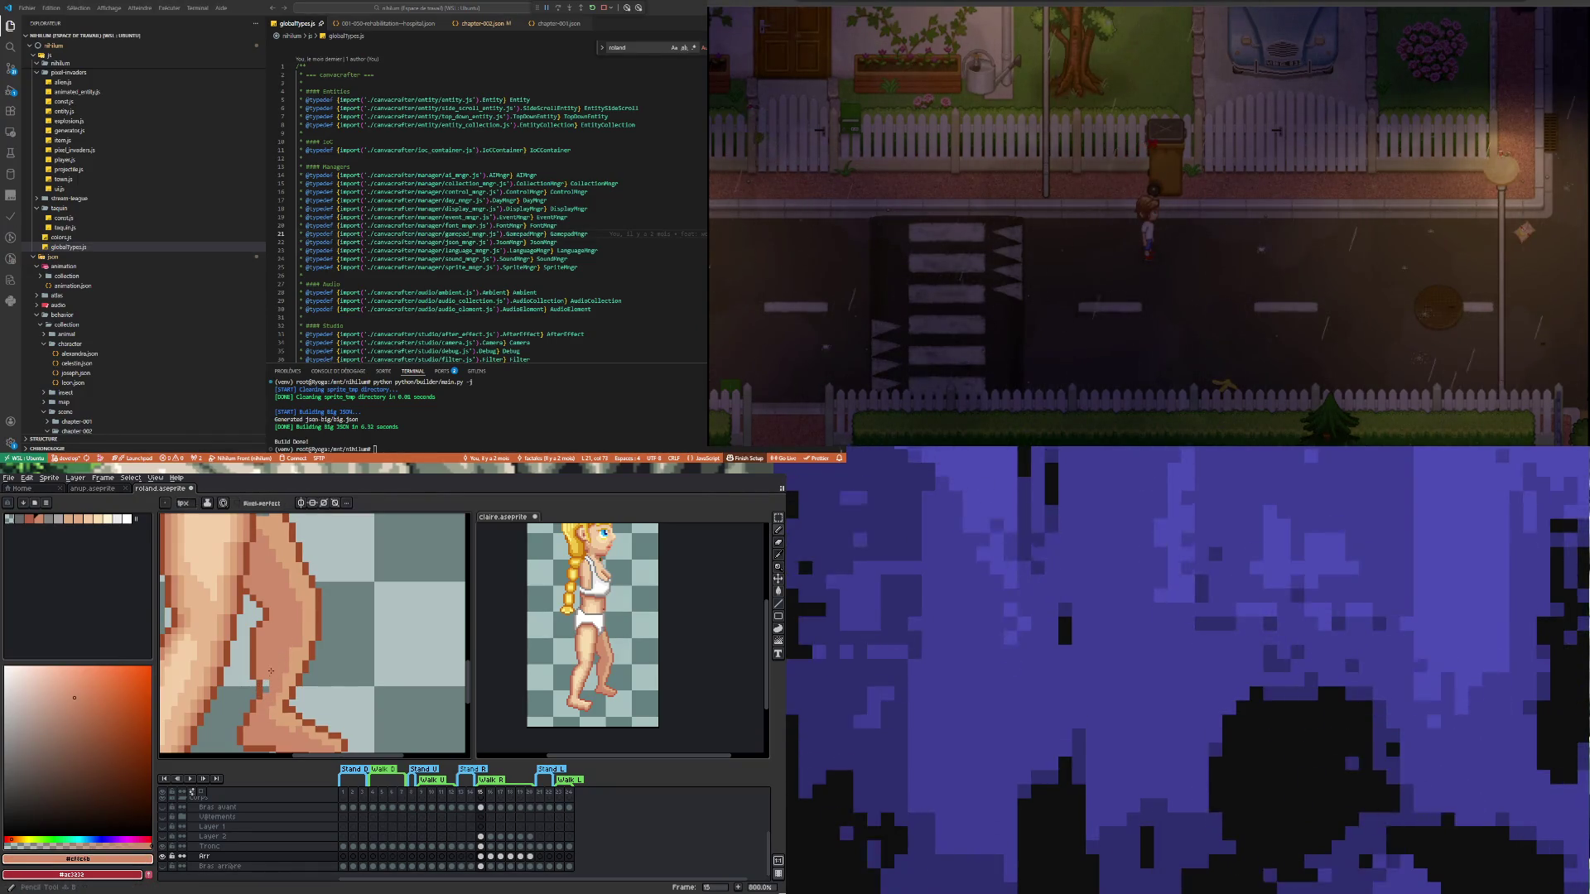
scroll(289, 681, down, 1)
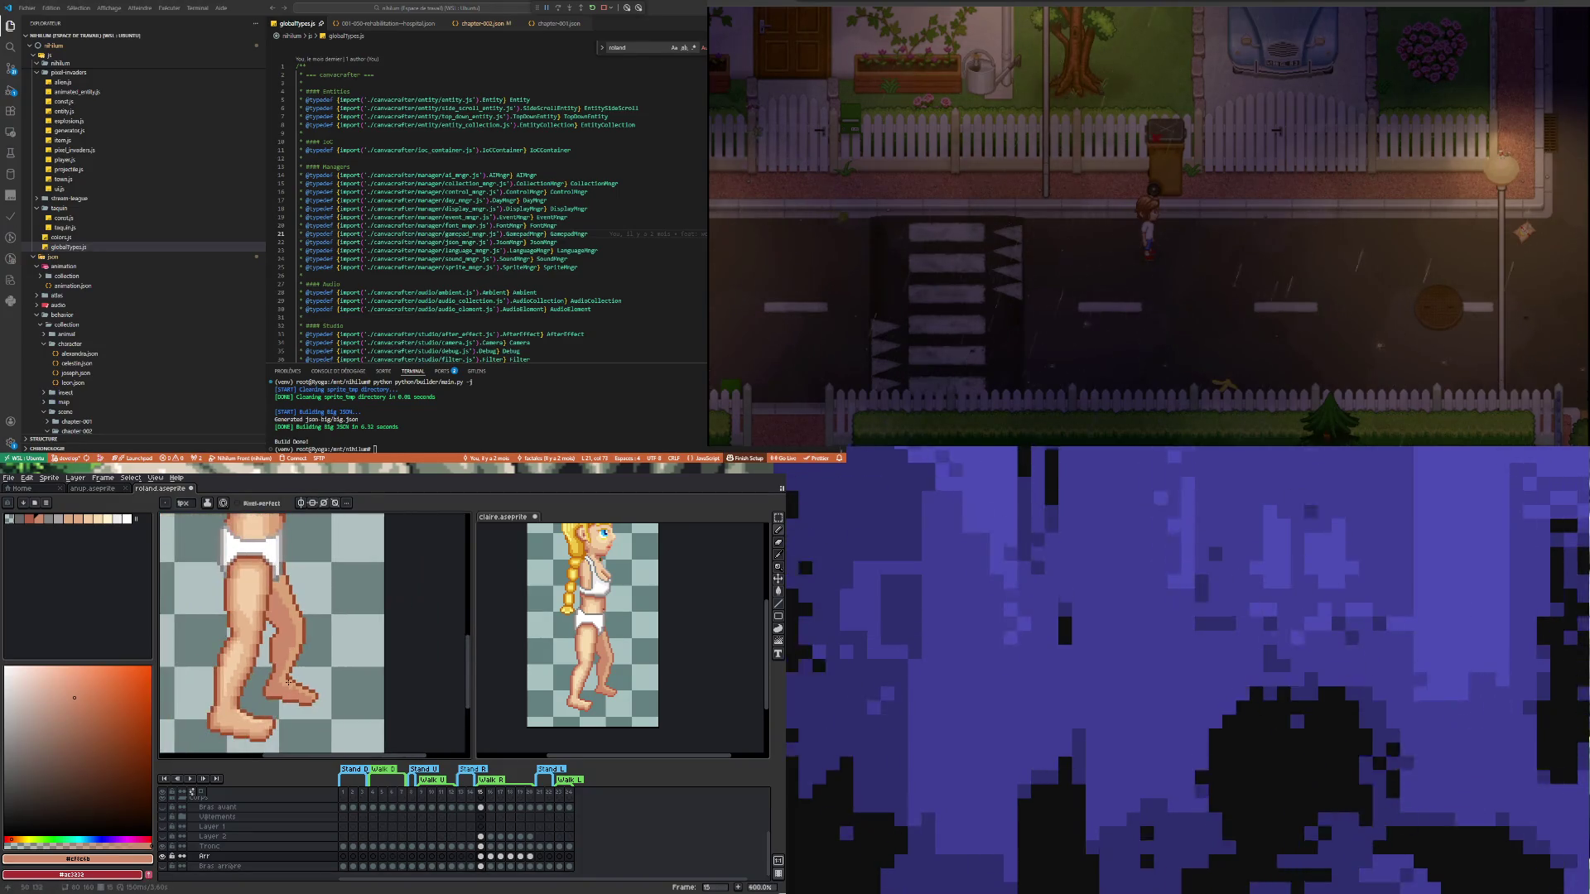
scroll(278, 729, up, 1)
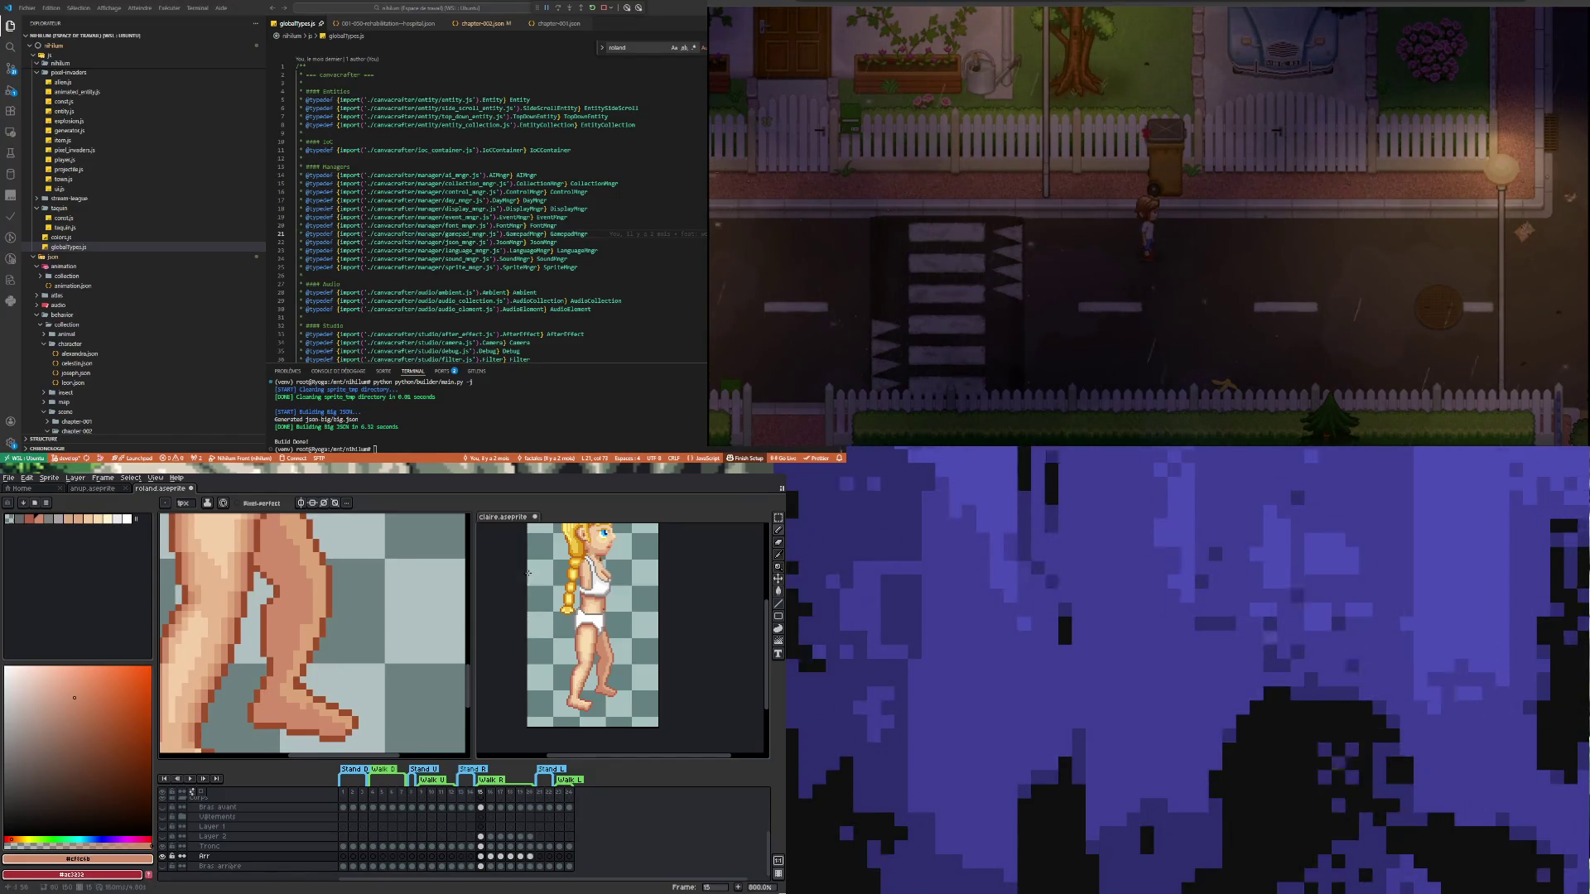
scroll(410, 619, down, 4)
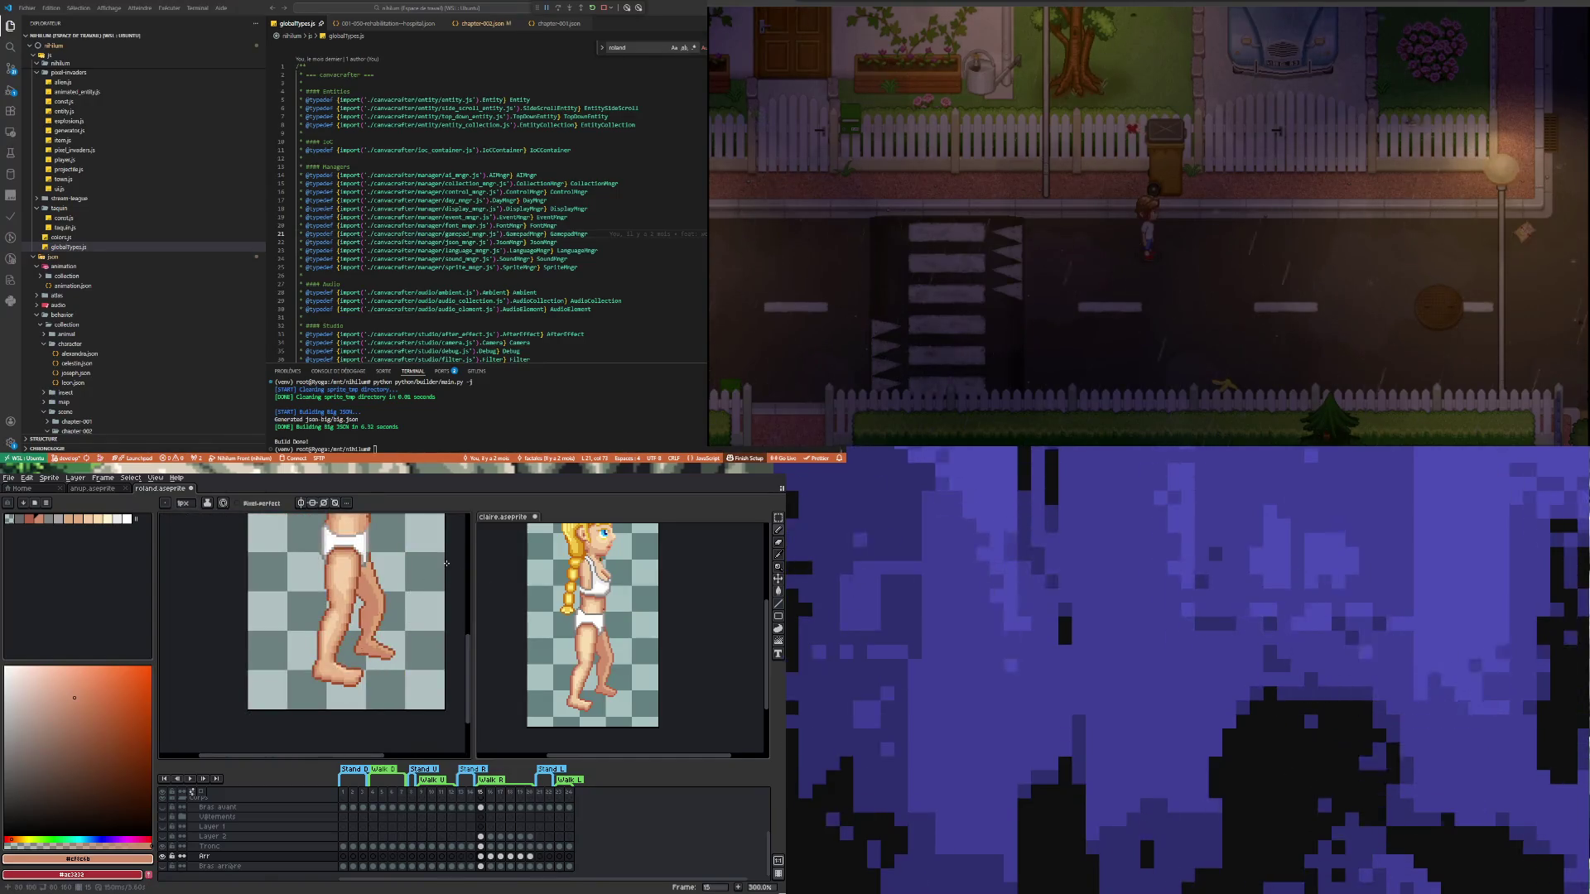
scroll(385, 703, up, 2)
scroll(368, 722, up, 4)
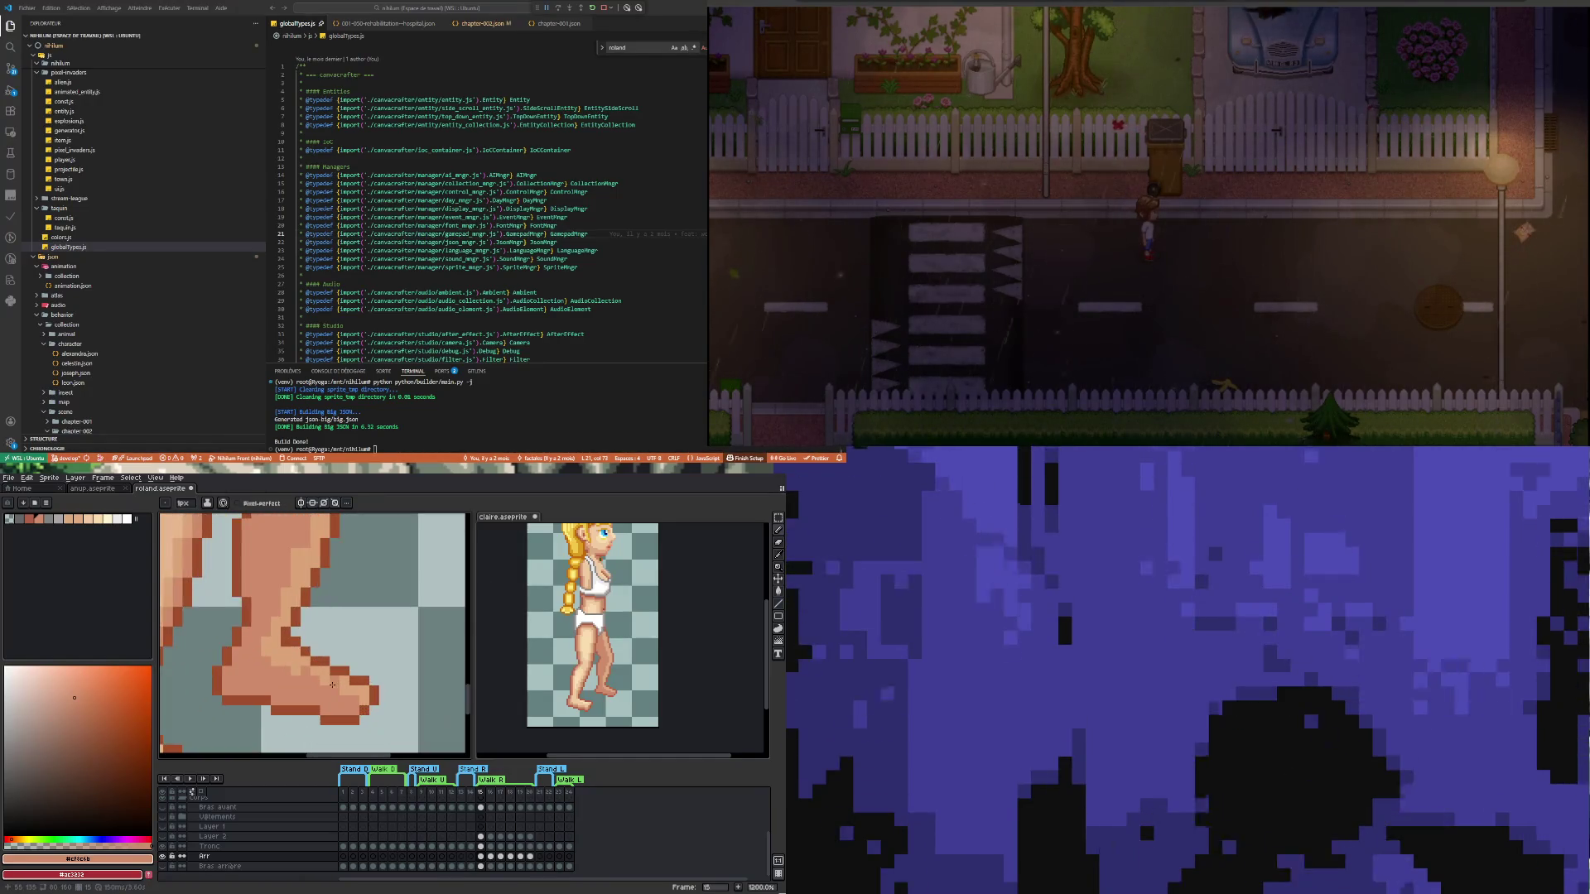
alt+click(302, 659)
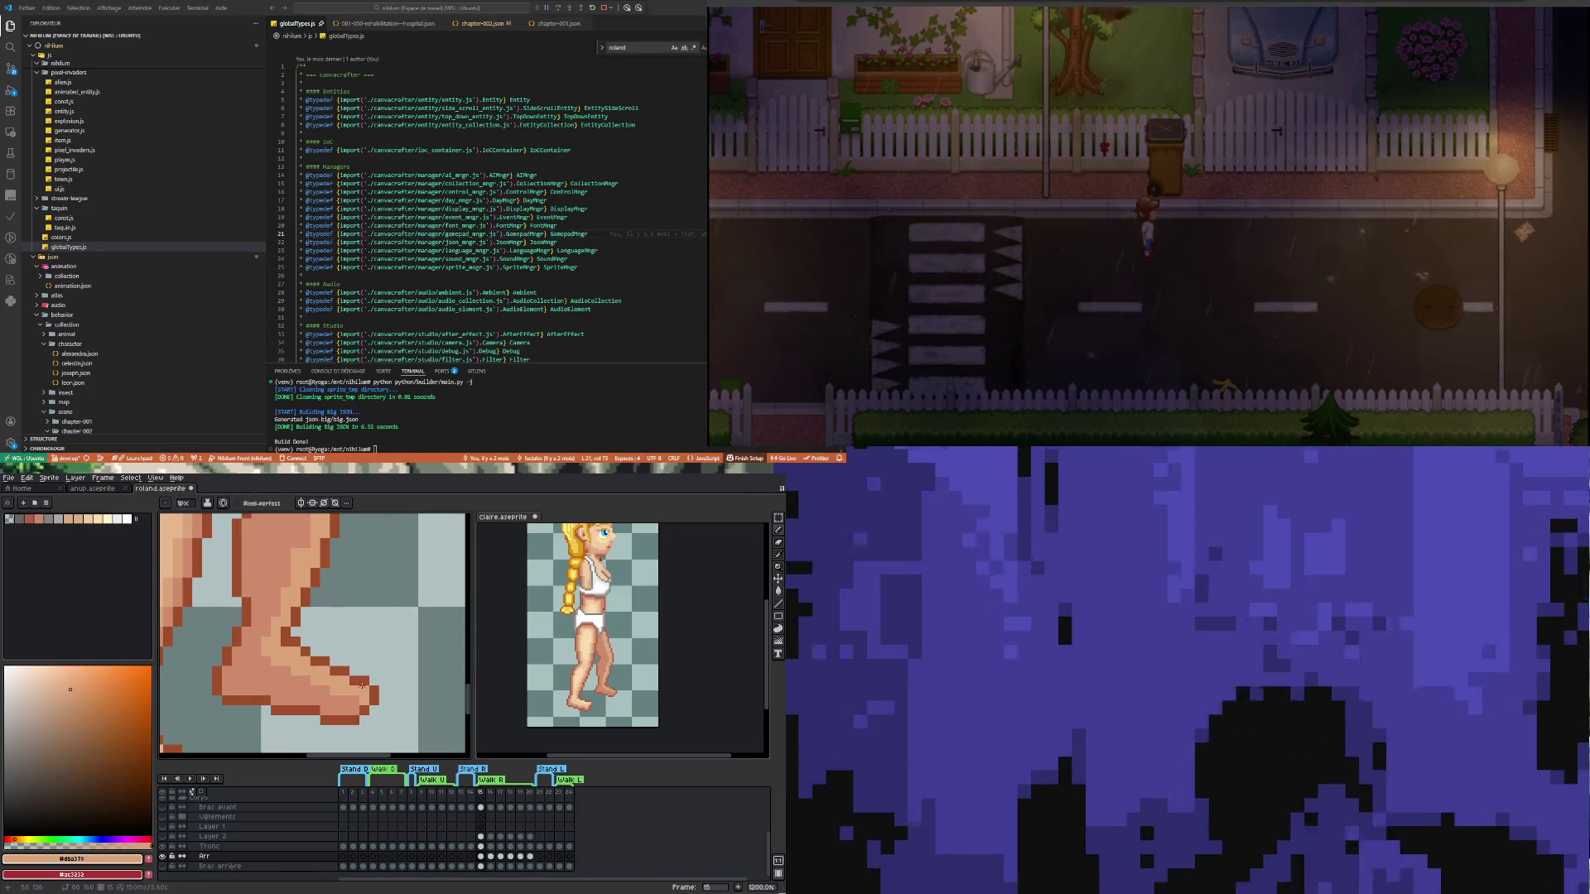
scroll(357, 642, down, 3)
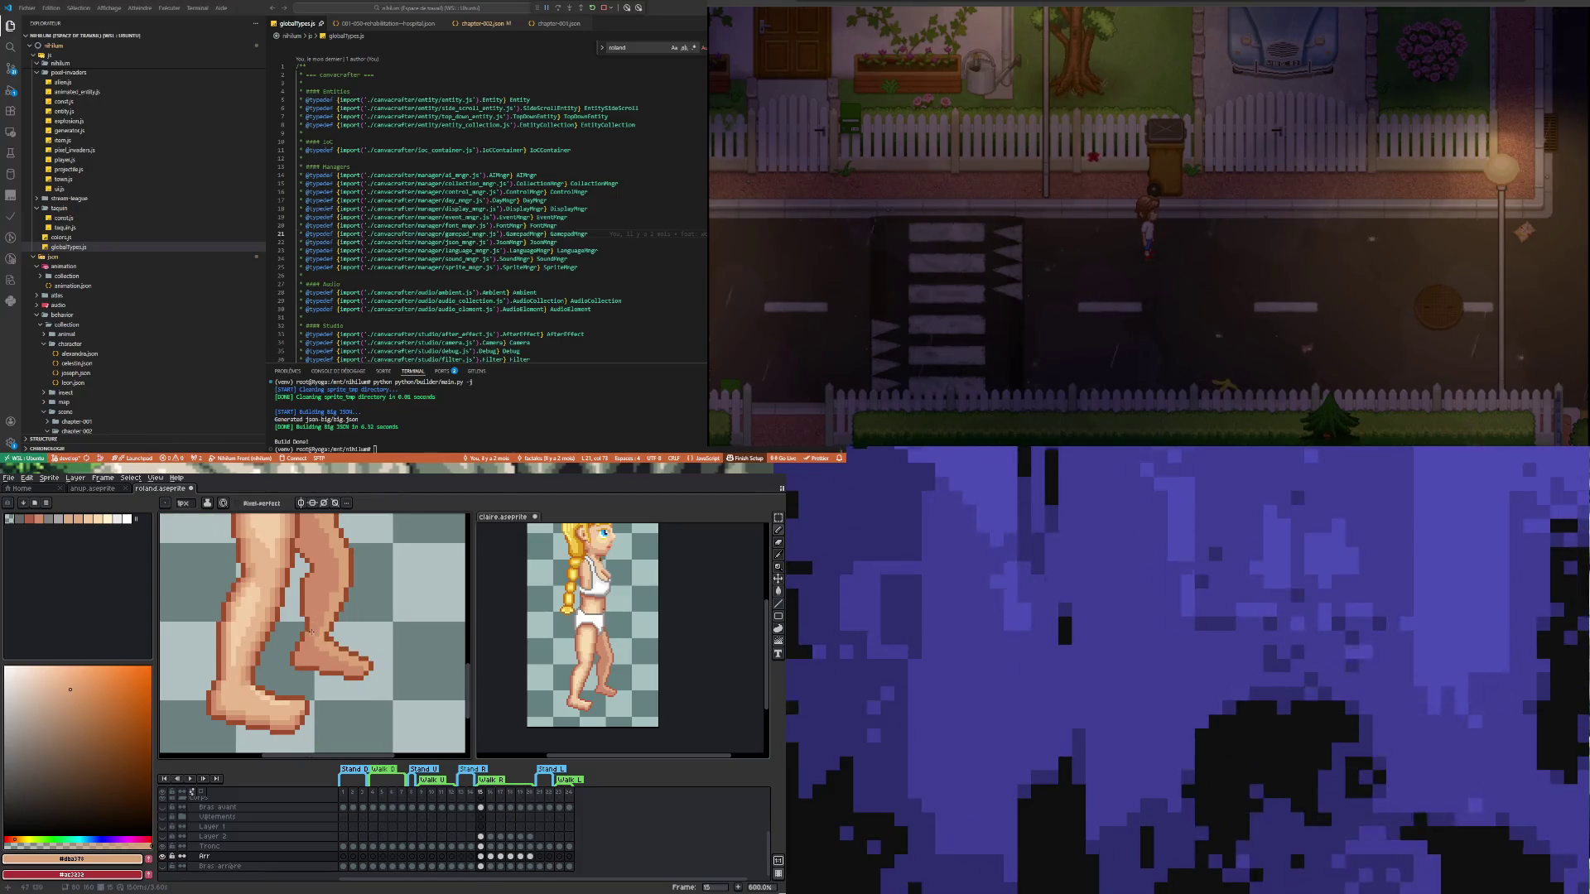
scroll(311, 632, up, 1)
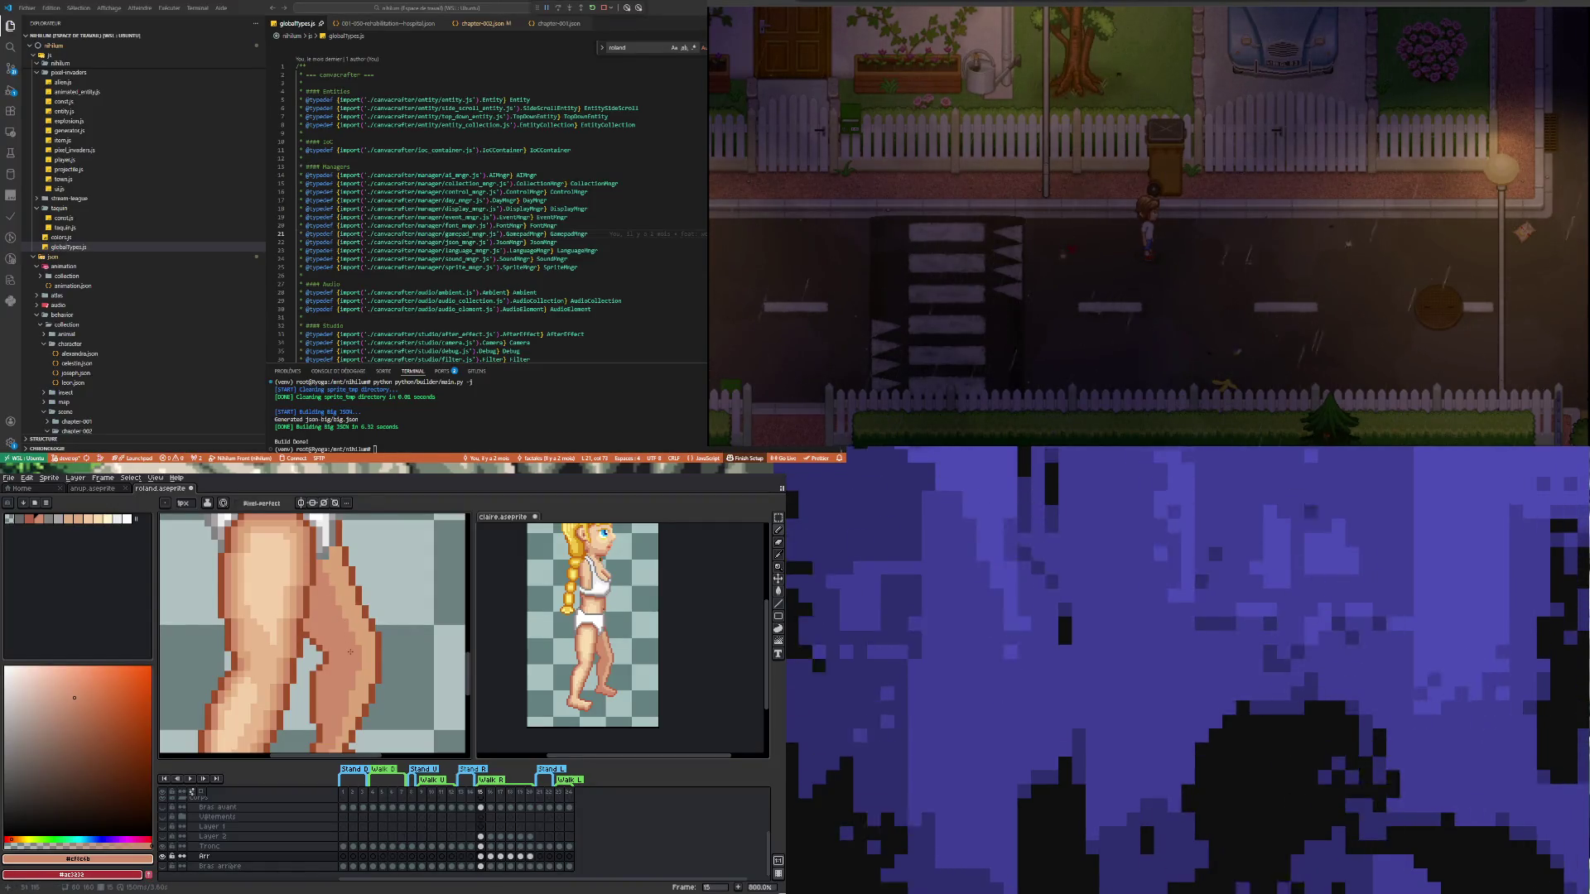
scroll(368, 629, down, 4)
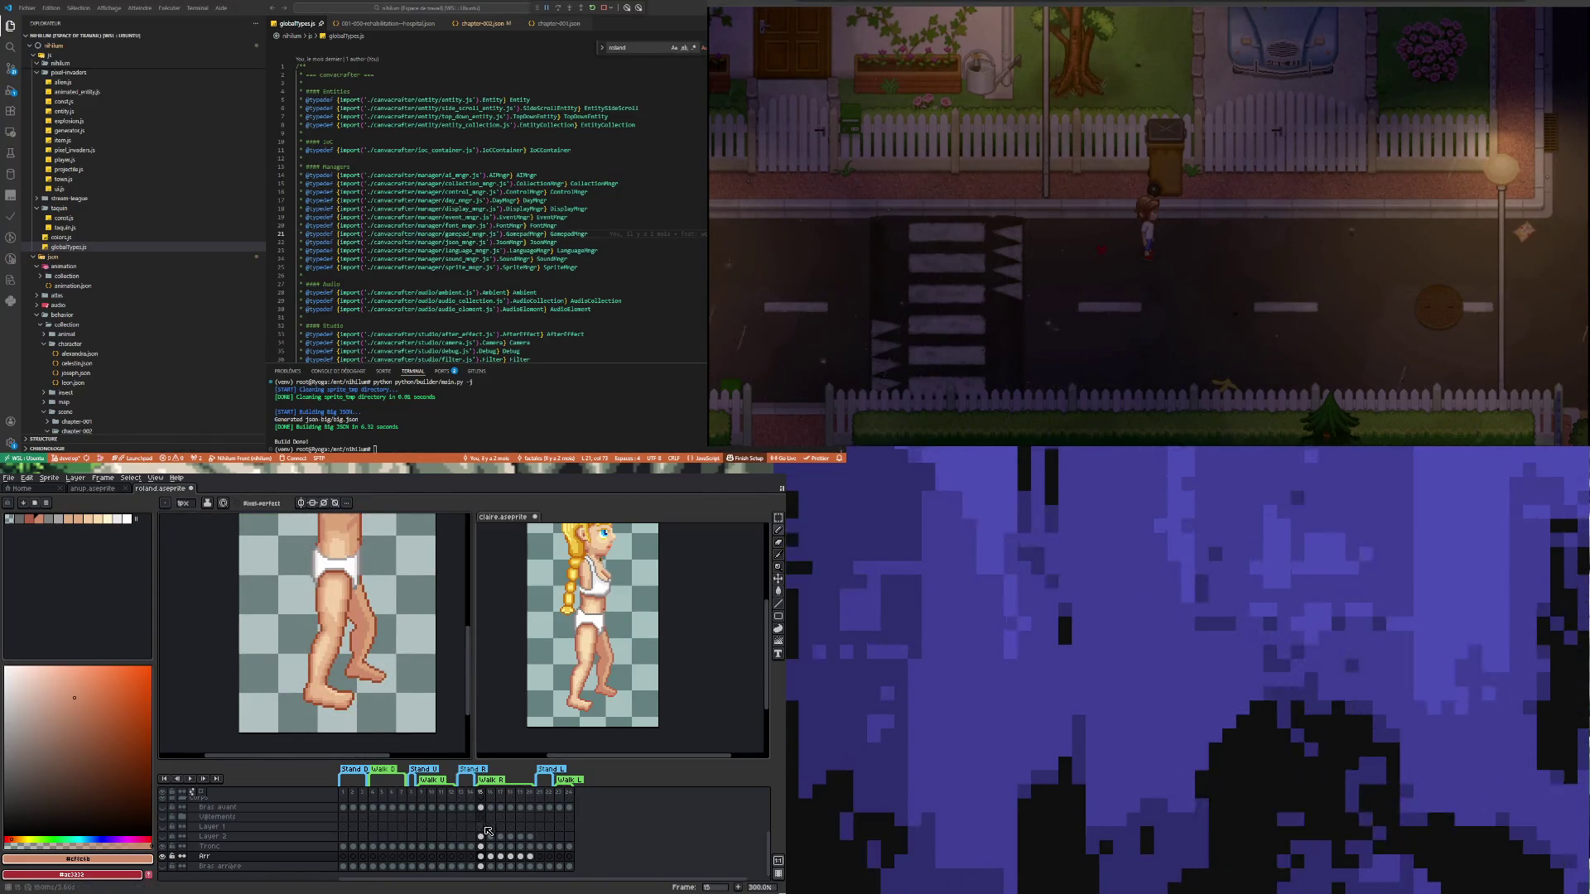
Show frame 16 of the Arr layer and the matching frame 16 of the claire reference
click(492, 857)
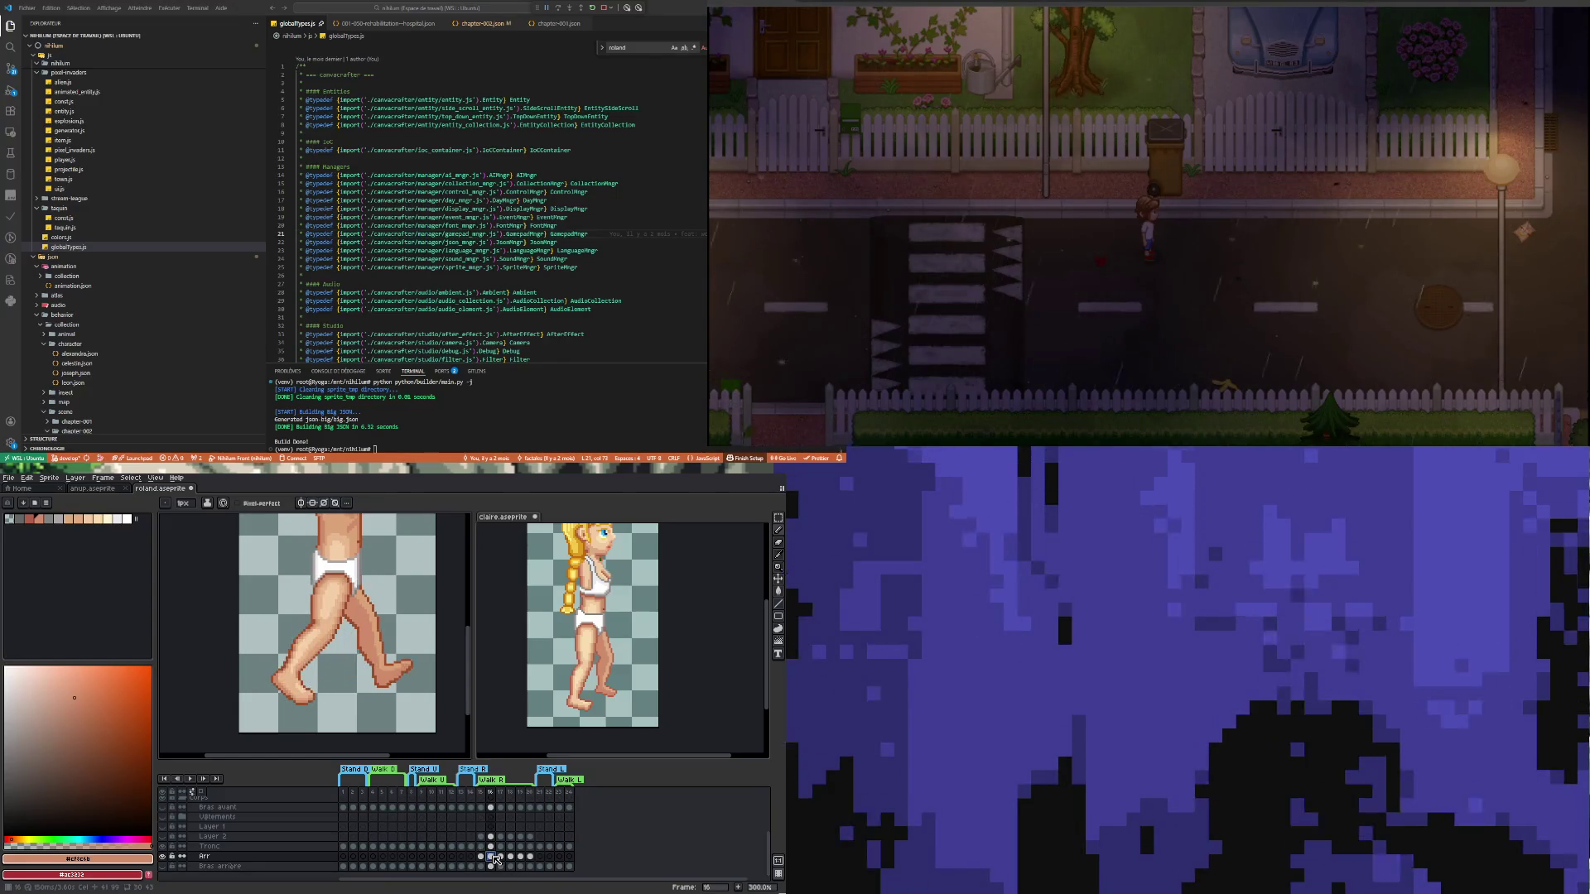
scroll(404, 649, up, 1)
scroll(369, 687, up, 1)
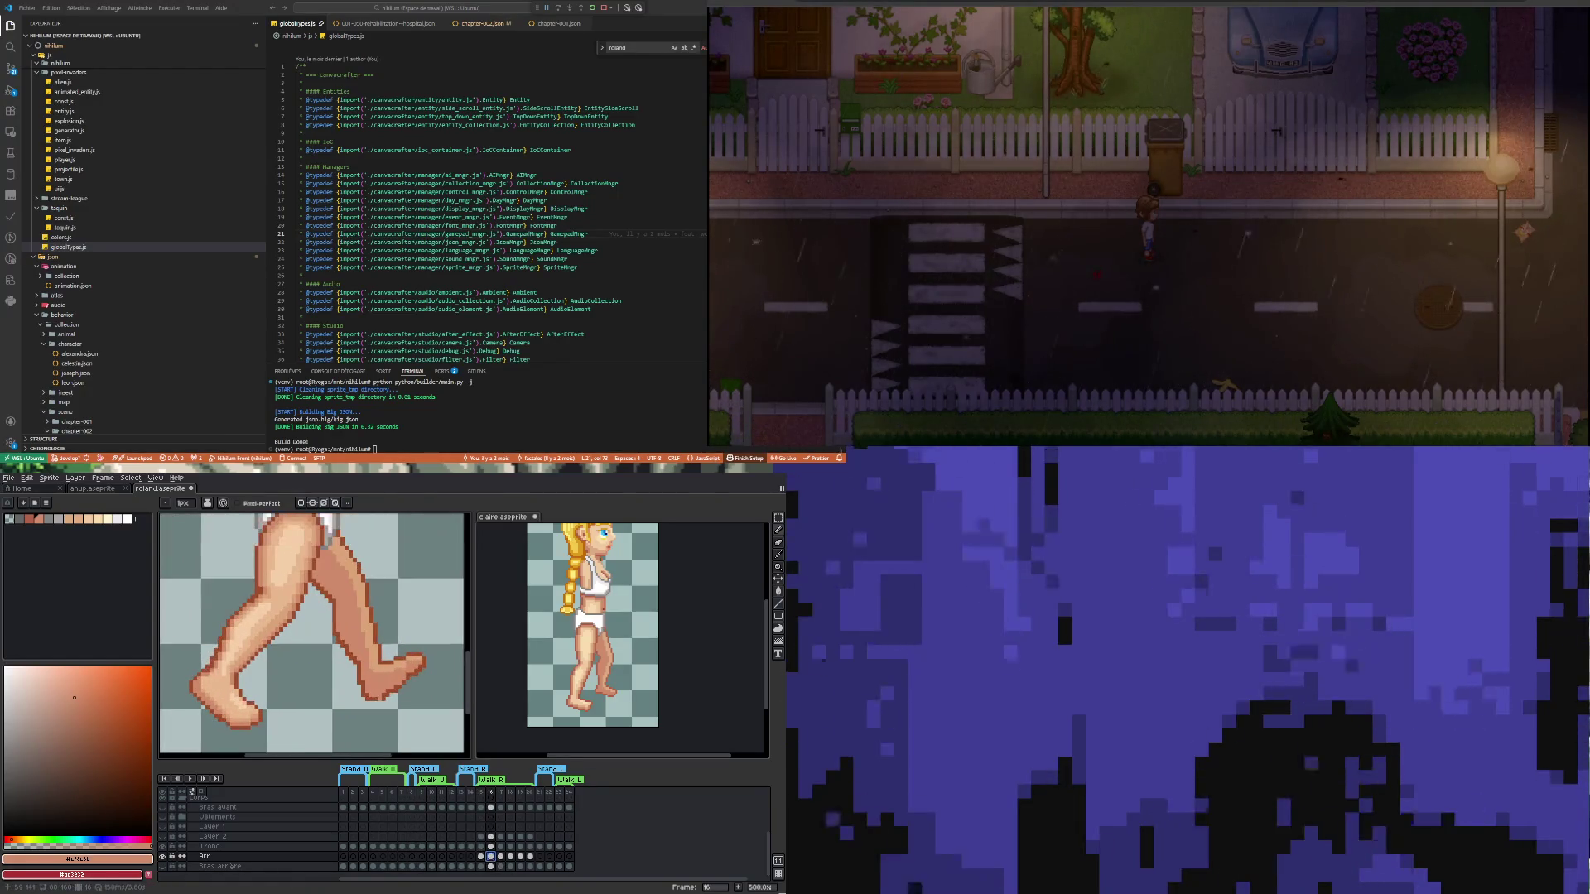
click(673, 707)
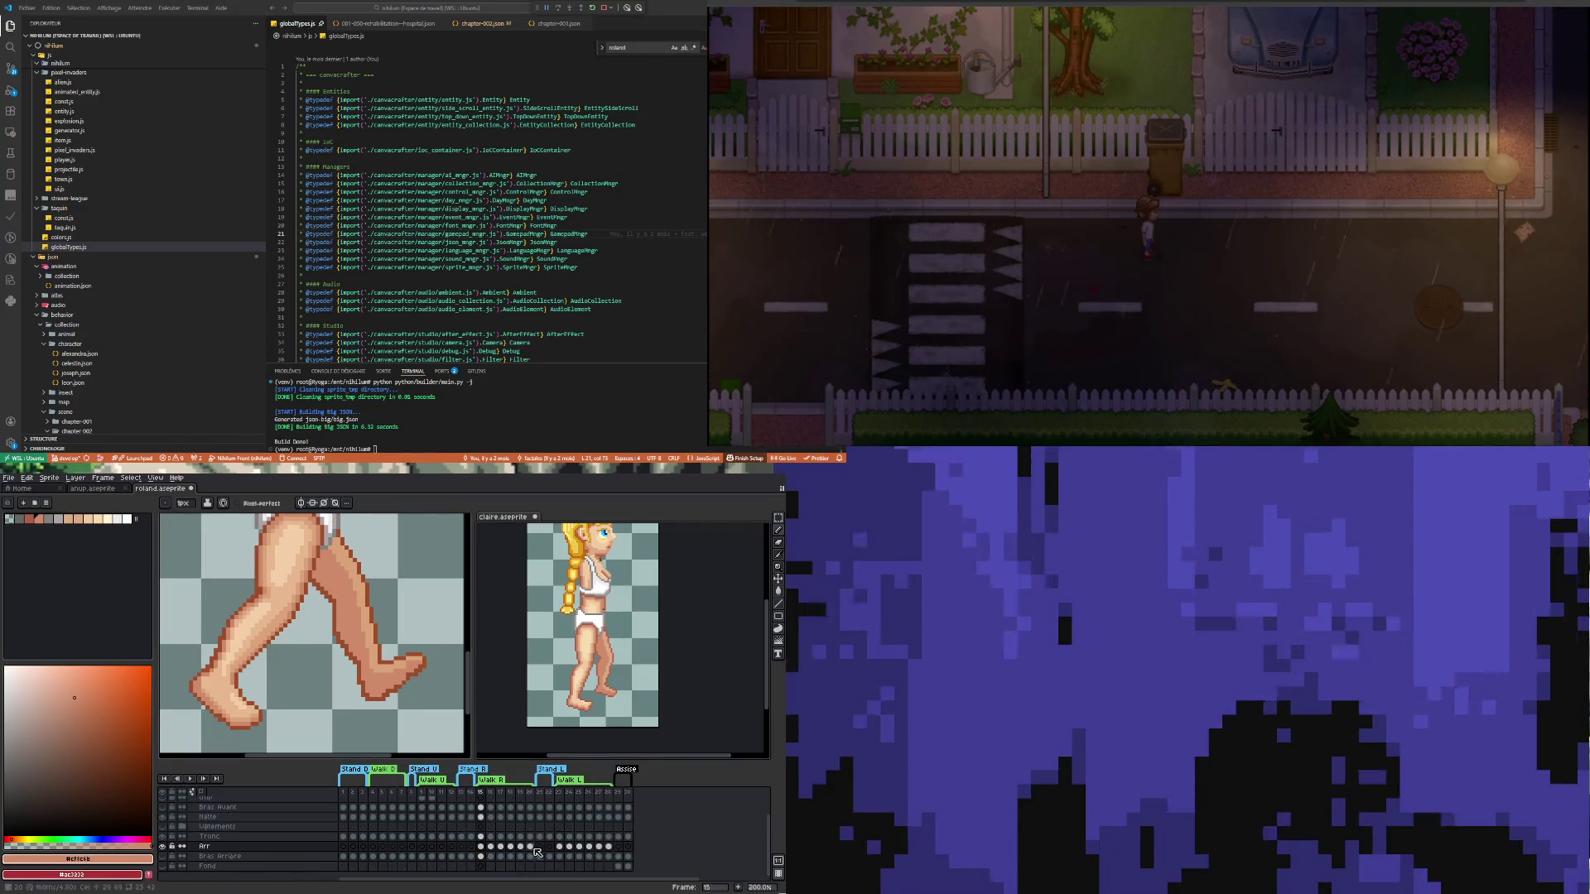
click(492, 846)
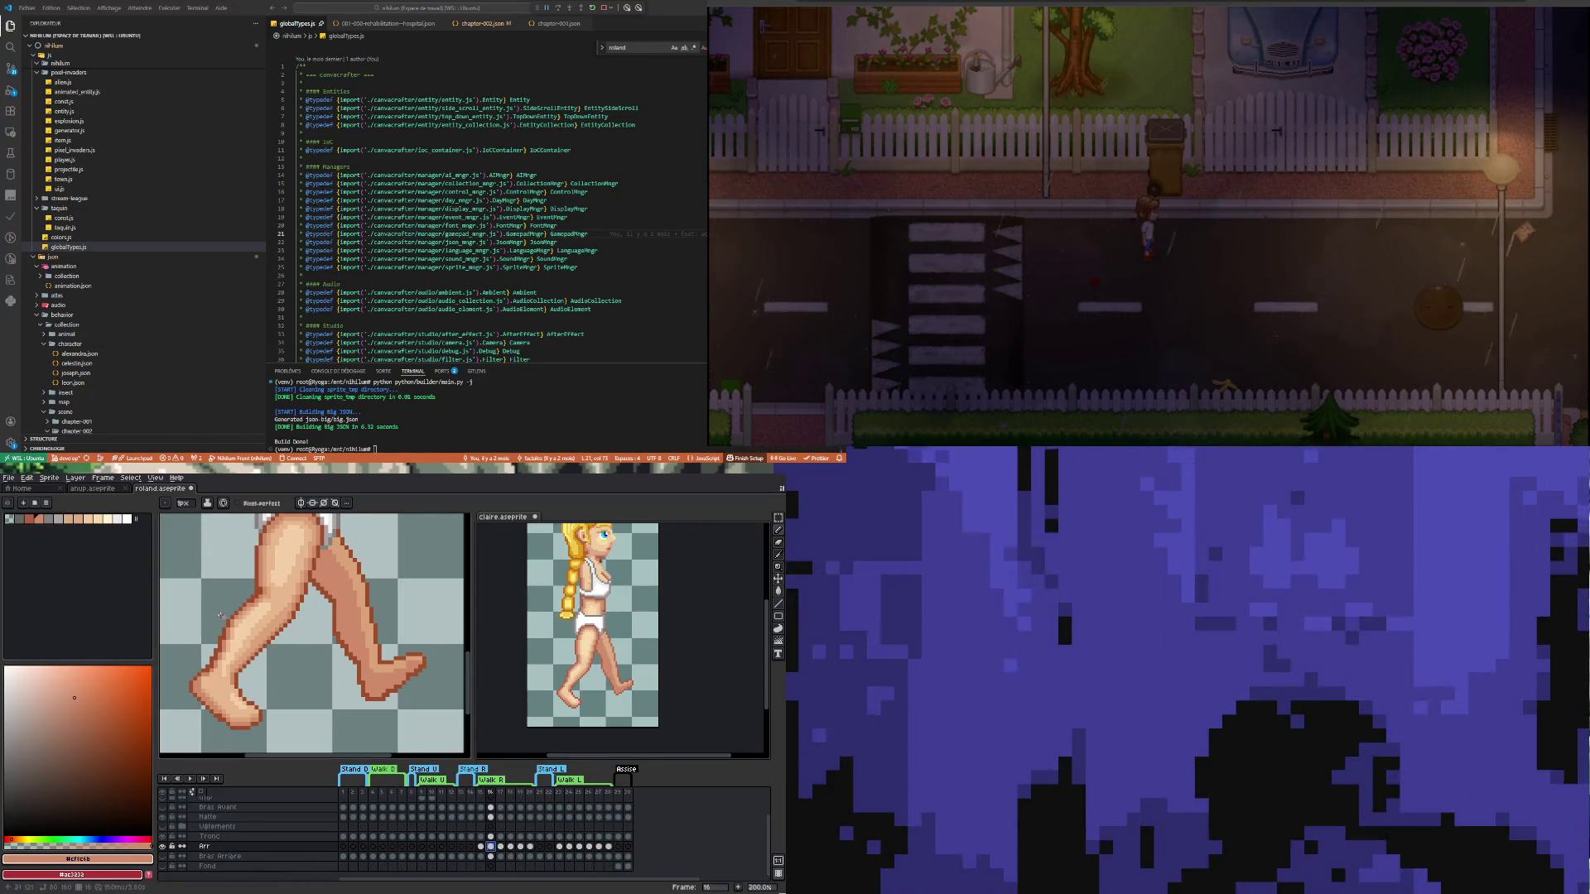
Inspect the roland sprite's frame-16 legs up close, then compare against frame 15
click(352, 639)
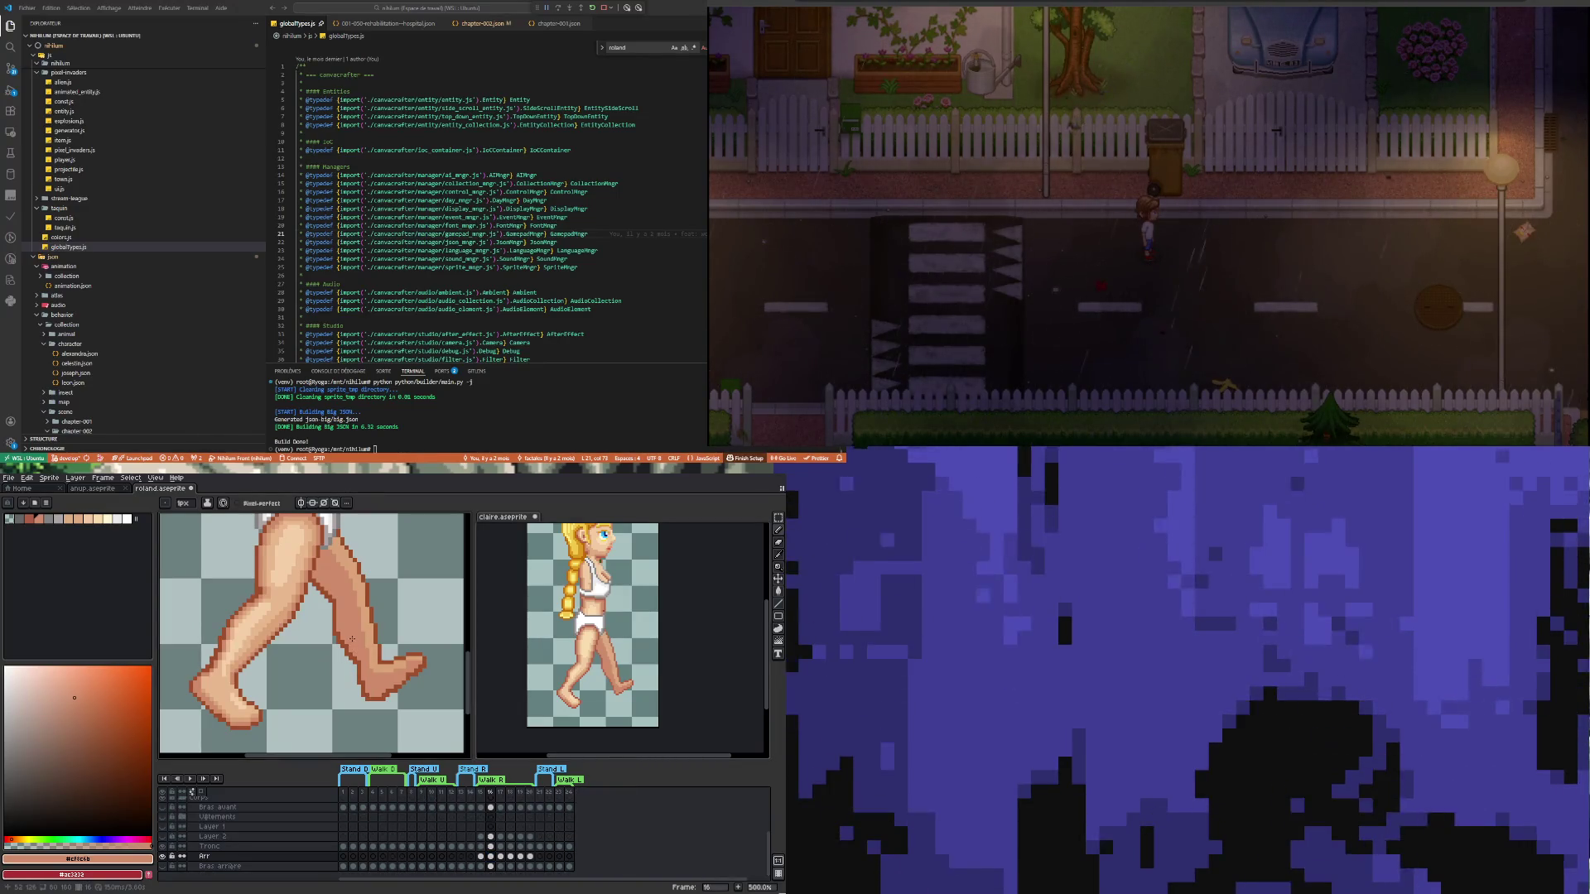
scroll(362, 645, down, 2)
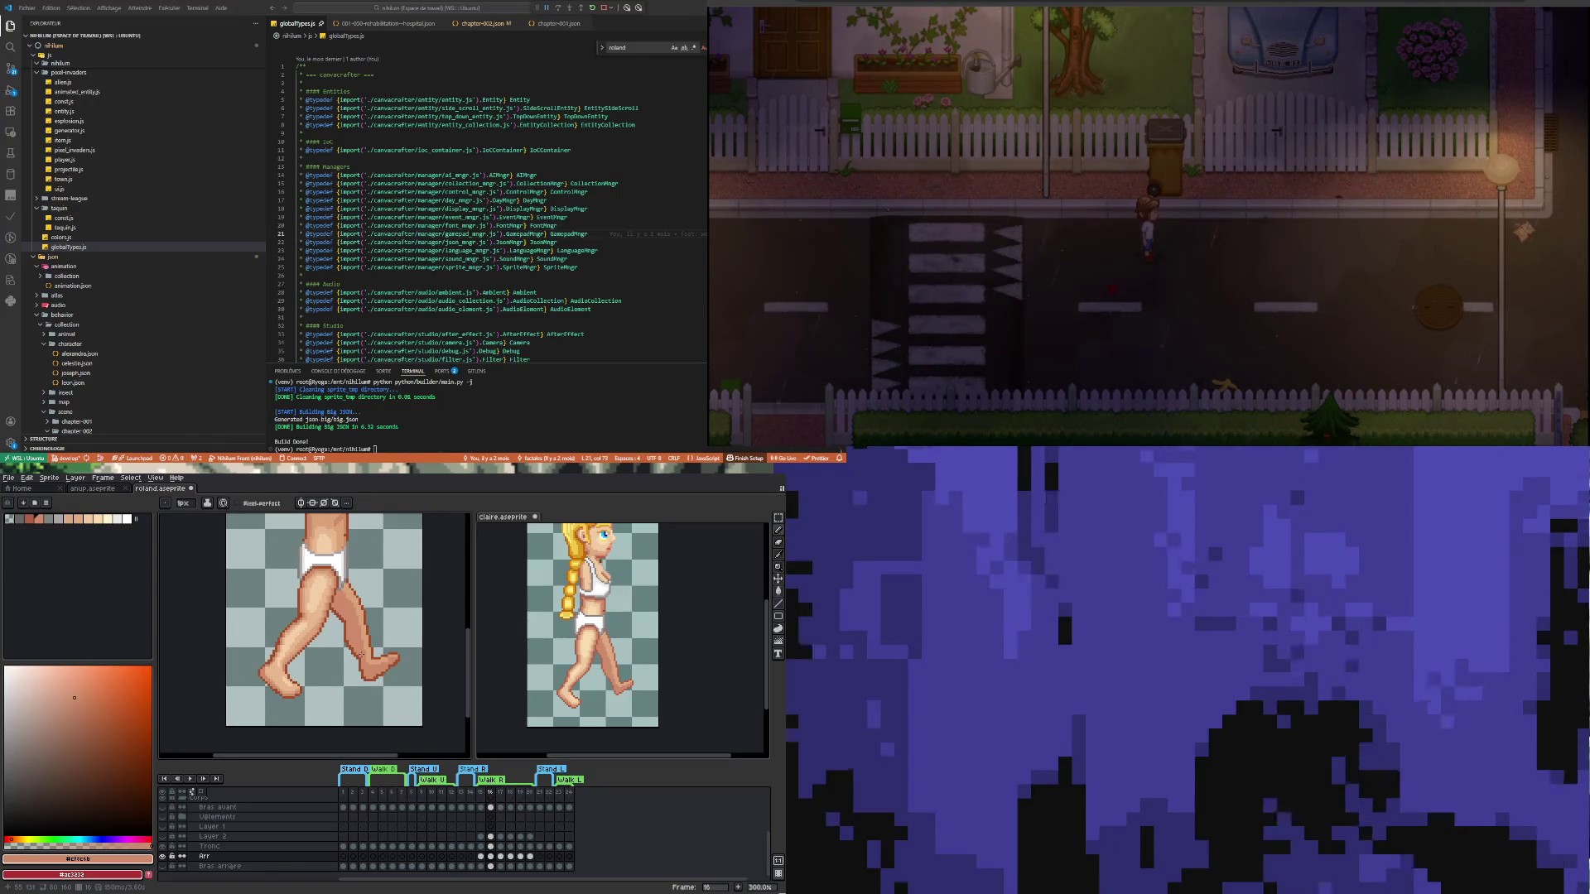
scroll(360, 679, up, 2)
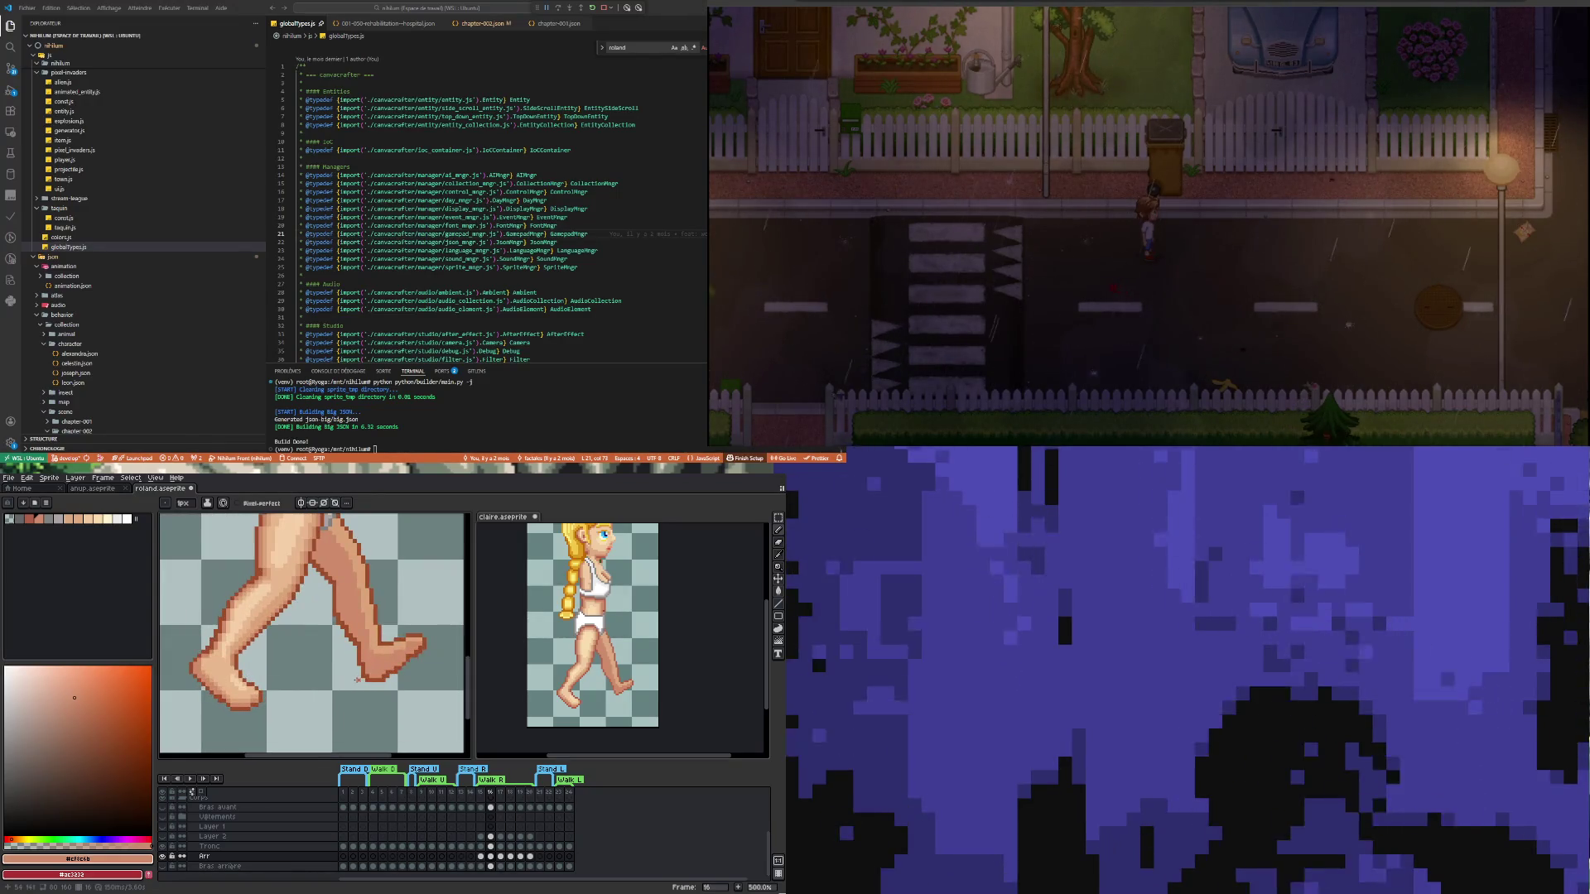
scroll(351, 652, down, 2)
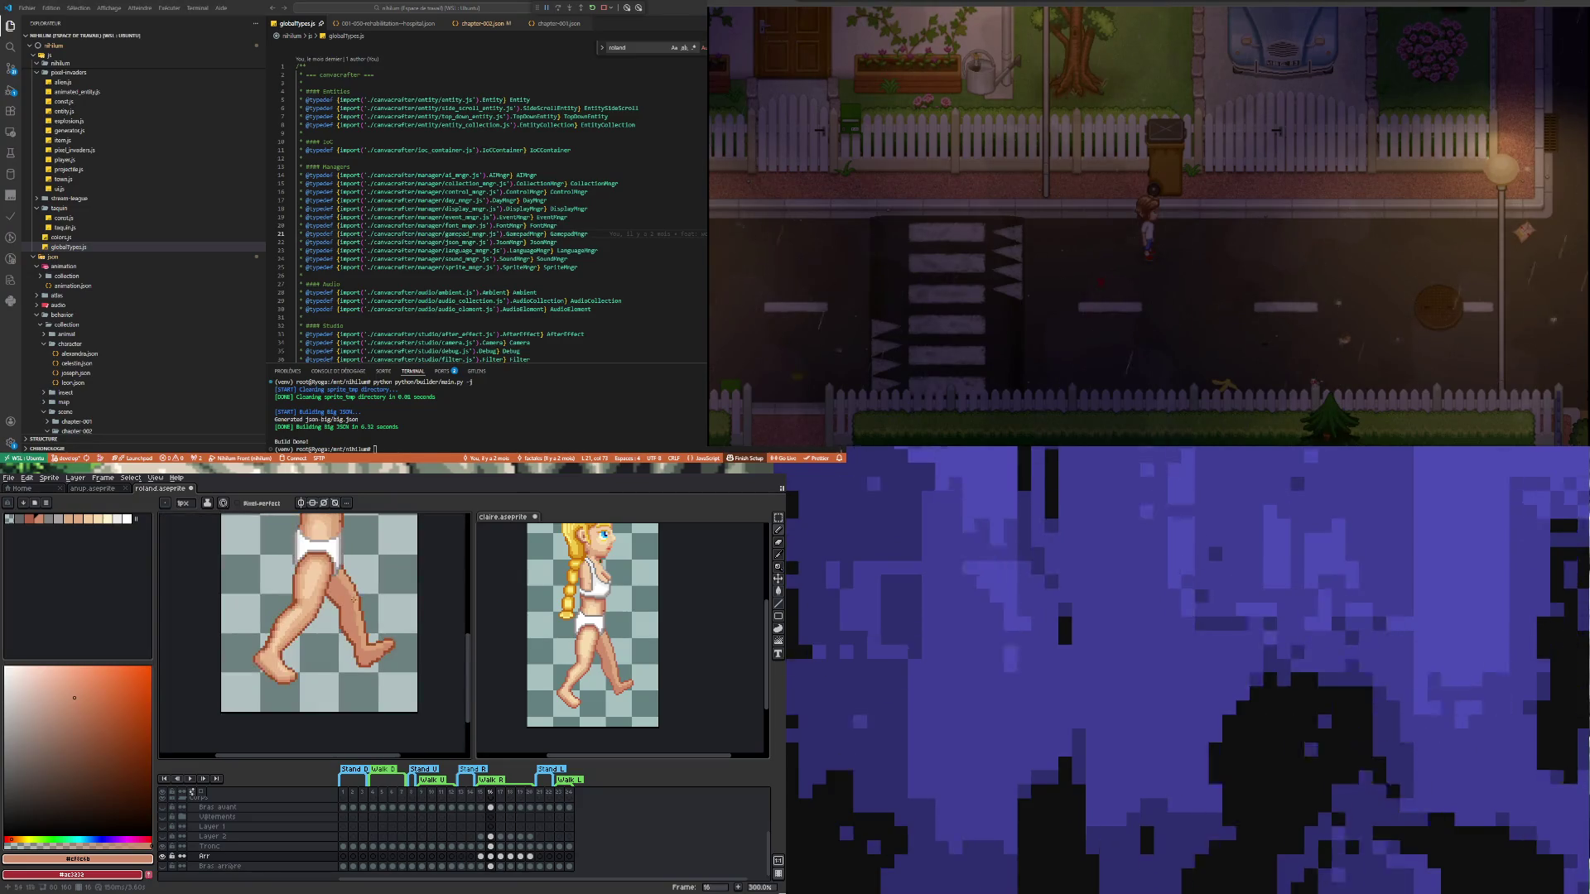
scroll(339, 633, up, 2)
scroll(329, 613, up, 1)
scroll(334, 588, up, 1)
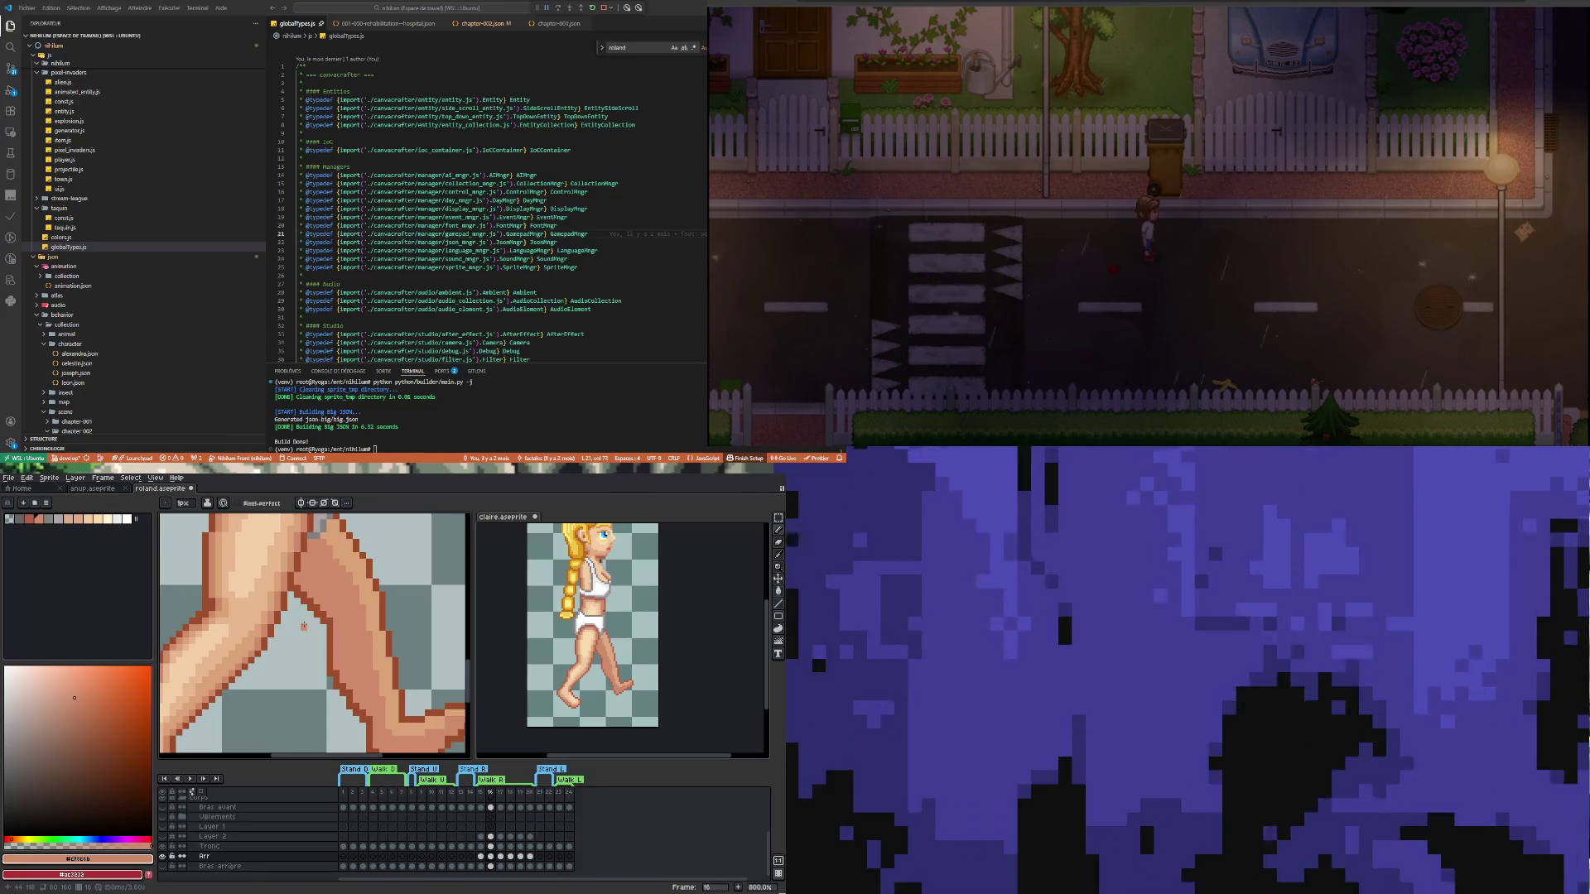
scroll(305, 637, down, 2)
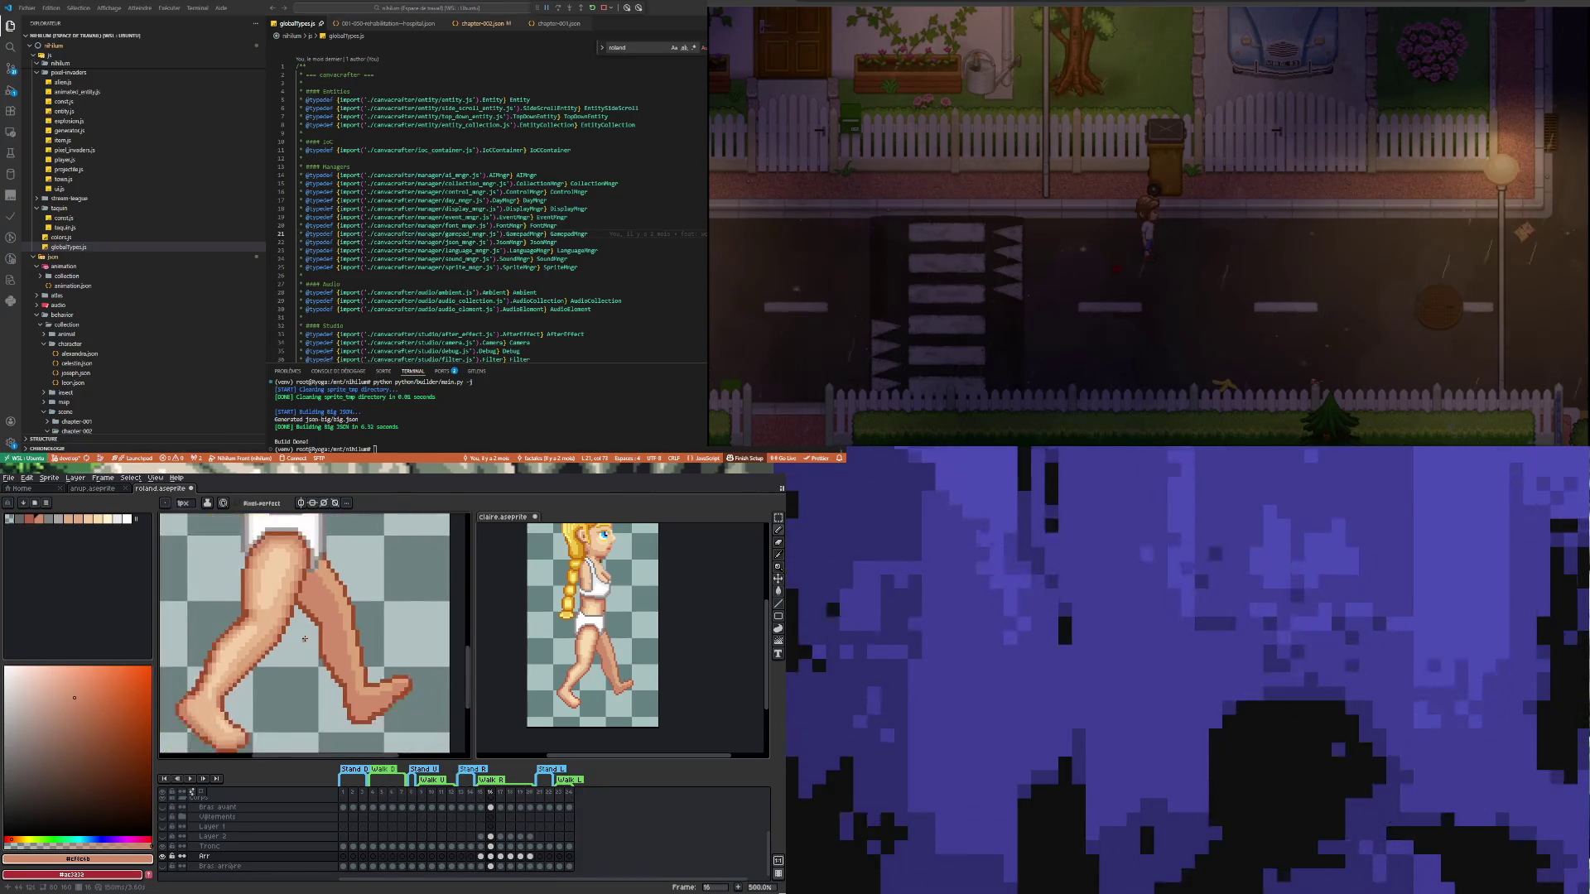
click(483, 860)
click(491, 857)
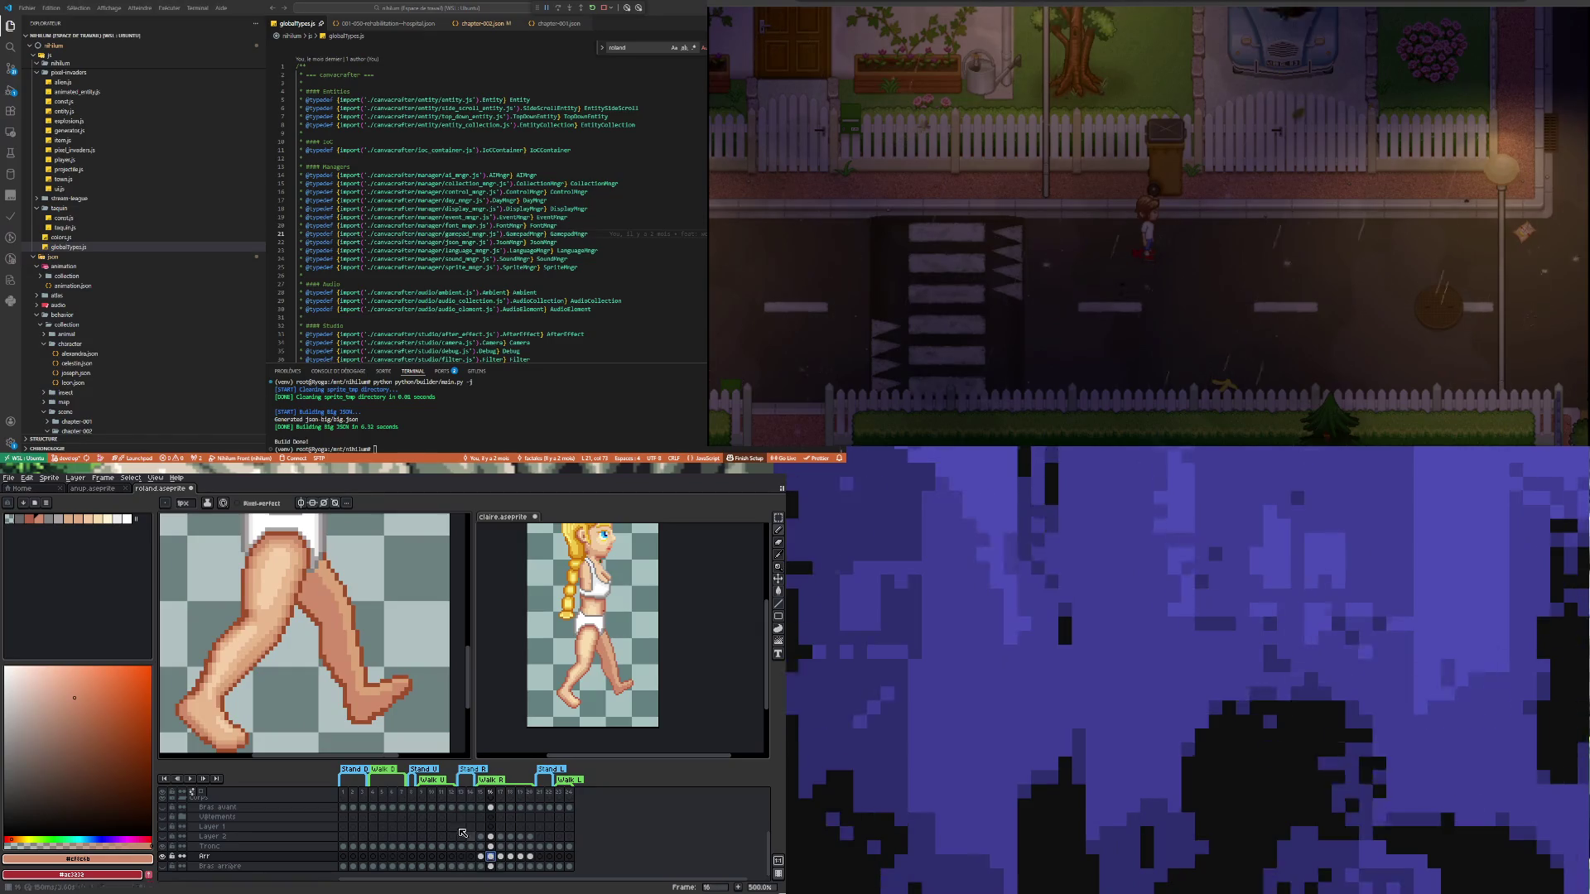
scroll(314, 637, up, 4)
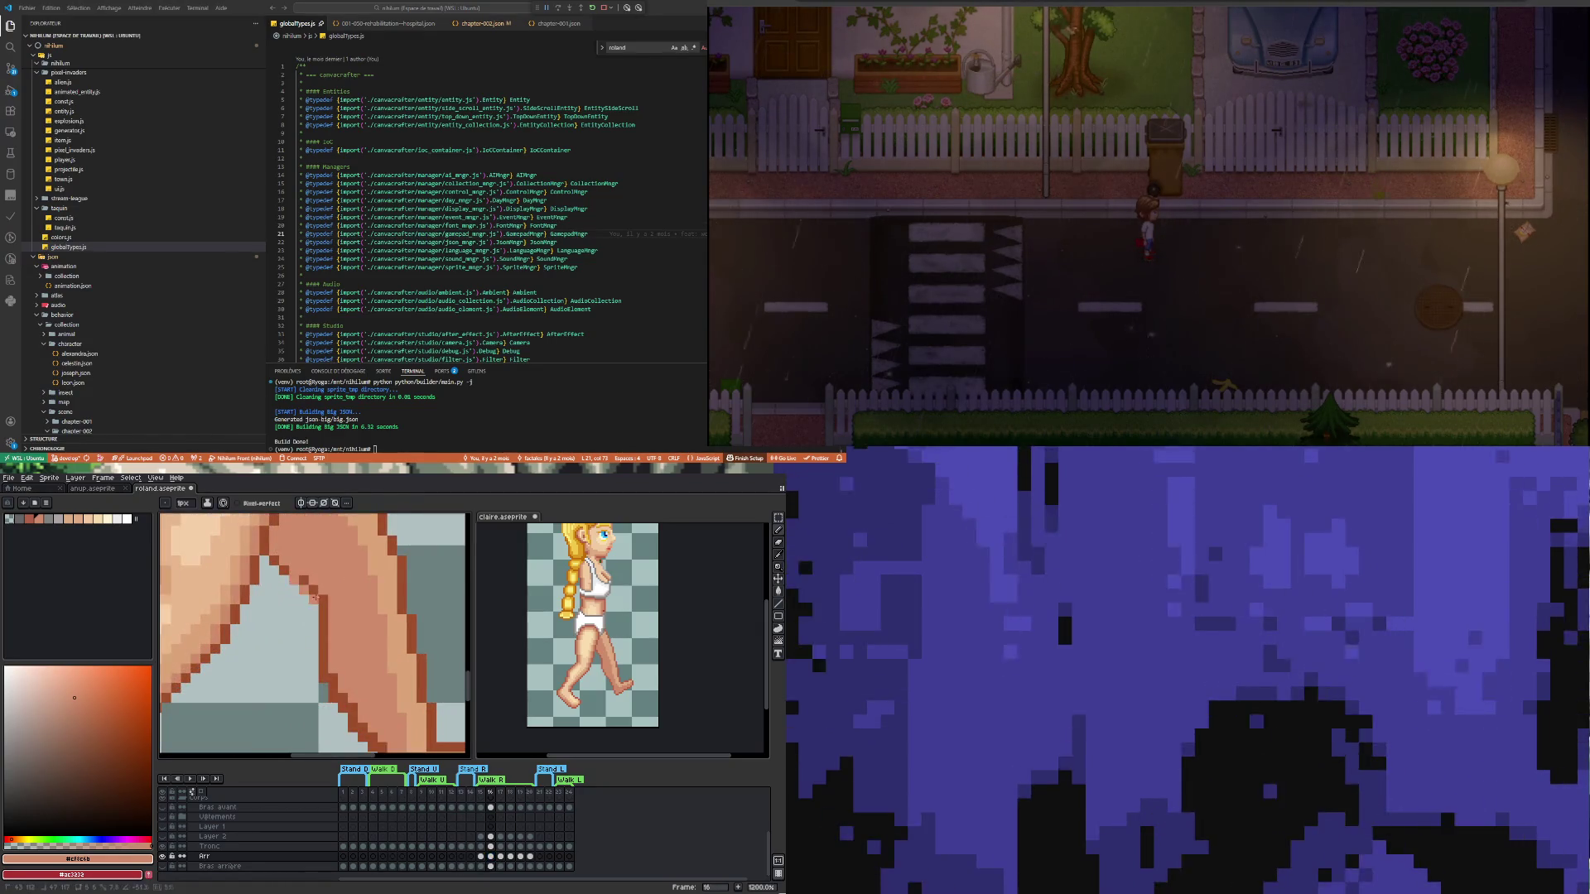
scroll(355, 668, up, 2)
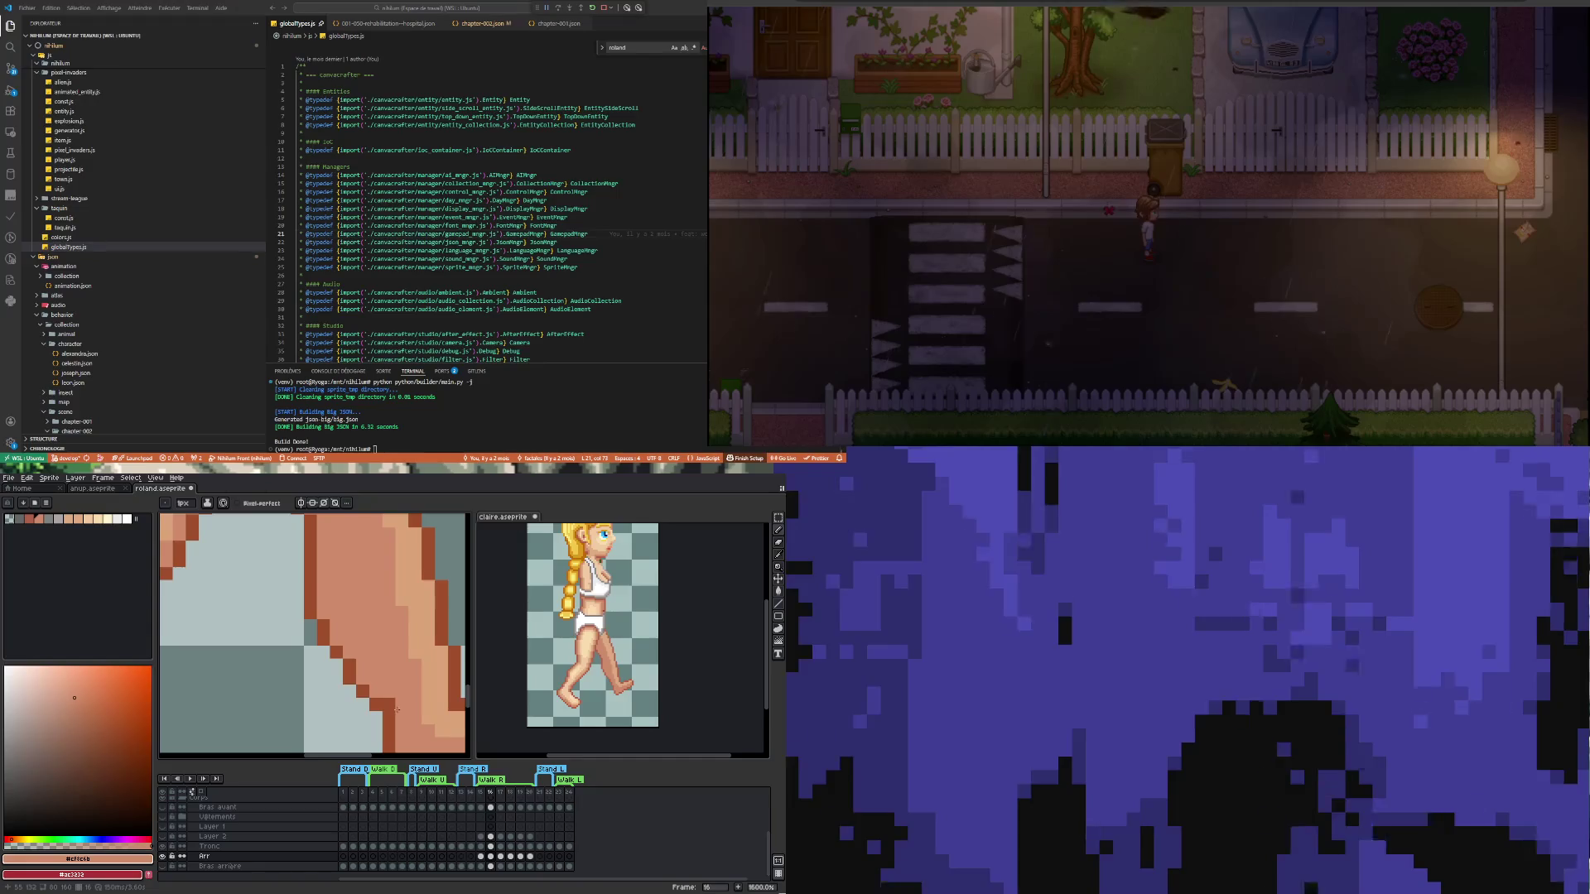
scroll(393, 704, down, 7)
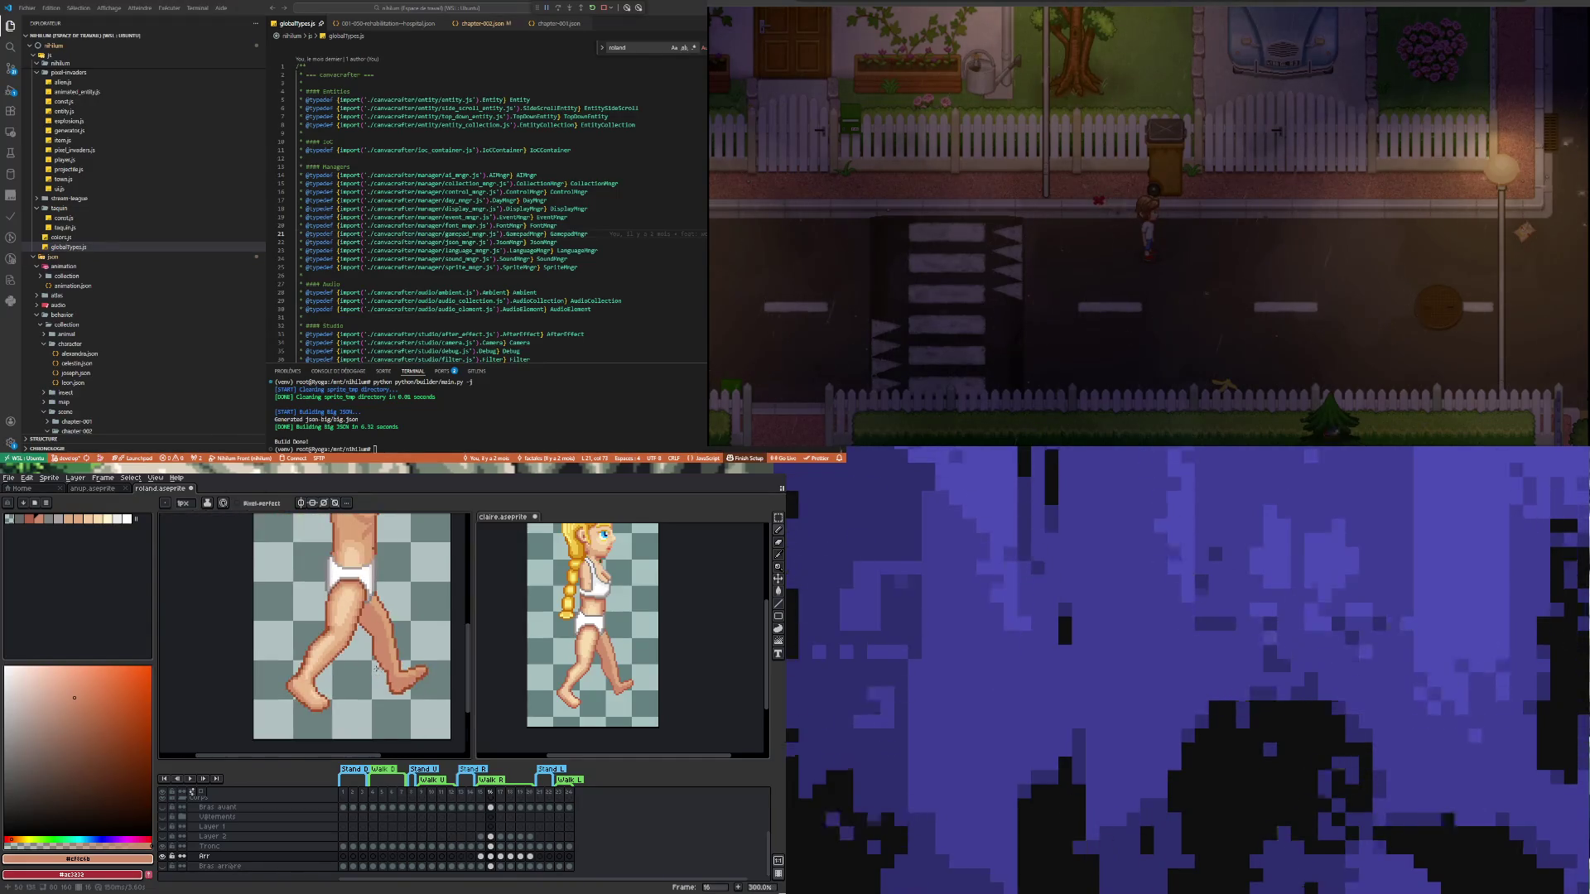
scroll(405, 662, up, 3)
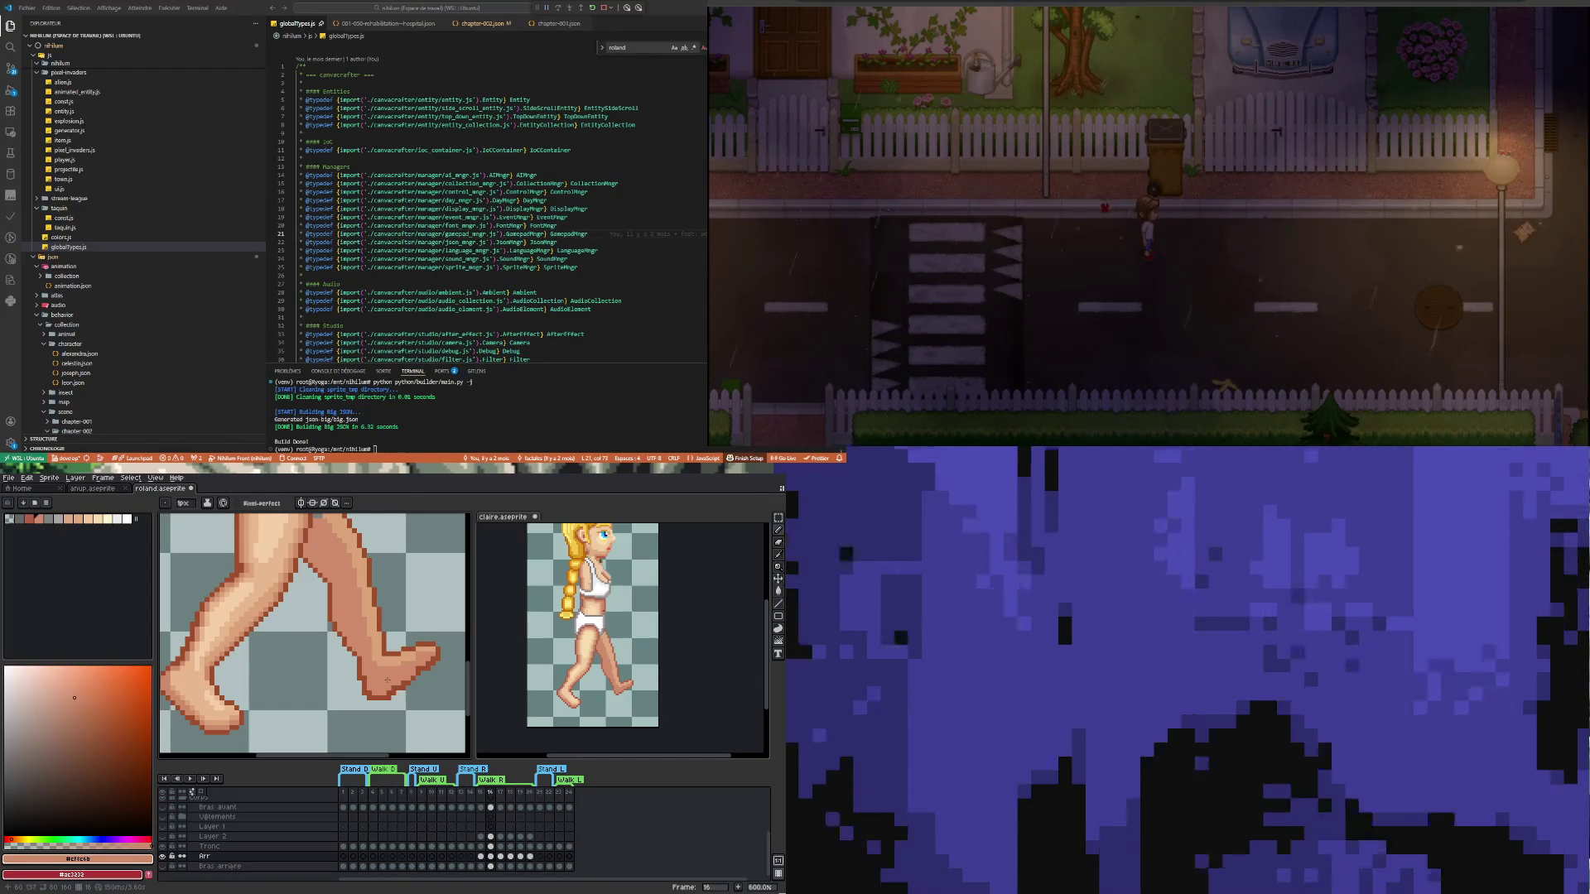
scroll(383, 718, up, 3)
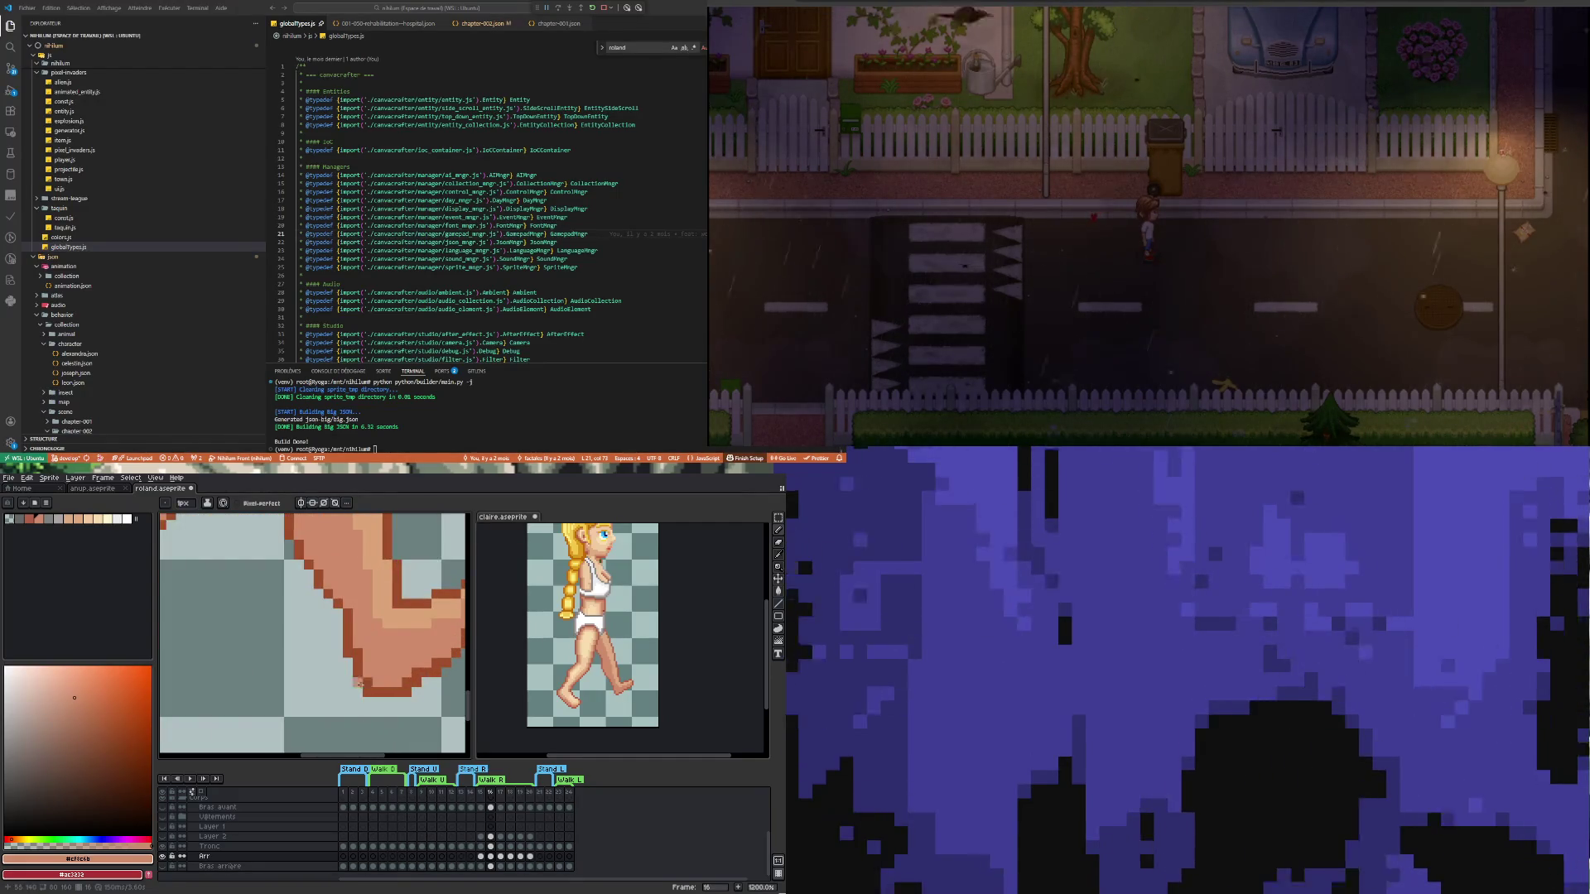
scroll(364, 683, down, 4)
scroll(431, 572, down, 1)
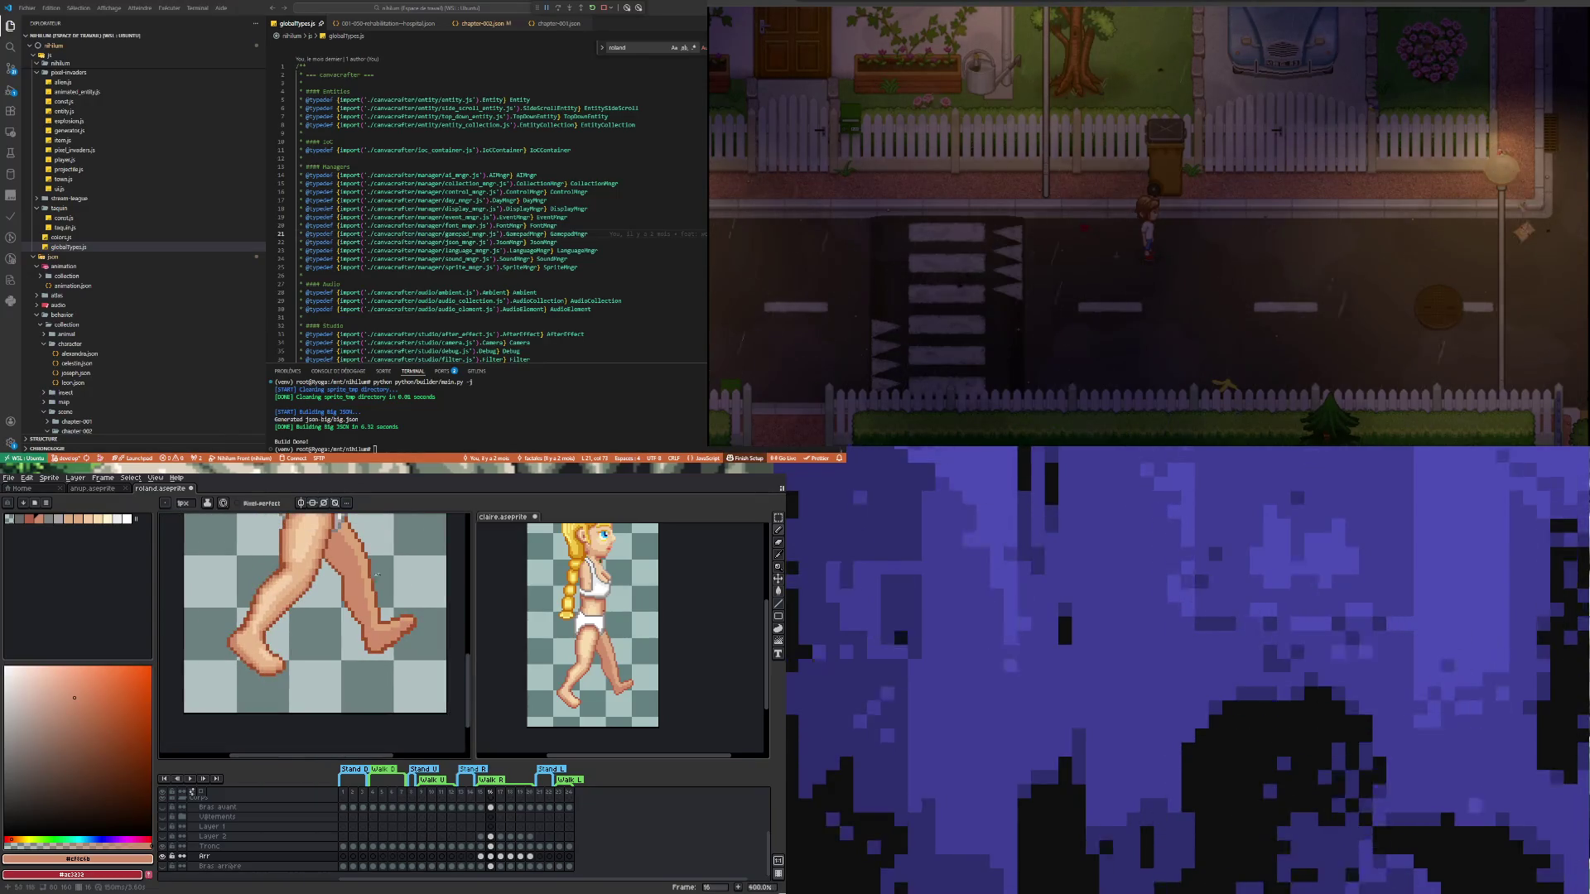
scroll(432, 619, up, 1)
scroll(383, 629, up, 1)
scroll(382, 628, up, 1)
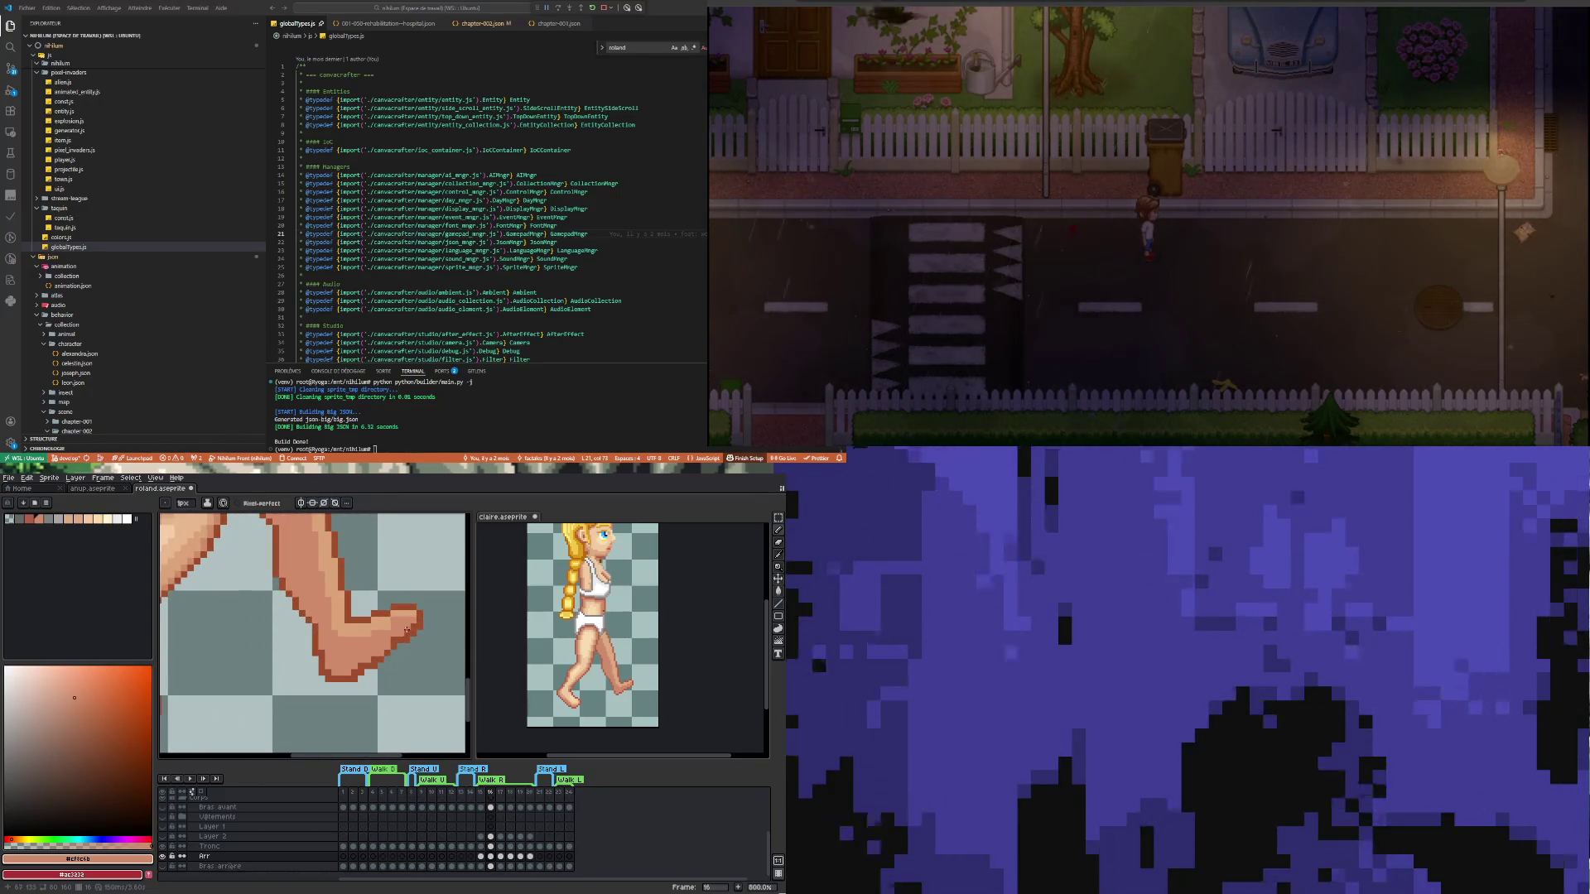
key(shift+q)
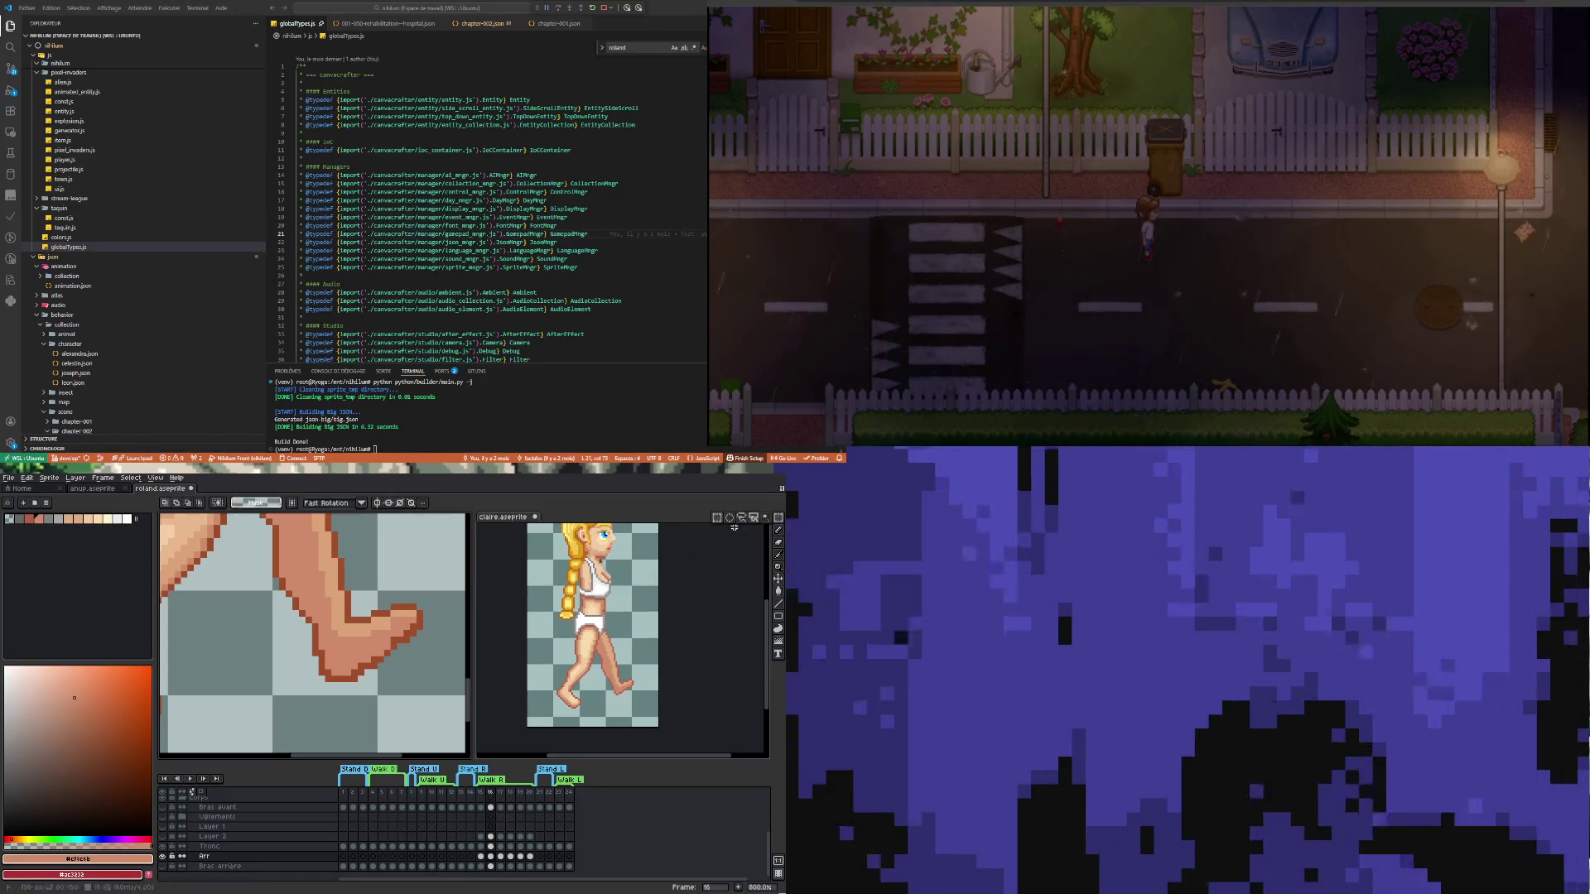
Lasso a rectangular area around the toe tip, then drop the selection
click(439, 645)
click(402, 645)
click(402, 589)
click(438, 588)
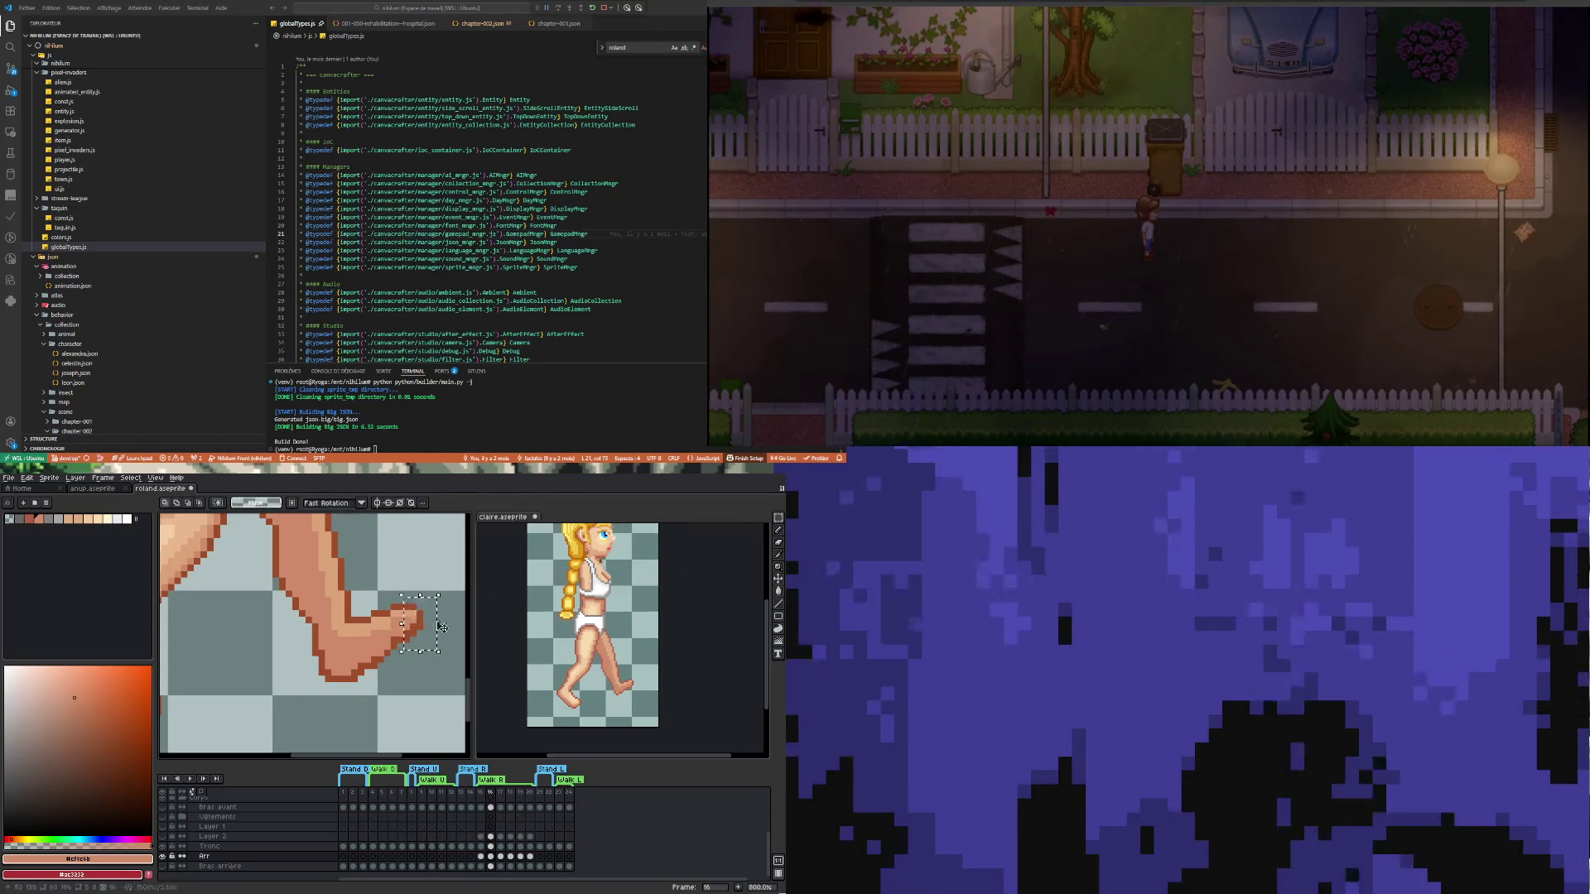
click(438, 646)
key(ctrl+d)
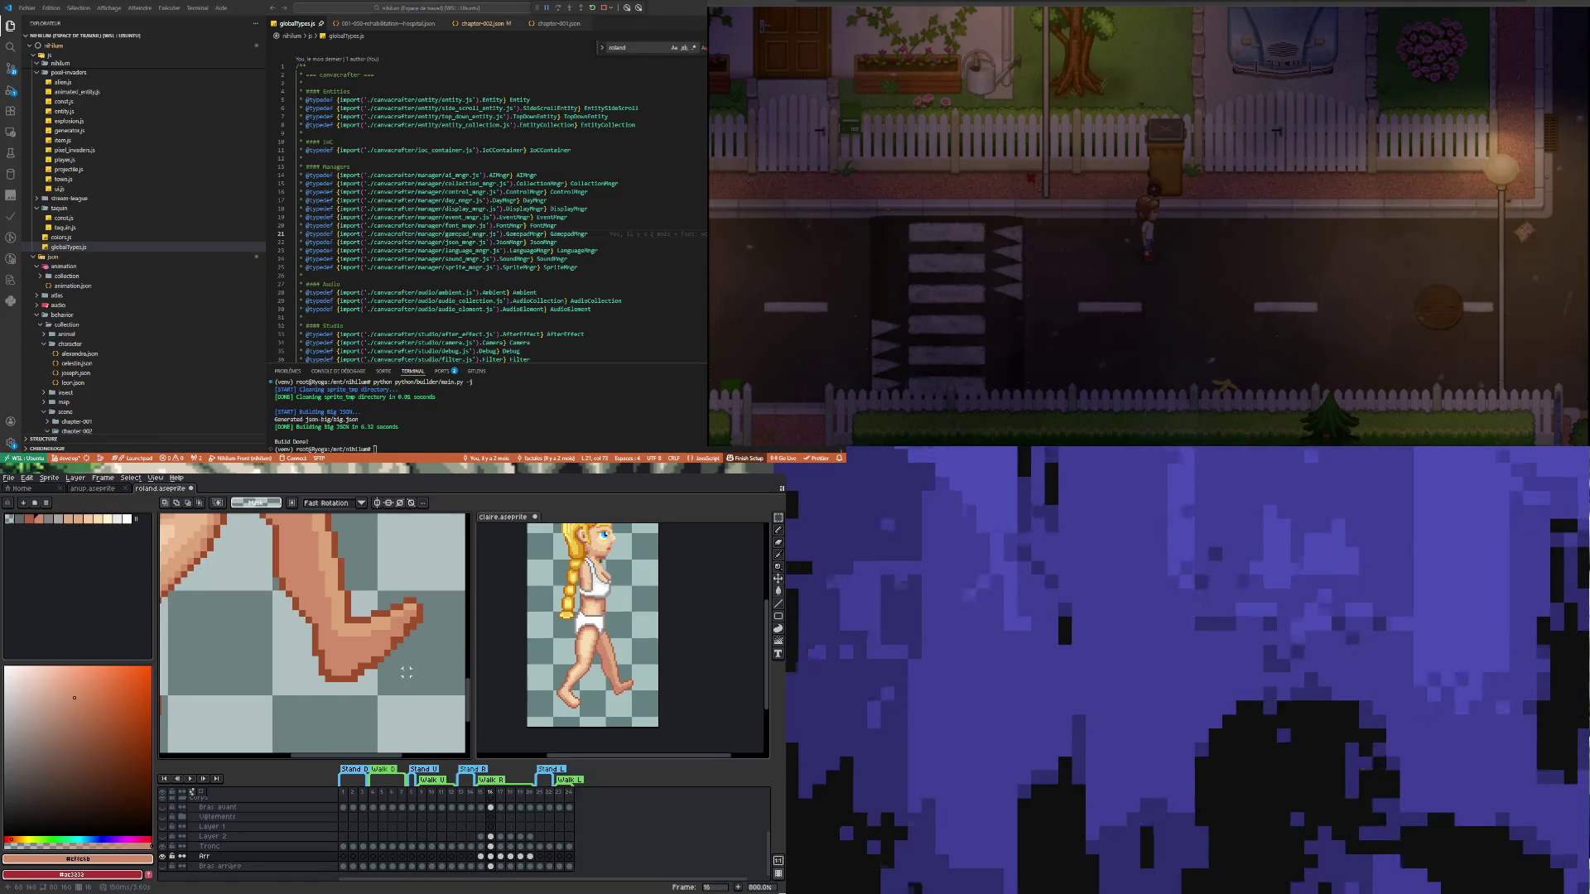
Repaint the toe underside pixels in dark outline brown and the foot skin tone
key(i)
click(378, 660)
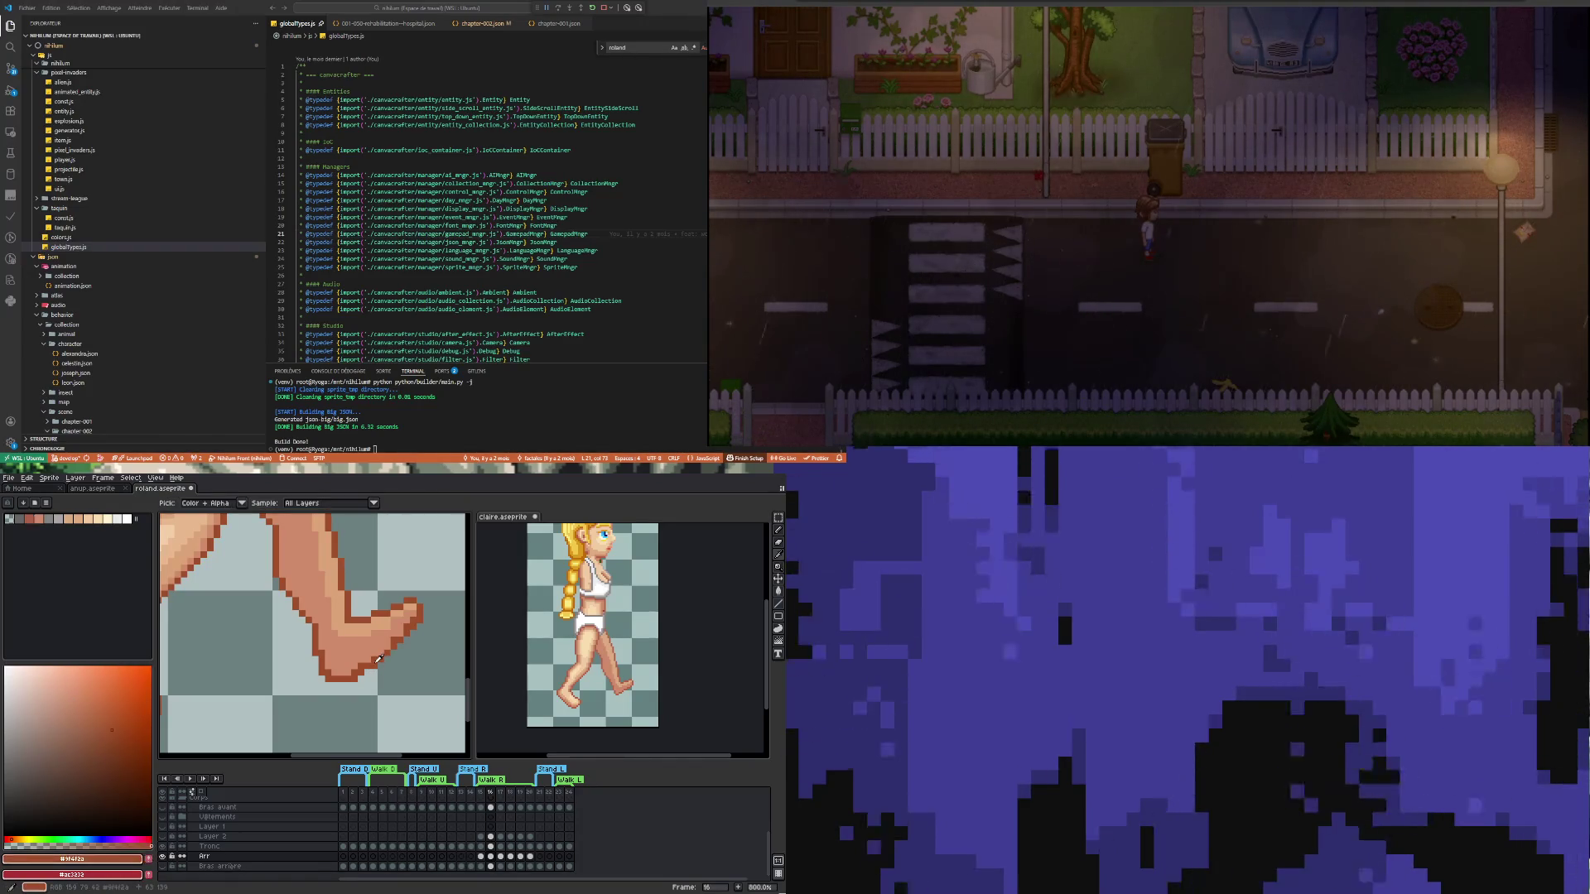
key(b)
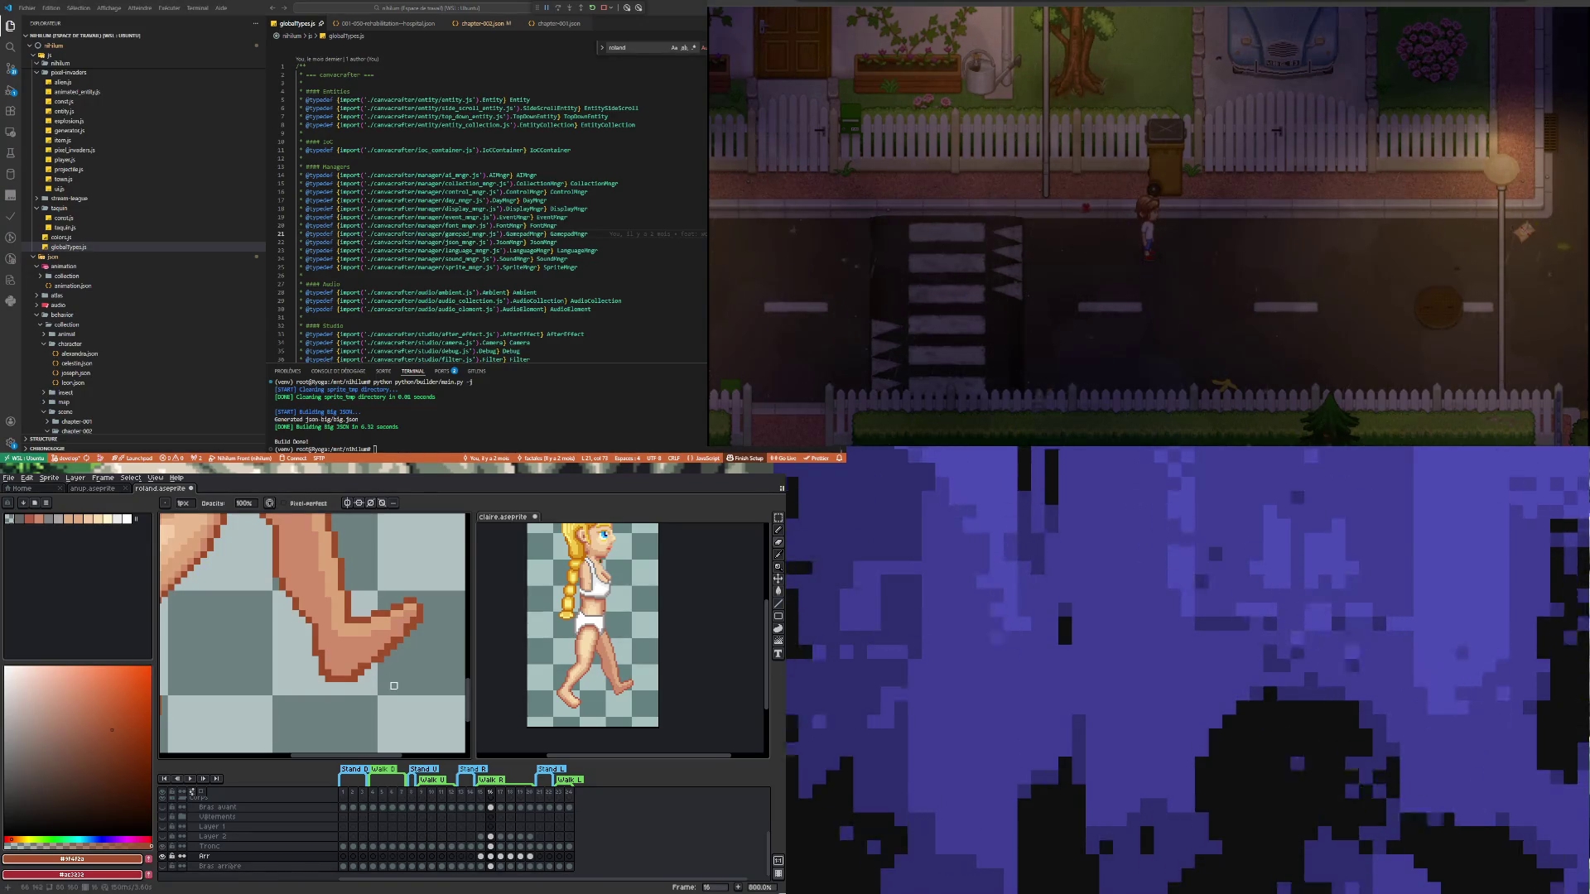
key(i)
click(372, 651)
key(b)
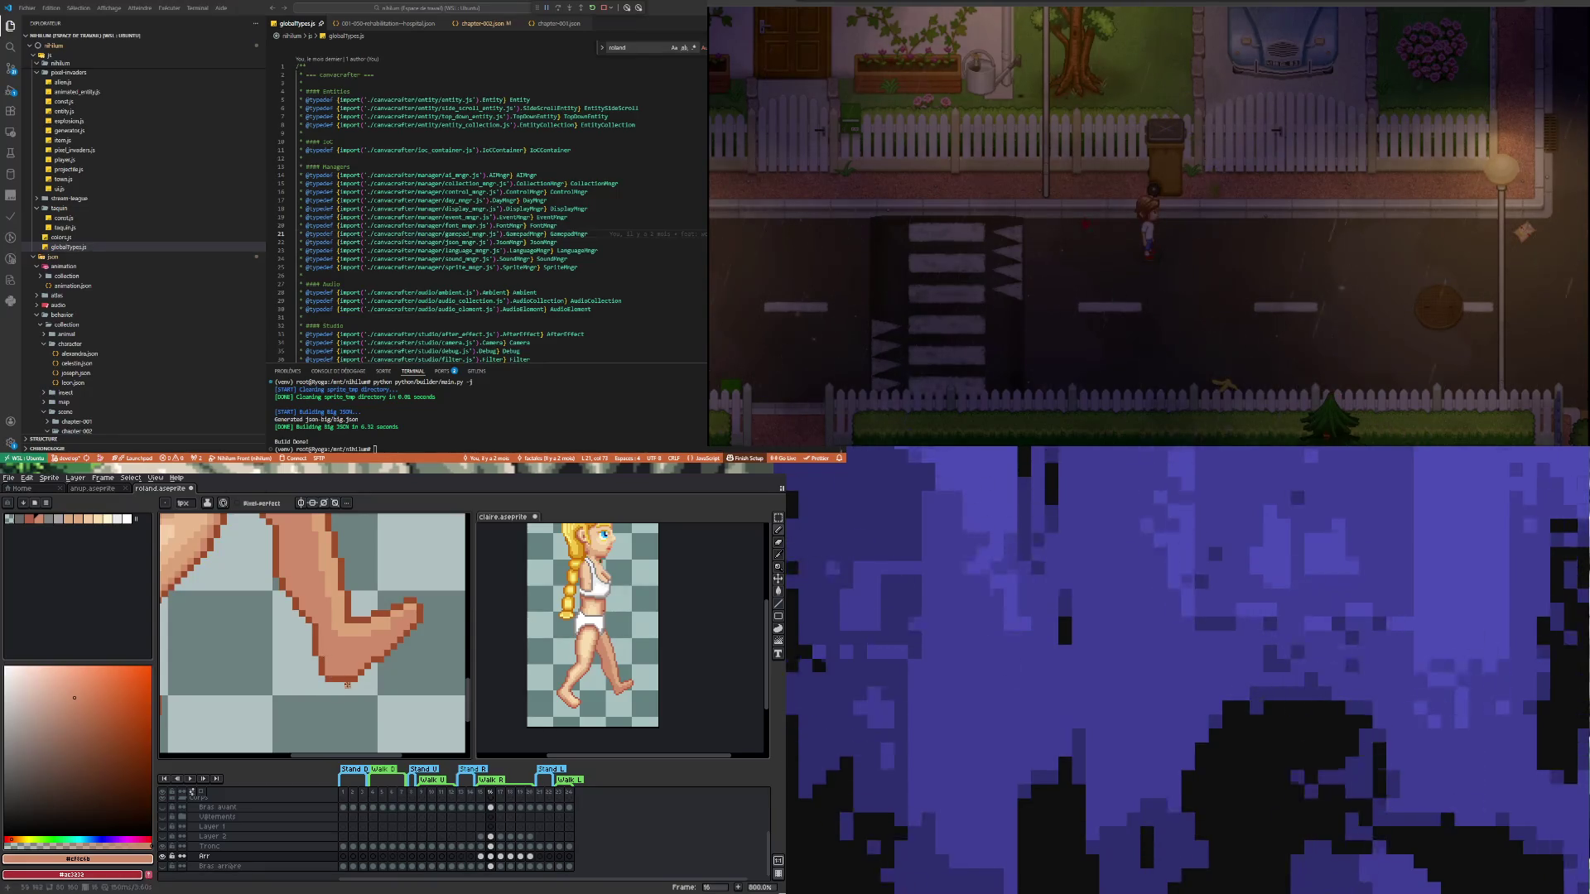
Zoom to 1200% on the front foot and redraw the sole's edge pixels in outline brown
scroll(347, 685, down, 2)
scroll(359, 731, up, 1)
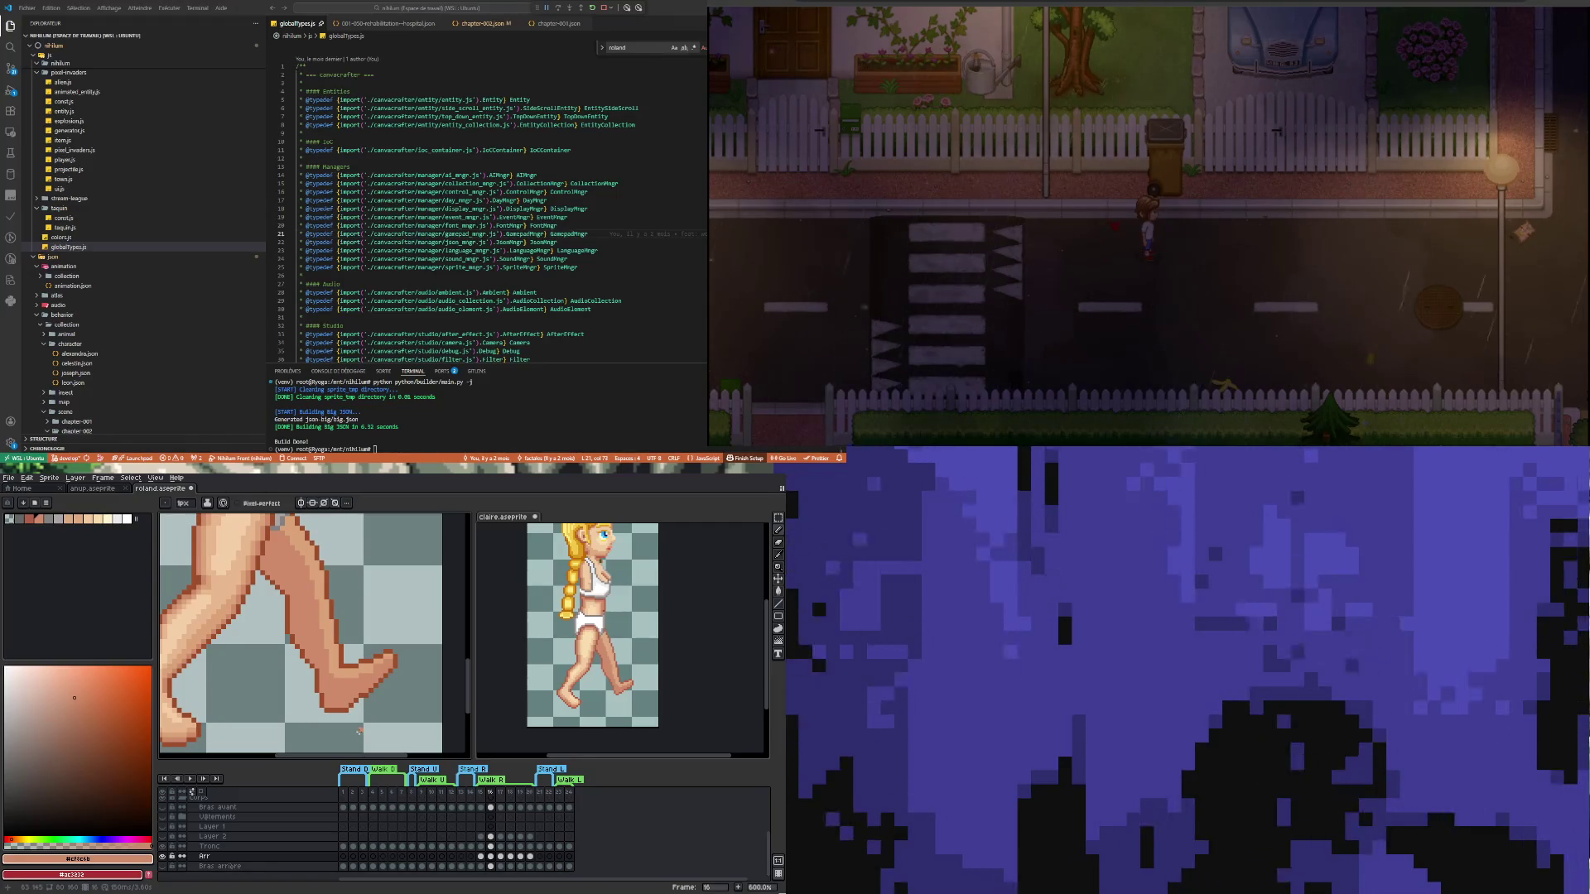
scroll(360, 731, up, 2)
key(i)
click(372, 670)
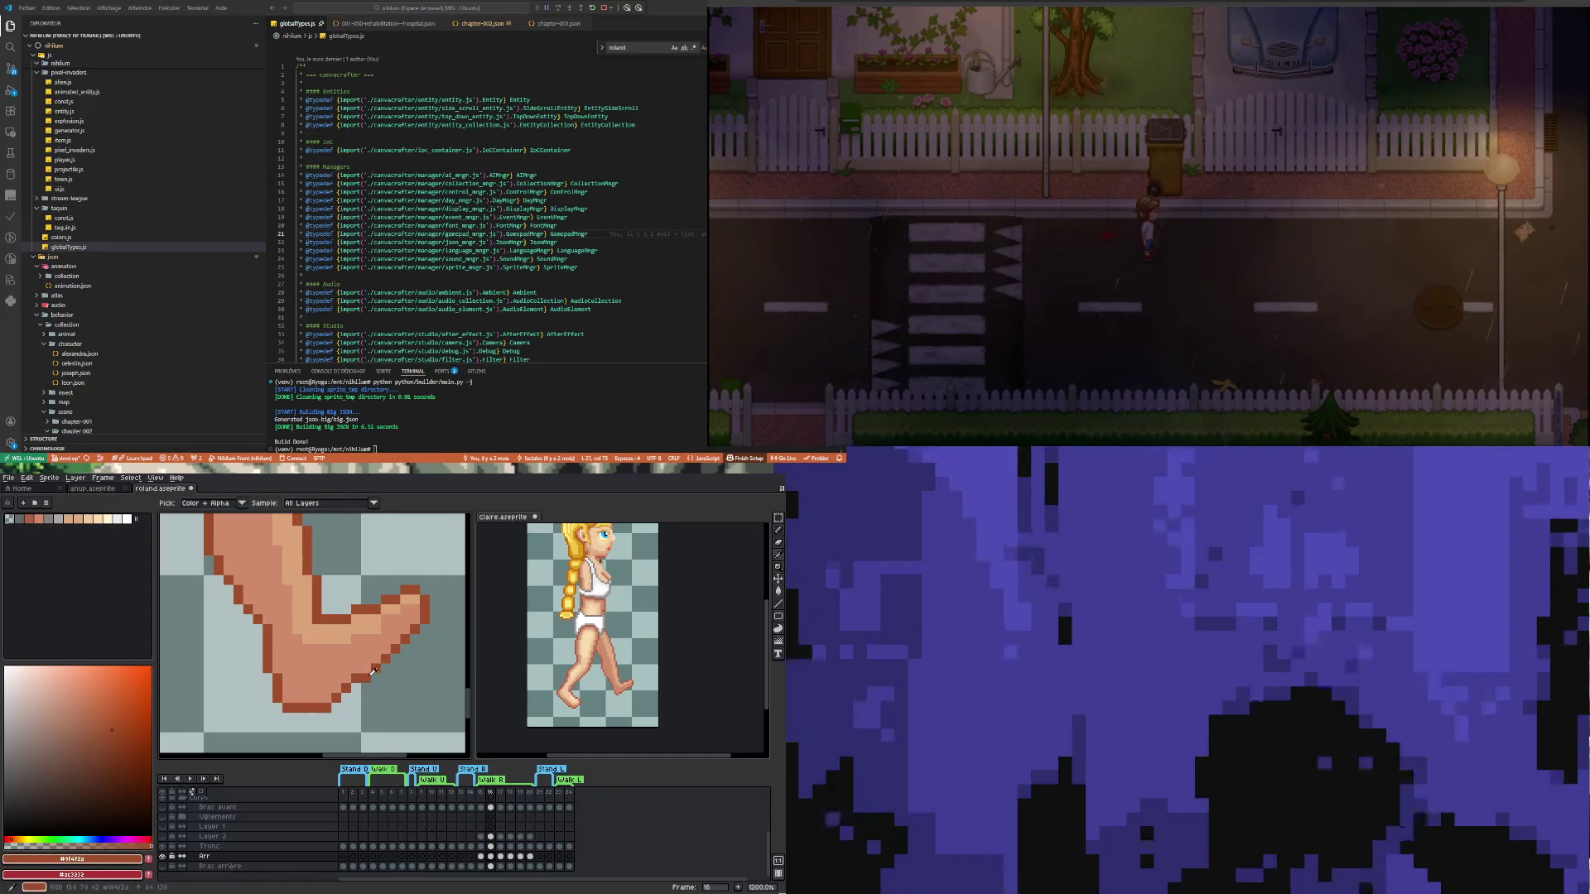
key(b)
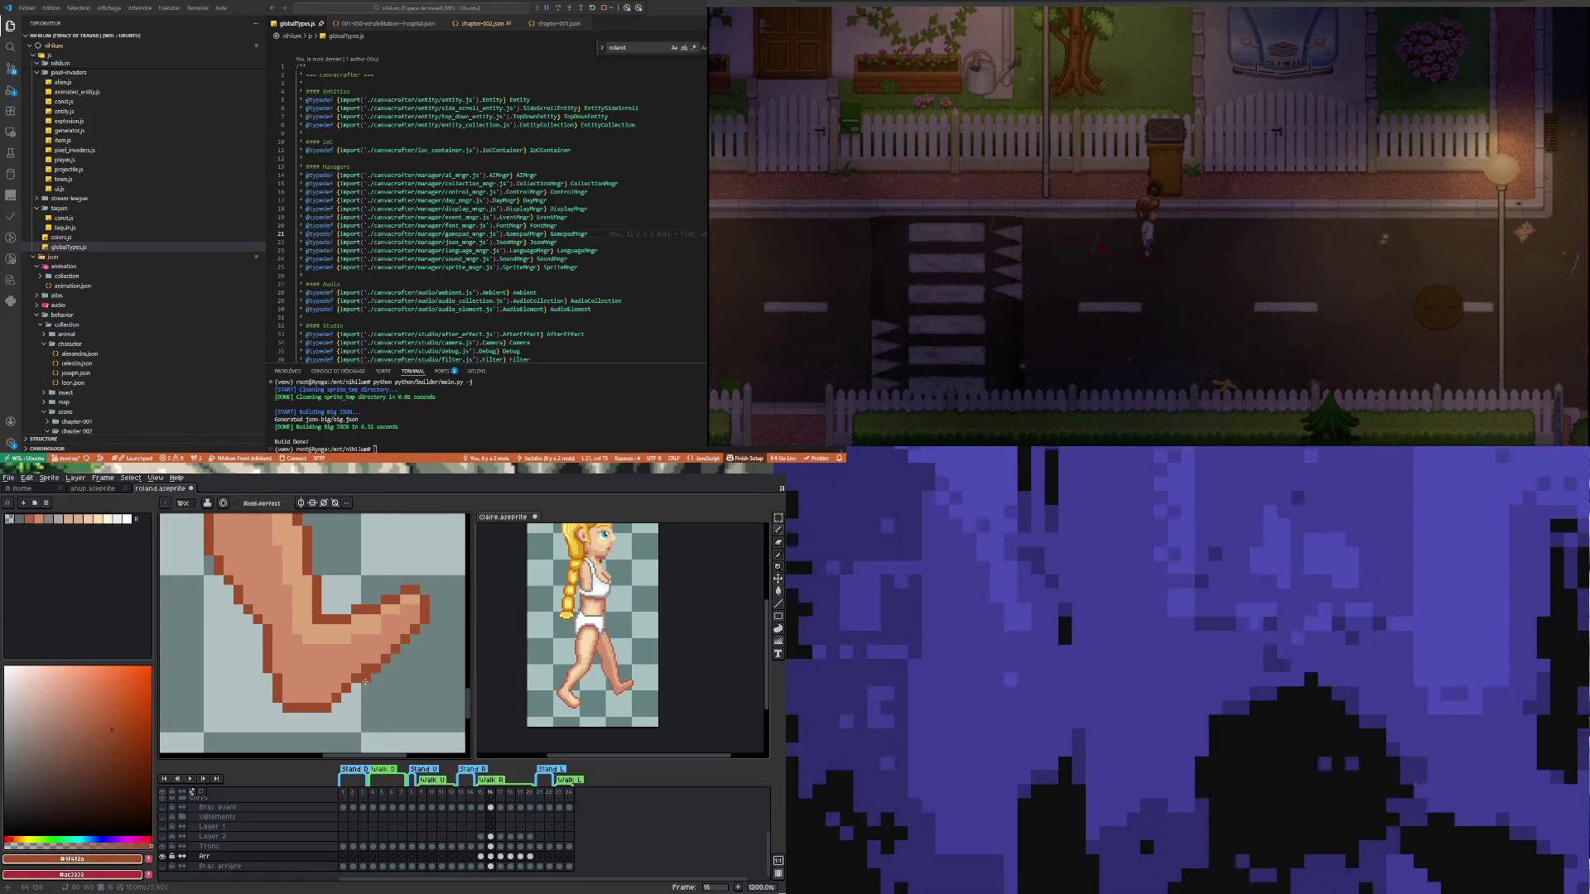
key(z)
key(b)
scroll(352, 711, down, 4)
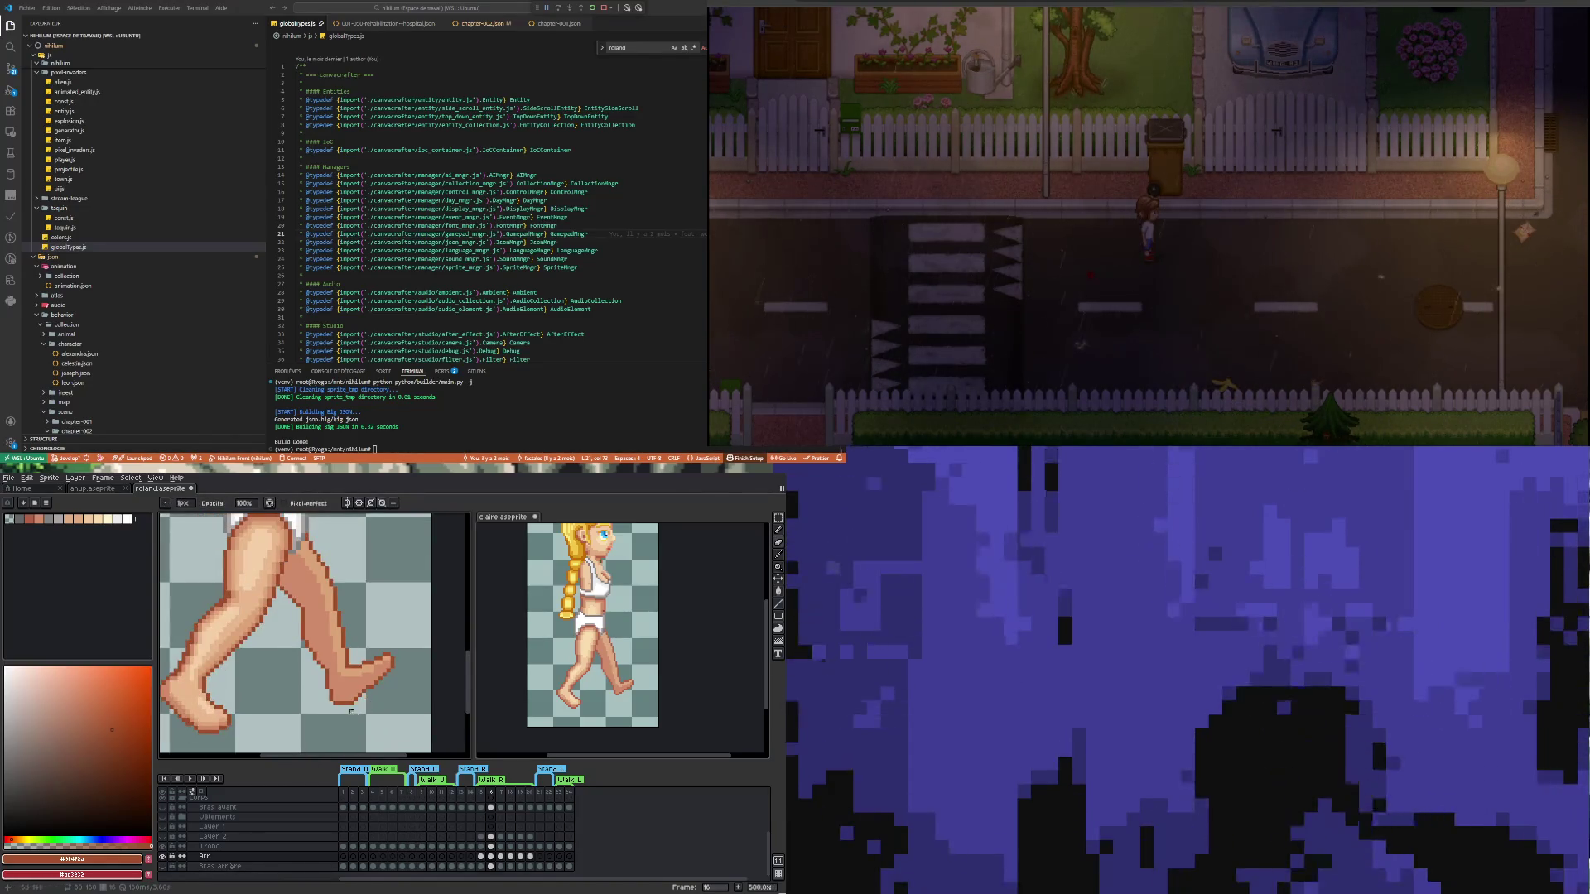
scroll(369, 683, up, 4)
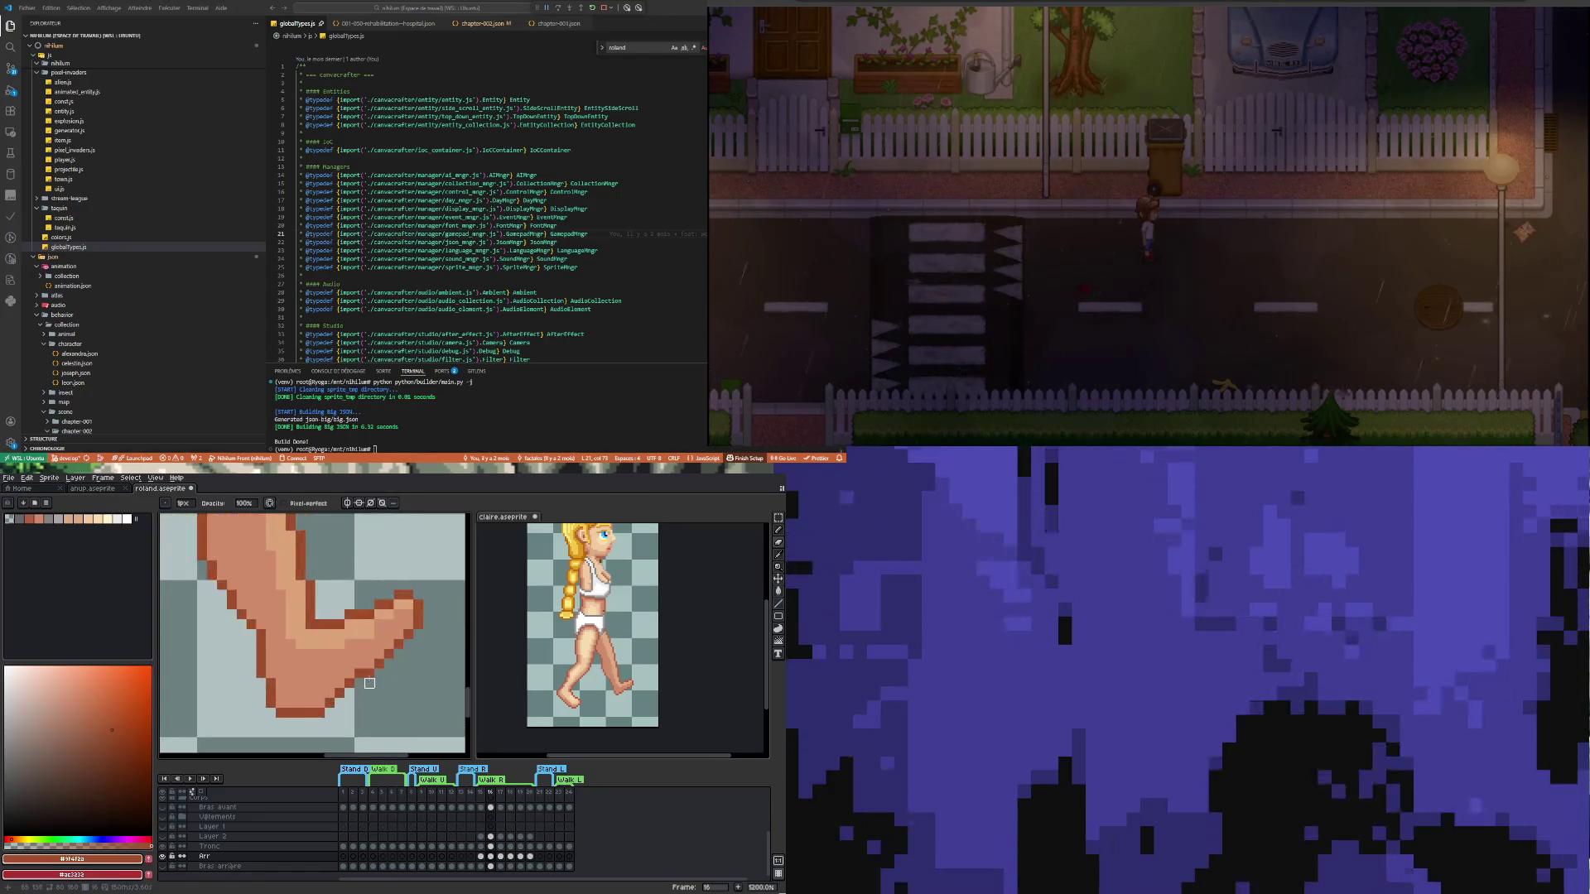
key(i)
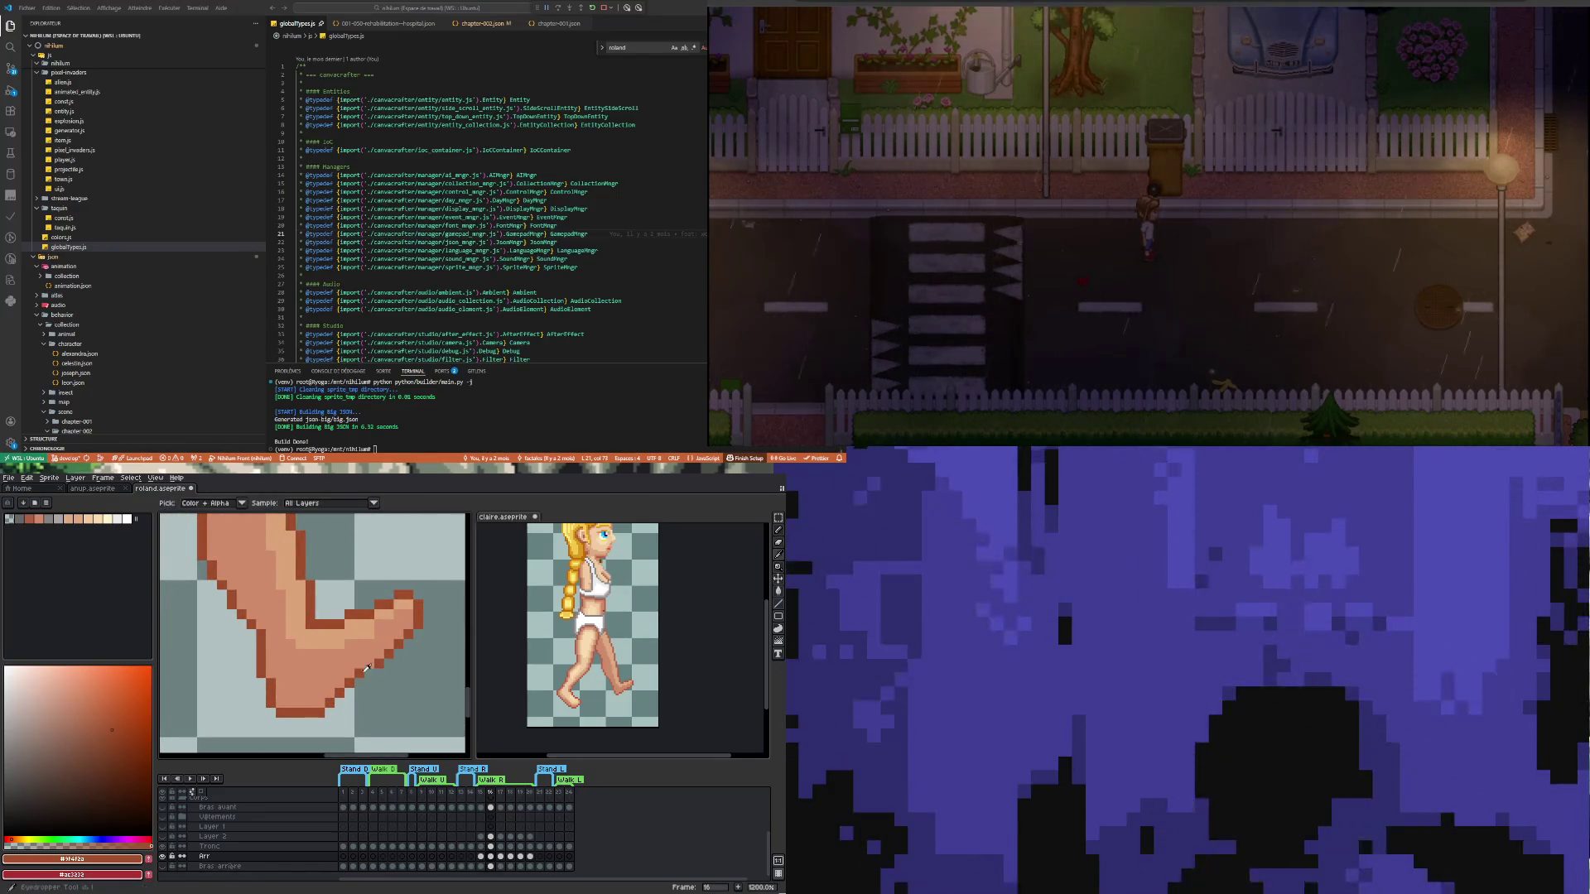
key(b)
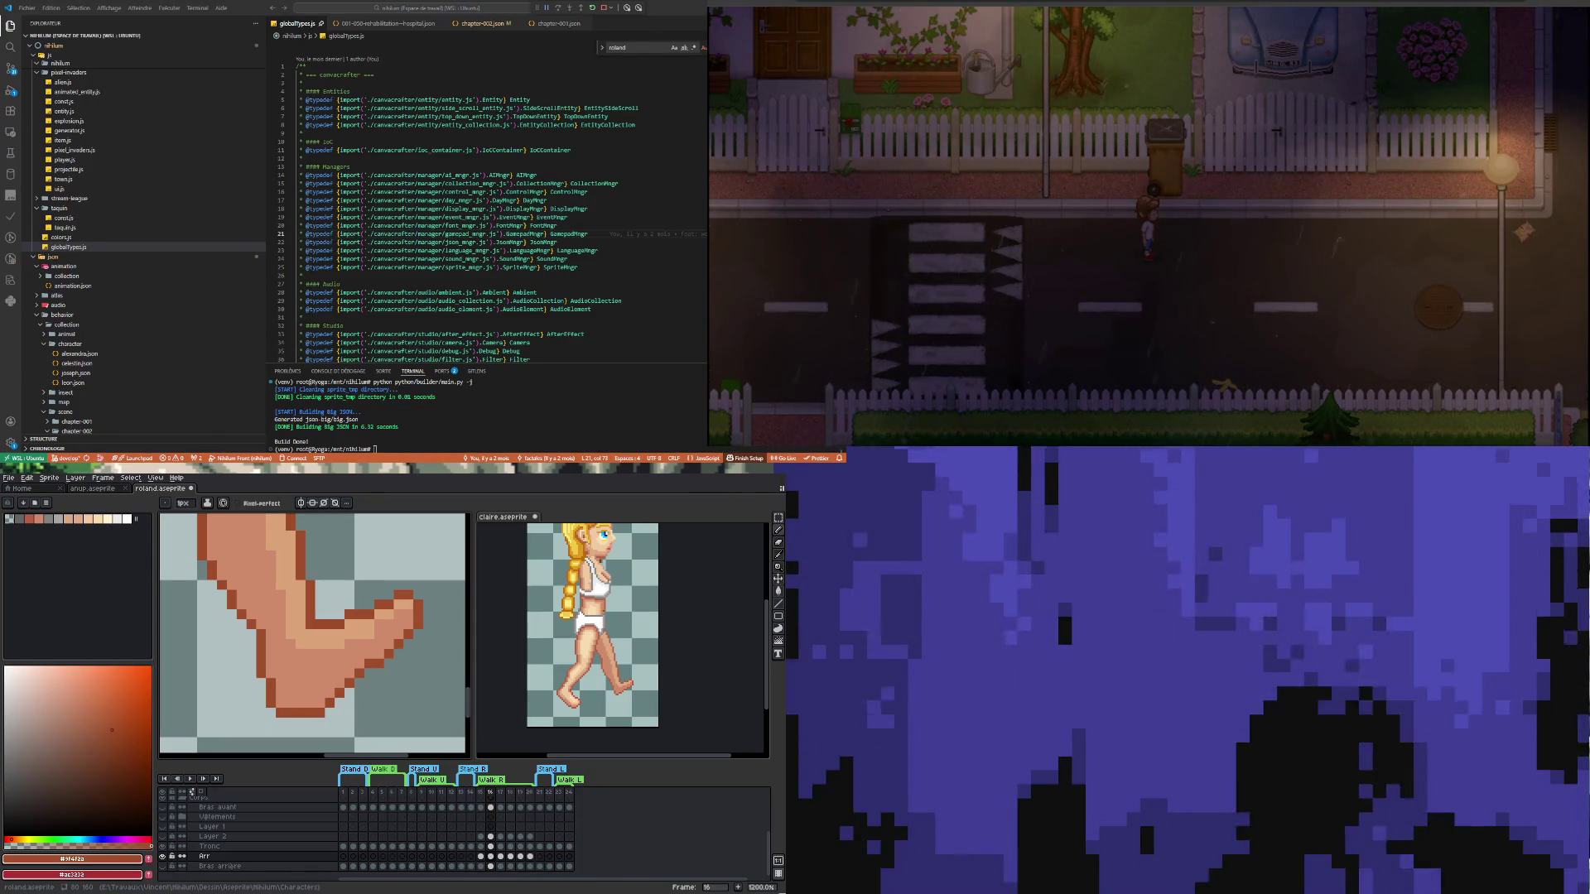
Shade foot pixels with the light skin tone sampled from the foot
scroll(335, 674, down, 4)
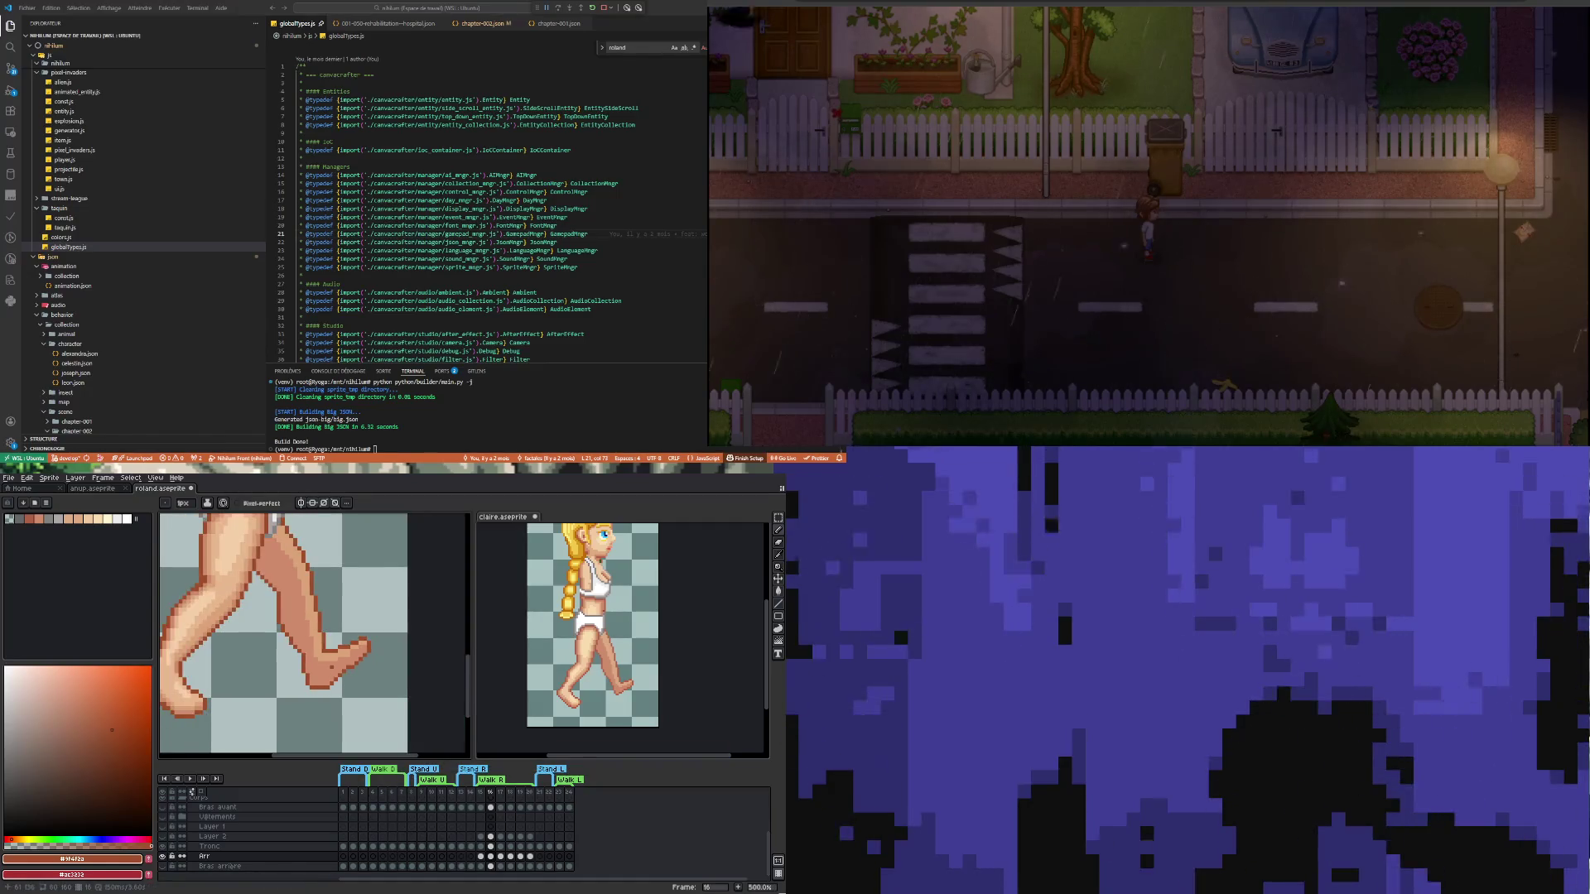
scroll(315, 671, up, 5)
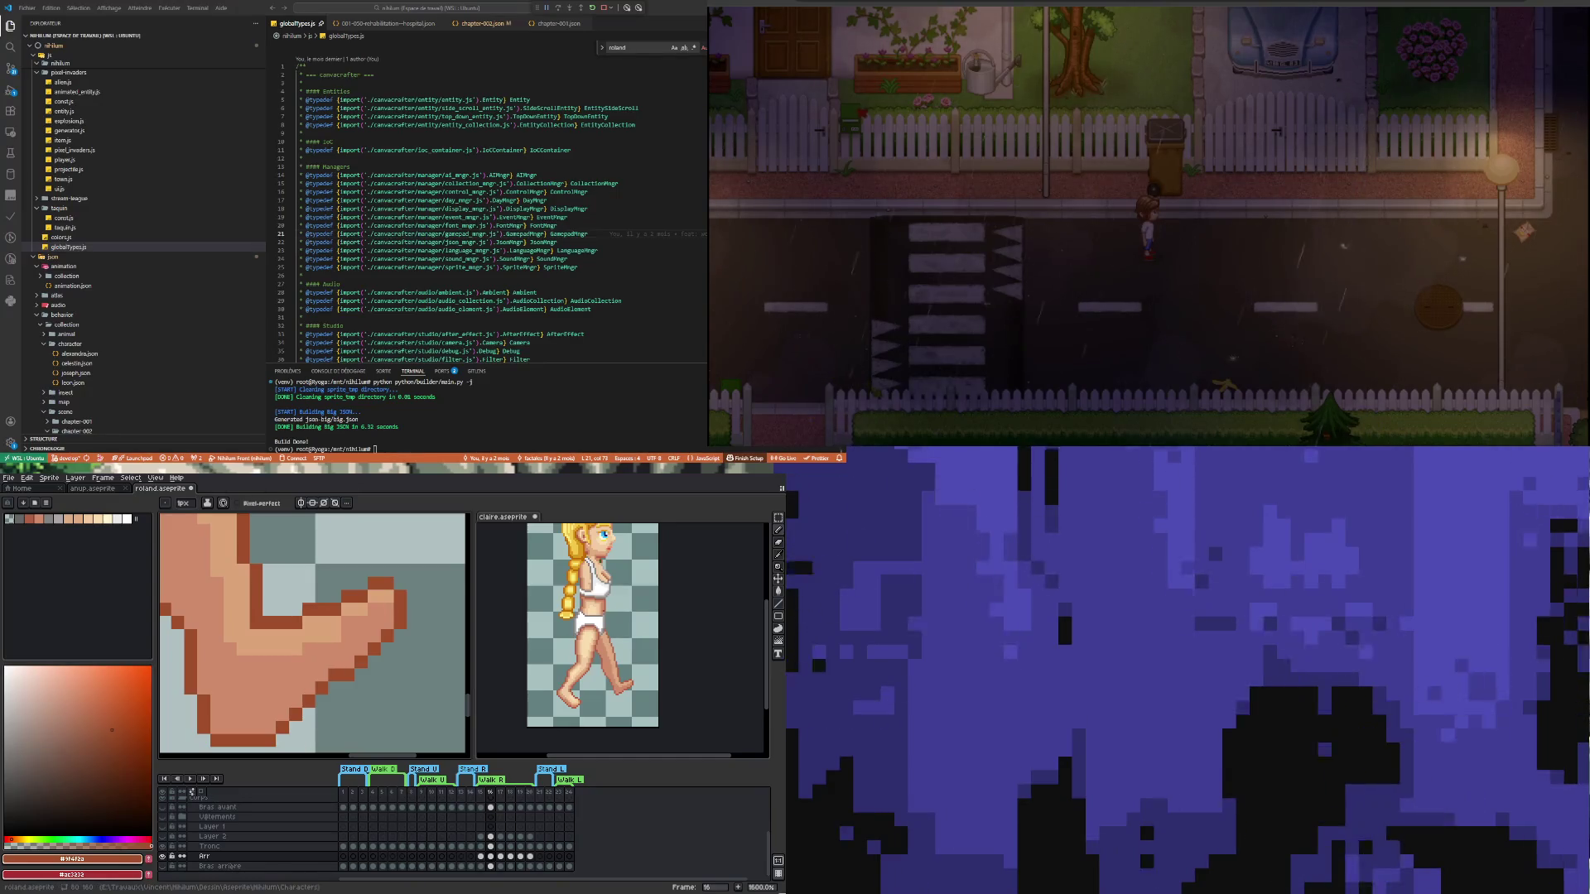
key(i)
click(327, 629)
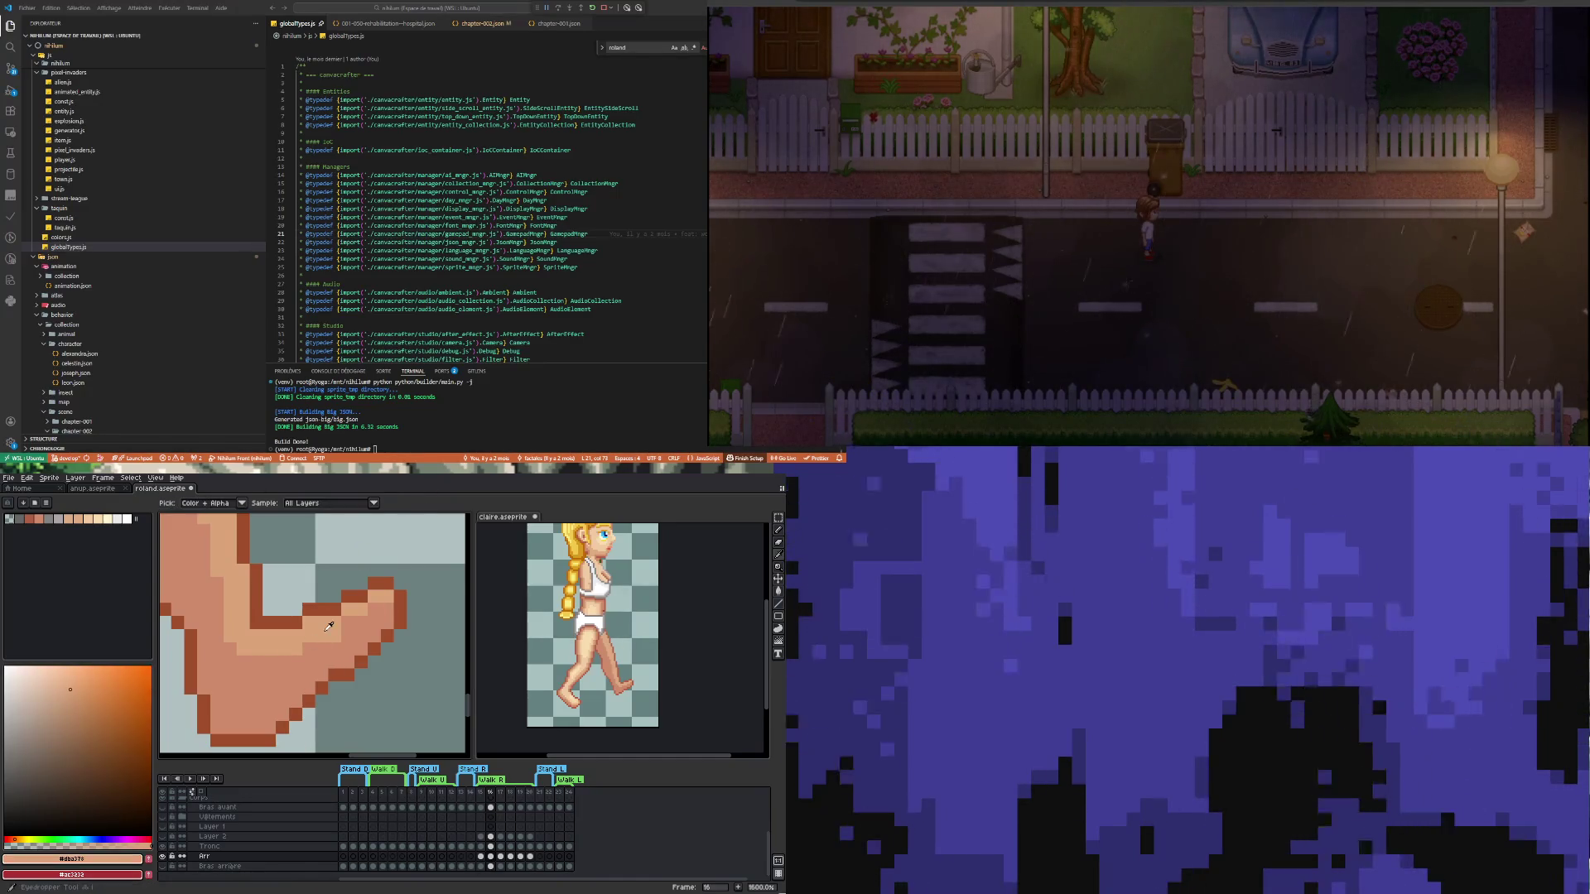
key(b)
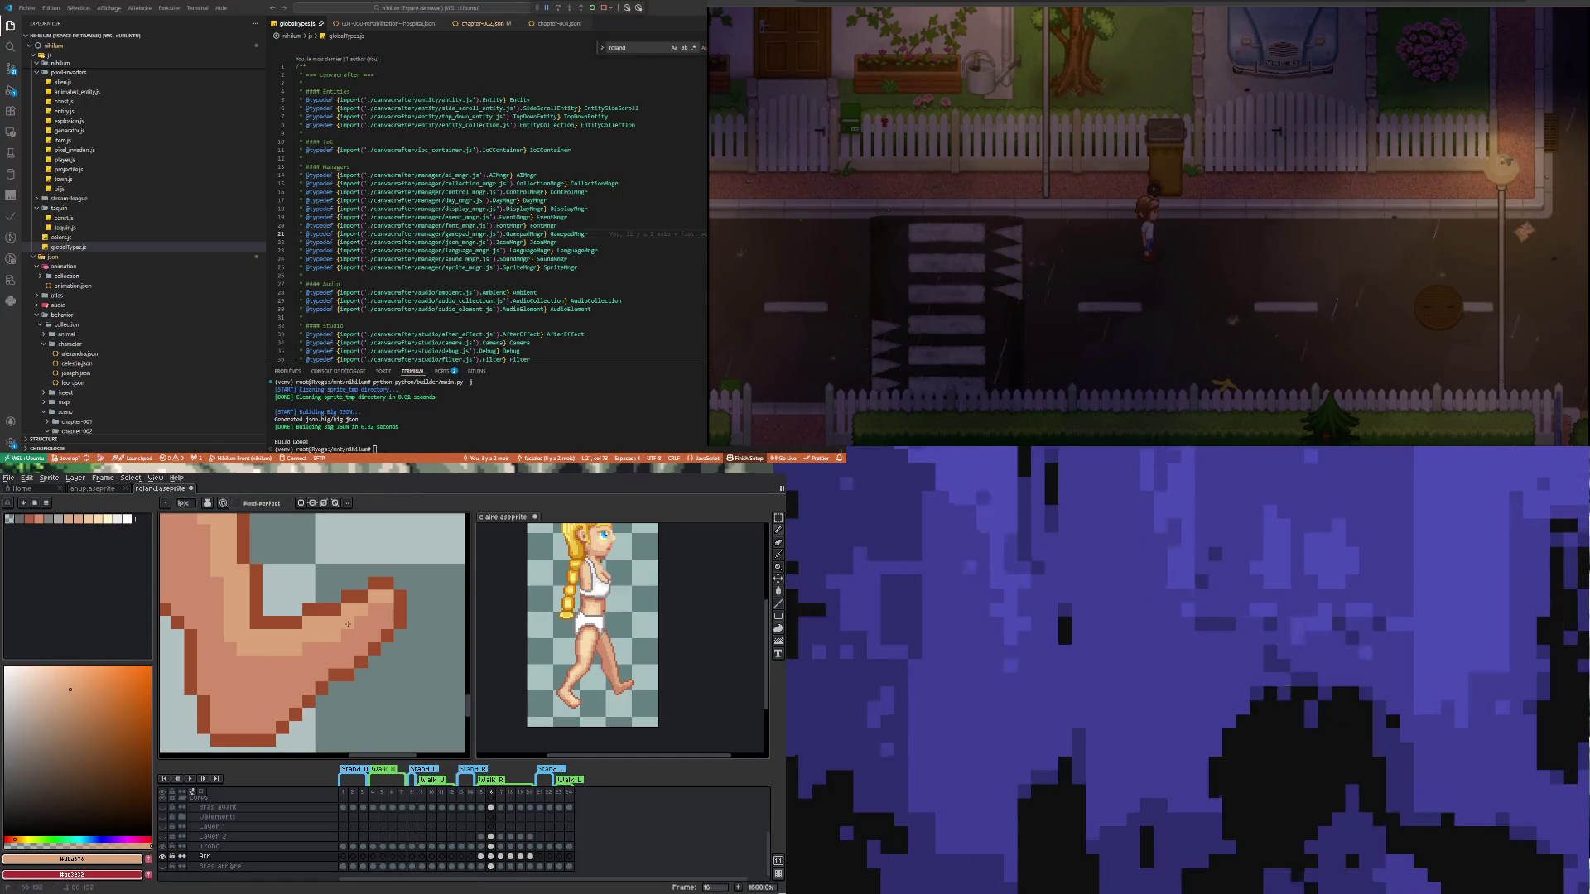
scroll(348, 624, down, 4)
scroll(342, 683, down, 2)
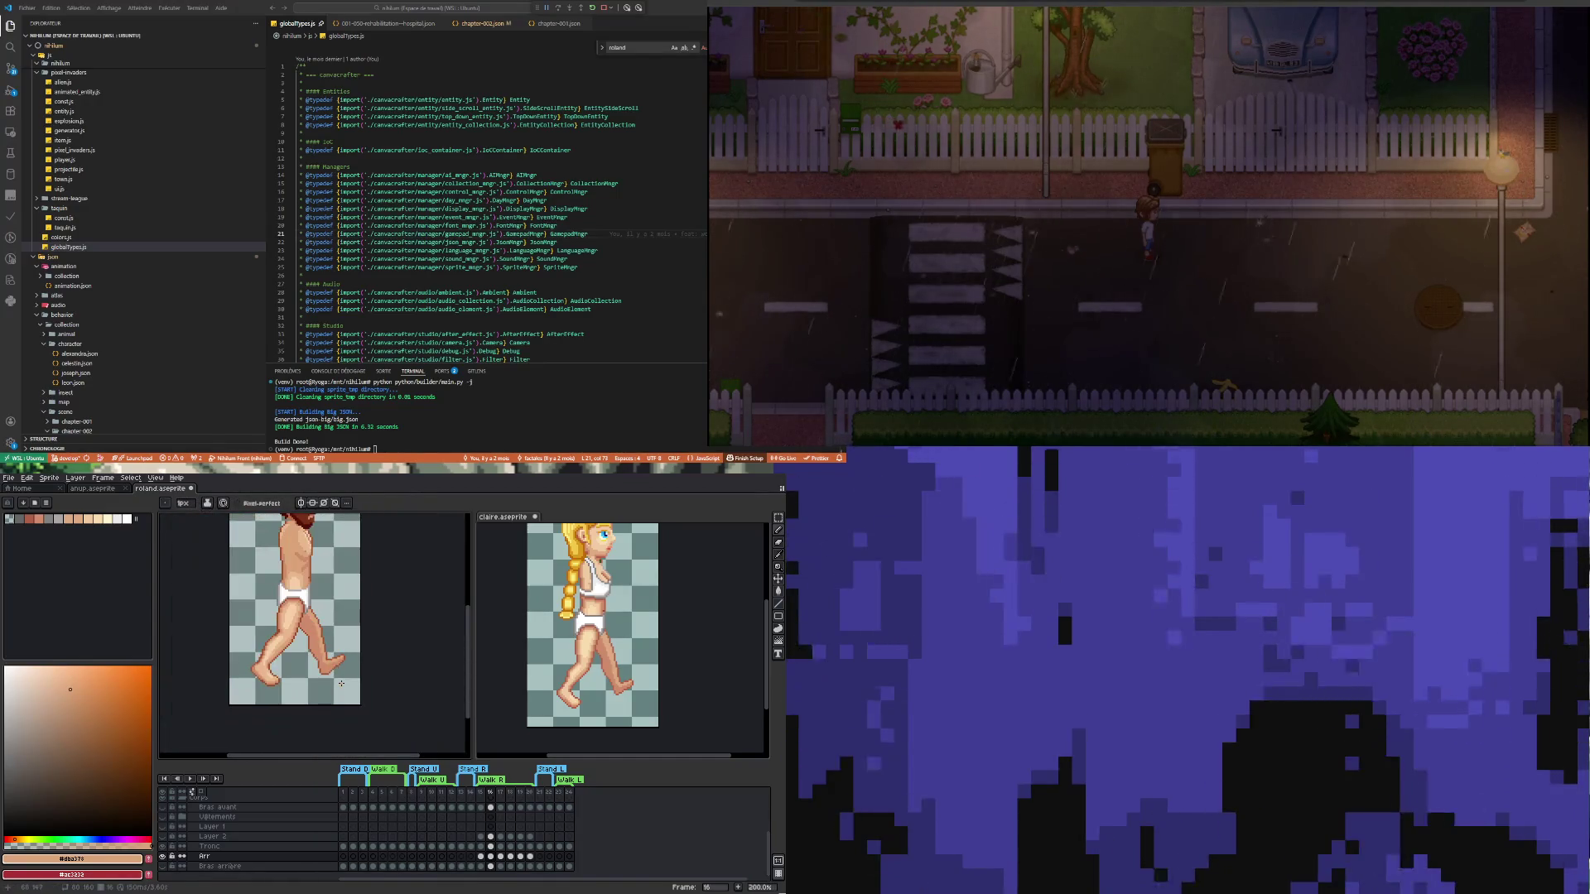
scroll(326, 663, up, 4)
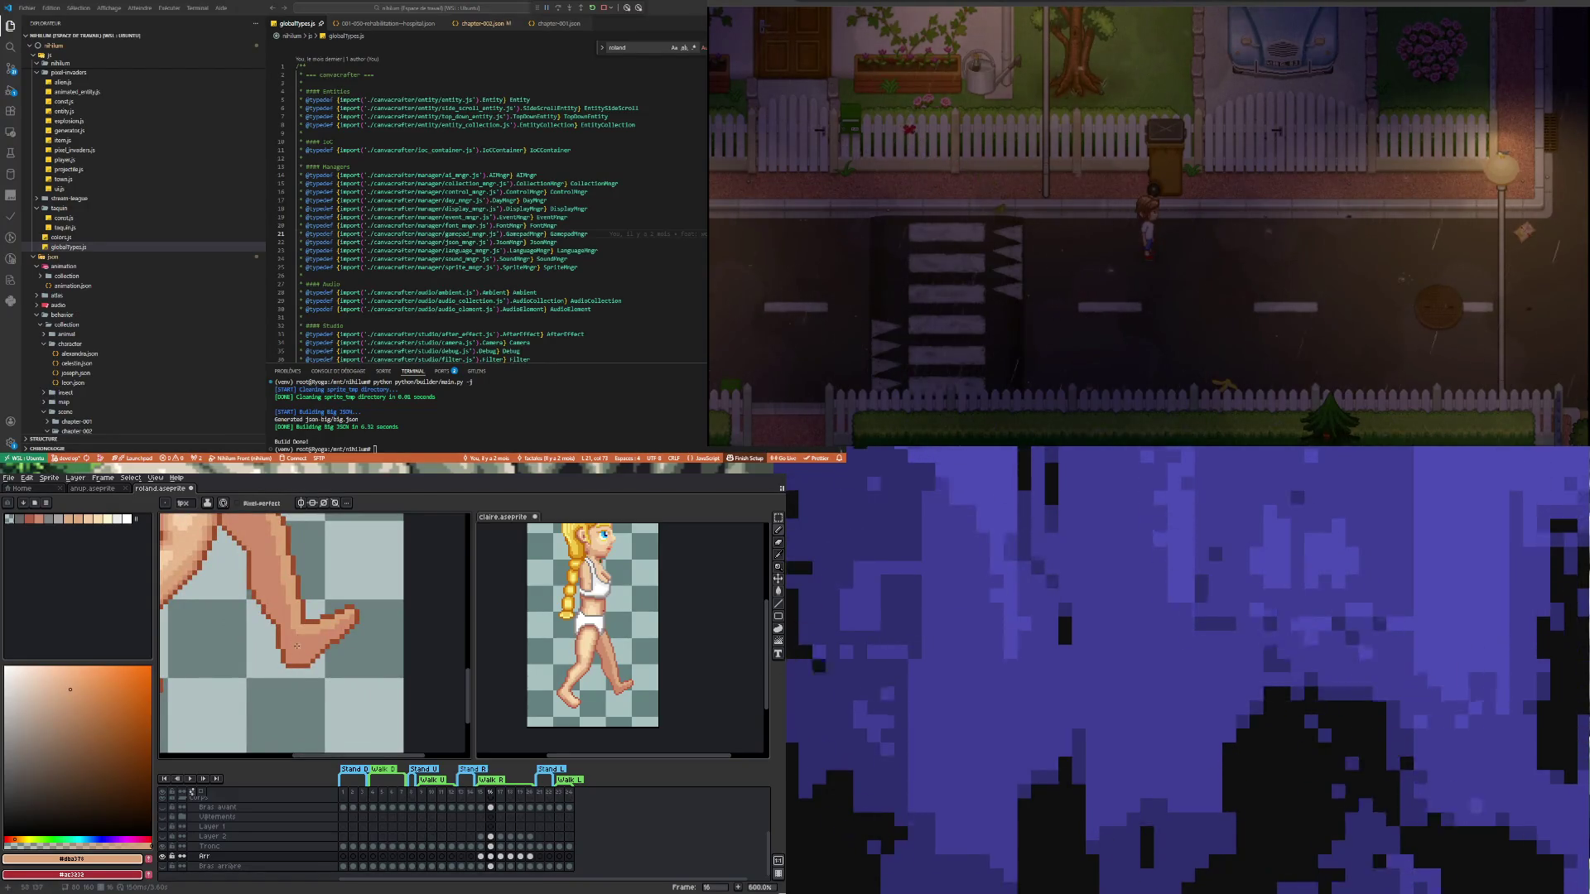
scroll(297, 645, up, 1)
Add mid skin-tone pixels to the foot, checking the result at different zooms
alt+click(300, 643)
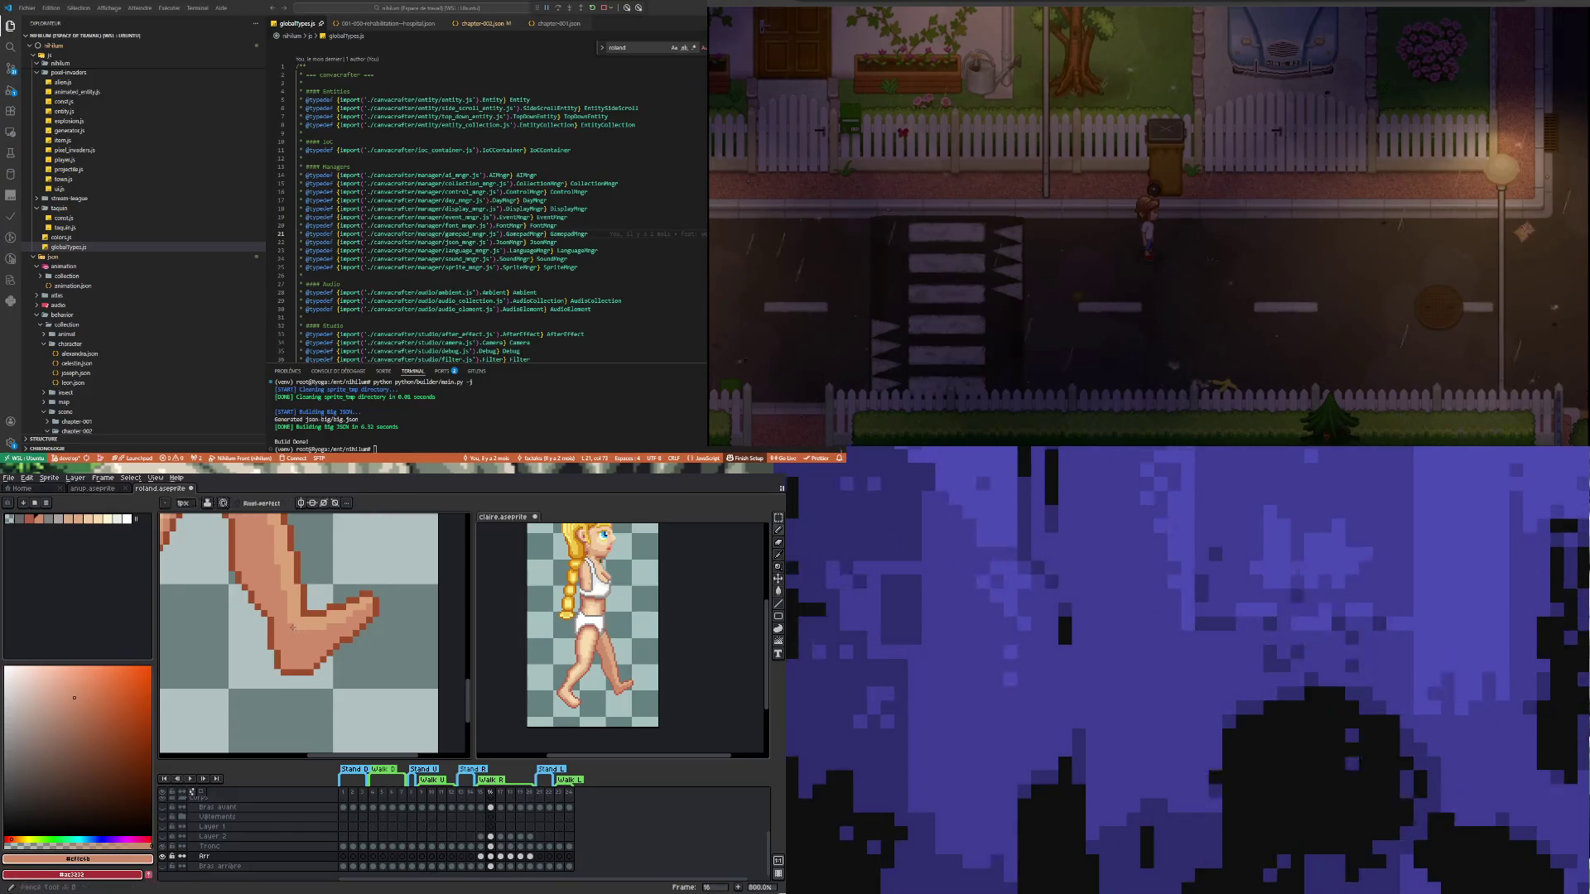
scroll(310, 670, down, 4)
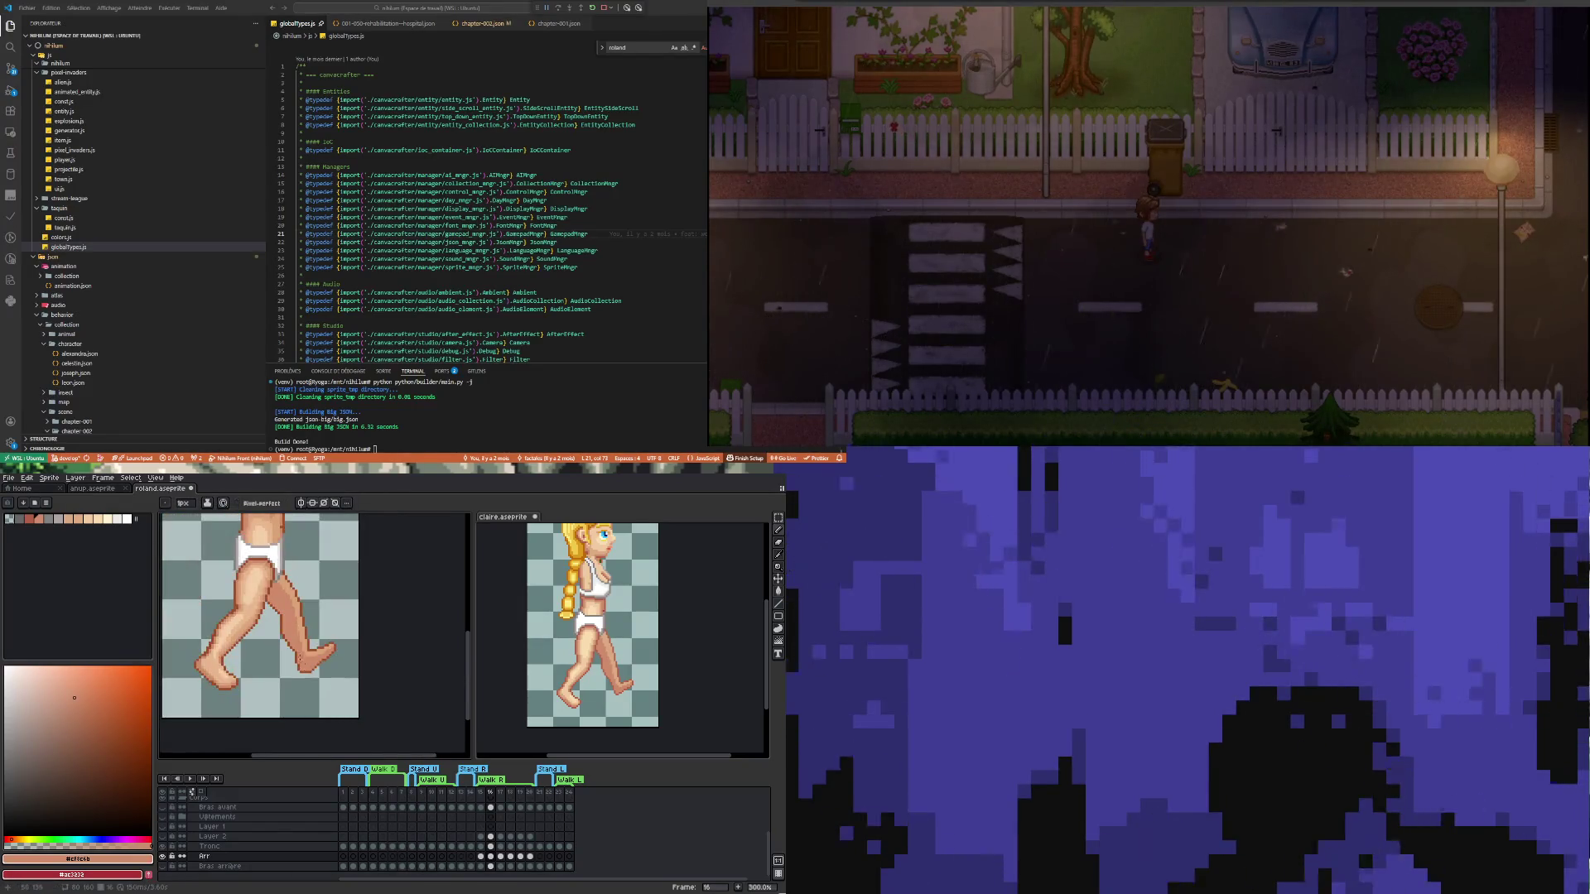
scroll(308, 665, up, 6)
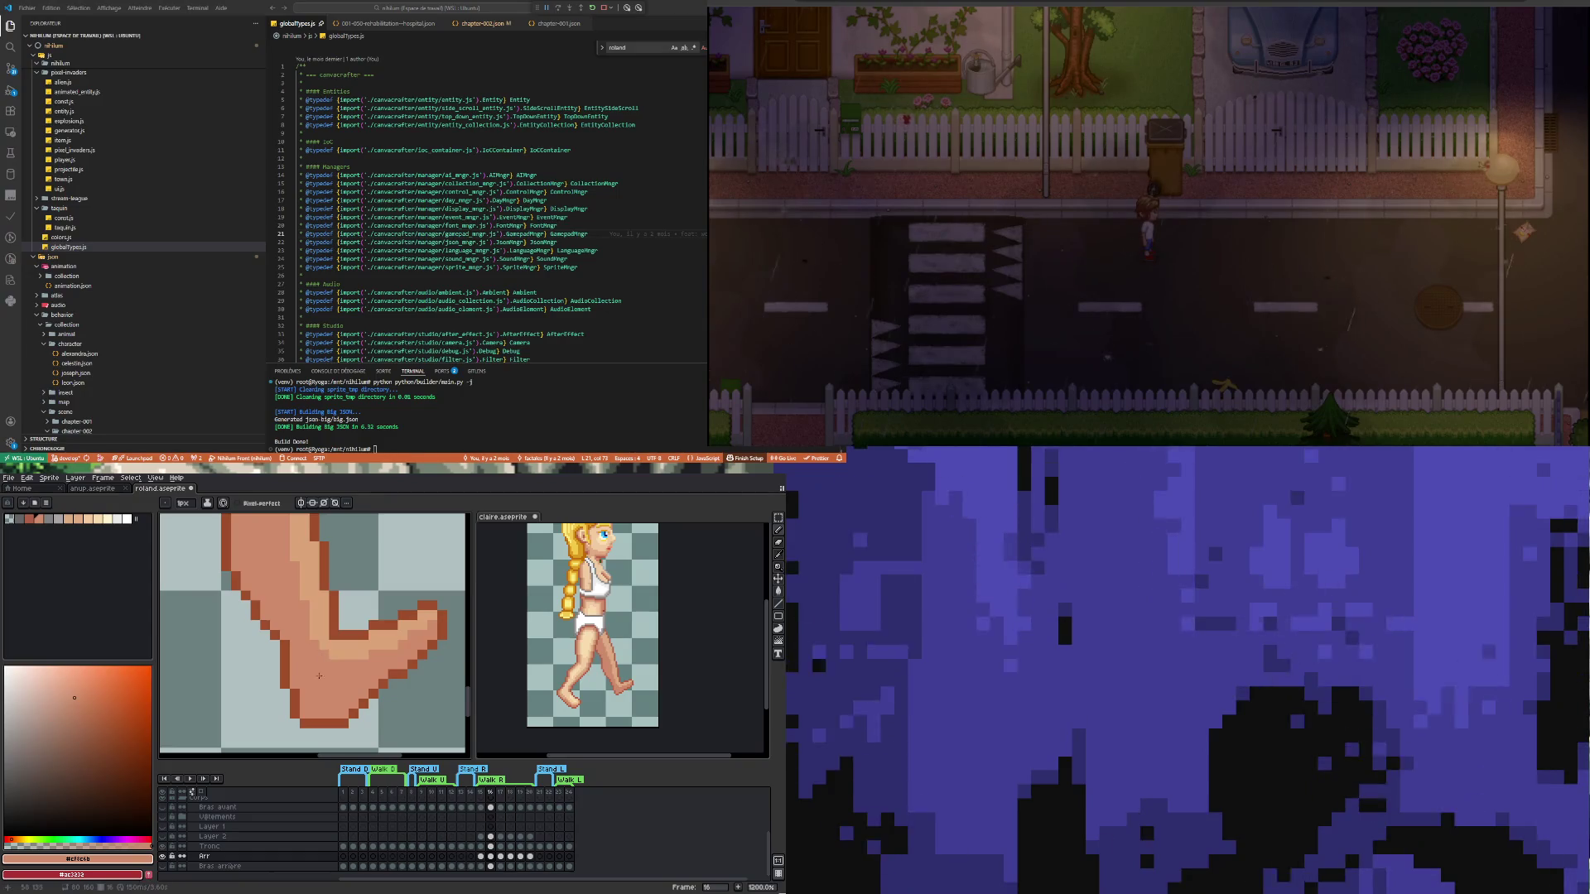
scroll(319, 670, down, 6)
scroll(323, 684, up, 2)
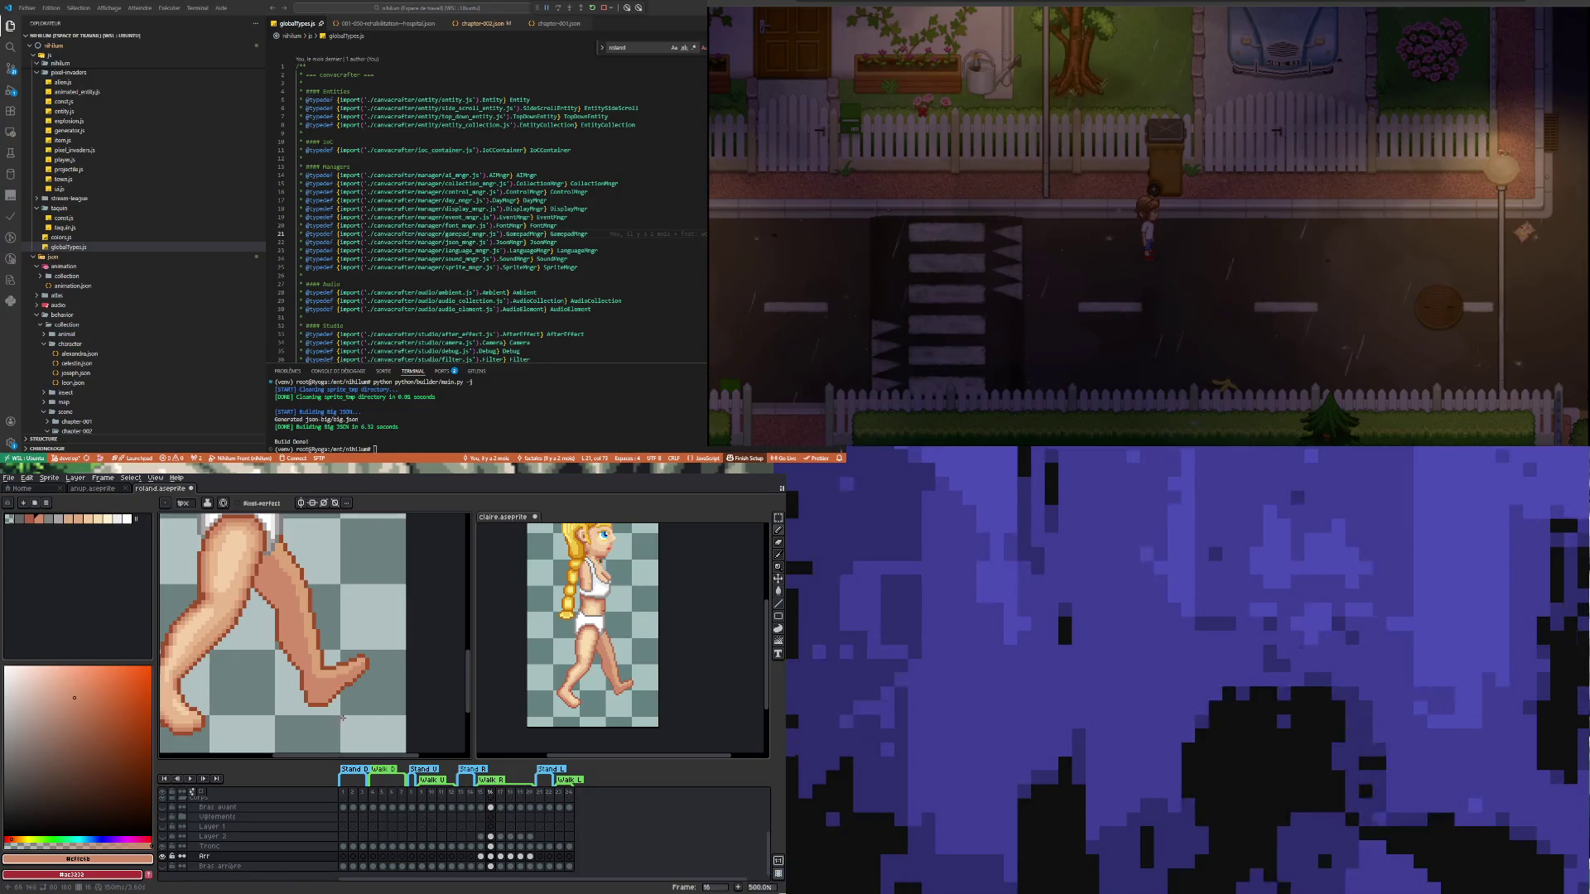
scroll(335, 703, down, 3)
scroll(335, 703, up, 1)
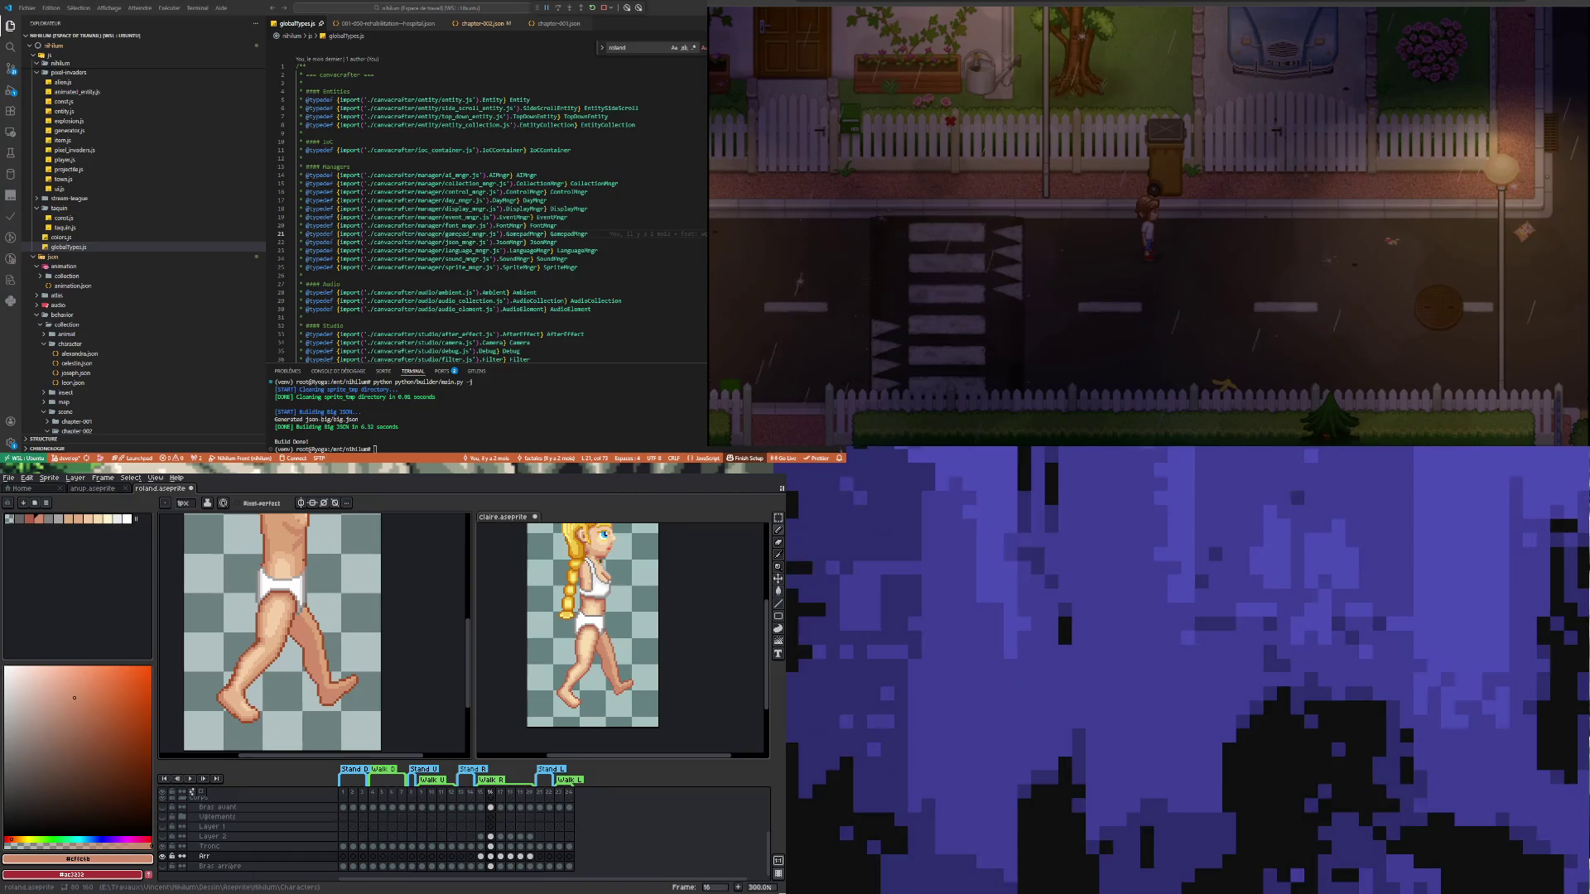
Step through frames 15, 16 and 17 and show claire's frame-17 pose and timeline
click(481, 856)
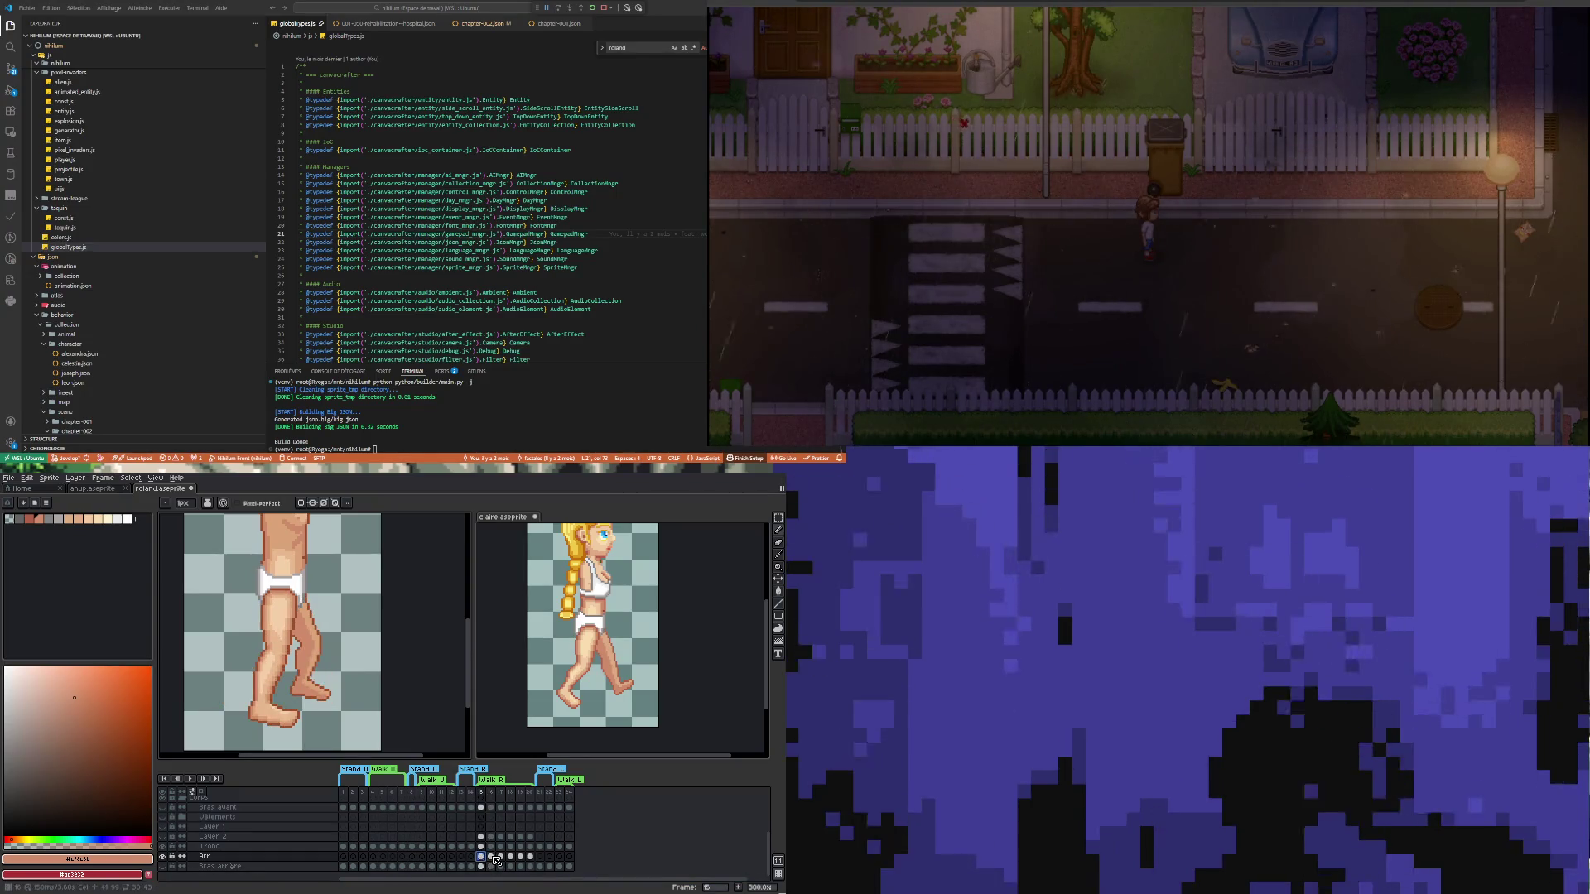
click(491, 856)
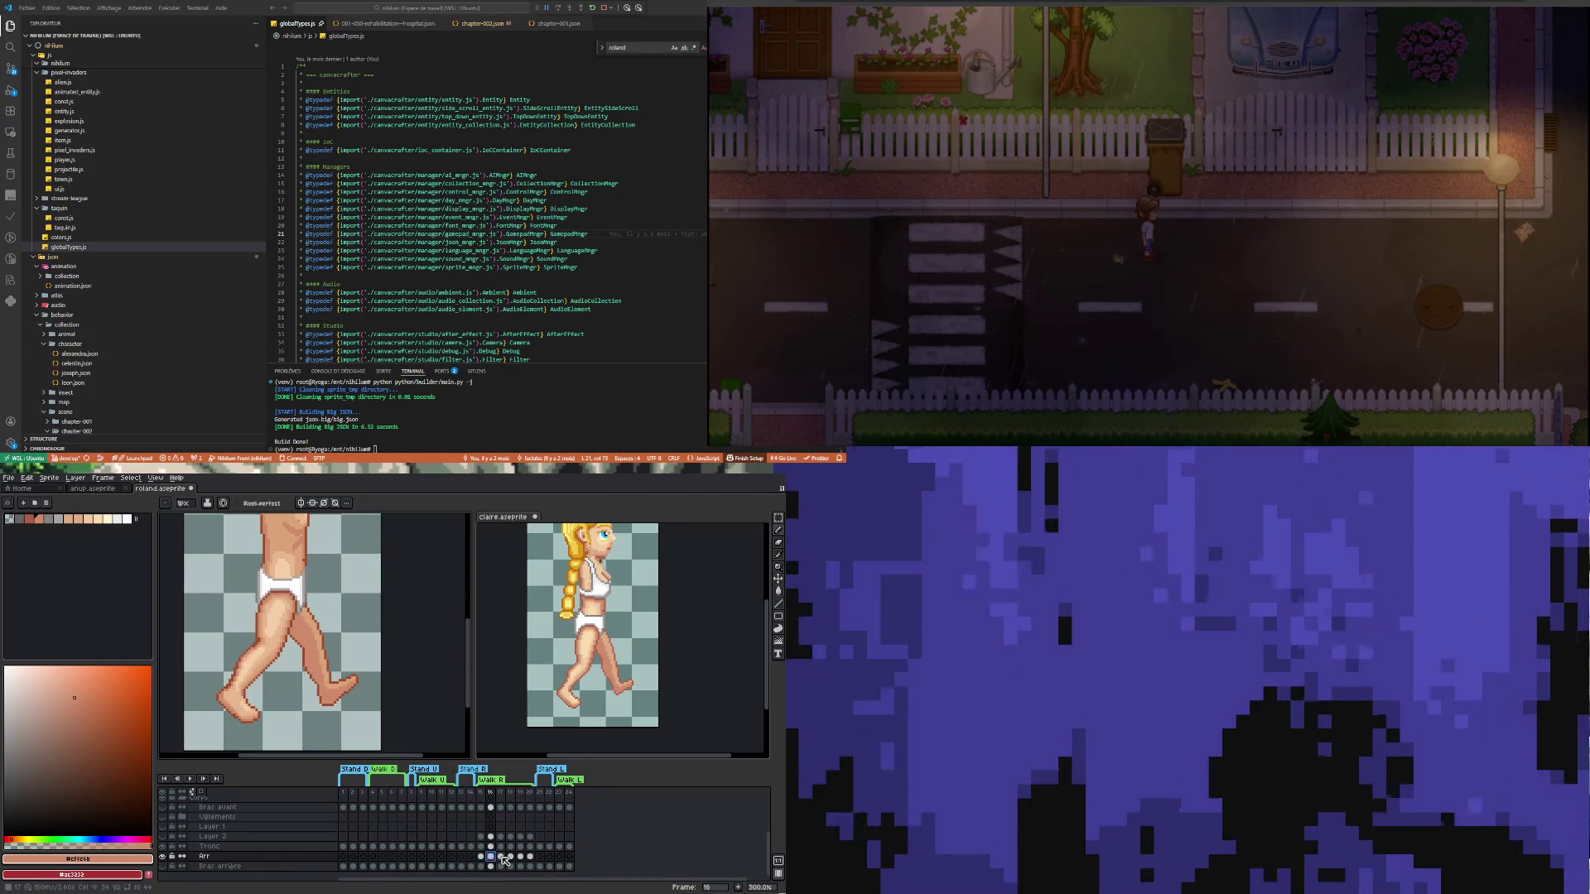
click(500, 856)
scroll(265, 692, up, 3)
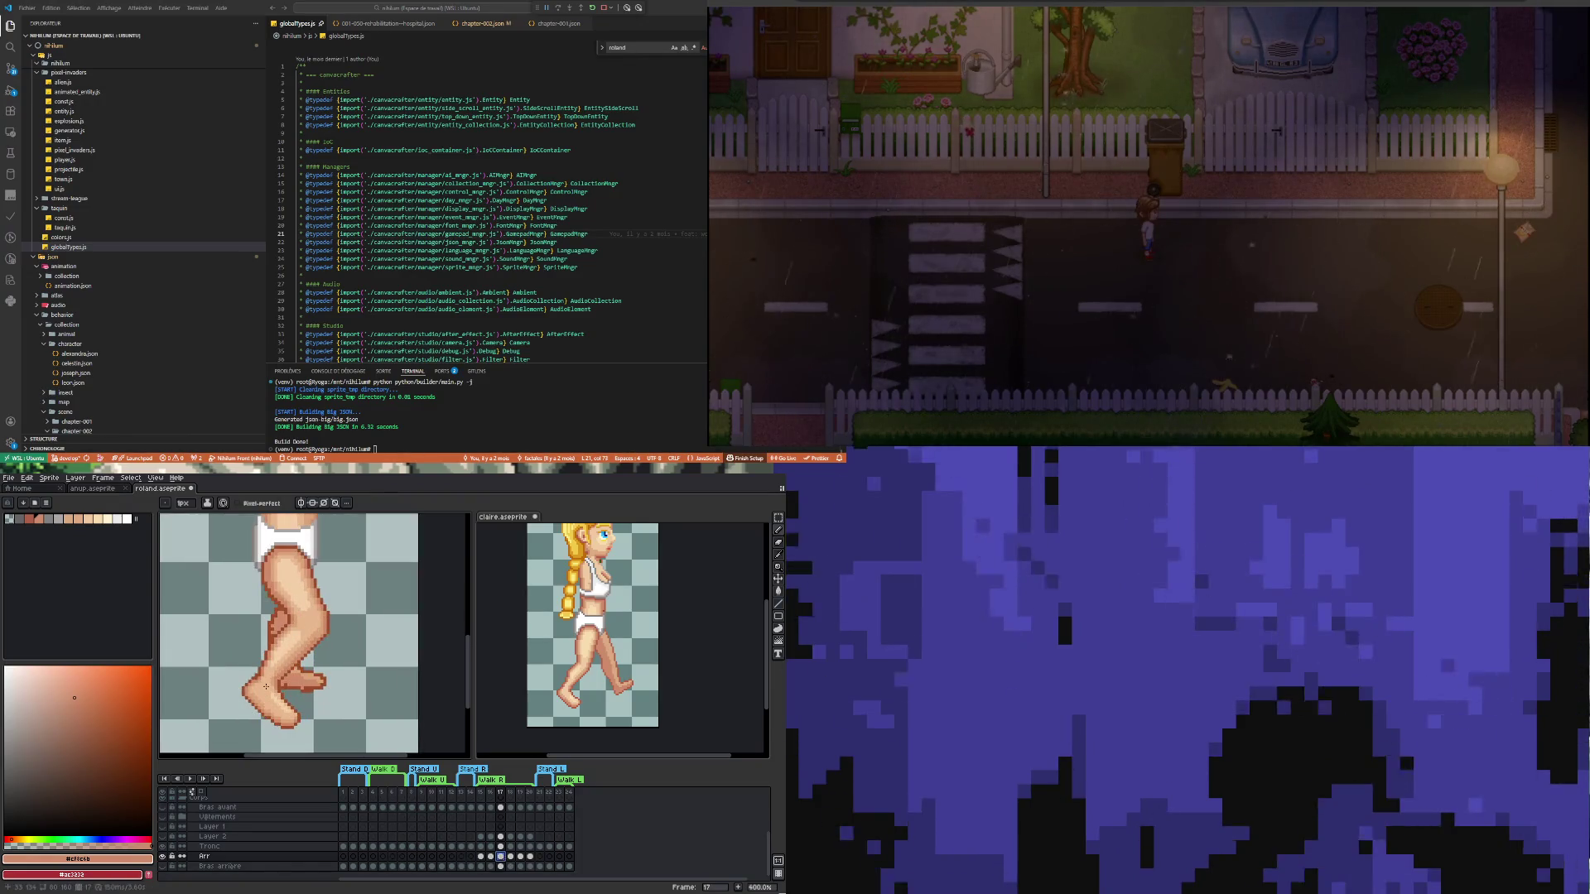
click(723, 768)
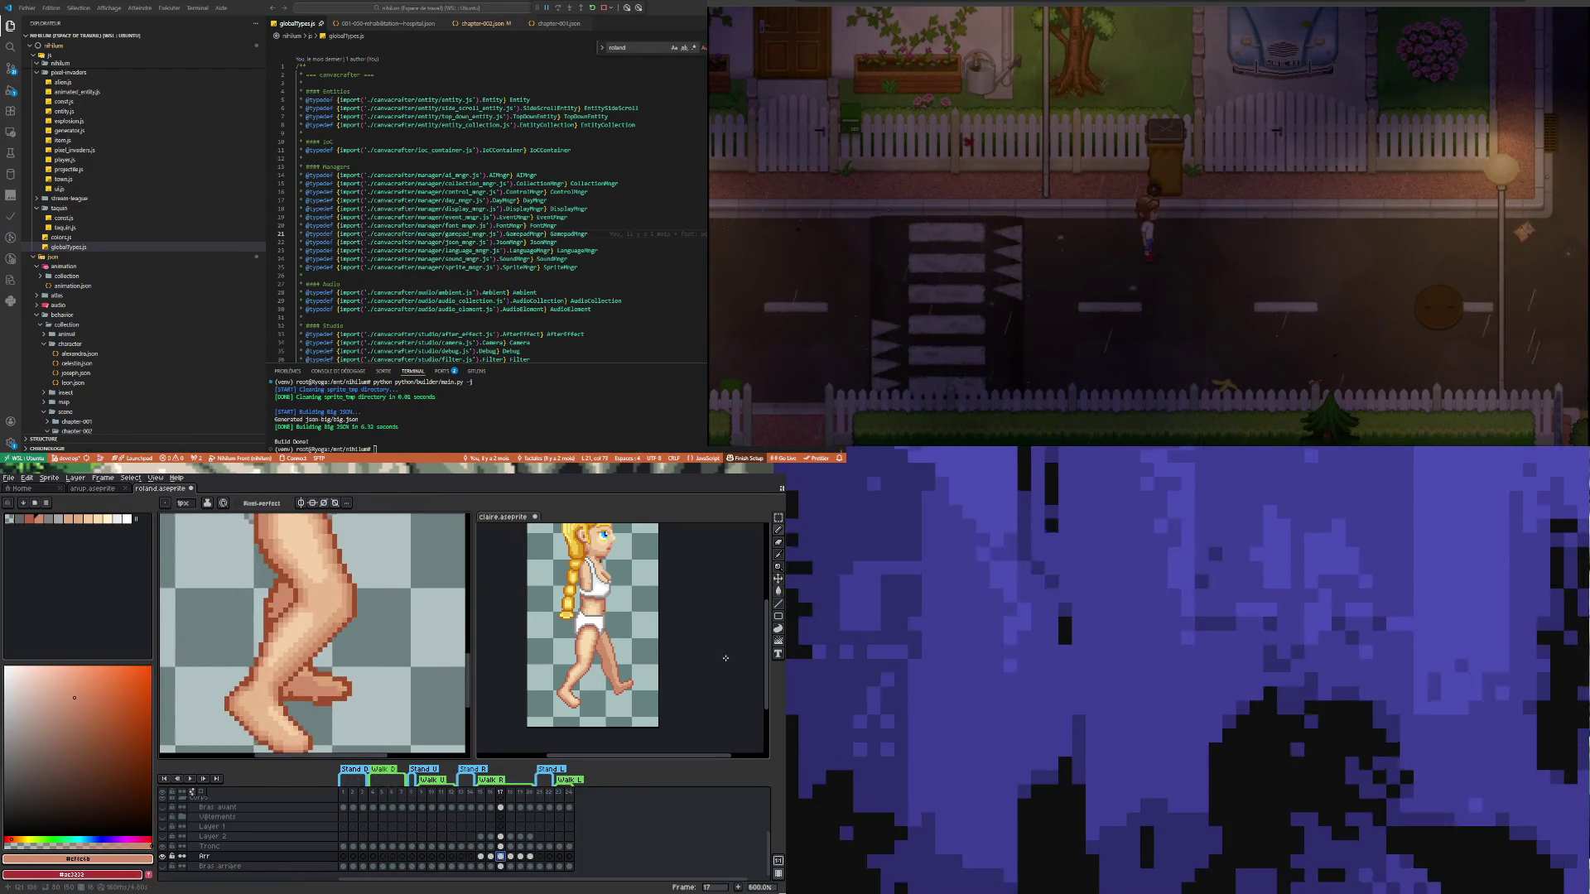
click(504, 850)
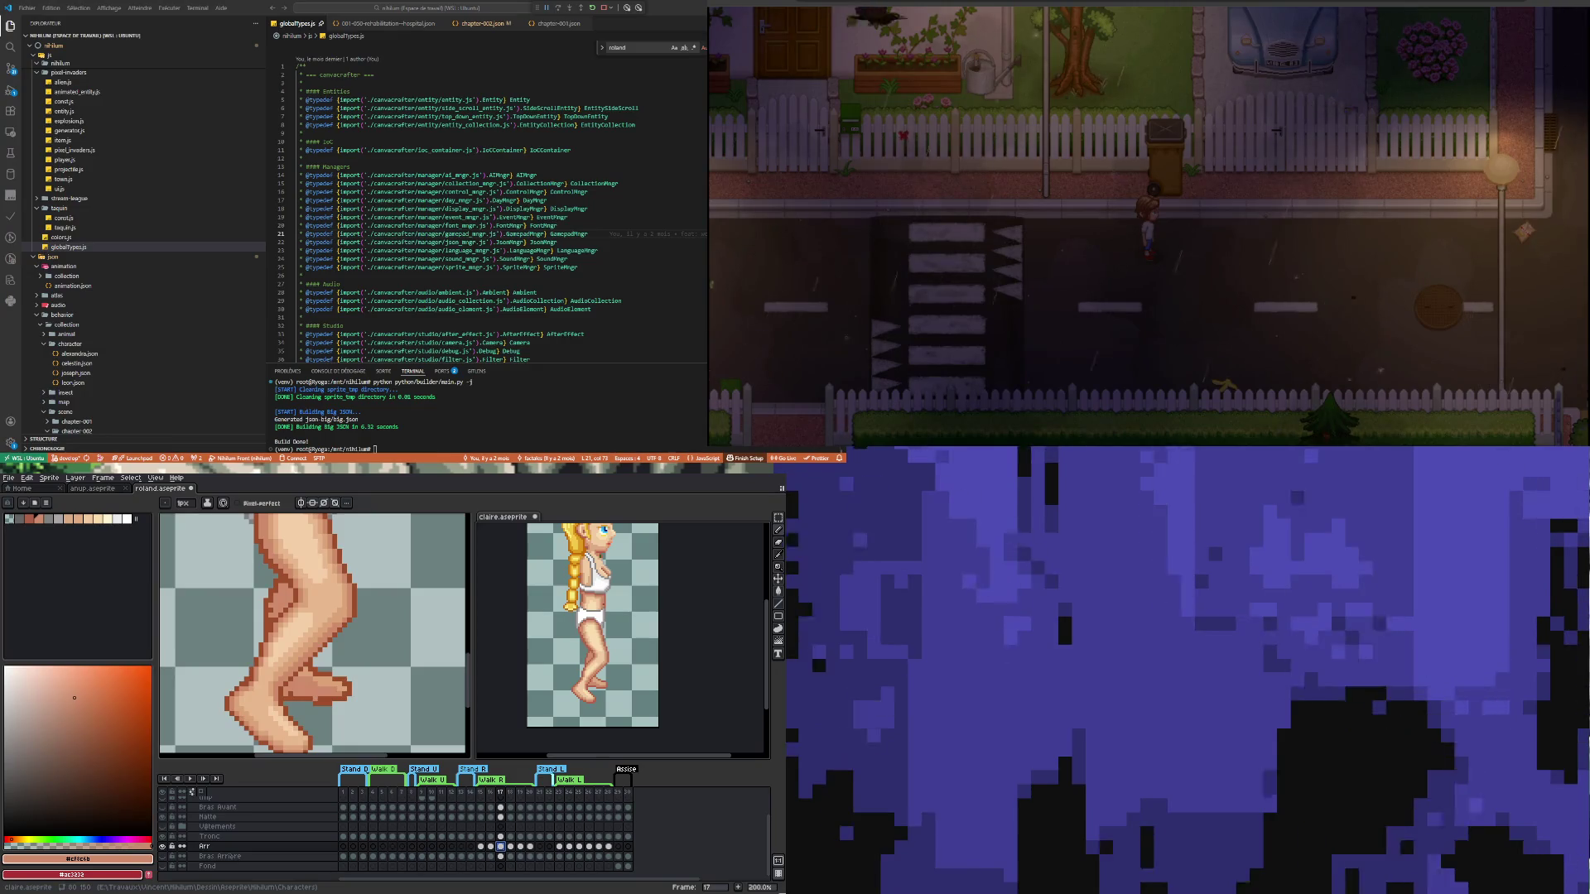
Zoom in on the front foot's toes and erase the old dark outline row beneath them
scroll(248, 613, up, 1)
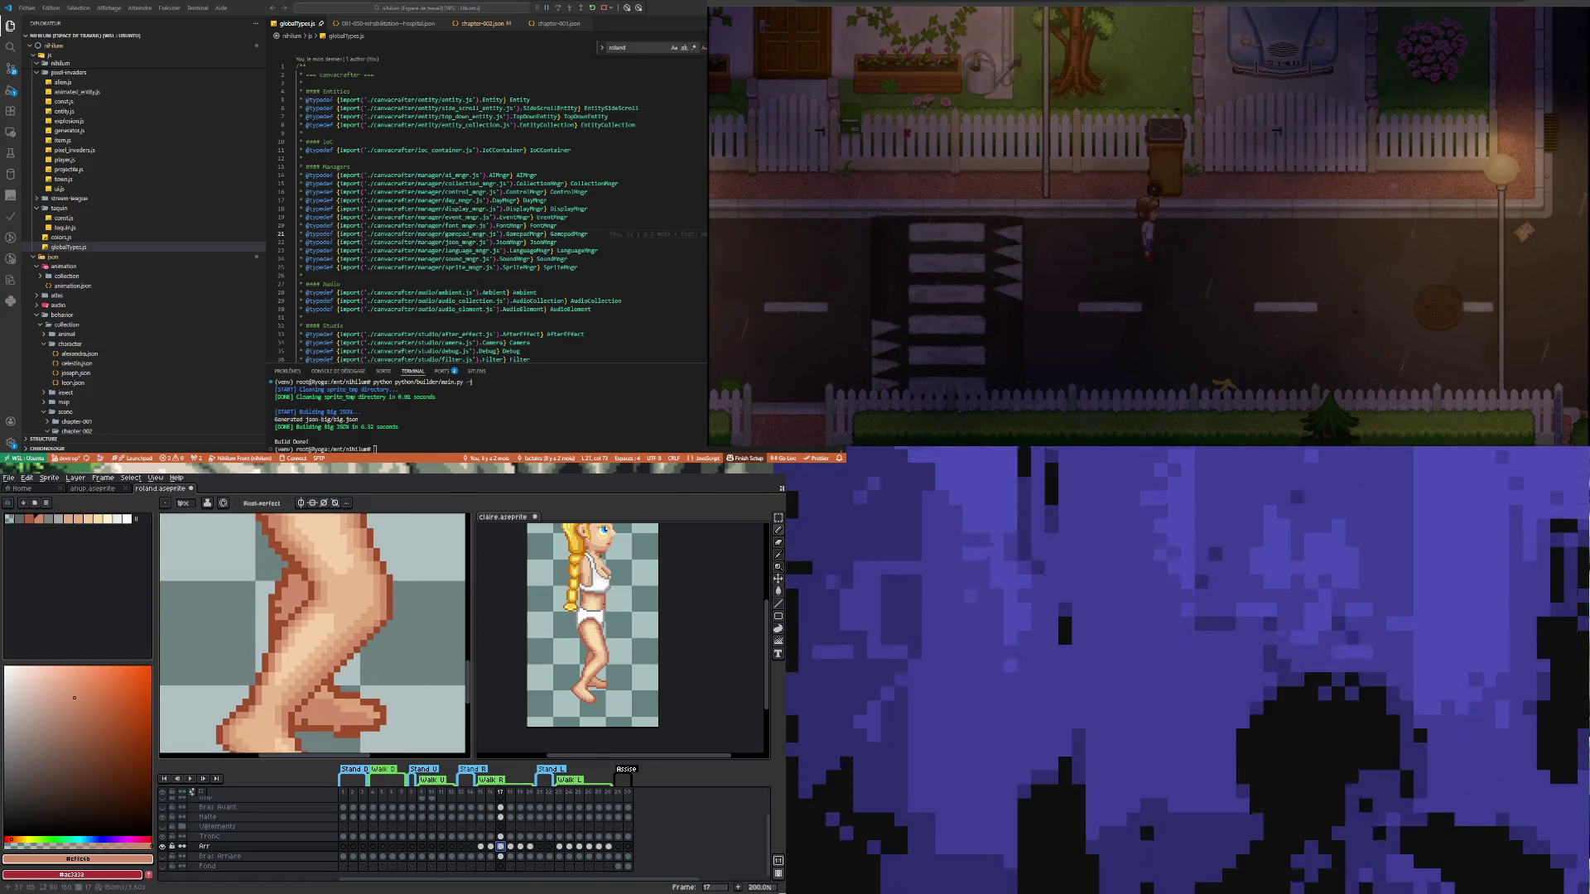
key(ctrl+z)
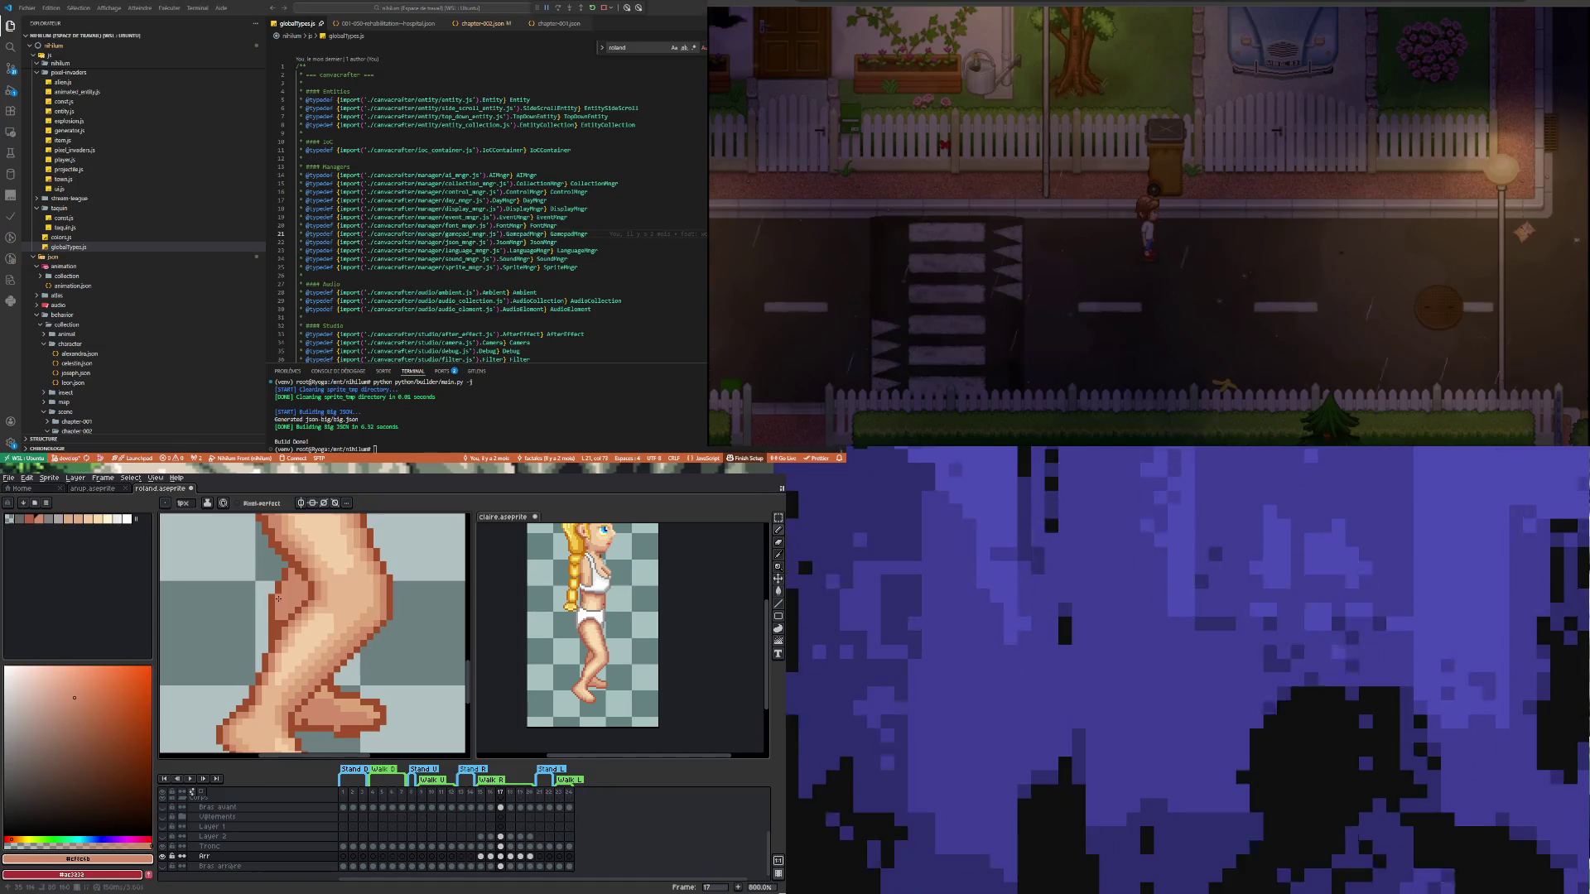
scroll(280, 599, down, 5)
scroll(295, 636, up, 4)
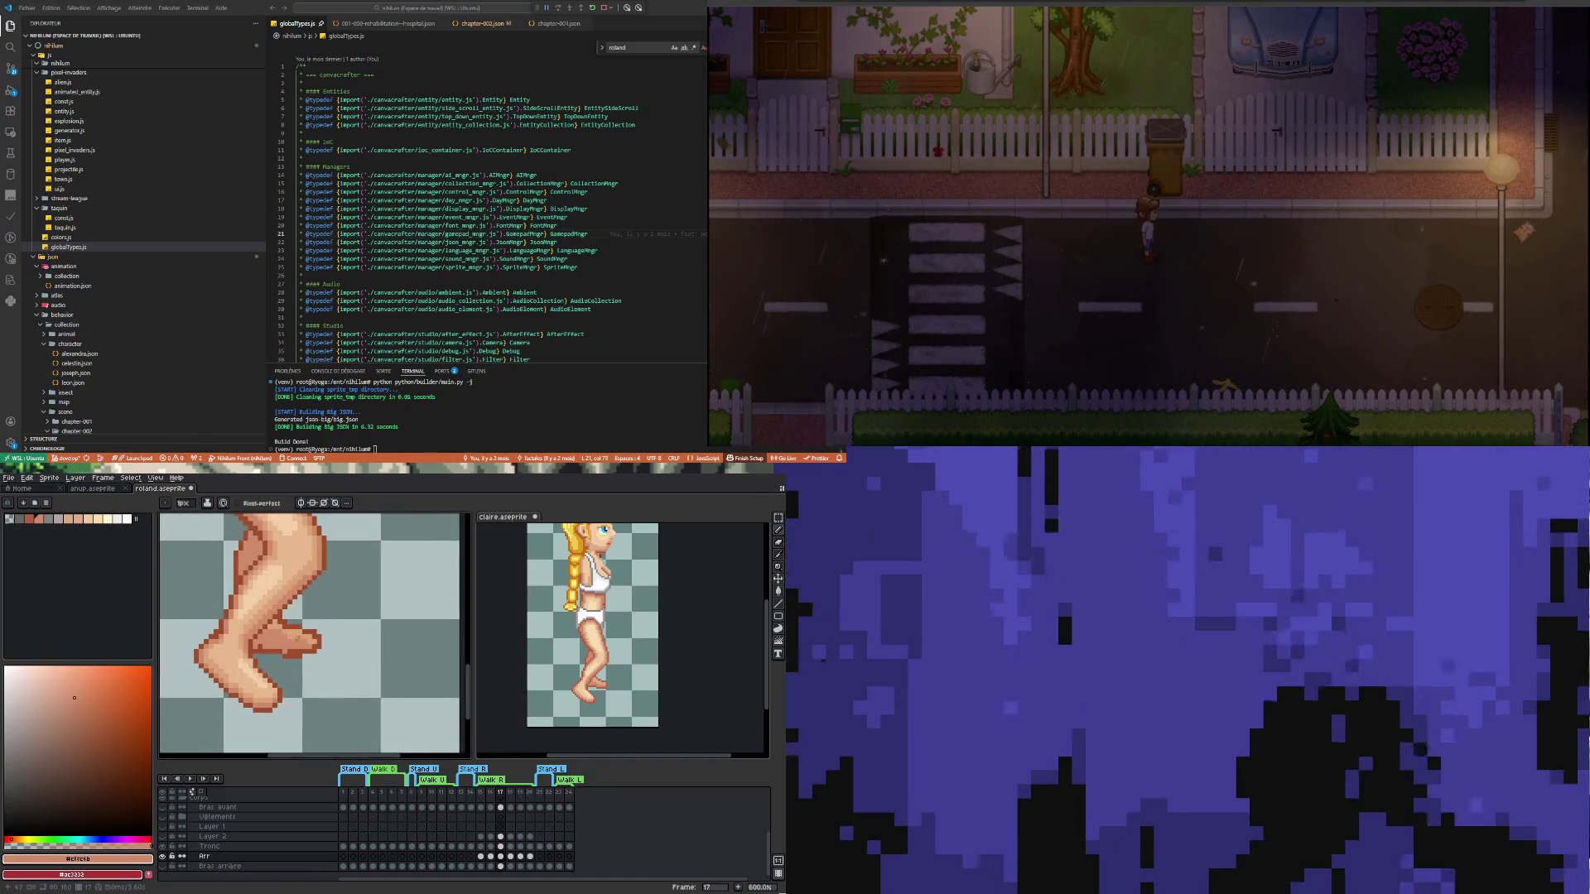
scroll(292, 611, up, 3)
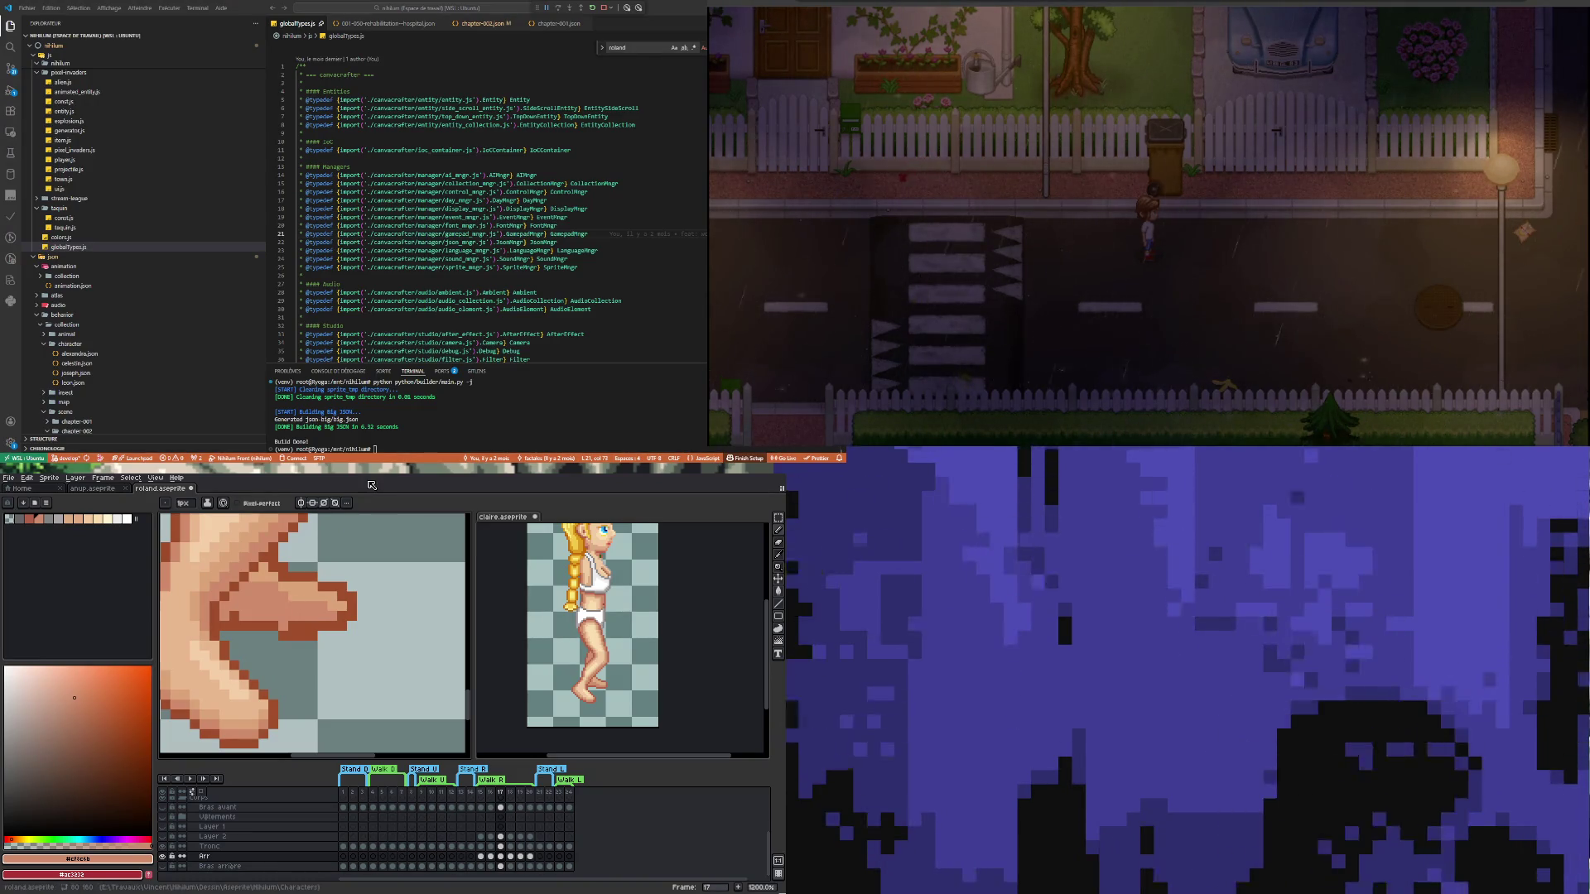
scroll(319, 620, up, 1)
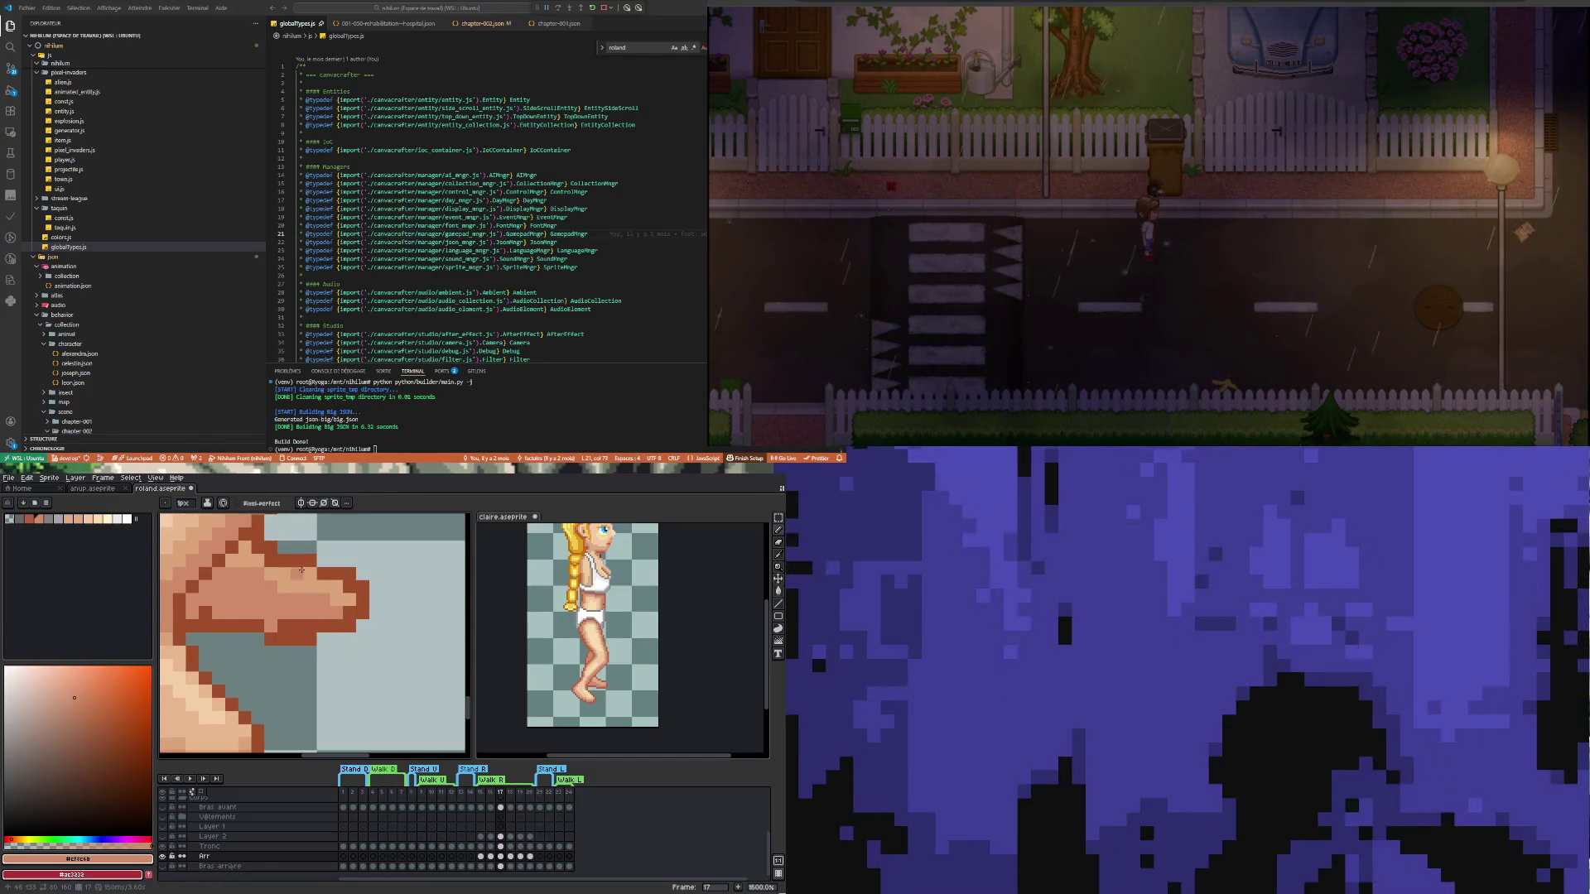
key(i)
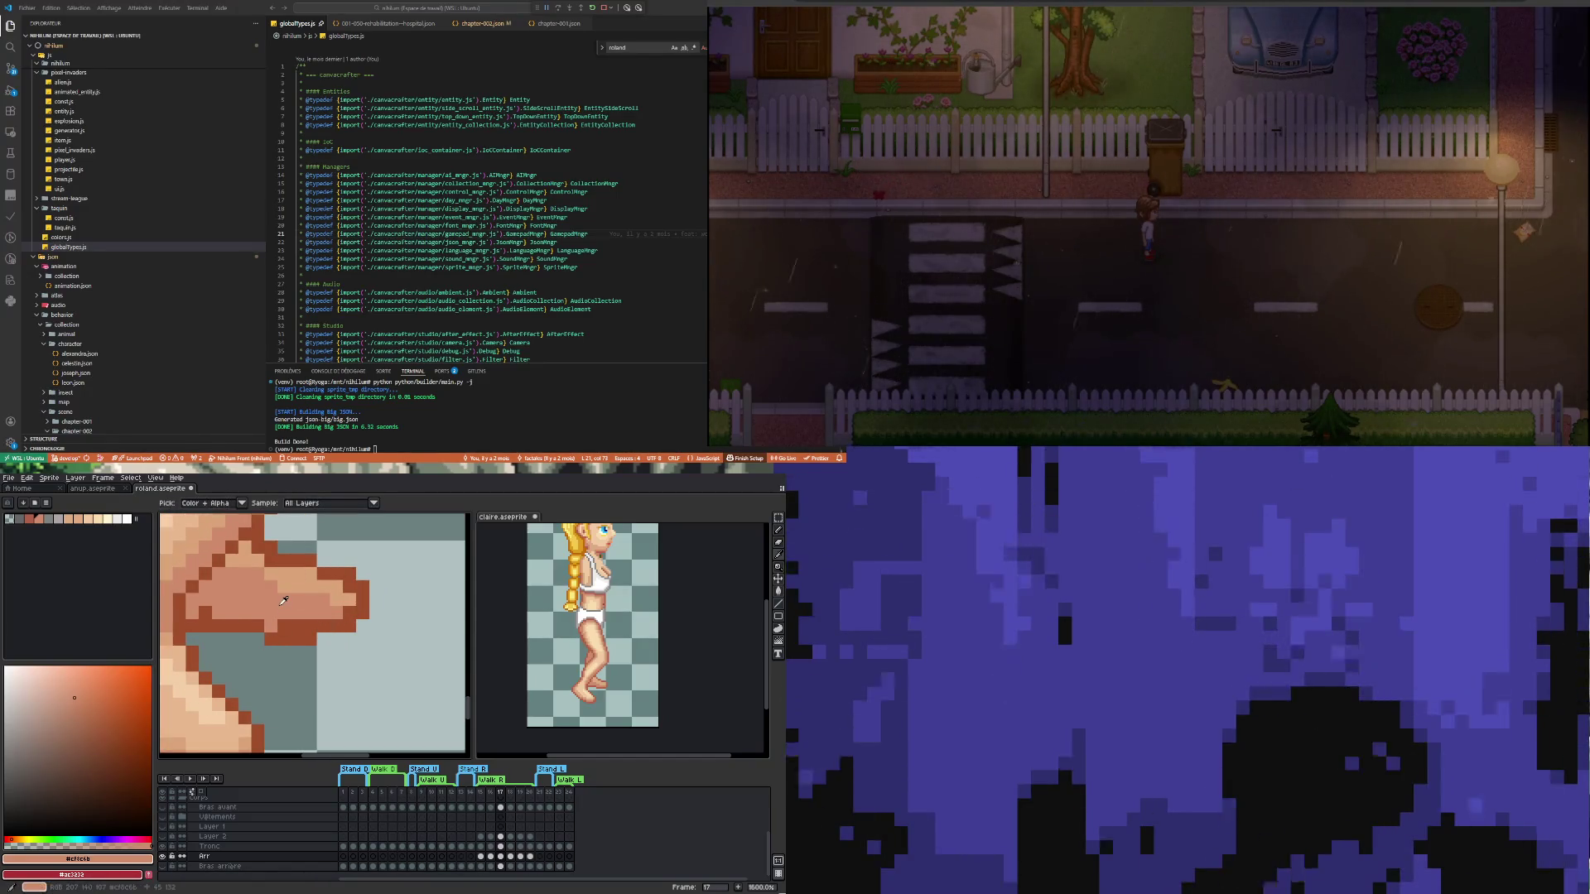
key(b)
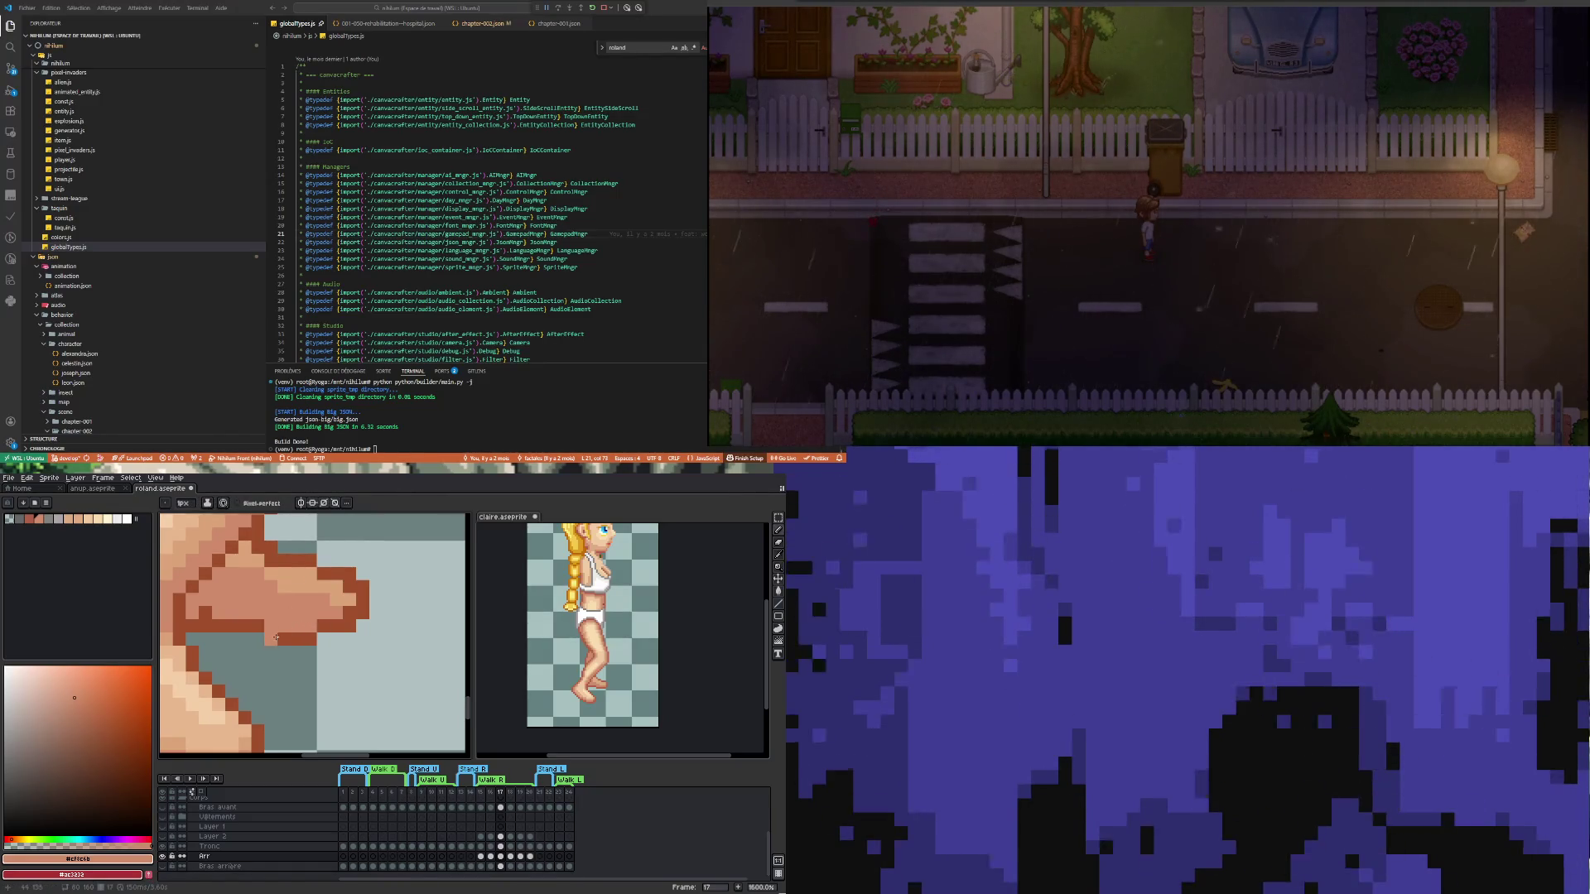
key(e)
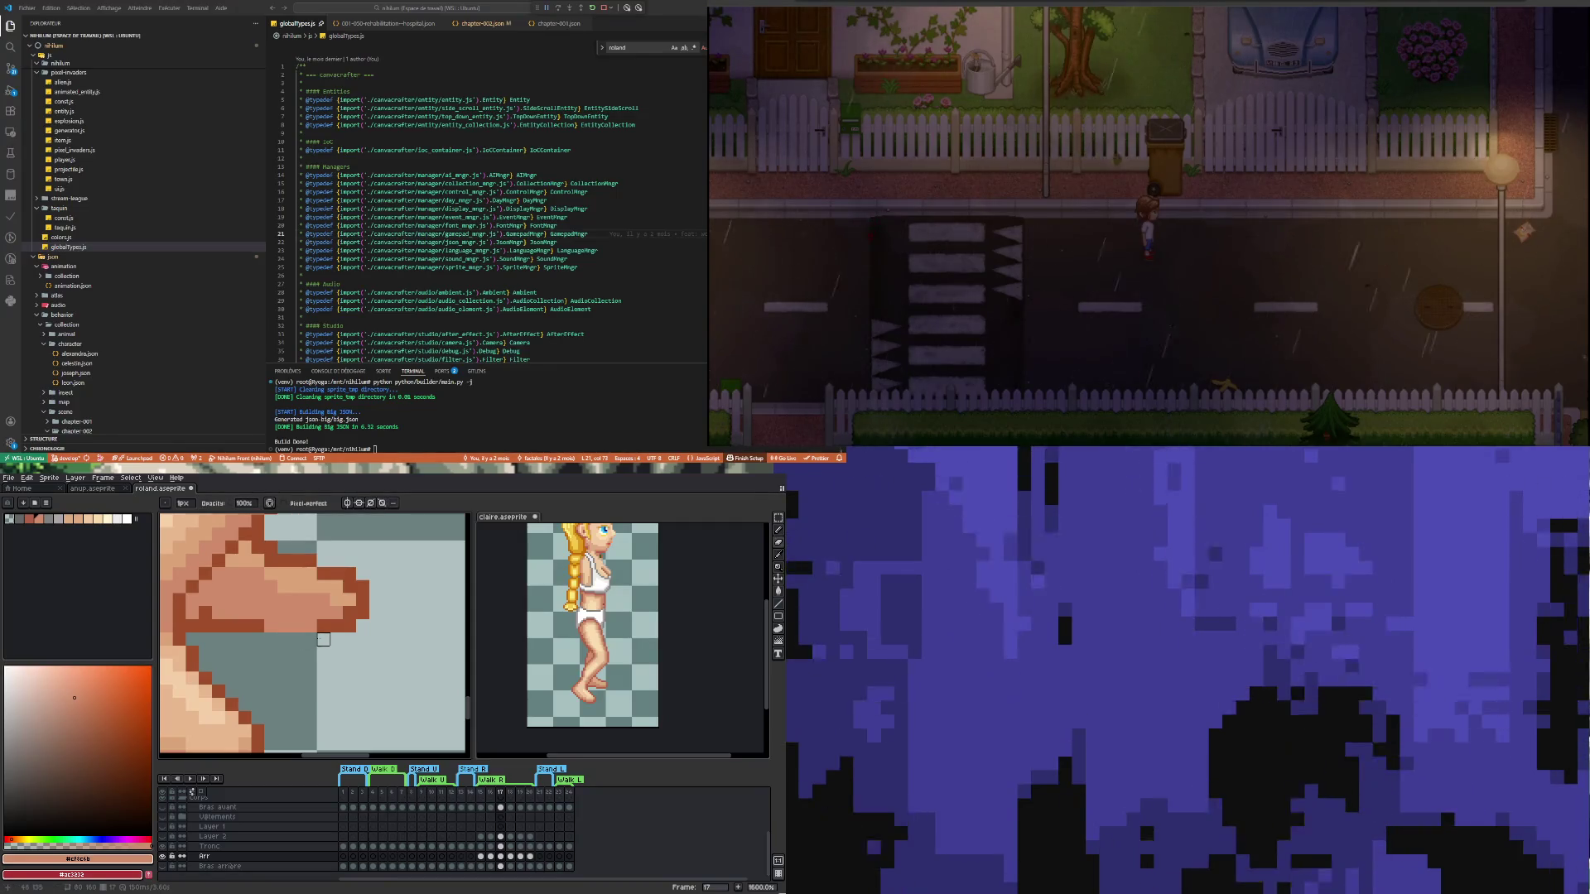
drag(192, 626, 231, 626)
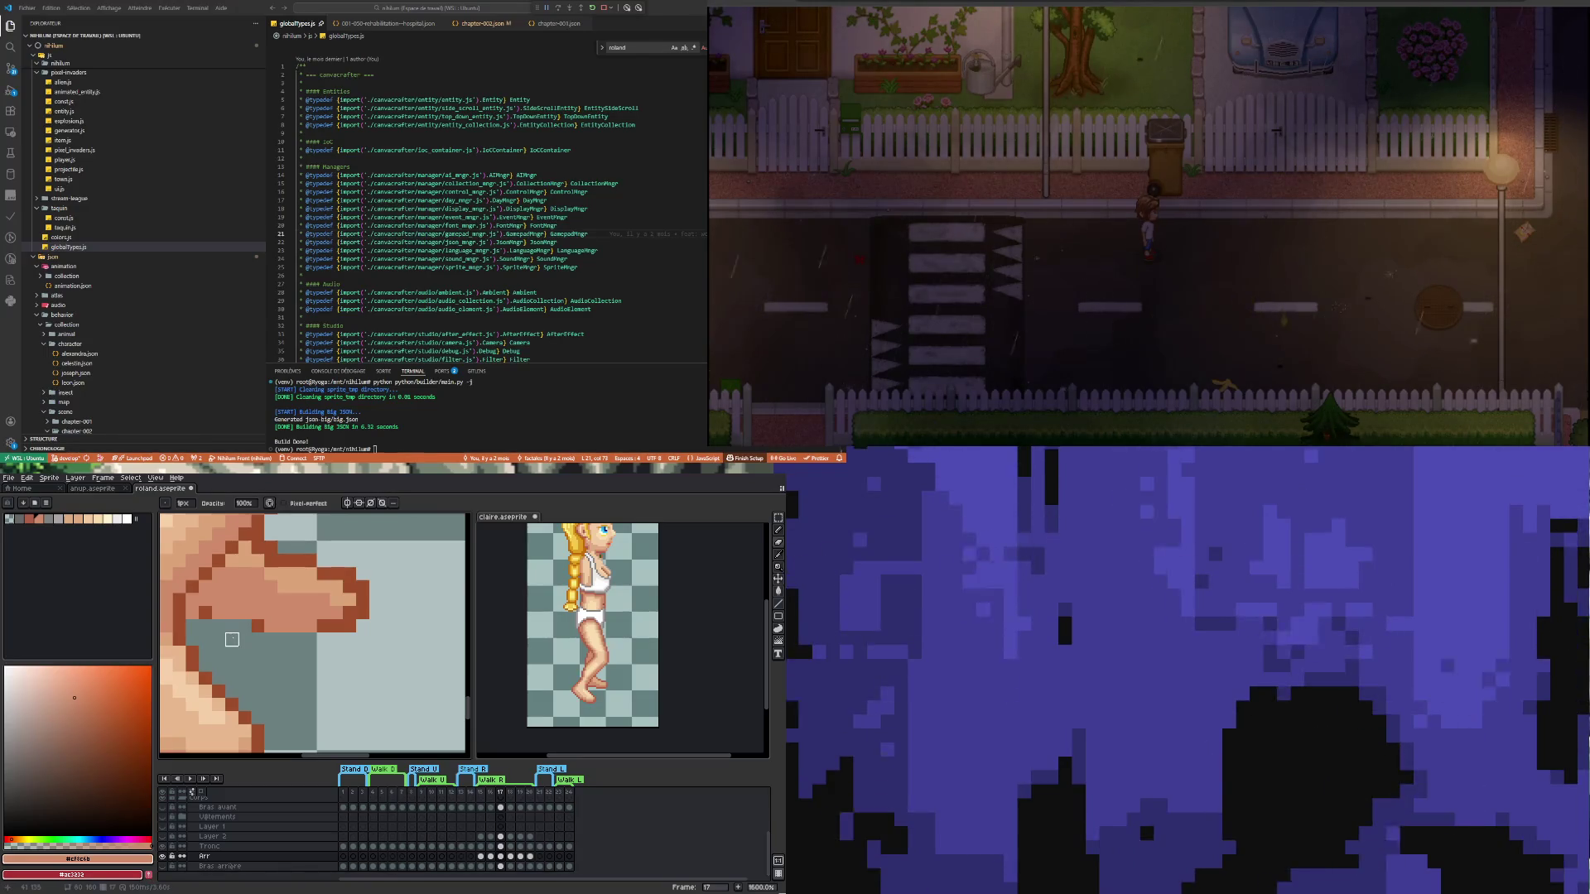
Draw a straight dark-brown outline line under the toes, using the eyedropped outline colour
key(i)
click(202, 613)
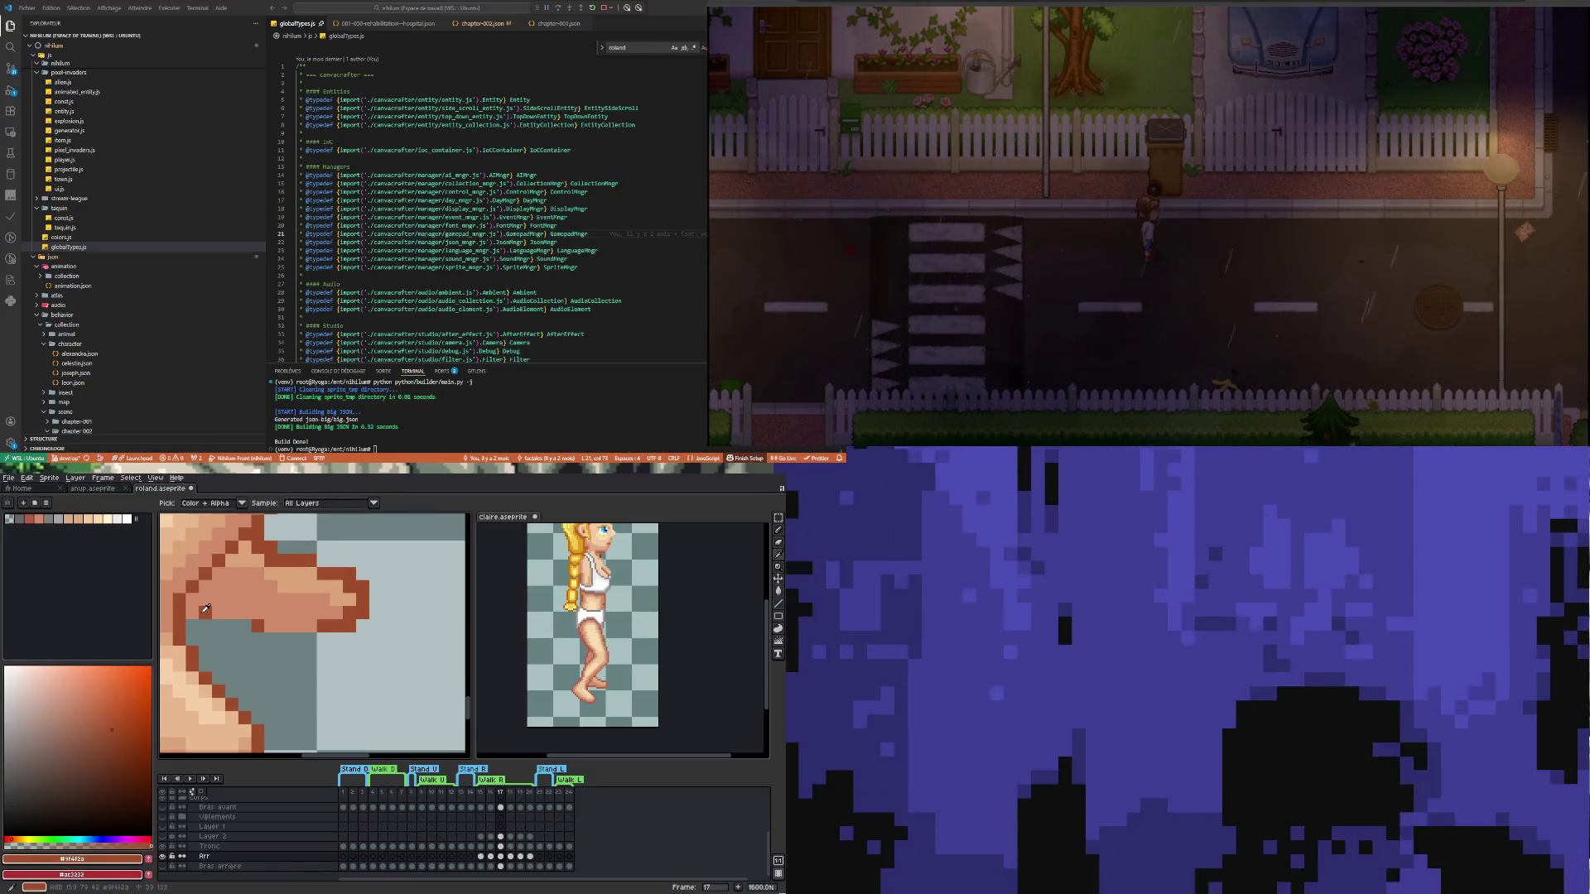
key(b)
click(189, 614)
shift+click(243, 612)
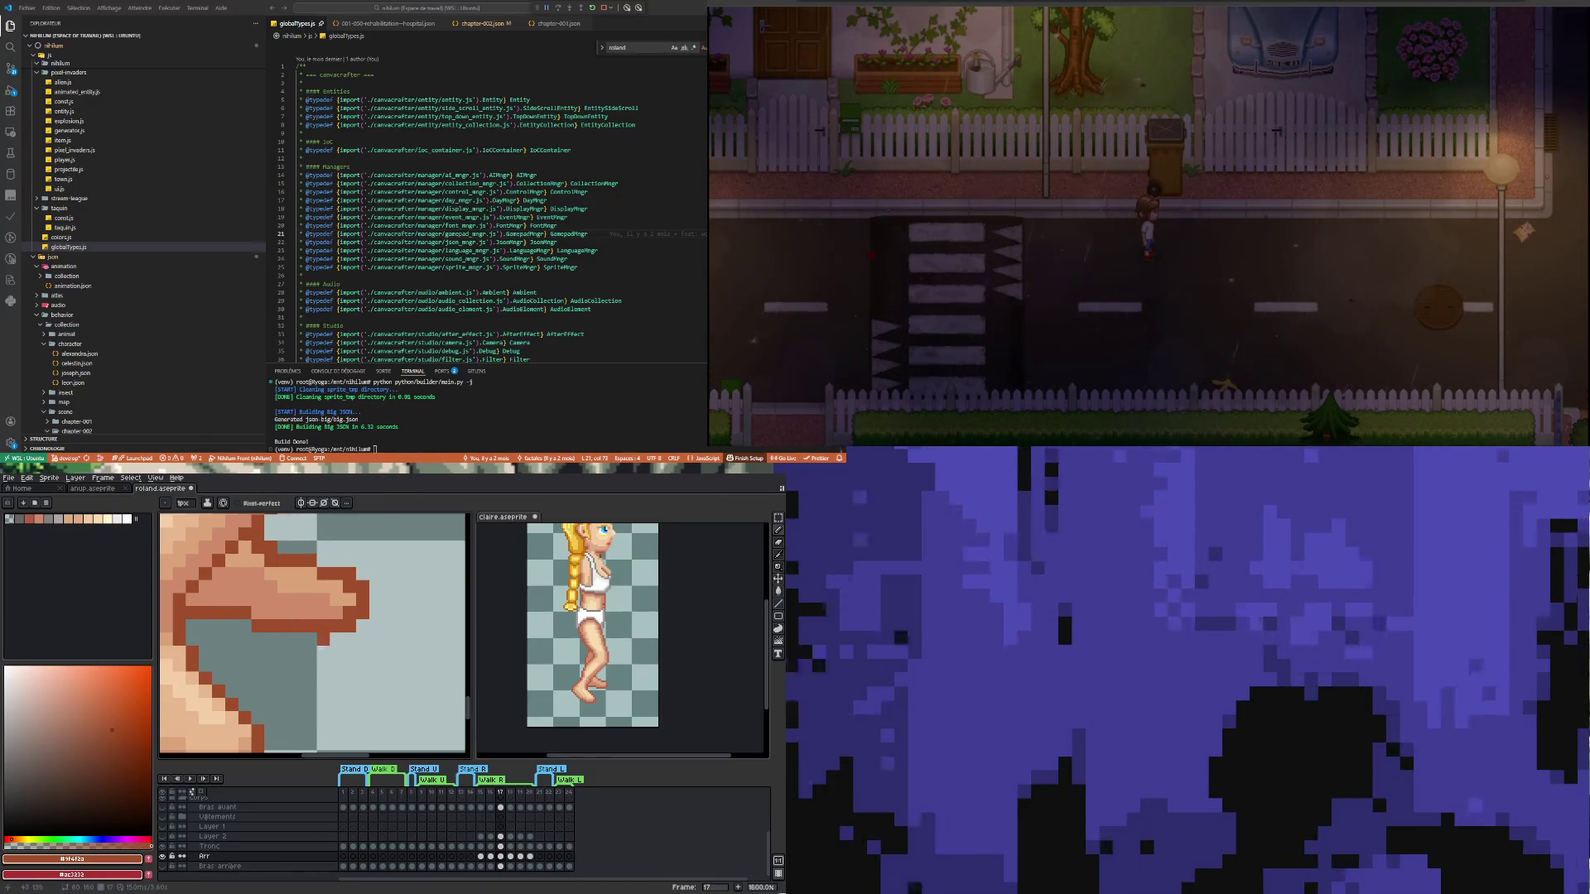
scroll(321, 641, down, 4)
scroll(292, 670, up, 3)
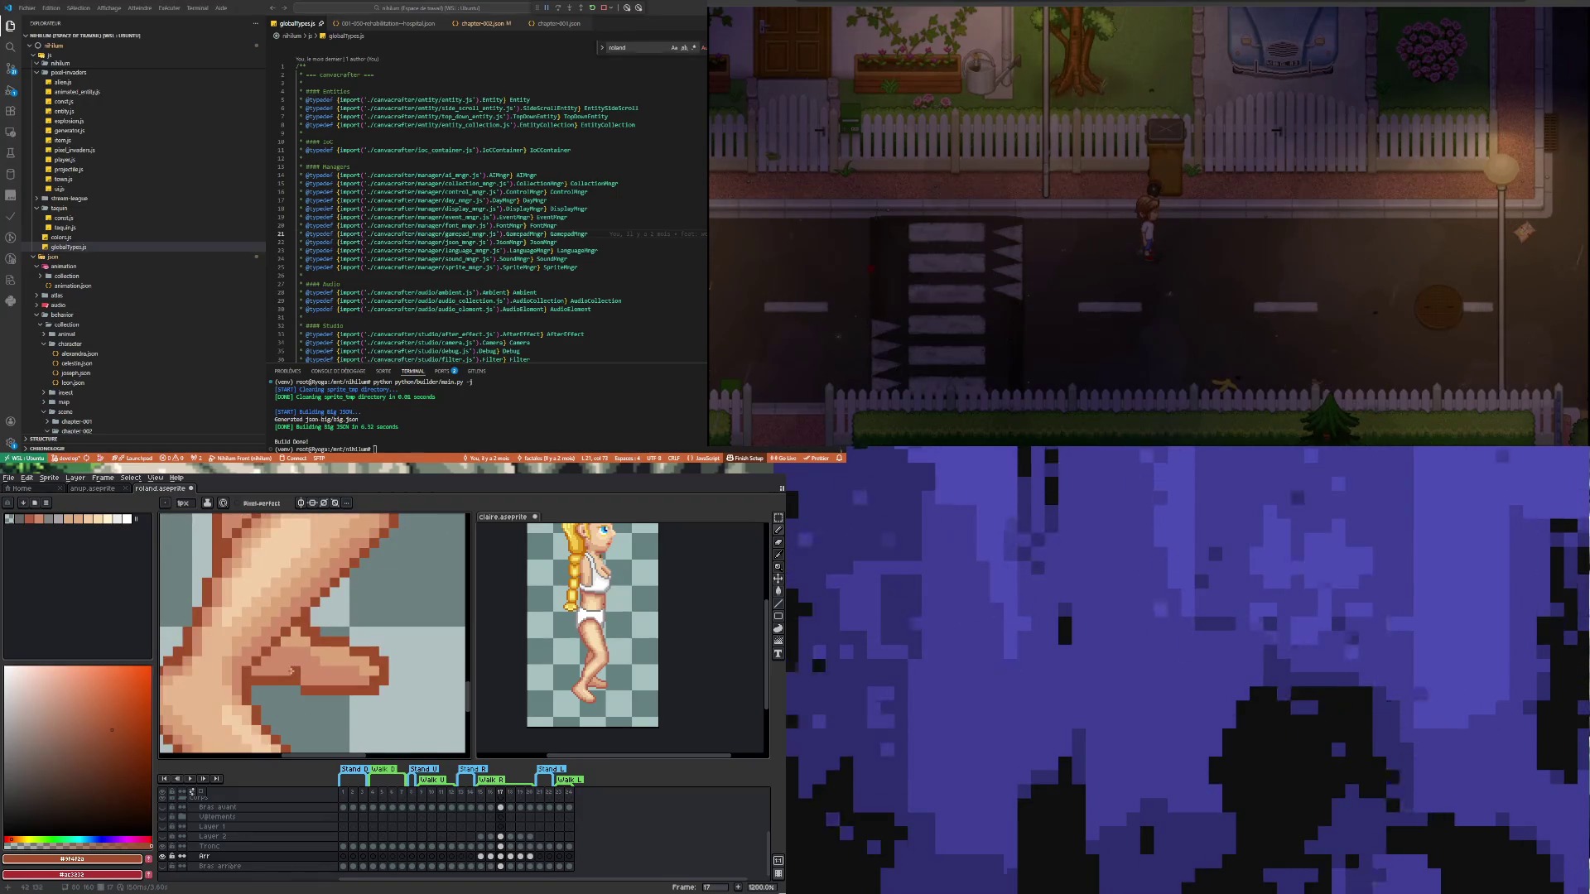
scroll(291, 670, down, 3)
Marquee-select the foot area, then just the toes, clearing each selection afterwards
key(m)
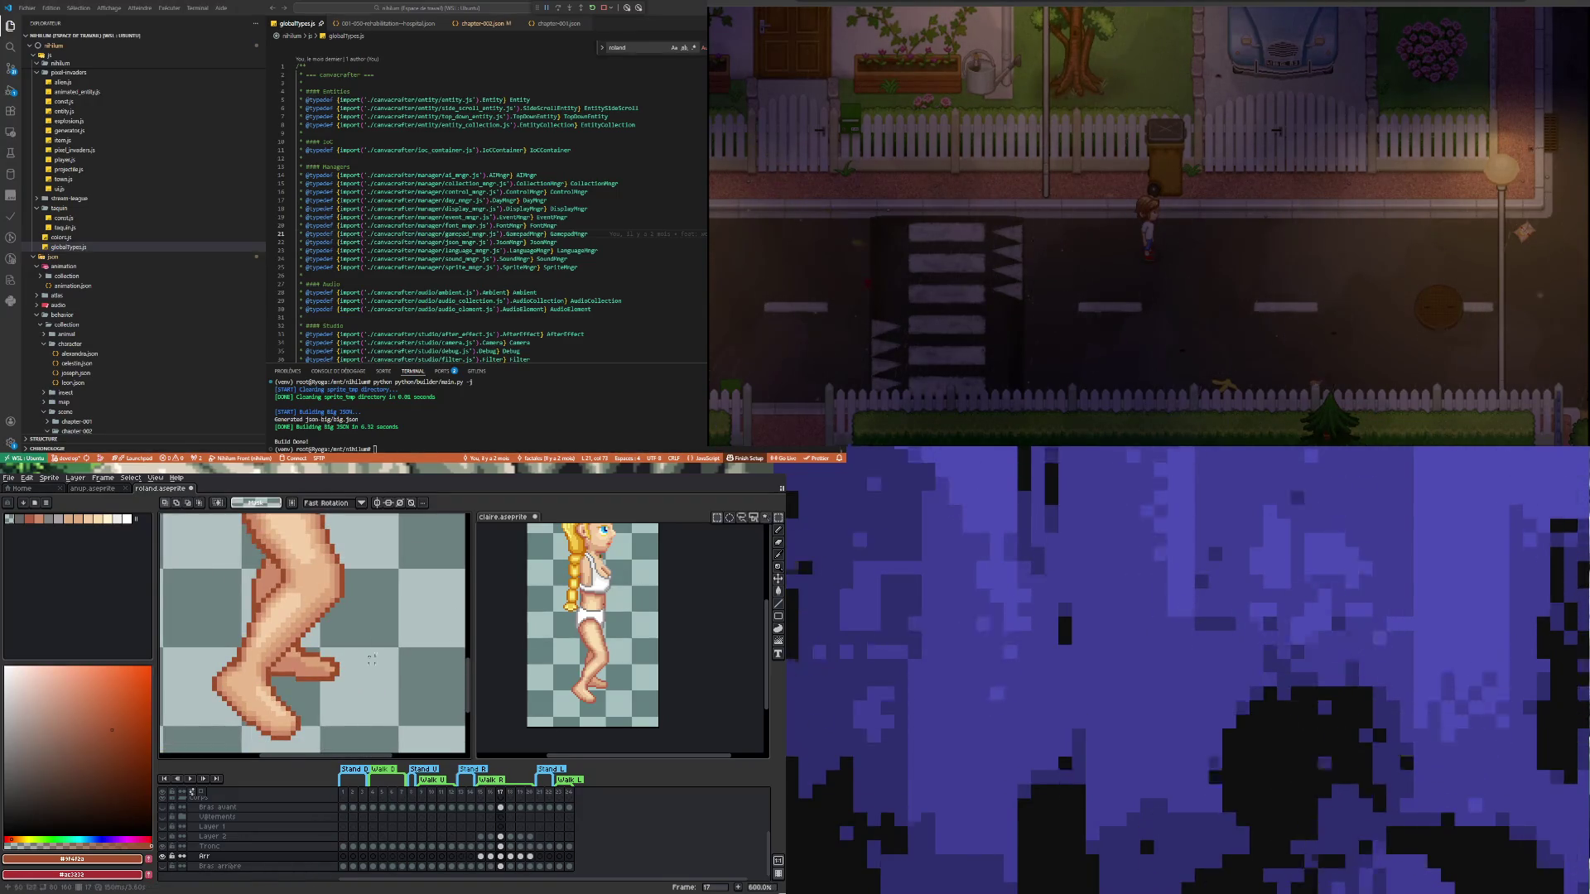
mouse_move(245, 636)
mouse_down()
mouse_move(354, 675)
mouse_move(356, 693)
mouse_up()
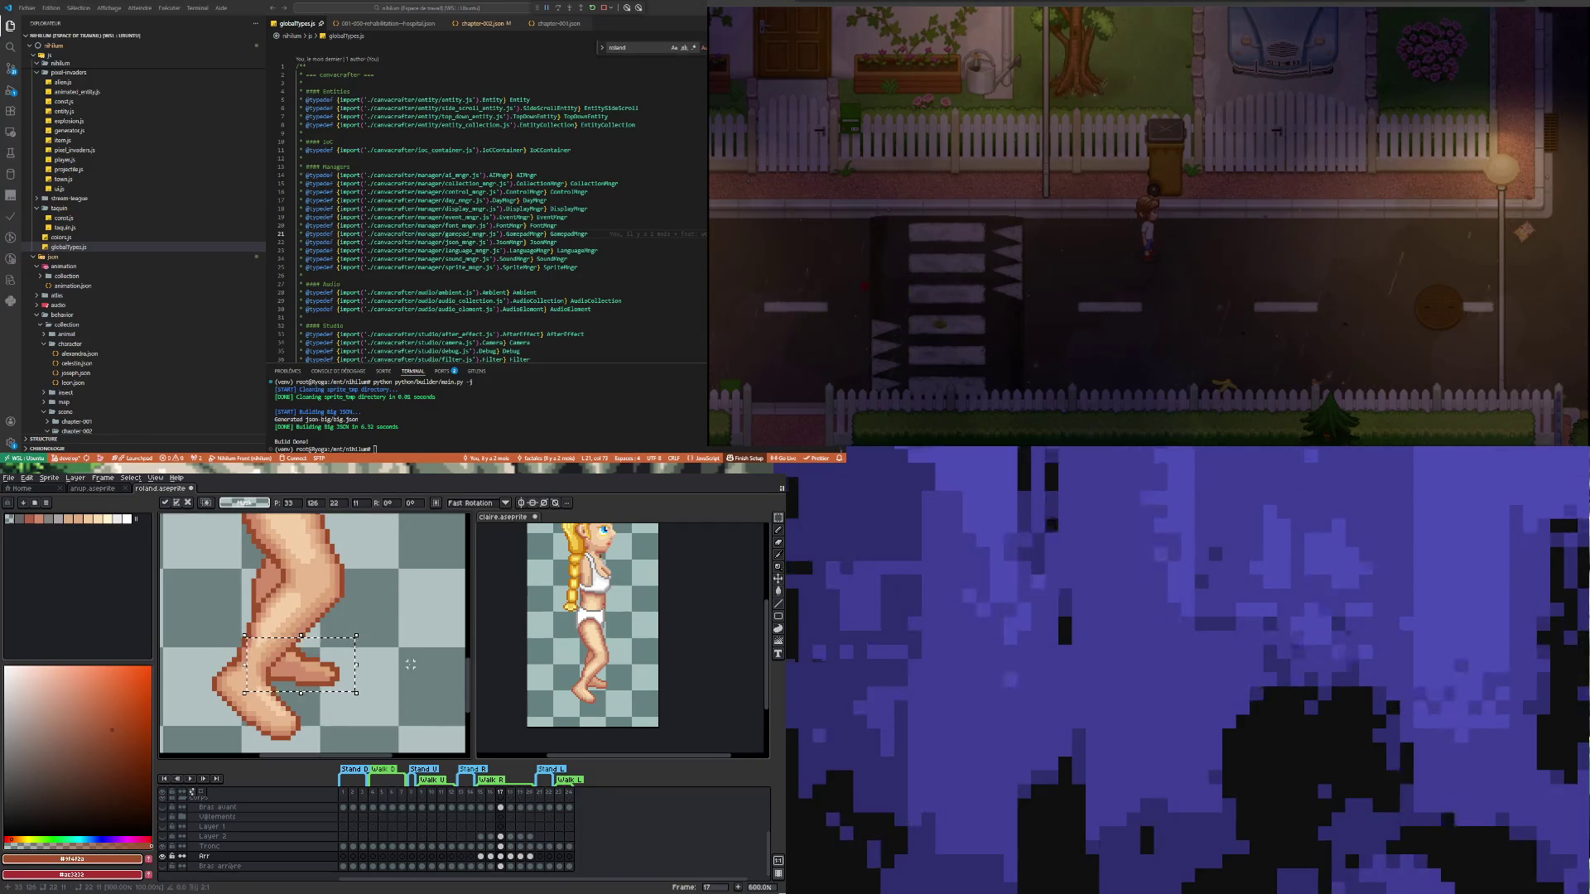
click(367, 664)
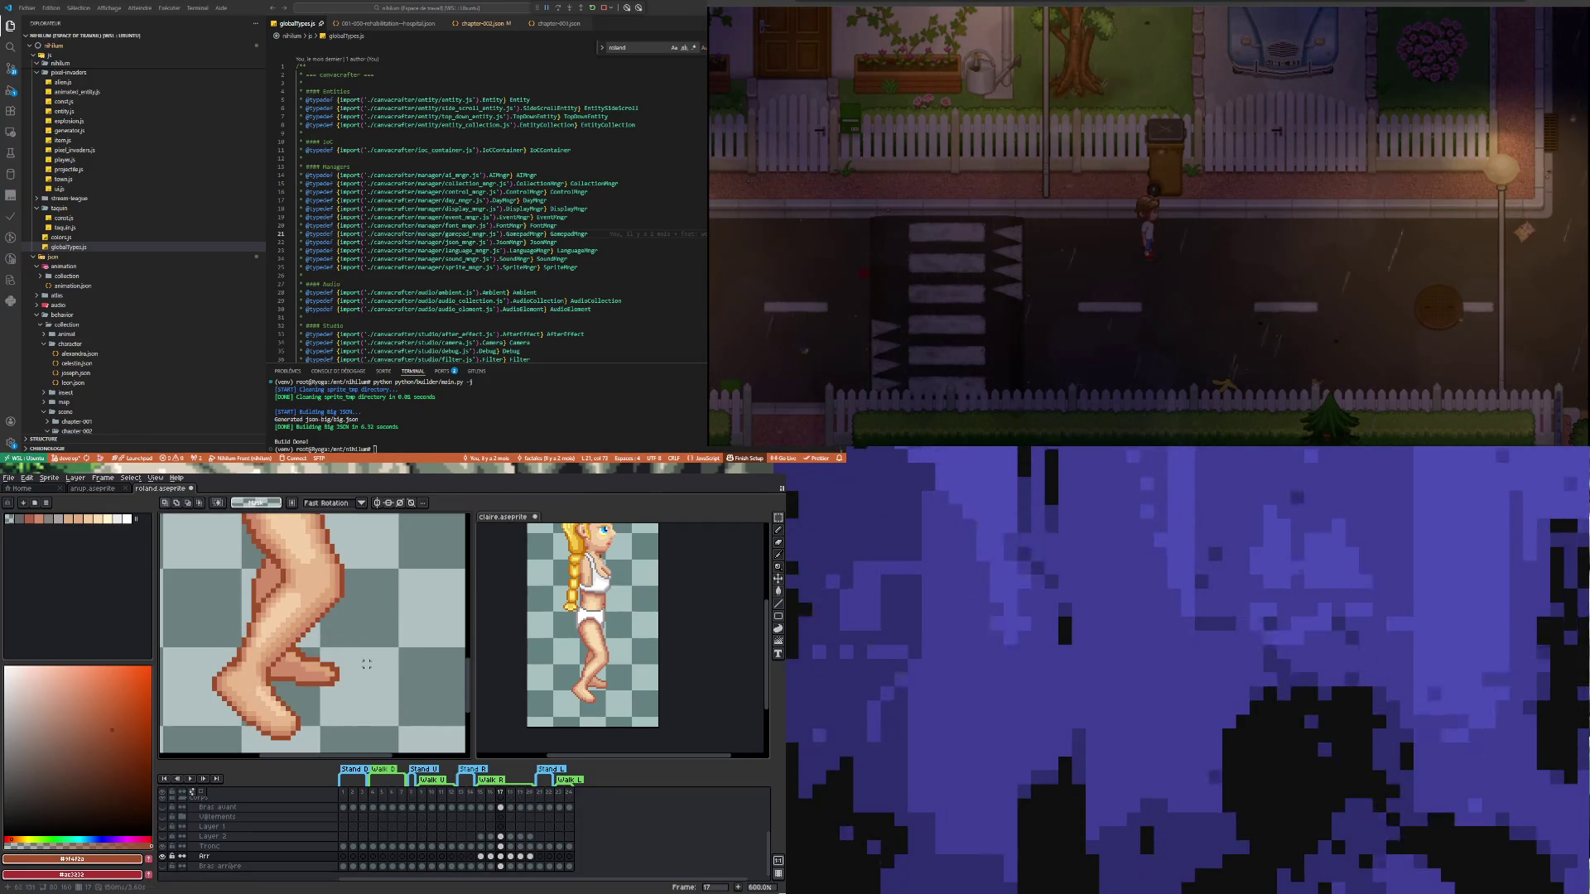
drag(267, 639, 361, 668)
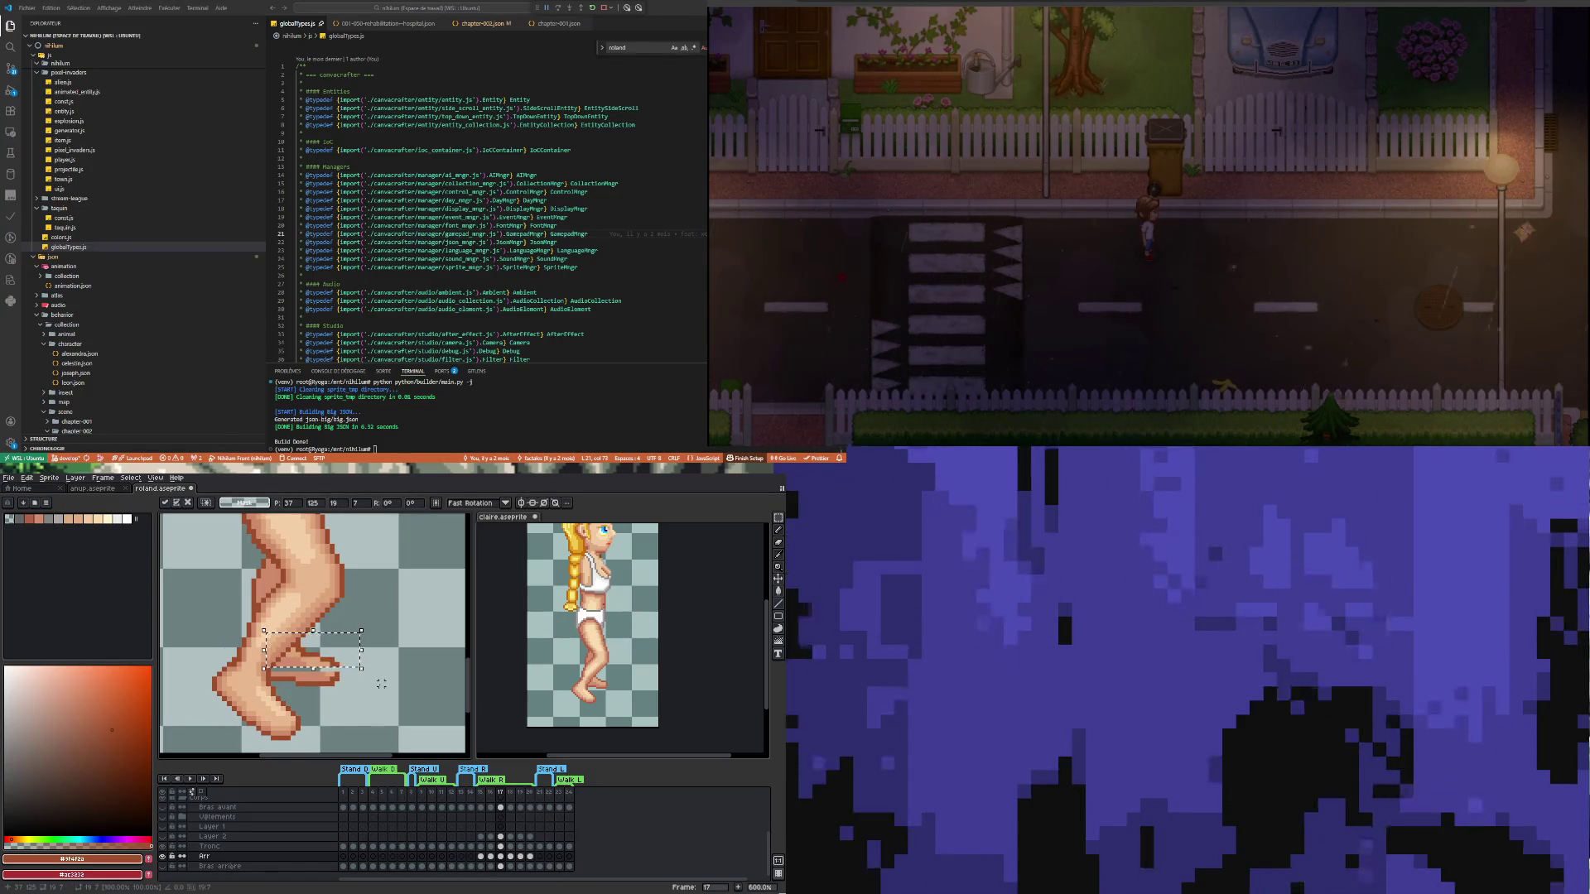
click(356, 675)
Repaint the toe pixels, alternating mid and lighter skin tones sampled from the foot
scroll(347, 671, up, 4)
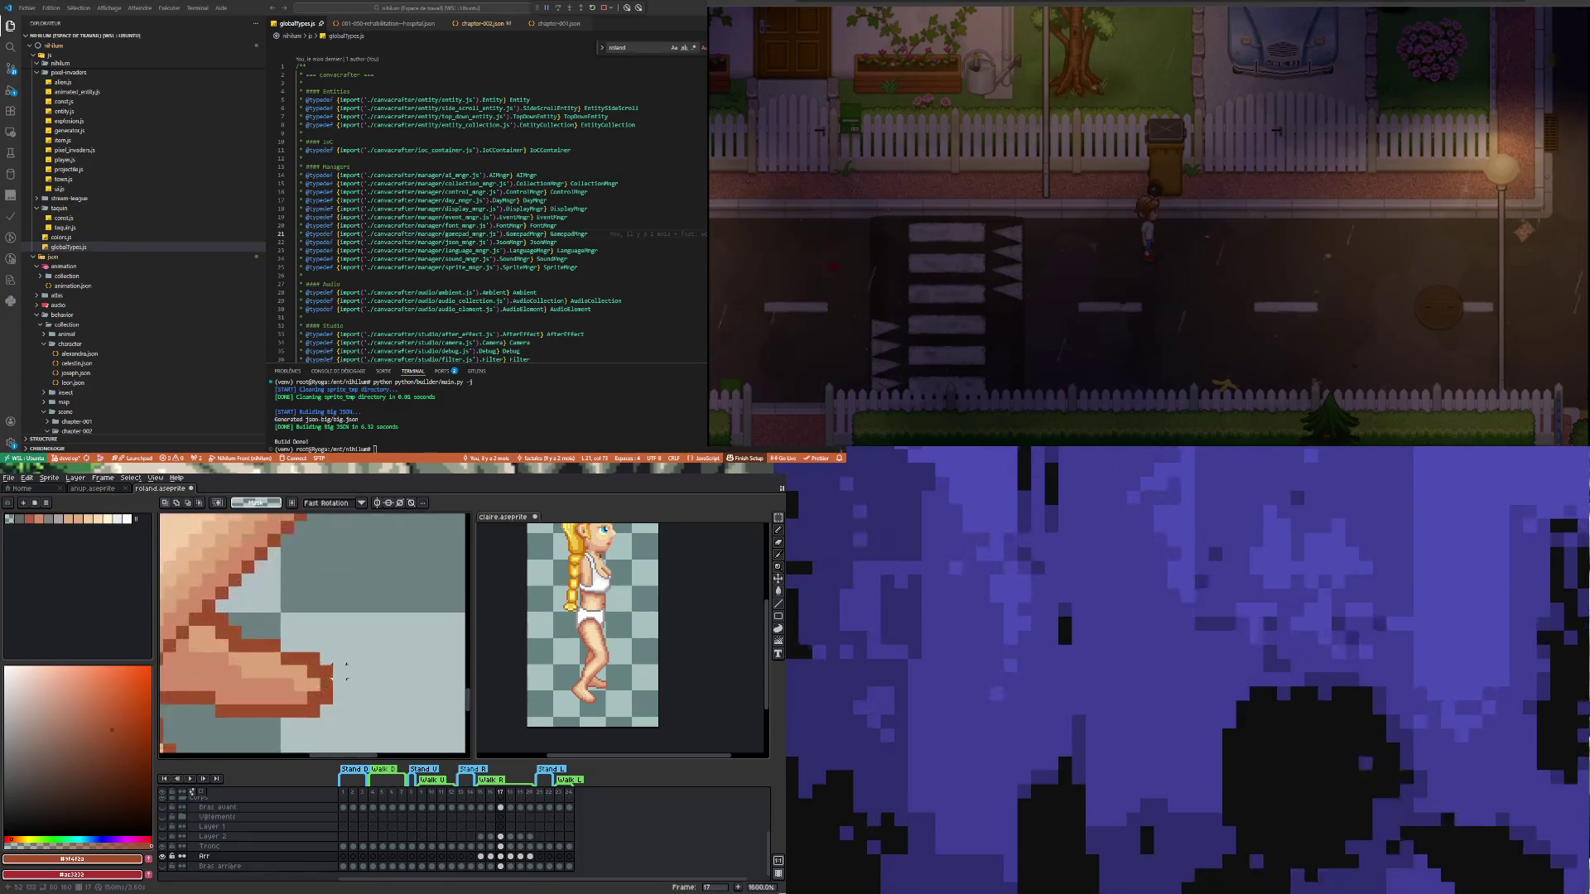
key(i)
click(313, 693)
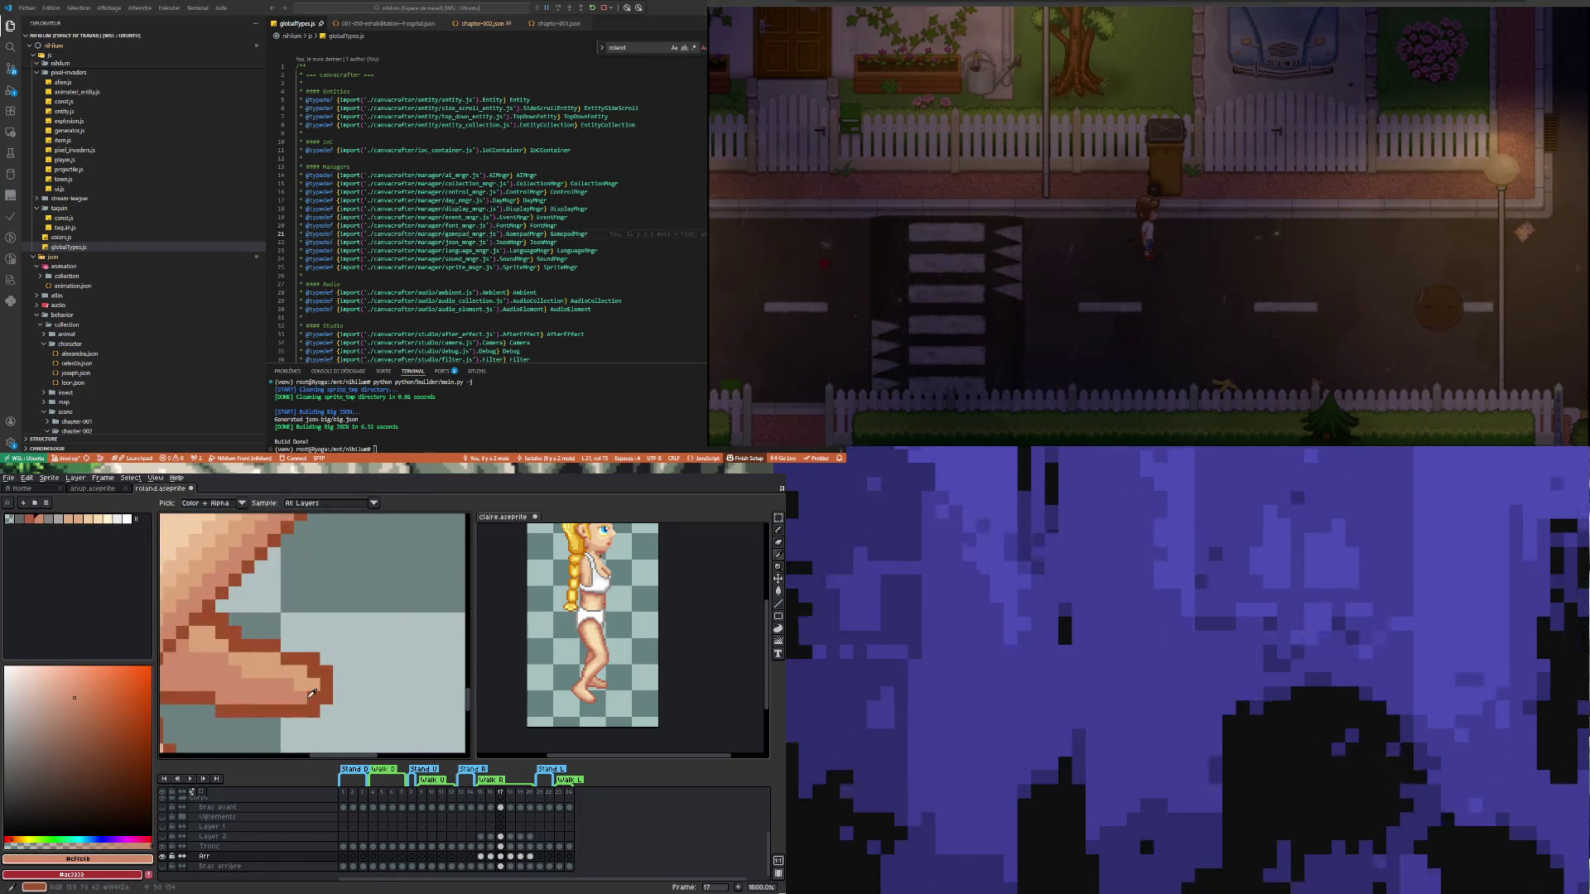
key(b)
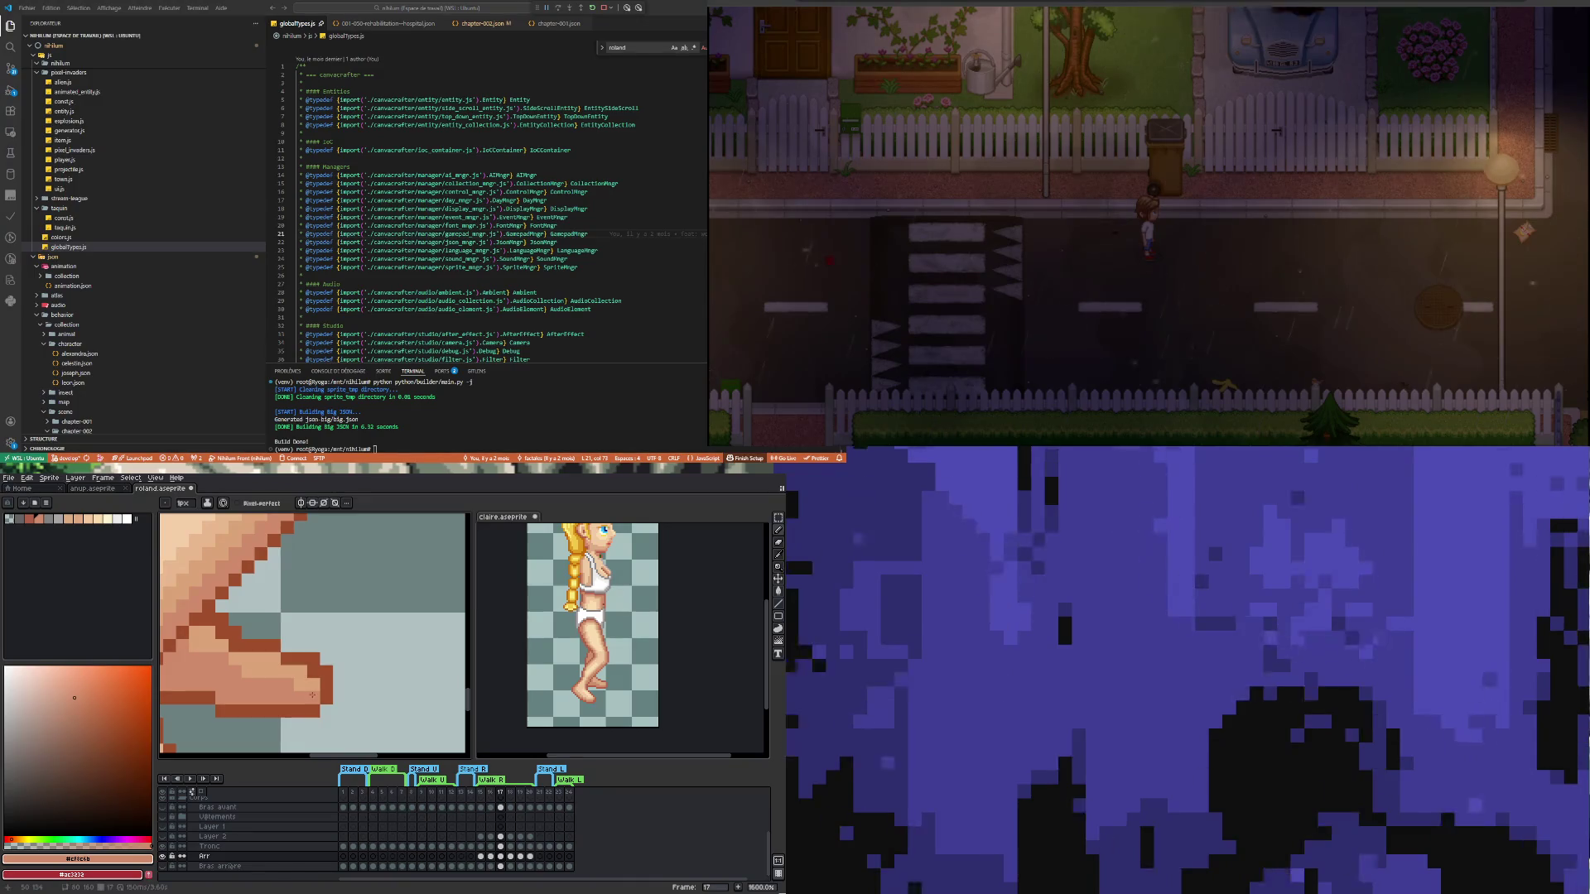
alt+click(304, 680)
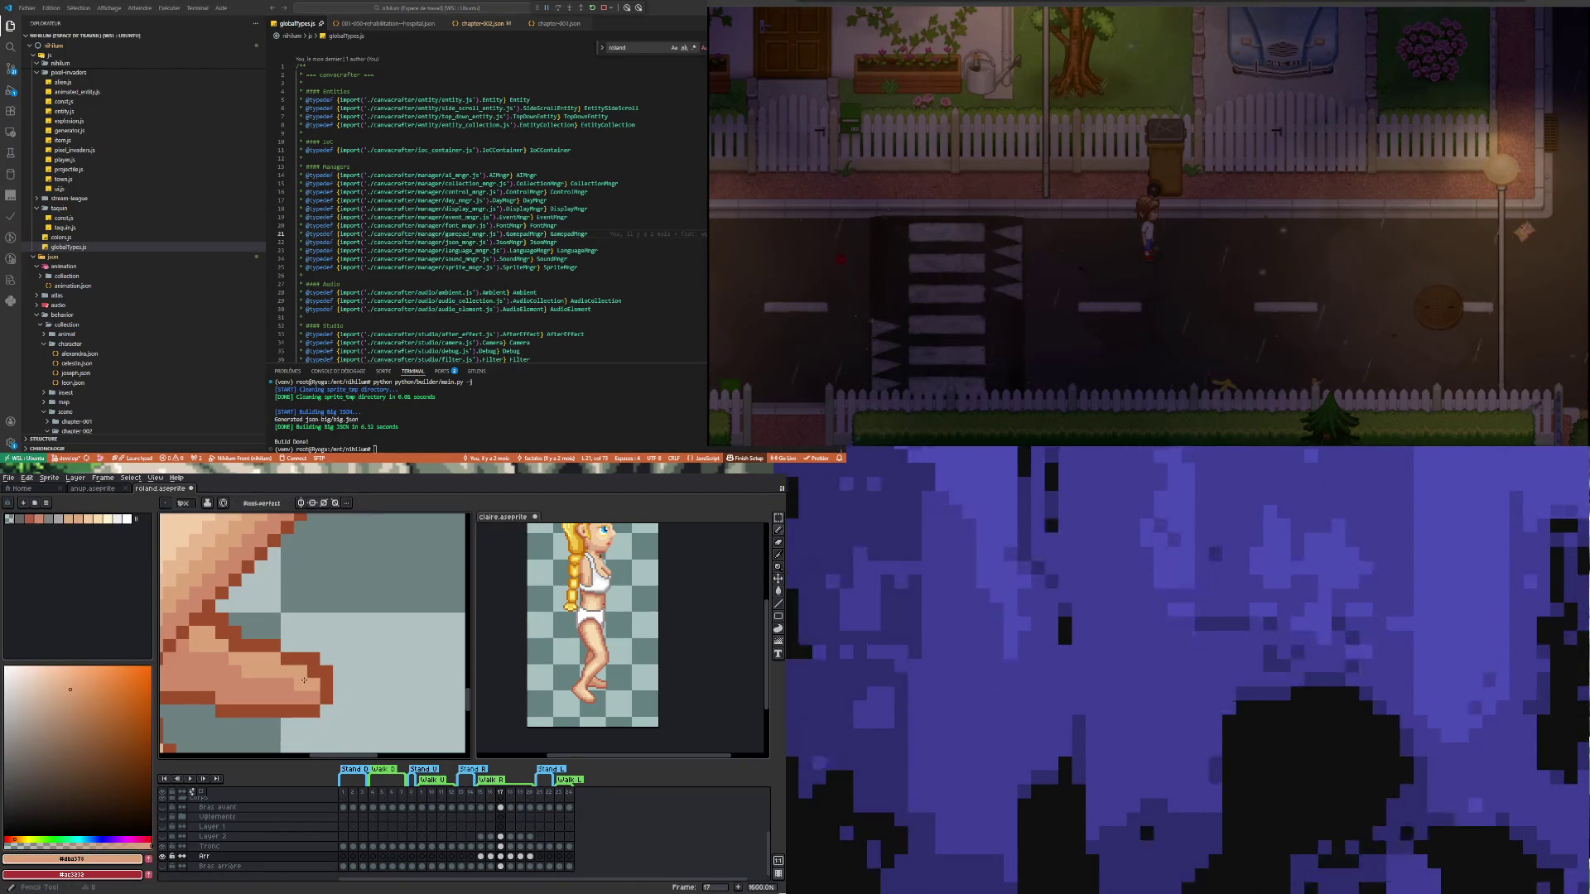
key(i)
click(283, 685)
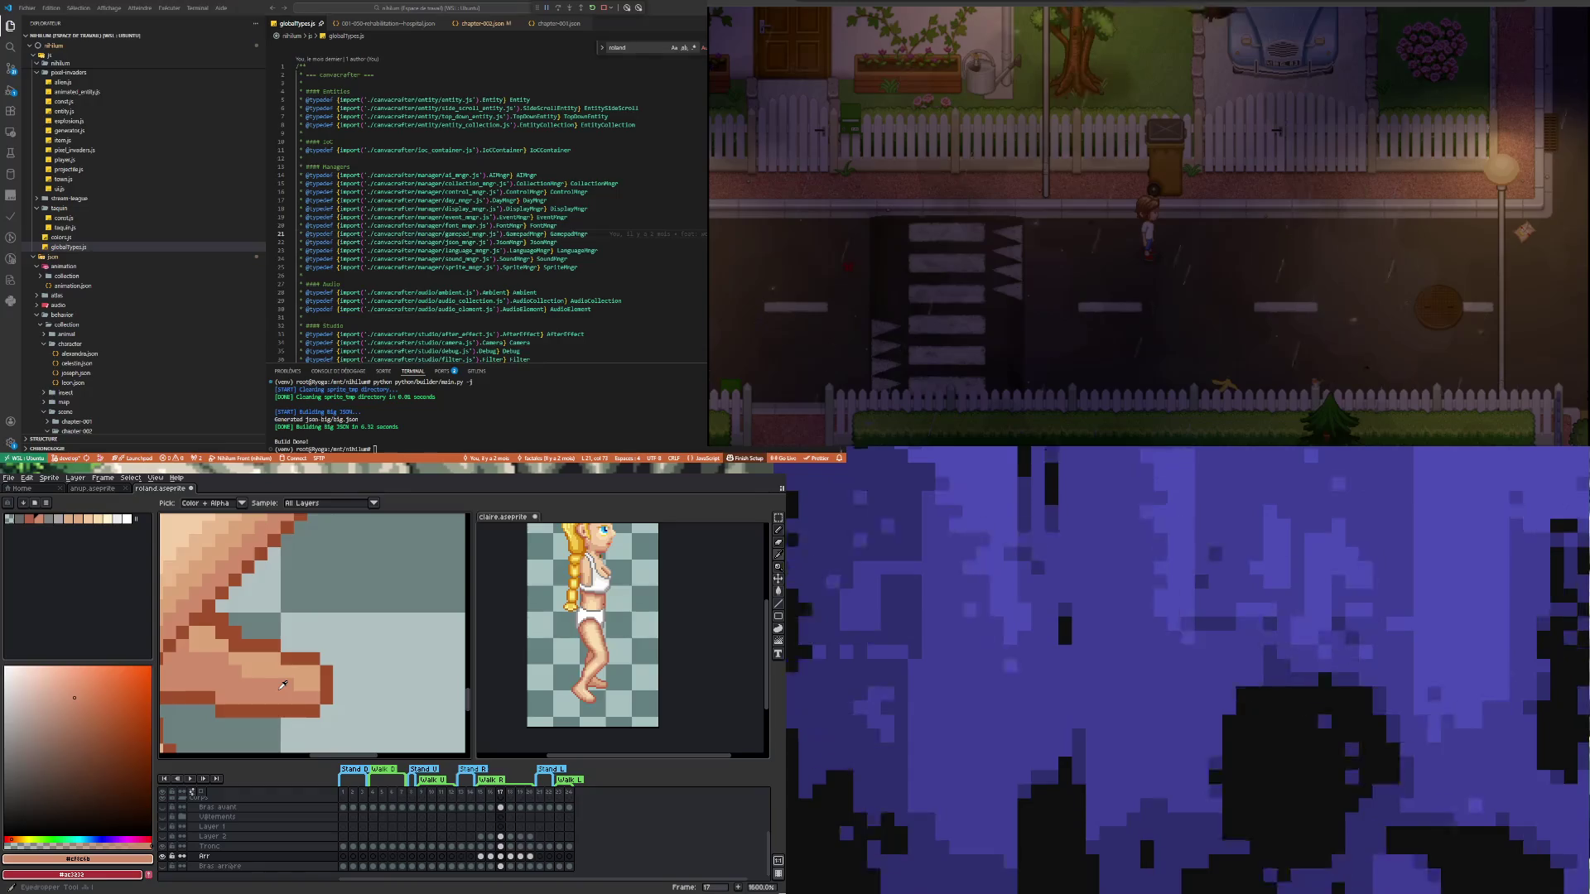
key(b)
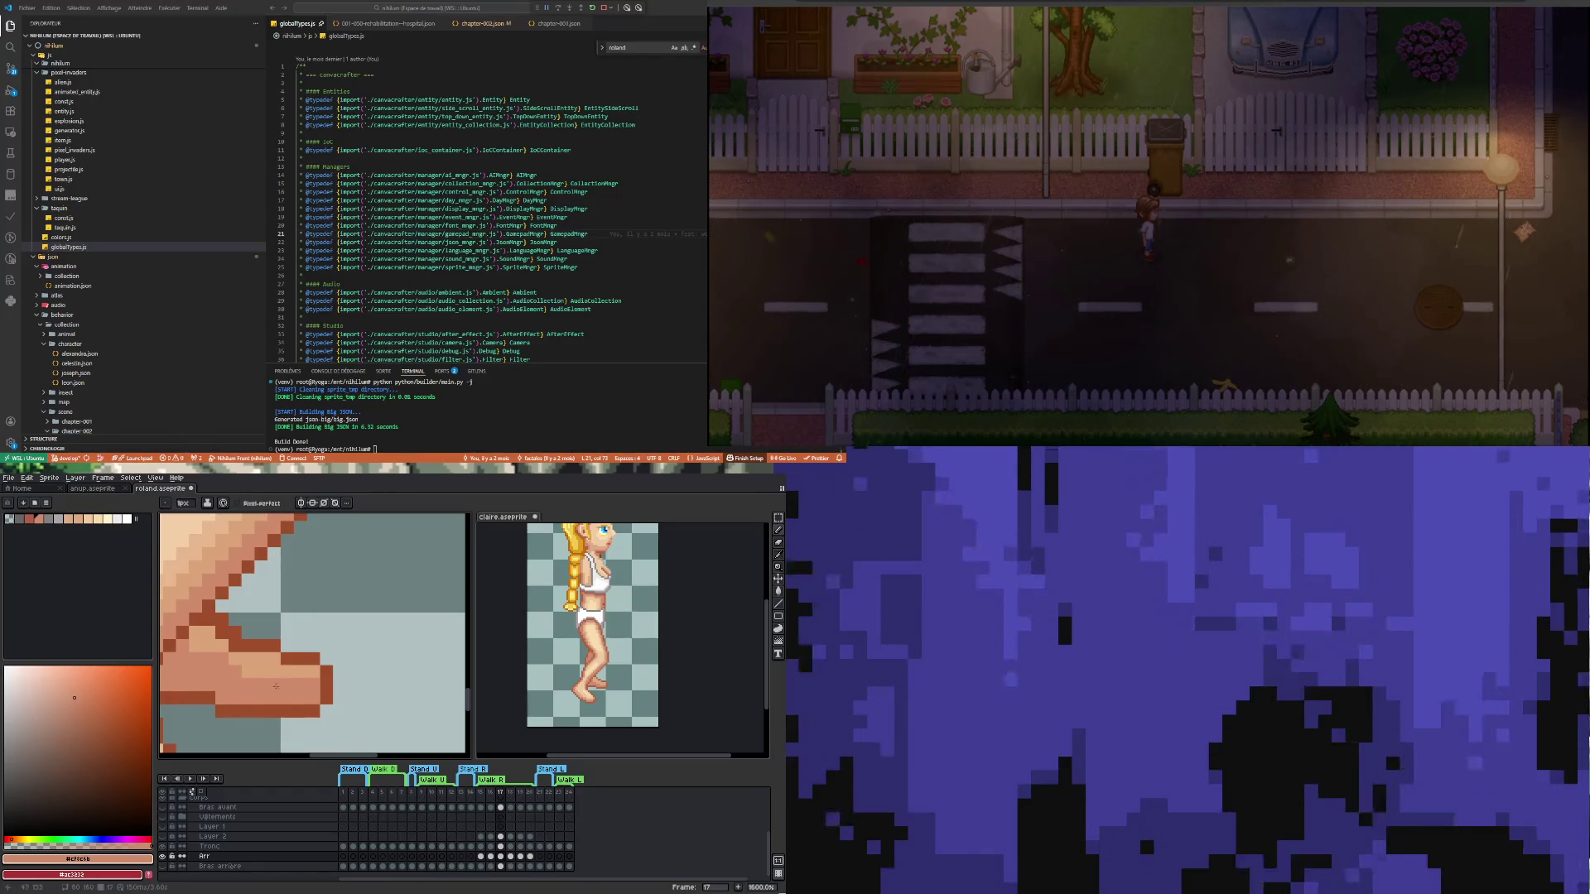
key(i)
click(218, 637)
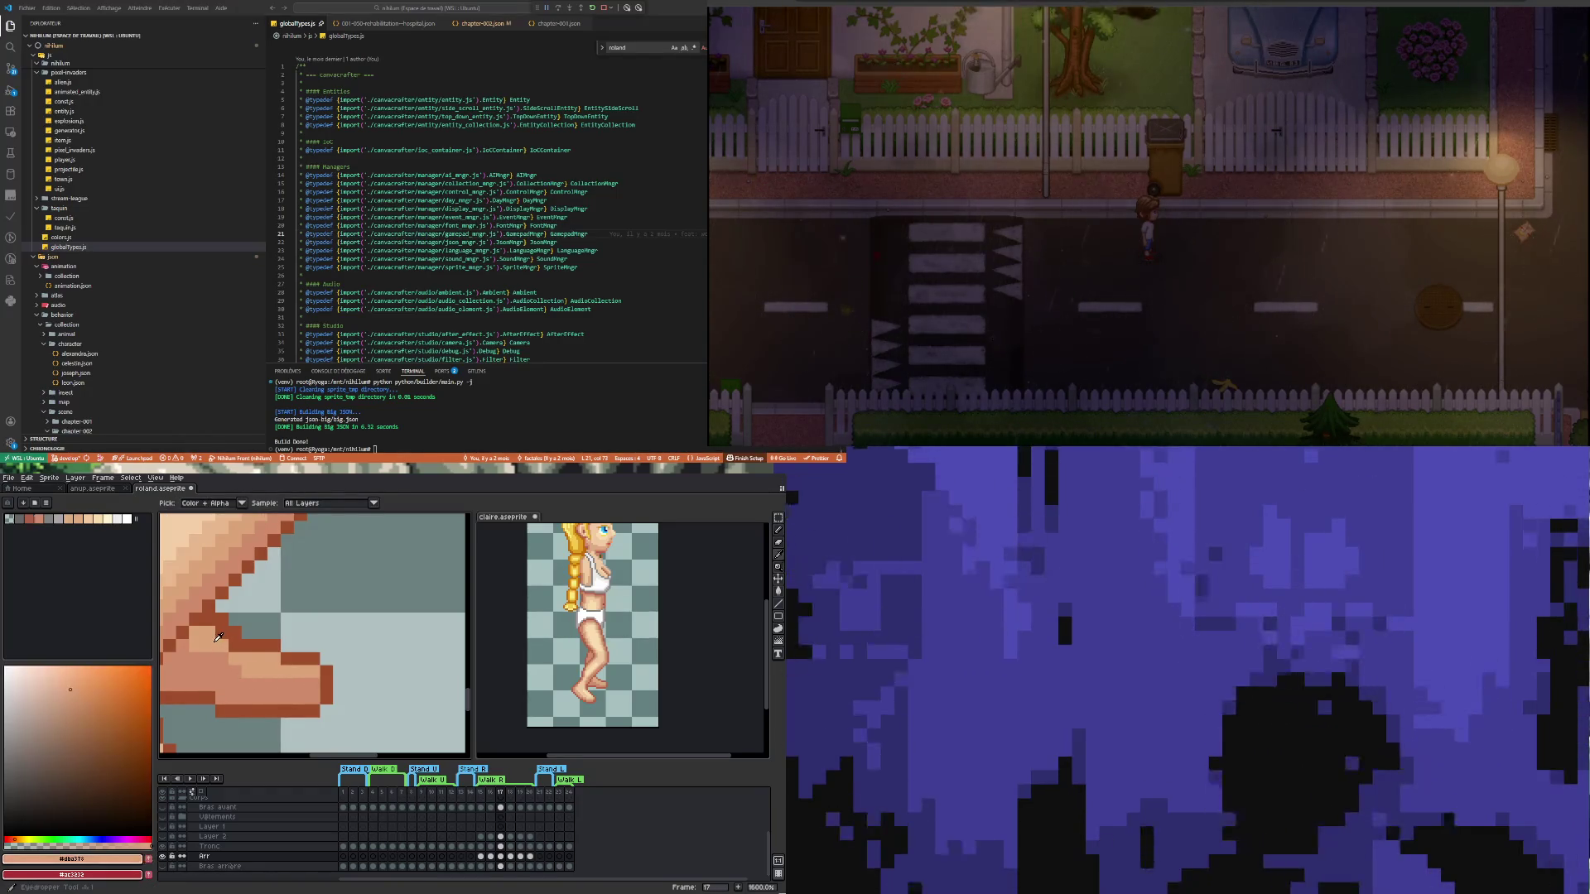
key(b)
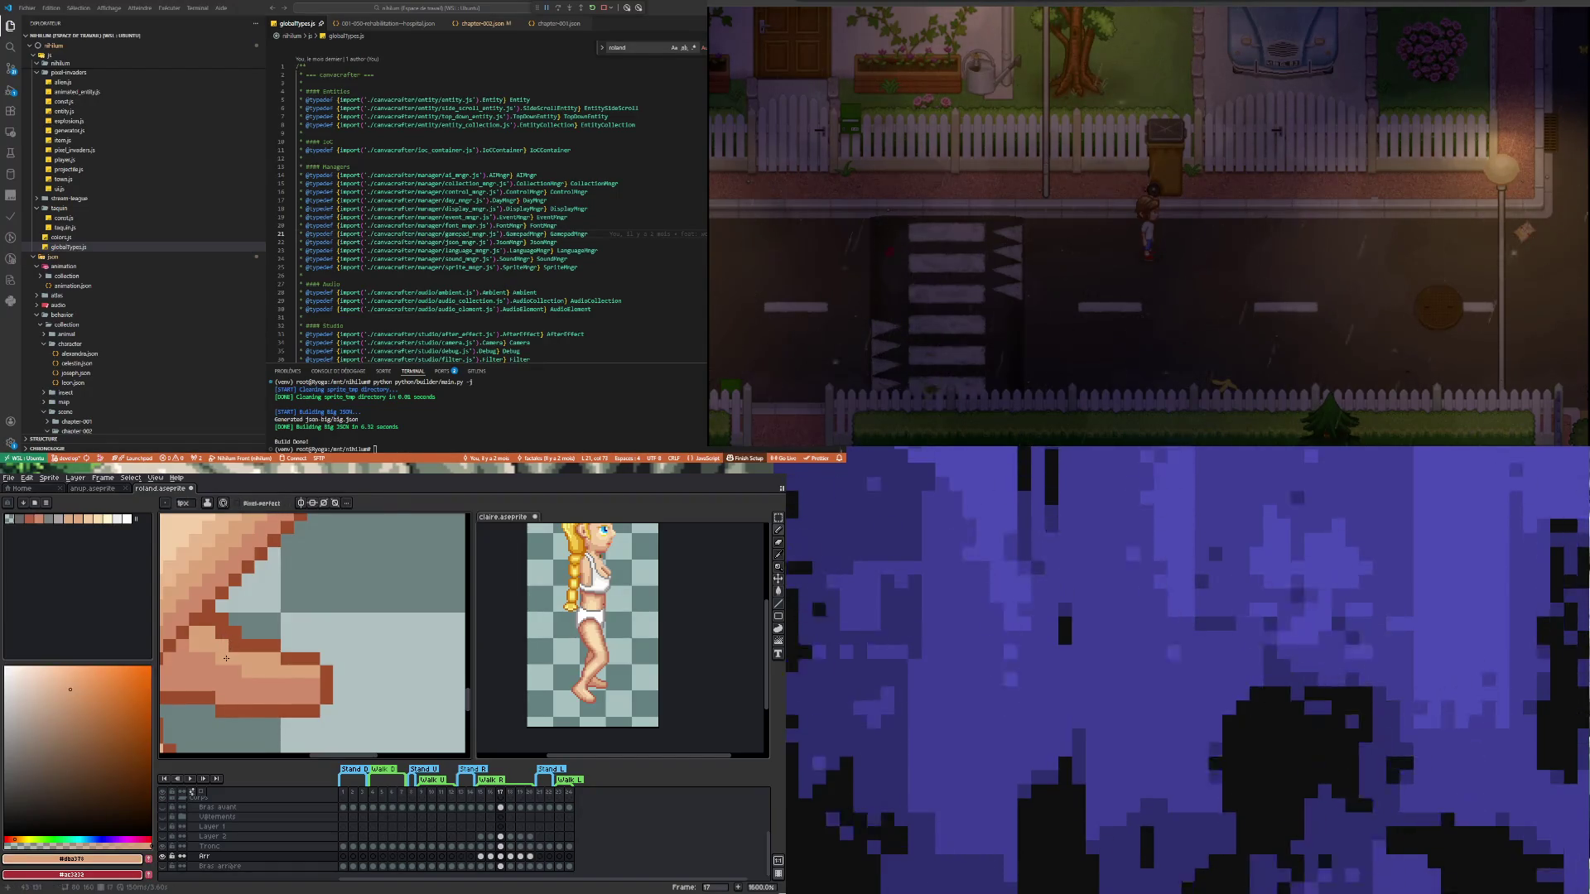
scroll(223, 686, down, 4)
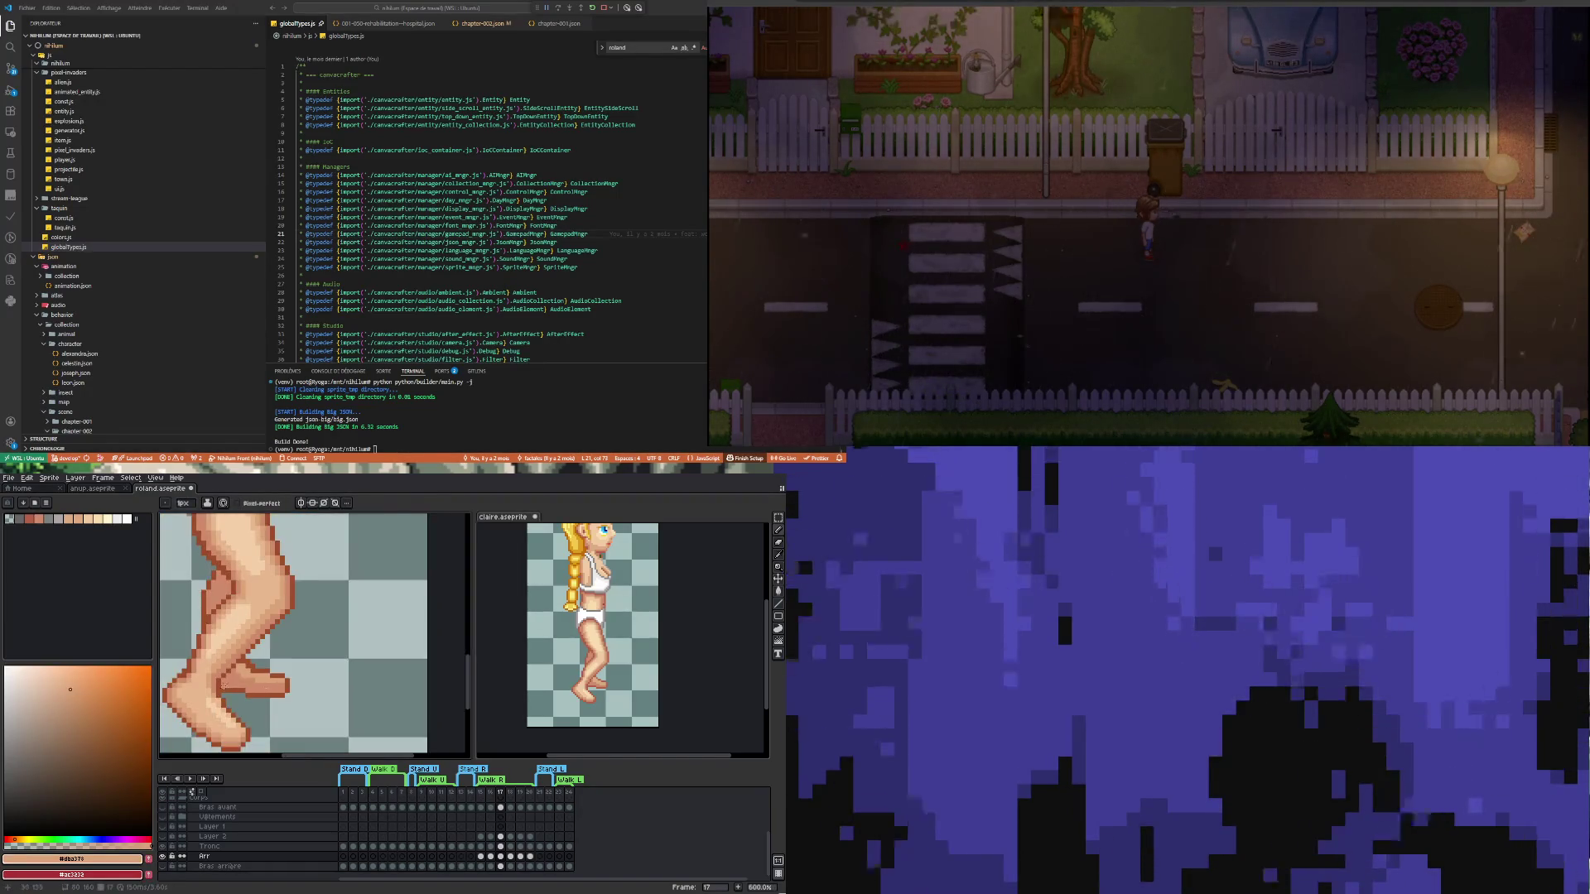
scroll(222, 686, up, 3)
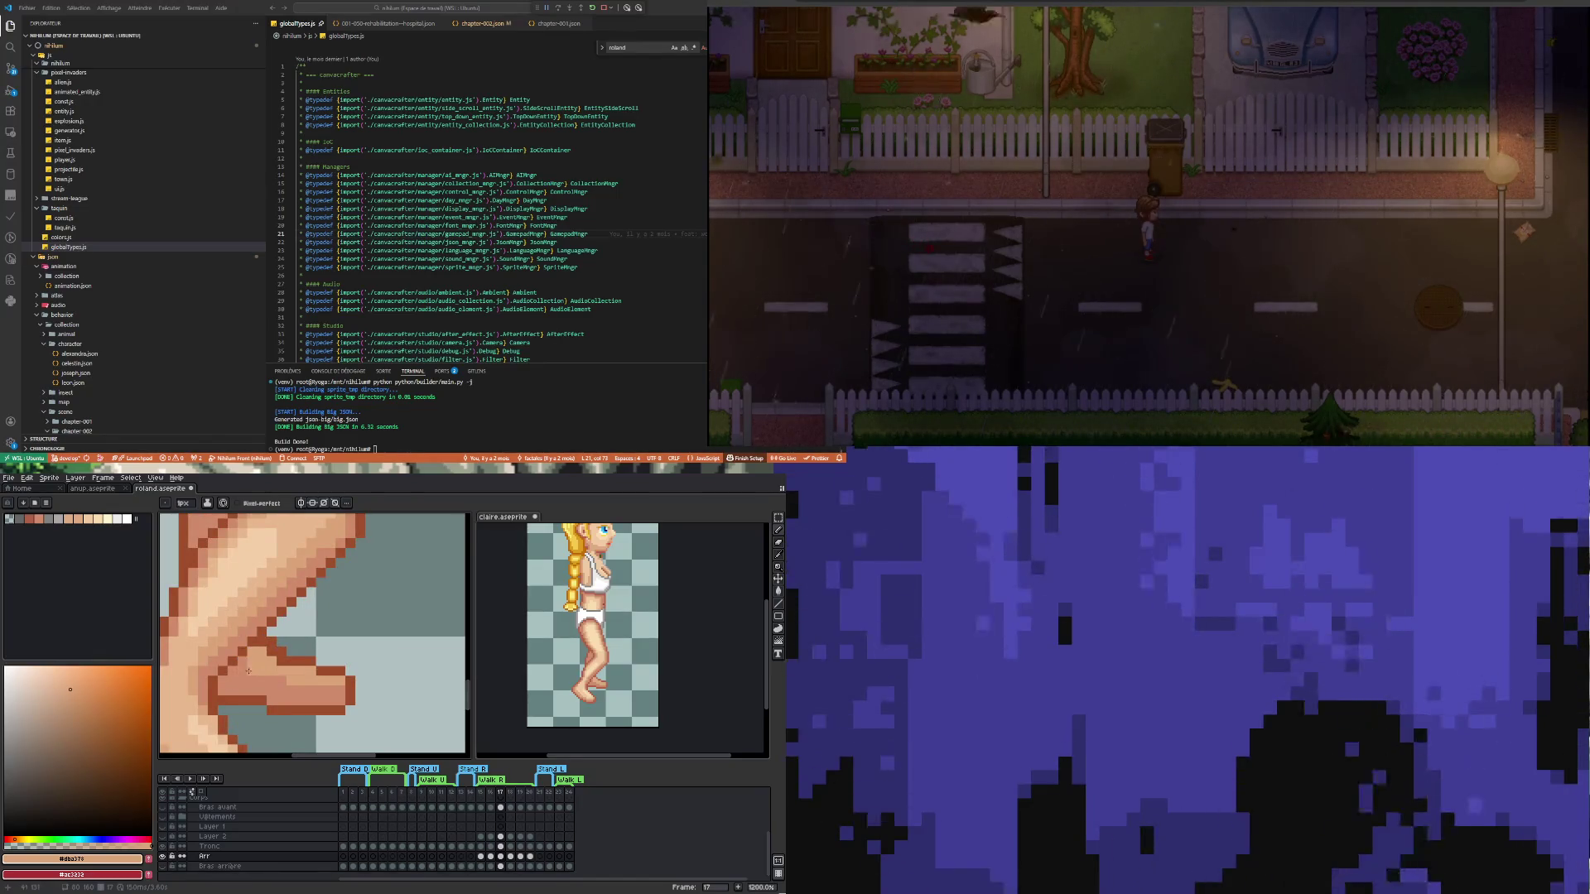
scroll(255, 668, down, 3)
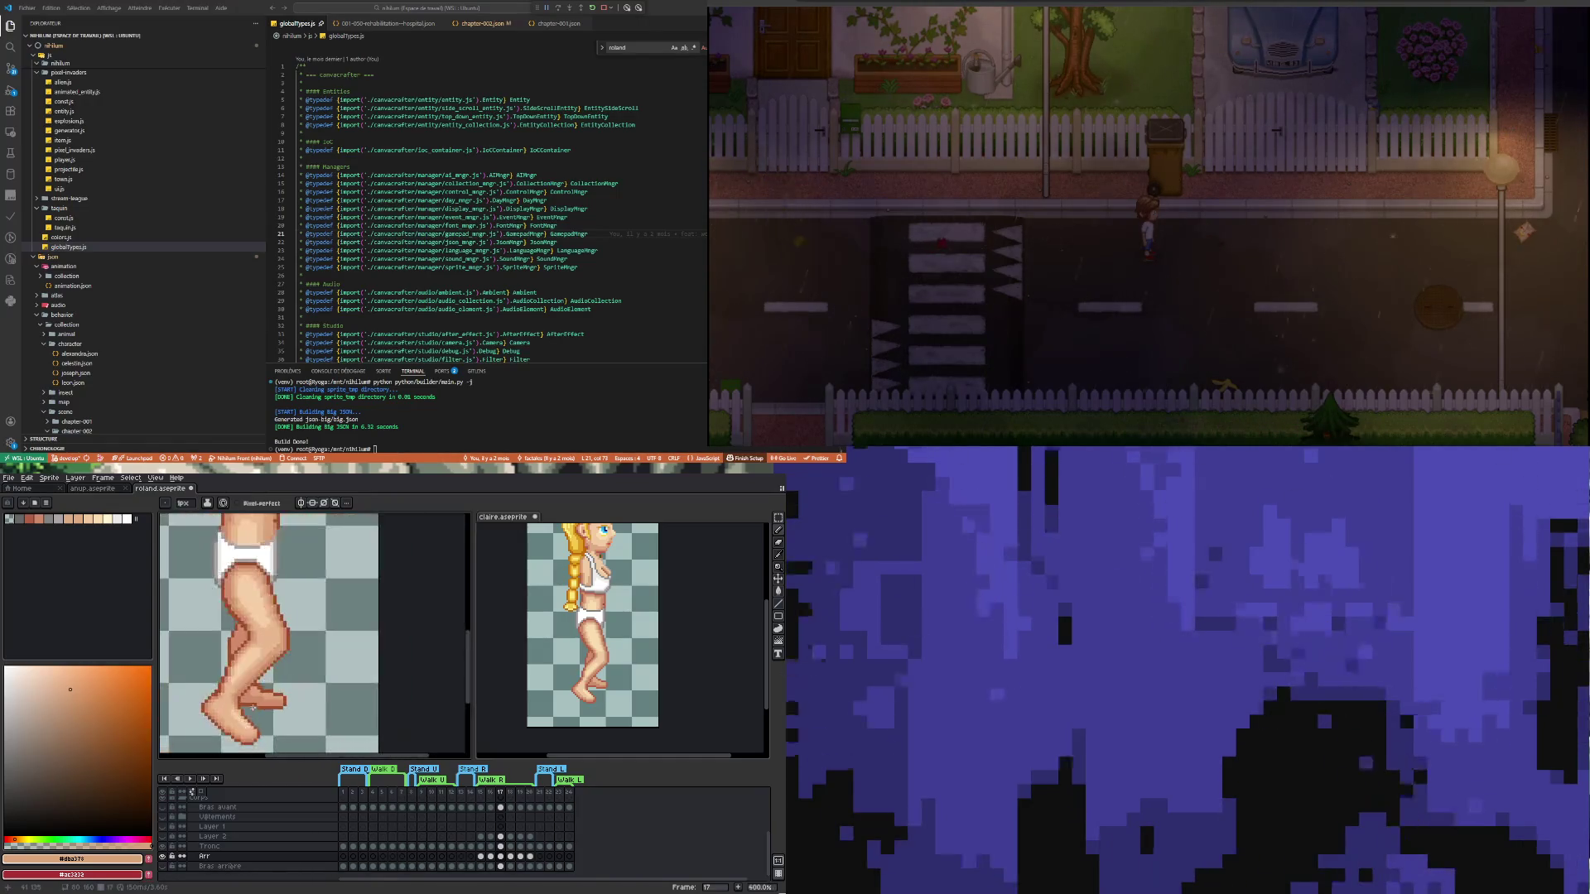
scroll(245, 705, up, 1)
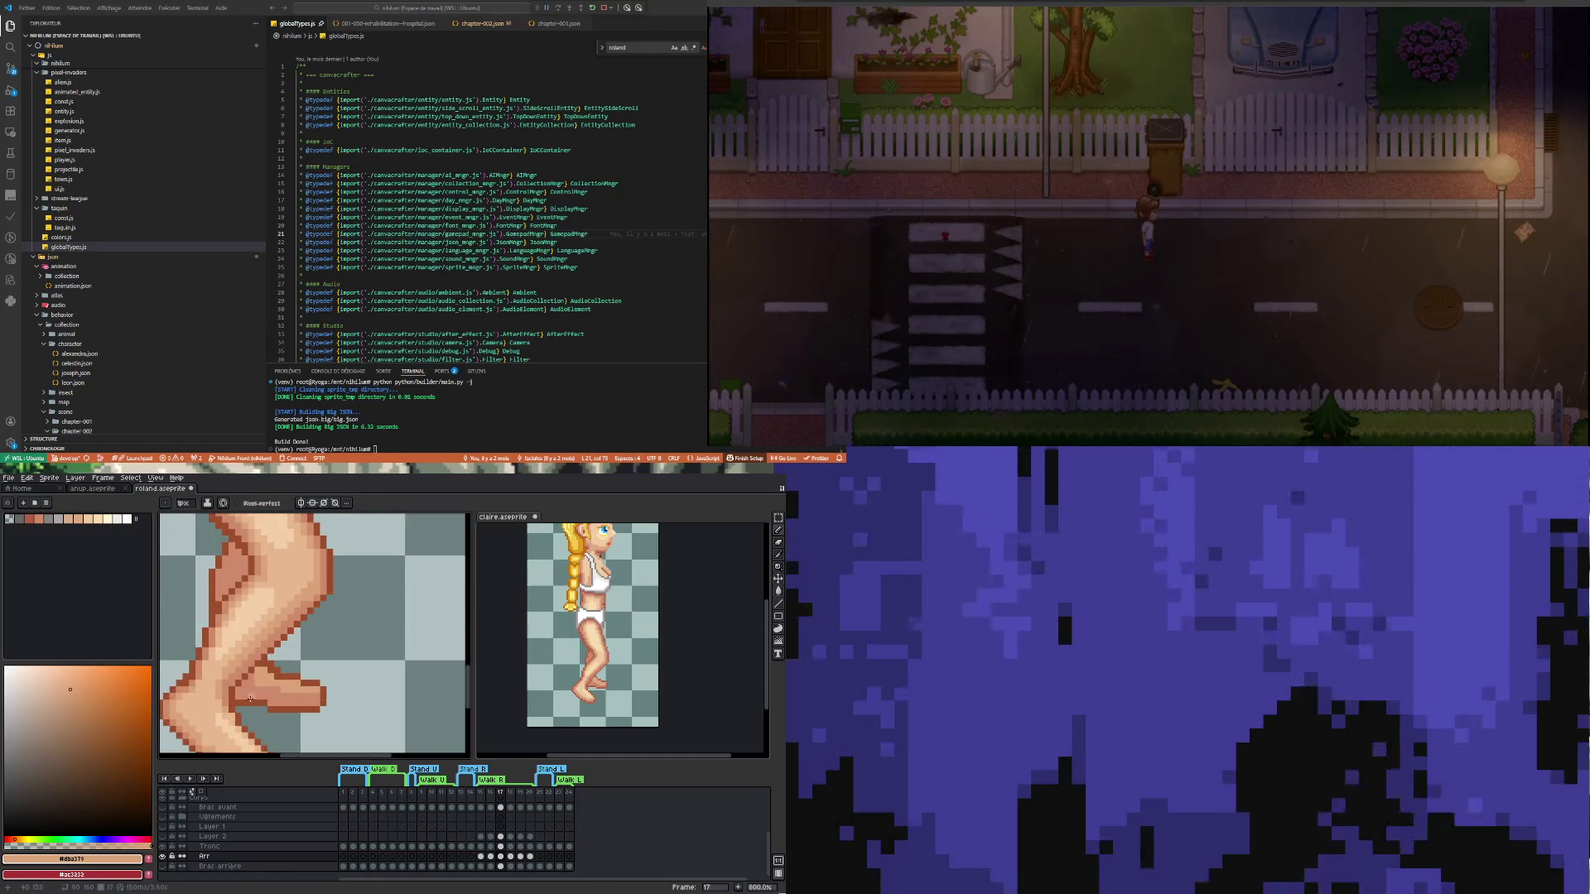
scroll(262, 685, down, 2)
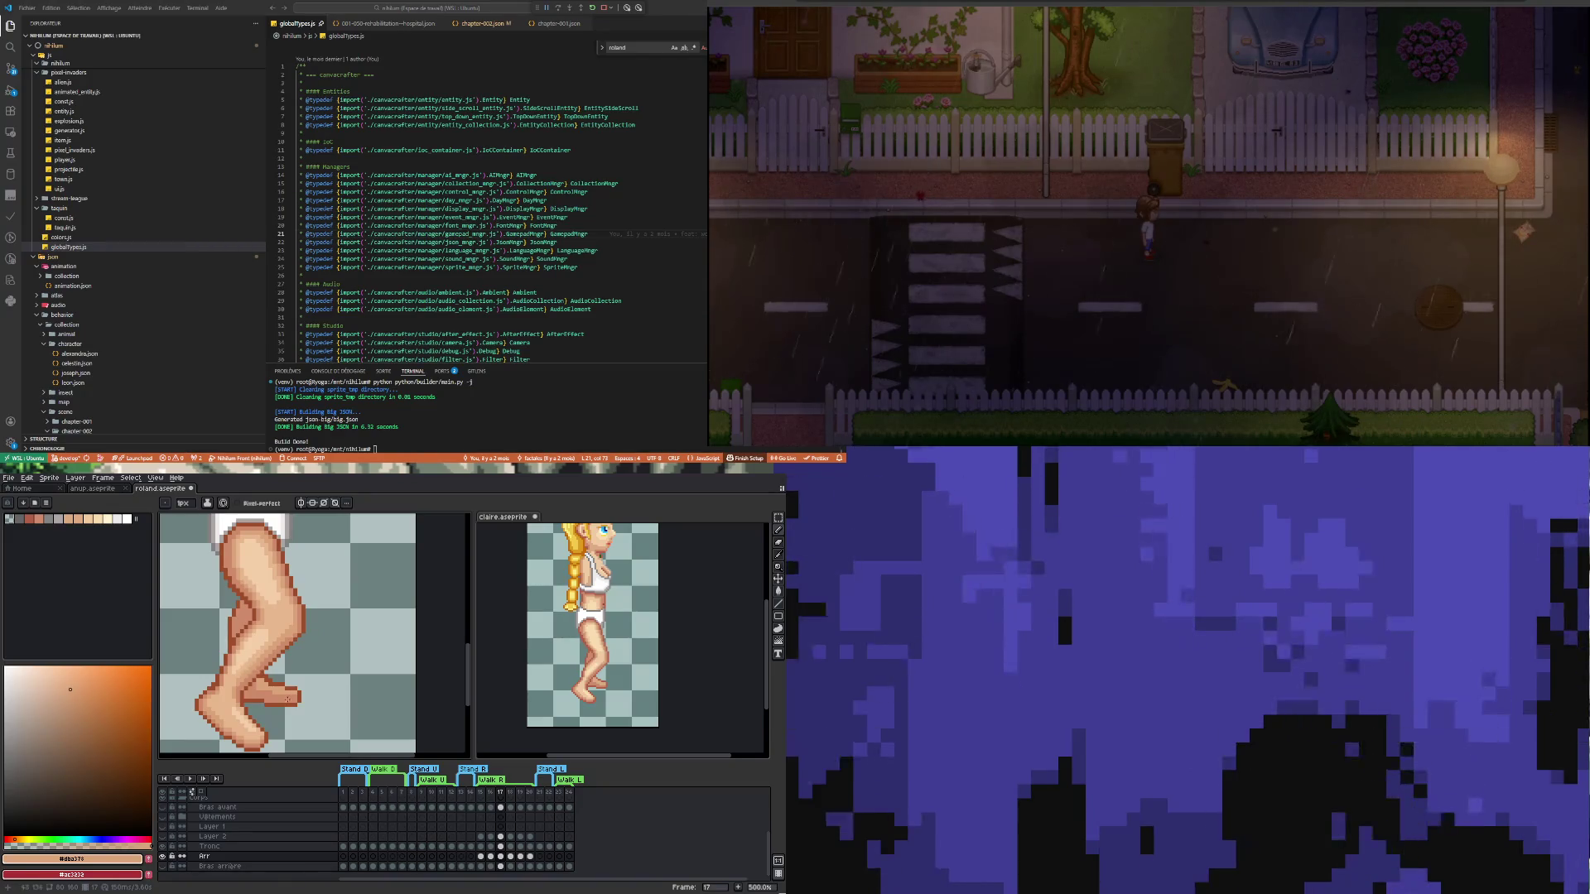
scroll(281, 698, up, 4)
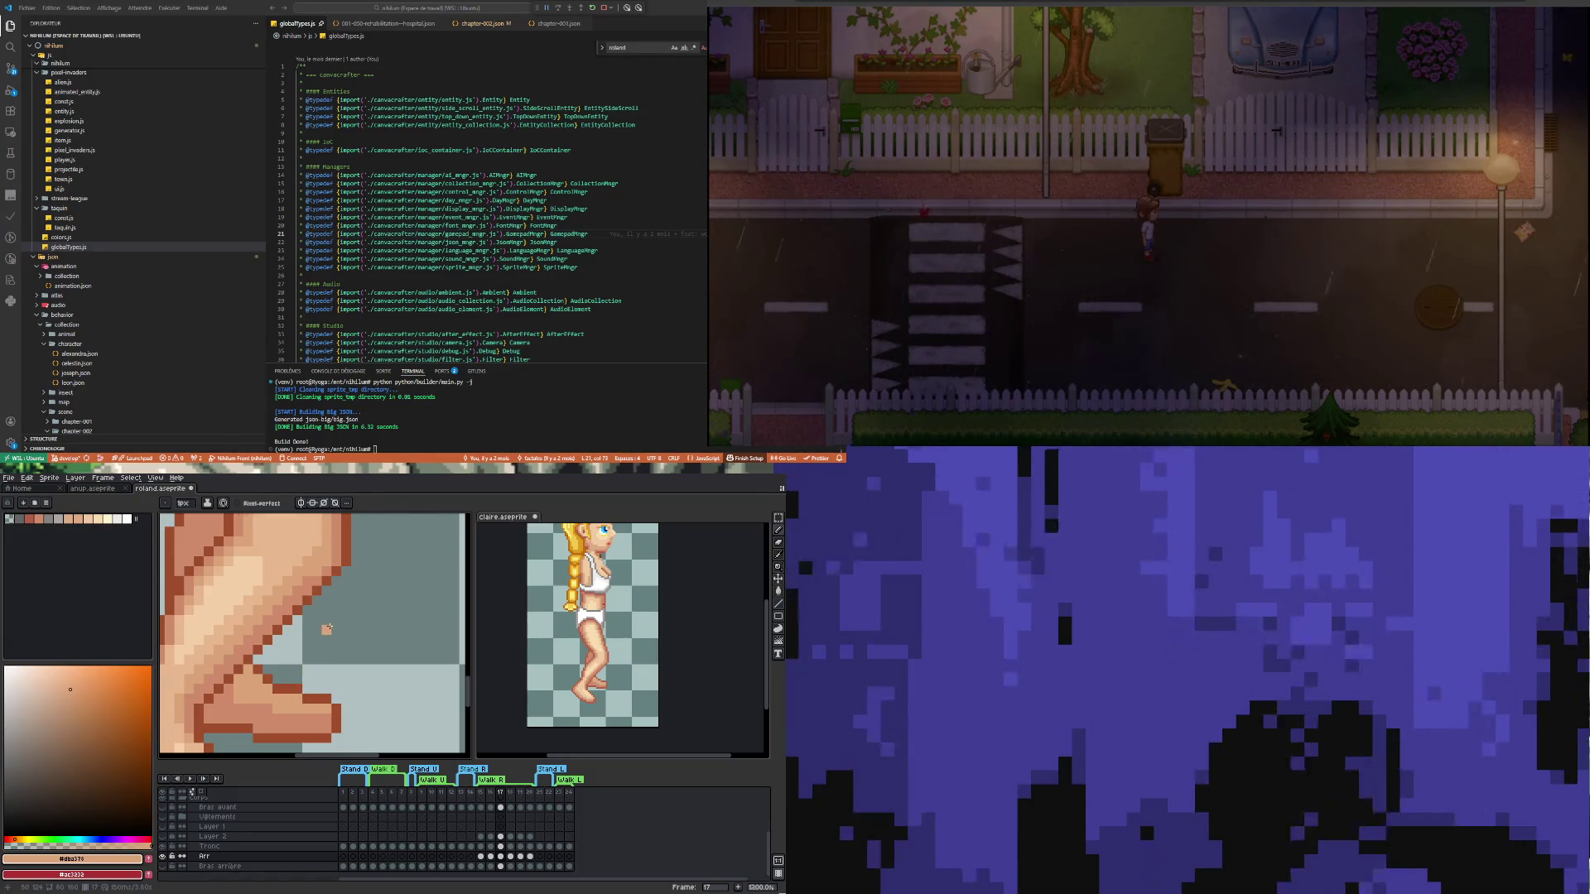
scroll(328, 628, down, 4)
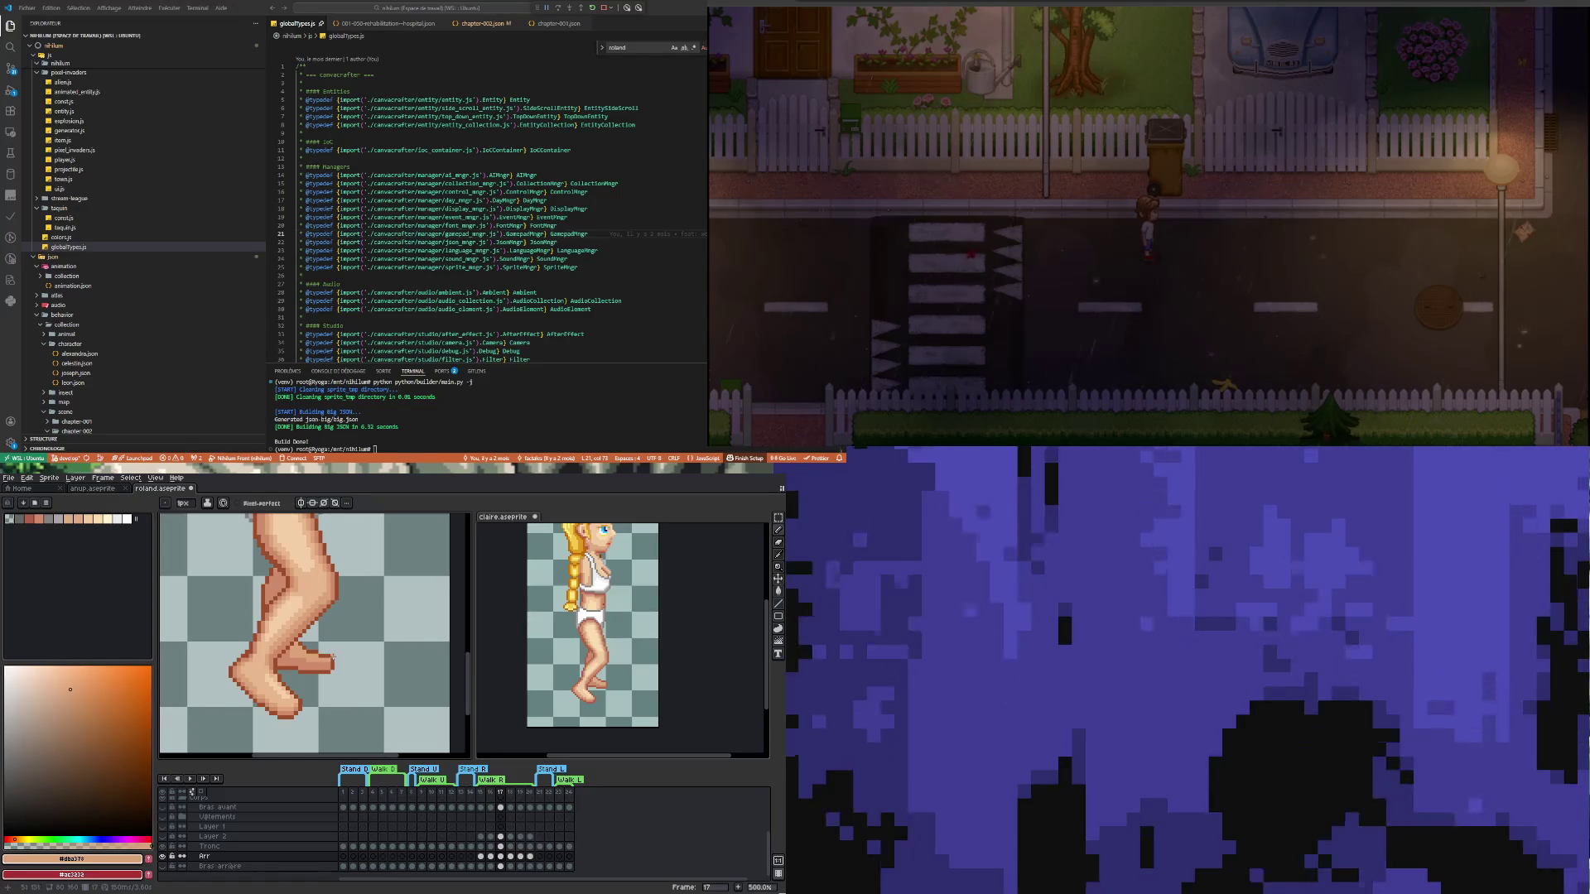
Sample the foot's darker skin tone #cf8c6b as the Pencil colour
scroll(297, 666, up, 4)
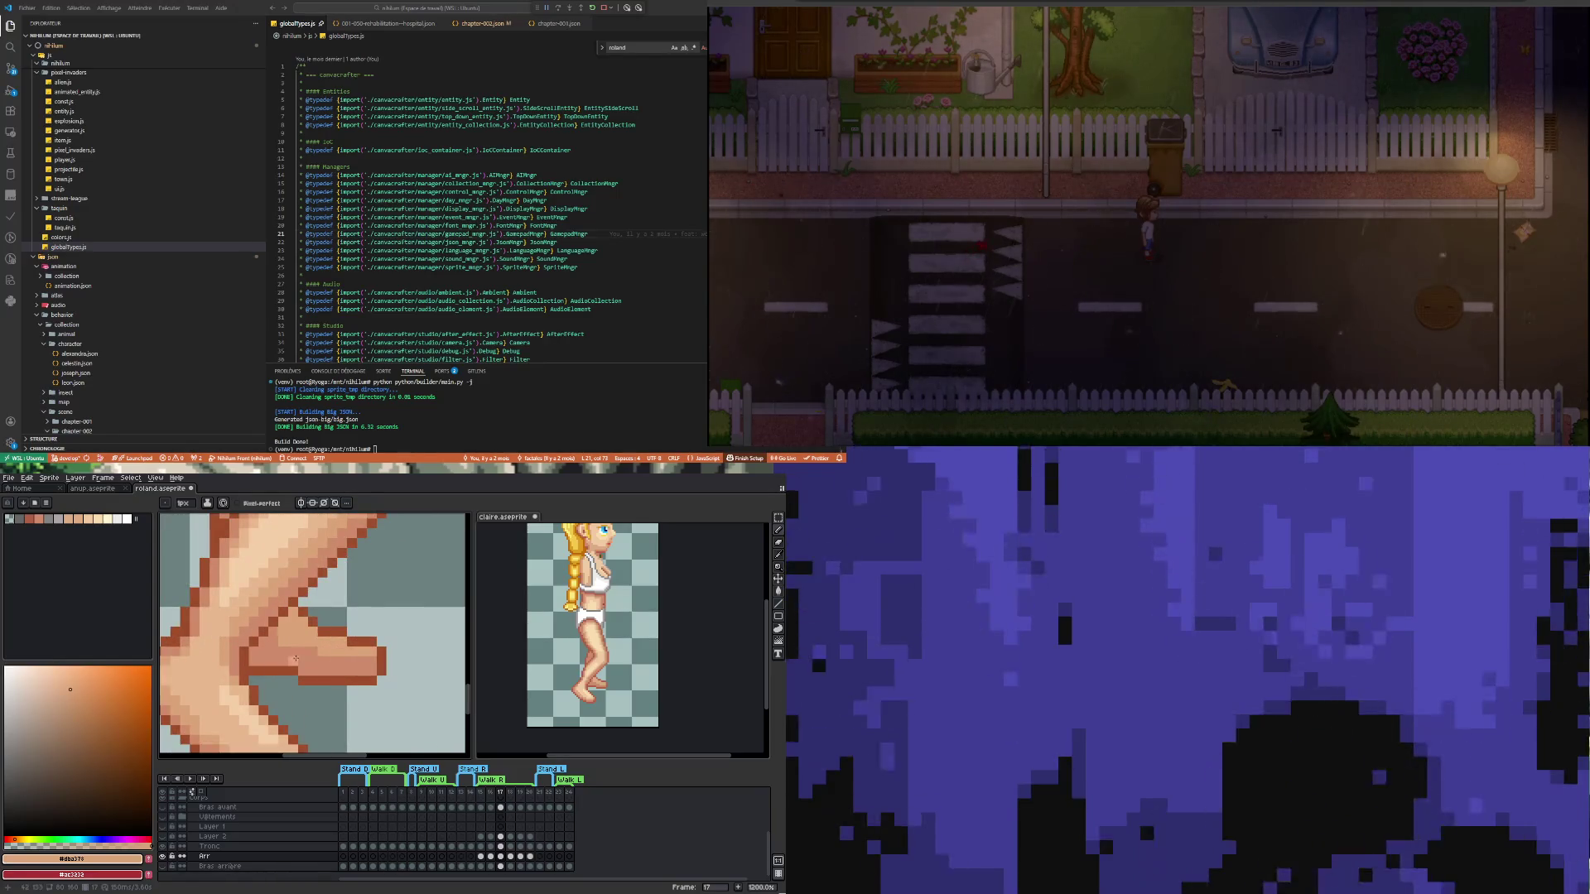
key(i)
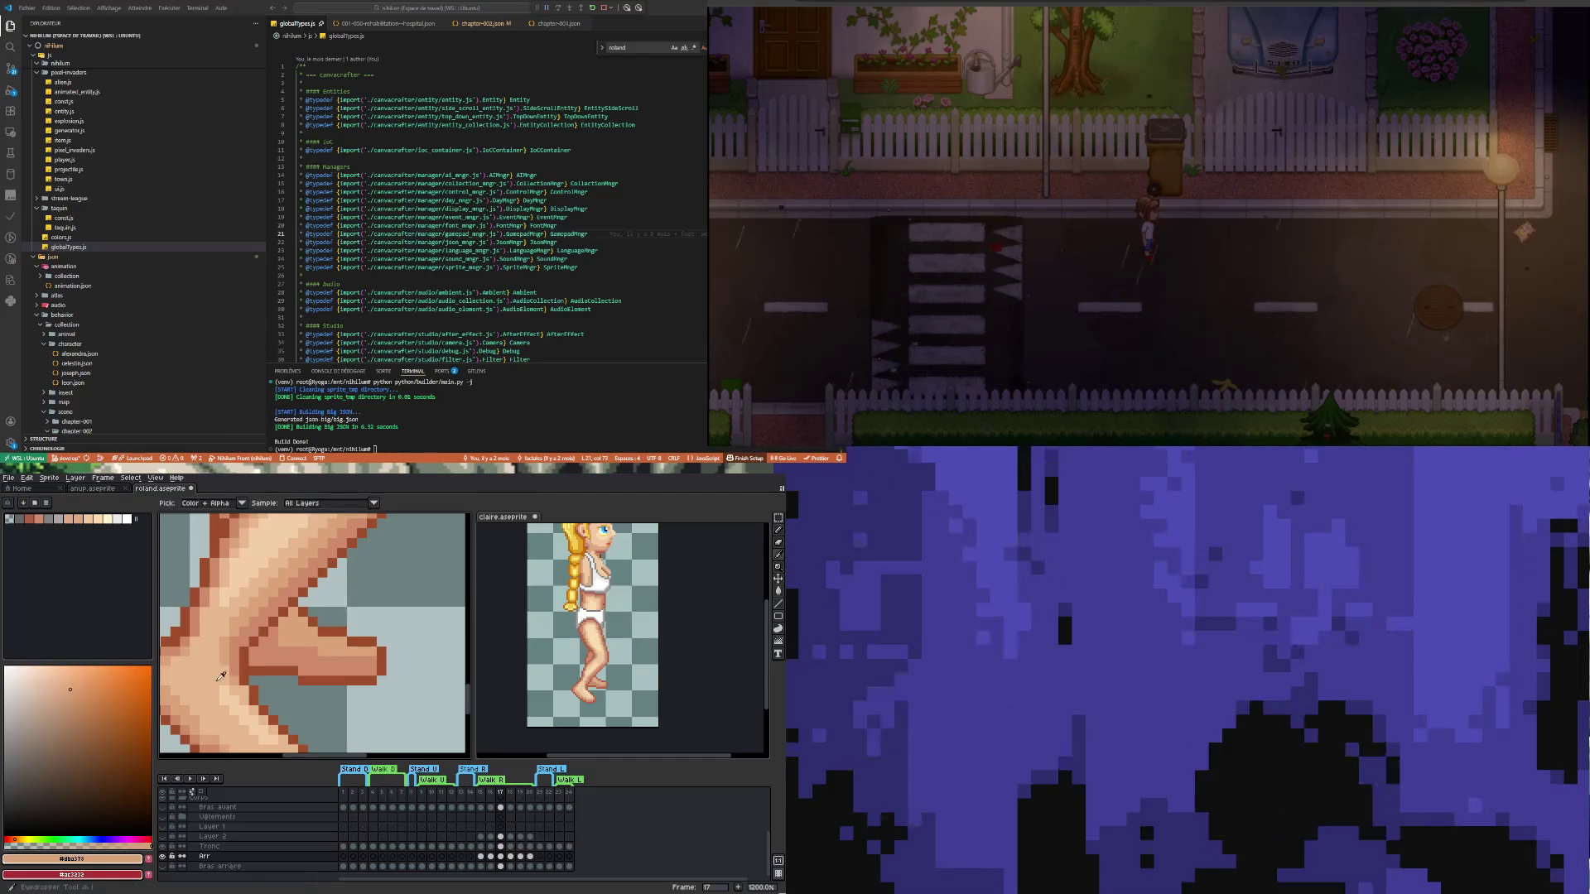
click(281, 651)
key(b)
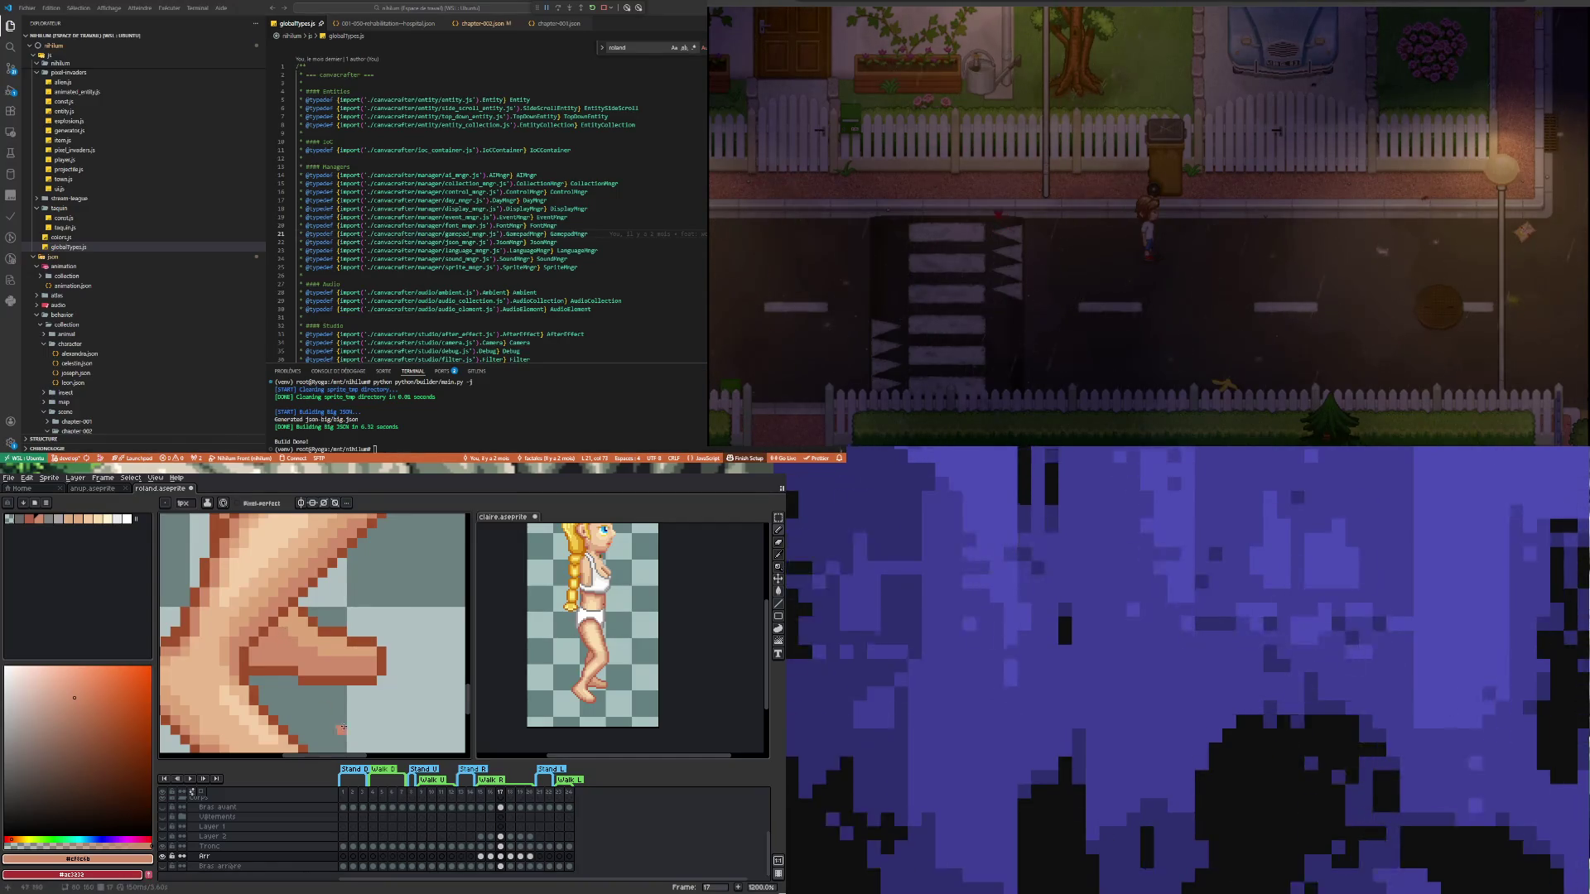
Switch to the claire sprite and make a test pencil stroke there
click(717, 691)
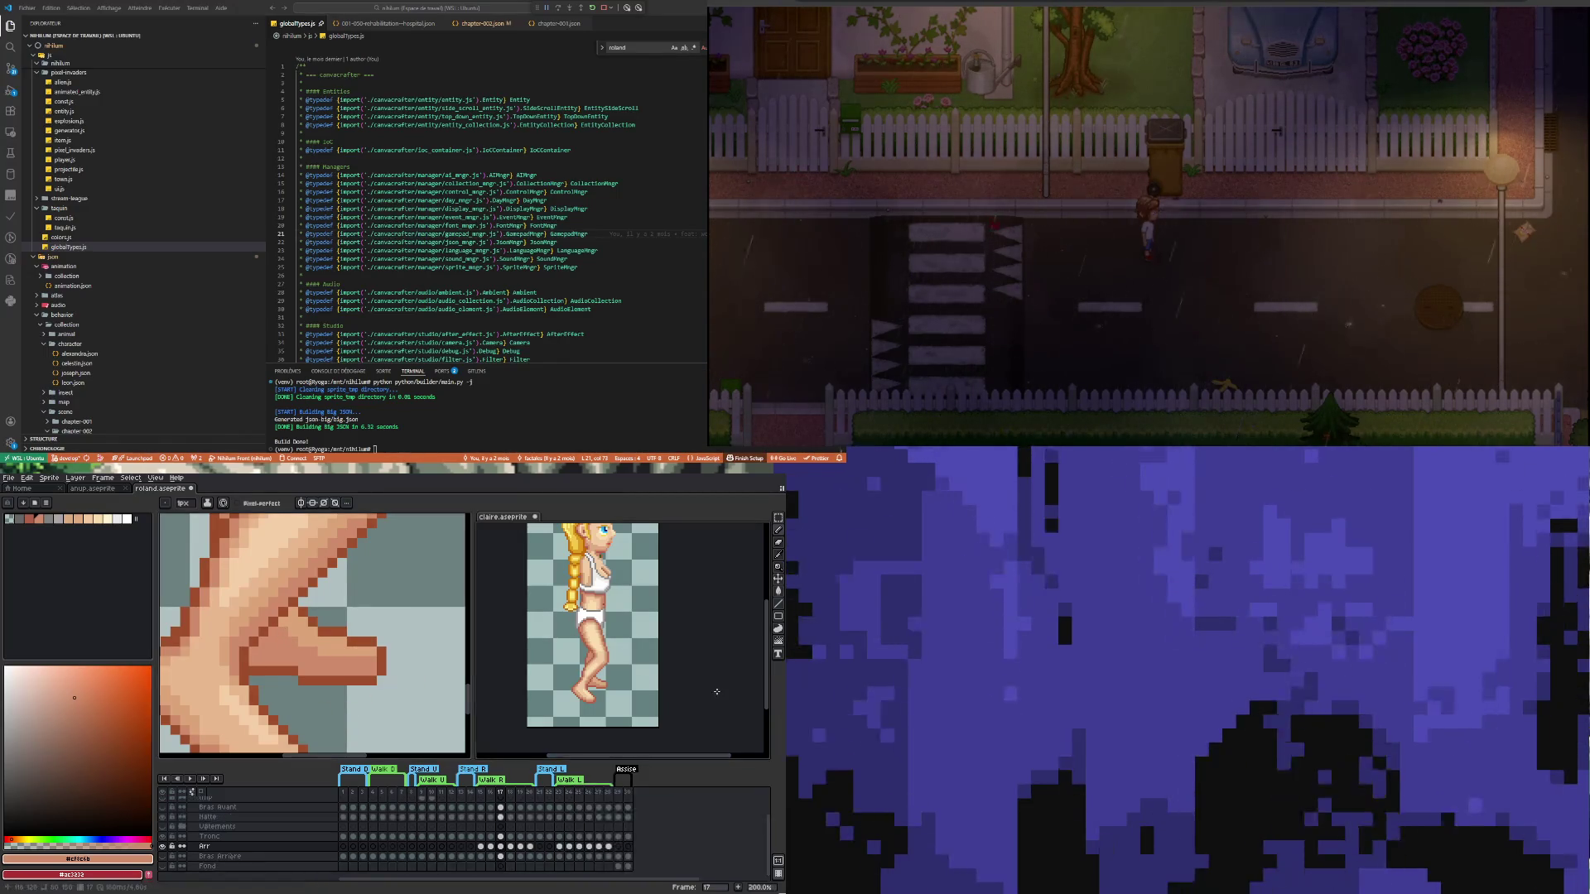
scroll(577, 675, up, 4)
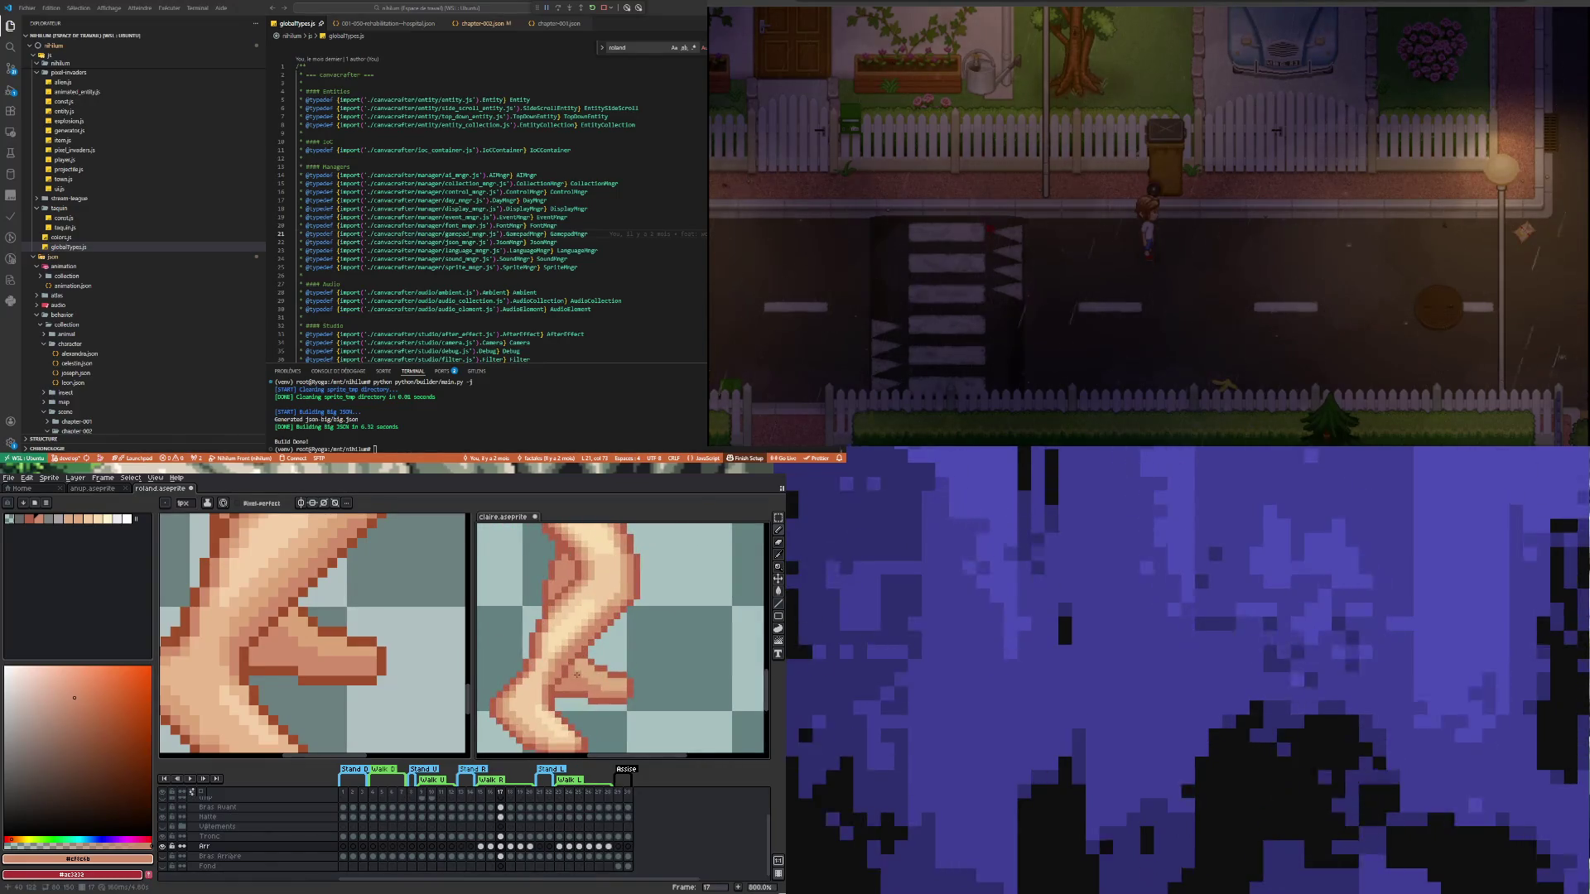
key(i)
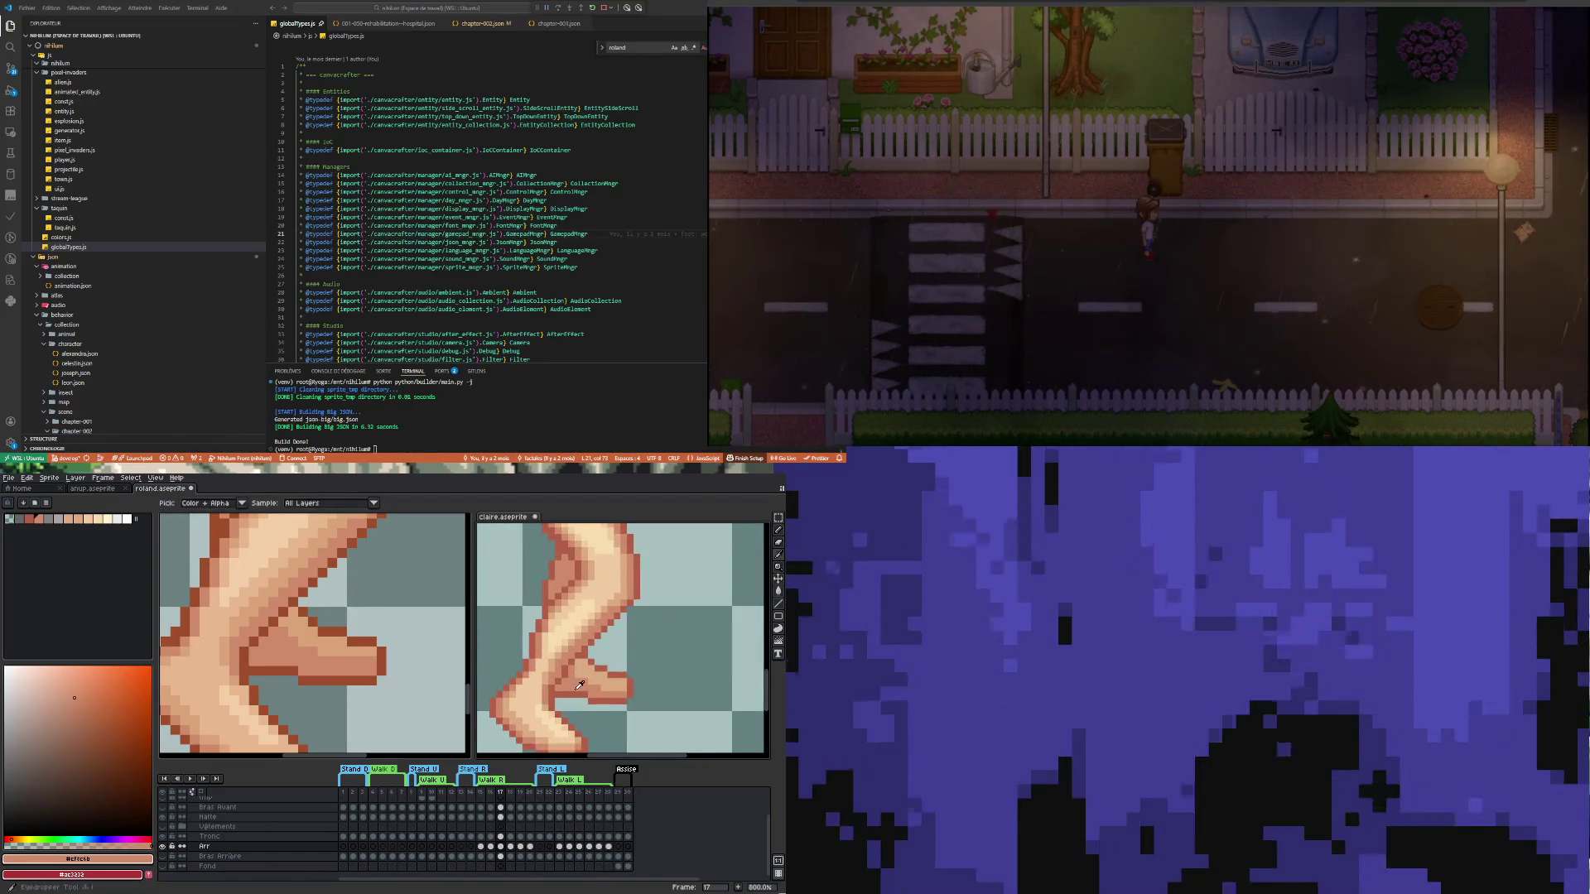
key(b)
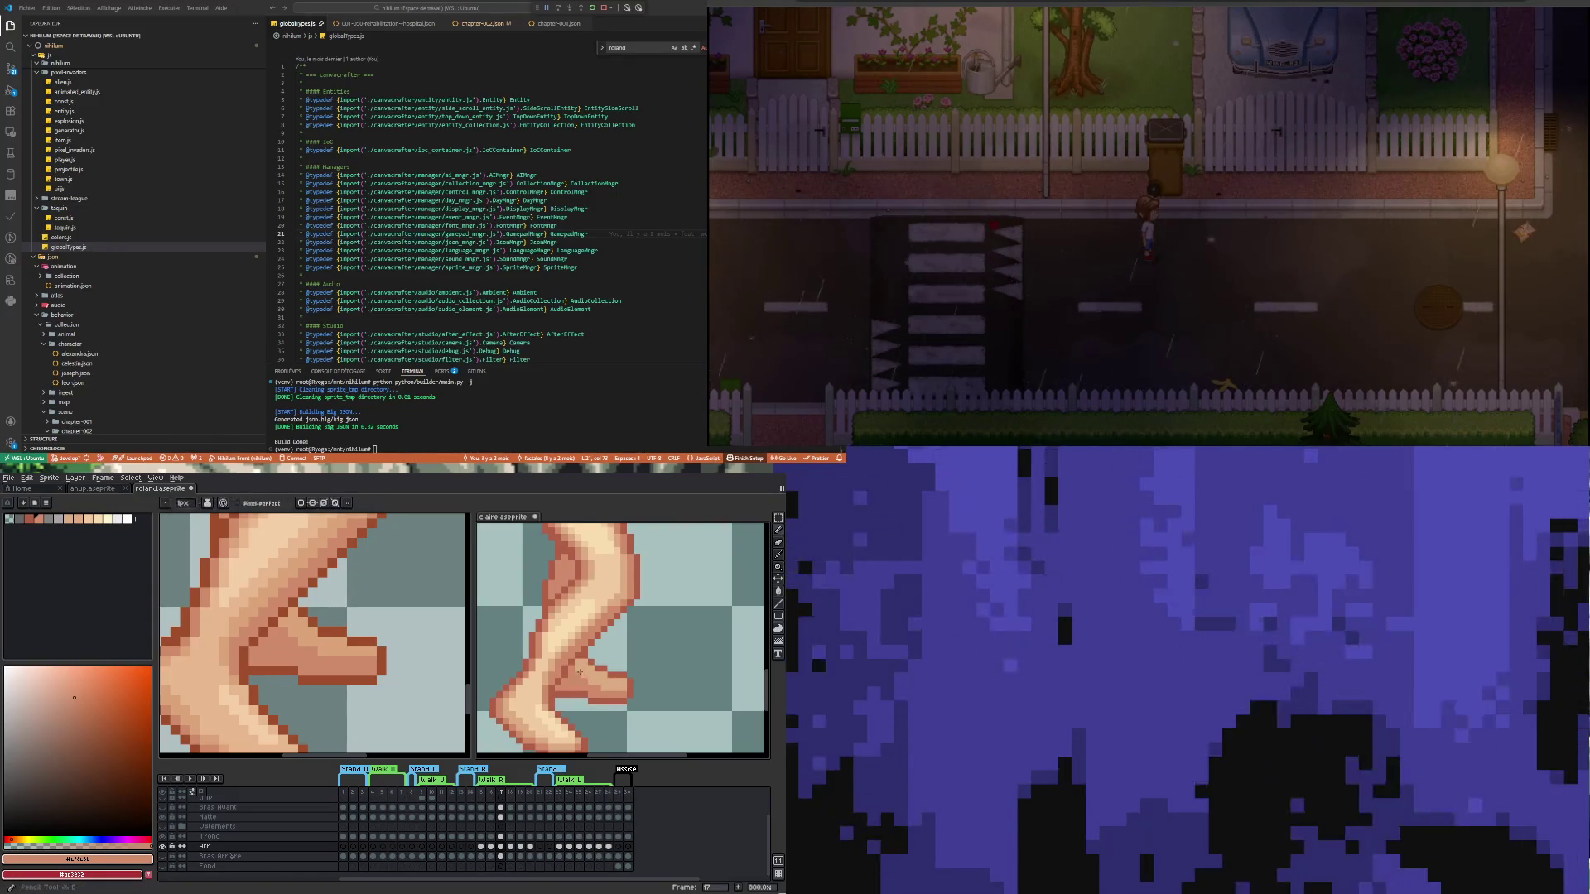
scroll(583, 674, down, 3)
scroll(593, 676, up, 3)
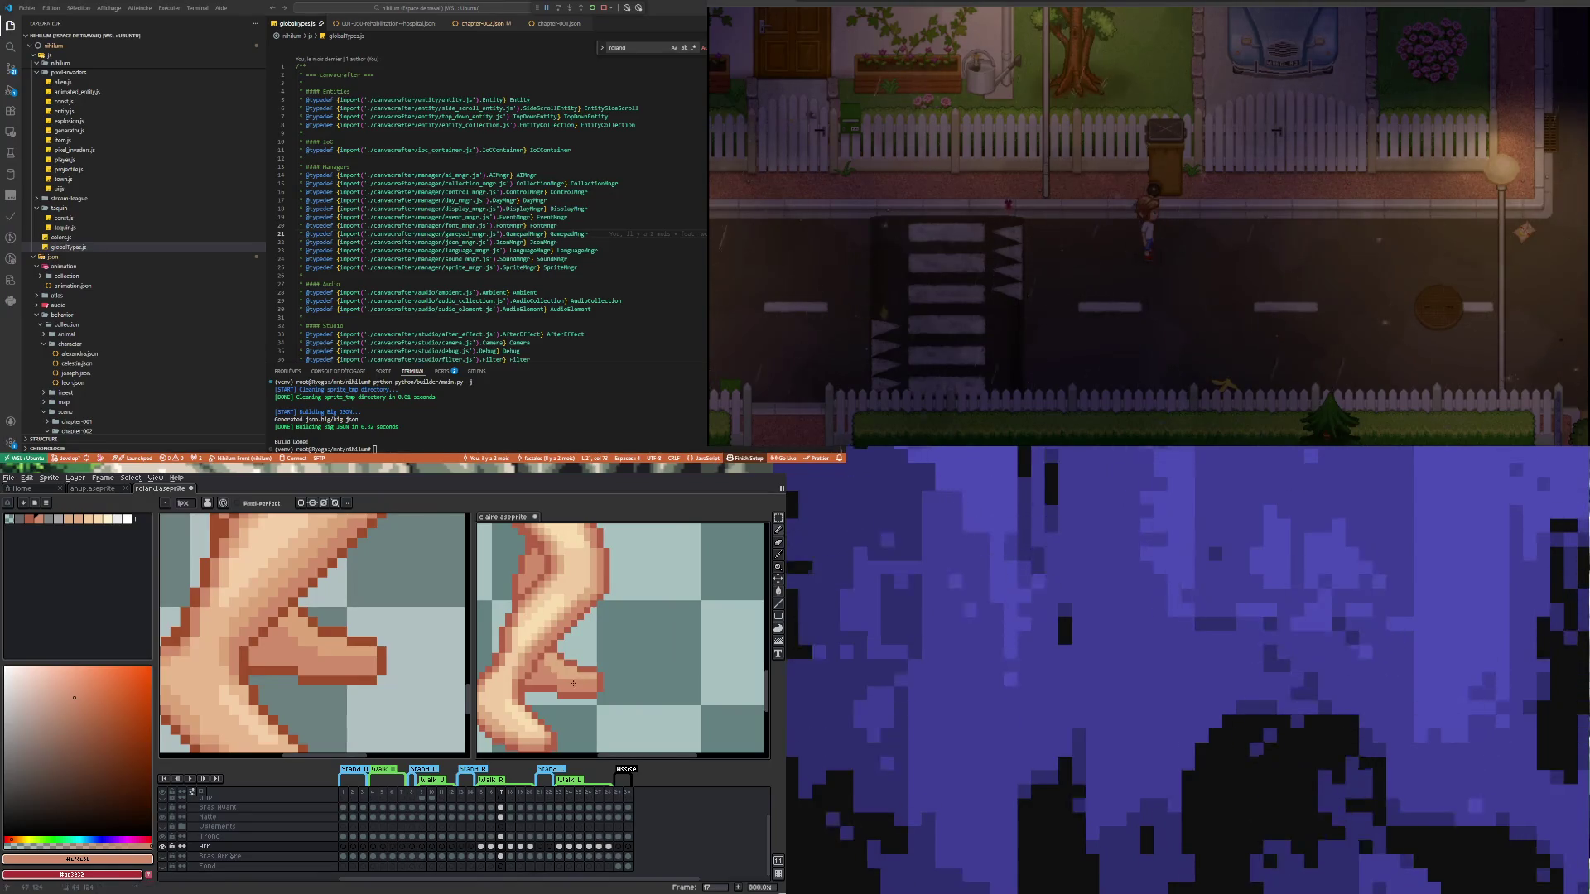
scroll(546, 674, down, 2)
scroll(513, 673, up, 2)
scroll(480, 671, down, 3)
scroll(408, 663, down, 1)
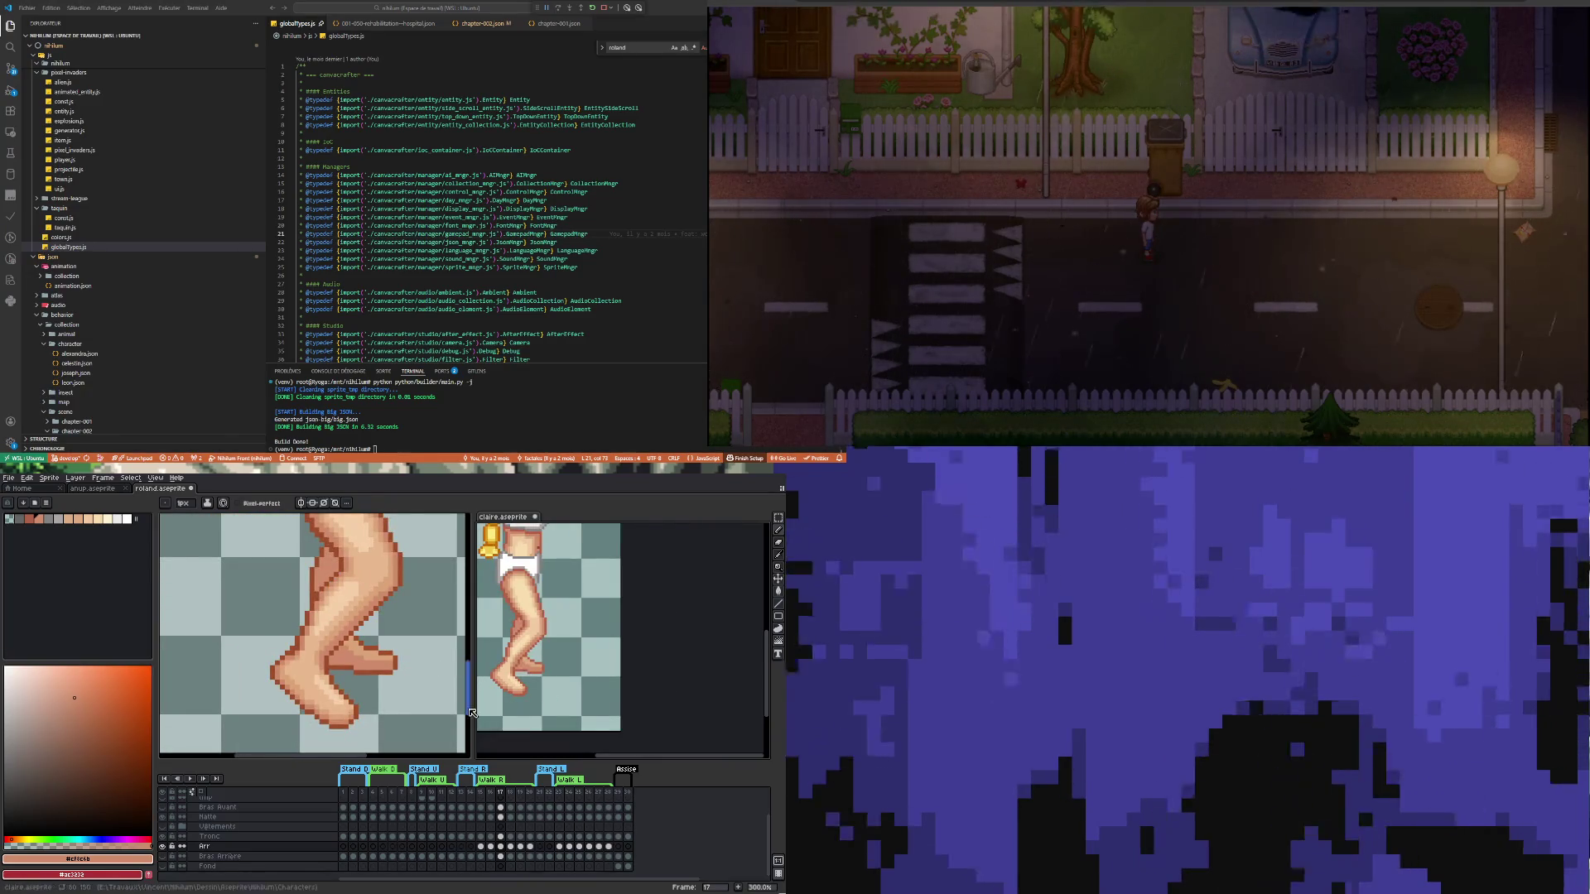
scroll(553, 701, up, 3)
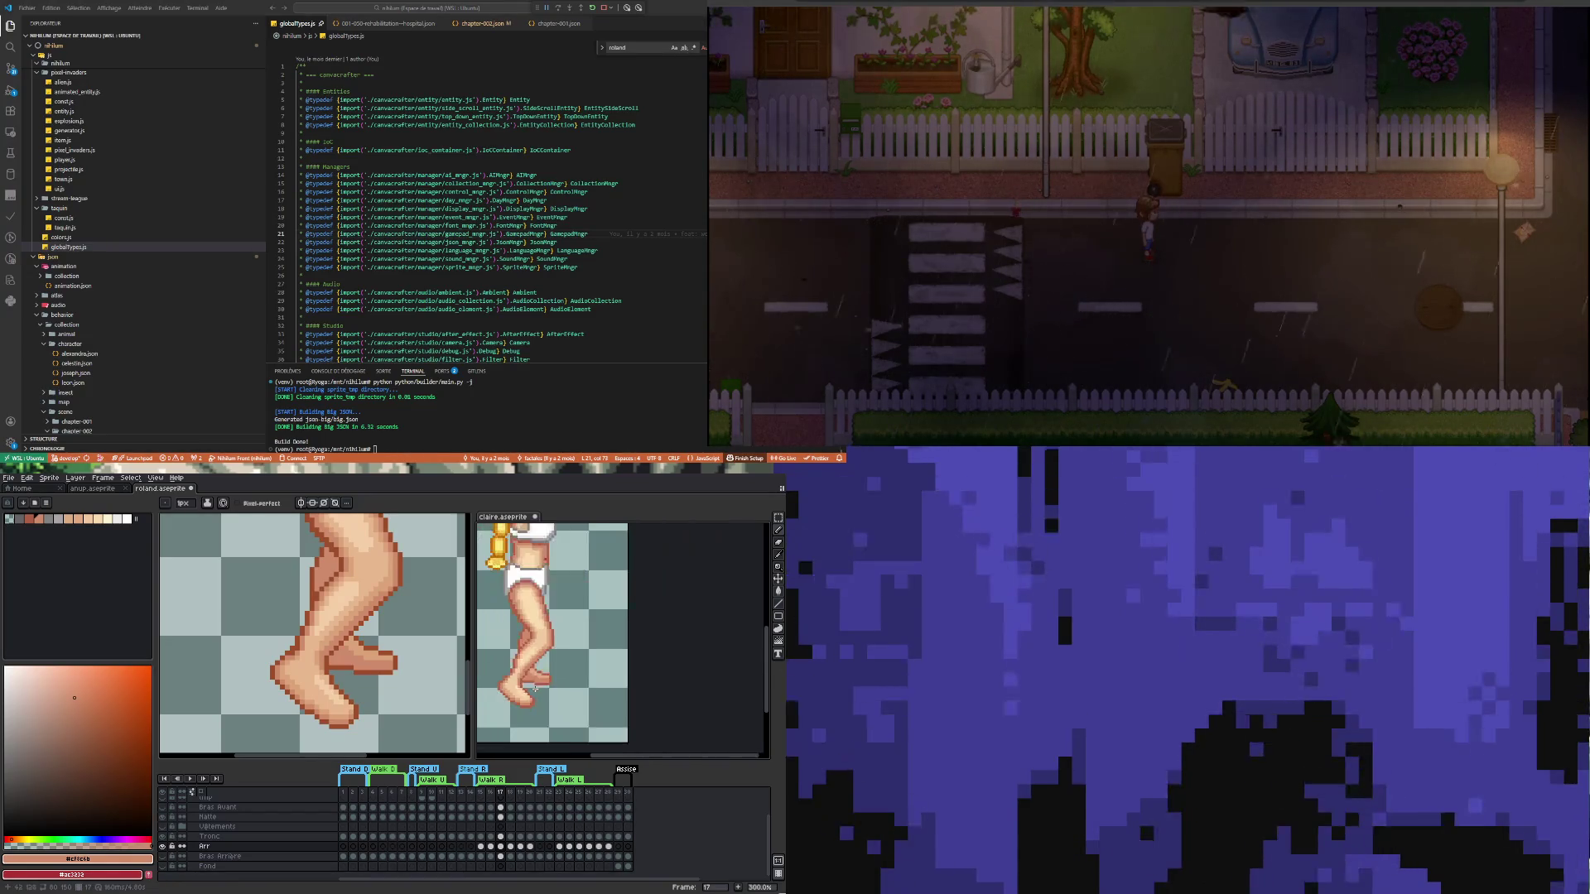
Undo the test stroke on claire and return to the roland sprite
key(ctrl+z)
scroll(571, 704, down, 1)
scroll(527, 683, up, 2)
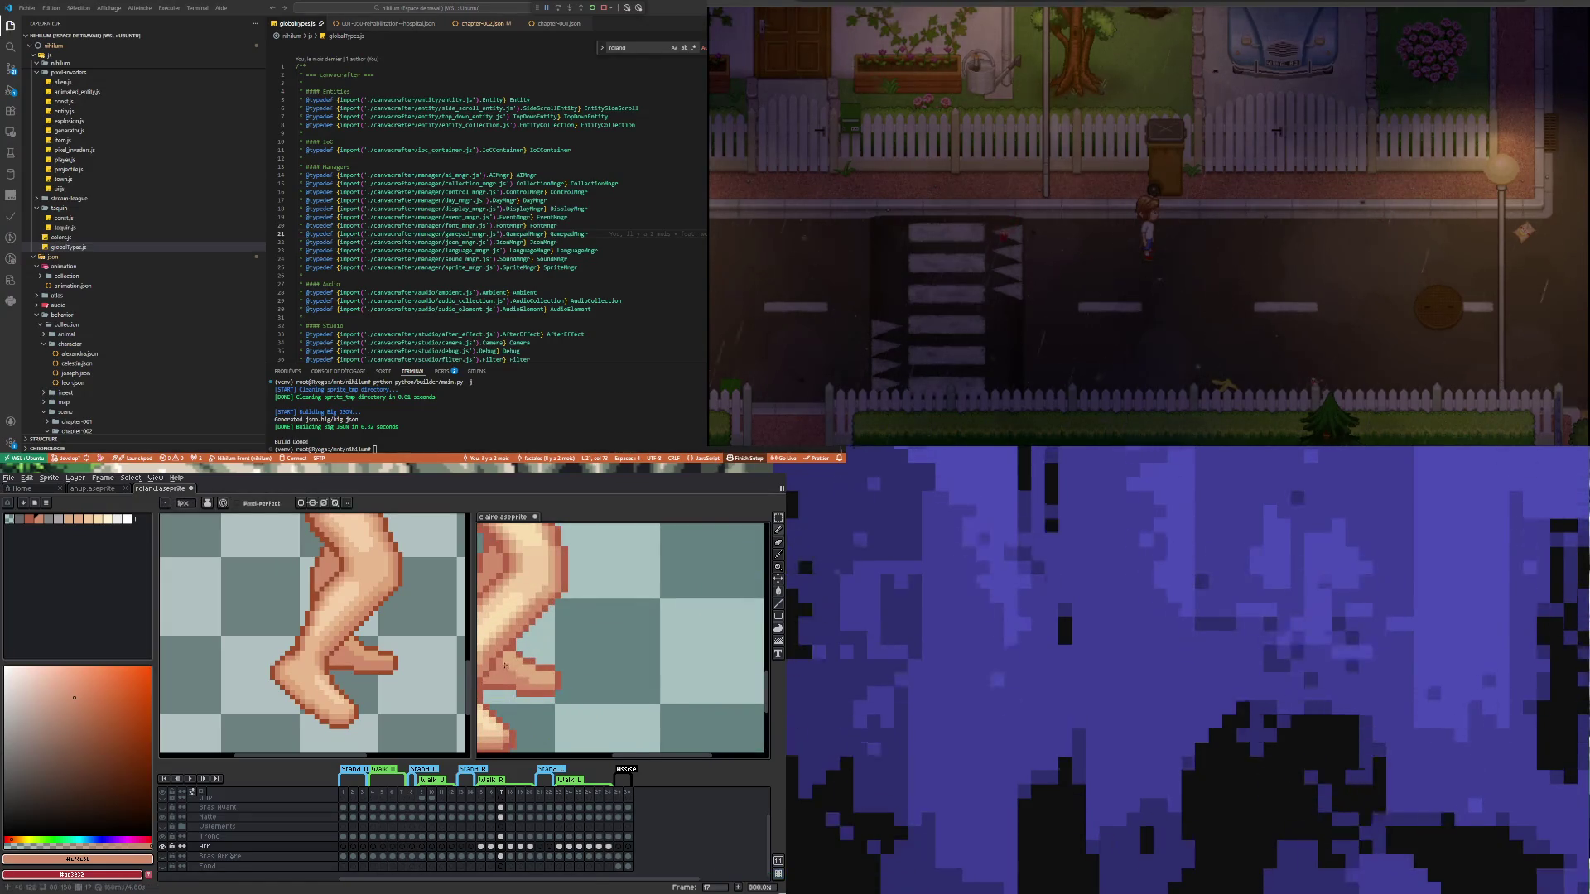
scroll(527, 683, down, 4)
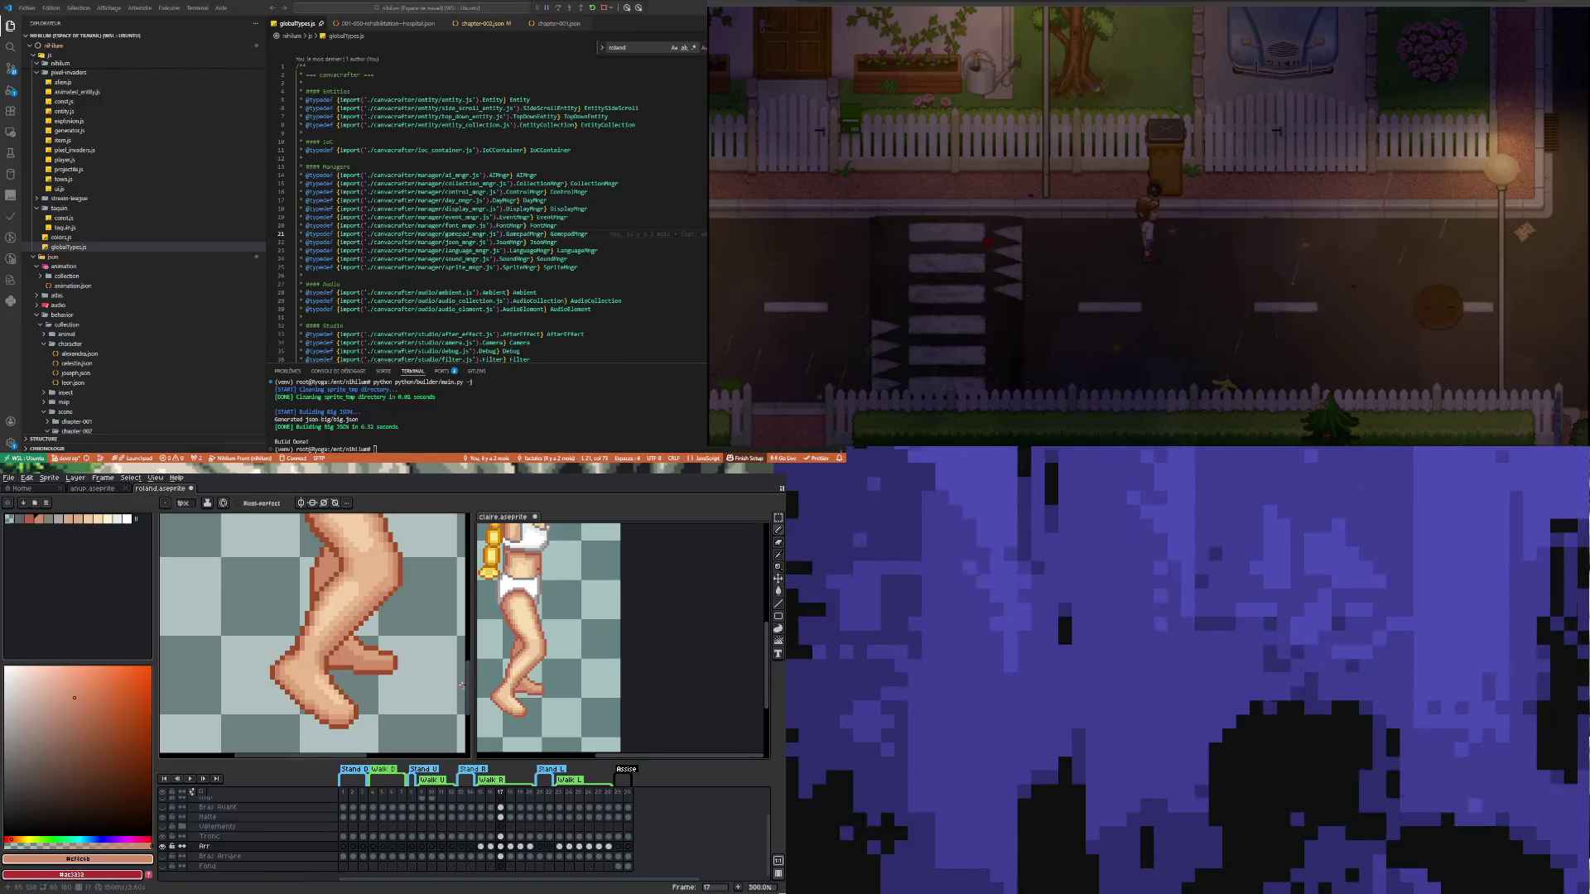
click(379, 664)
Move the roland walk cycle to frame 18
scroll(379, 665, up, 3)
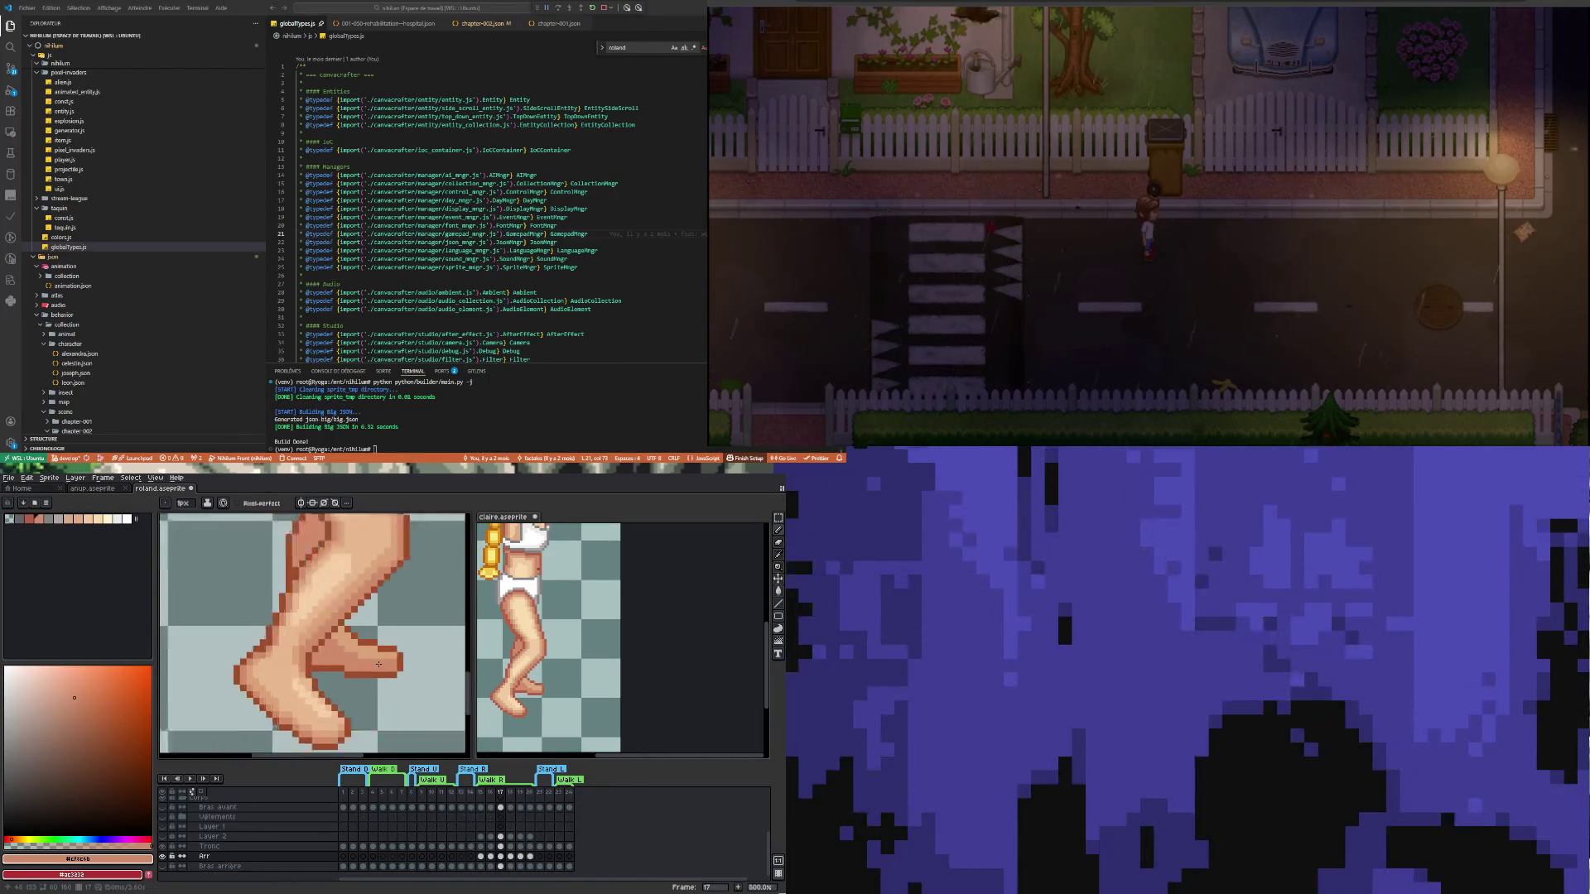
key(i)
key(b)
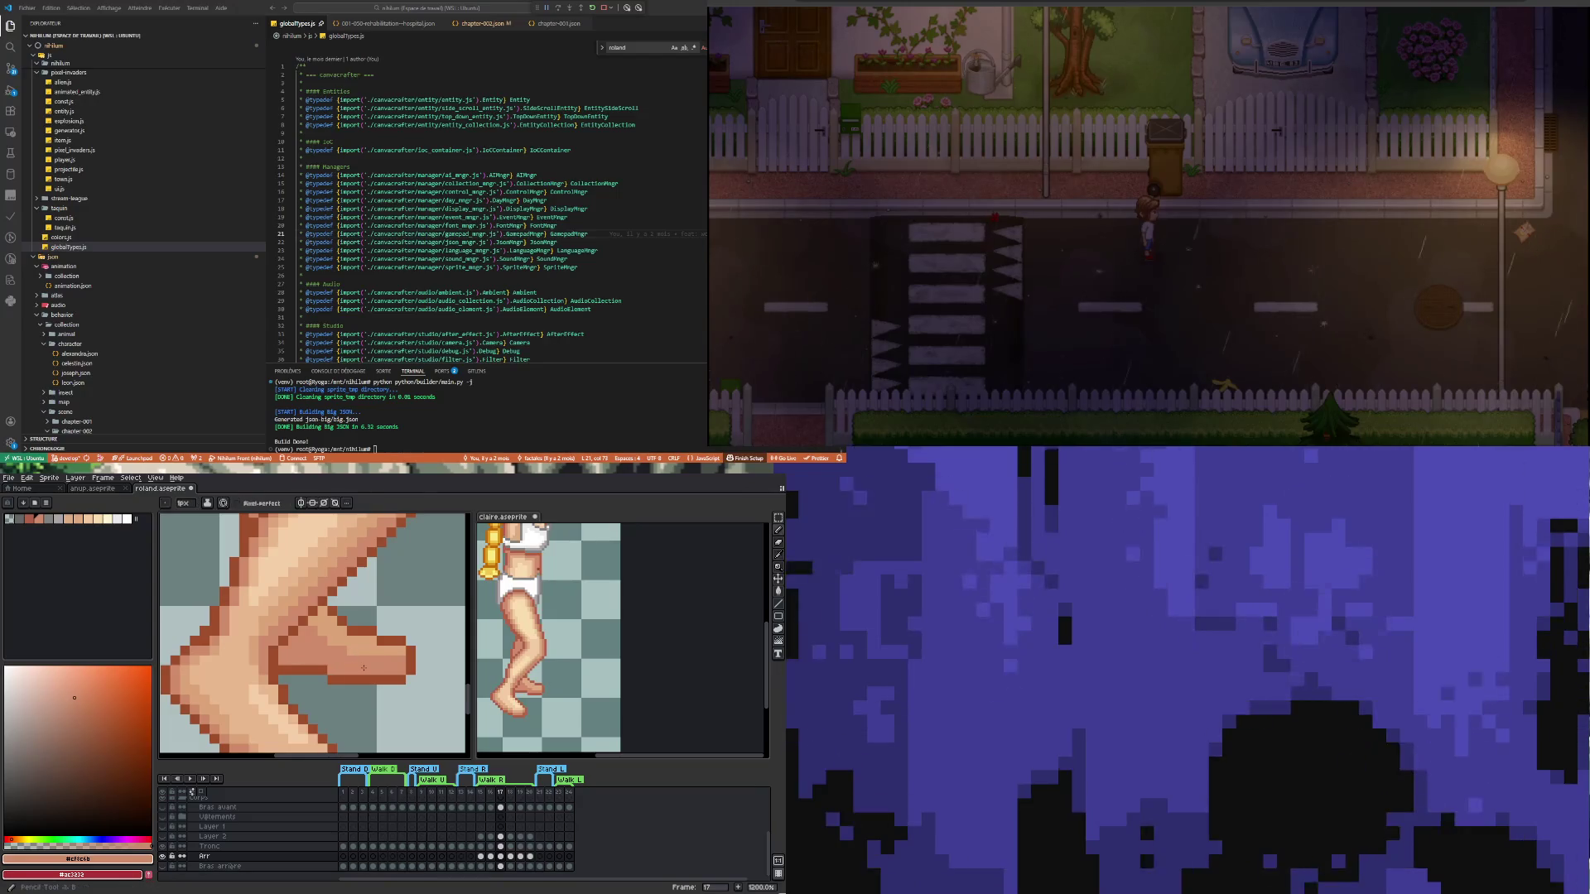
scroll(370, 666, down, 6)
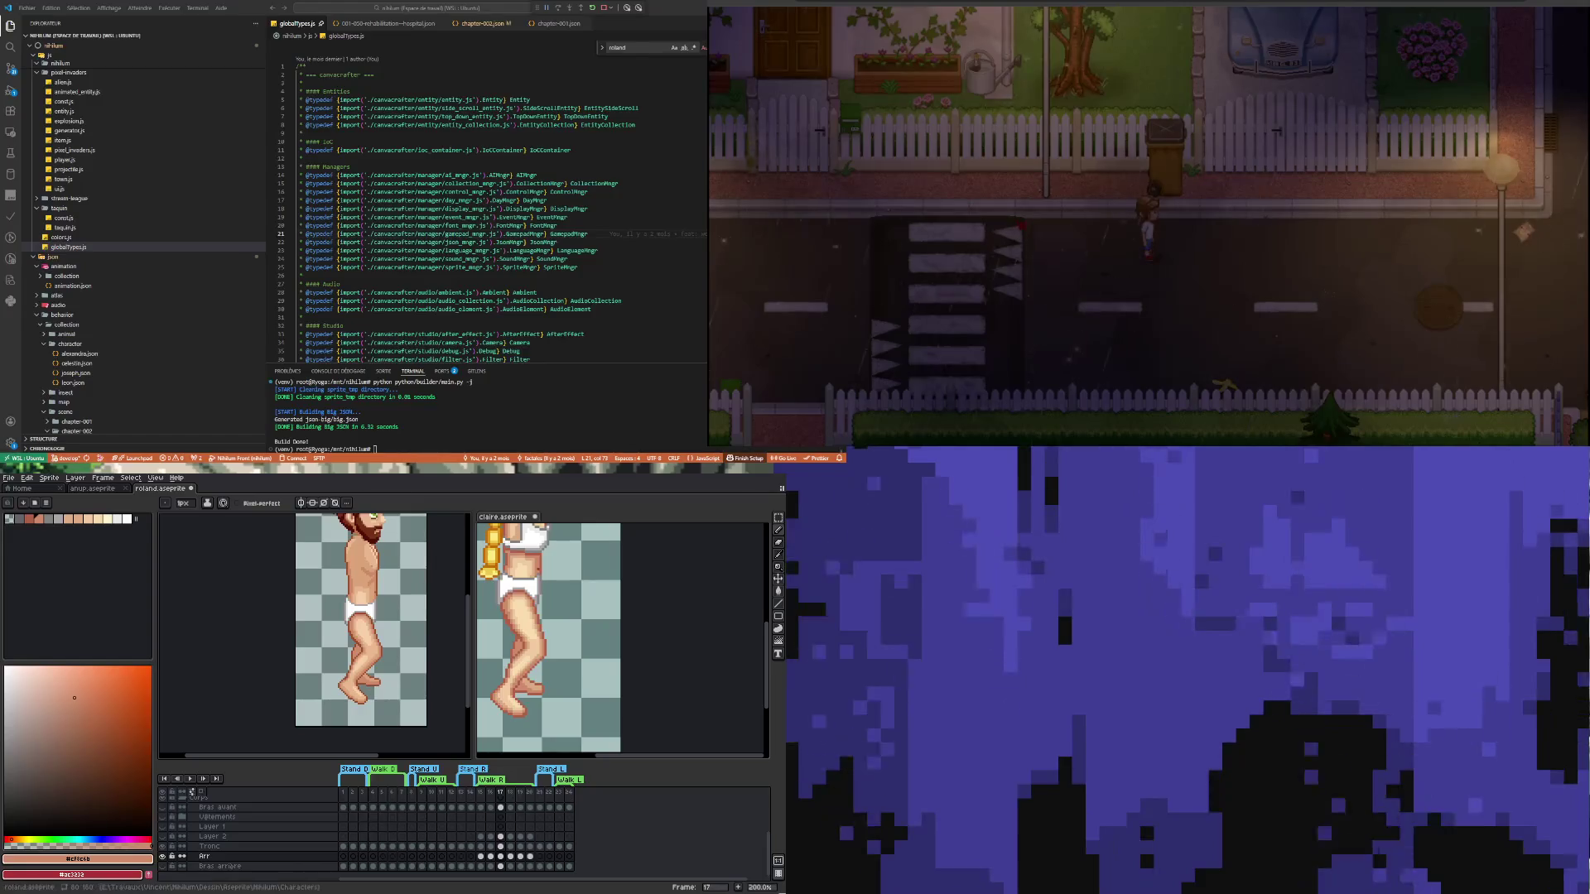
click(510, 856)
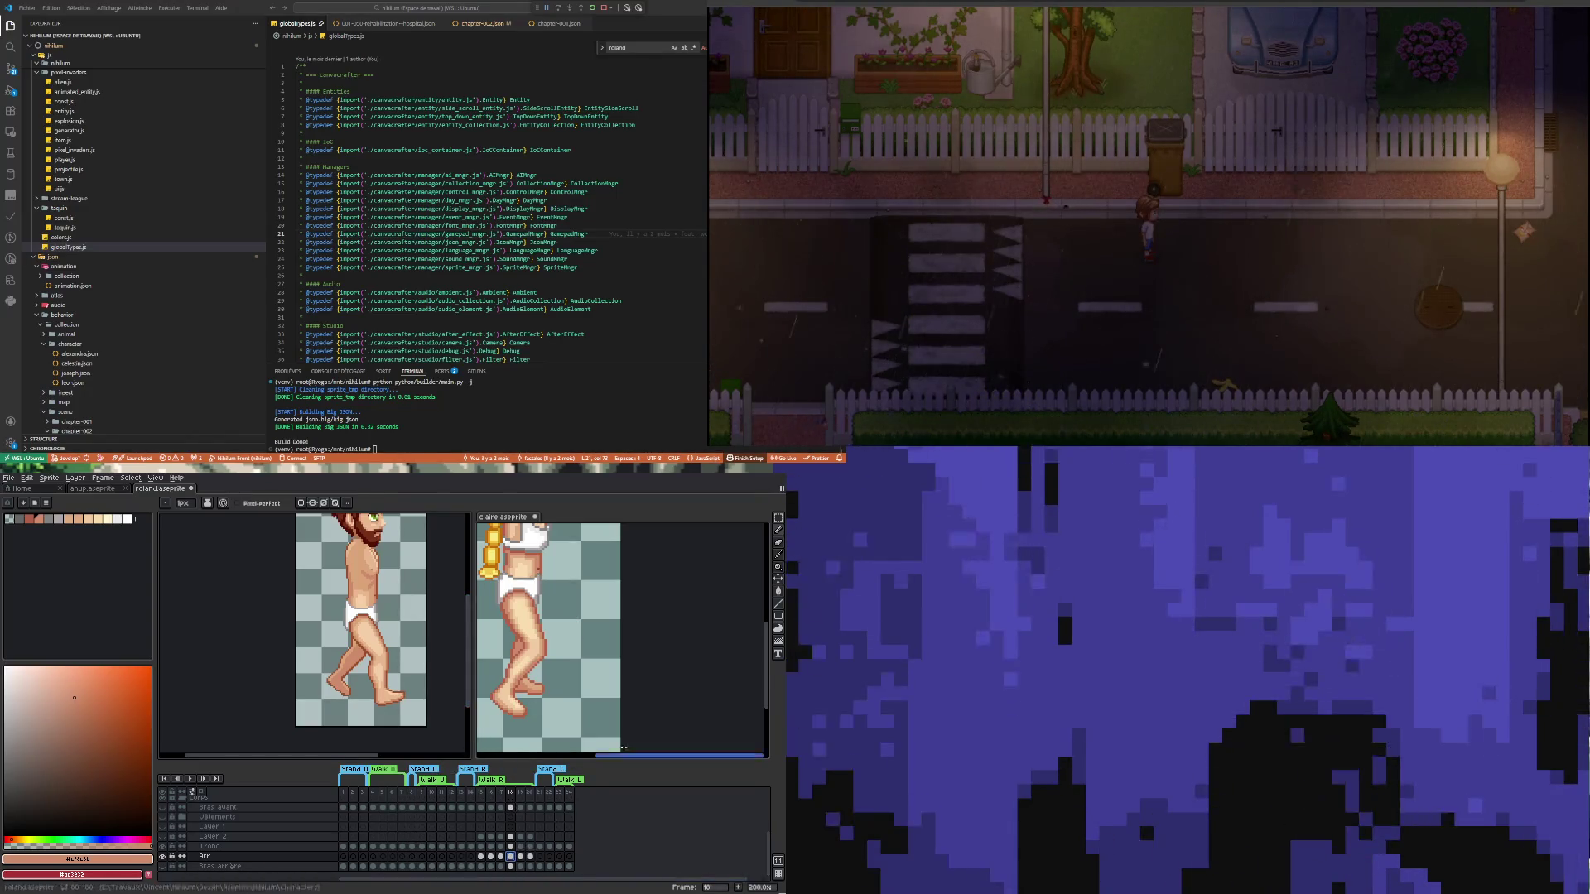
Switch to the claire sprite and move its walk cycle to frame 18
key(ctrl+Tab)
click(511, 846)
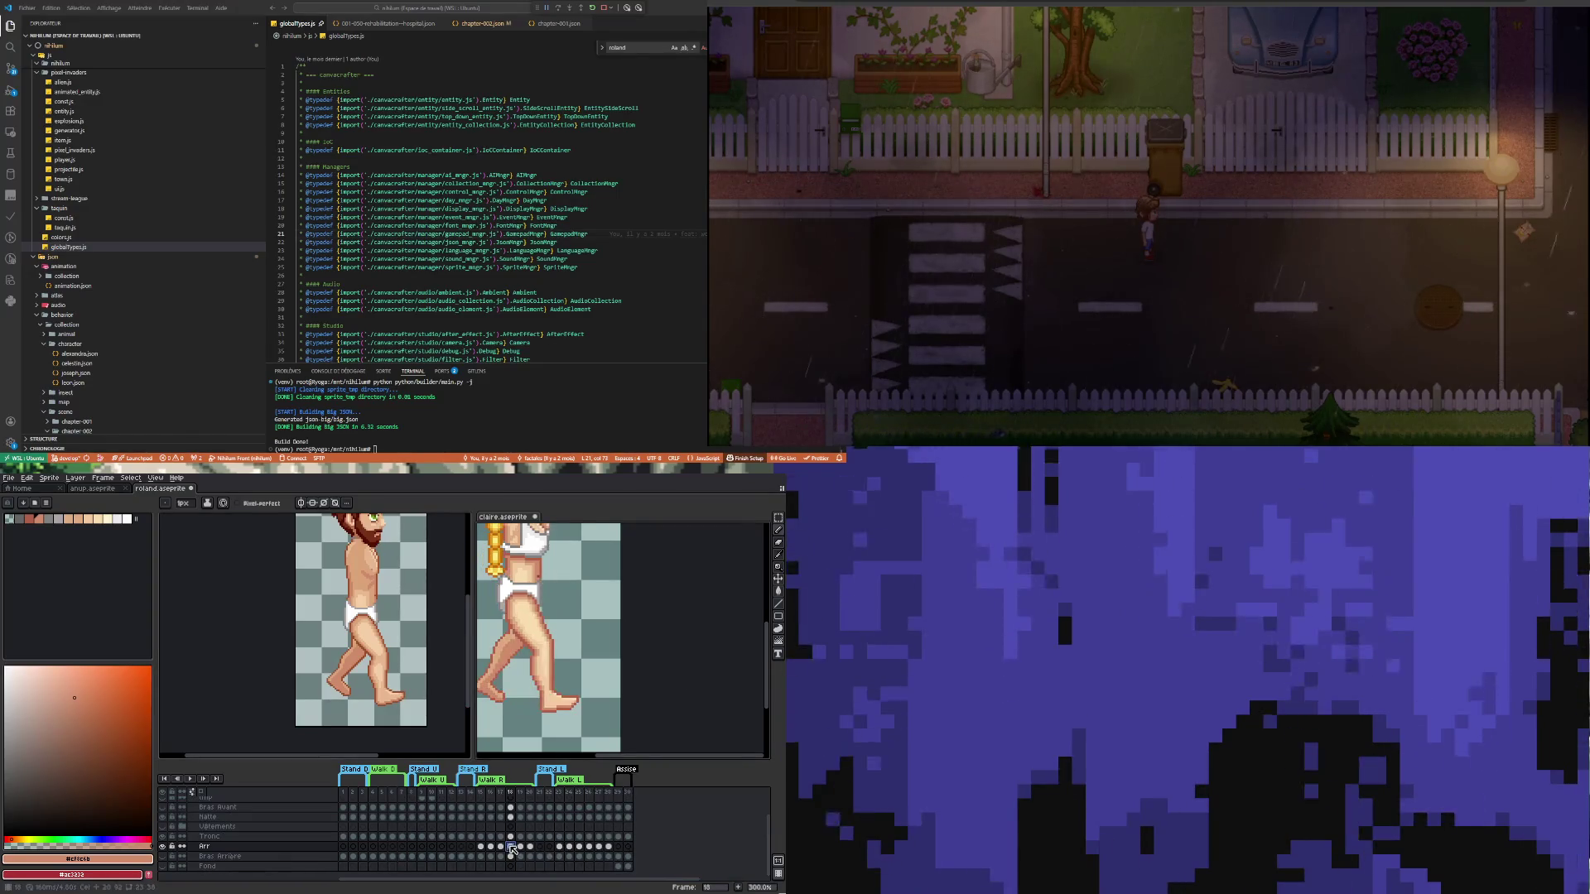
scroll(345, 666, down, 2)
scroll(345, 667, up, 2)
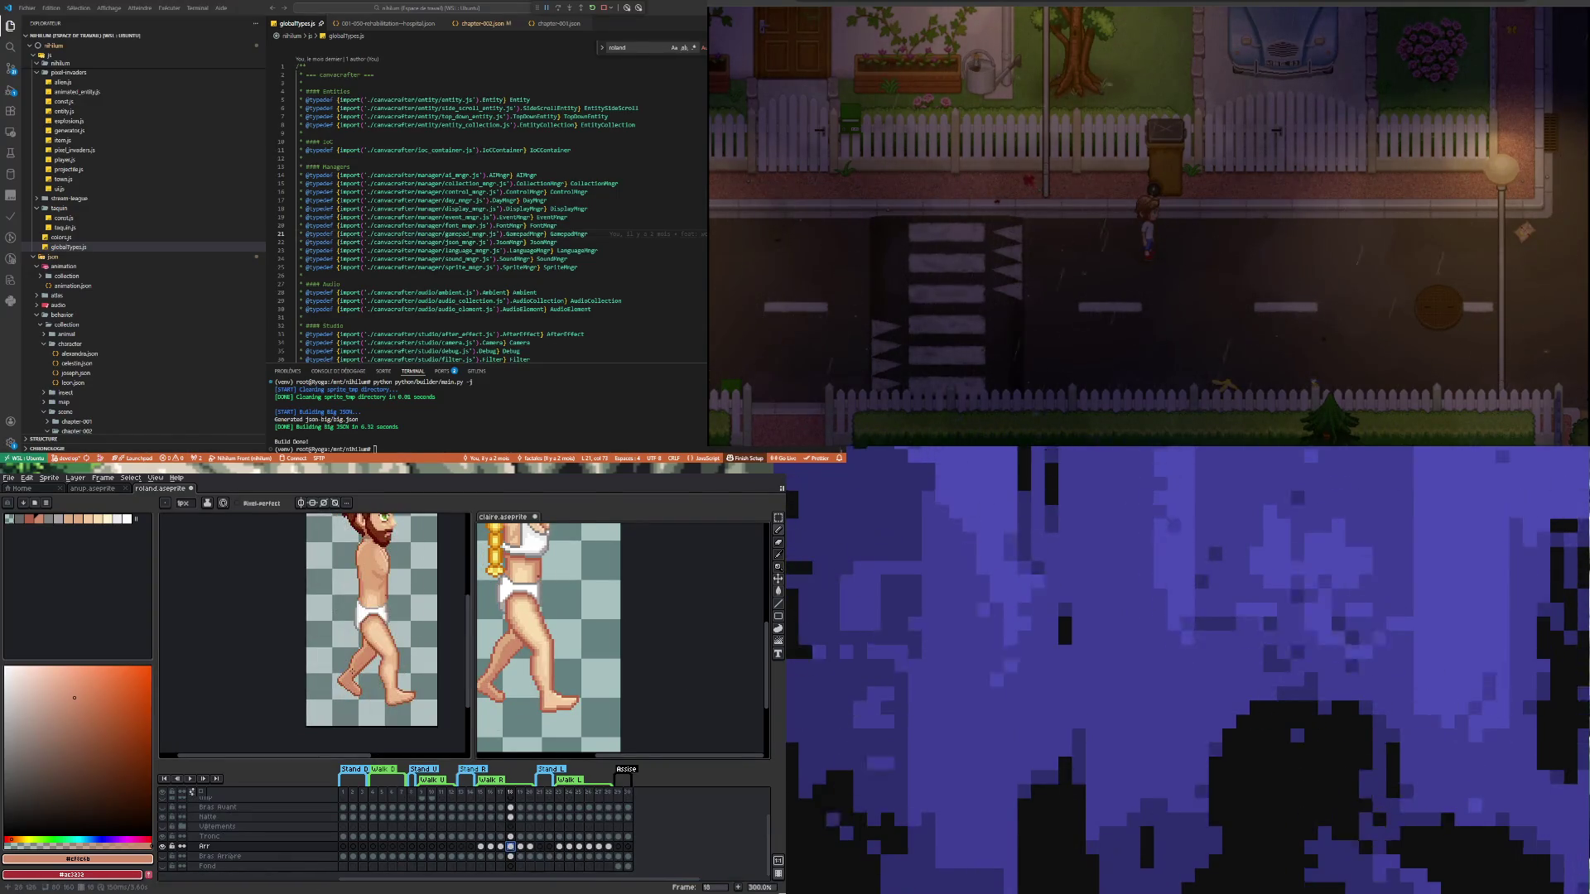
scroll(395, 660, up, 3)
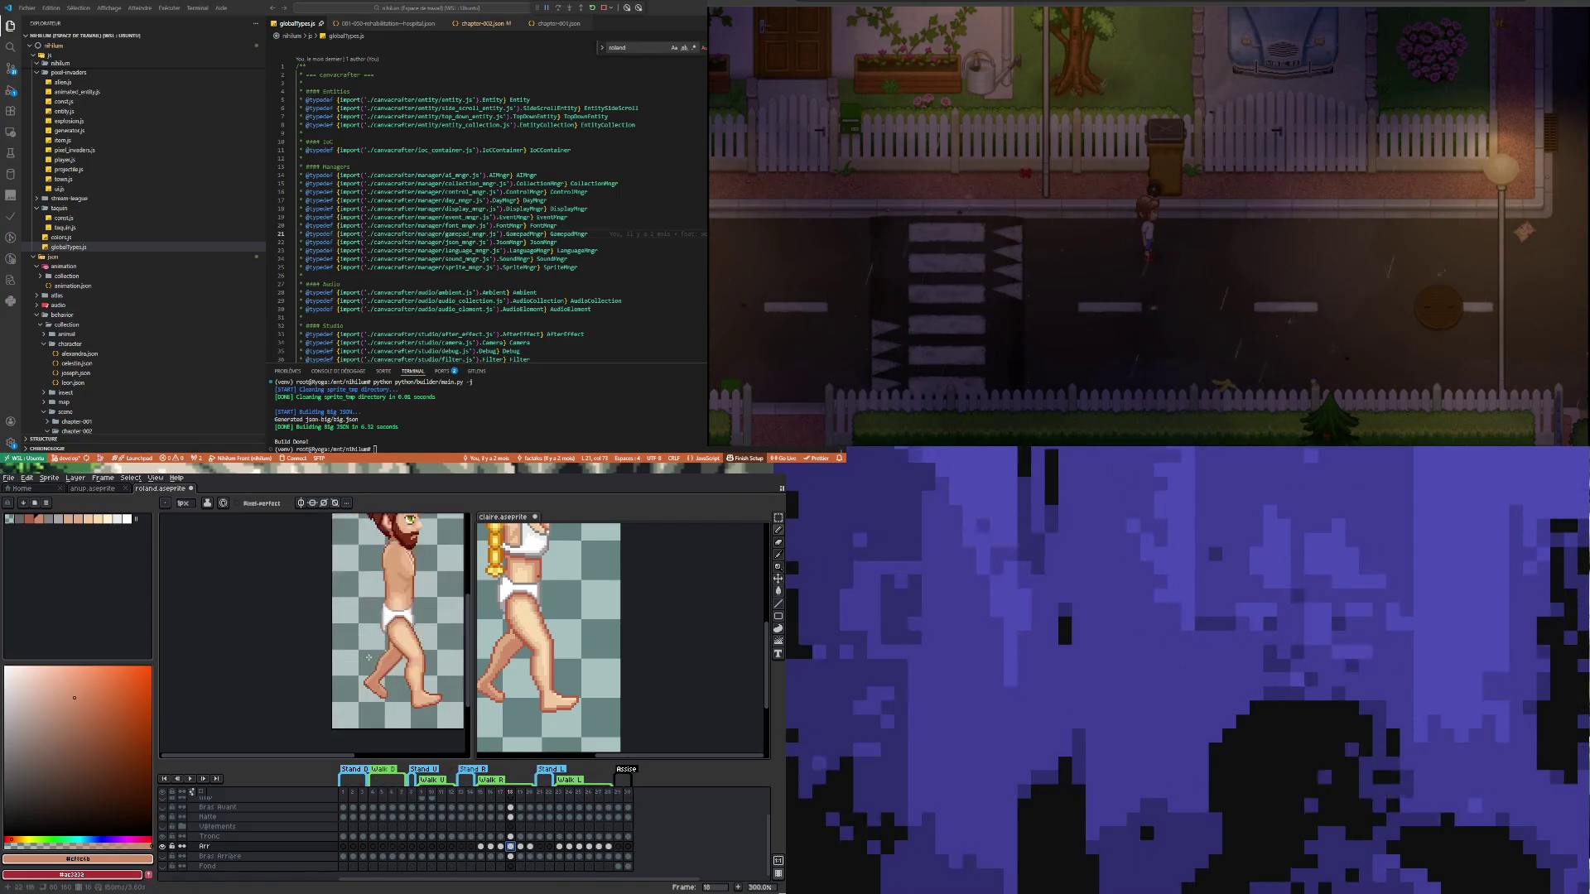
scroll(512, 687, up, 2)
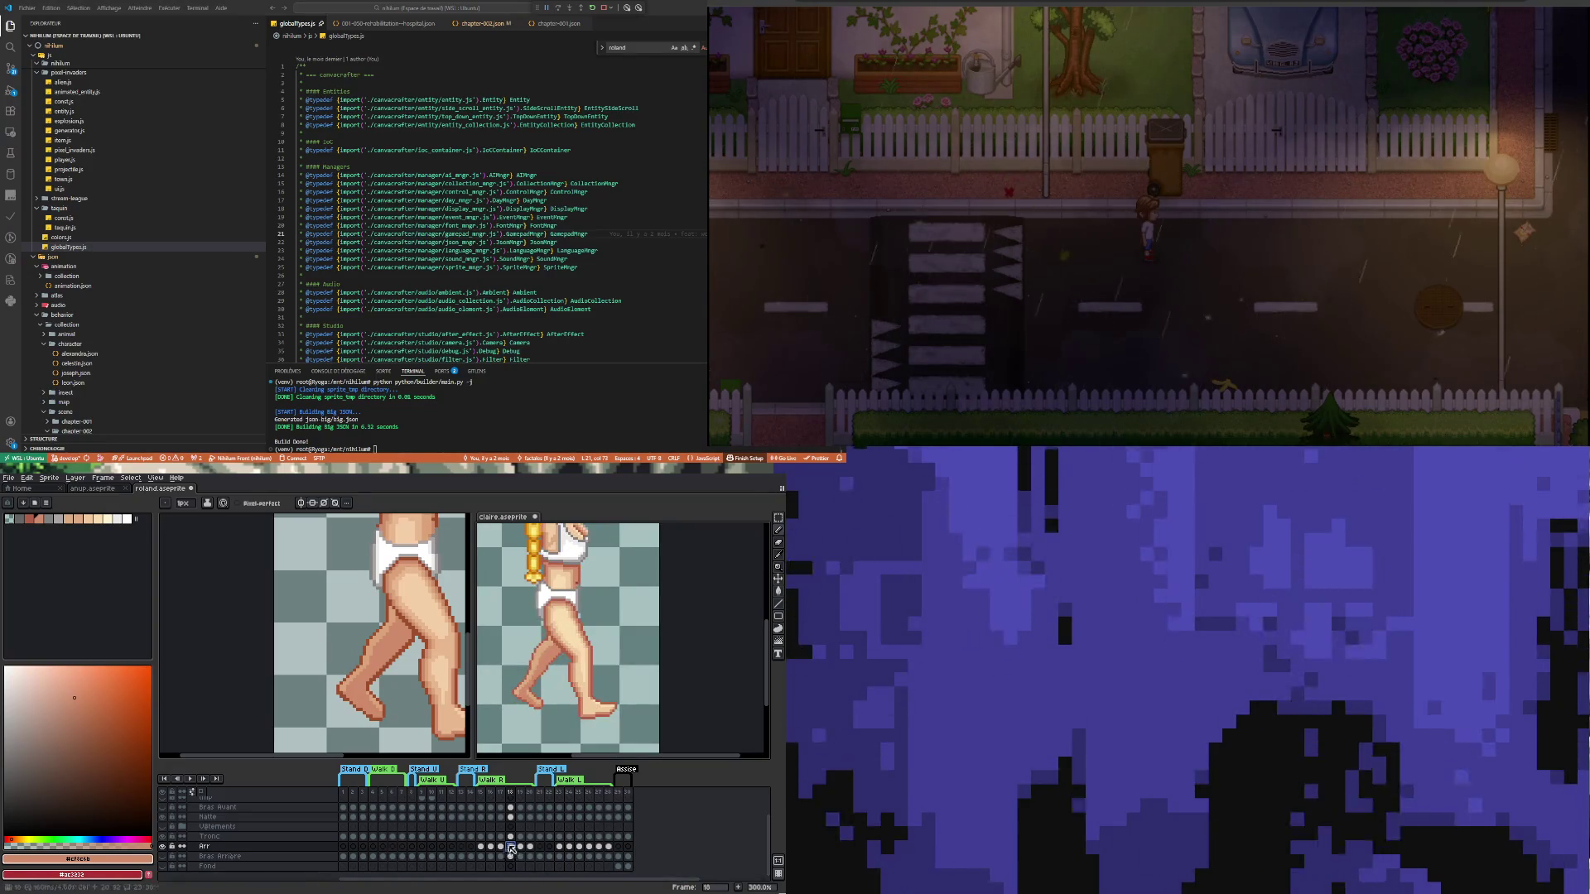
scroll(416, 656, up, 2)
scroll(382, 660, up, 1)
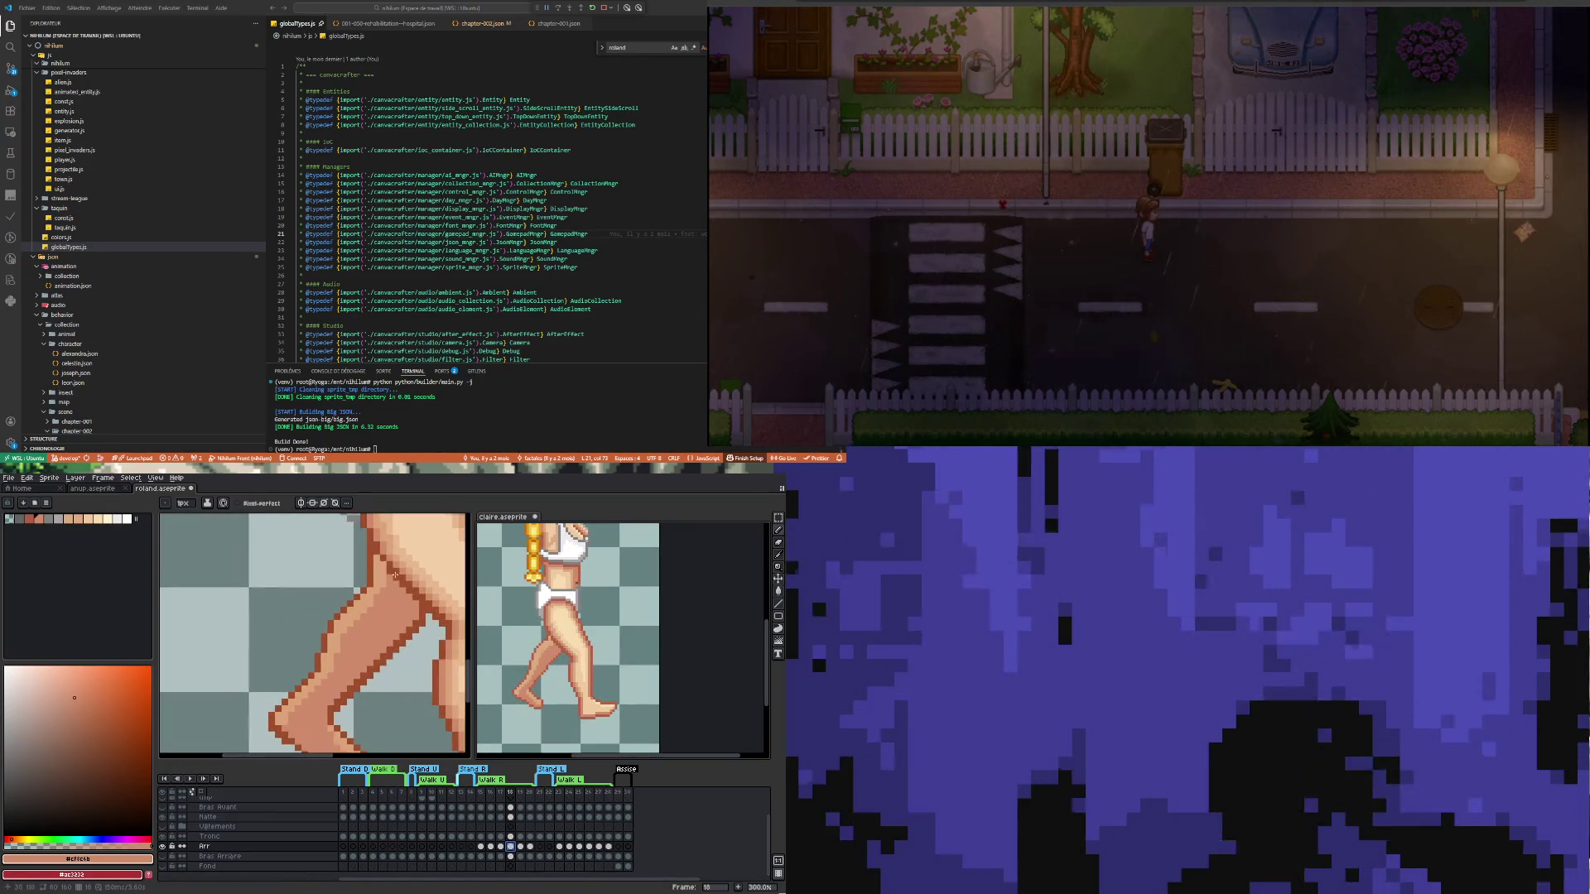
Marquee-select roland's front foot, test-nudge it with the arrow keys, and drop it back
alt+click(391, 626)
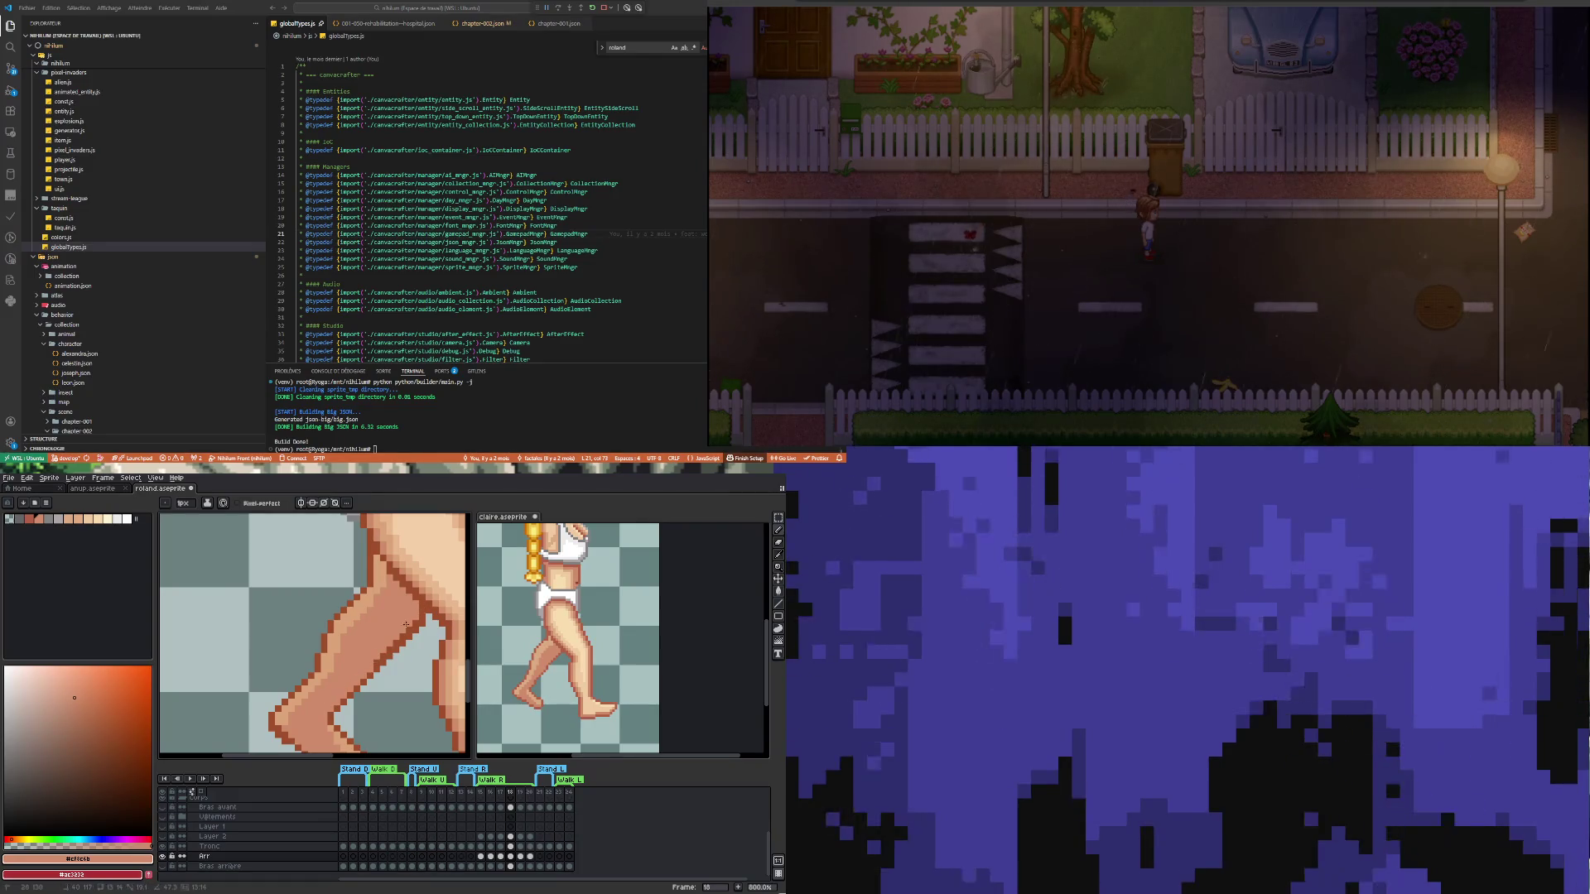
scroll(337, 646, down, 1)
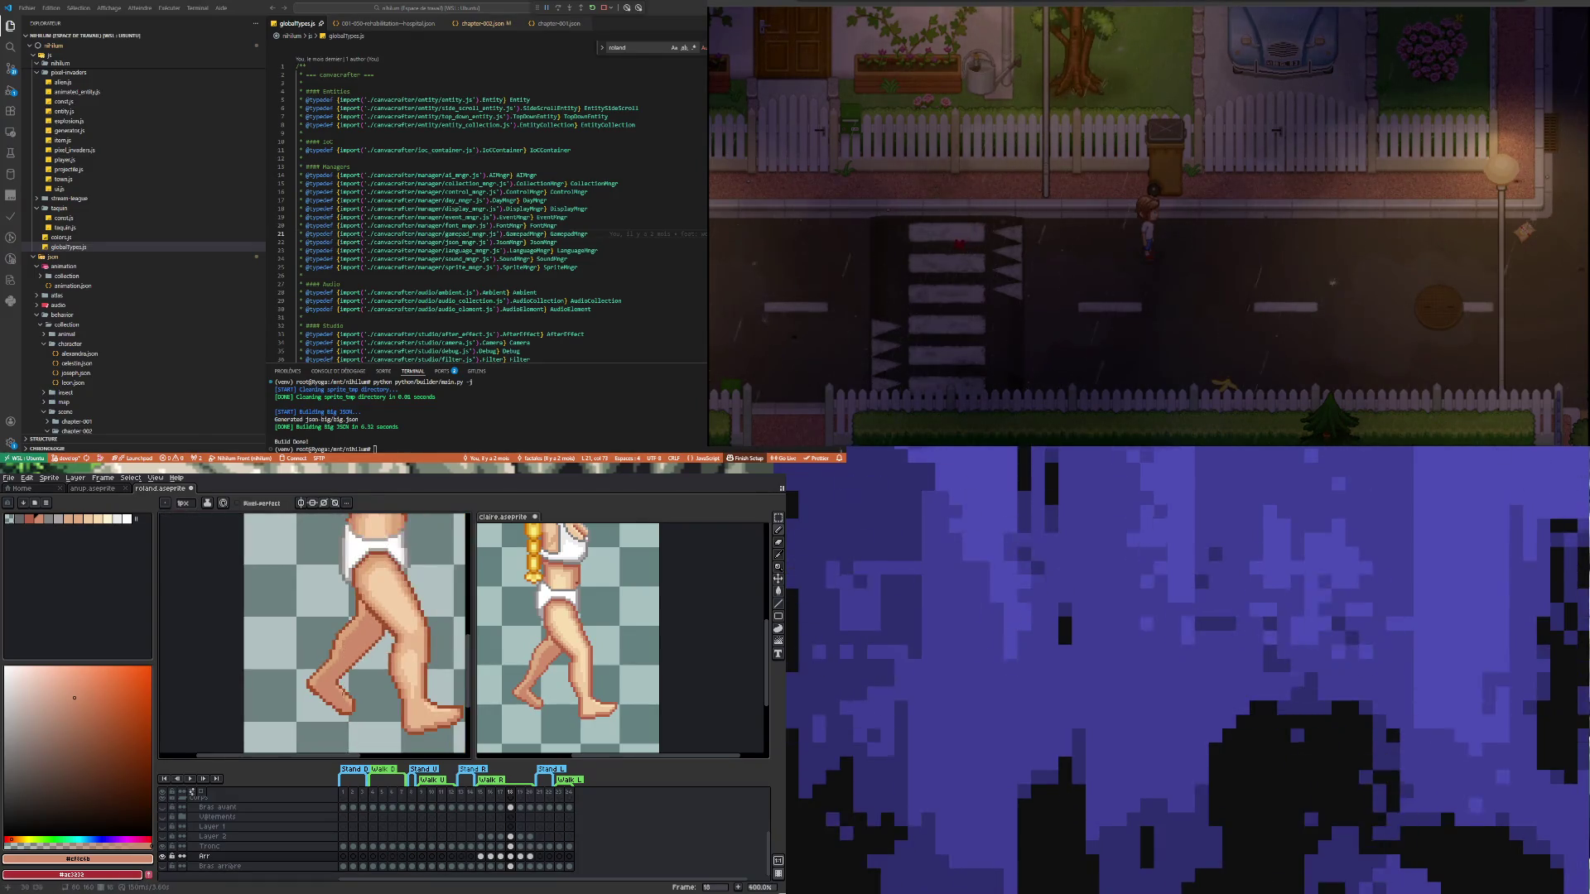
scroll(353, 726, up, 2)
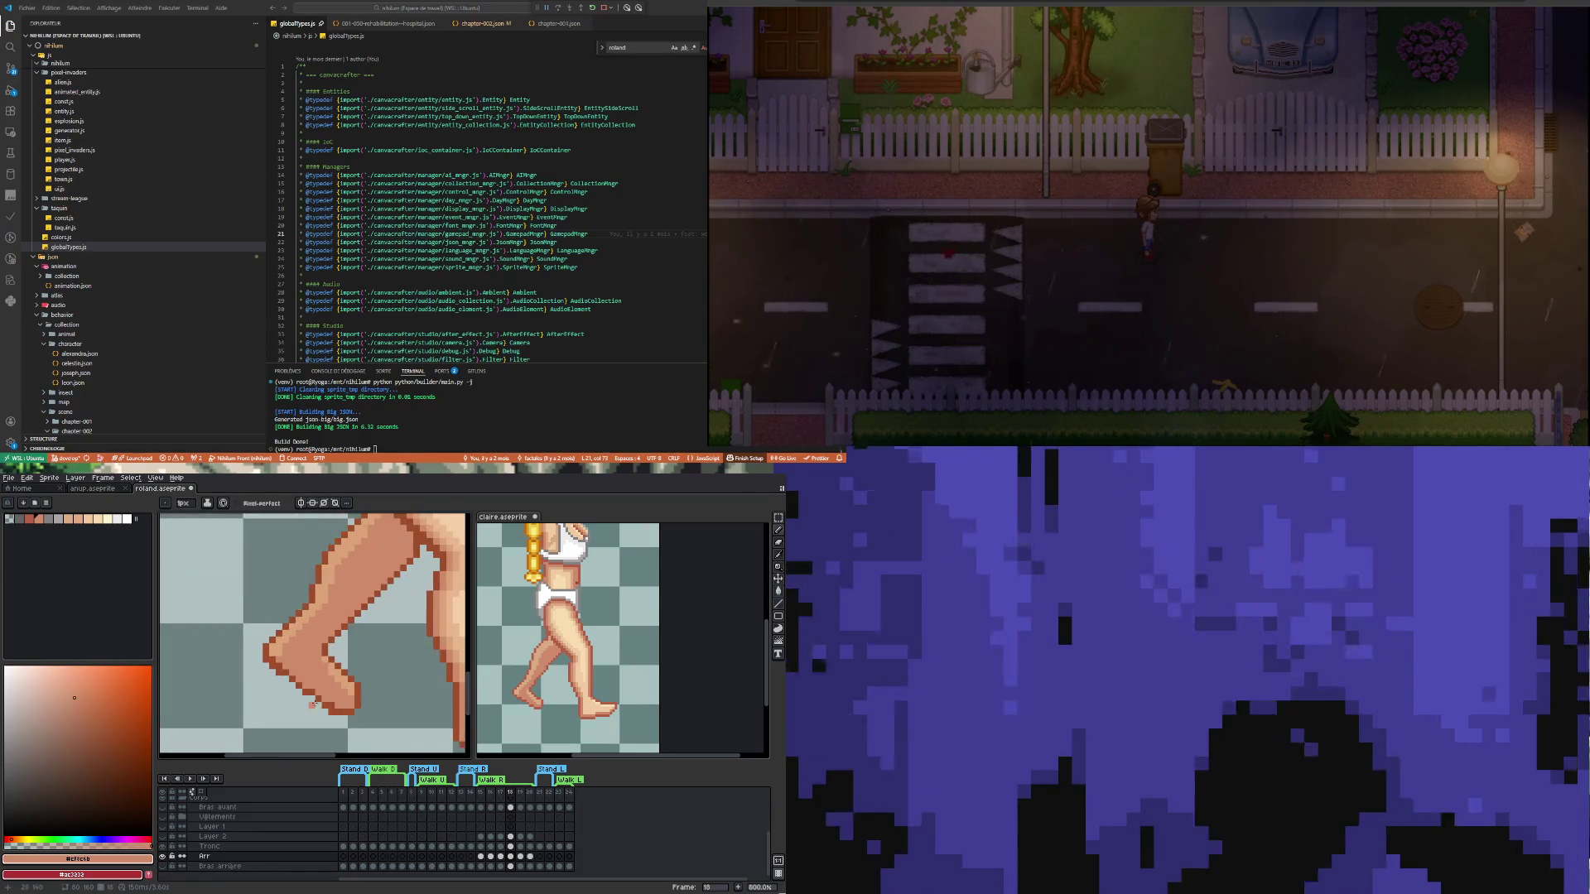
key(e)
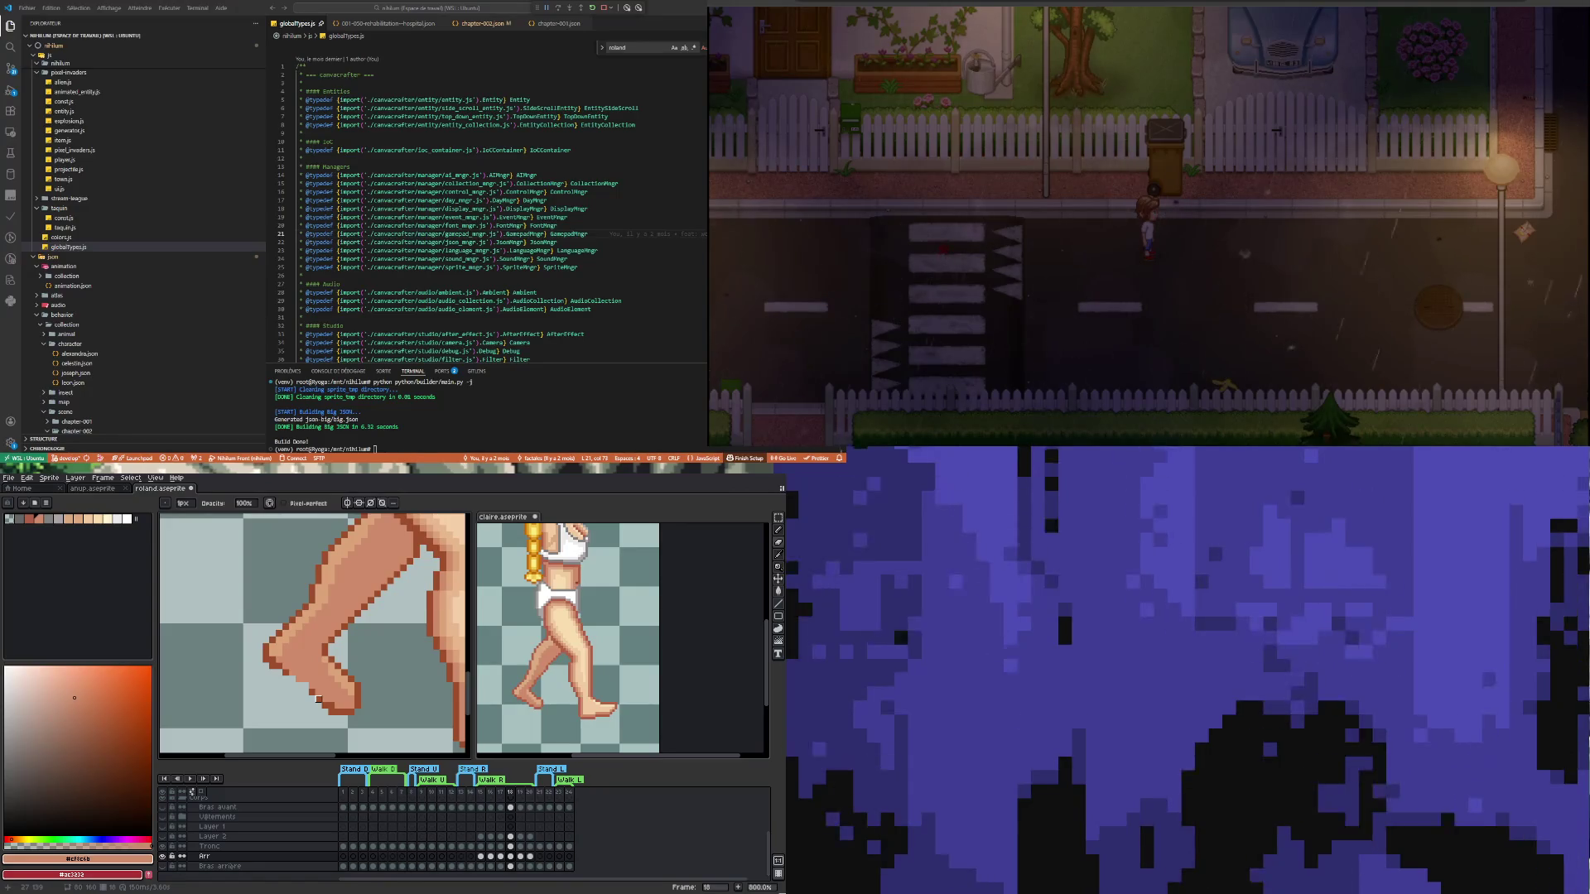
click(777, 517)
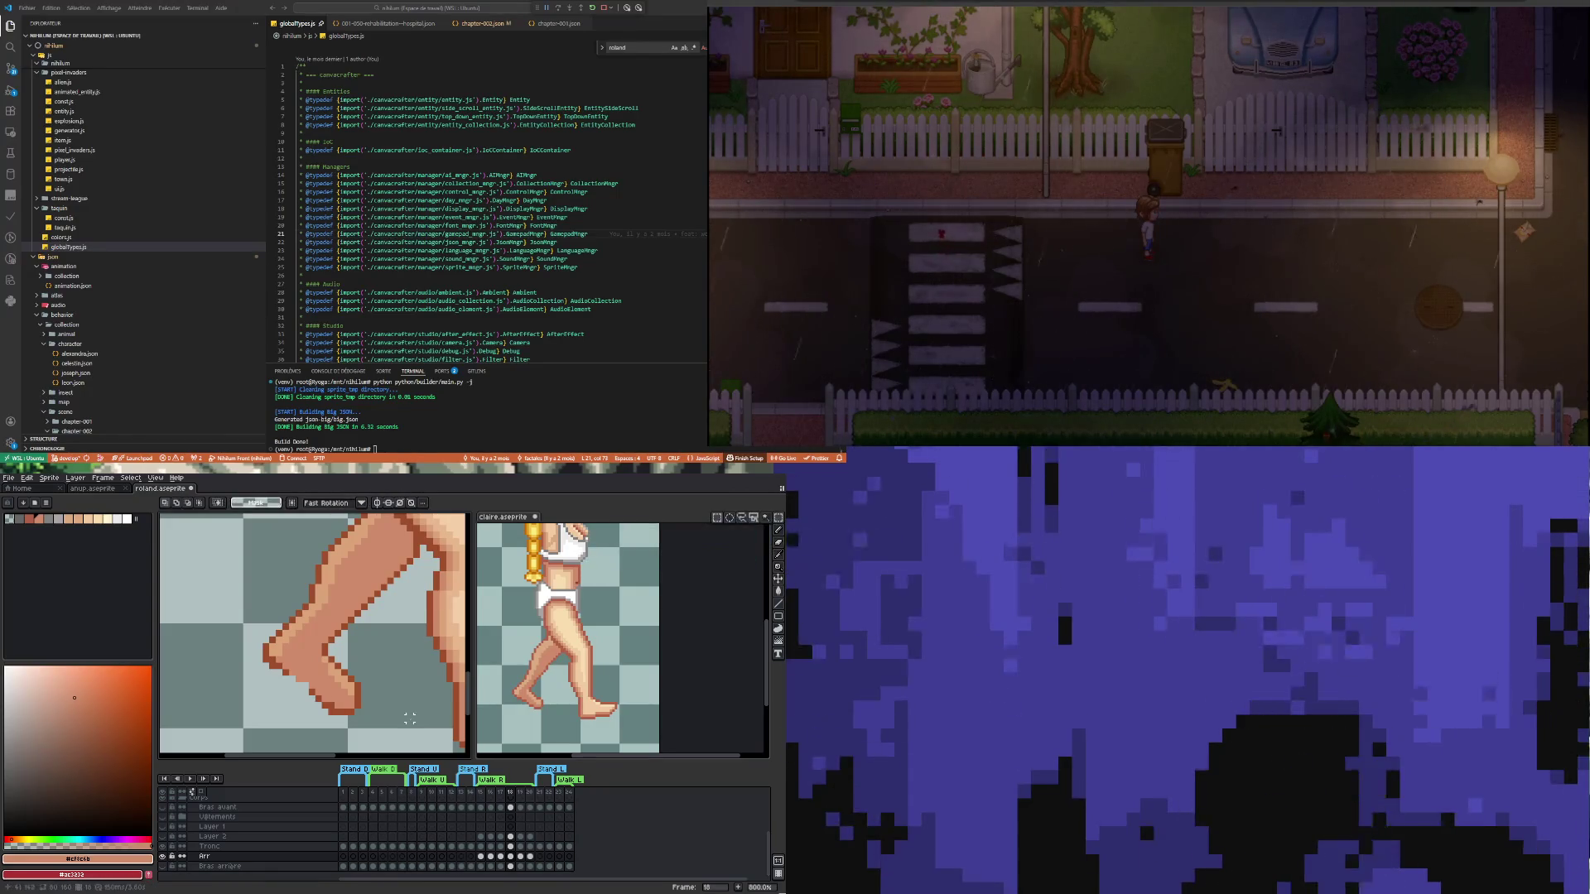
drag(406, 721, 332, 672)
key(Right)
key(Up)
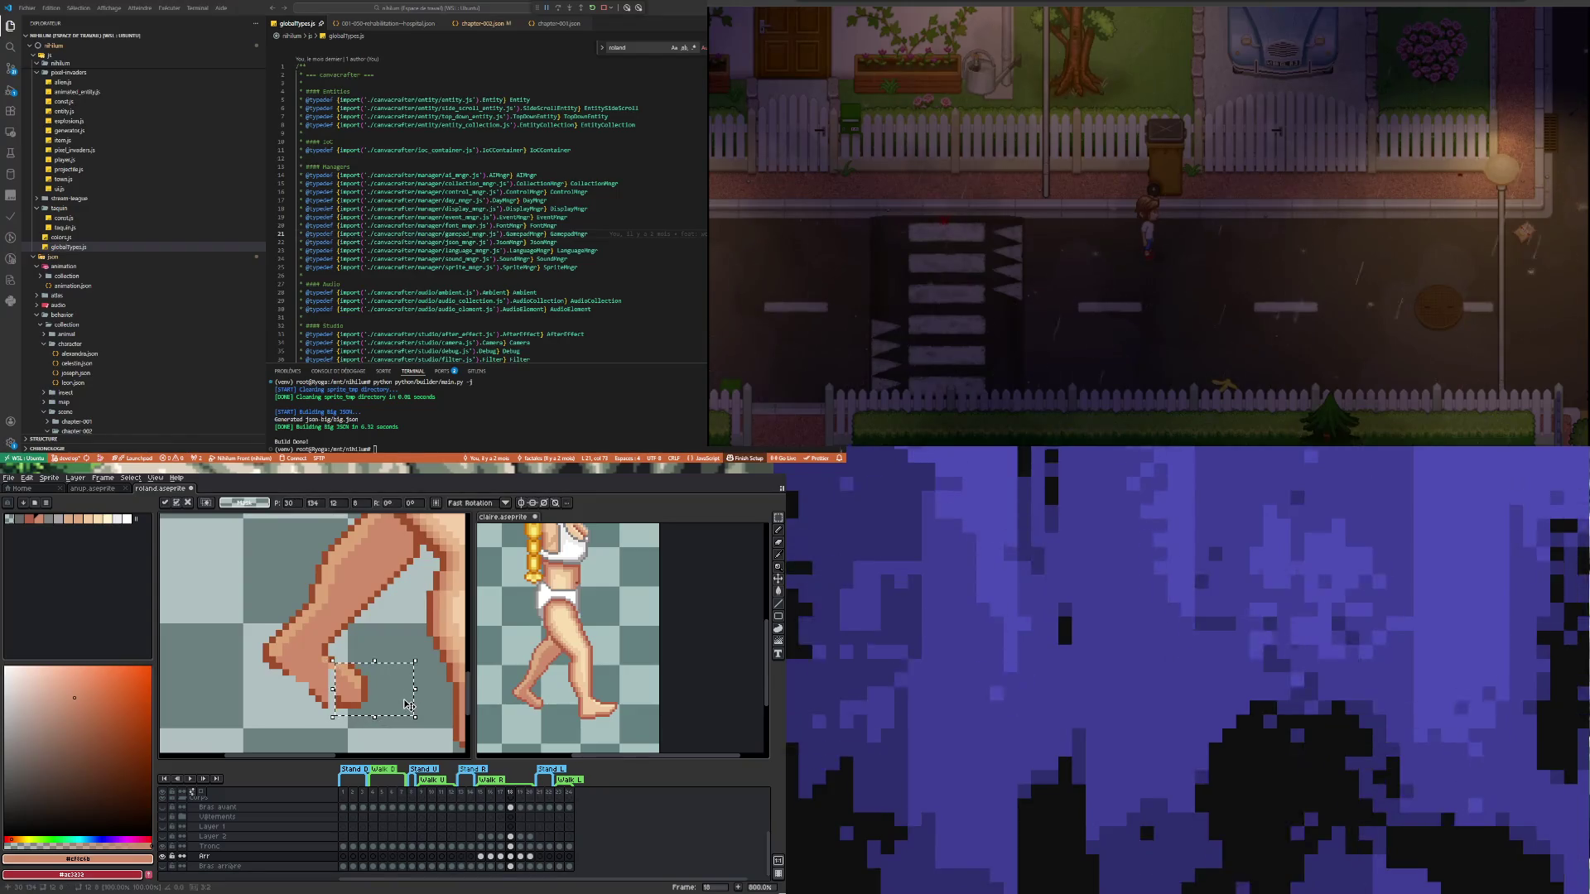
key(Left)
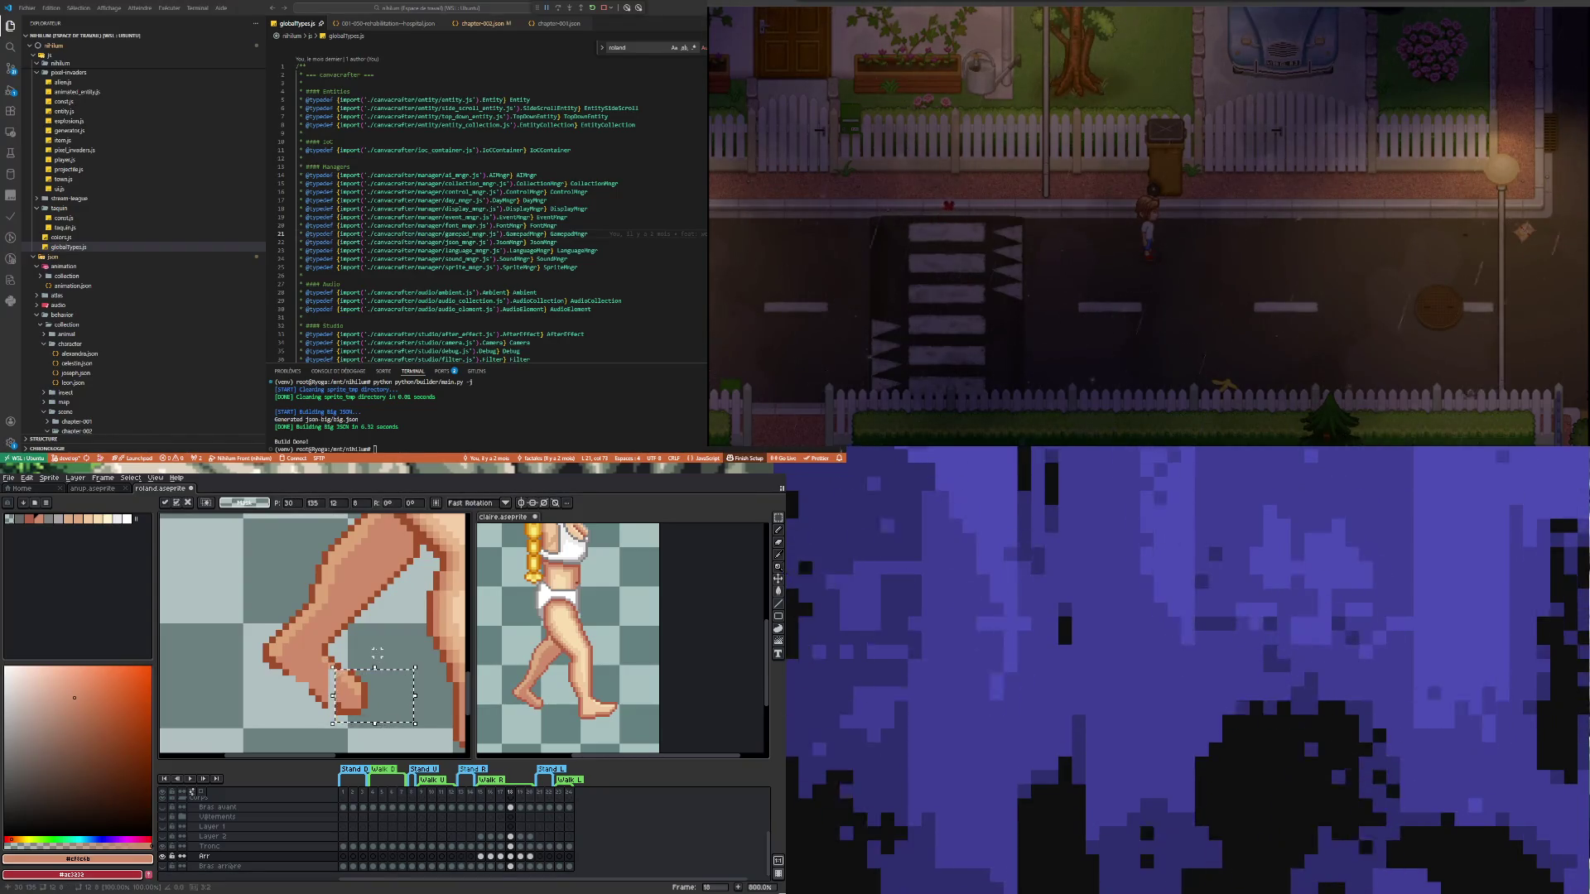
key(Down)
click(303, 718)
Reselect the front foot and move it up by one pixel
drag(318, 725, 382, 676)
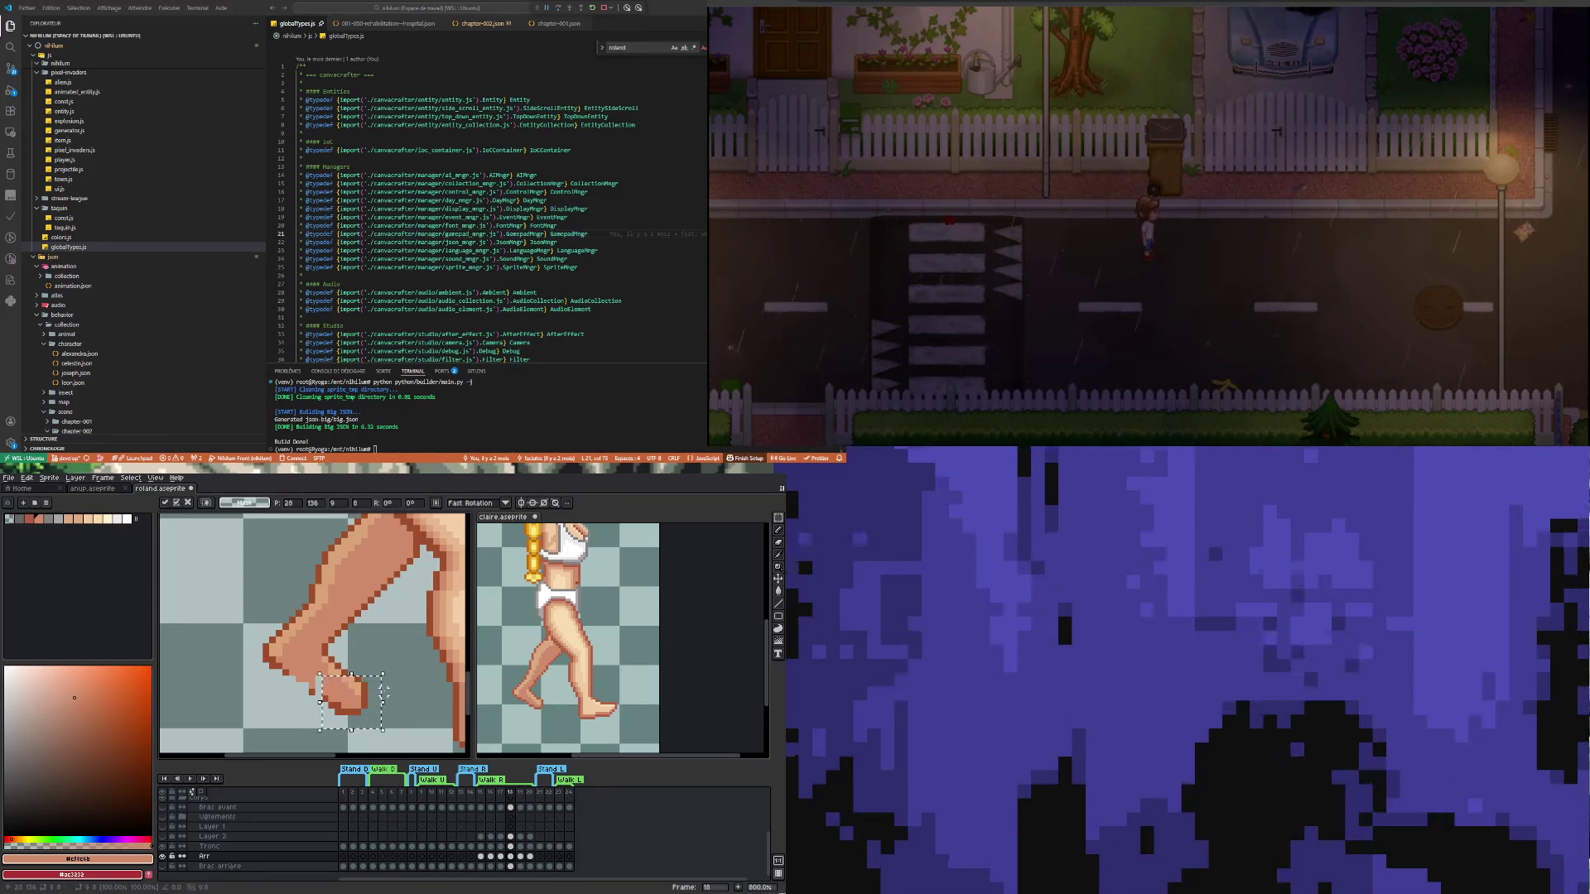
key(Up)
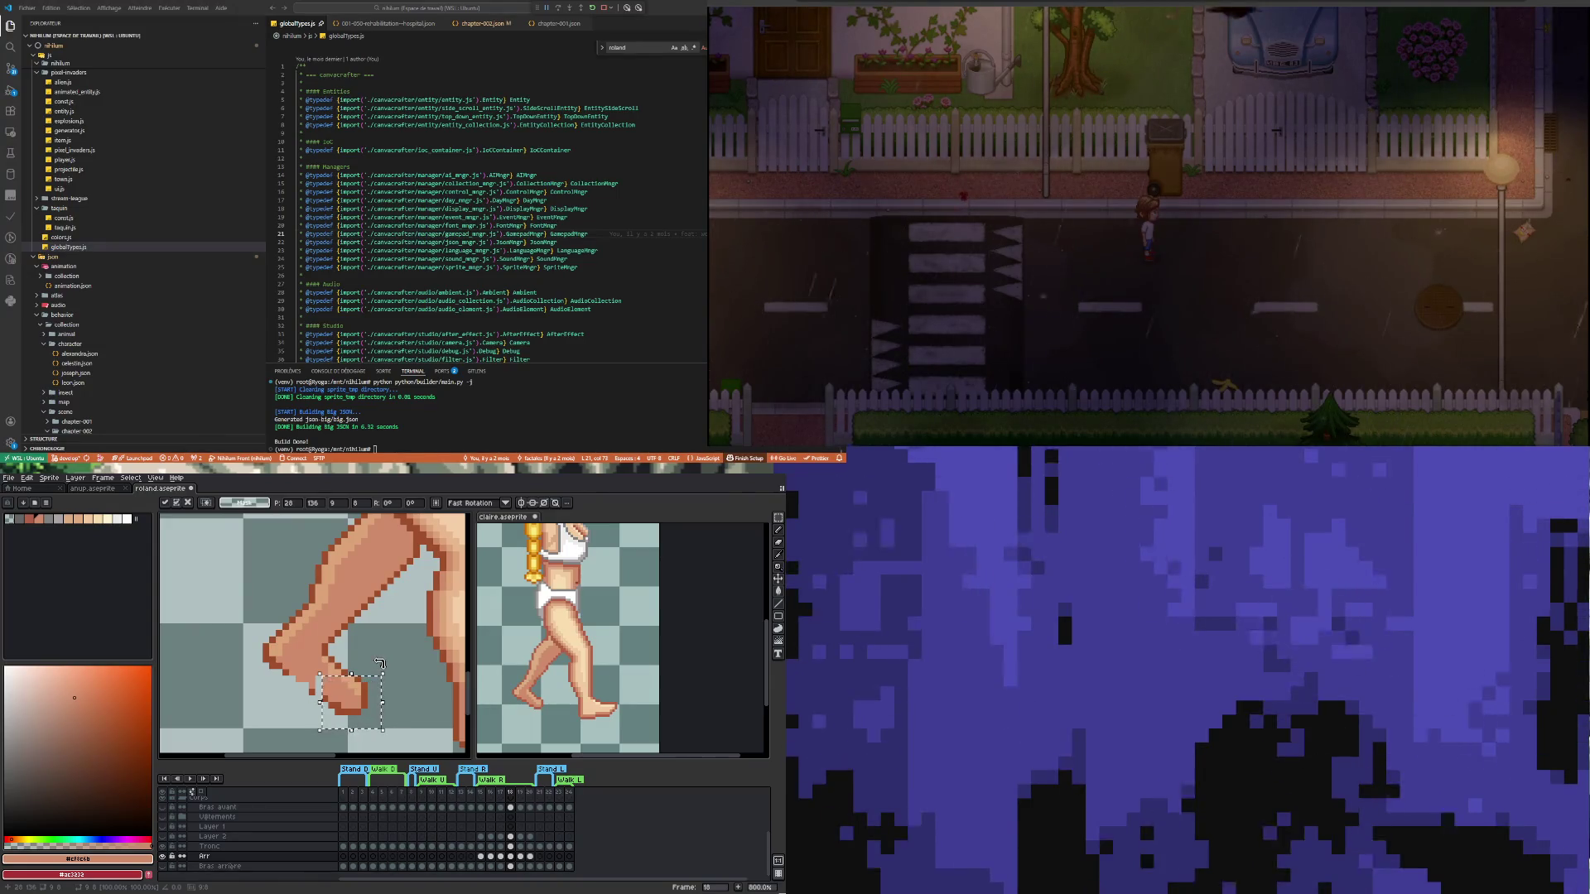
click(377, 653)
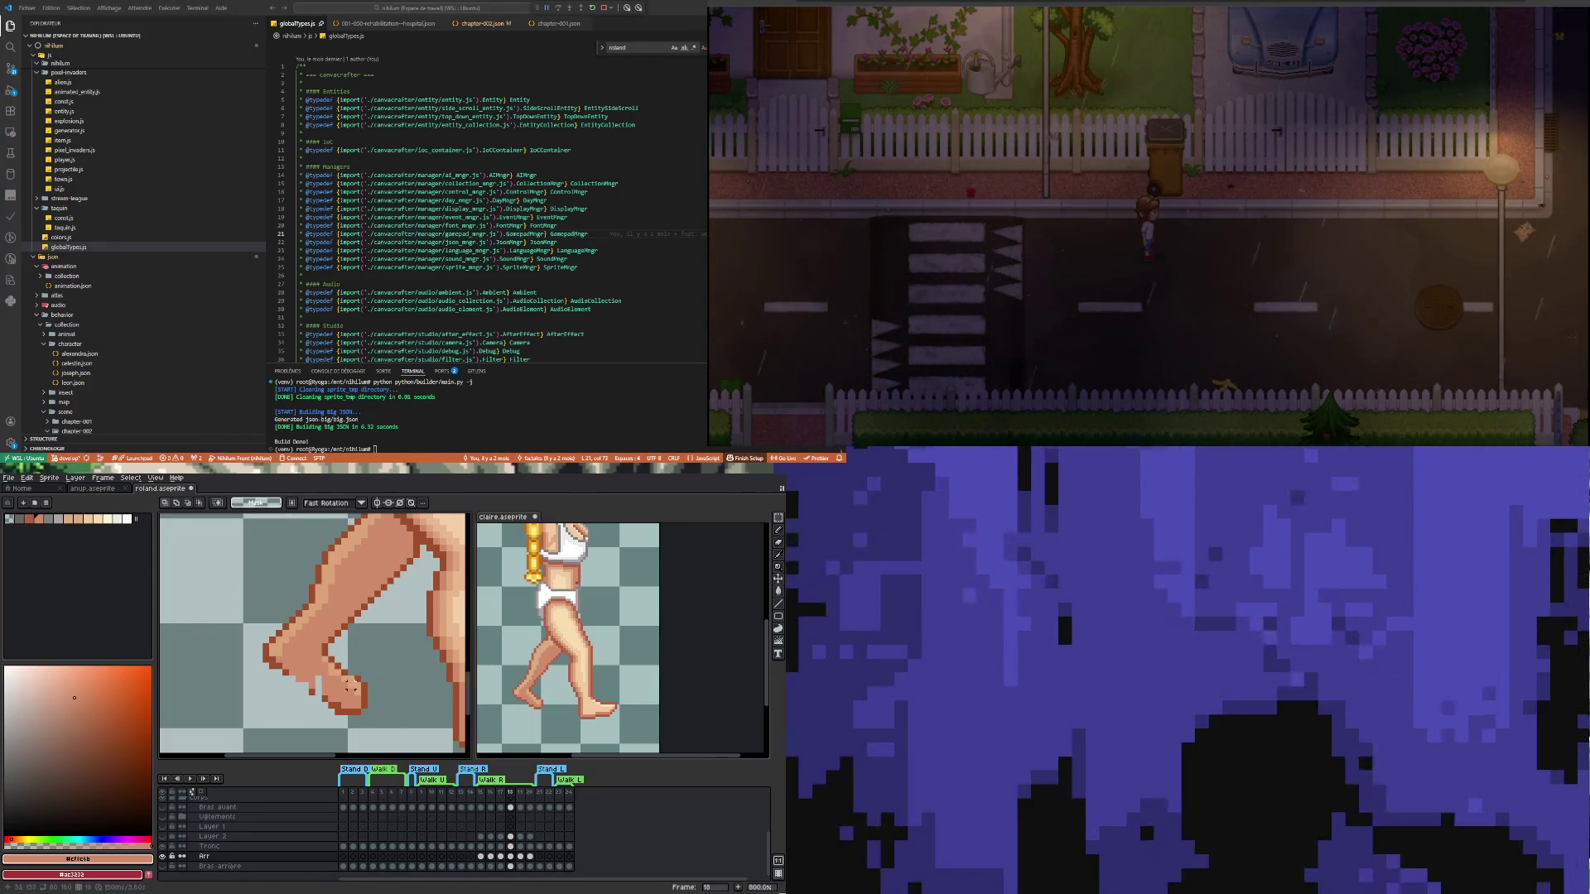
scroll(319, 699, up, 2)
Add a dark-brown outline pixel below the front foot
key(b)
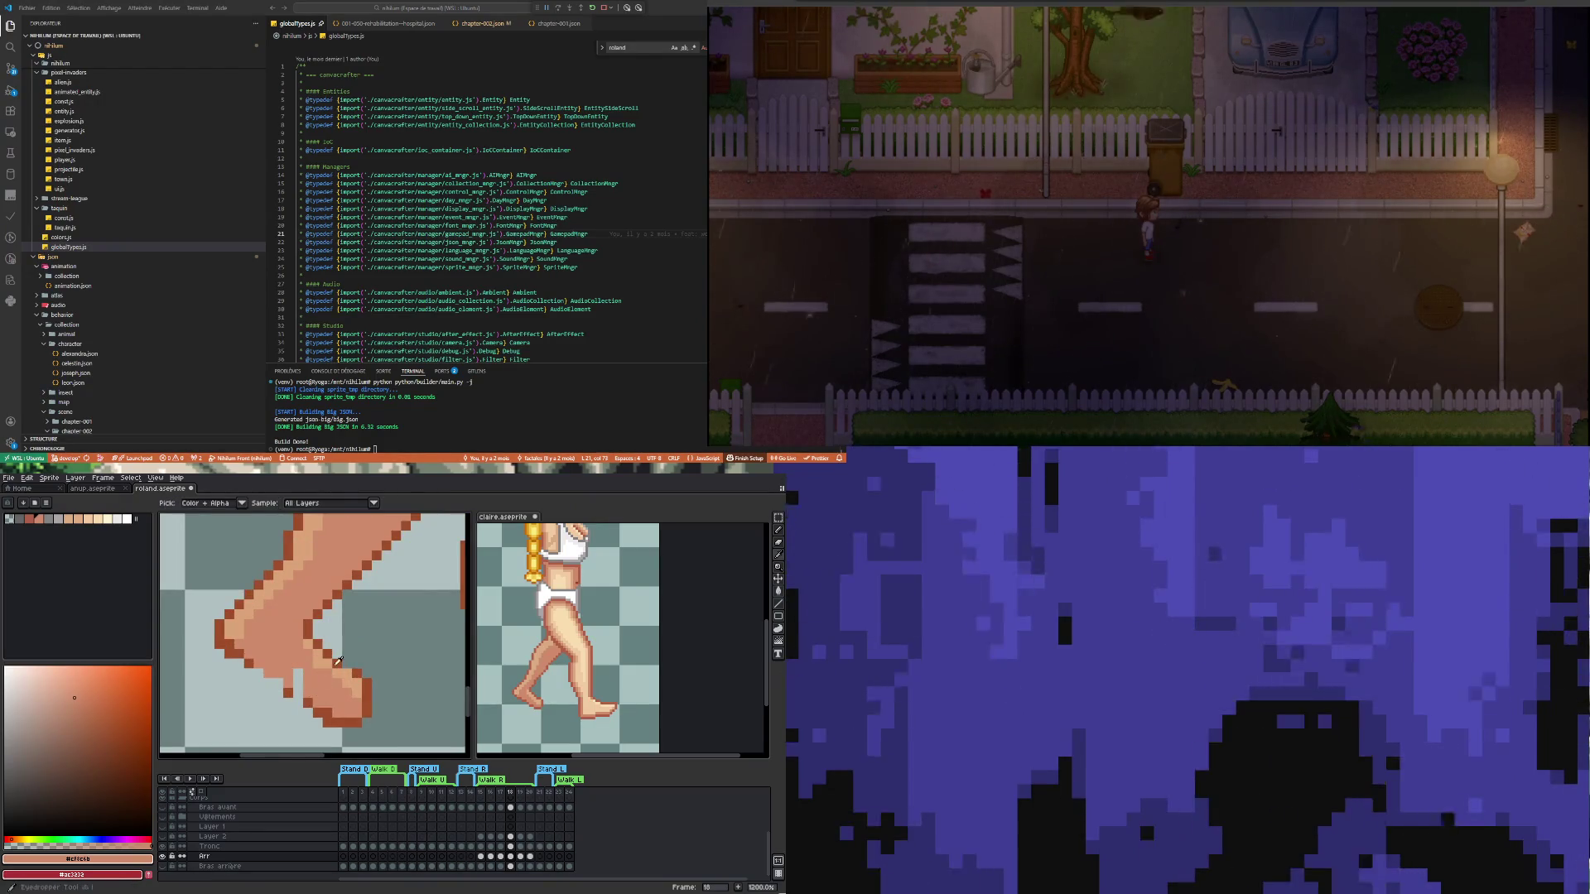
alt+click(351, 670)
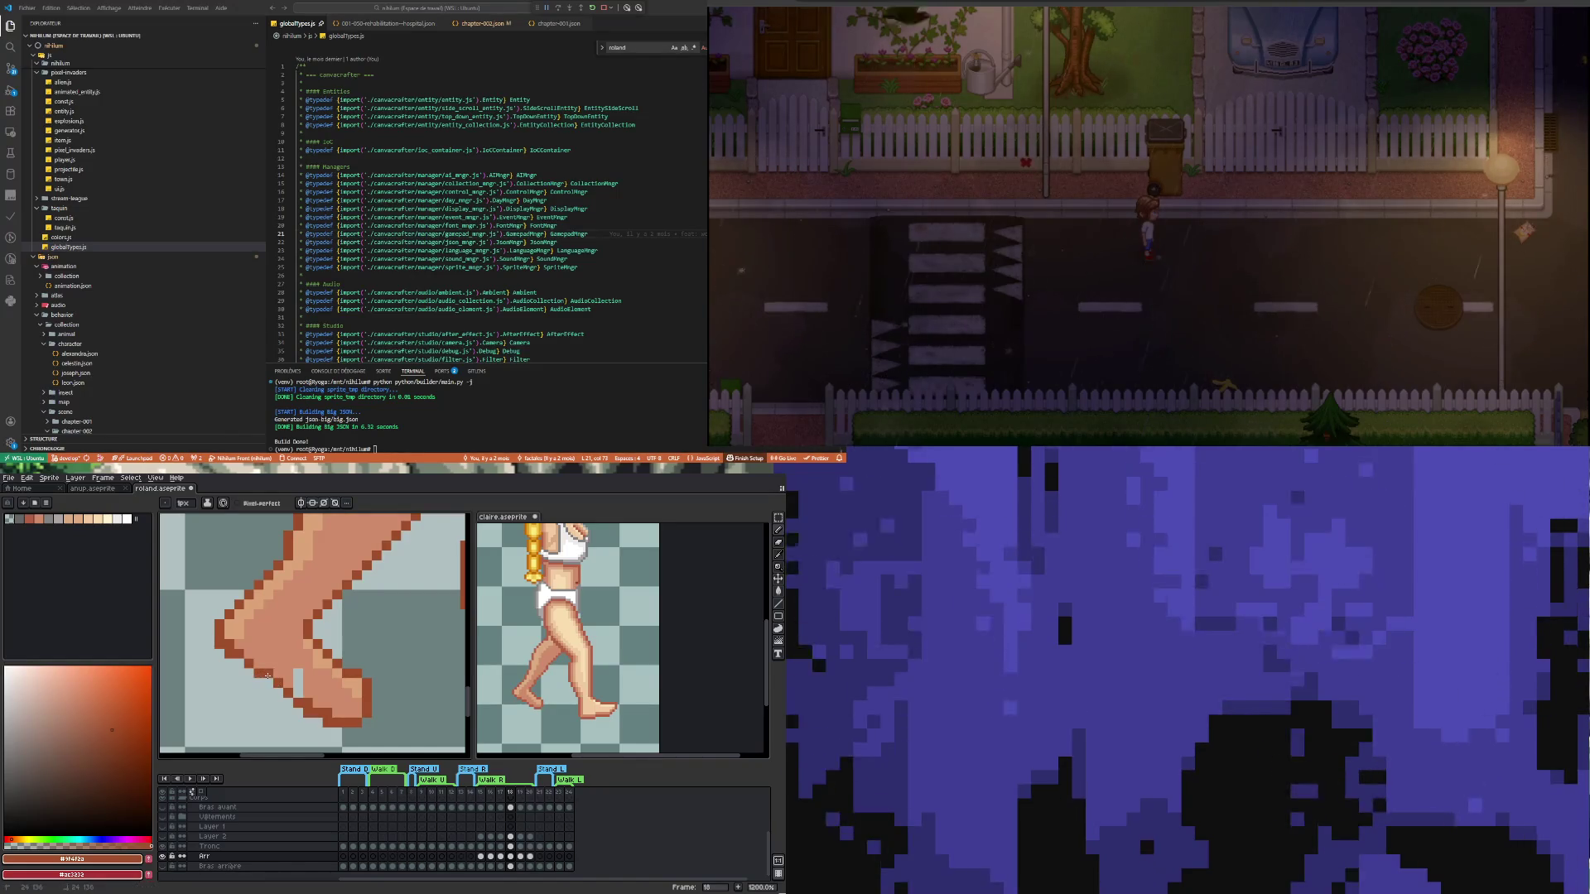
click(276, 714)
alt+click(300, 640)
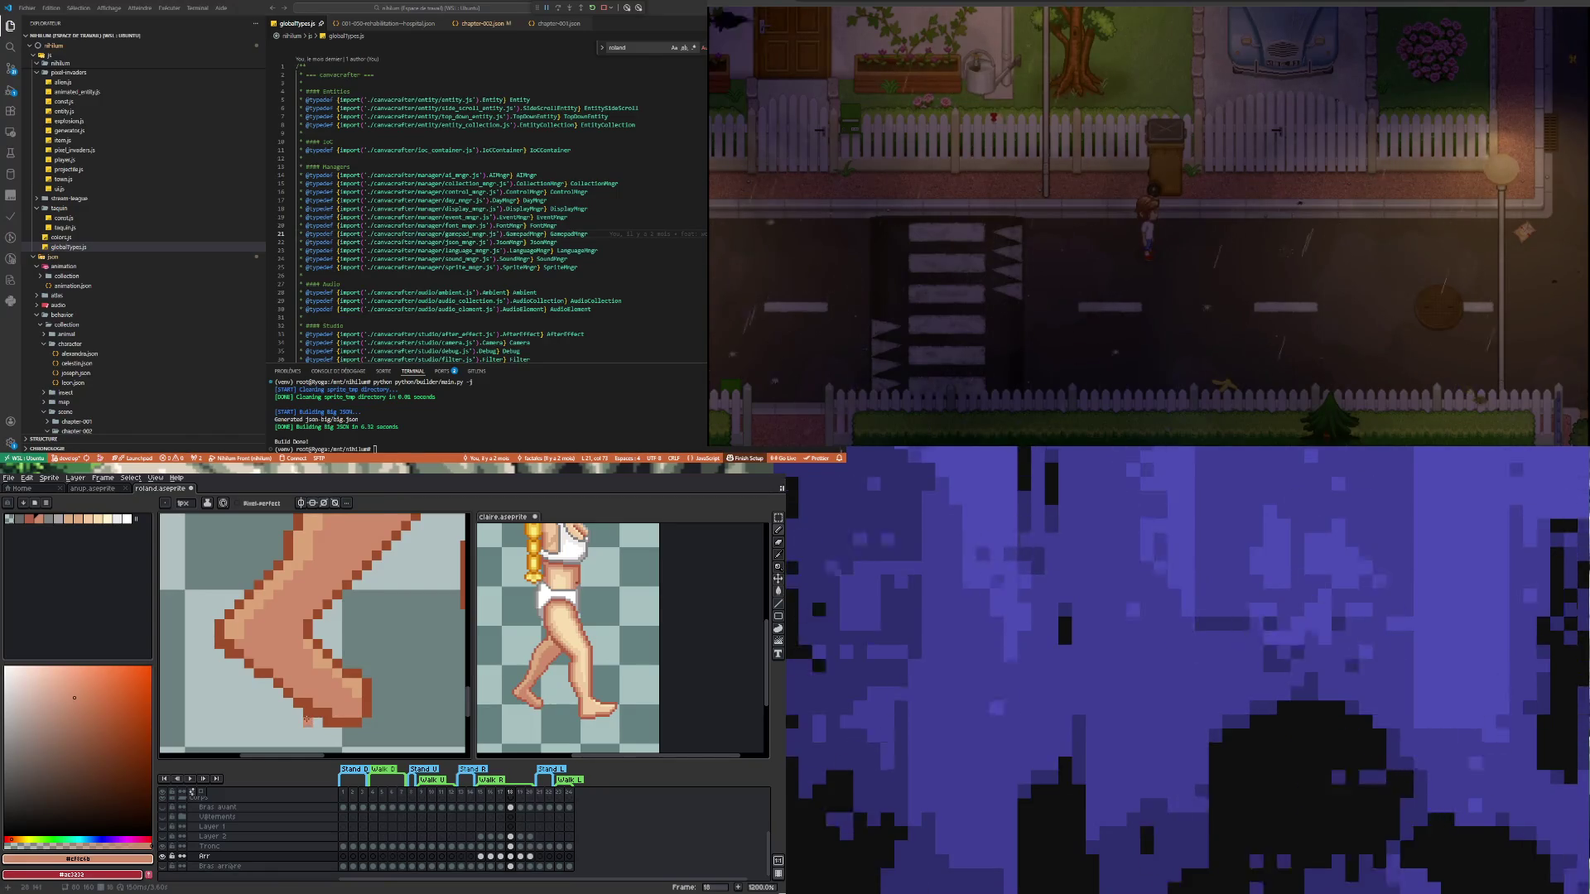
key(e)
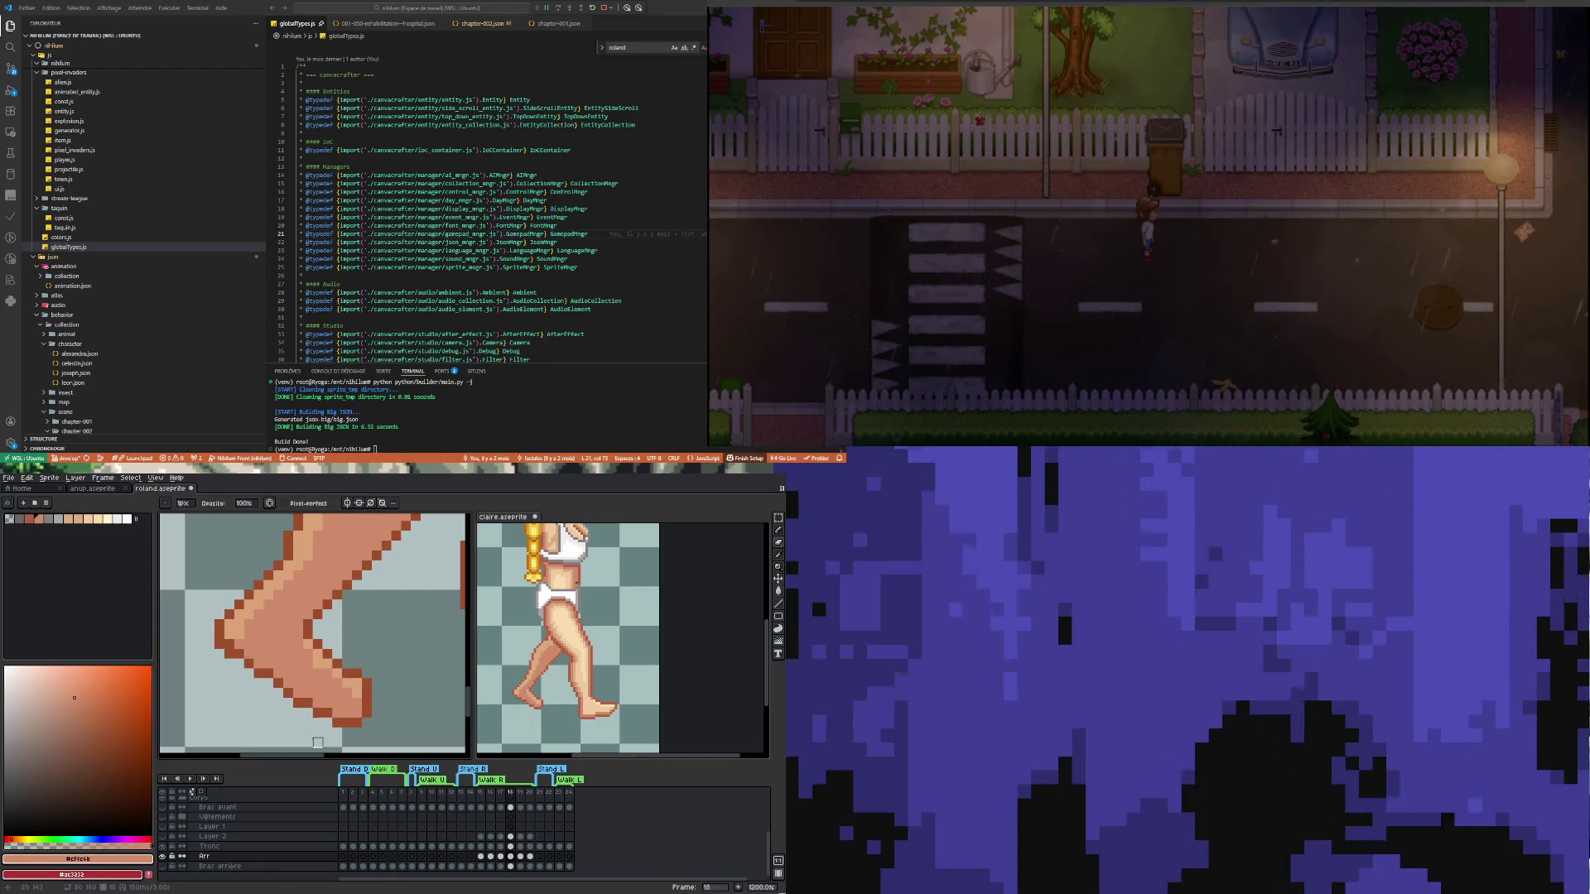
scroll(328, 703, down, 3)
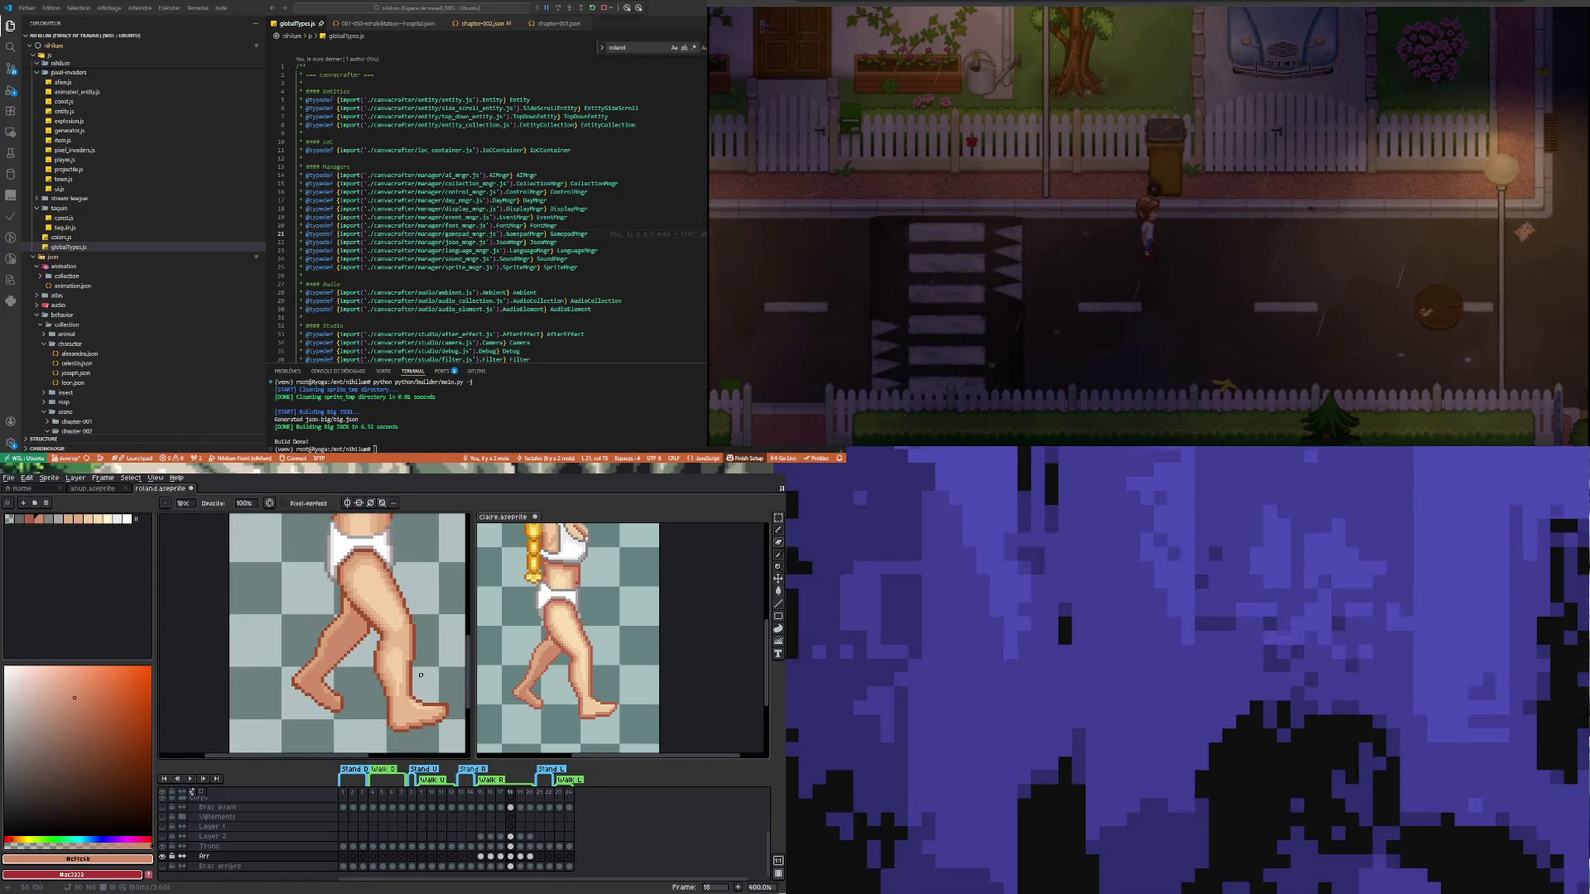
Stretch the toe two pixels taller with the move tool and commit the transform
key(v)
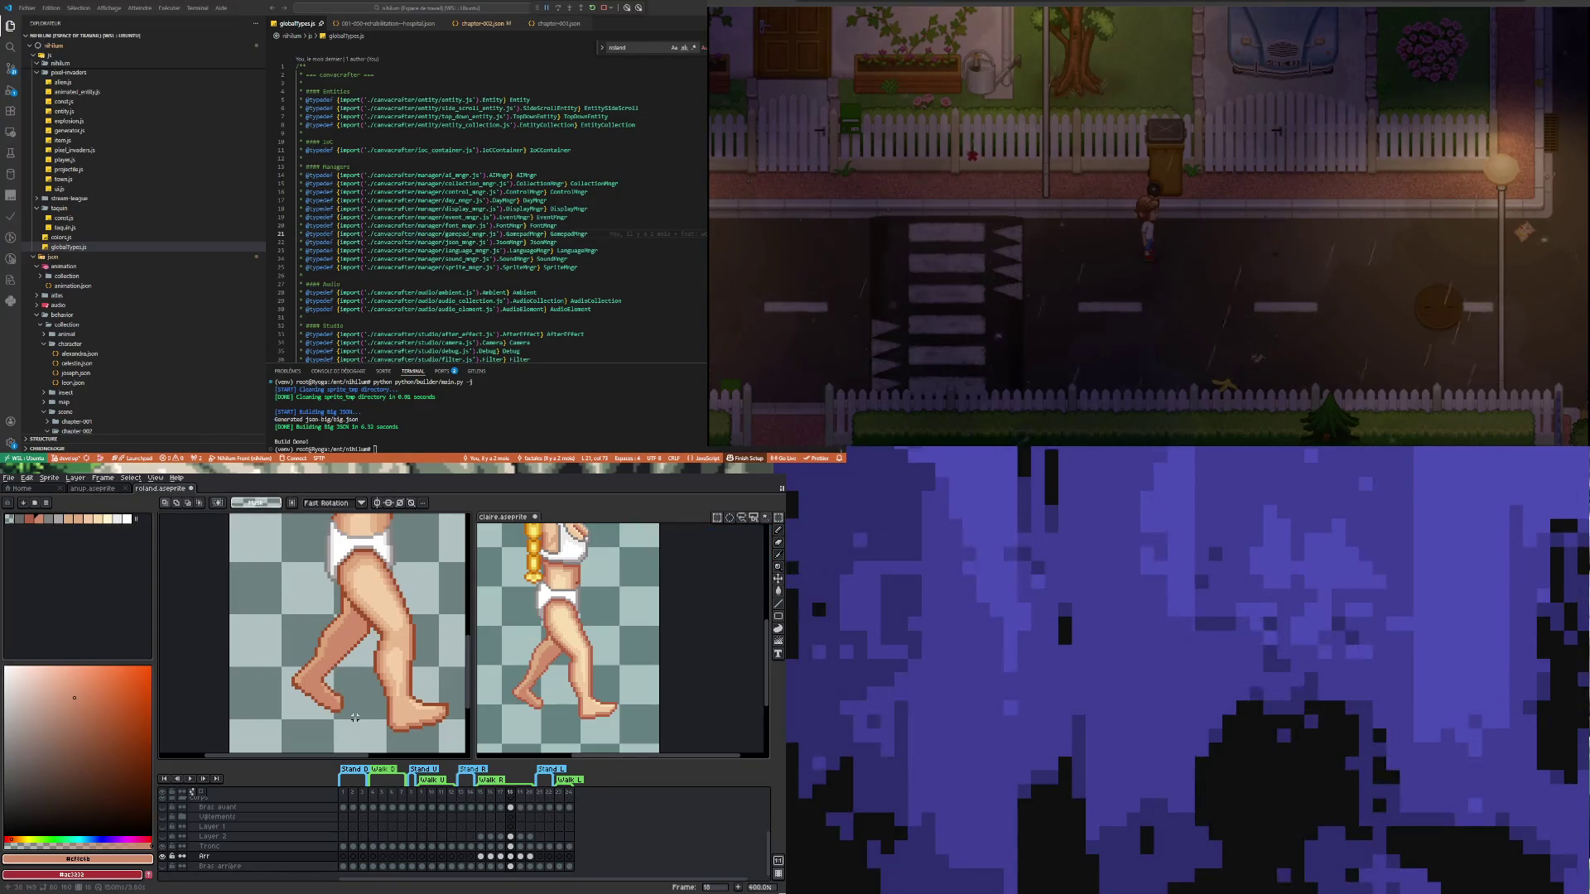
mouse_move(324, 691)
mouse_down()
mouse_move(335, 719)
mouse_move(356, 721)
mouse_up()
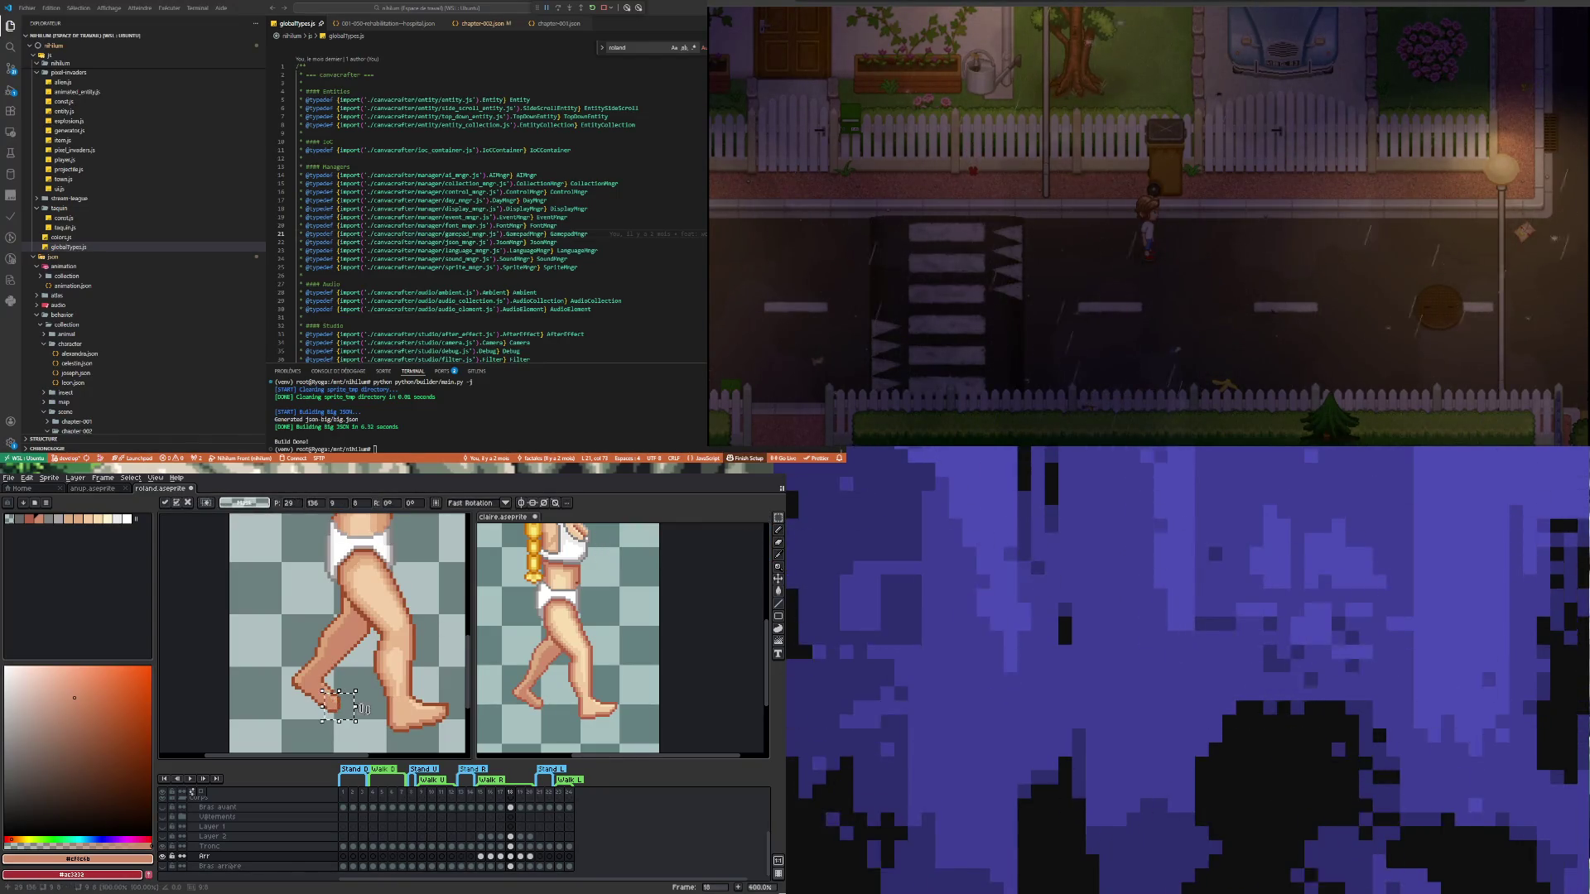
click(341, 724)
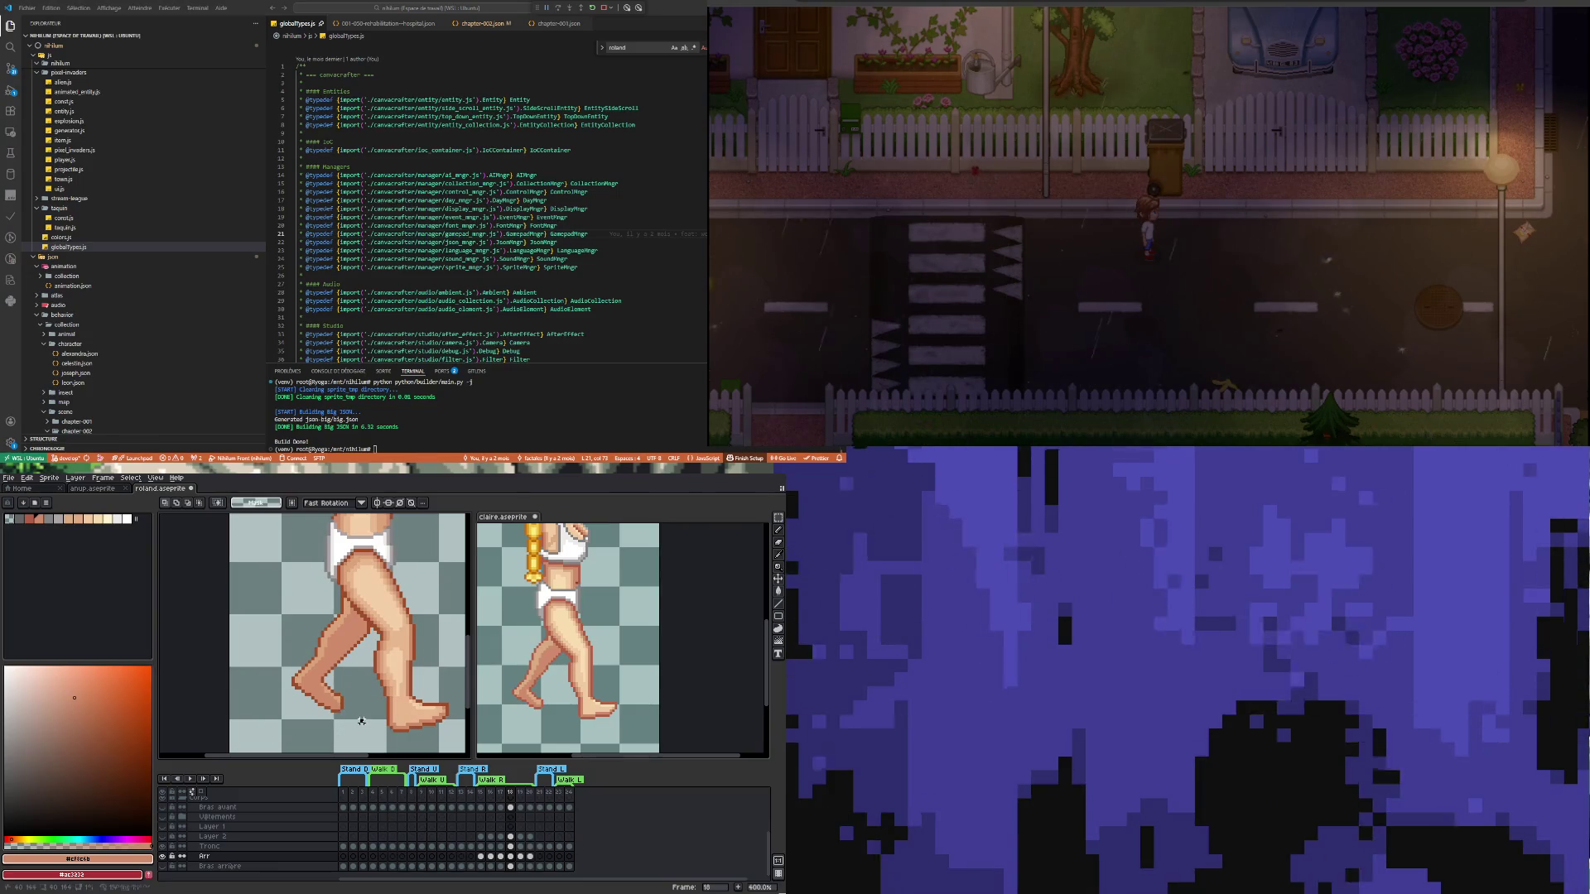
drag(324, 699, 342, 703)
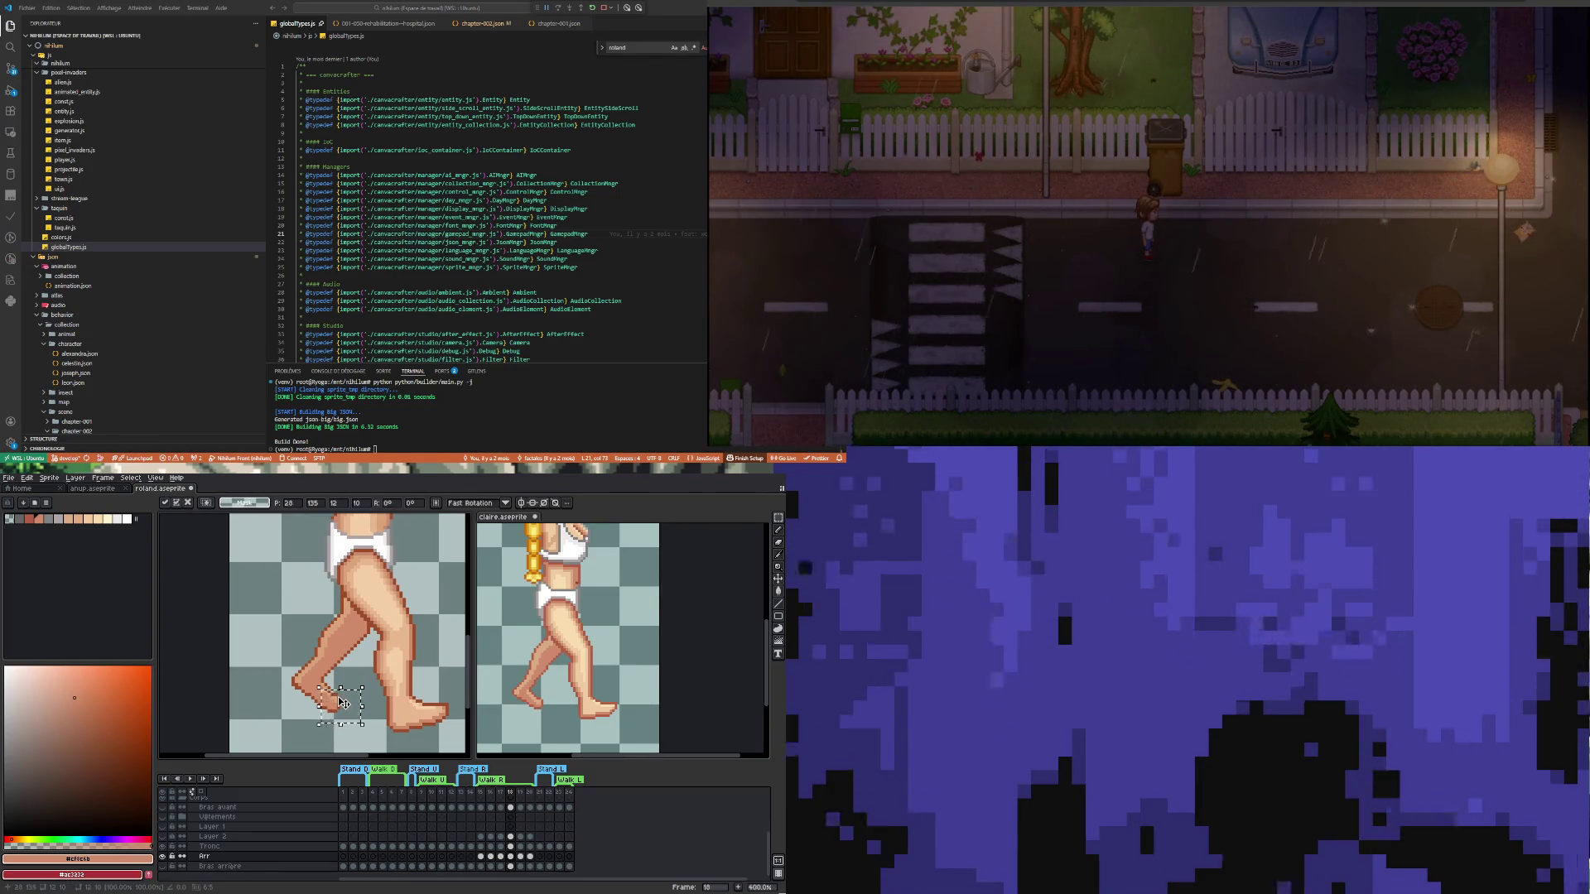
click(370, 679)
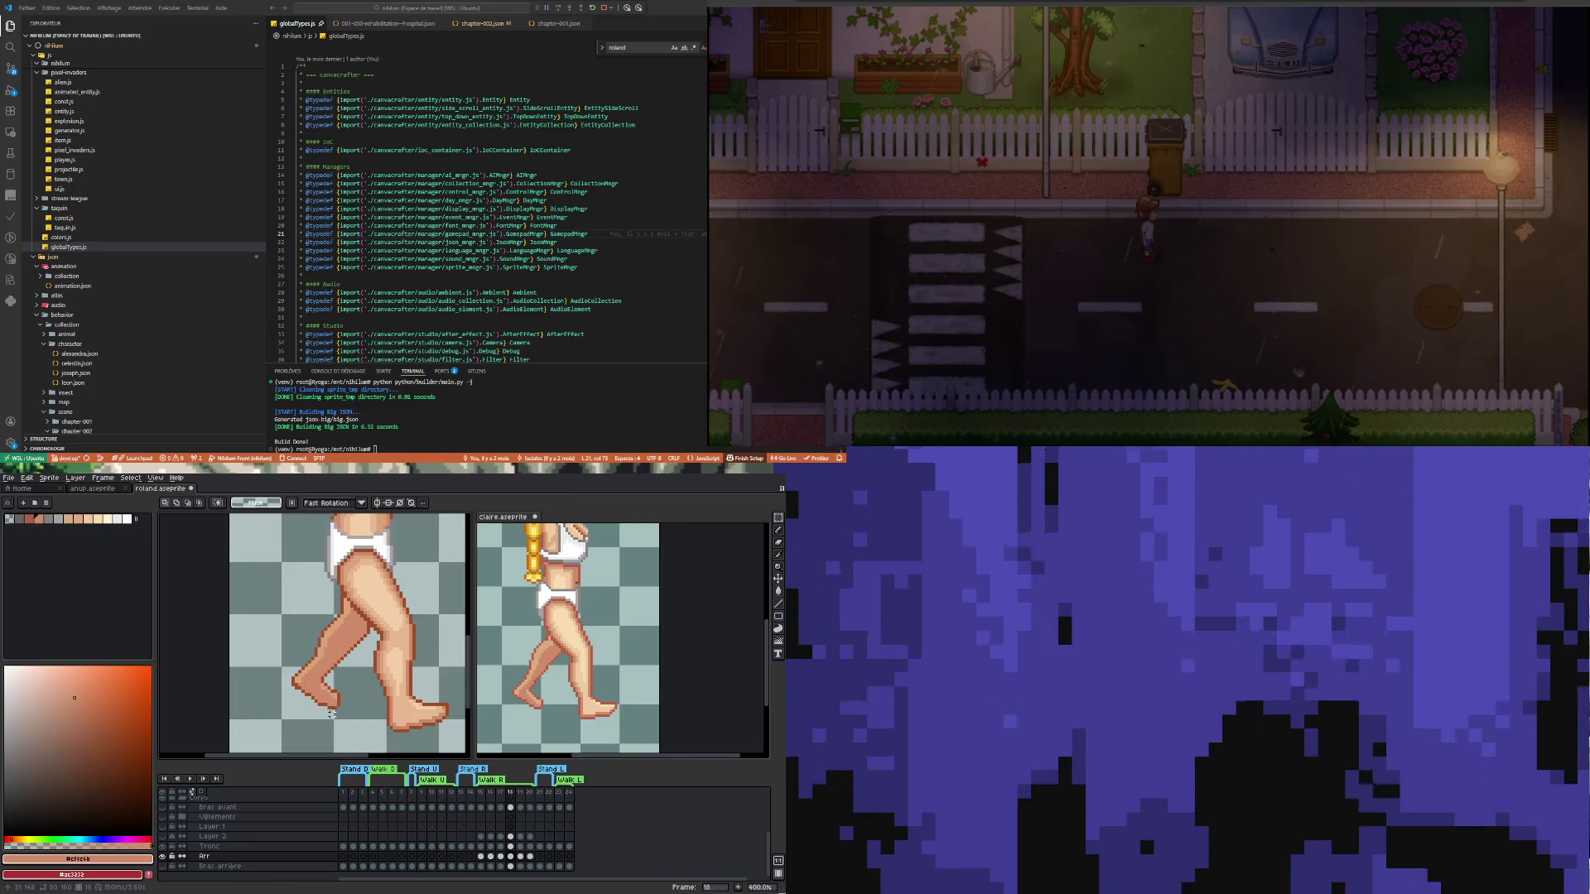
scroll(312, 704, up, 2)
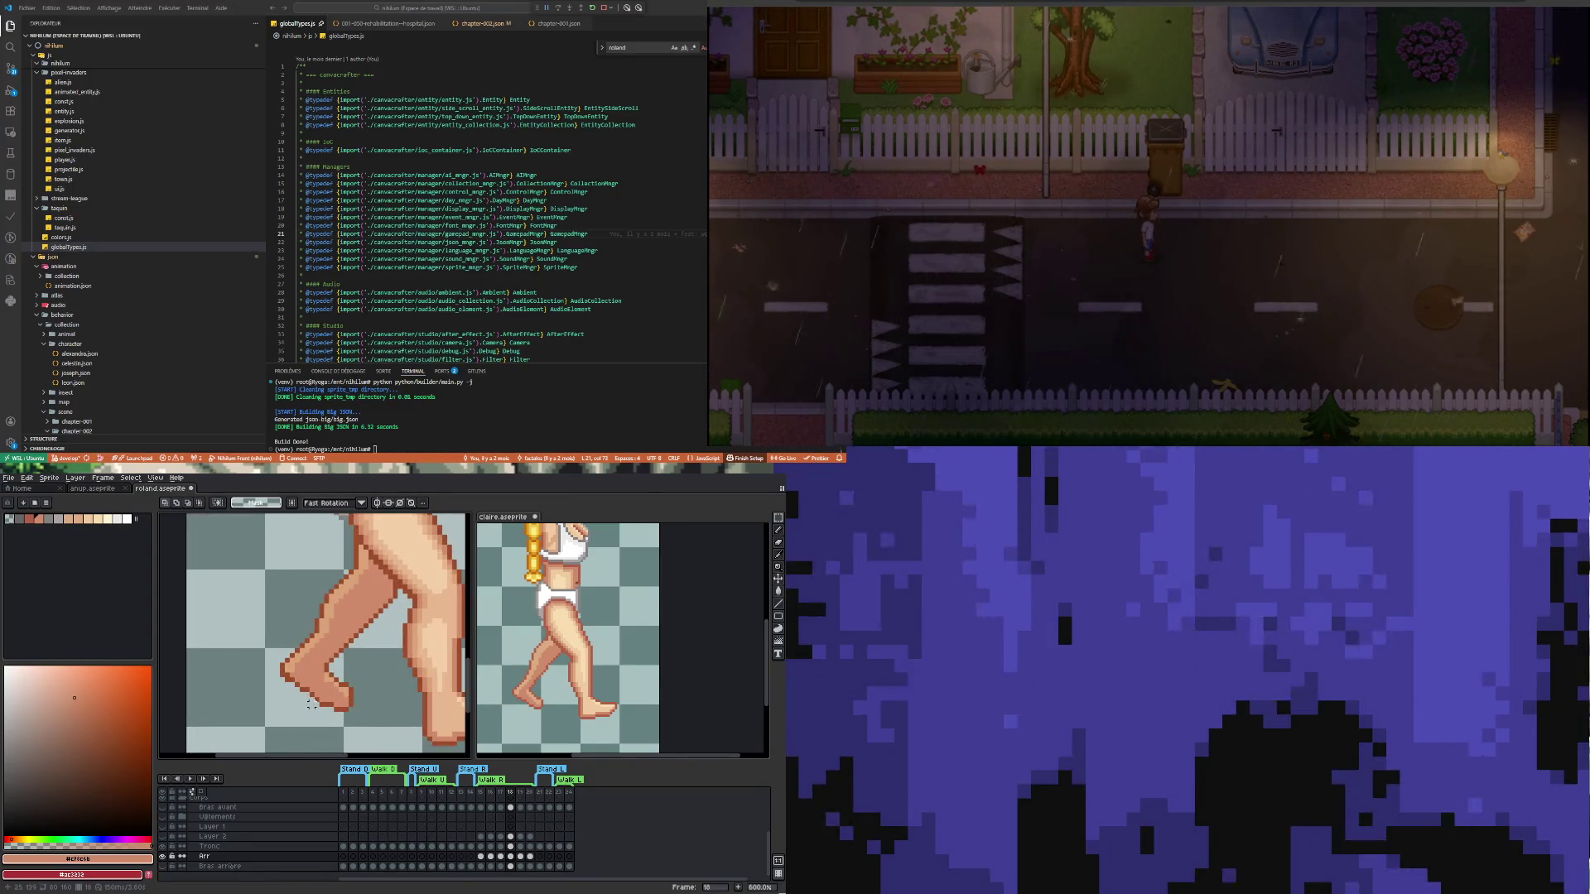
scroll(338, 704, up, 1)
scroll(340, 717, down, 2)
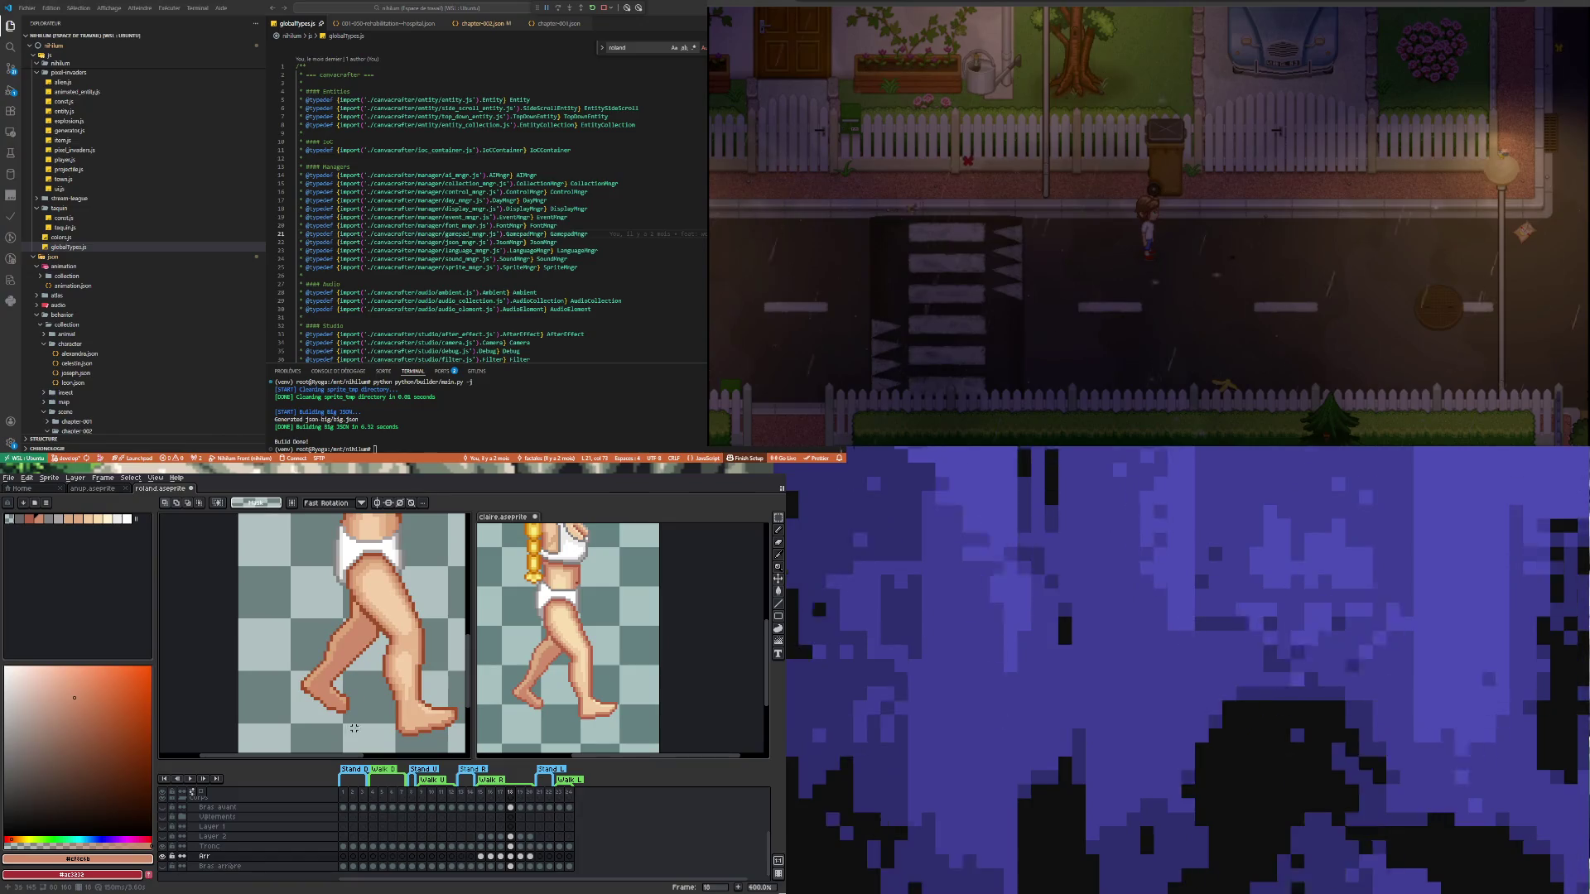
scroll(340, 704, up, 3)
Sample the foot's outline brown and skin tone, try an erase, then undo it
key(alt)
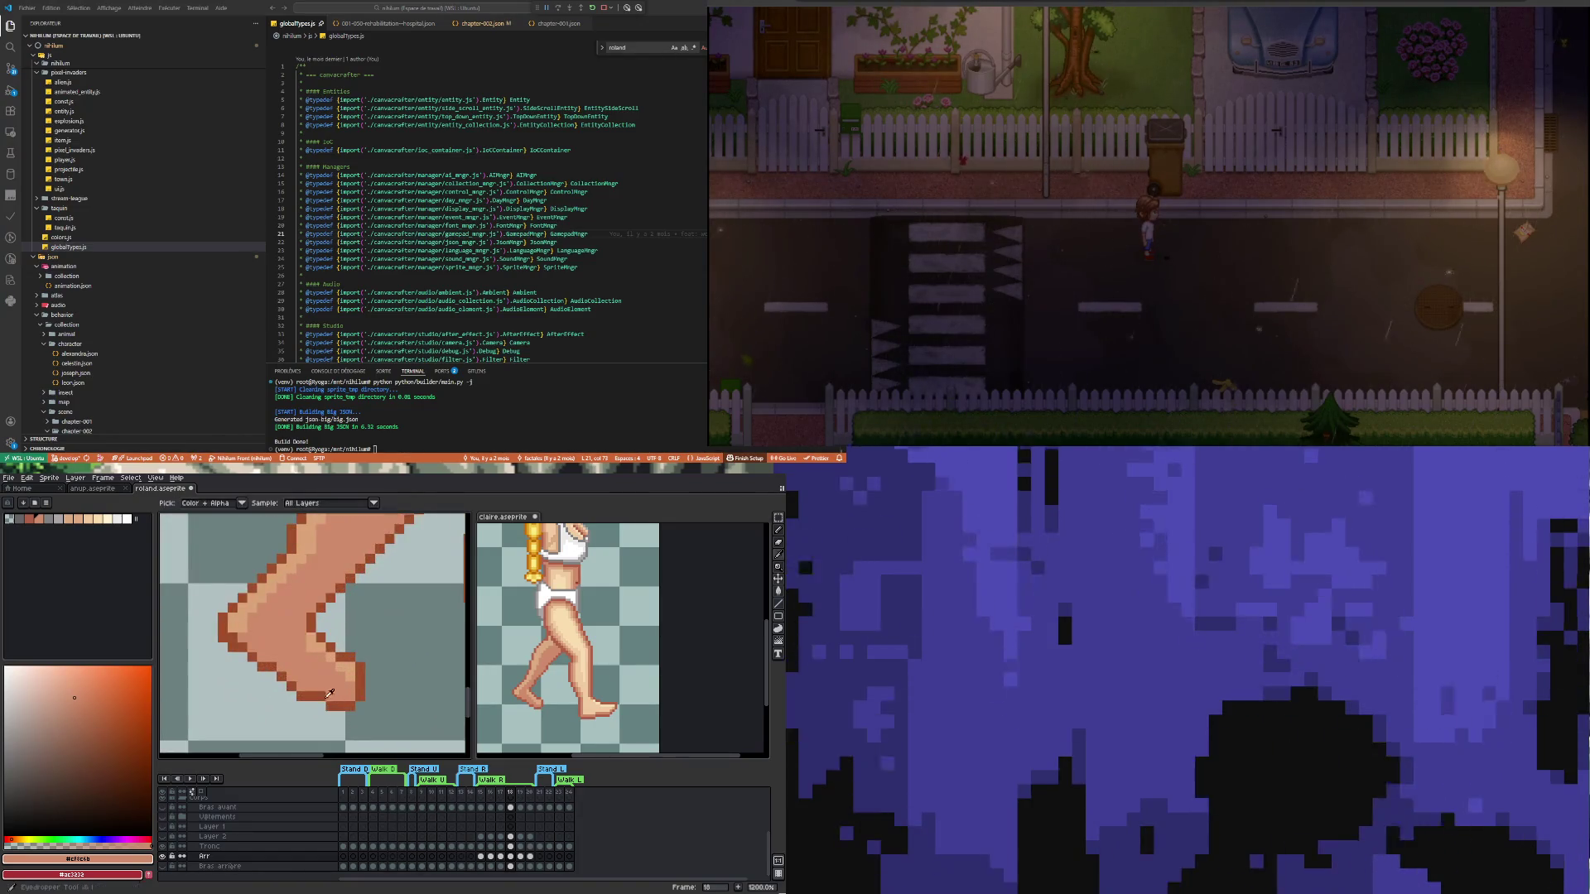
alt+click(317, 689)
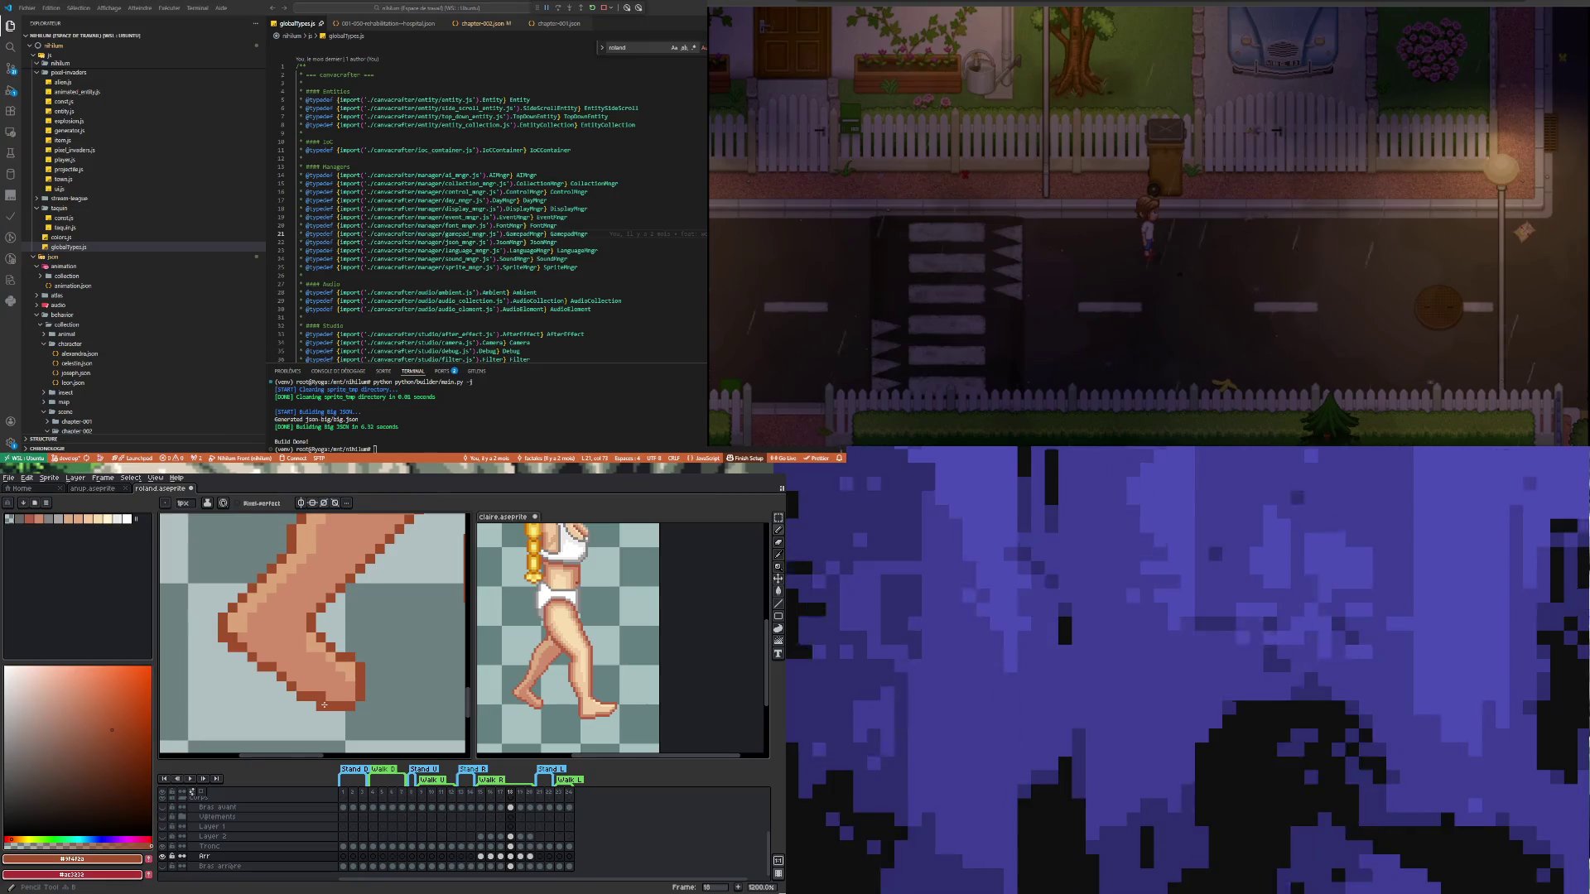
alt+click(325, 686)
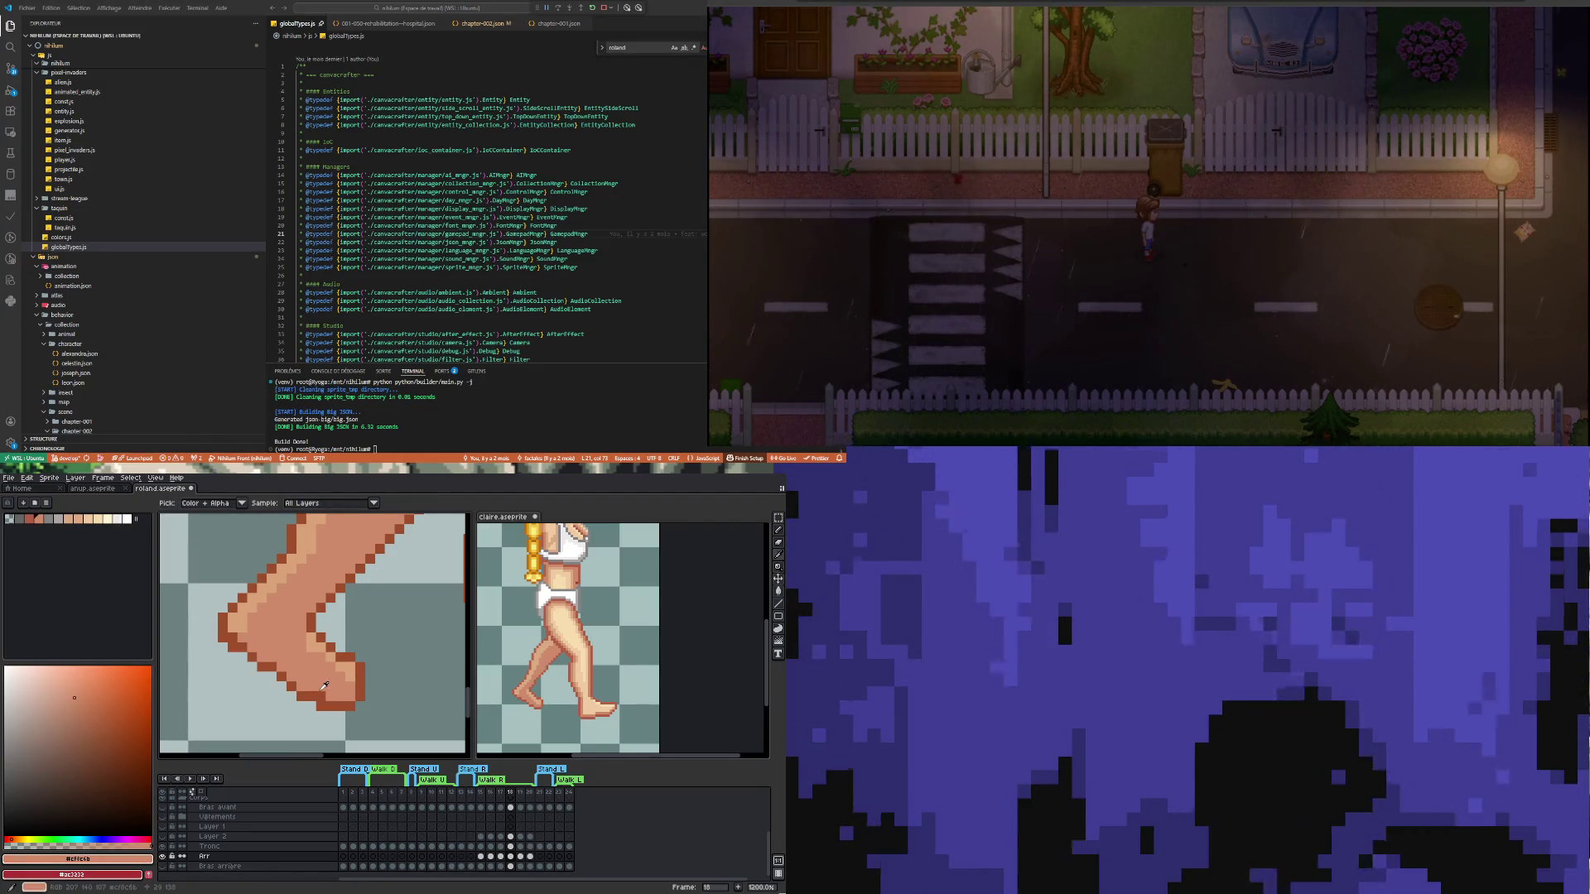
scroll(320, 695, down, 3)
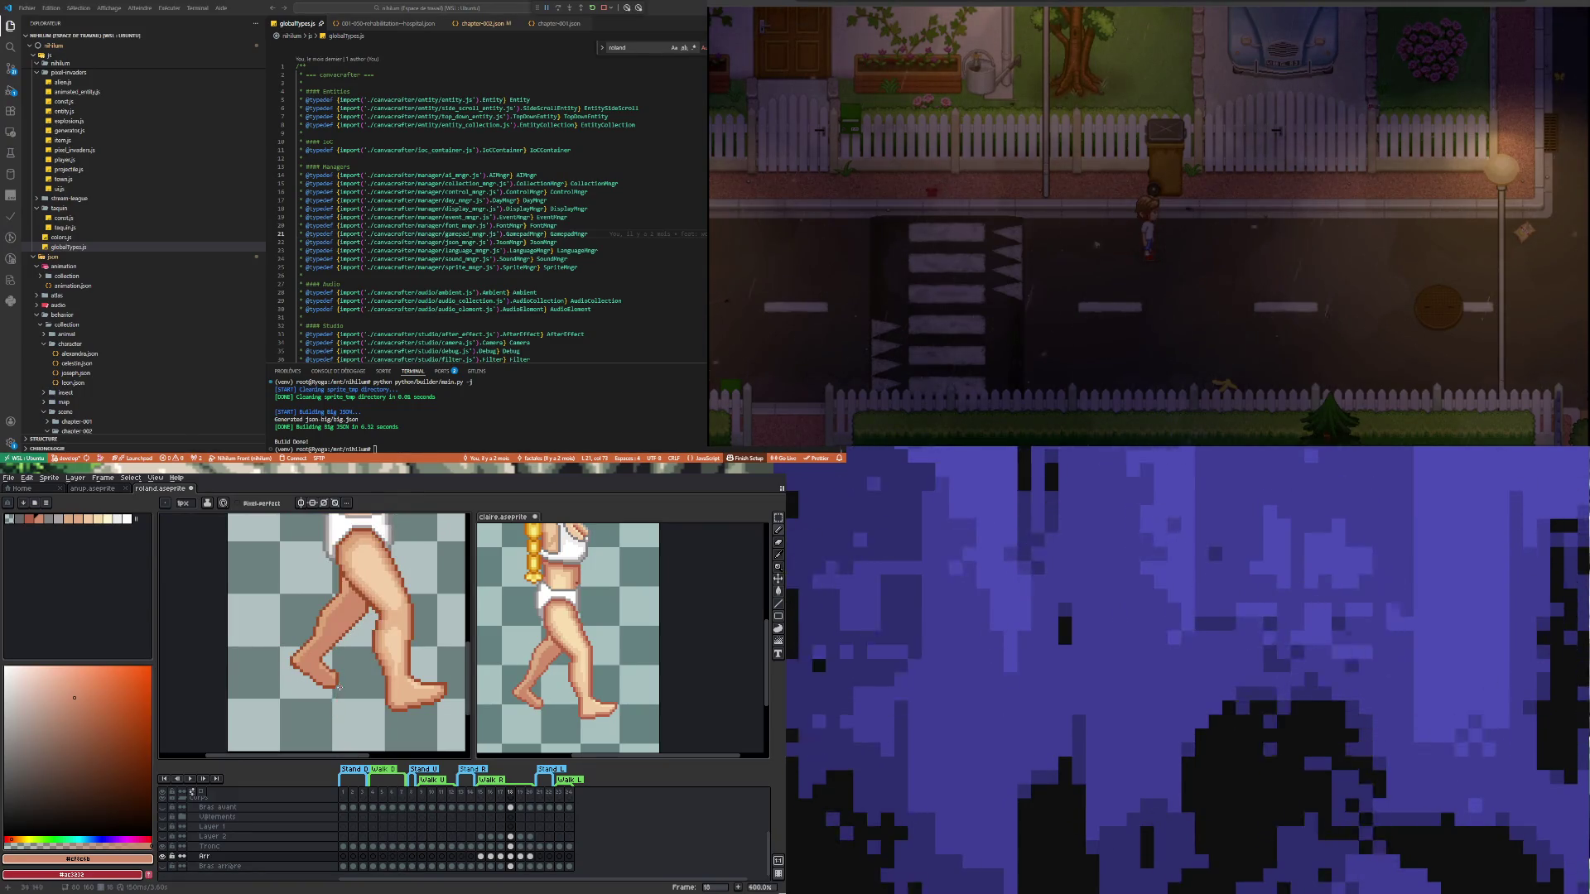
scroll(320, 669, up, 3)
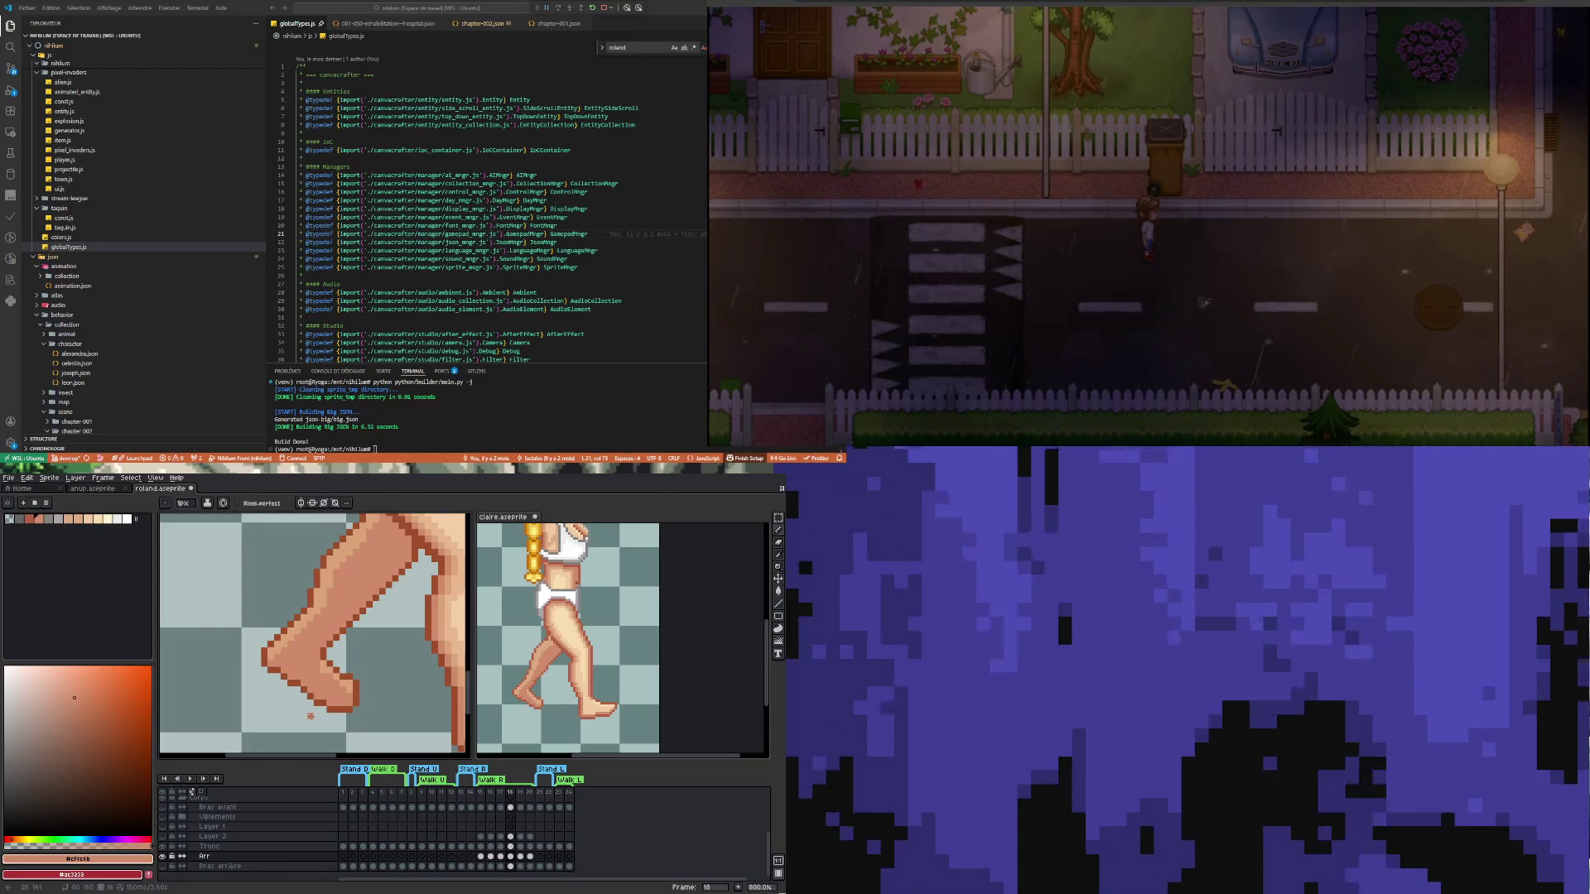
scroll(306, 687, up, 1)
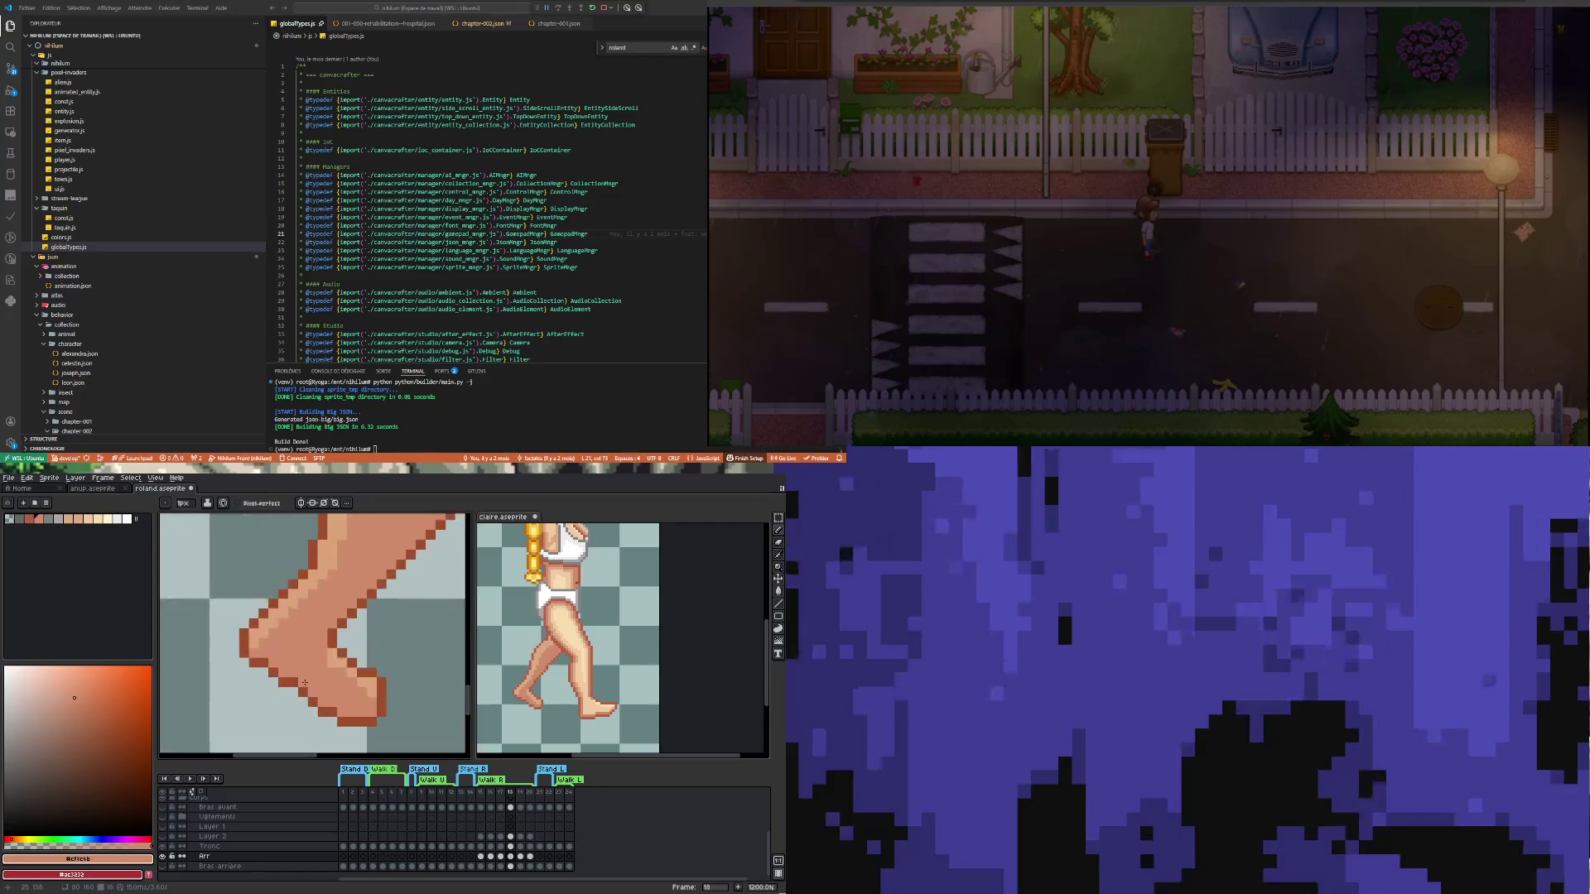
alt+click(242, 655)
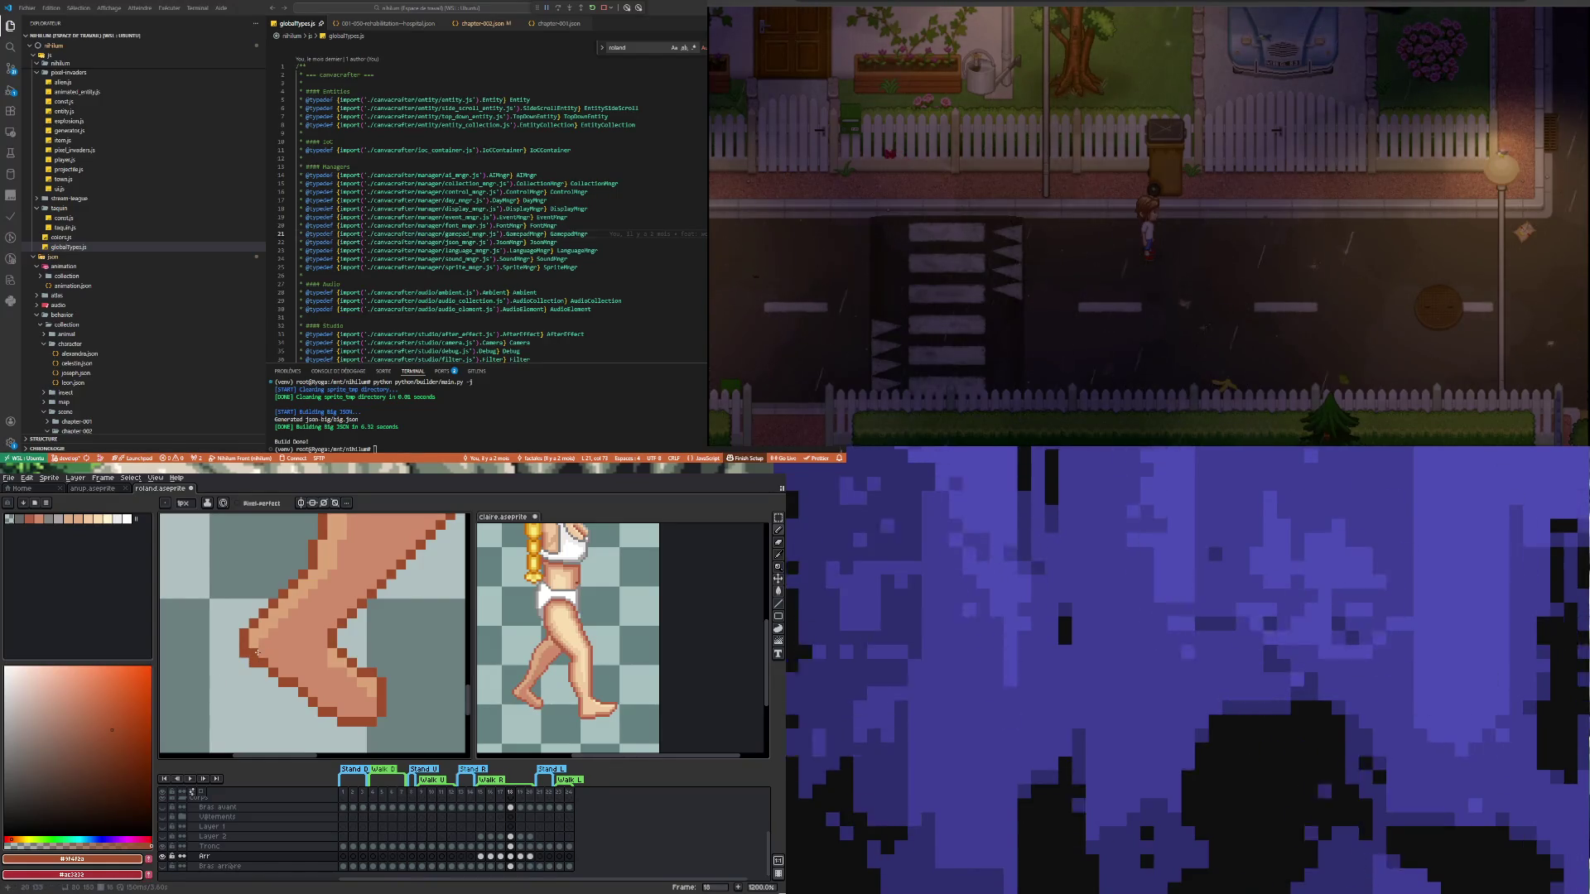
key(e)
scroll(234, 692, down, 5)
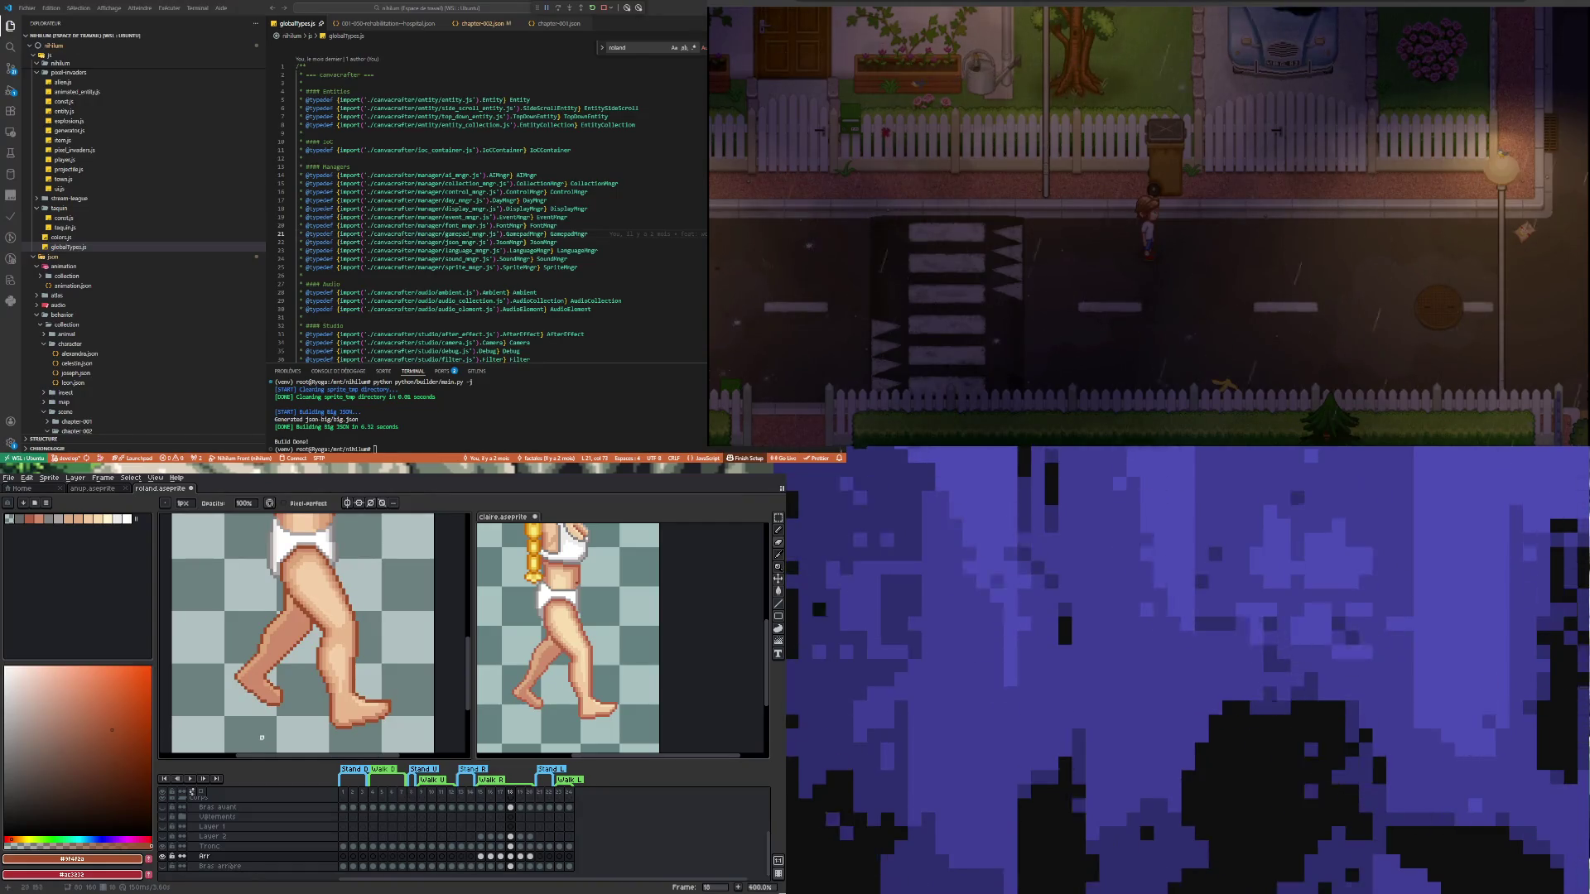
key(ctrl+z)
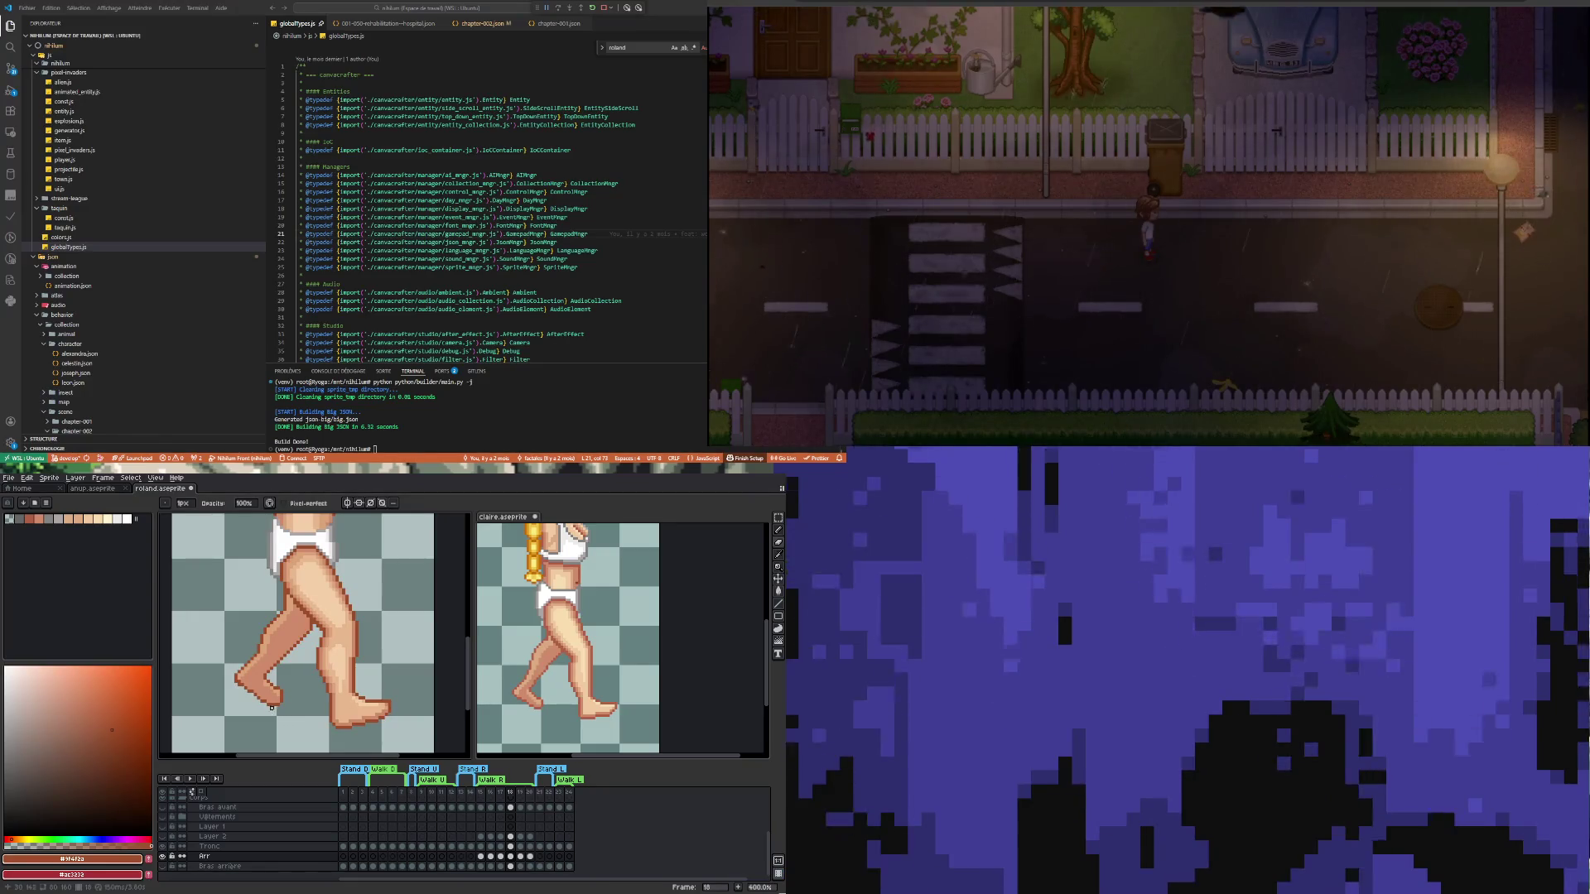
Pick the foot's skin tone, then undo the last pencil stroke on the front foot
scroll(221, 681, up, 3)
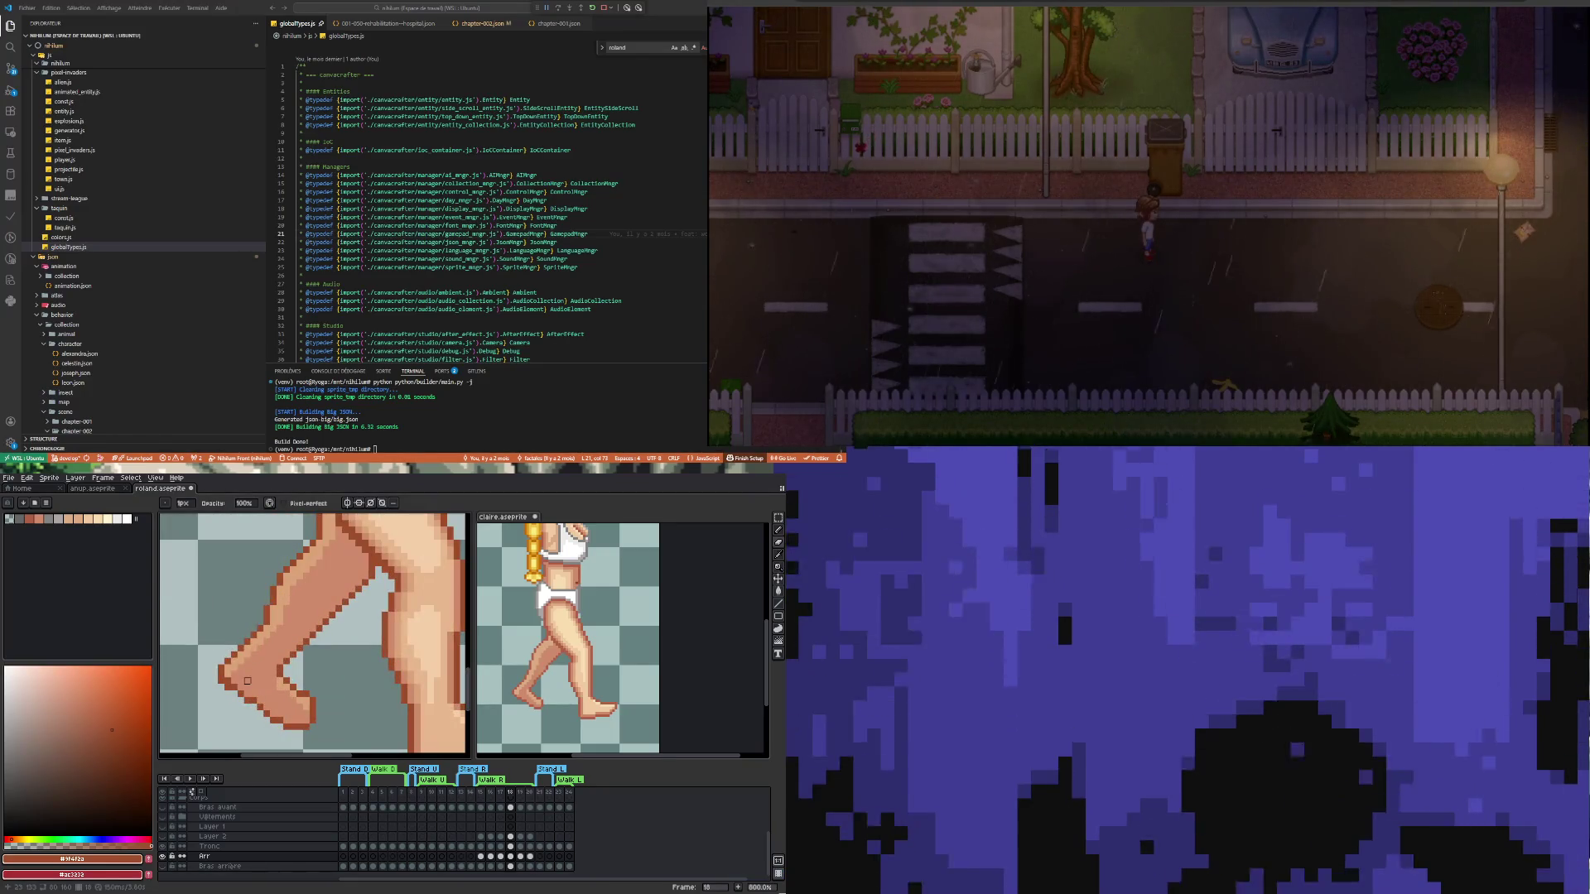
key(b)
alt+click(225, 681)
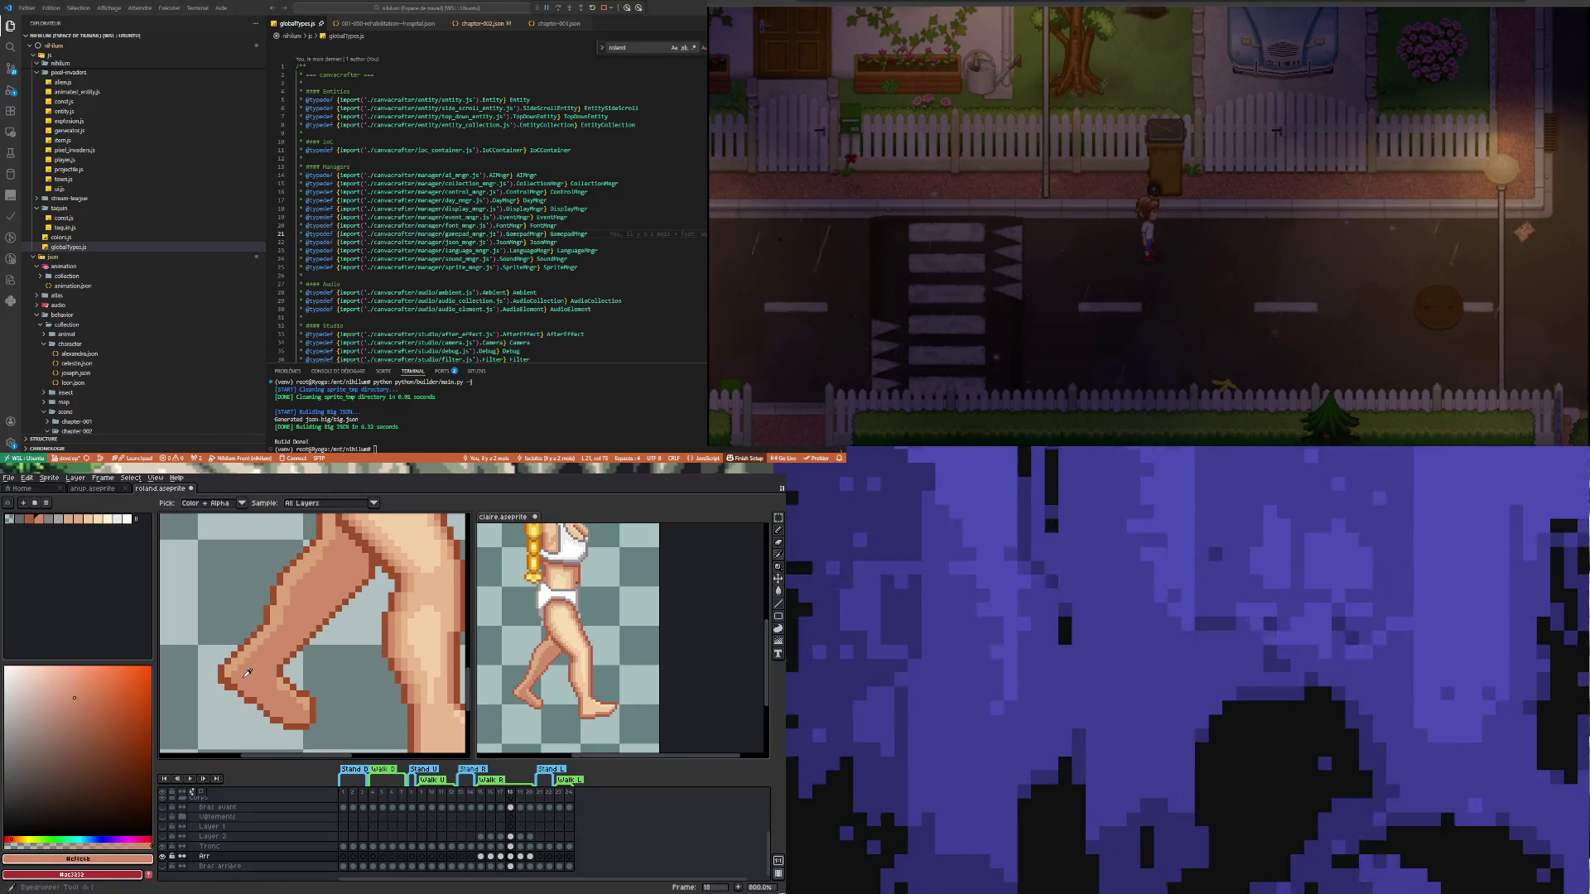
scroll(225, 681, down, 3)
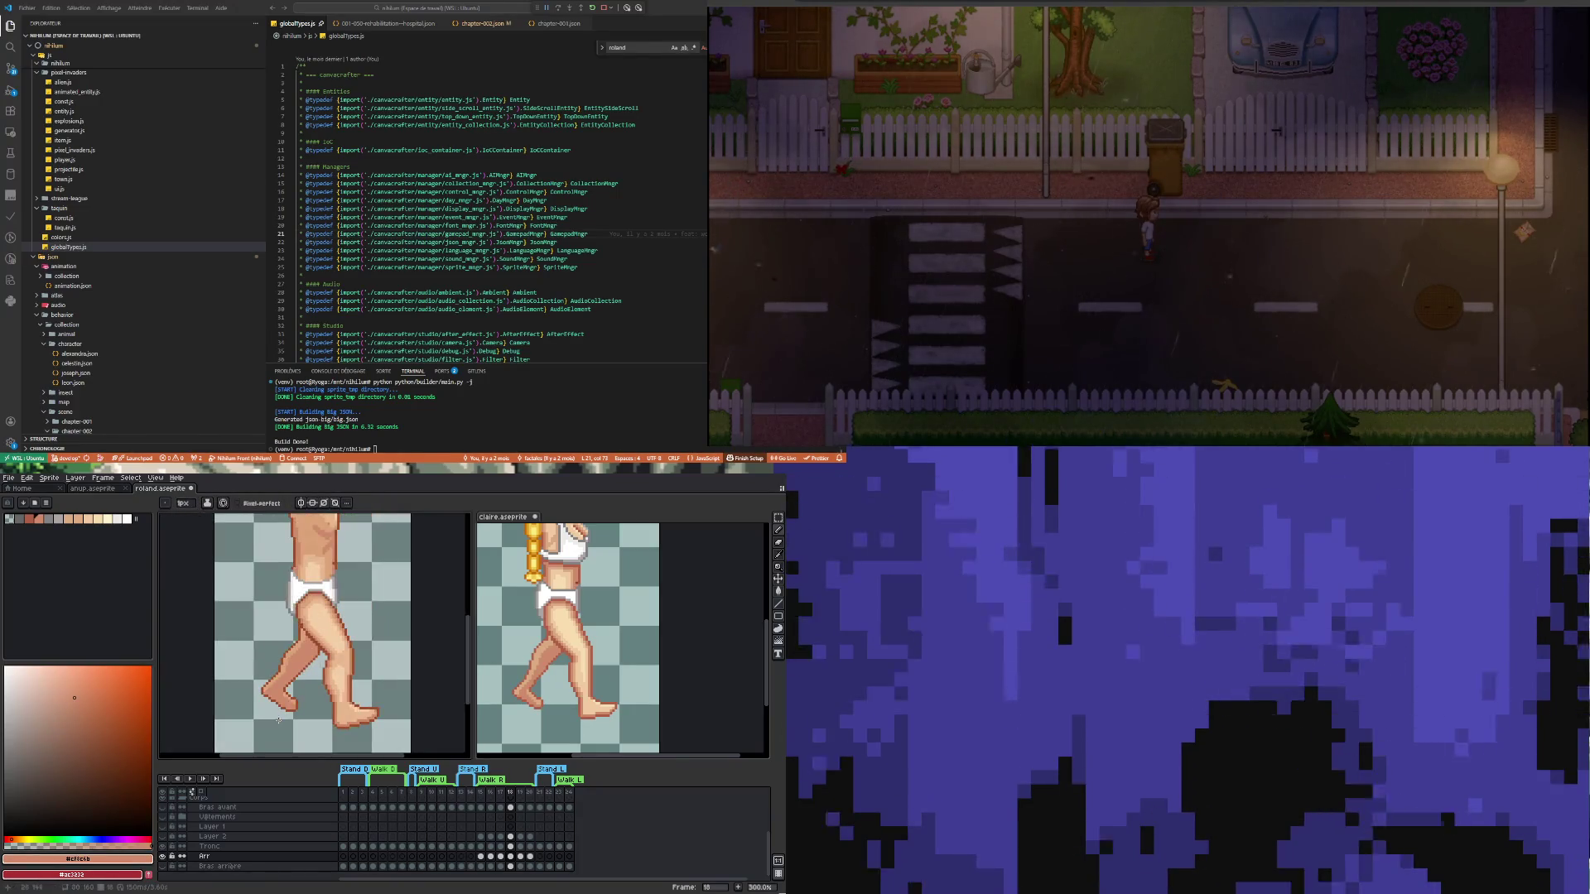
scroll(286, 717, up, 2)
key(ctrl+z)
scroll(248, 673, up, 4)
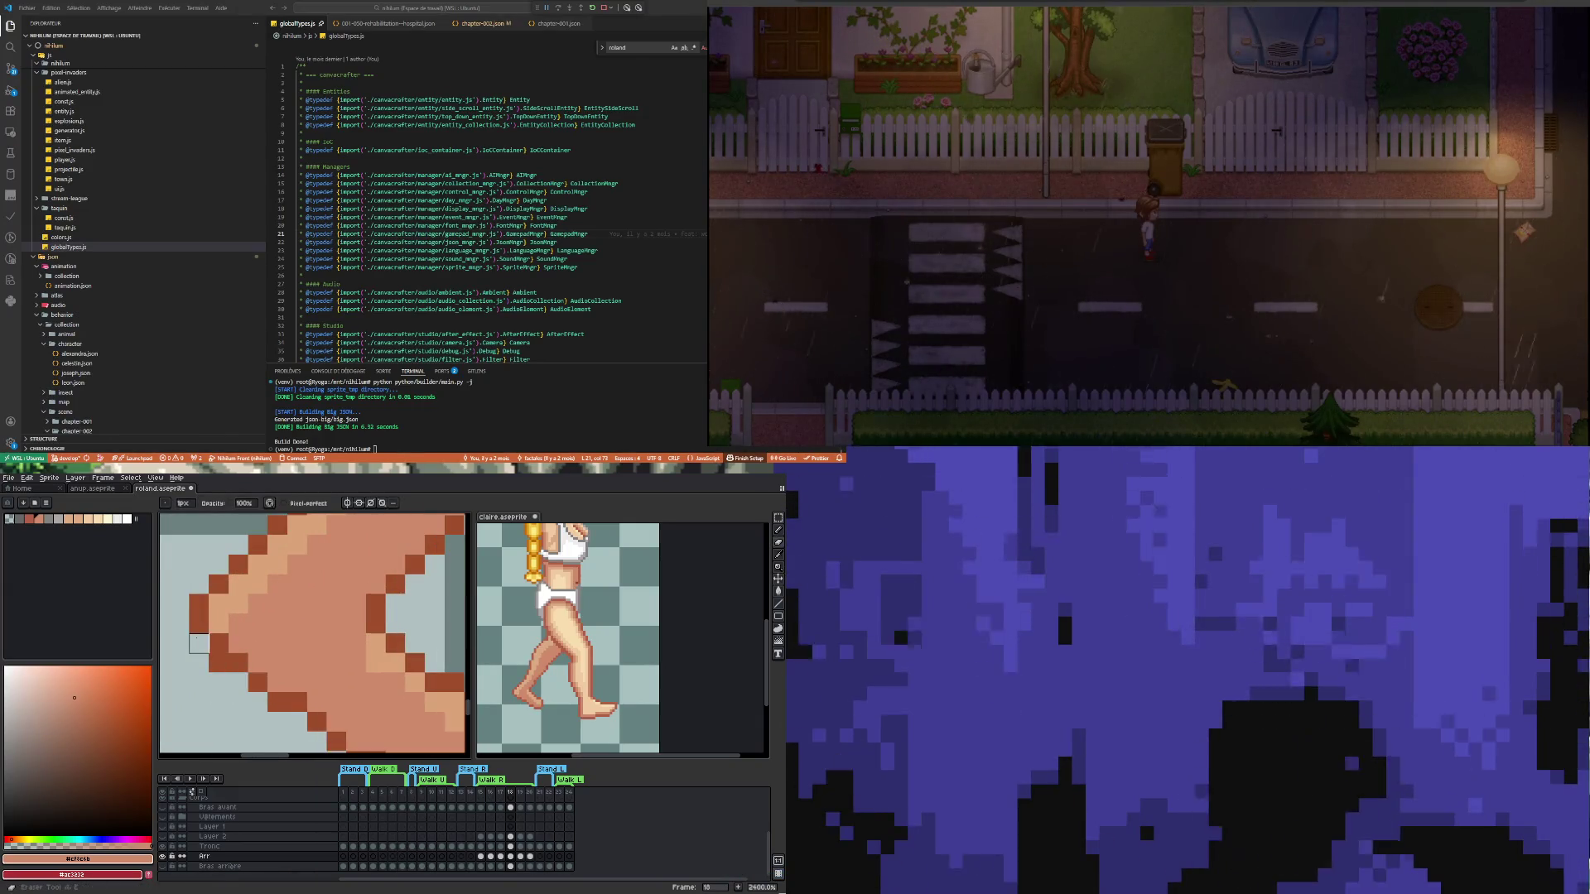
scroll(226, 690, down, 5)
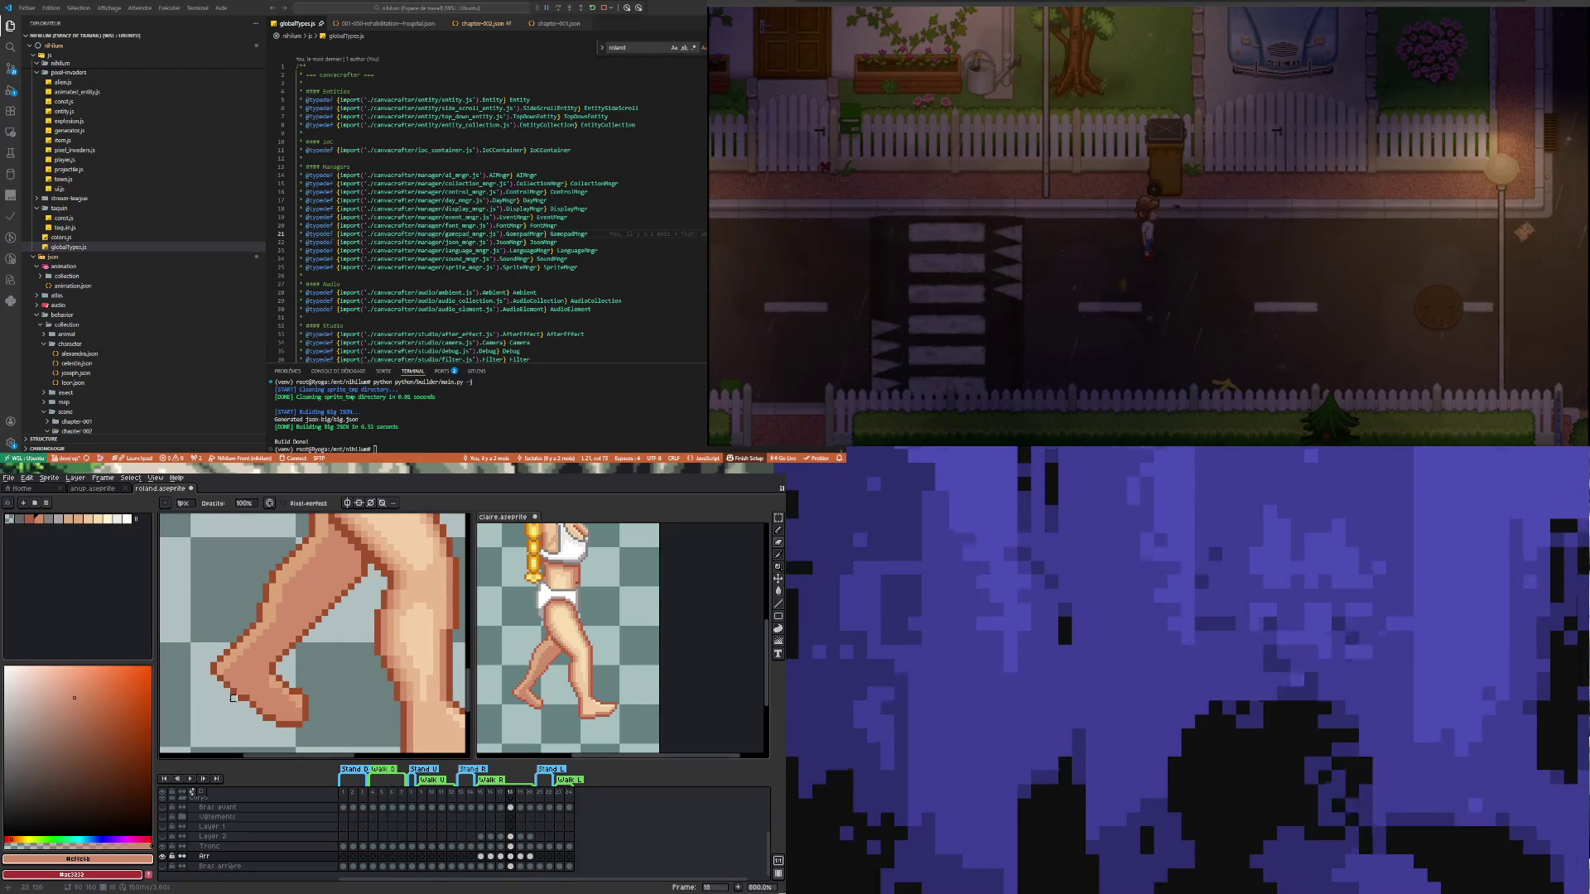
scroll(263, 691, down, 1)
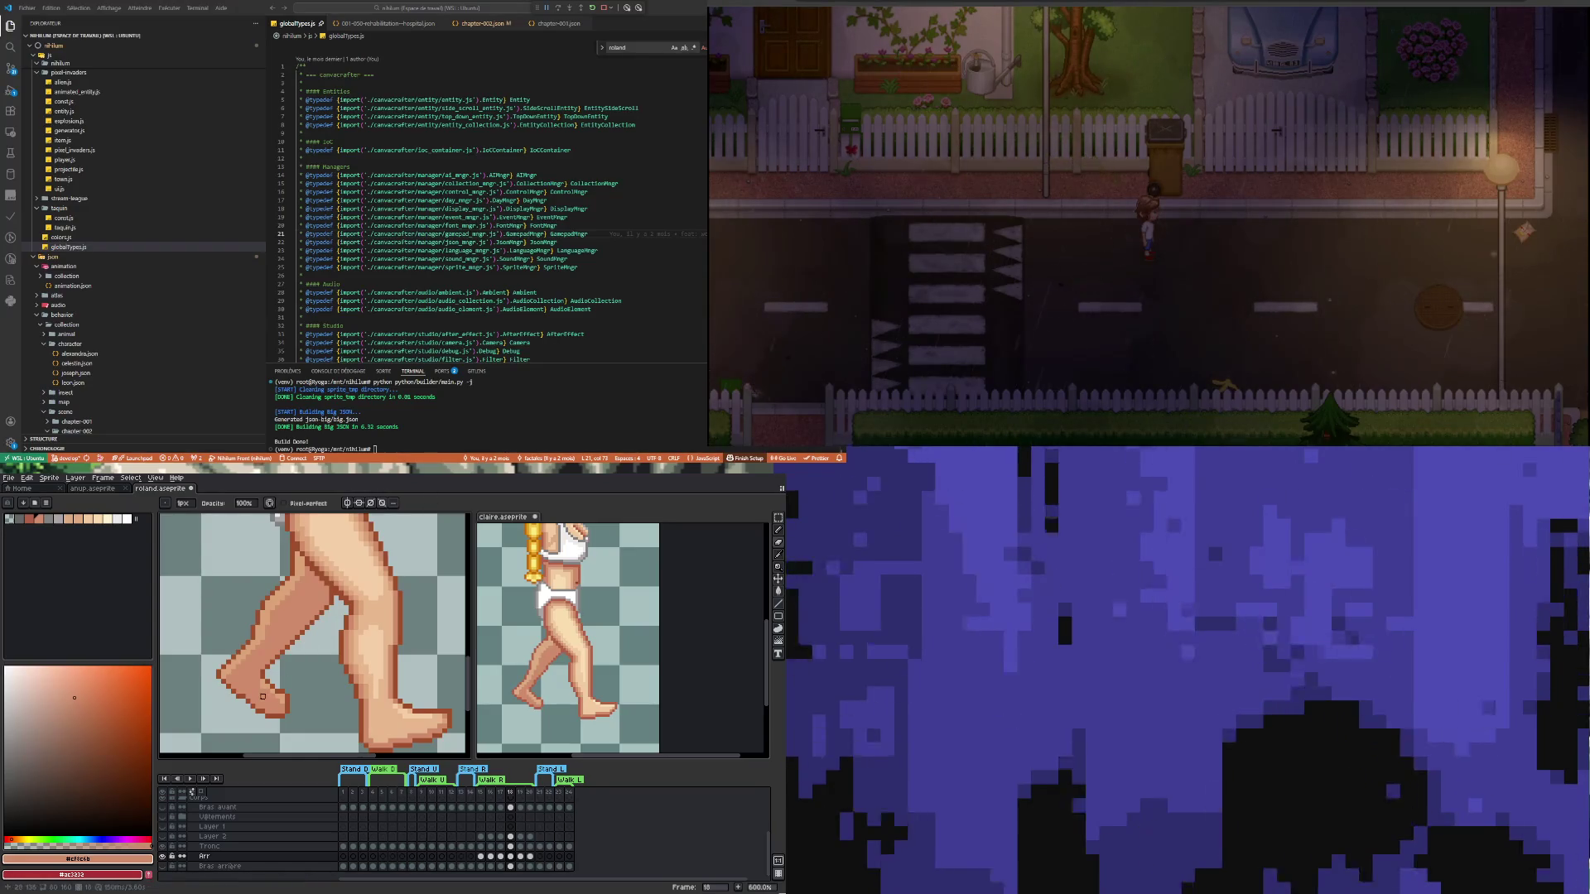
Pick the light skin tone #dba378 from the foot and redraw the toe pixels
scroll(292, 712, up, 1)
alt+click(282, 690)
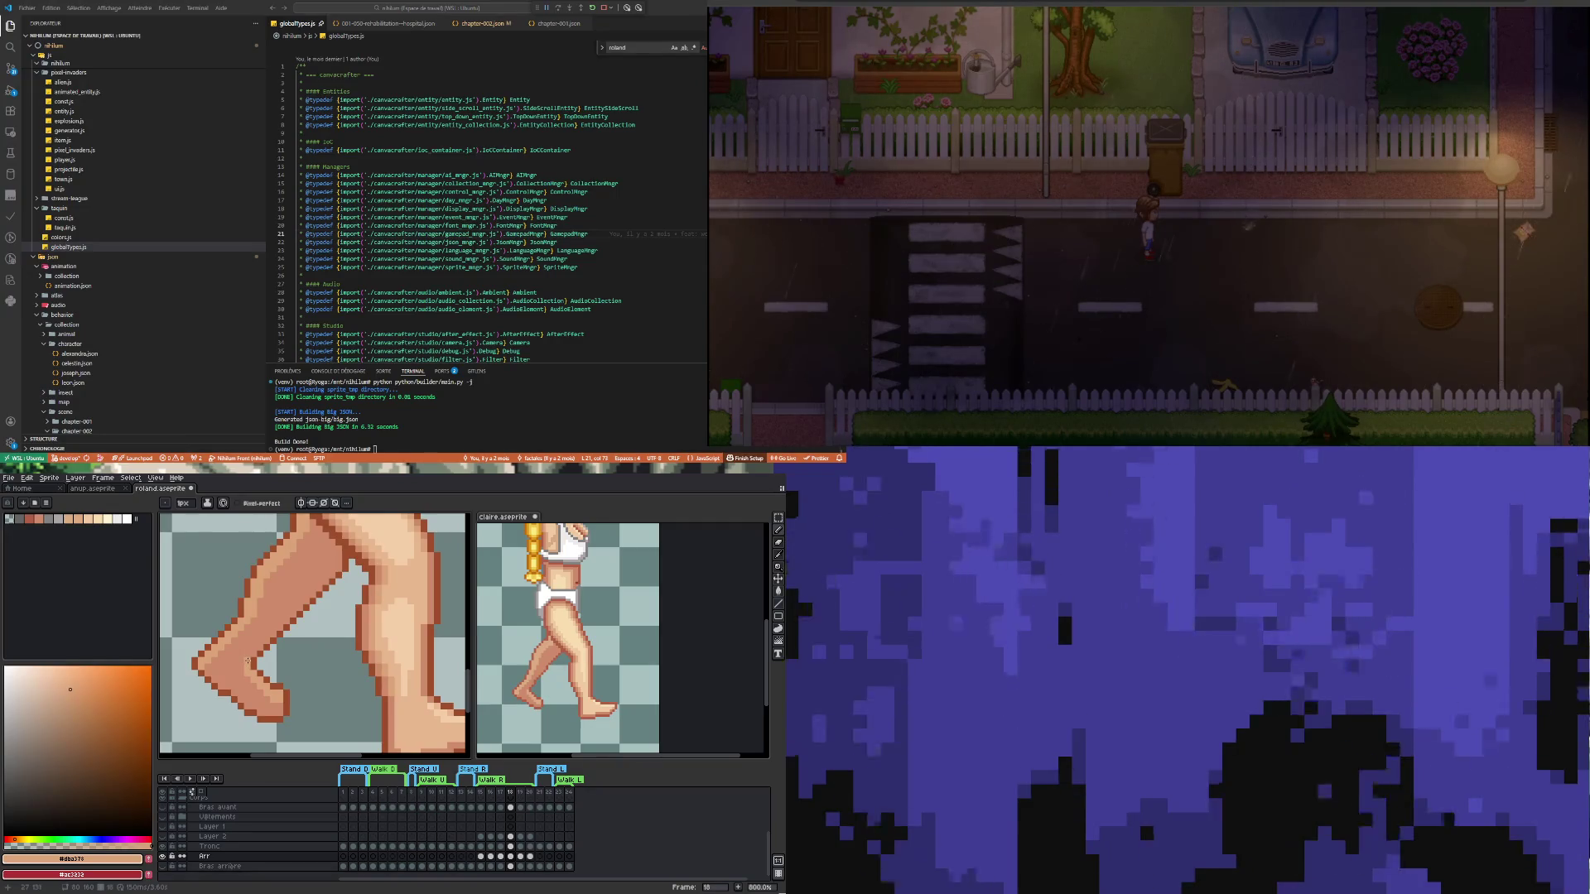
scroll(247, 662, down, 5)
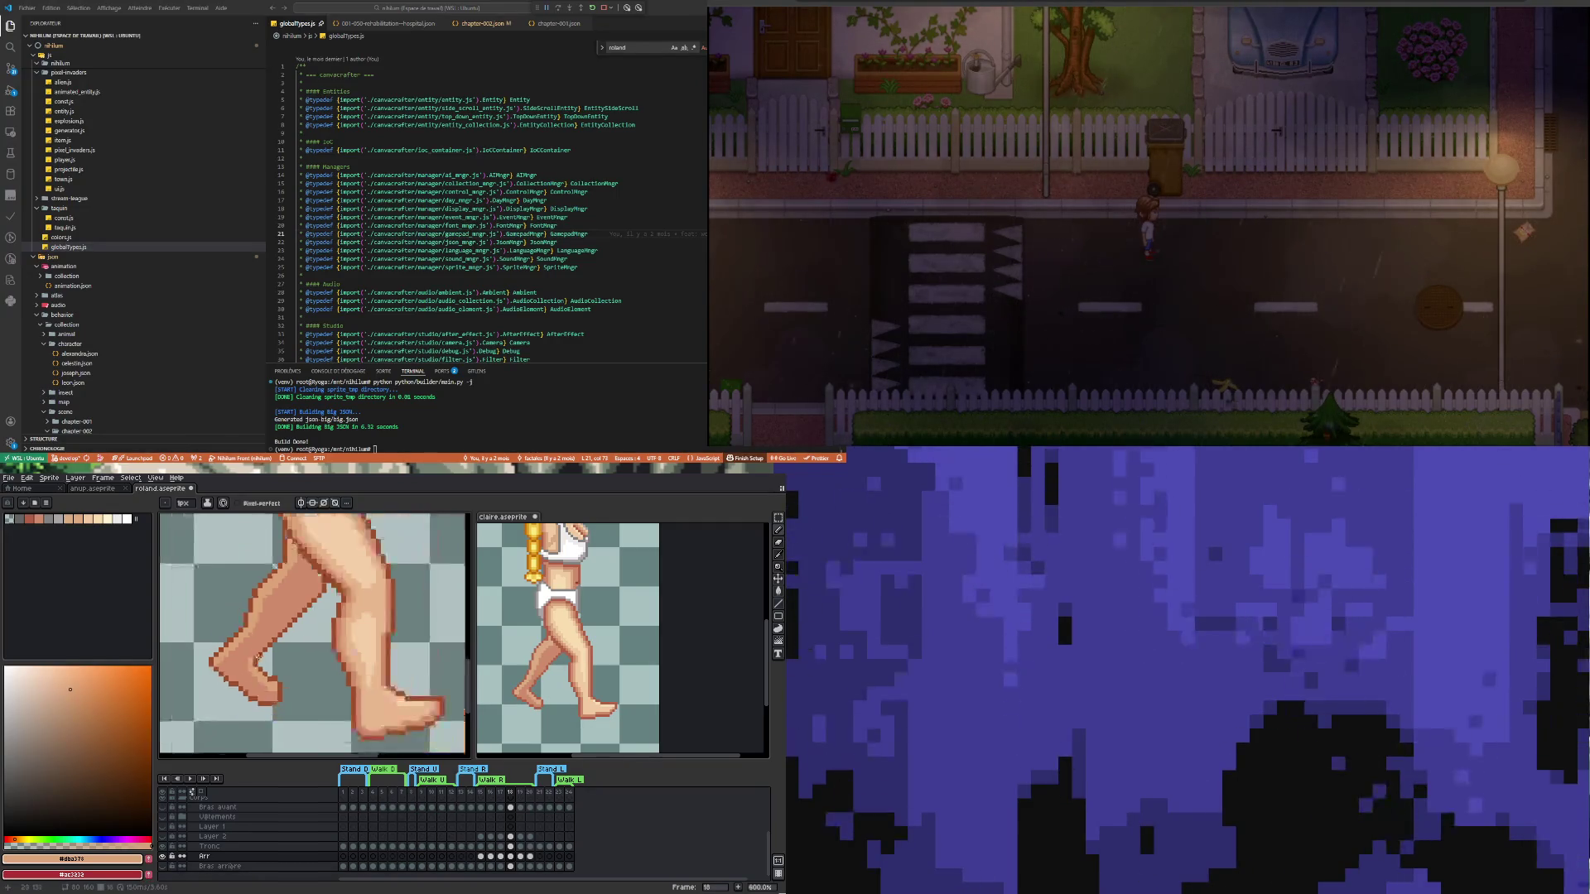
scroll(259, 658, up, 4)
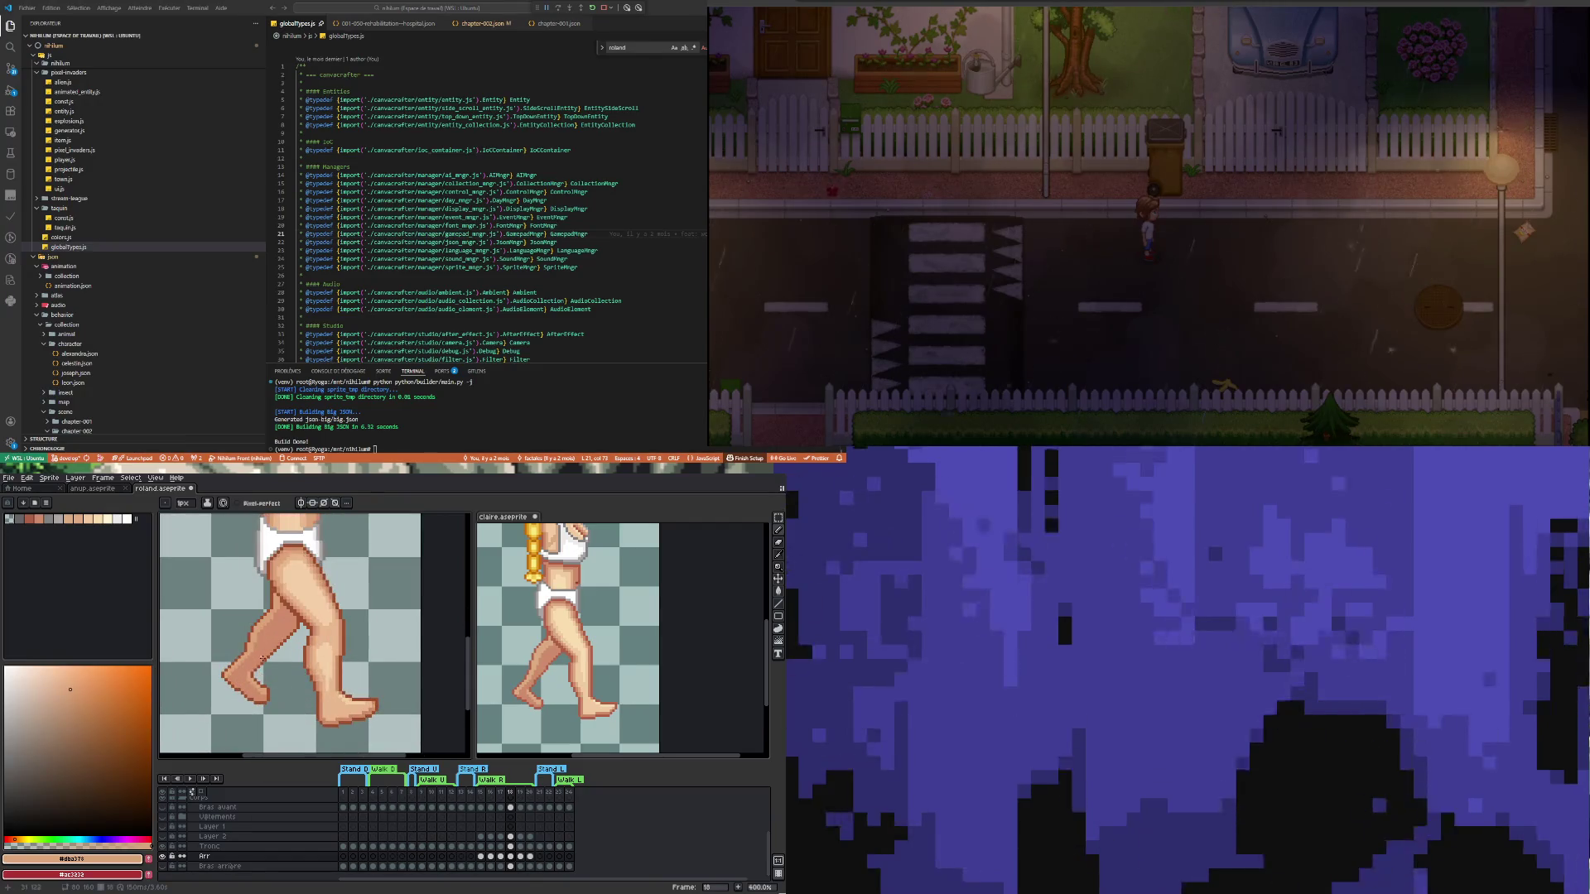
scroll(289, 668, down, 3)
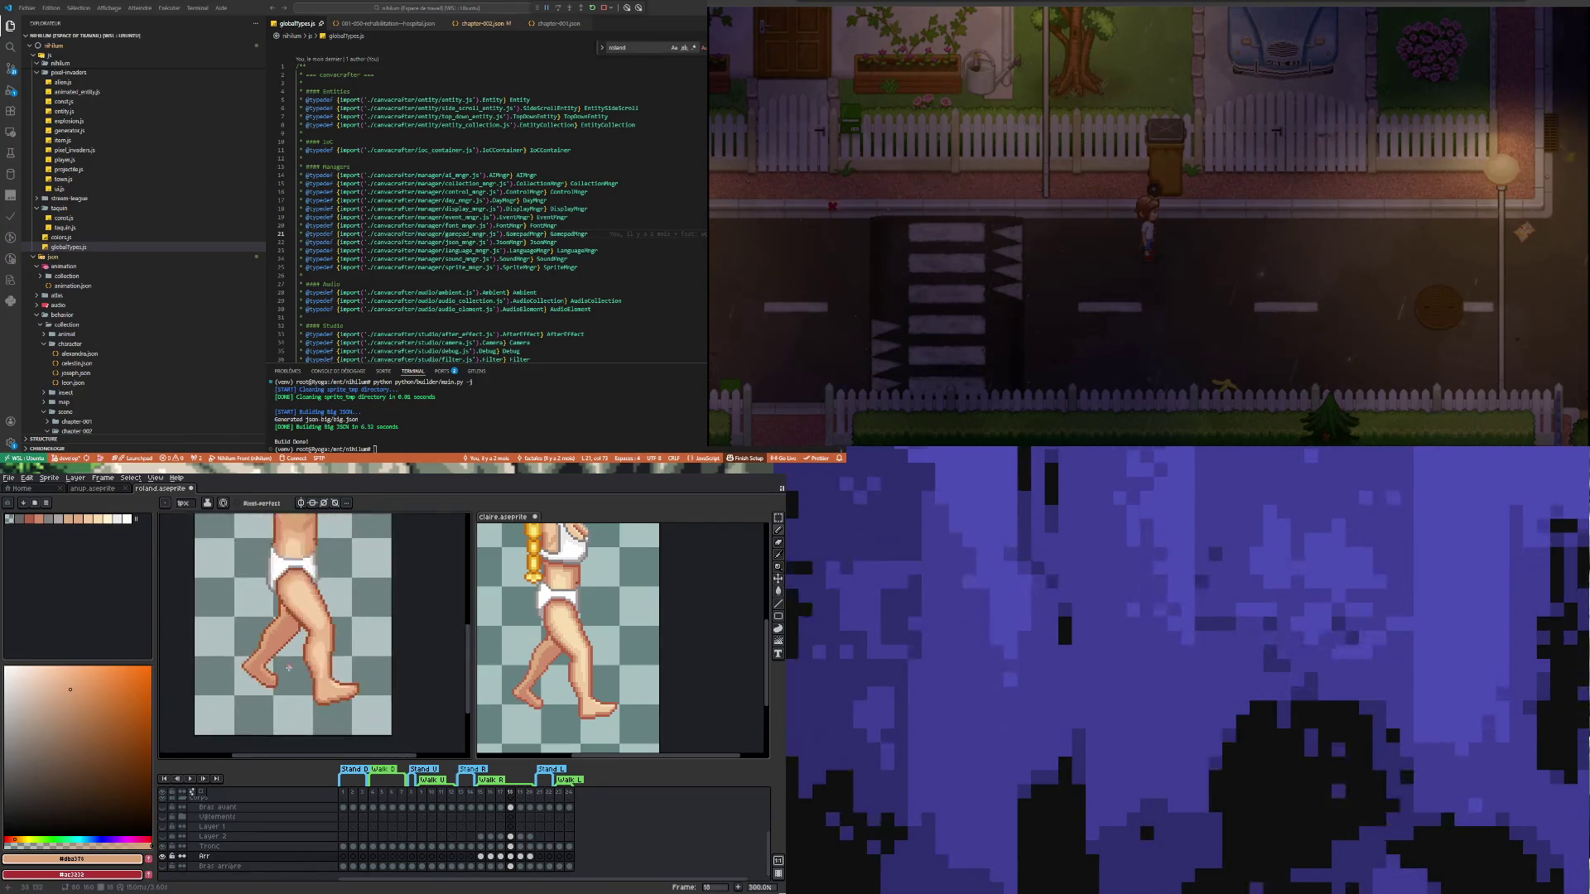
scroll(286, 683, up, 4)
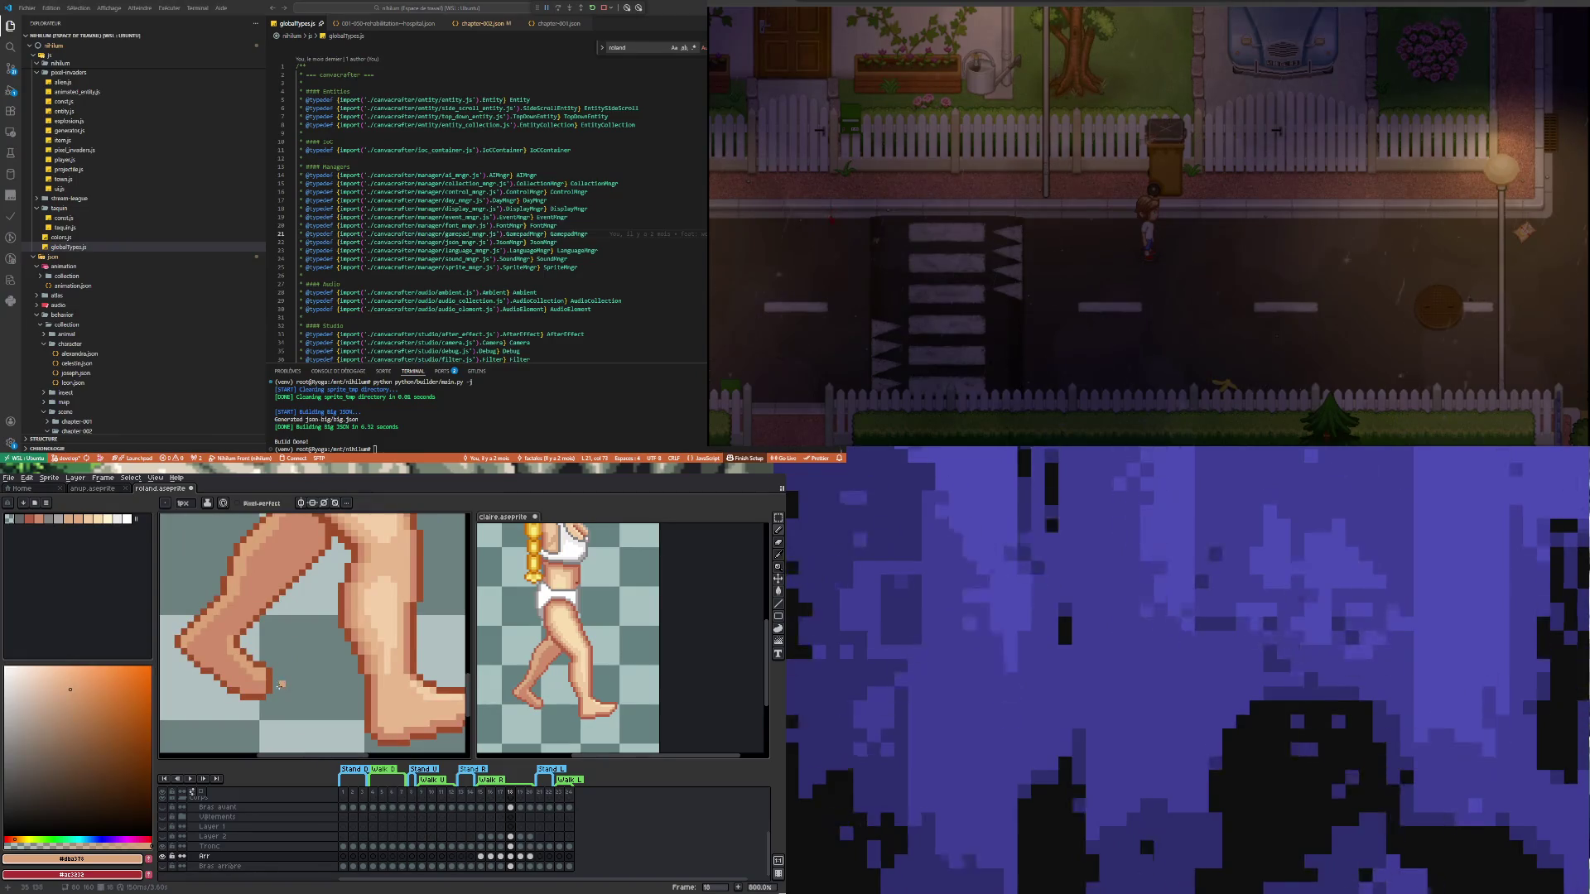
scroll(296, 689, down, 4)
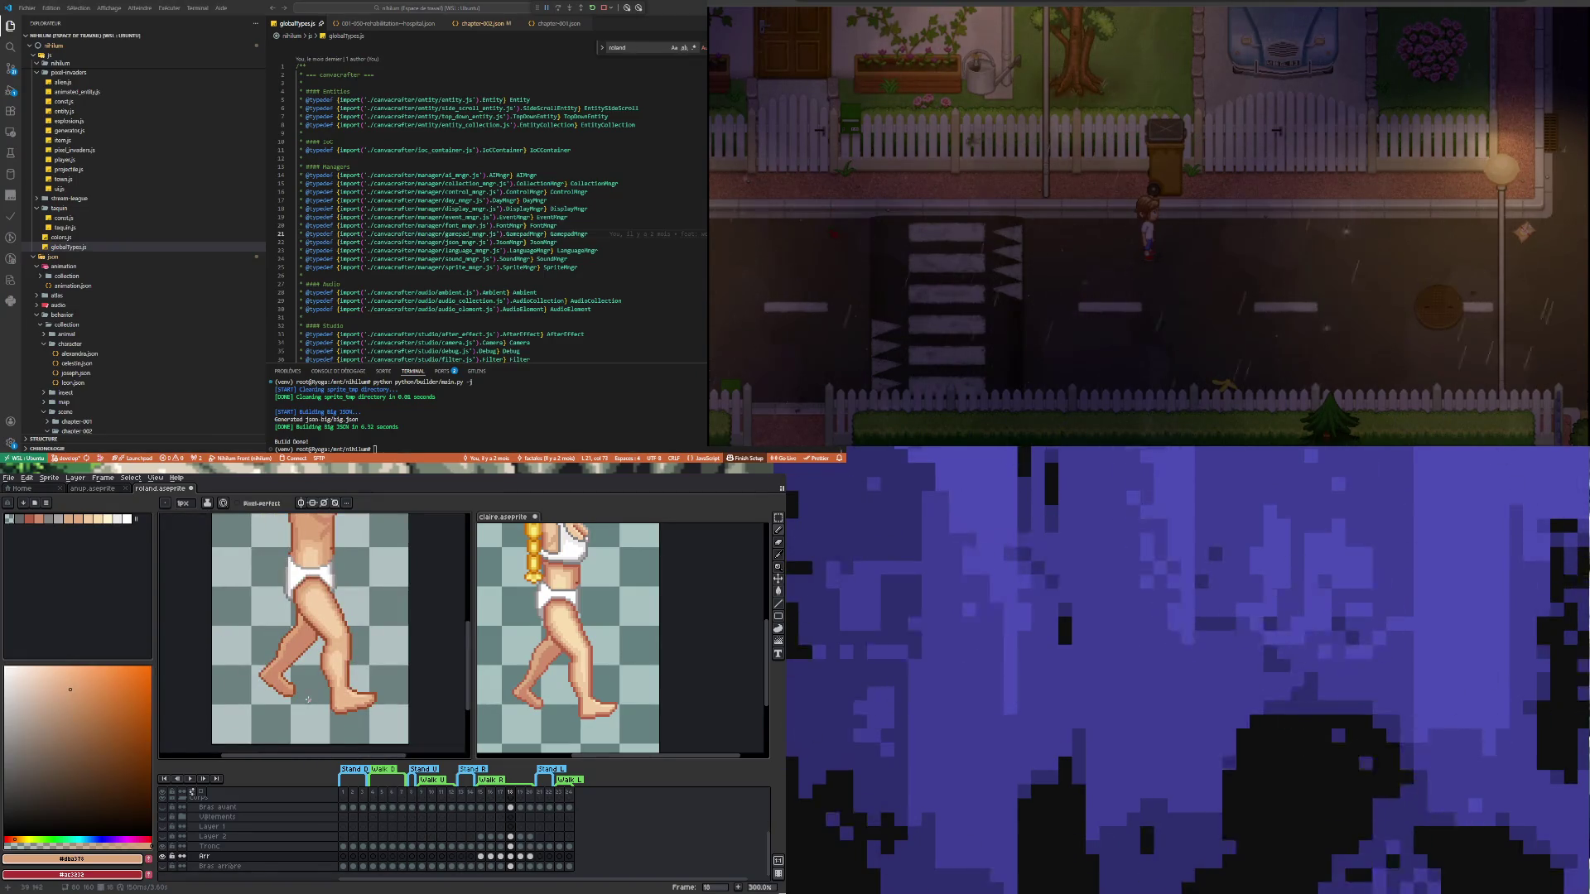
scroll(302, 704, down, 3)
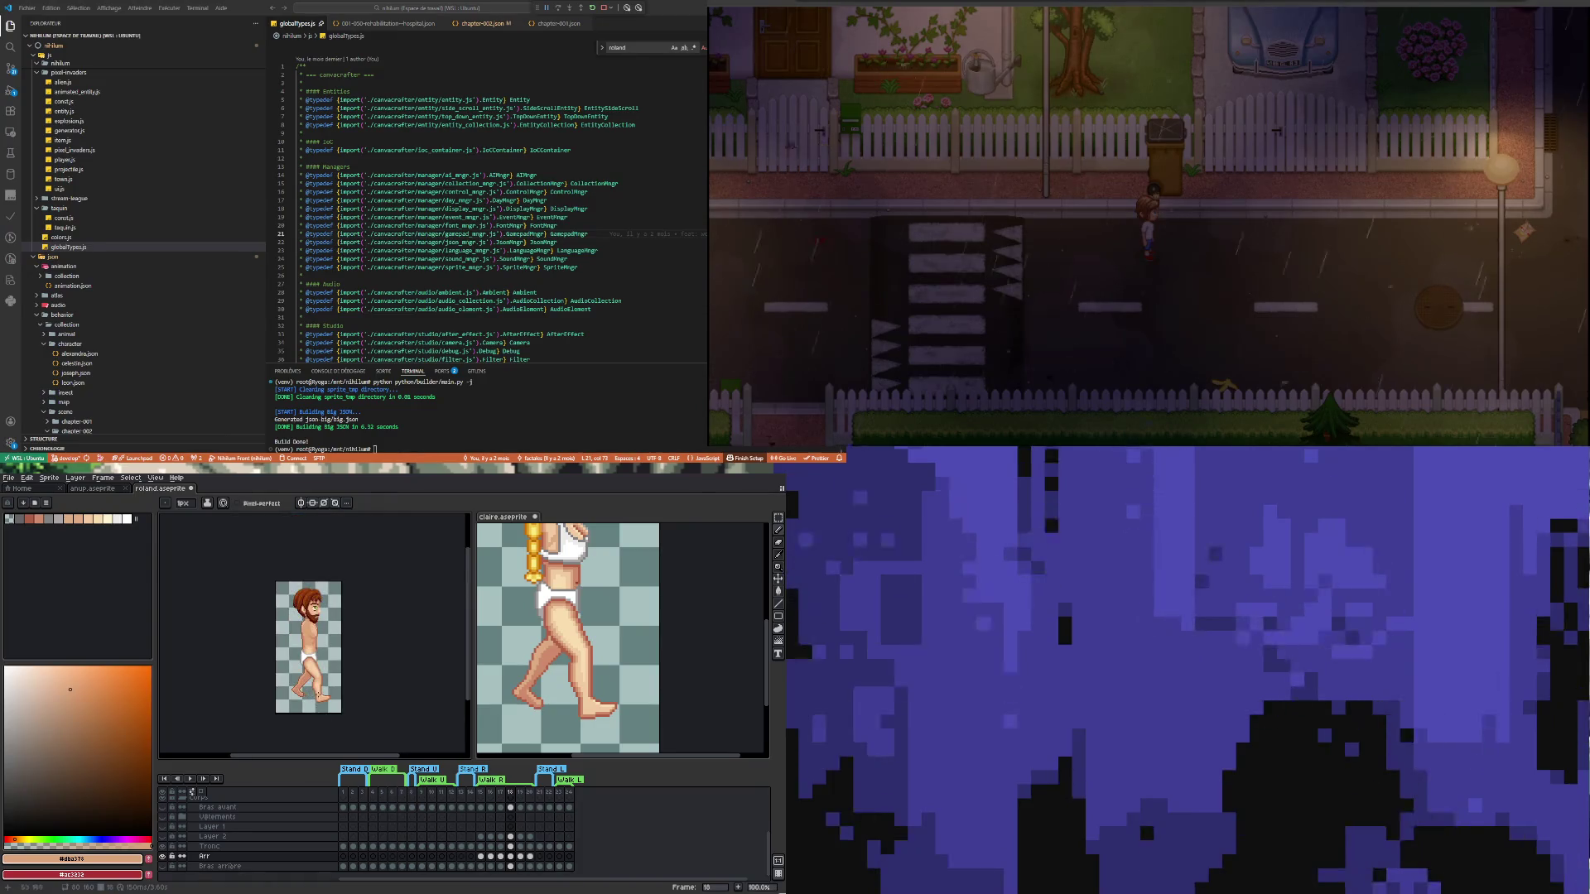
scroll(290, 712, up, 3)
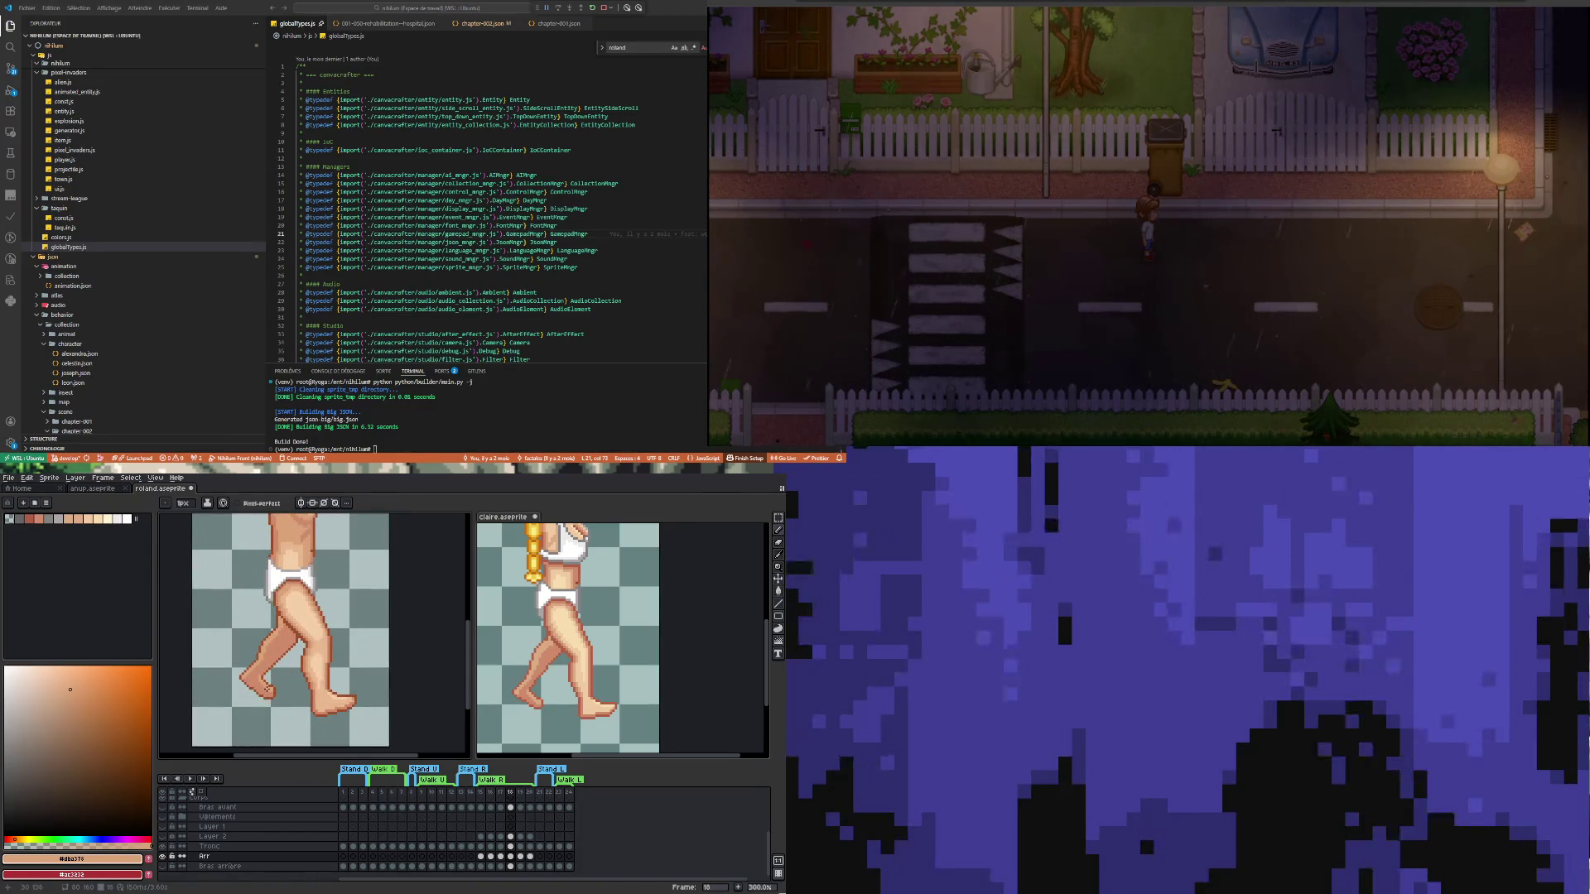
scroll(267, 689, up, 2)
scroll(281, 696, up, 2)
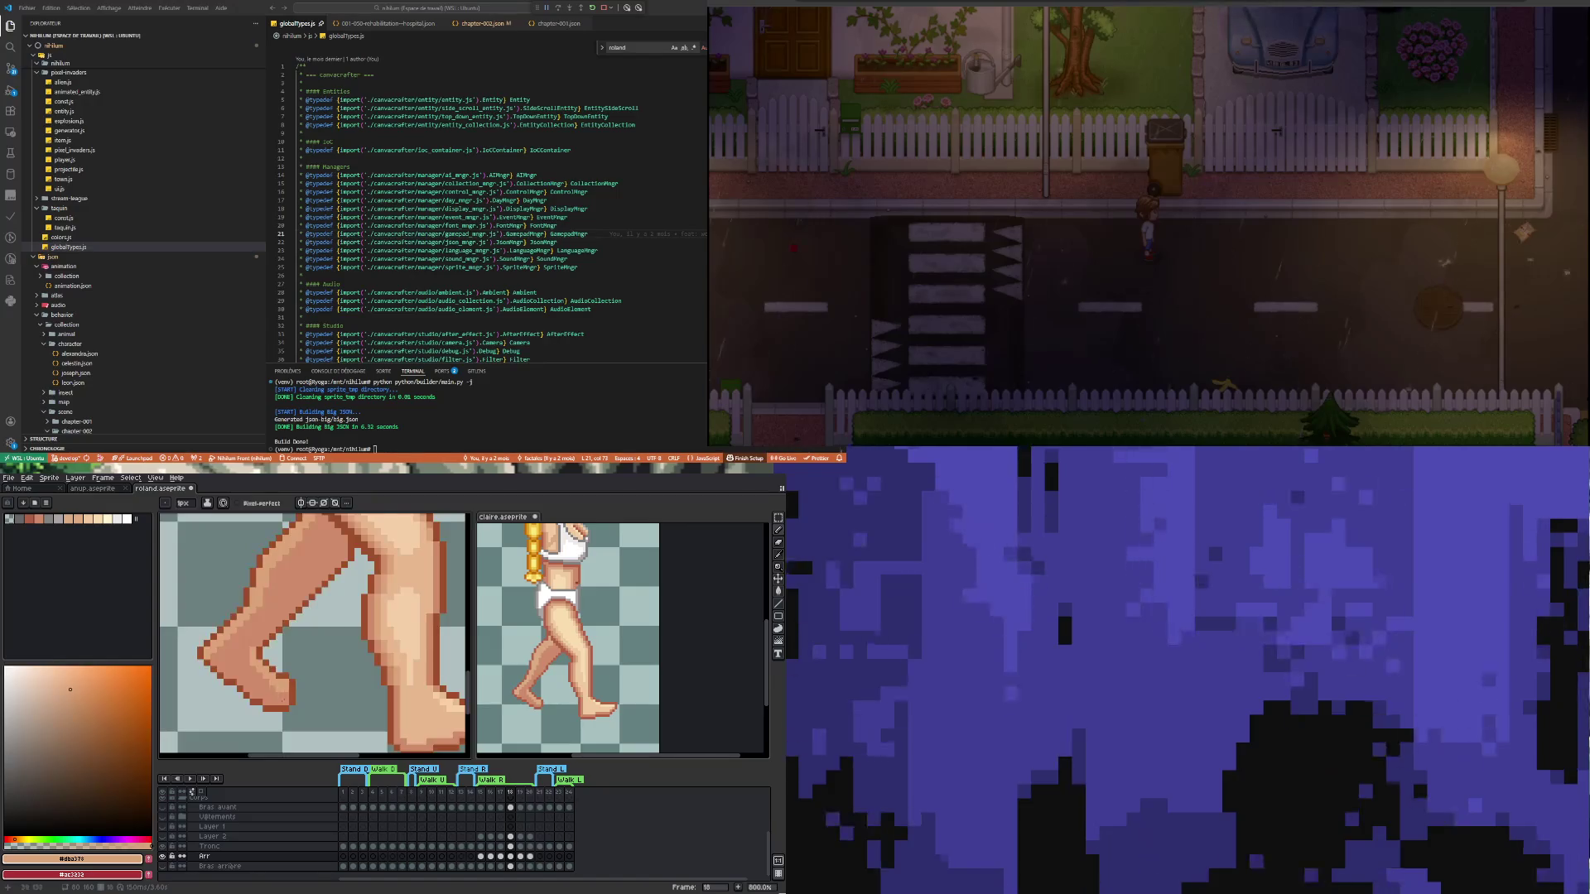
scroll(298, 701, down, 4)
scroll(294, 689, up, 4)
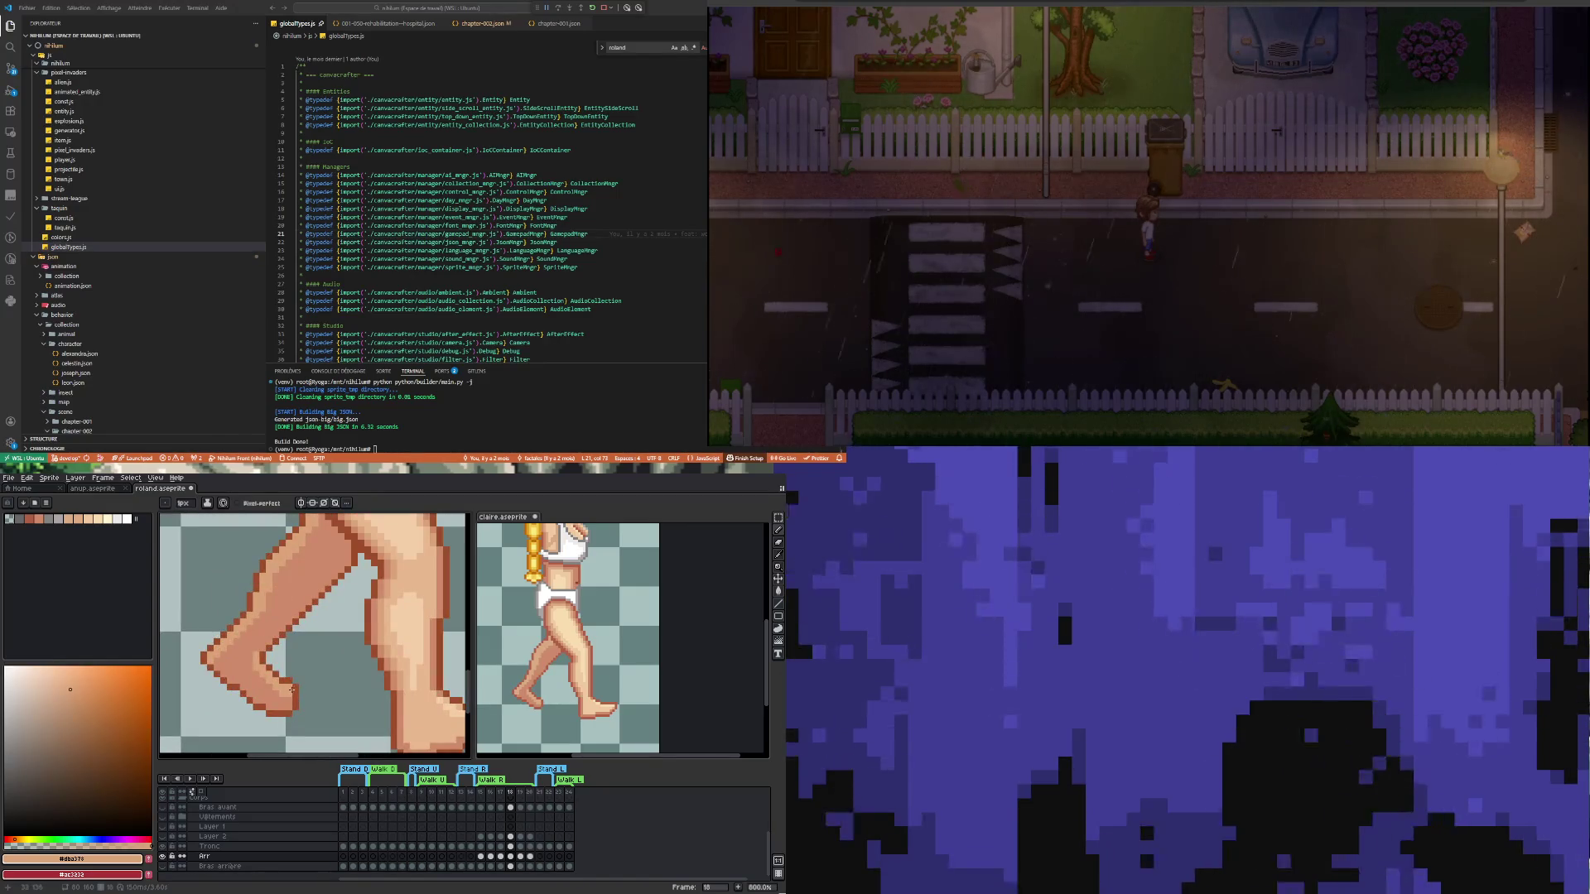
Pick the dark brown outline #9f4f2a and tidy the toes with the Eraser
key(i)
click(289, 683)
key(b)
key(e)
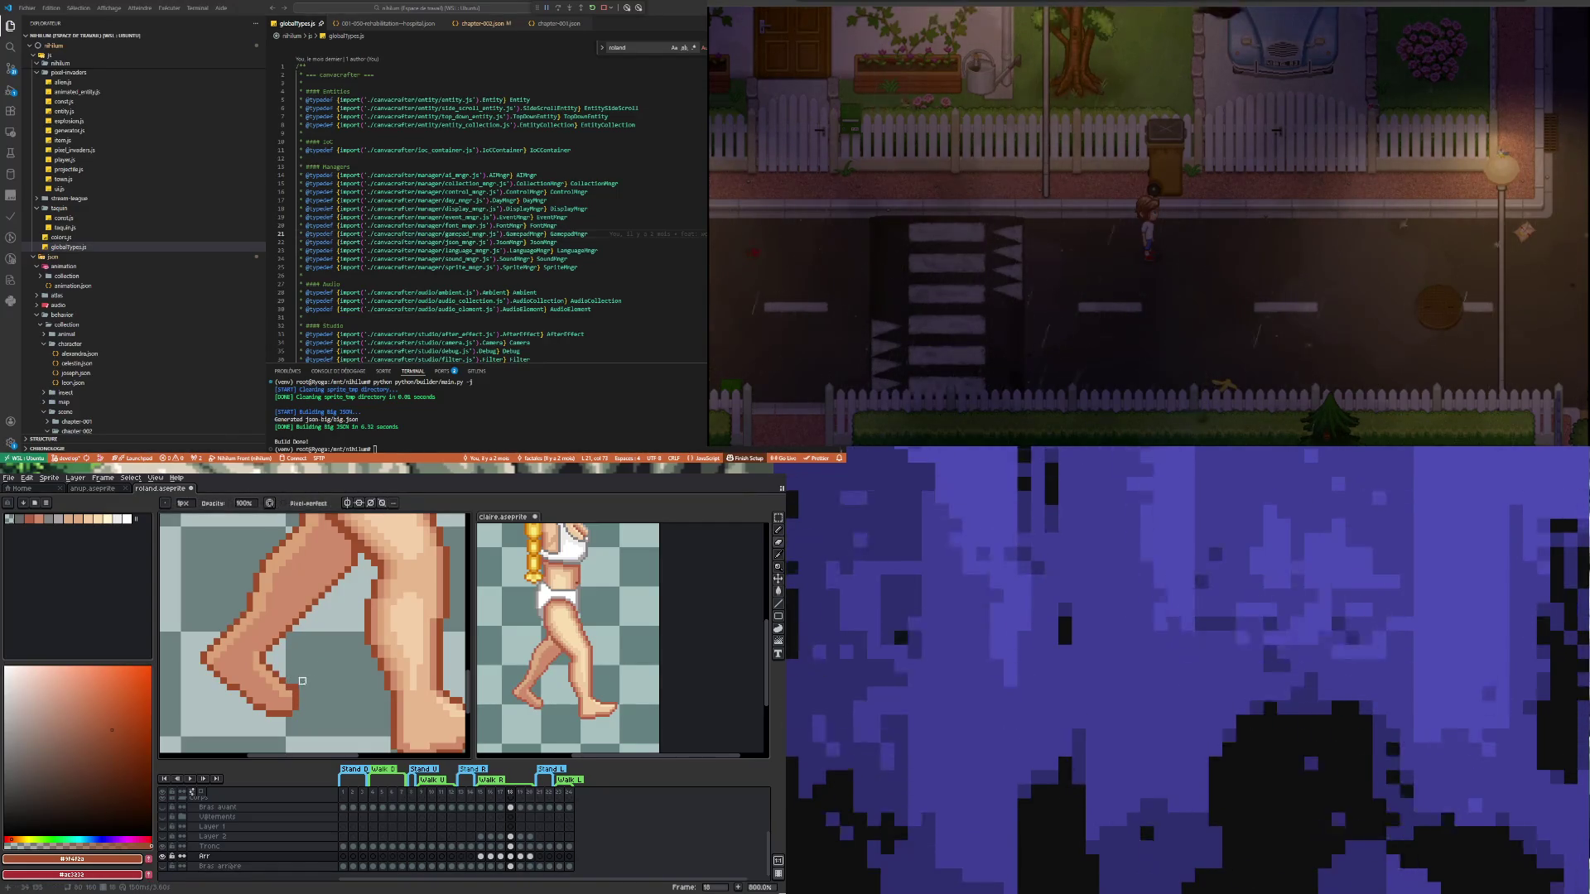
scroll(296, 687, down, 4)
scroll(318, 723, up, 2)
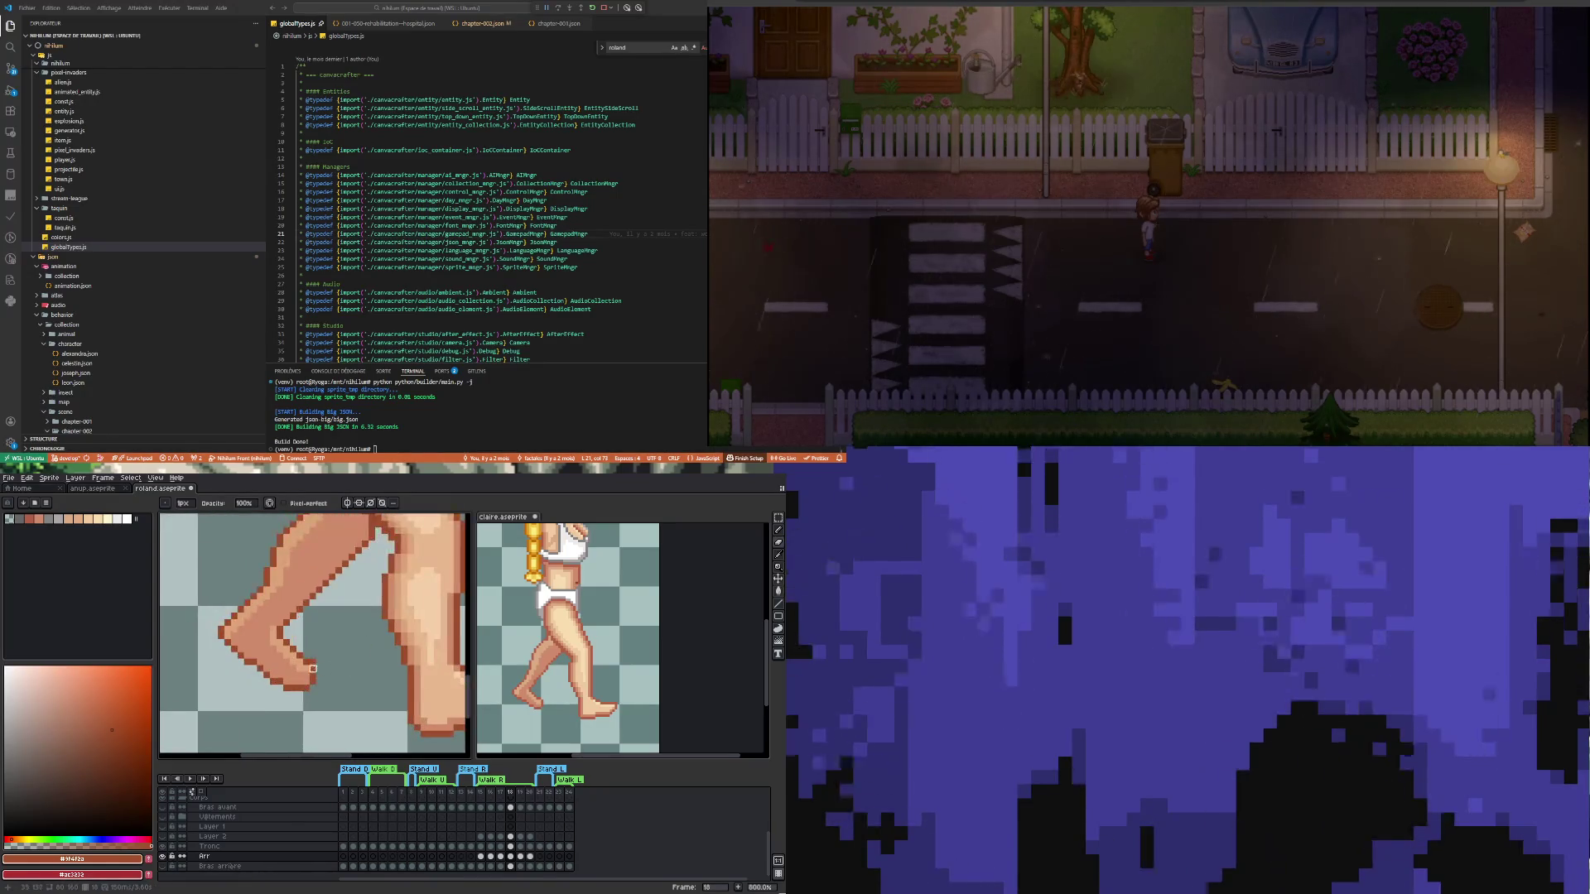
scroll(318, 714, down, 2)
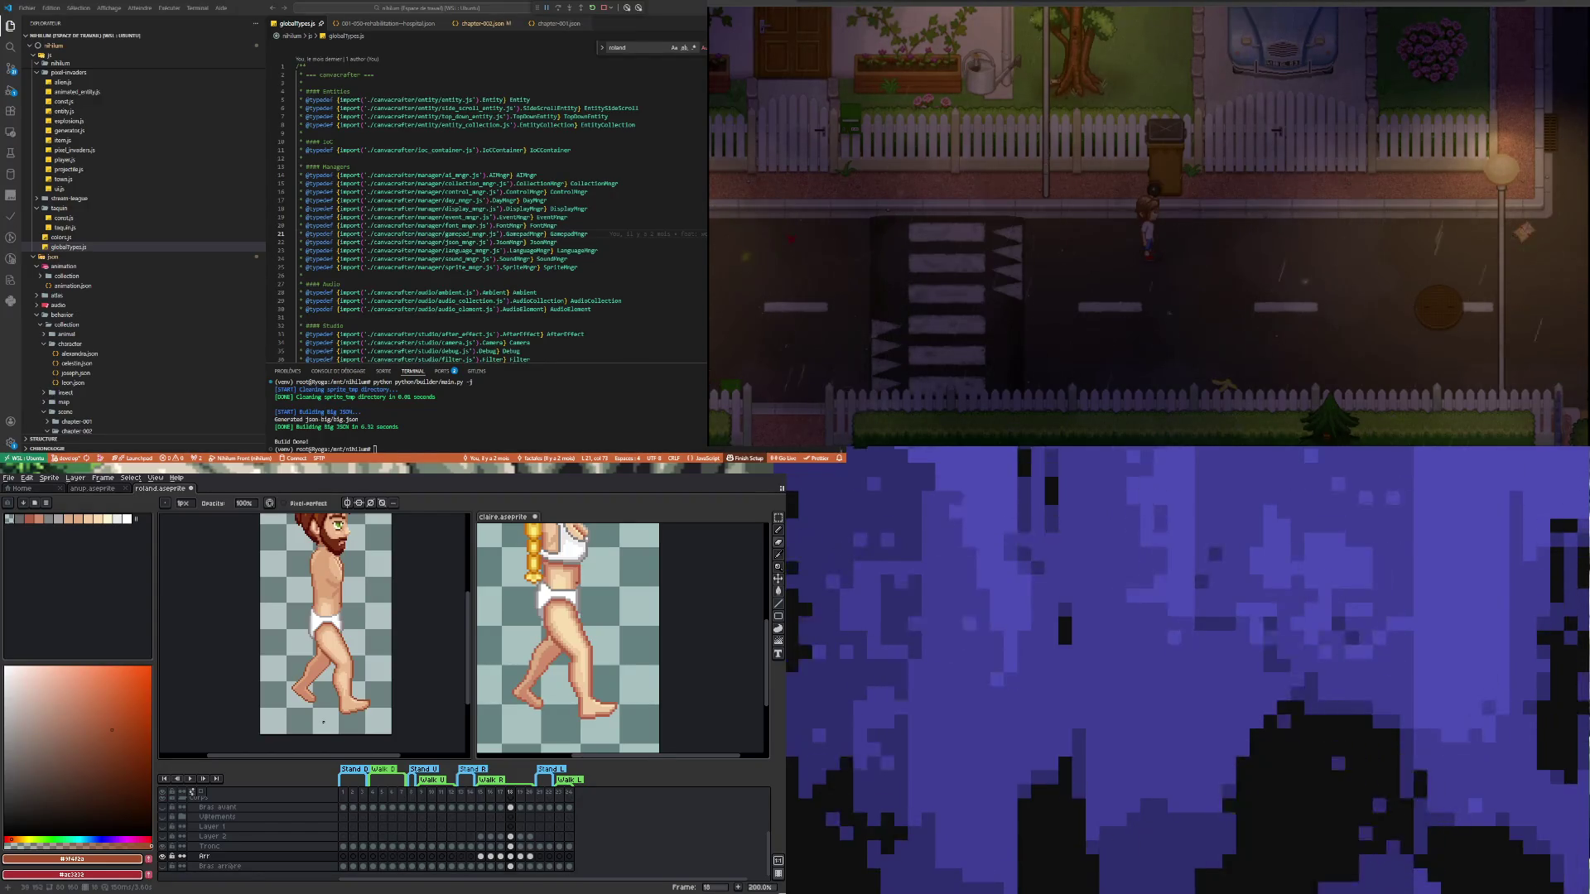
scroll(315, 703, up, 1)
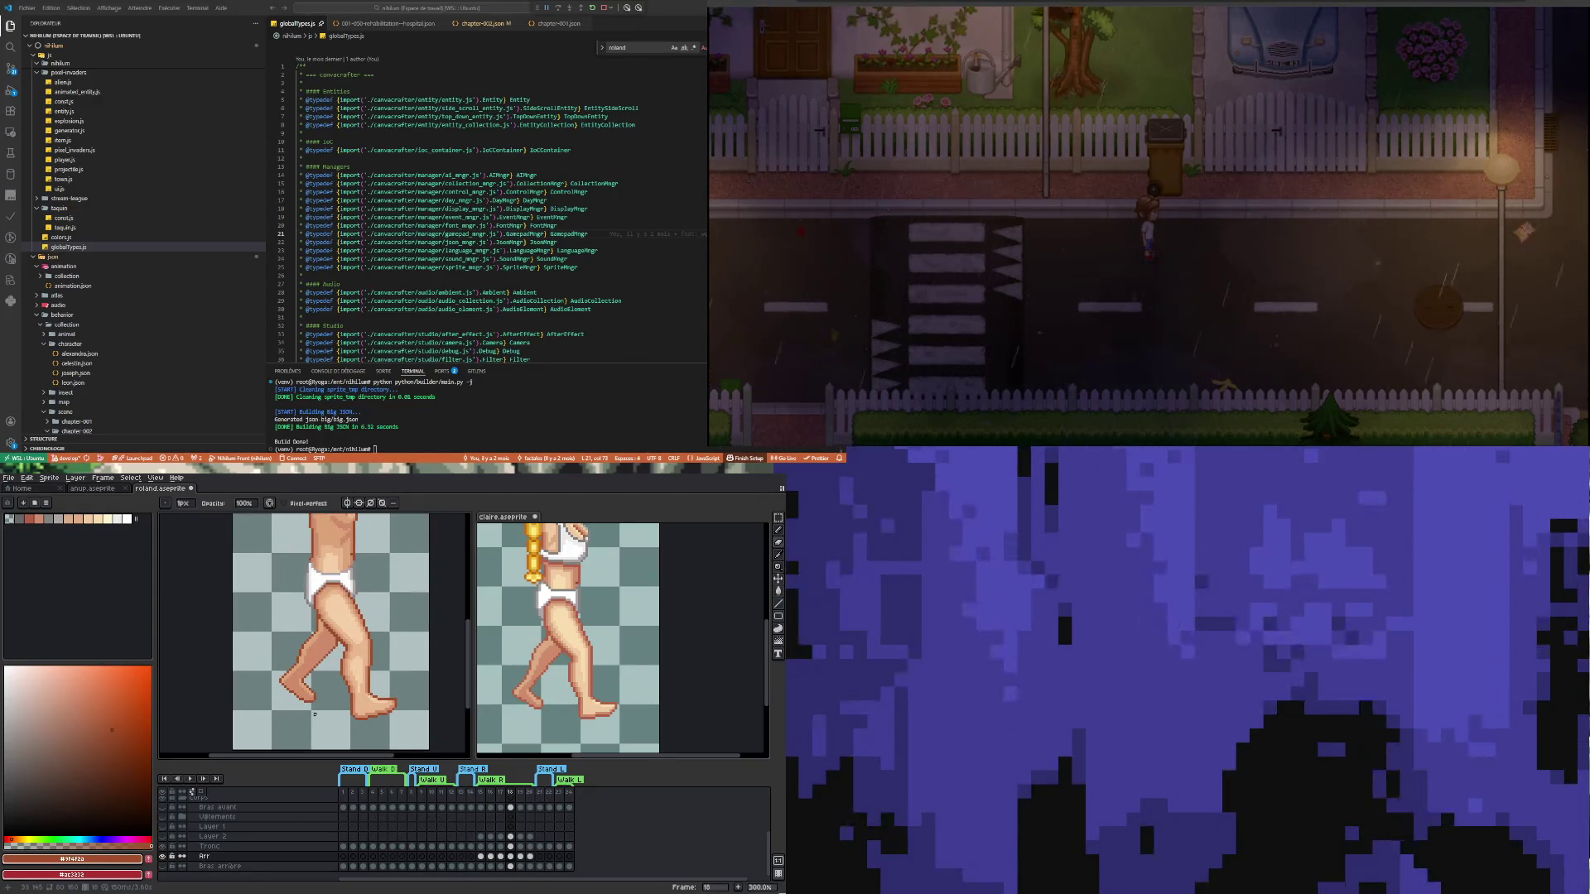
scroll(314, 708, up, 2)
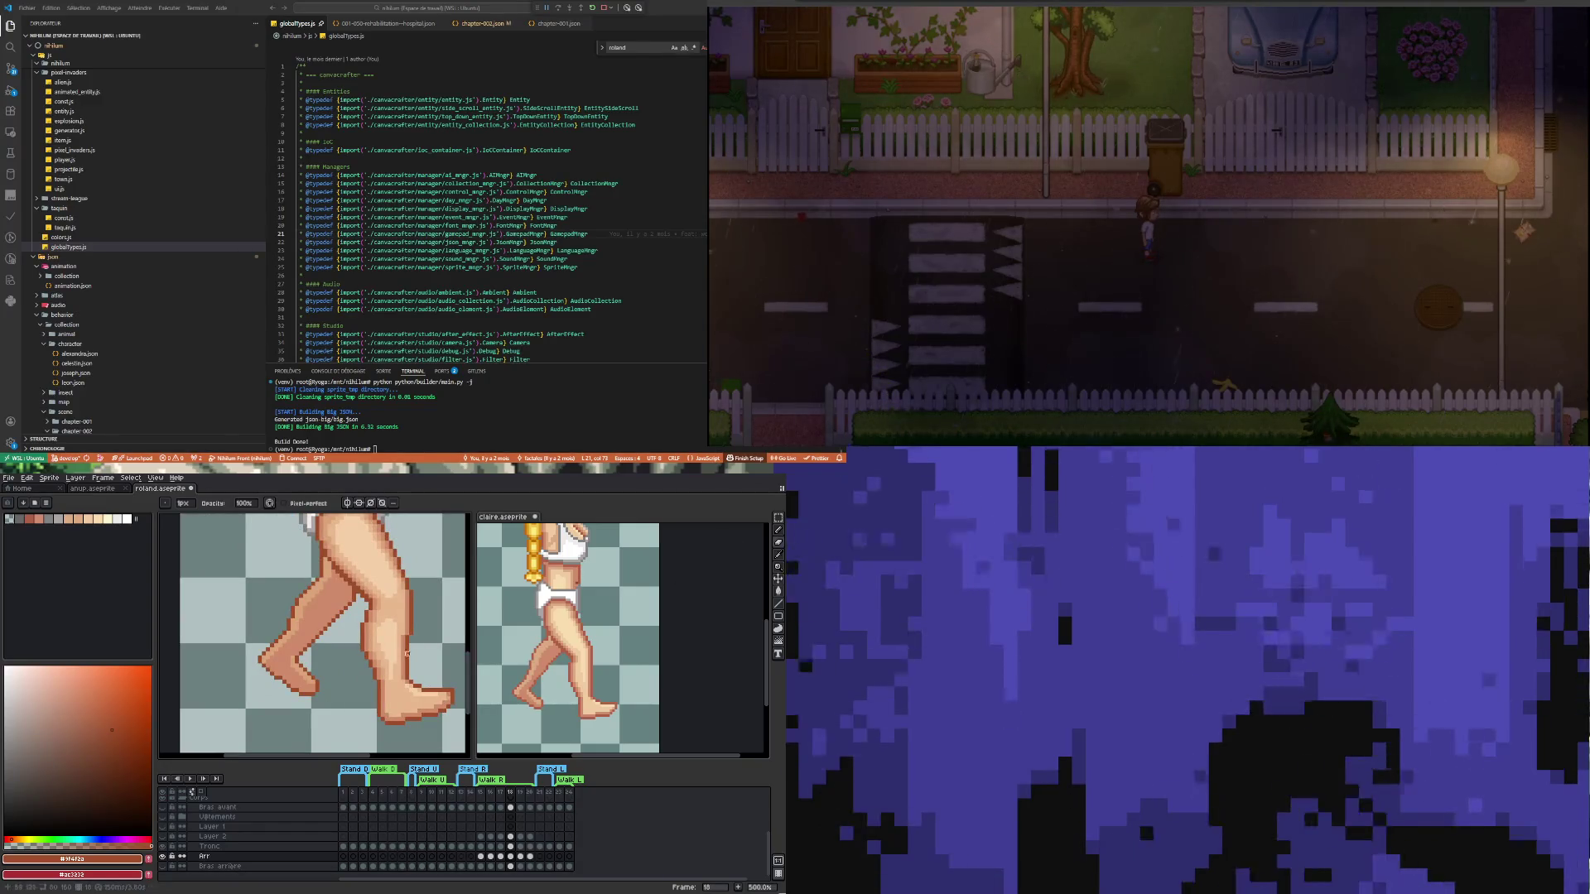
Marquee-select the front foot's toes and nudge them slightly up and left
key(m)
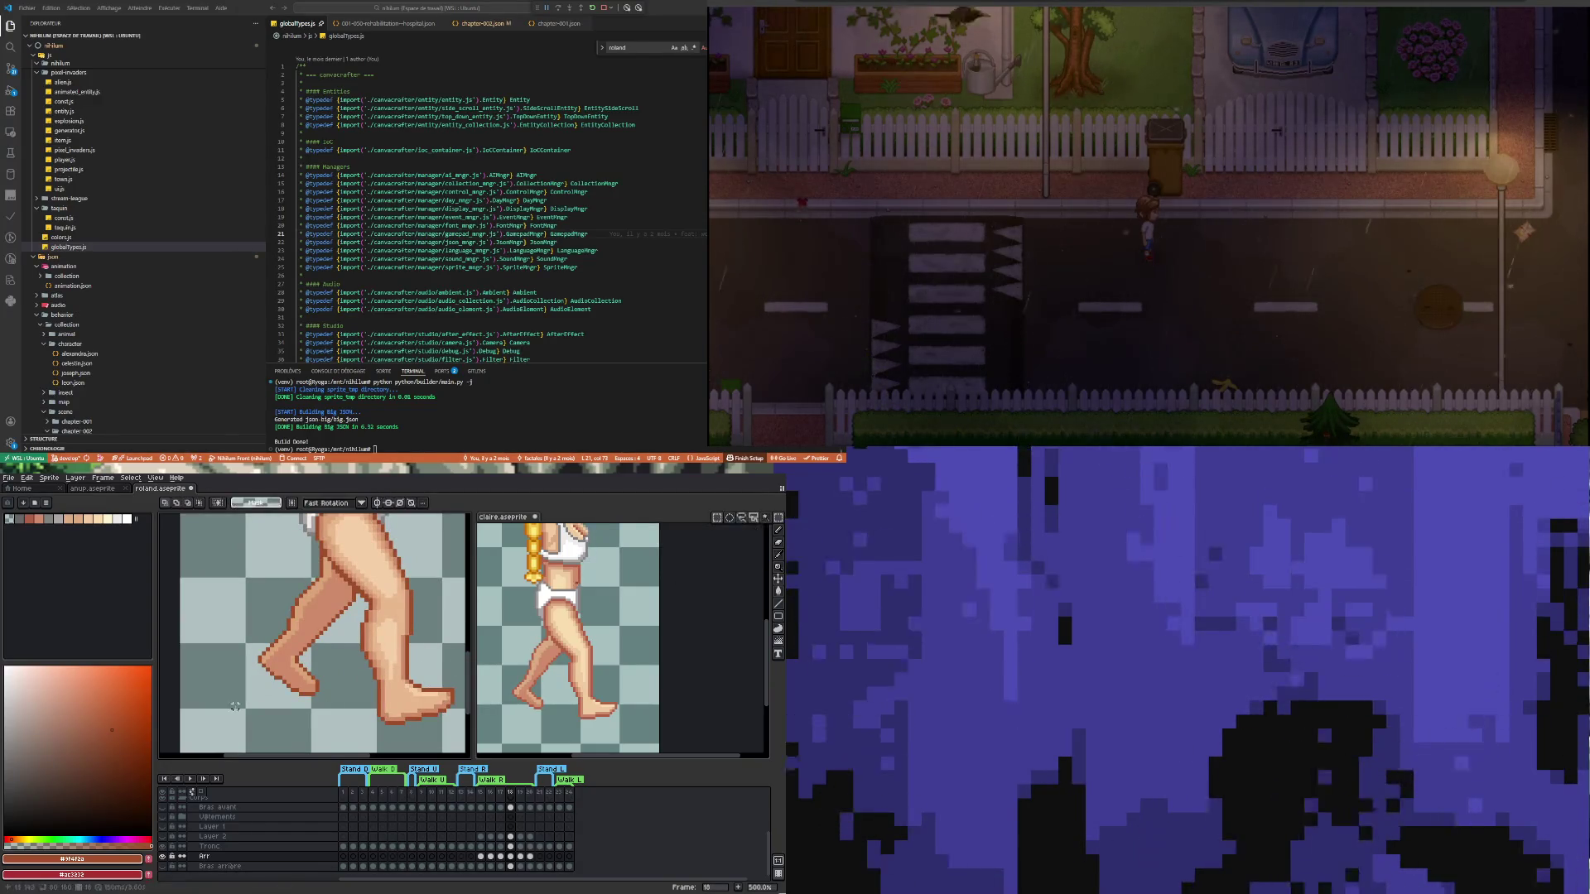
mouse_move(280, 715)
mouse_down()
mouse_move(332, 681)
mouse_move(338, 693)
mouse_move(285, 676)
mouse_move(315, 687)
mouse_up()
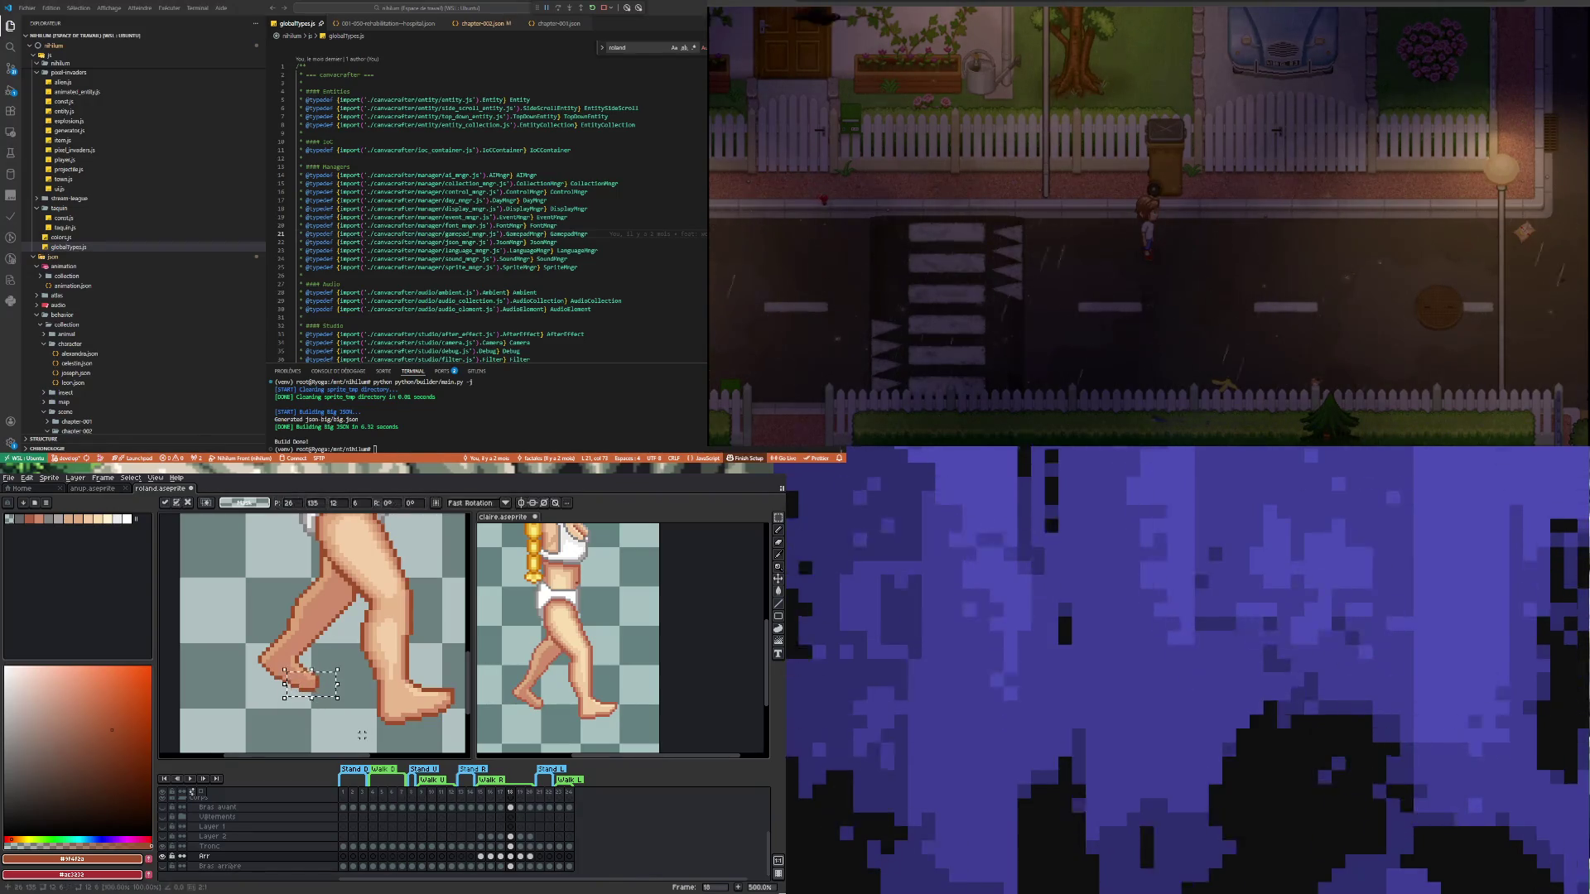
key(ctrl+d)
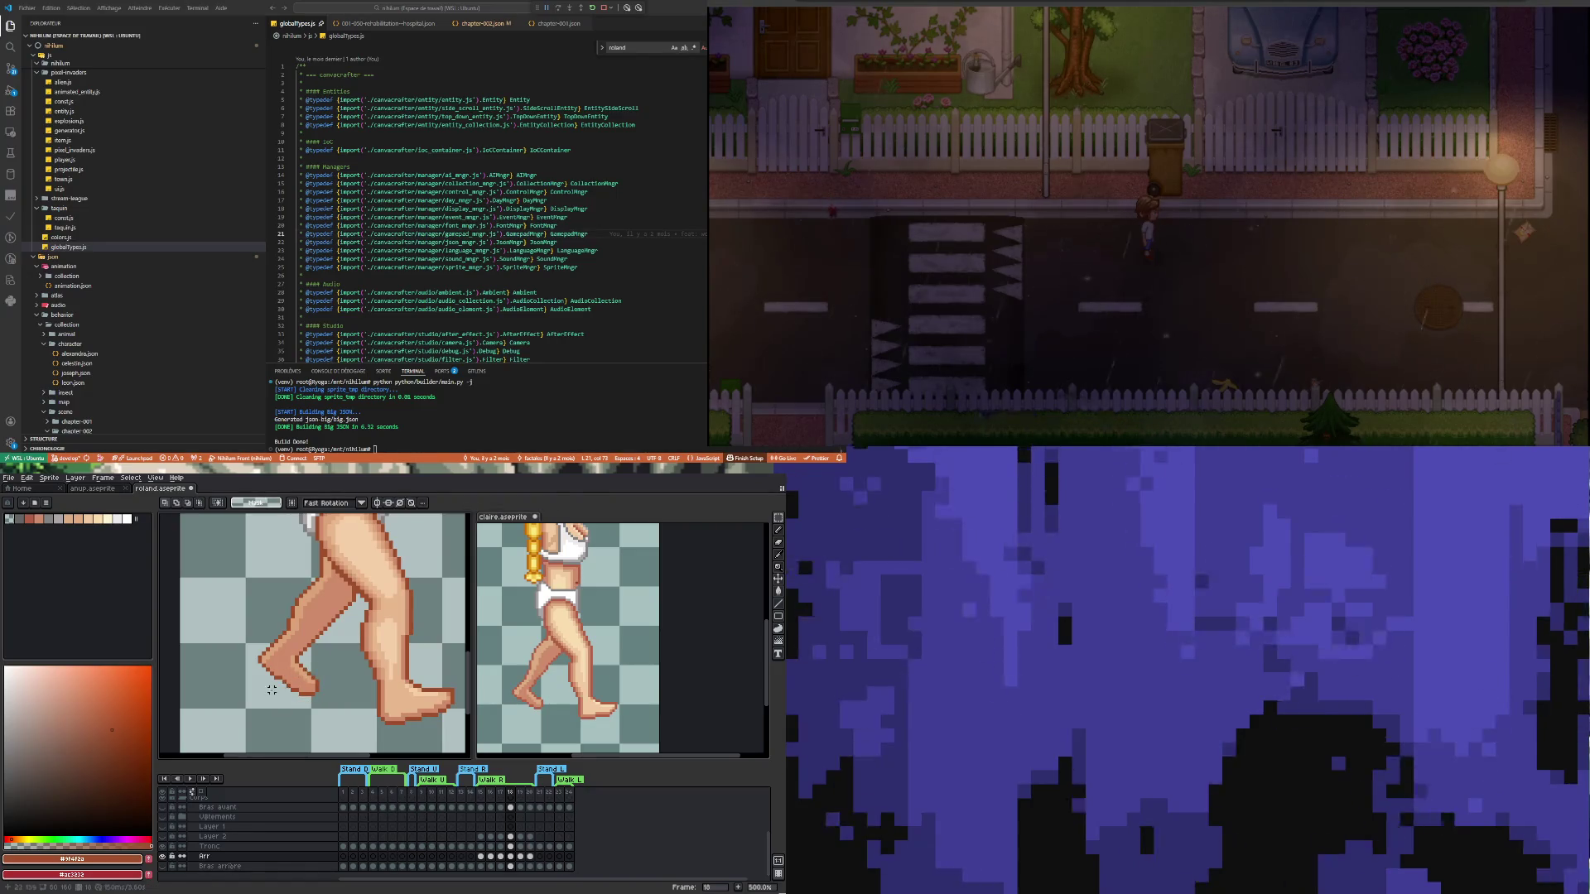
scroll(272, 689, down, 3)
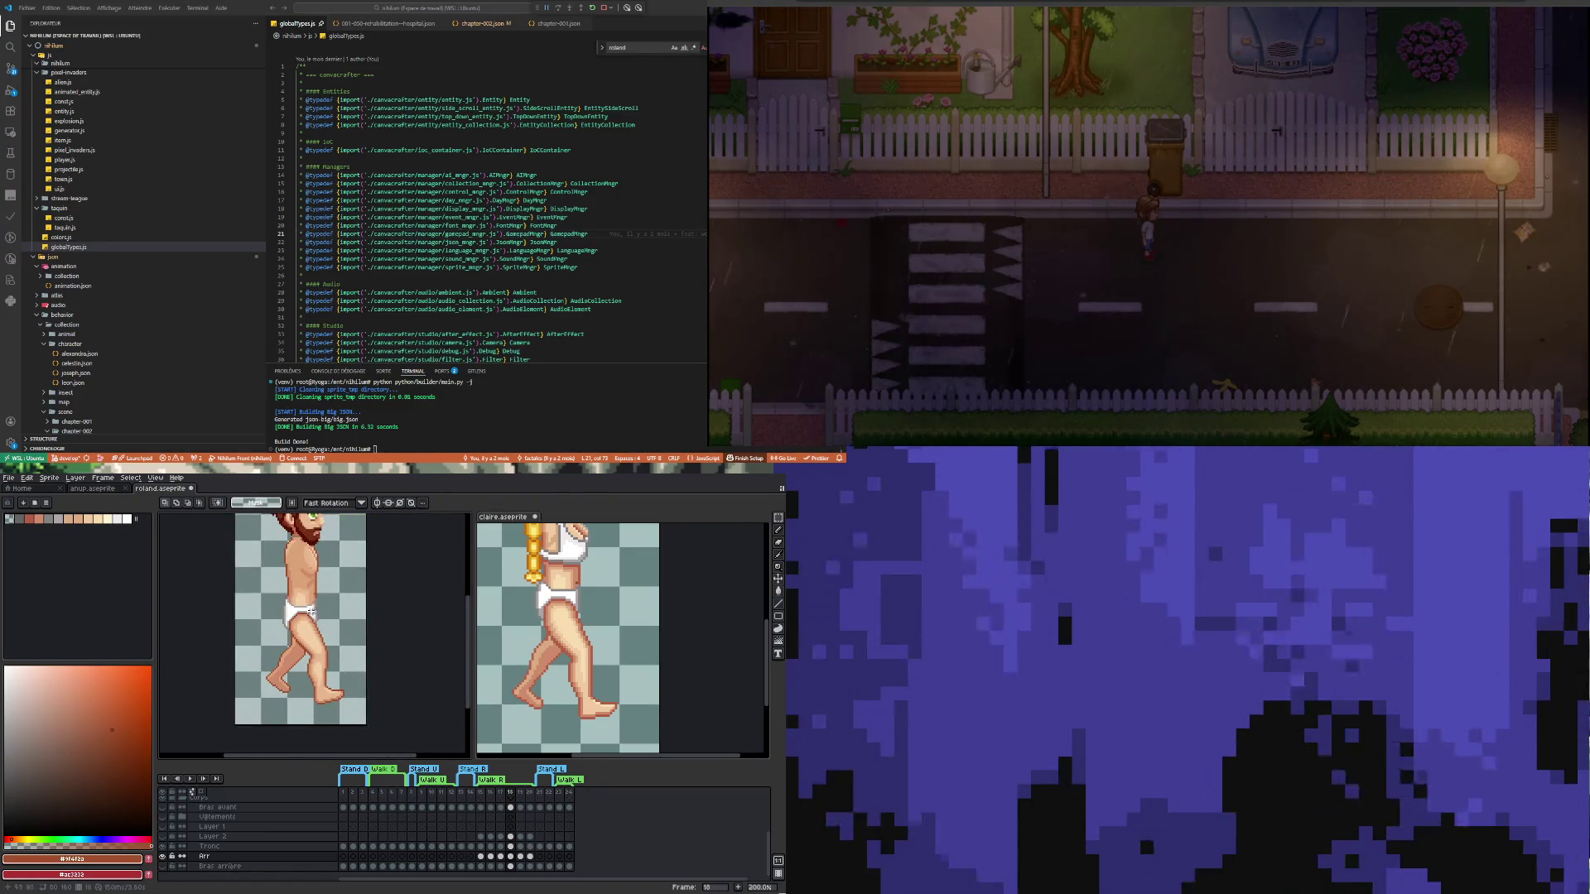
Show frame 19 in both the roland and claire sprites, then return to roland
click(521, 856)
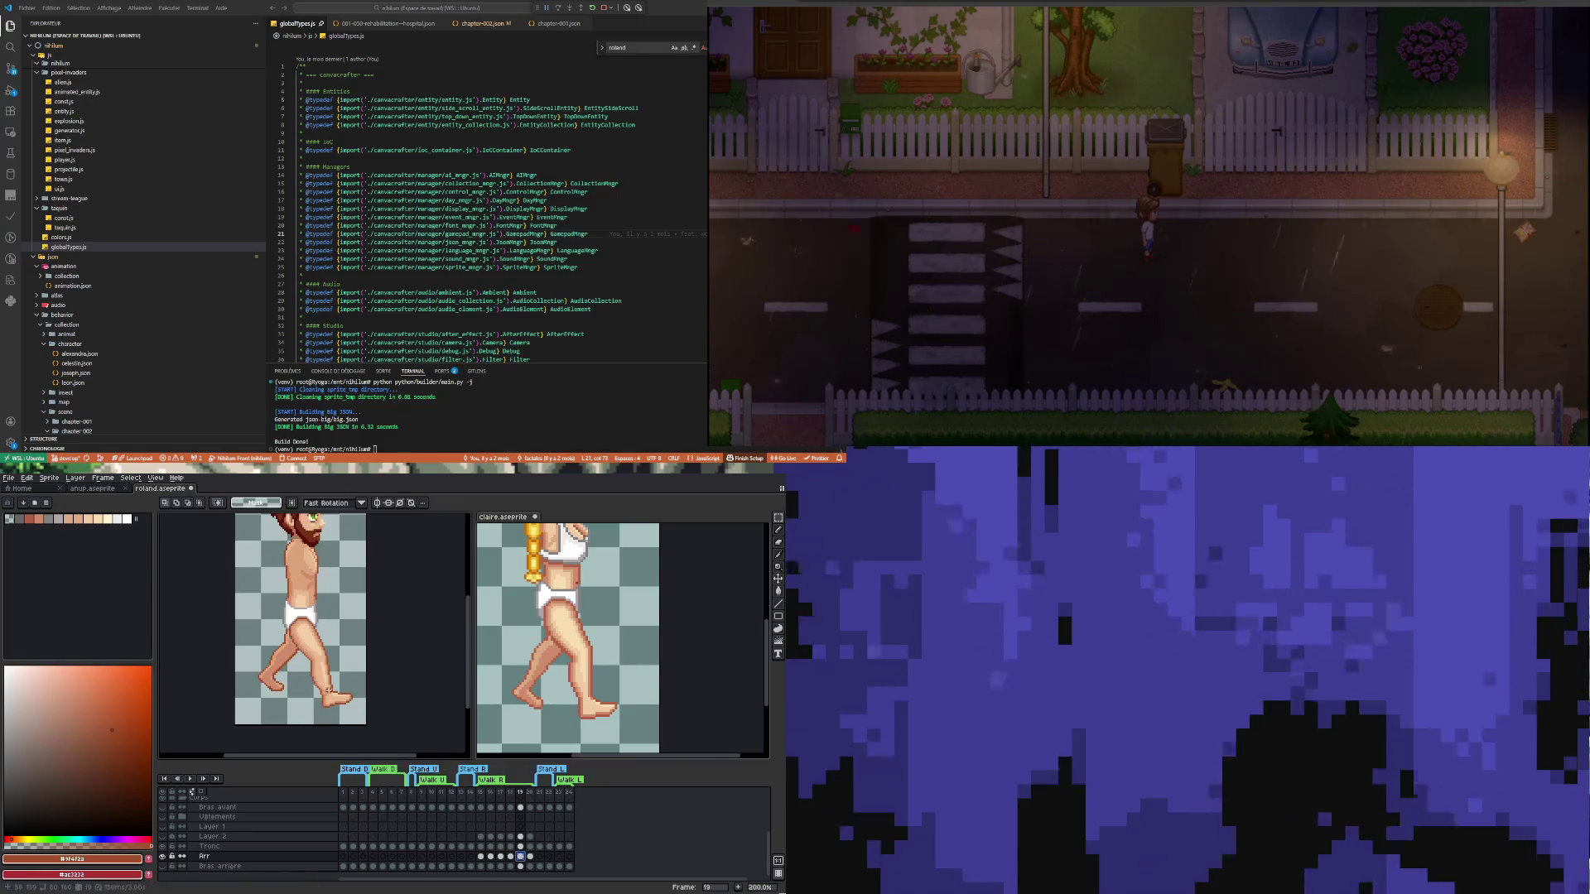
click(703, 615)
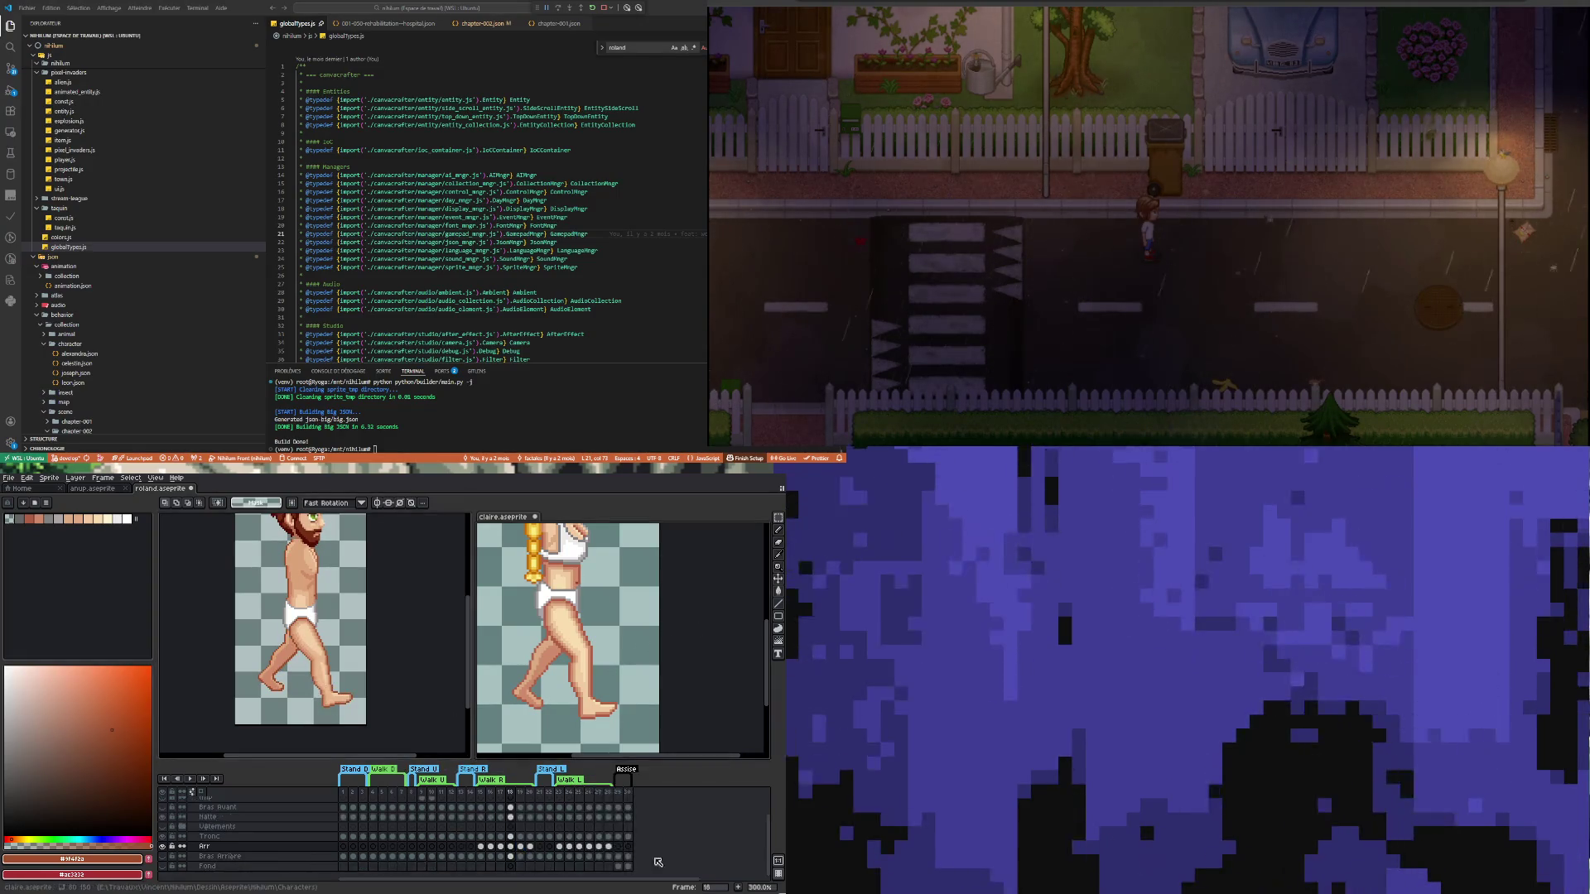
click(521, 846)
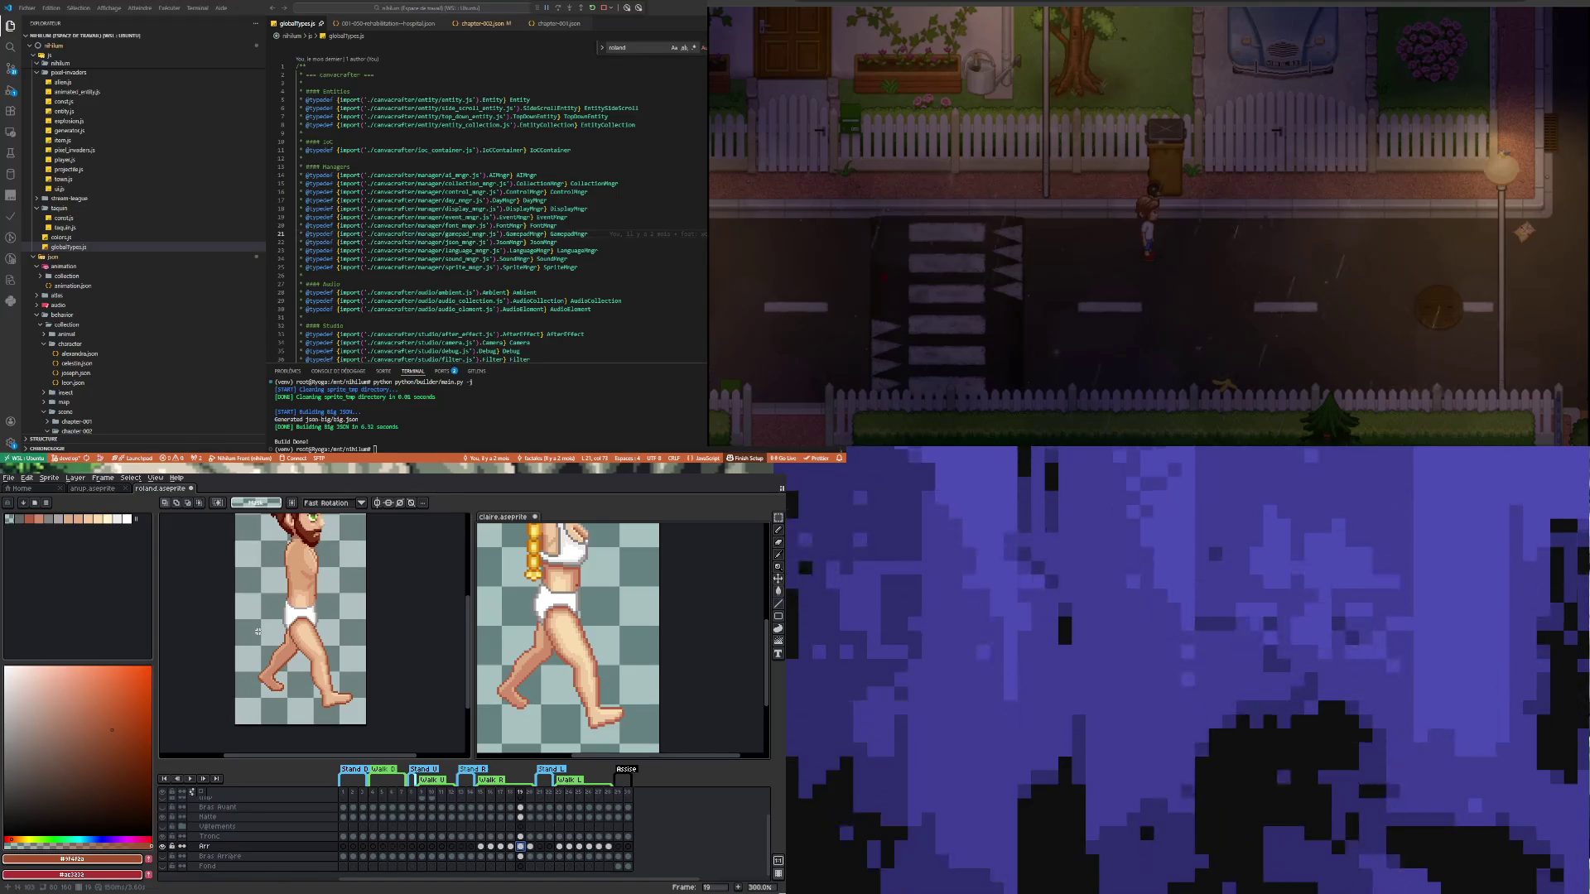
scroll(296, 658, up, 2)
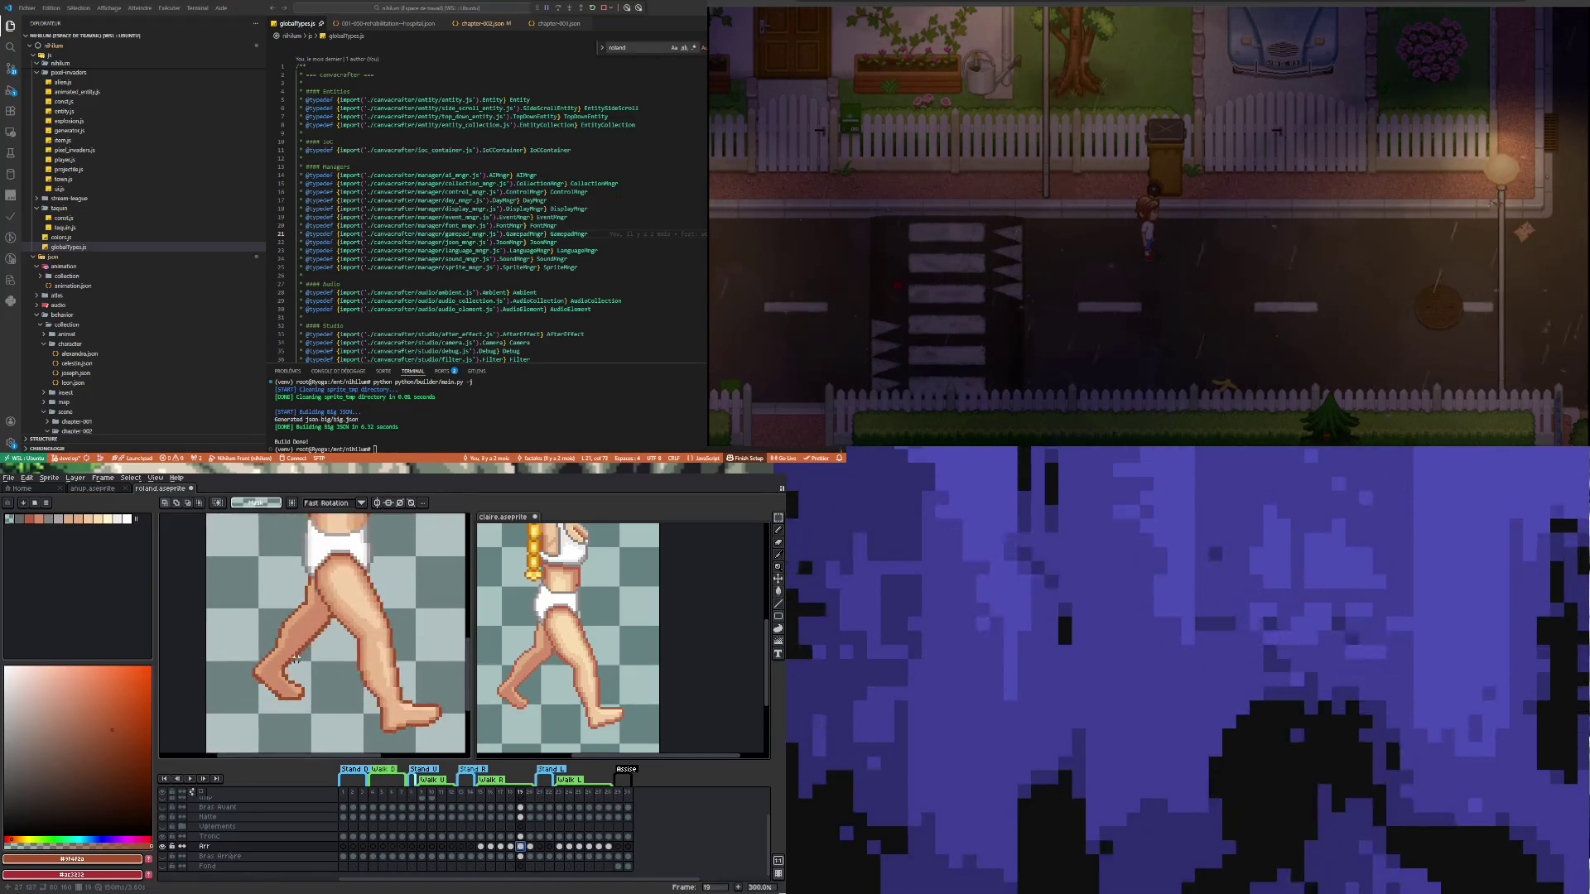
scroll(296, 658, up, 1)
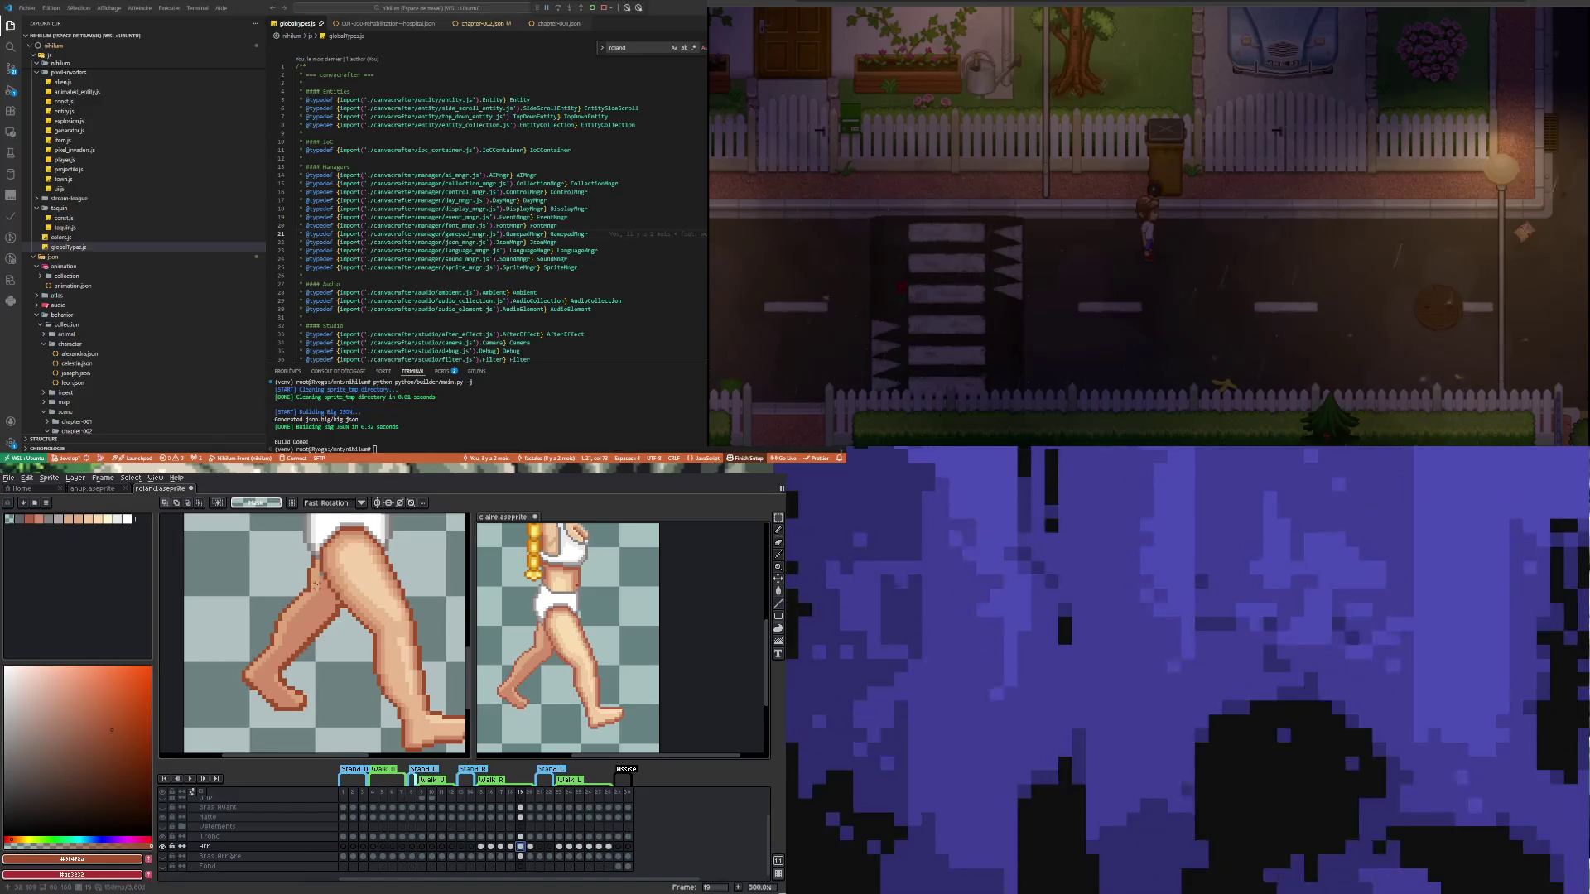
alt+click(313, 615)
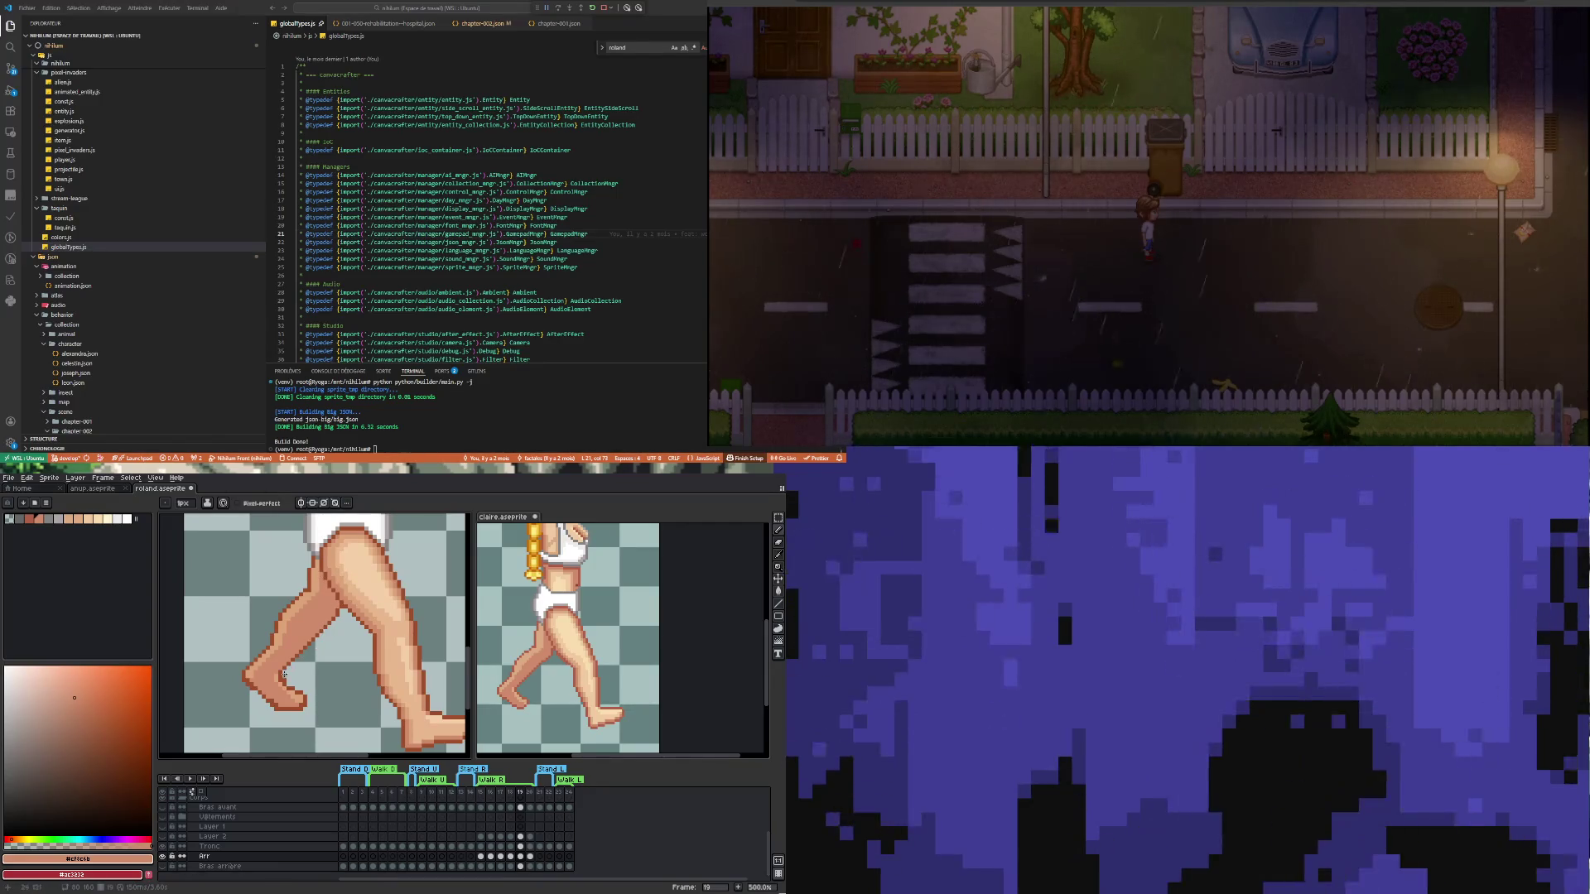
Redraw the forward foot's outline pixels with the dark outline colour sampled from the foot
scroll(248, 696, up, 2)
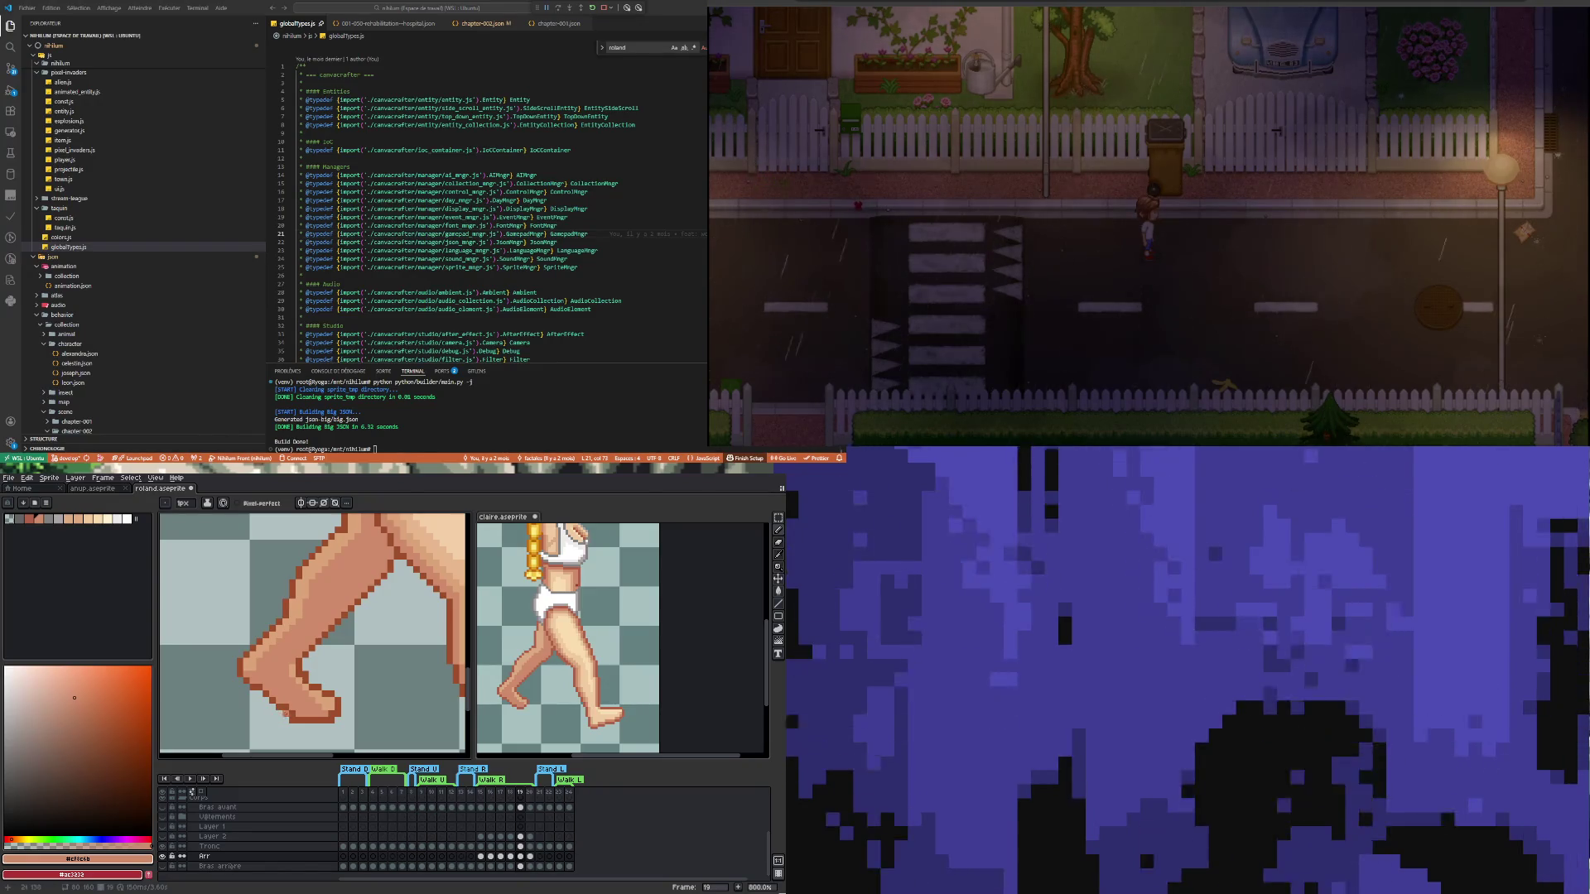
key(b)
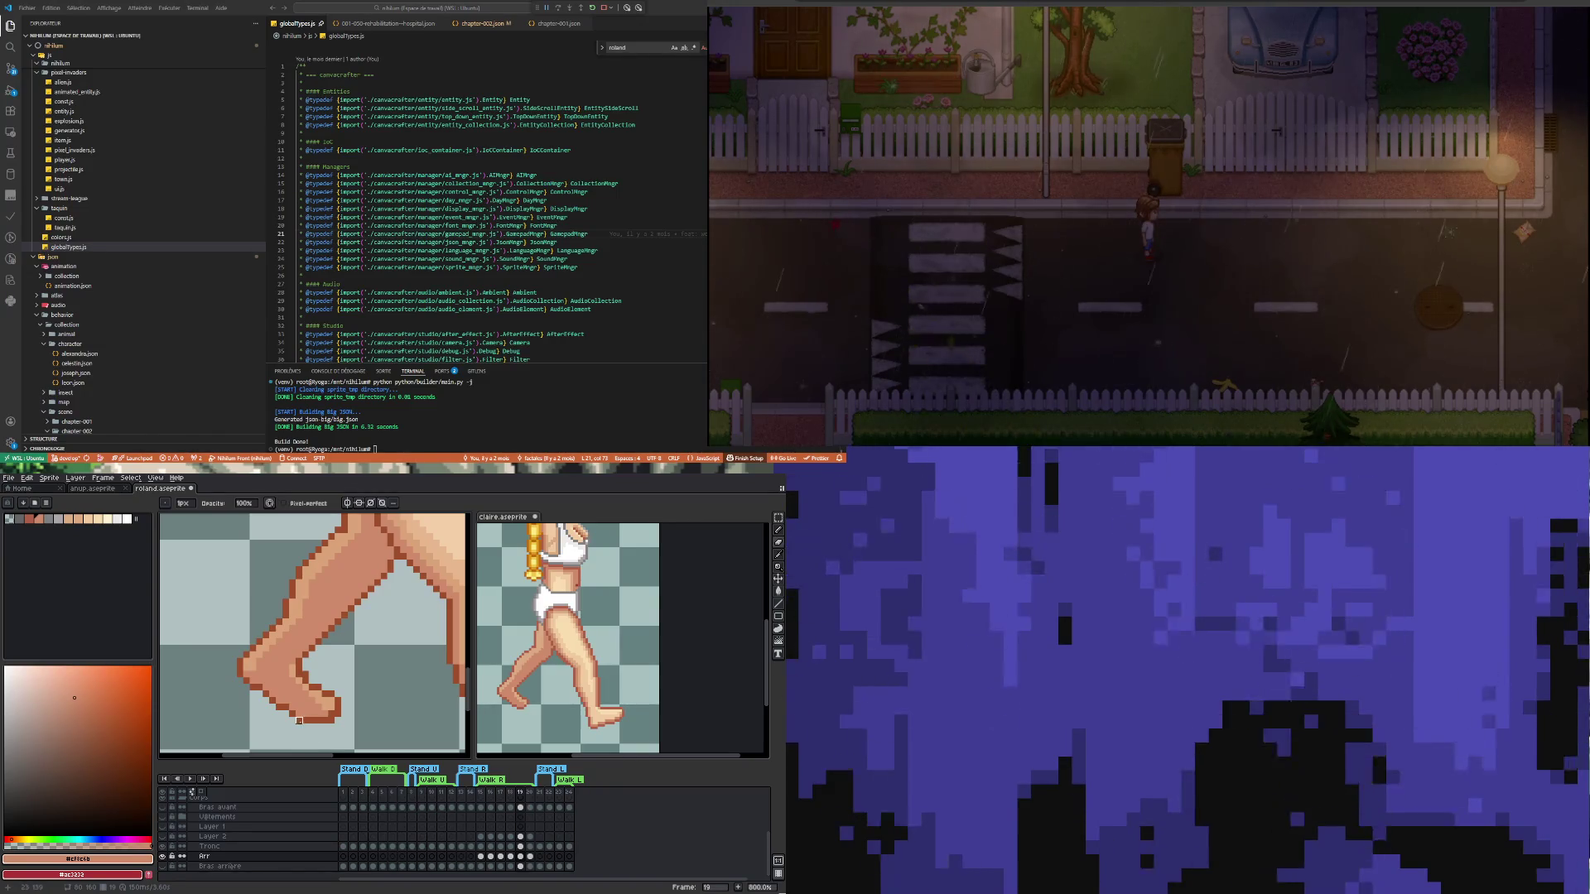
key(i)
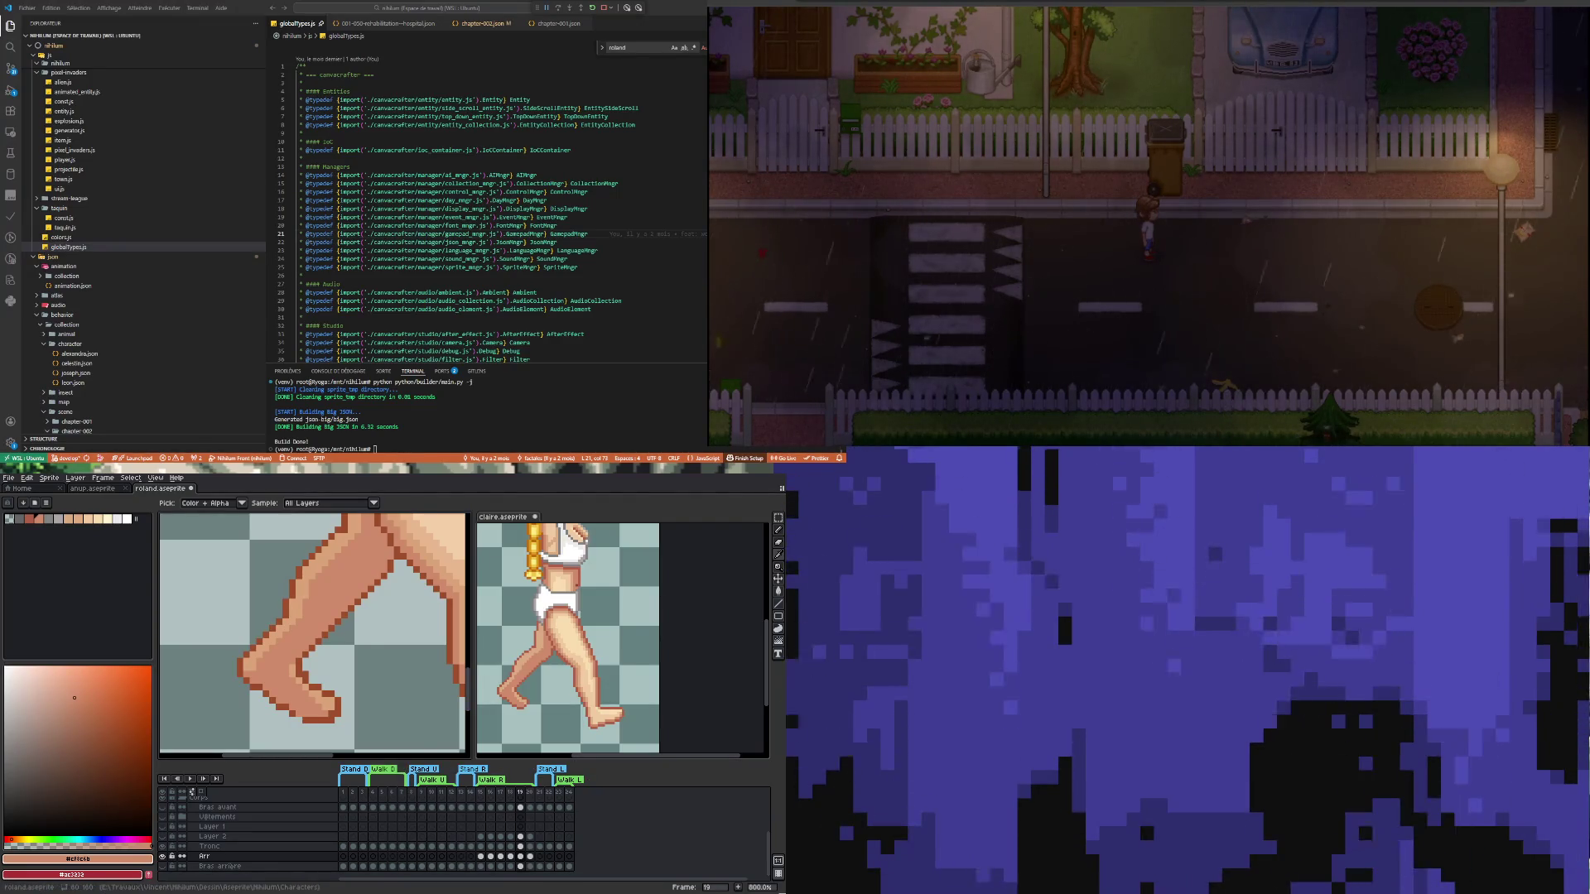
click(323, 714)
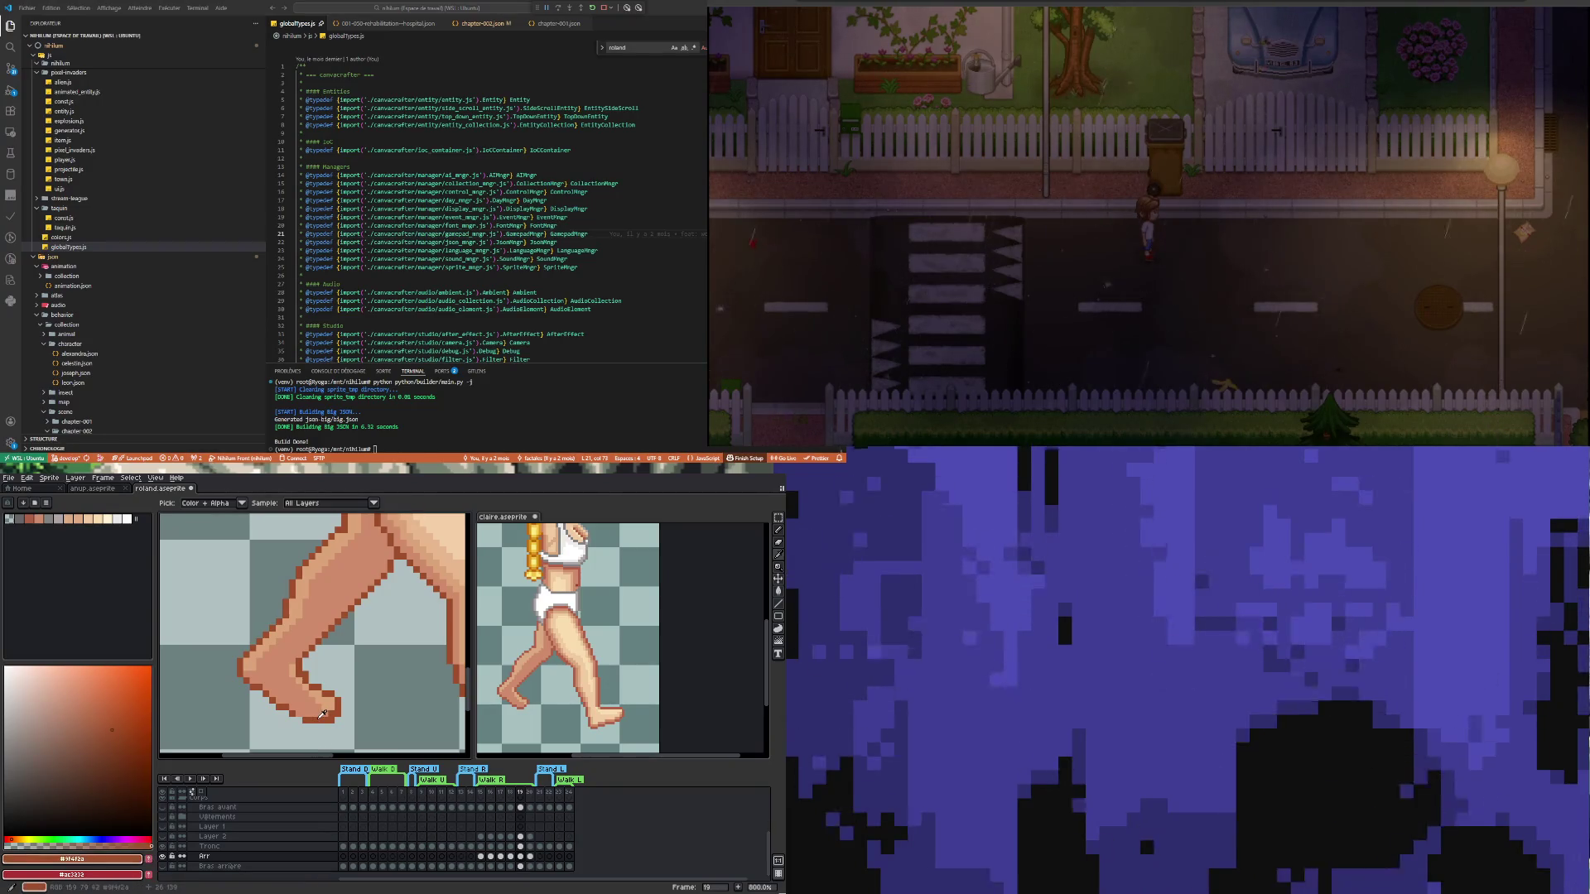
key(b)
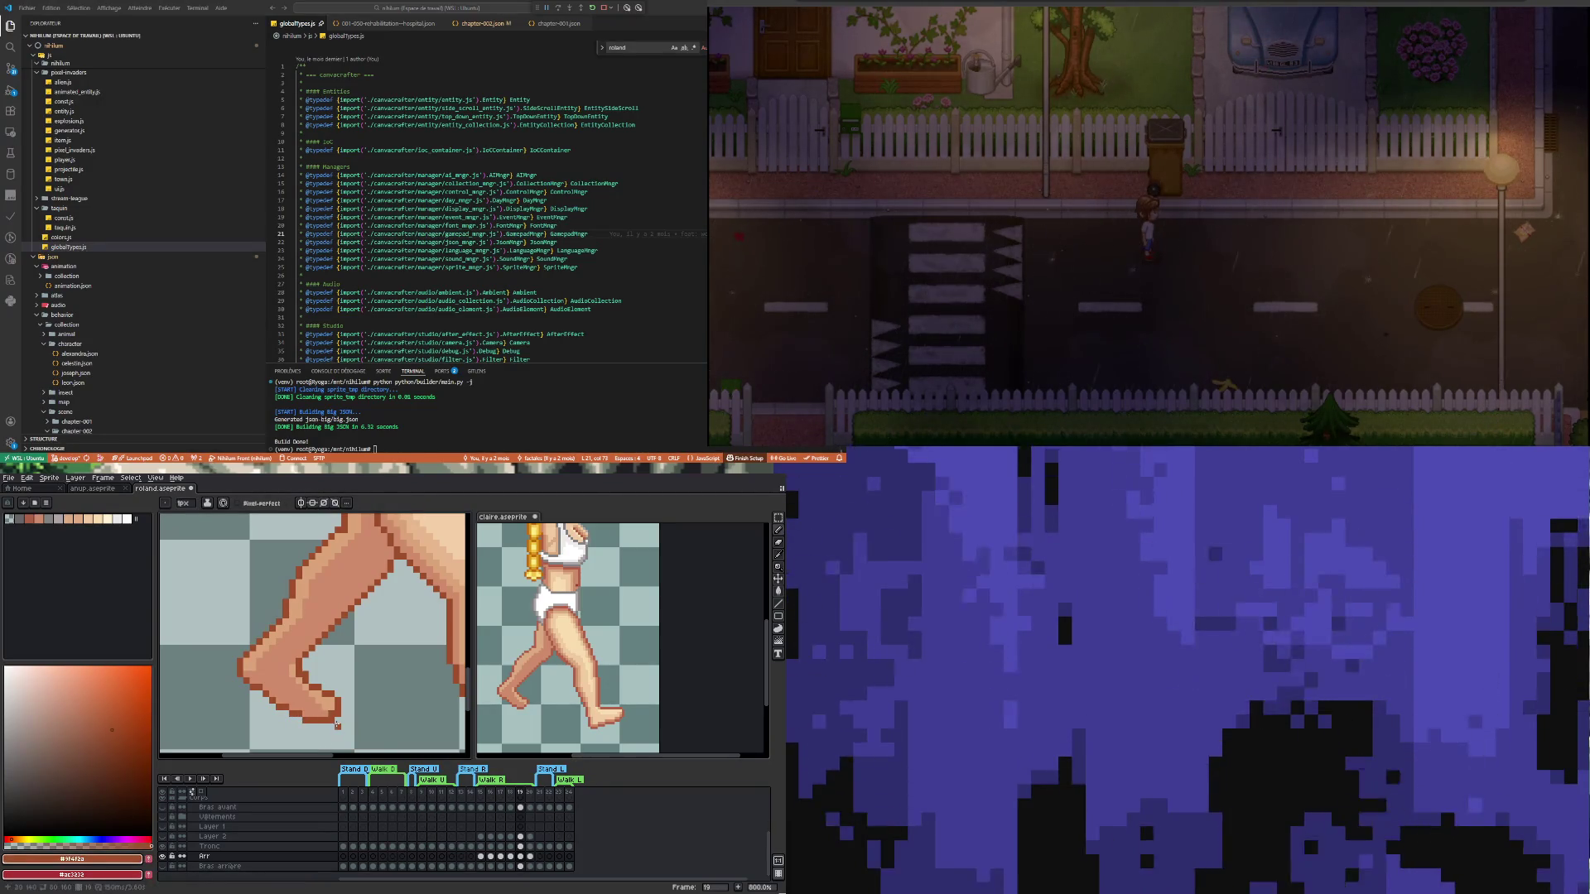
scroll(351, 744, up, 2)
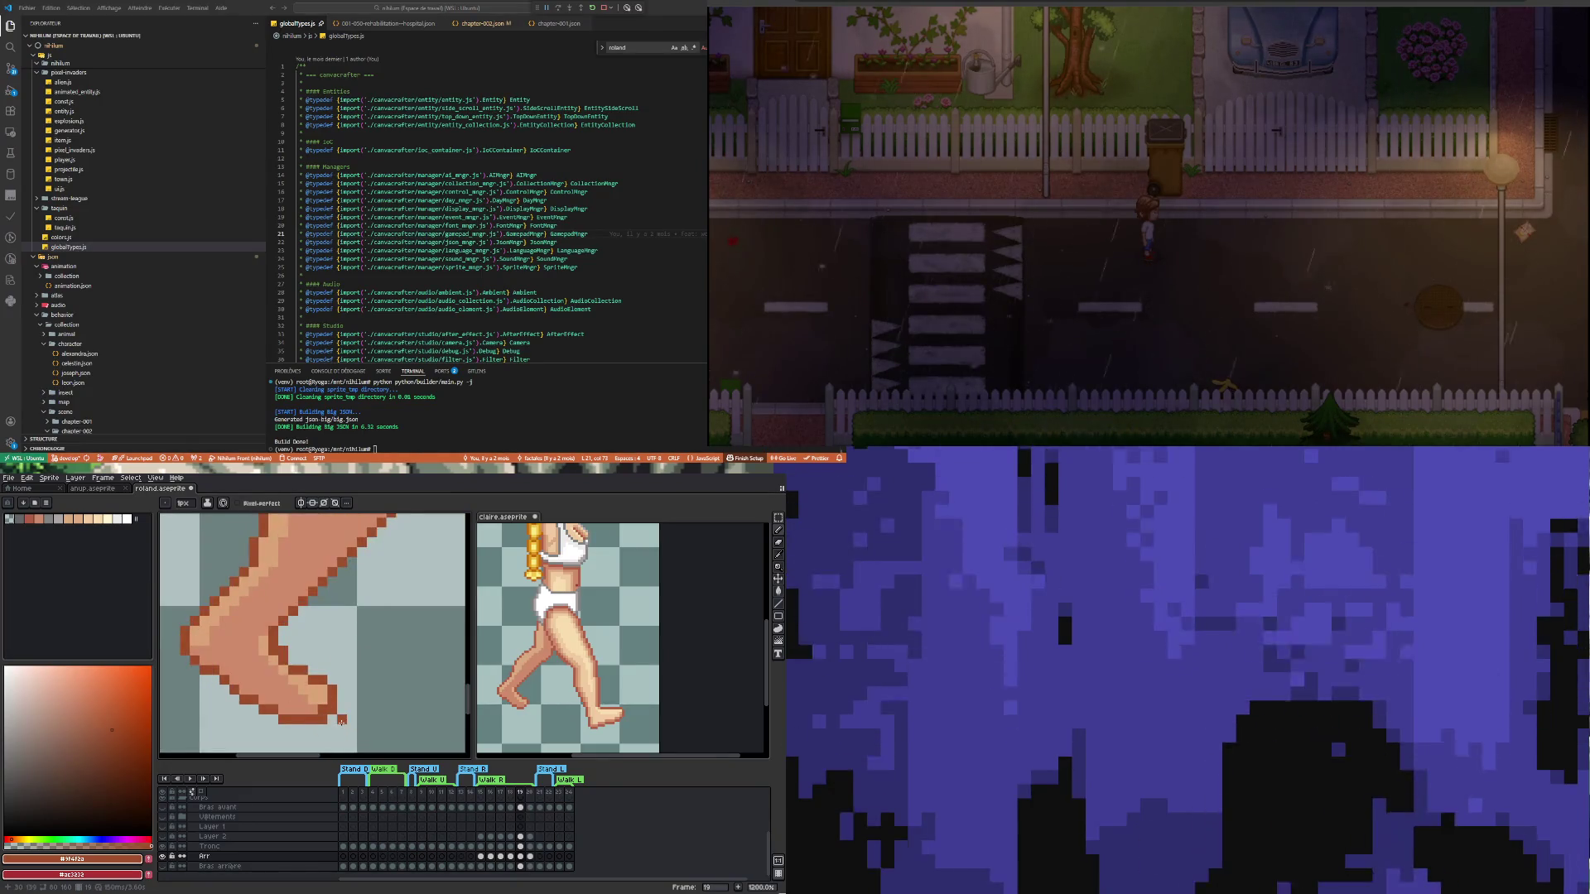
Erase stray foot pixels and reshade with mid and light skin tones, then go to frame 20
key(e)
scroll(319, 721, down, 5)
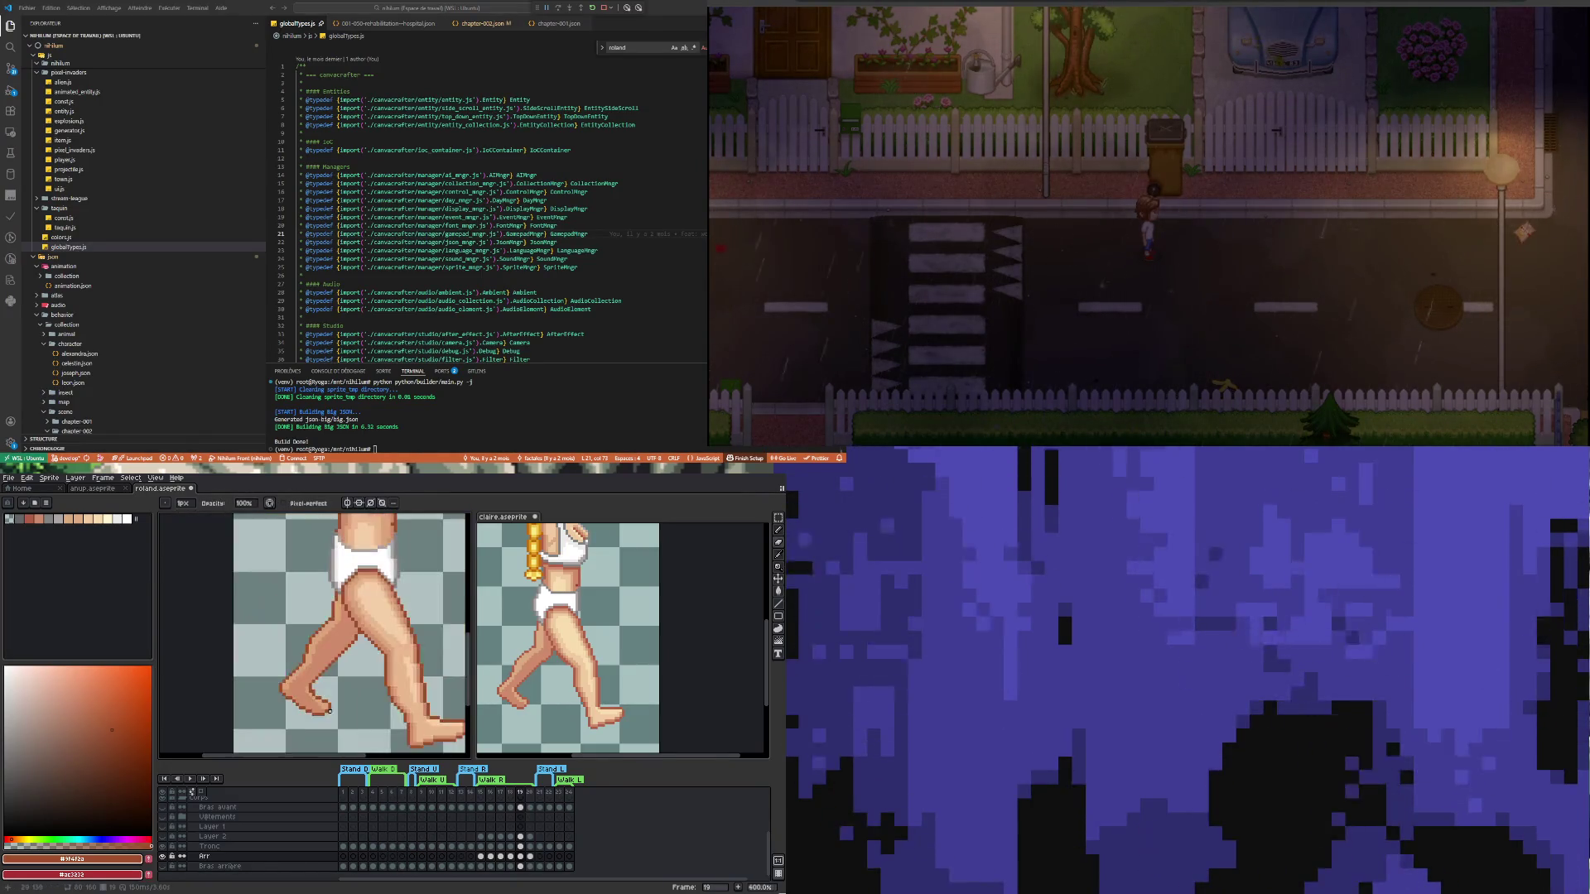
scroll(317, 689, up, 2)
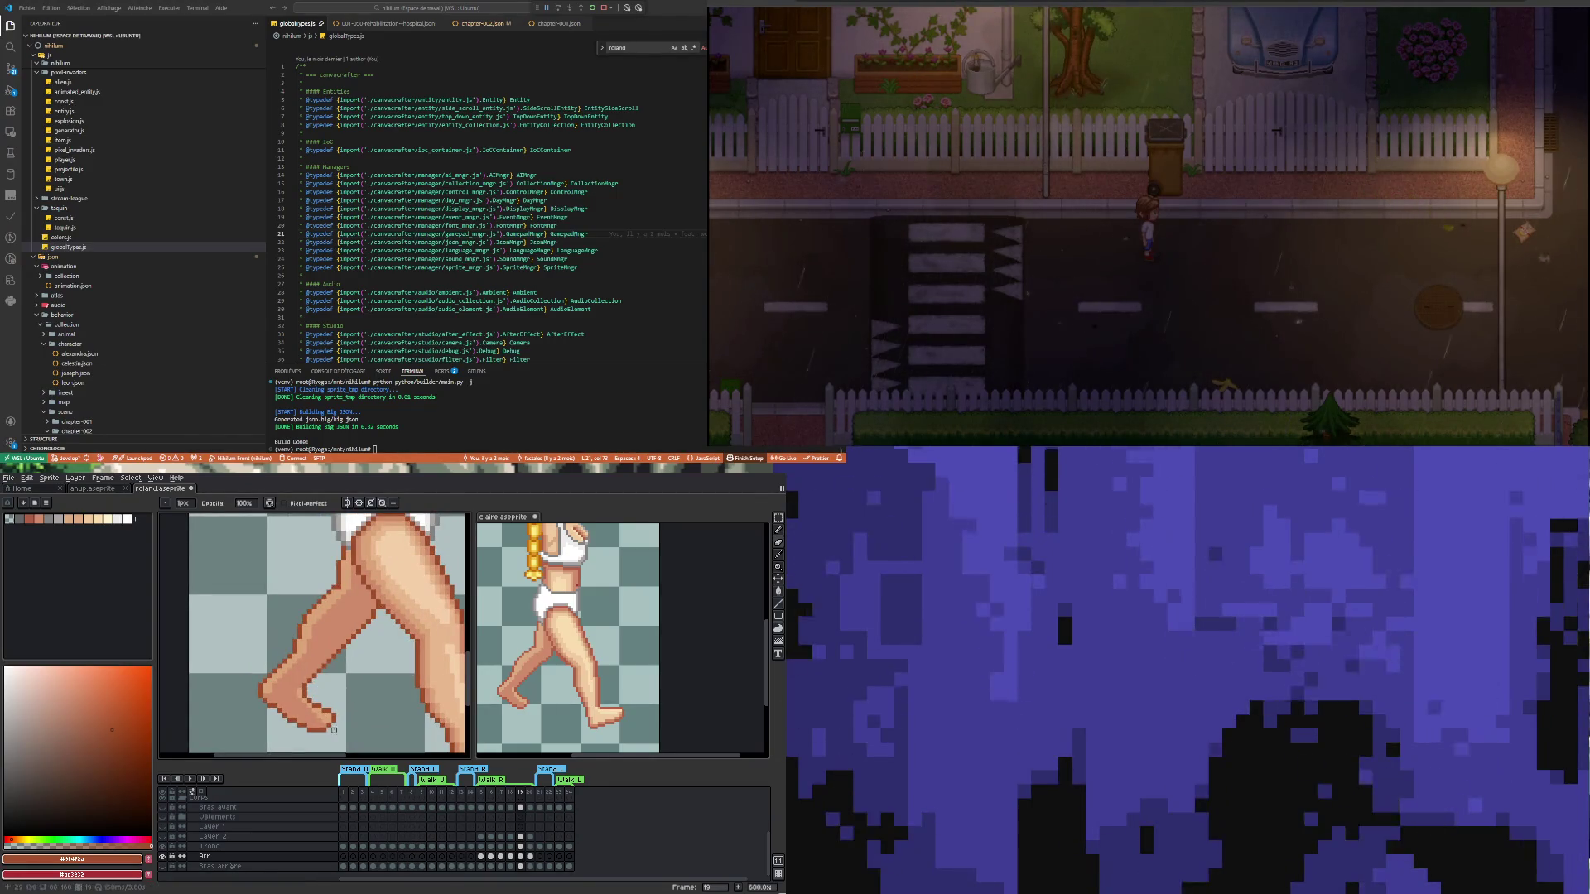
scroll(334, 729, up, 3)
alt+click(321, 713)
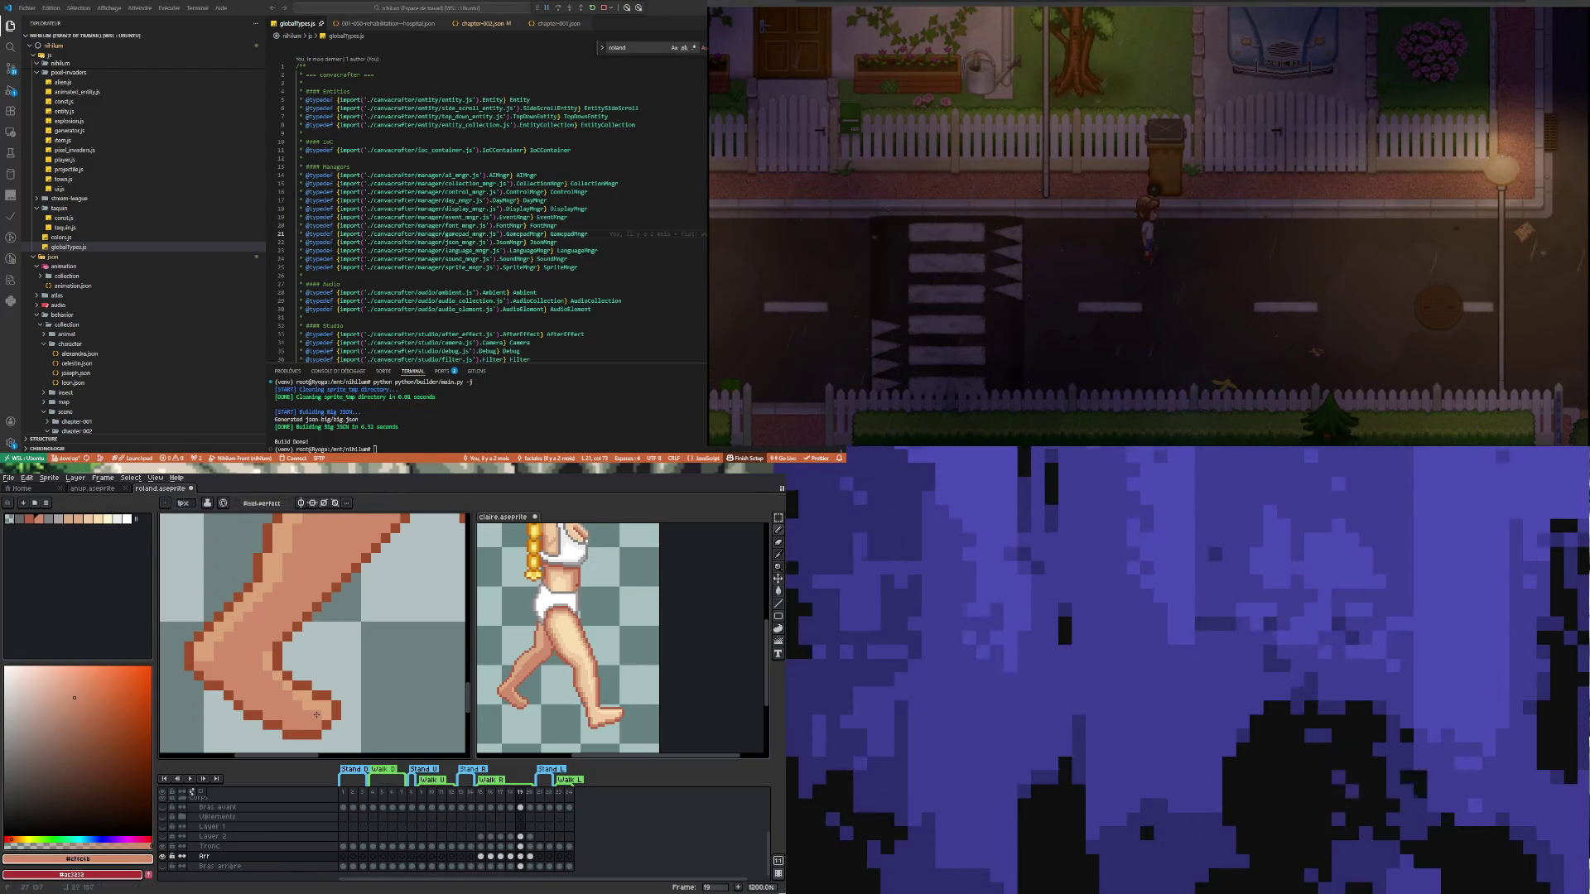
scroll(261, 673, down, 3)
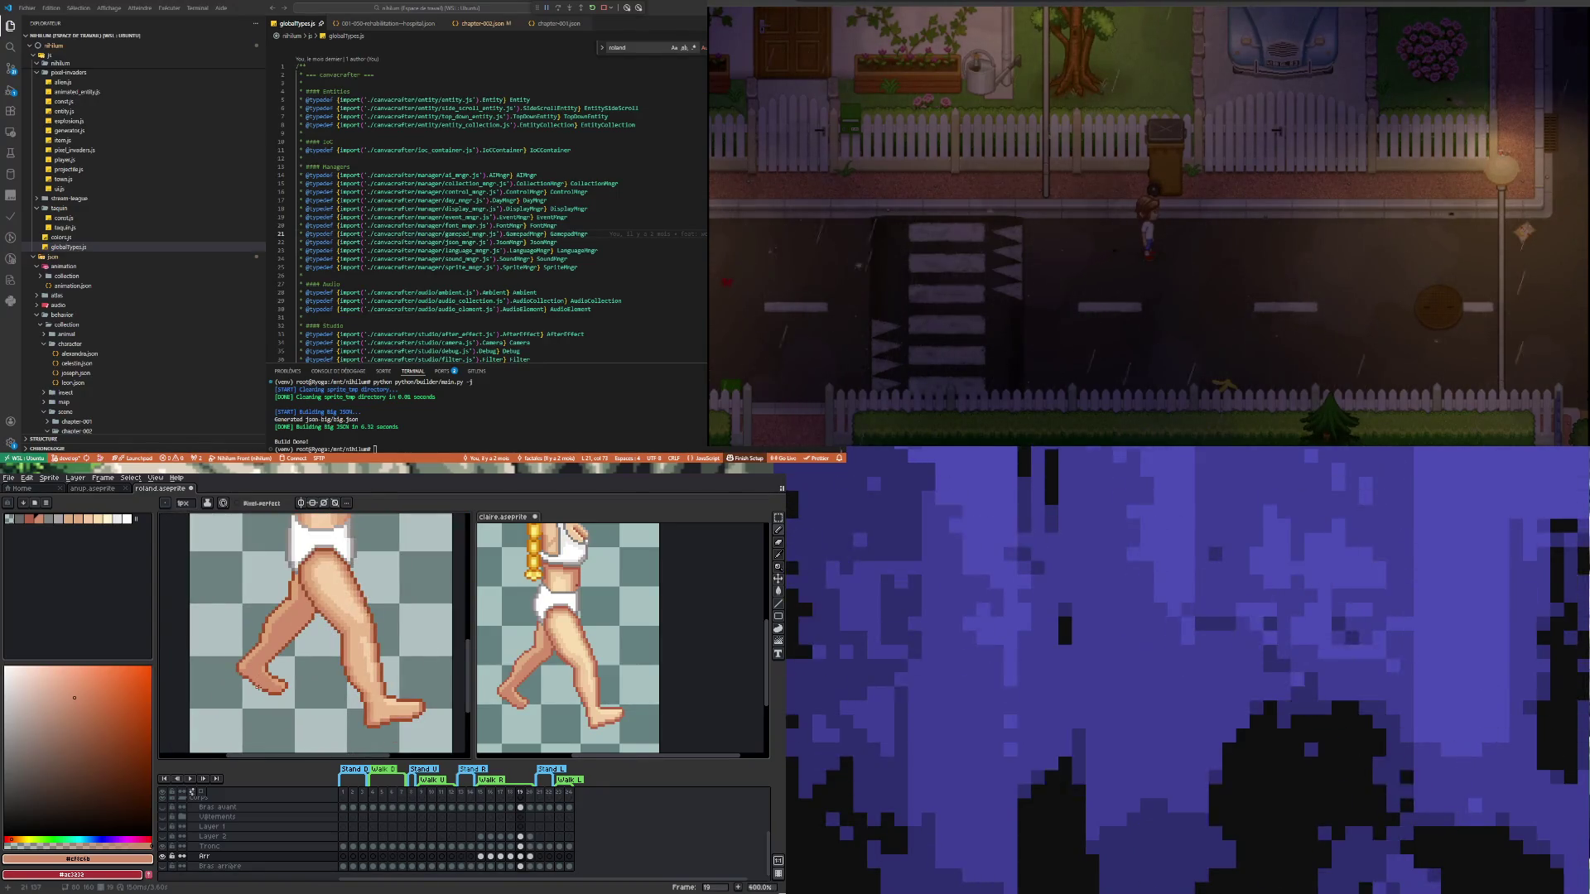
scroll(257, 687, up, 1)
alt+click(255, 661)
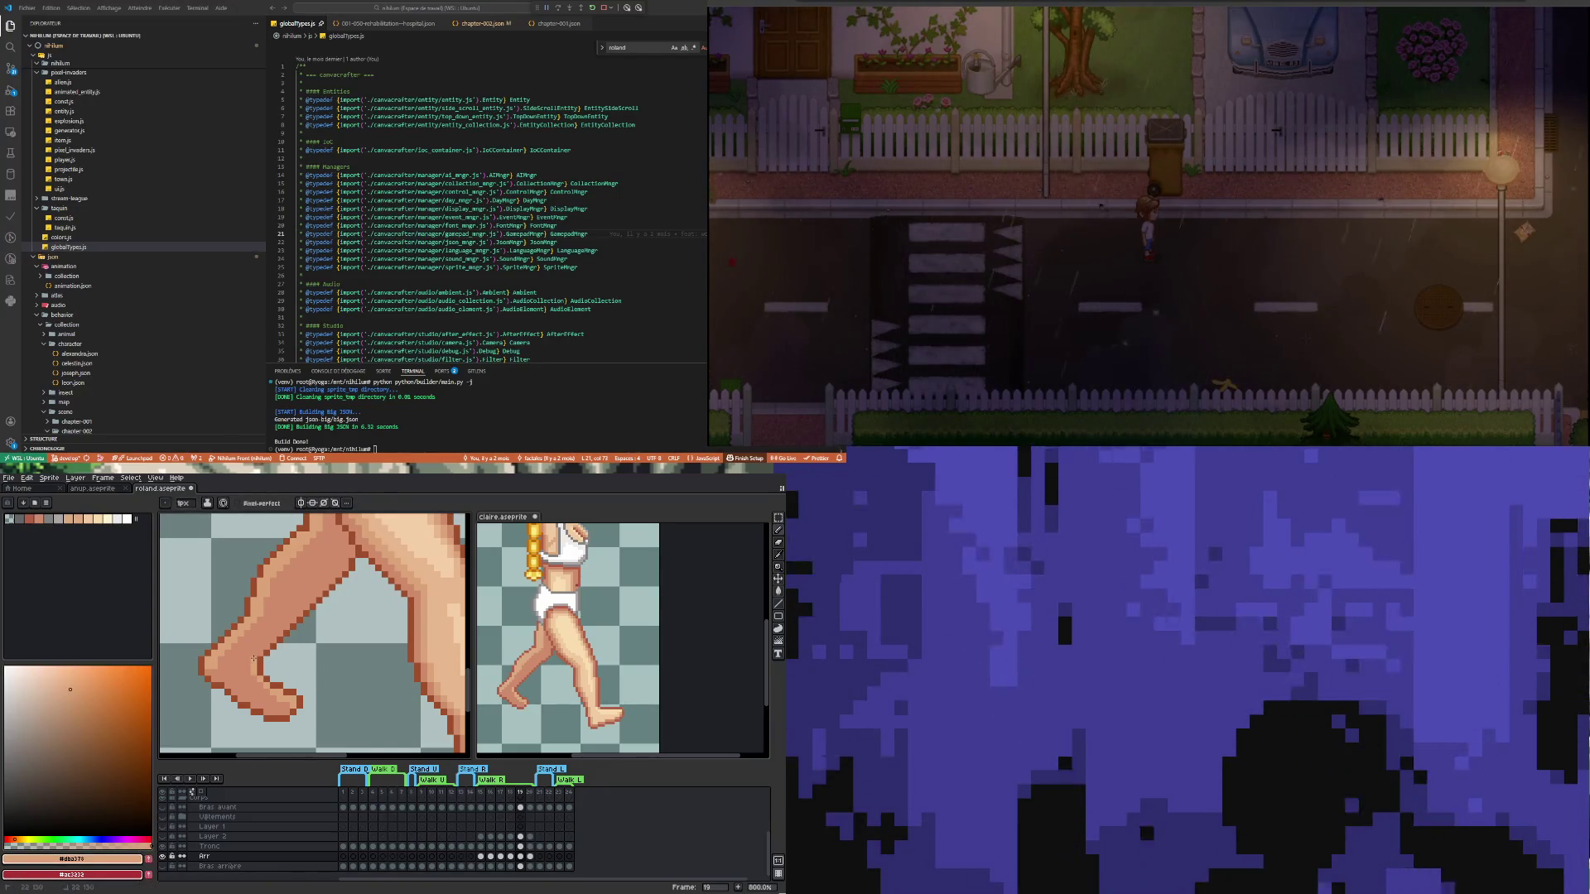
scroll(275, 712, down, 4)
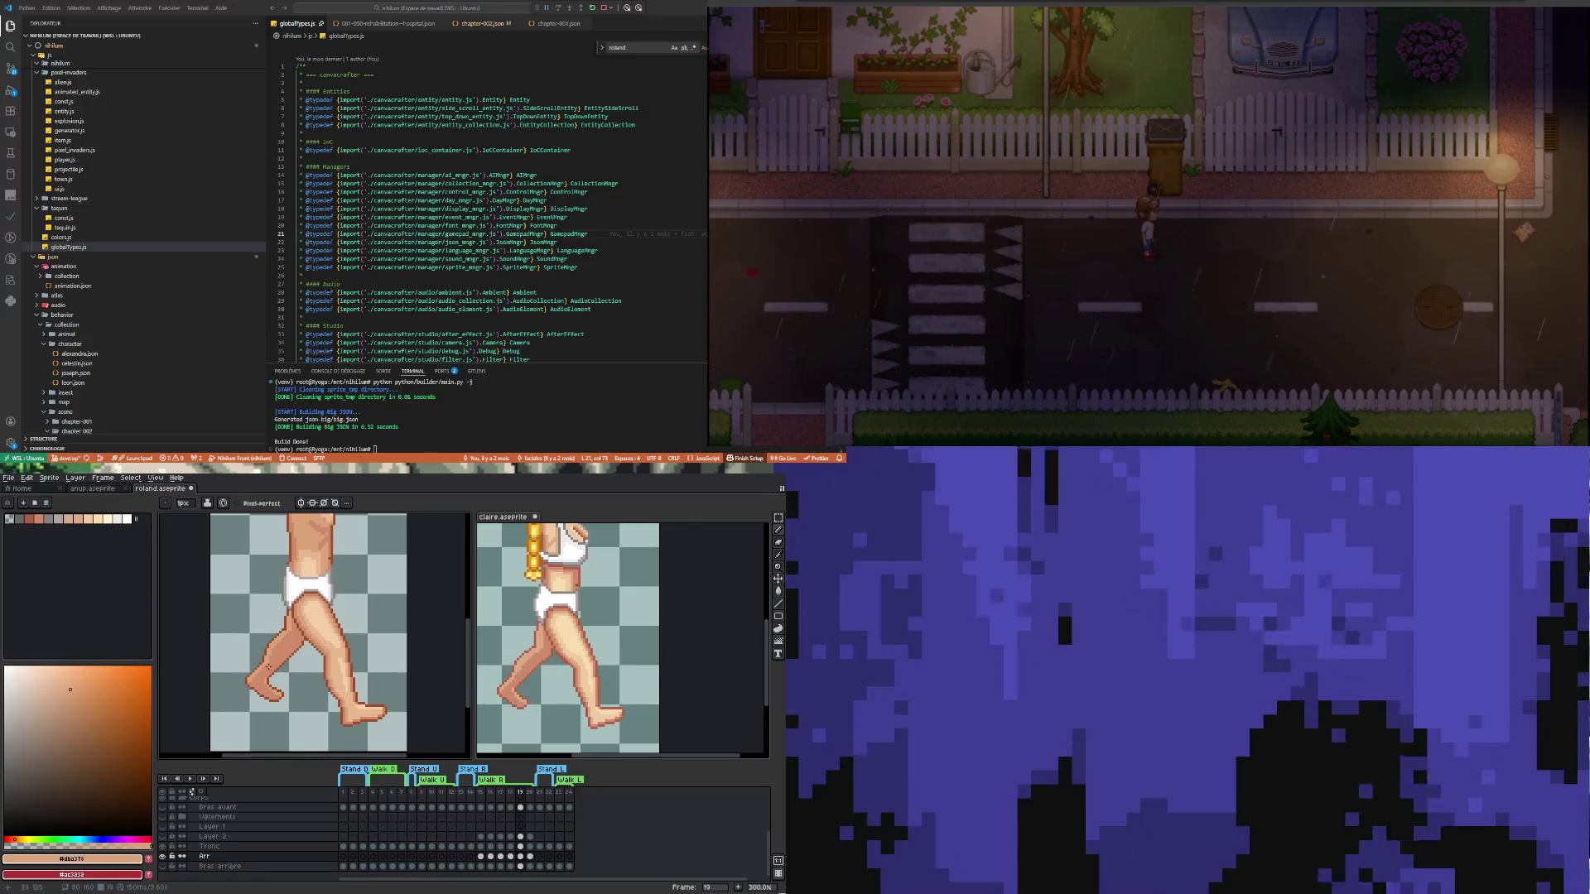
scroll(267, 667, down, 2)
scroll(294, 739, up, 2)
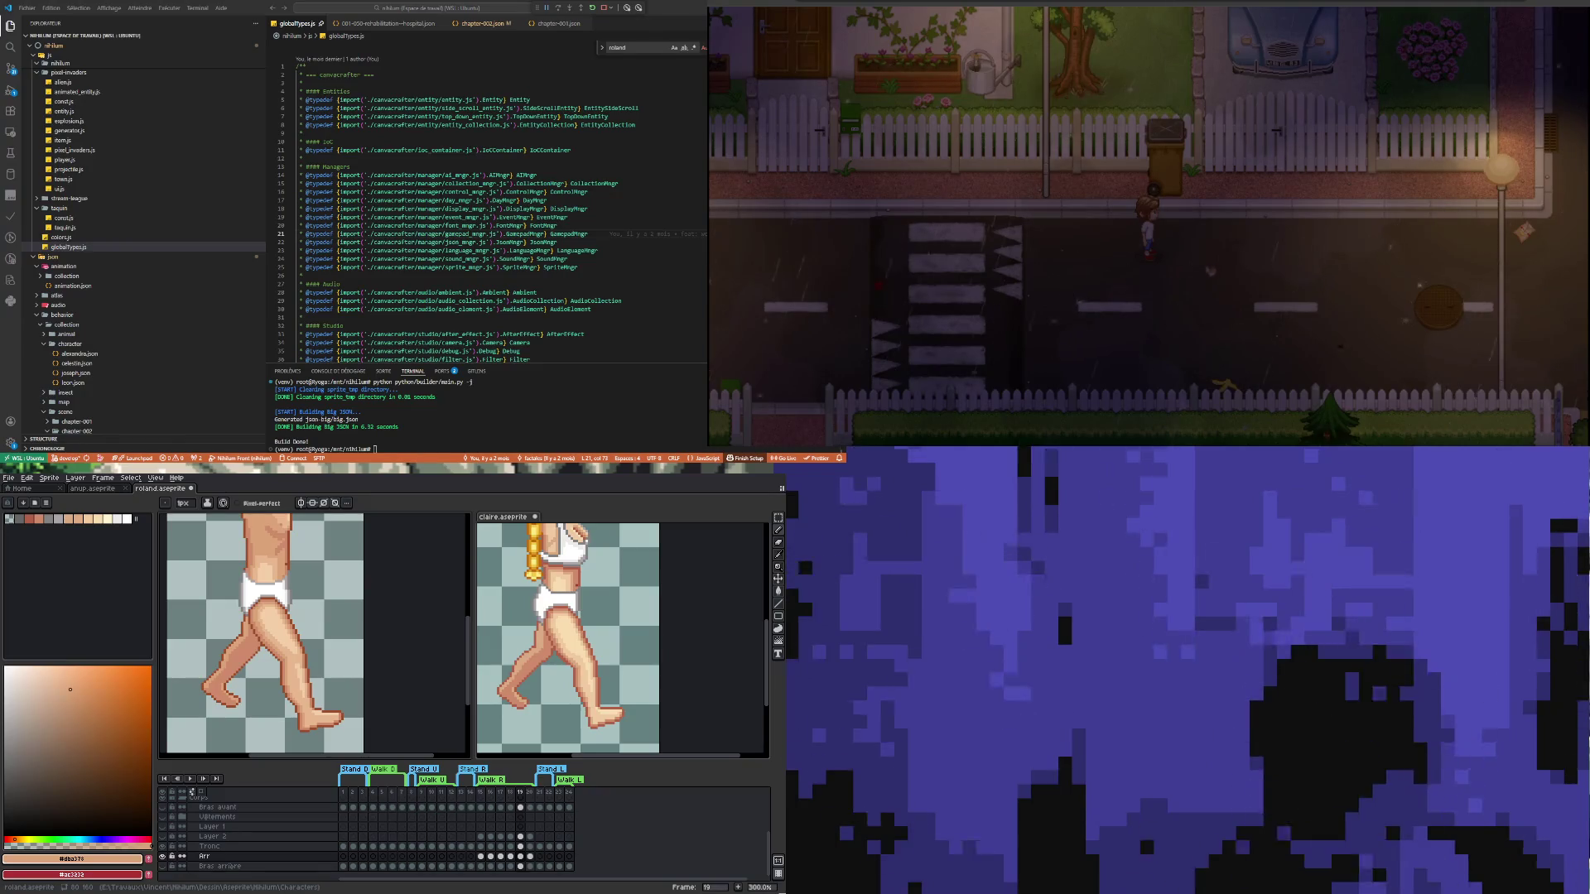
scroll(280, 666, down, 2)
scroll(280, 666, up, 2)
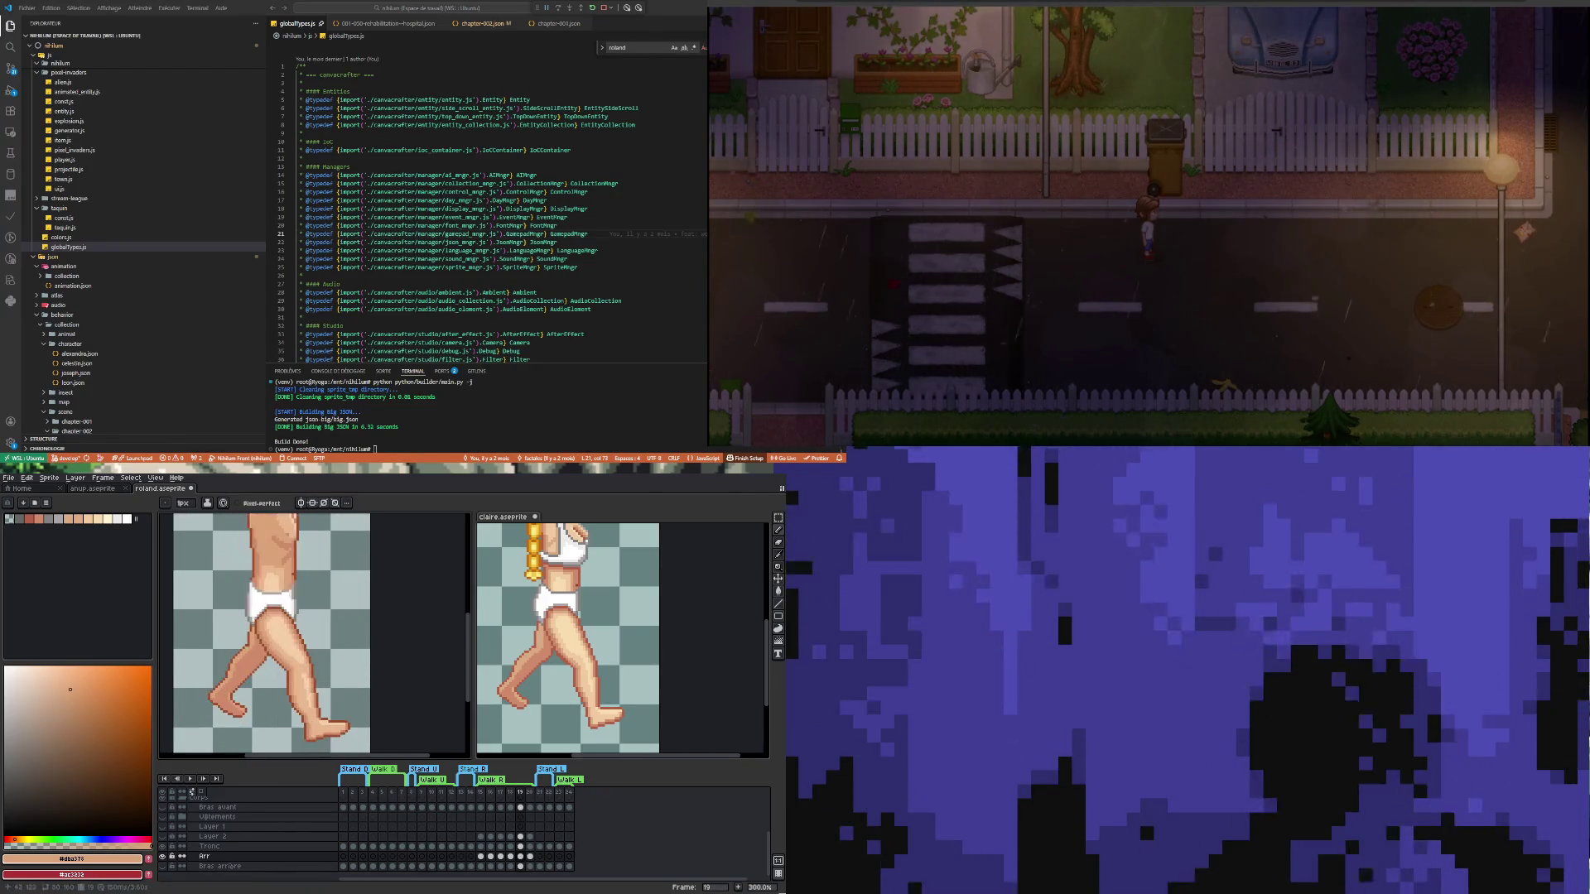
click(530, 856)
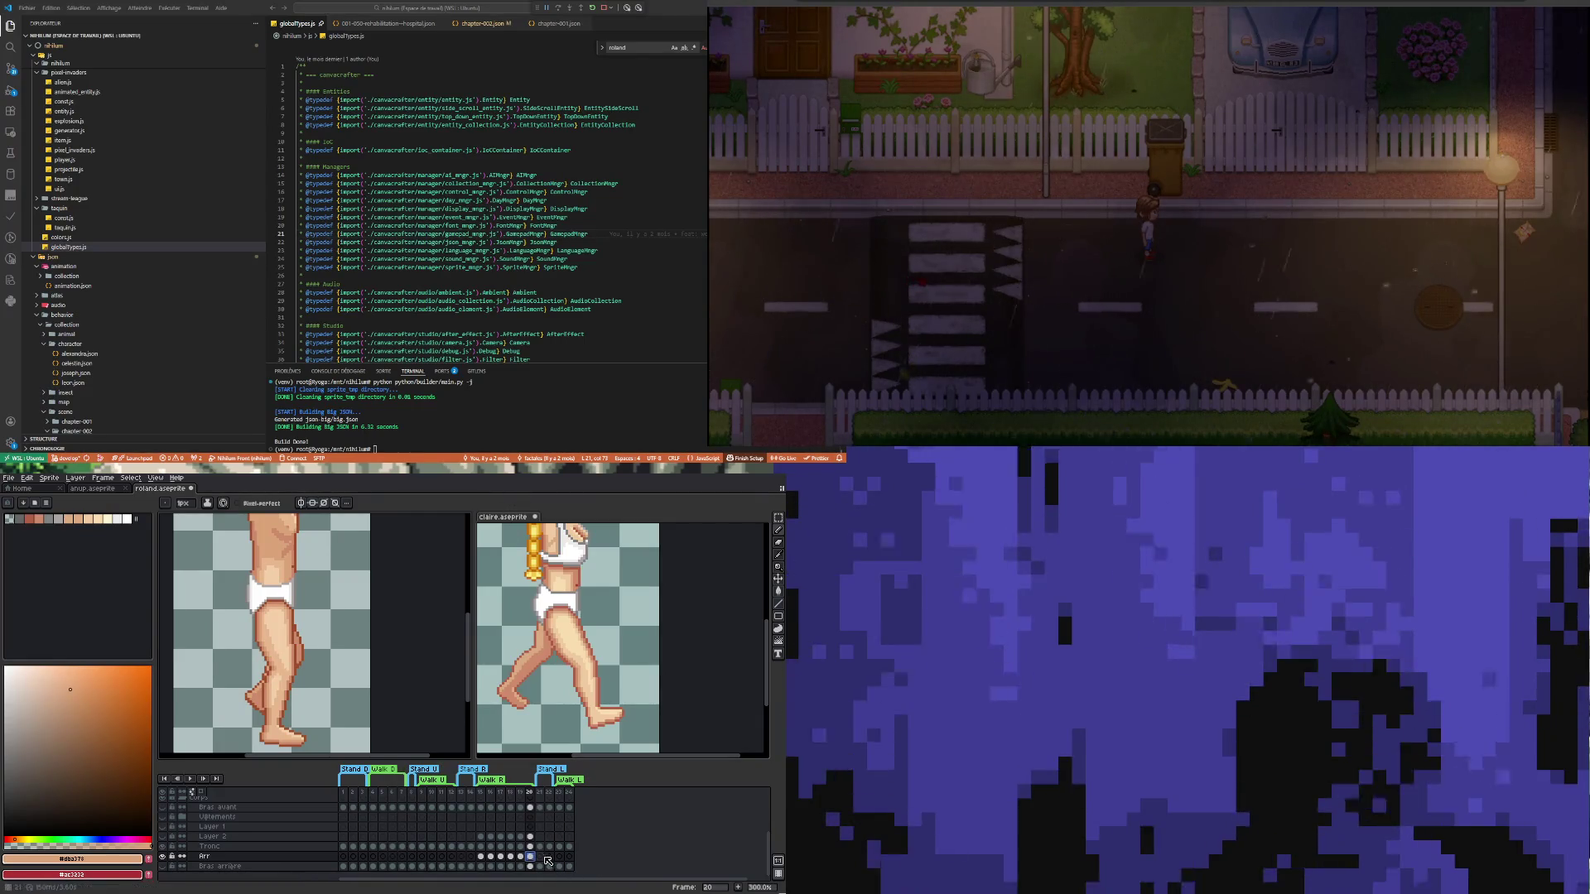
Compare the leg poses and show frame 20 in the claire sprite too
click(524, 858)
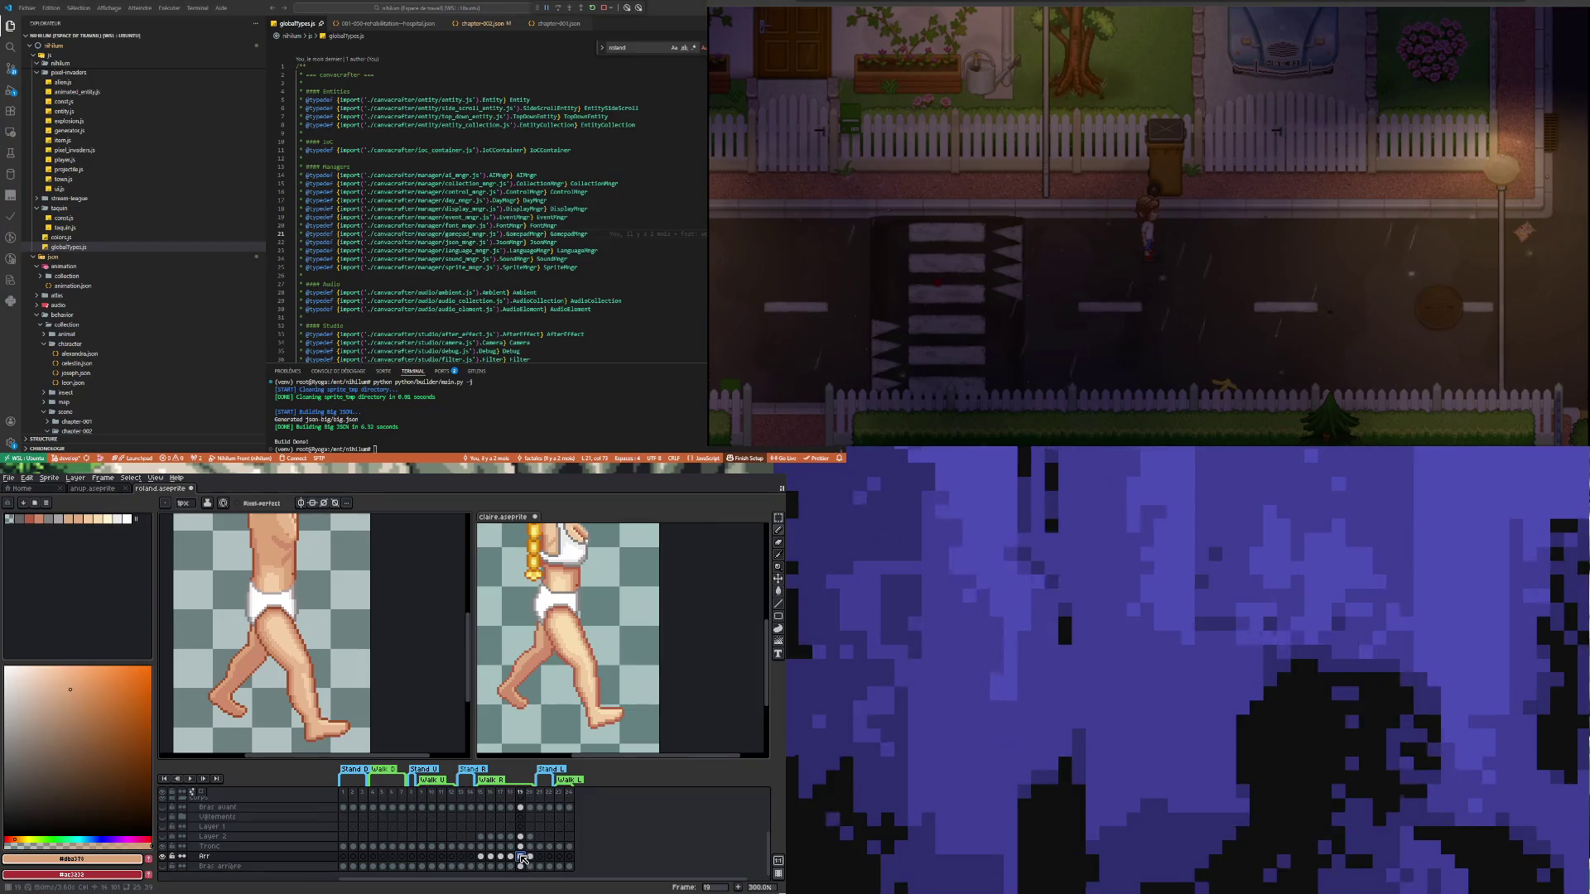
click(531, 860)
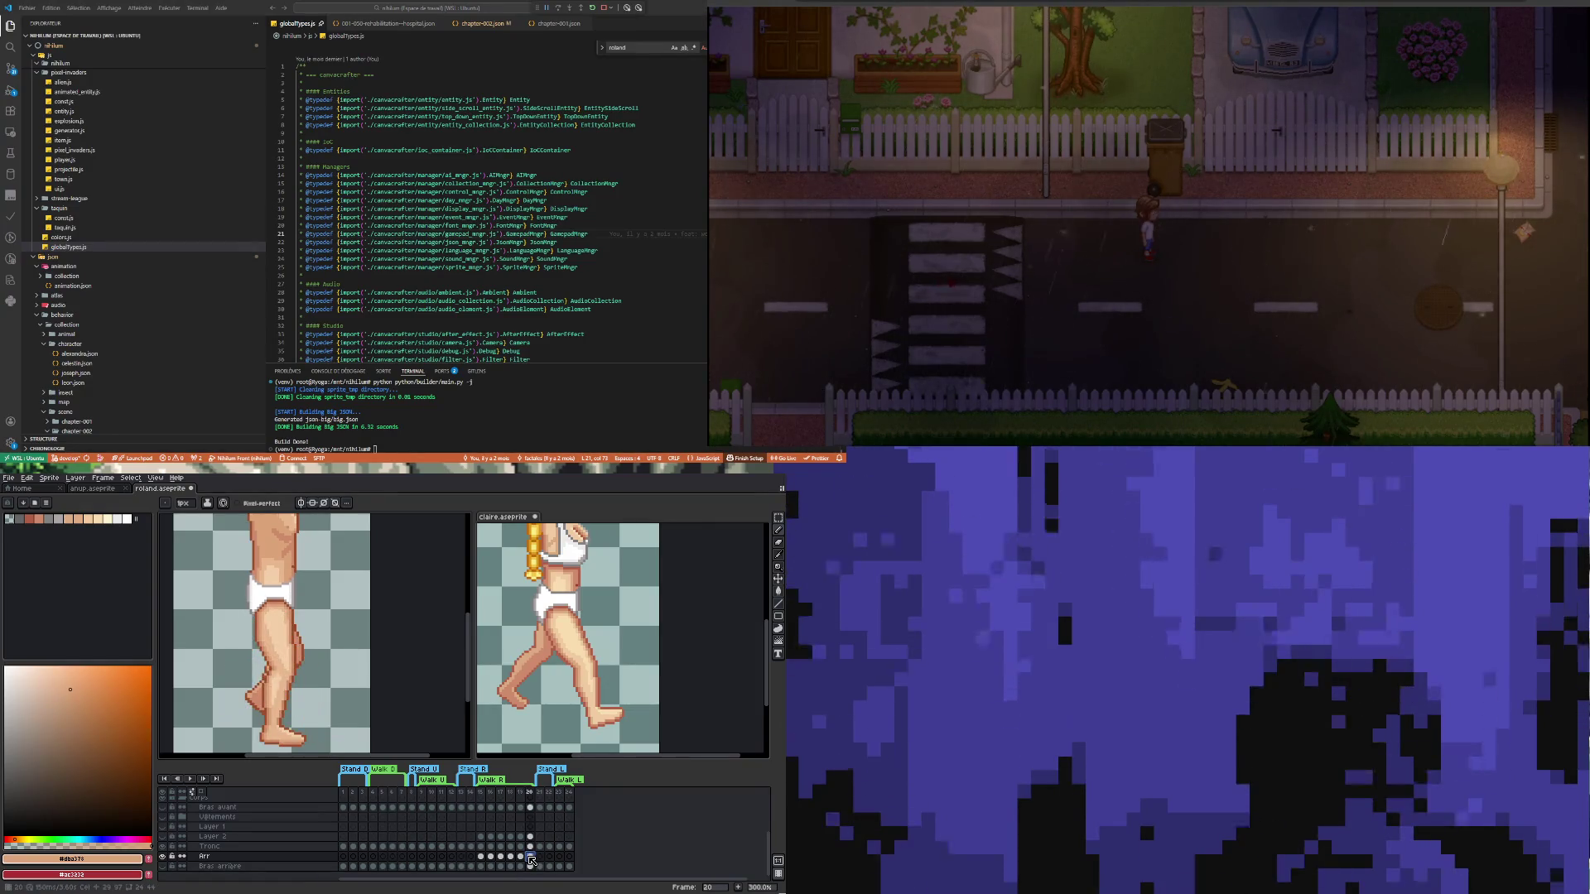
key(ctrl+Tab)
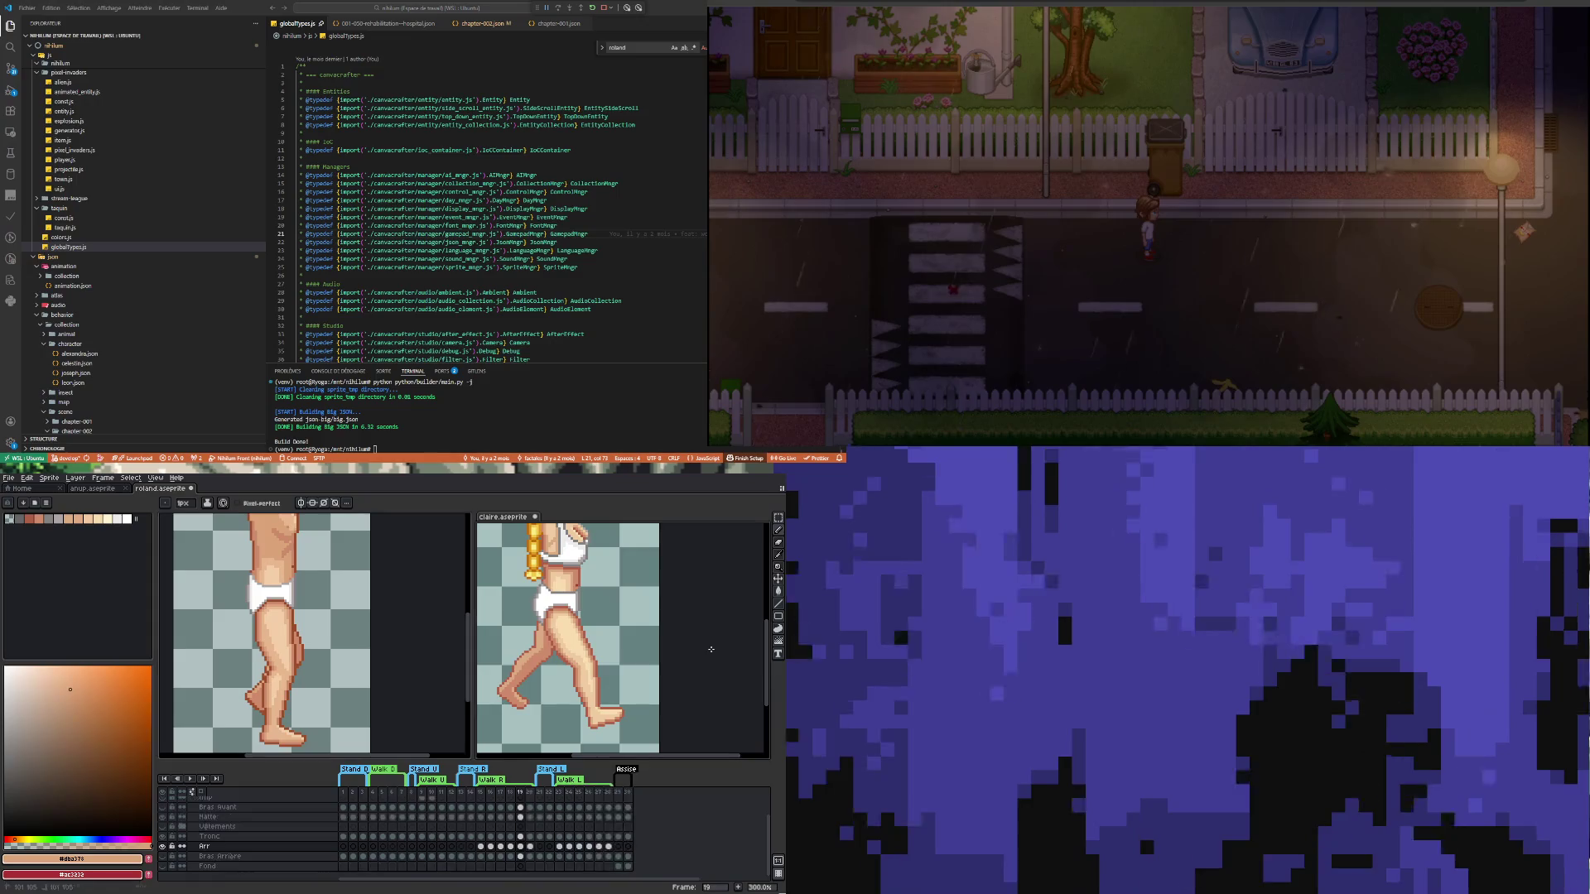
click(530, 847)
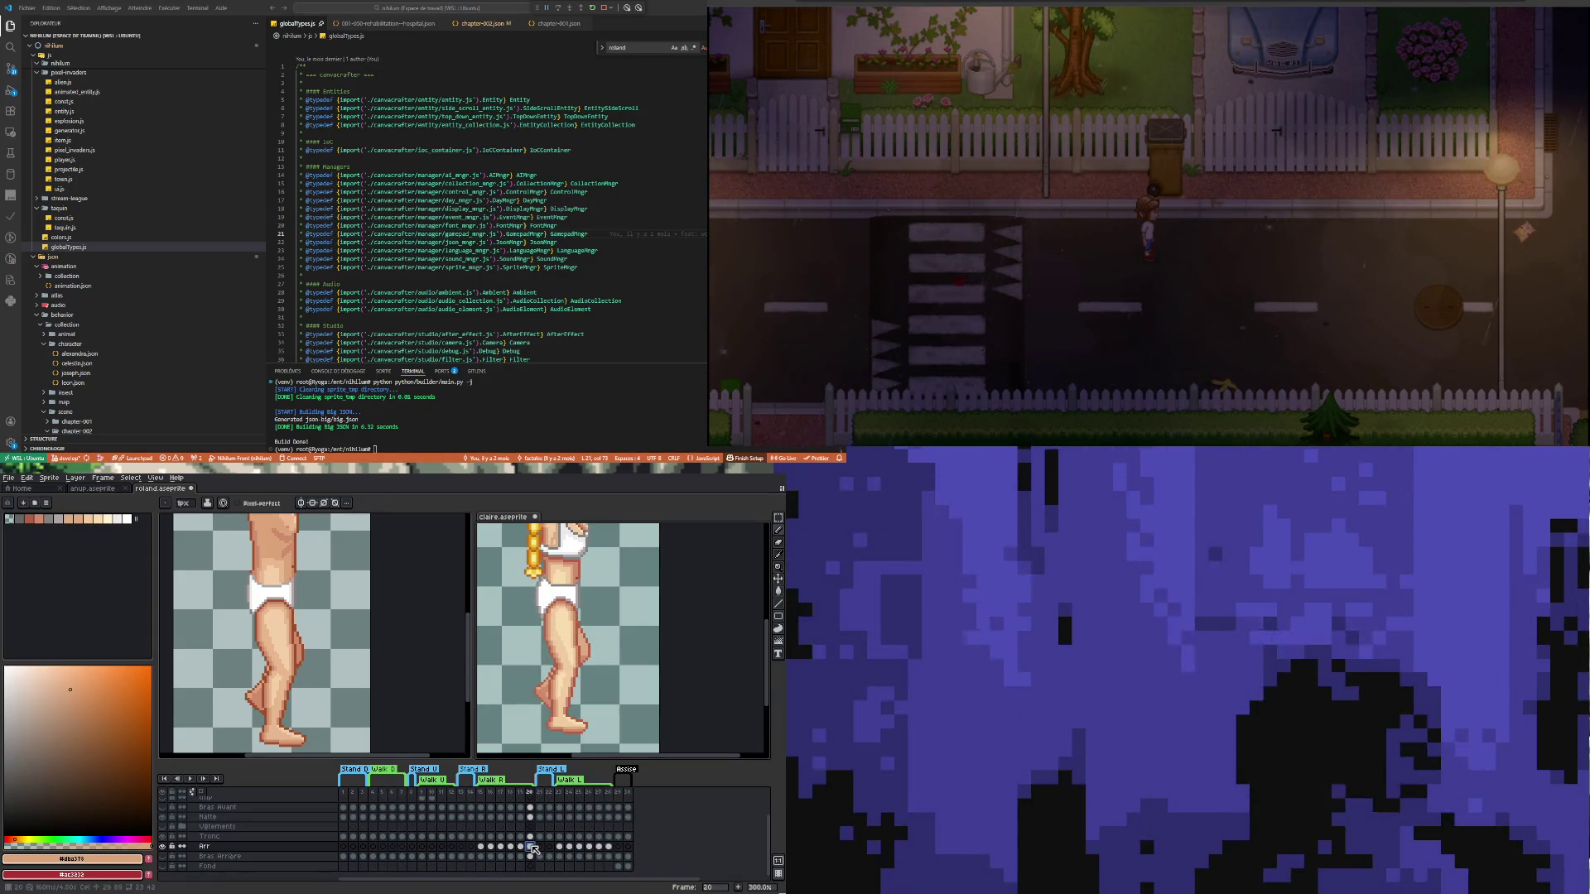
click(431, 668)
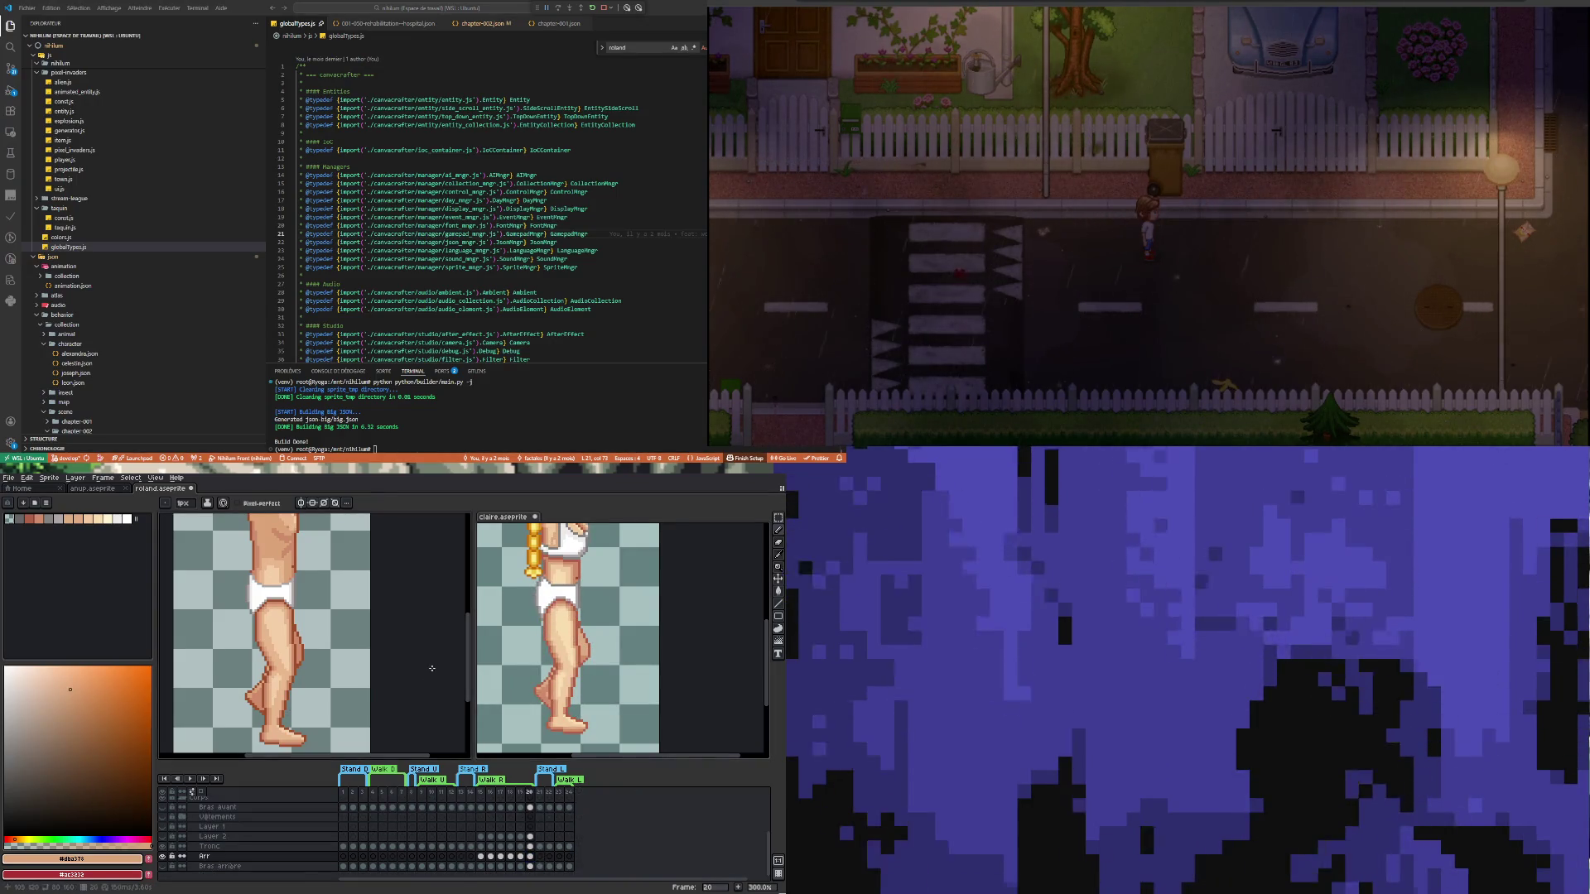
Sample mid skin tone #cf8c6b from claire's leg and undo the stray pencil stroke
scroll(320, 688, down, 1)
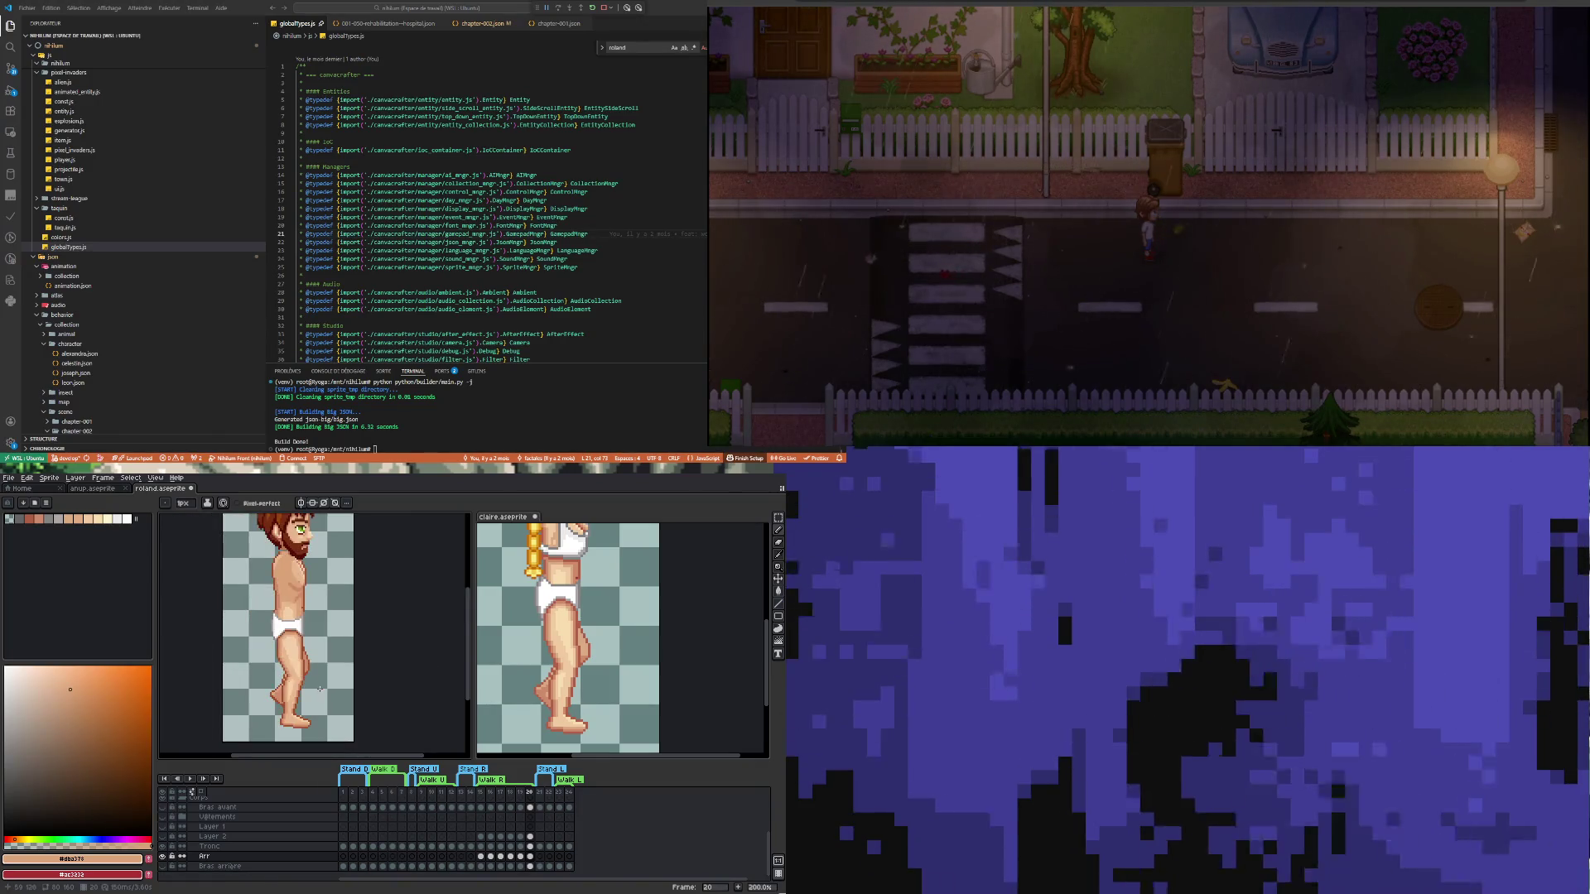
scroll(290, 694, up, 2)
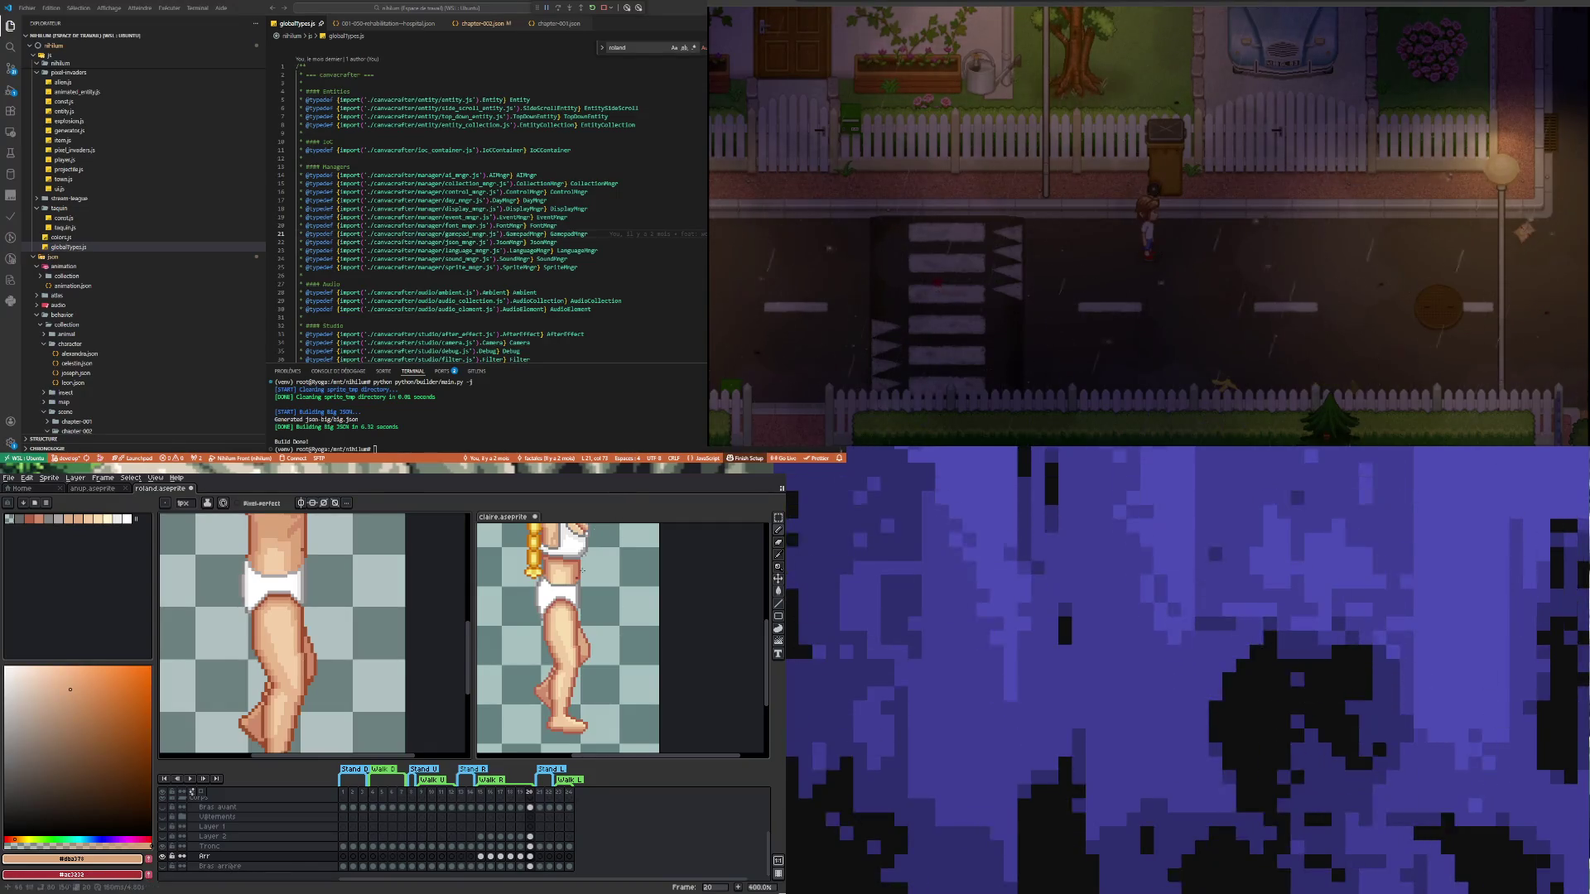
scroll(578, 667, up, 1)
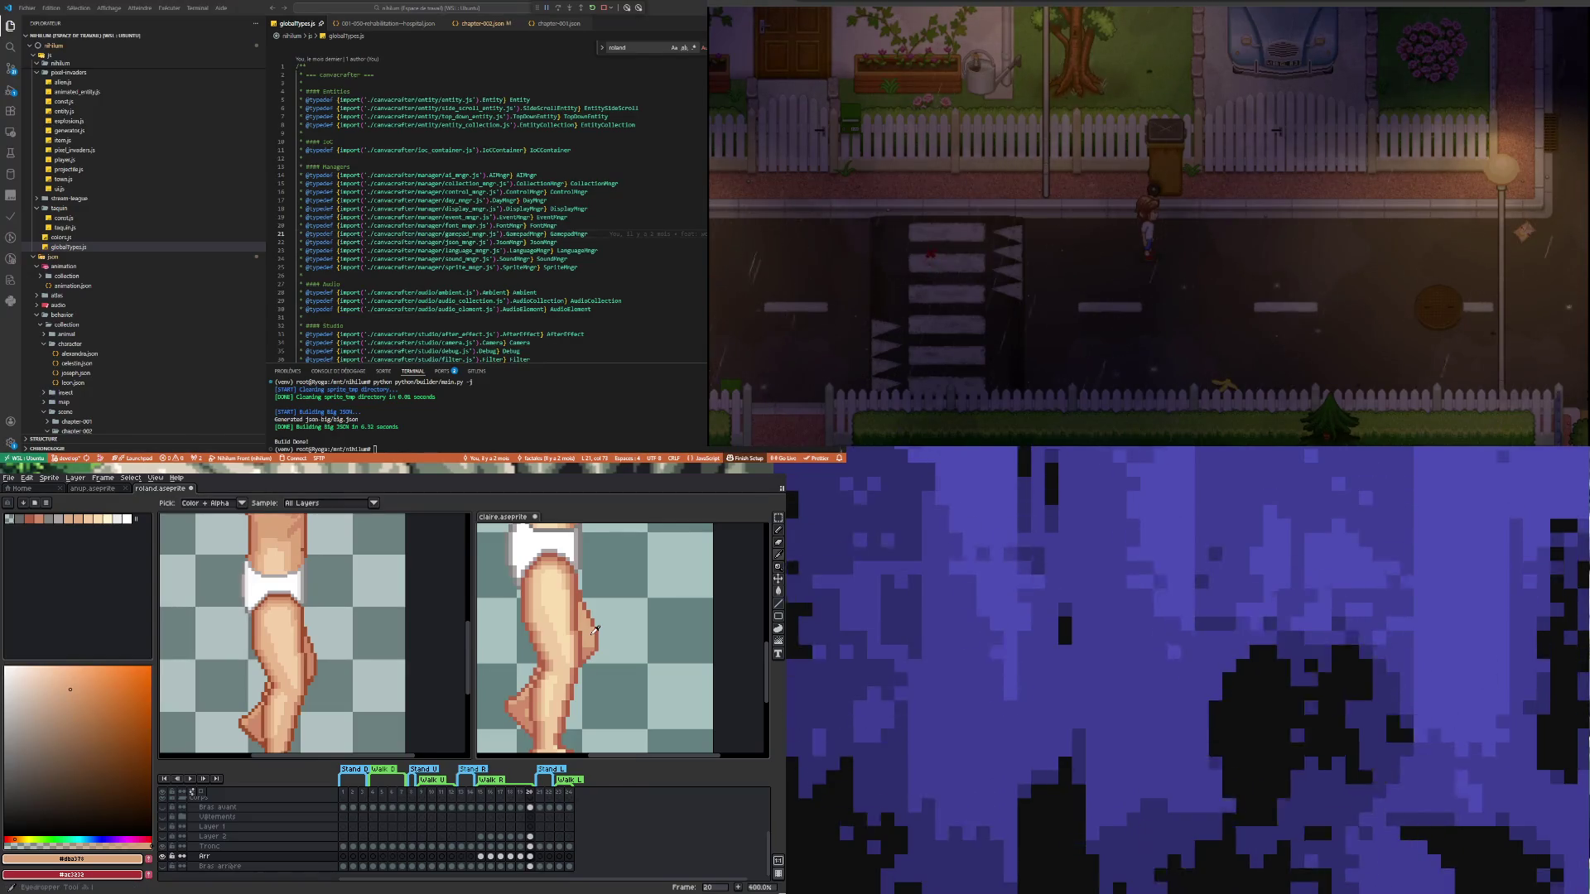
alt+click(593, 632)
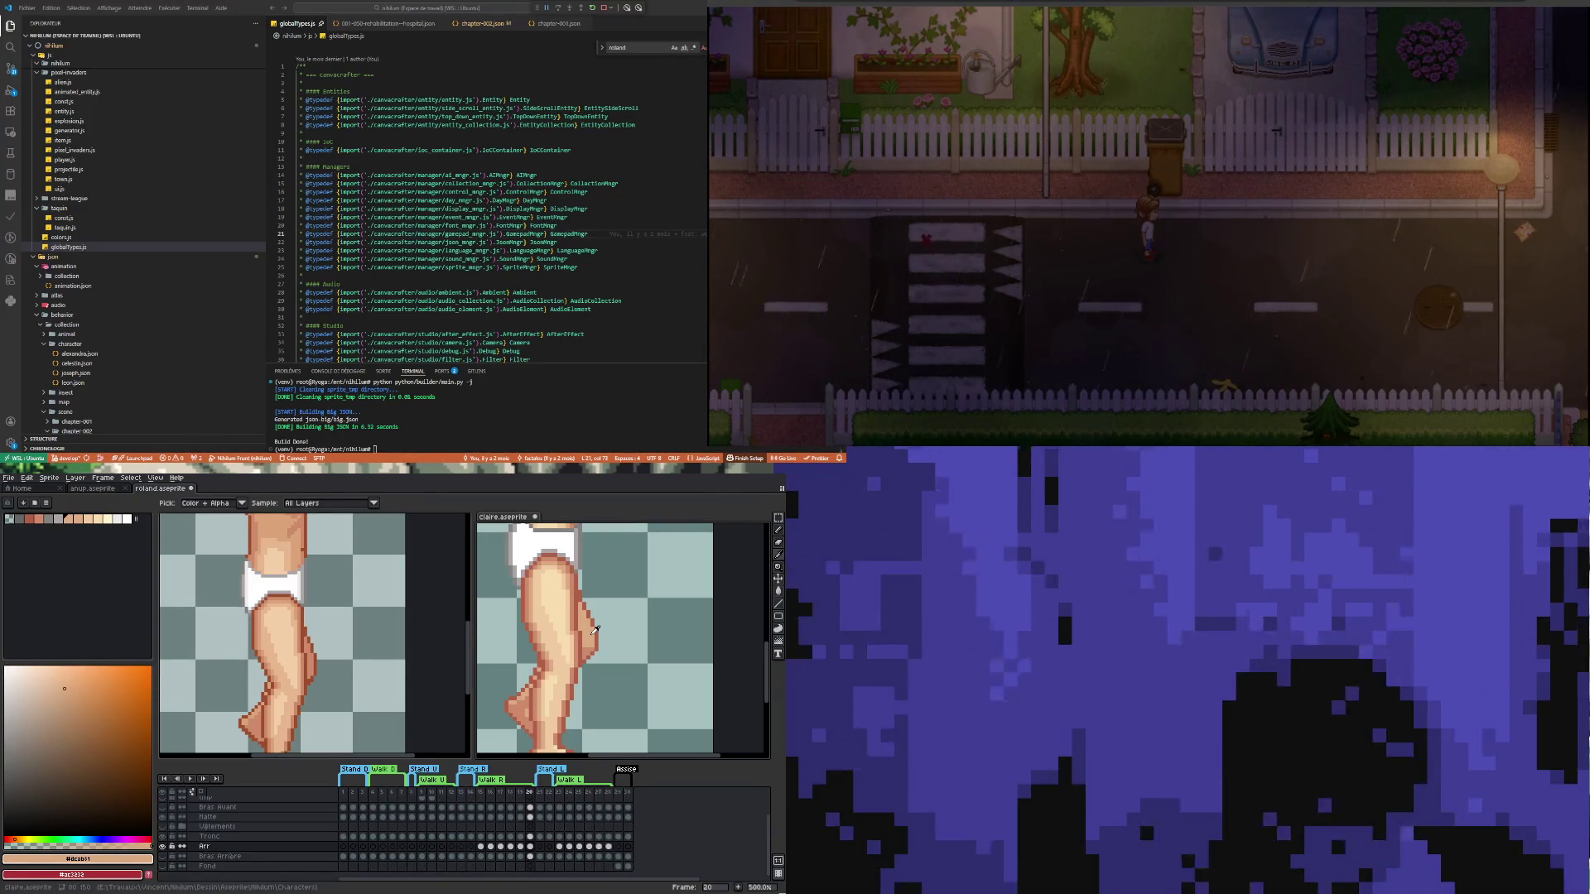
alt+click(590, 645)
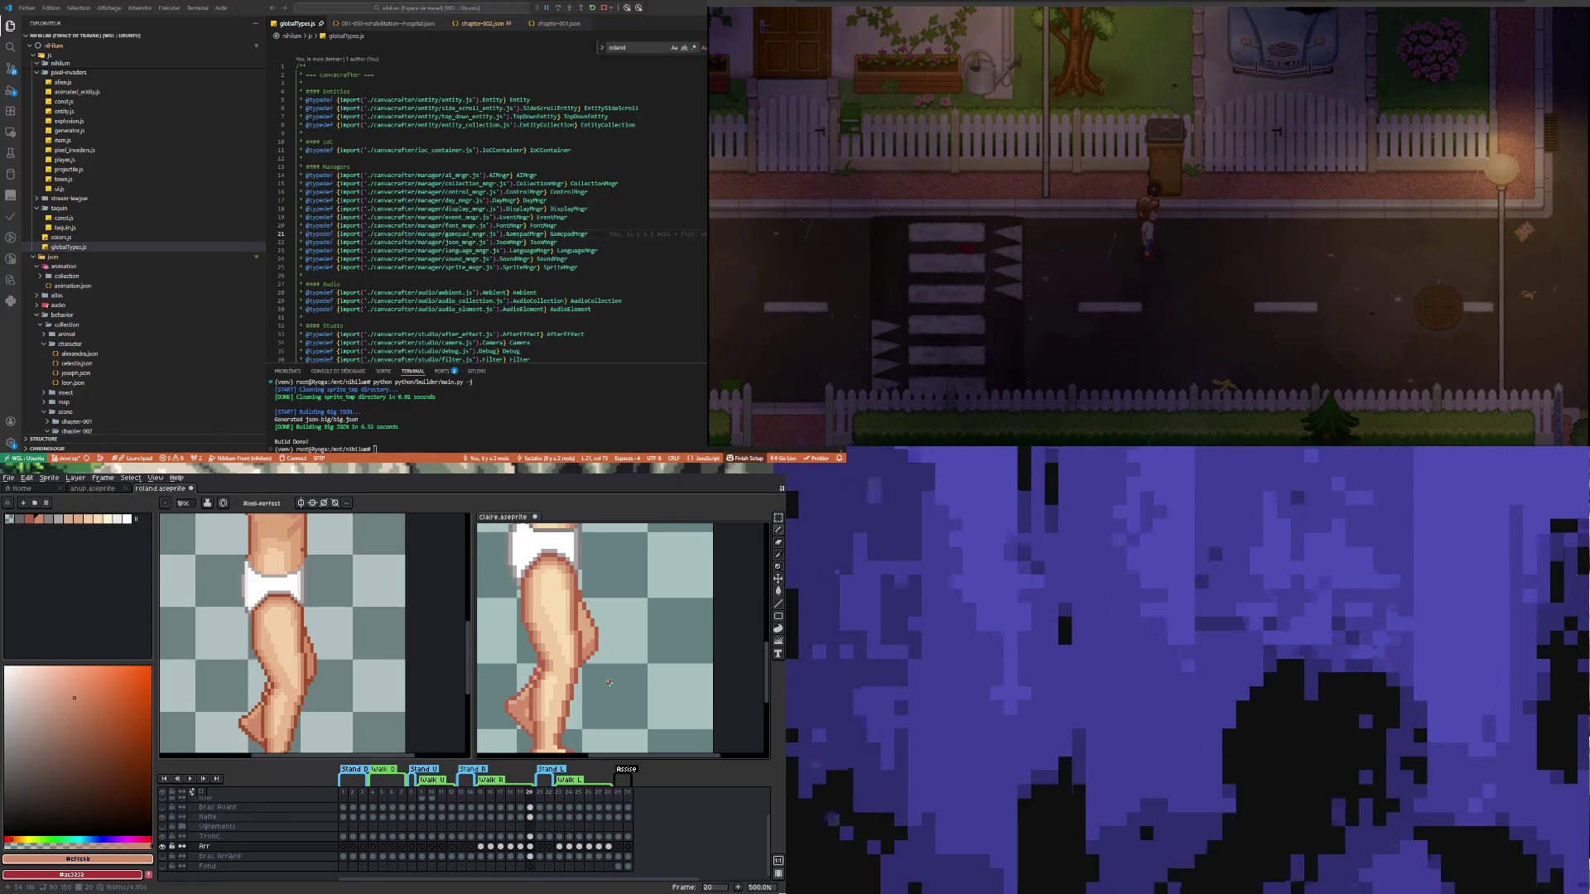
scroll(610, 685, down, 2)
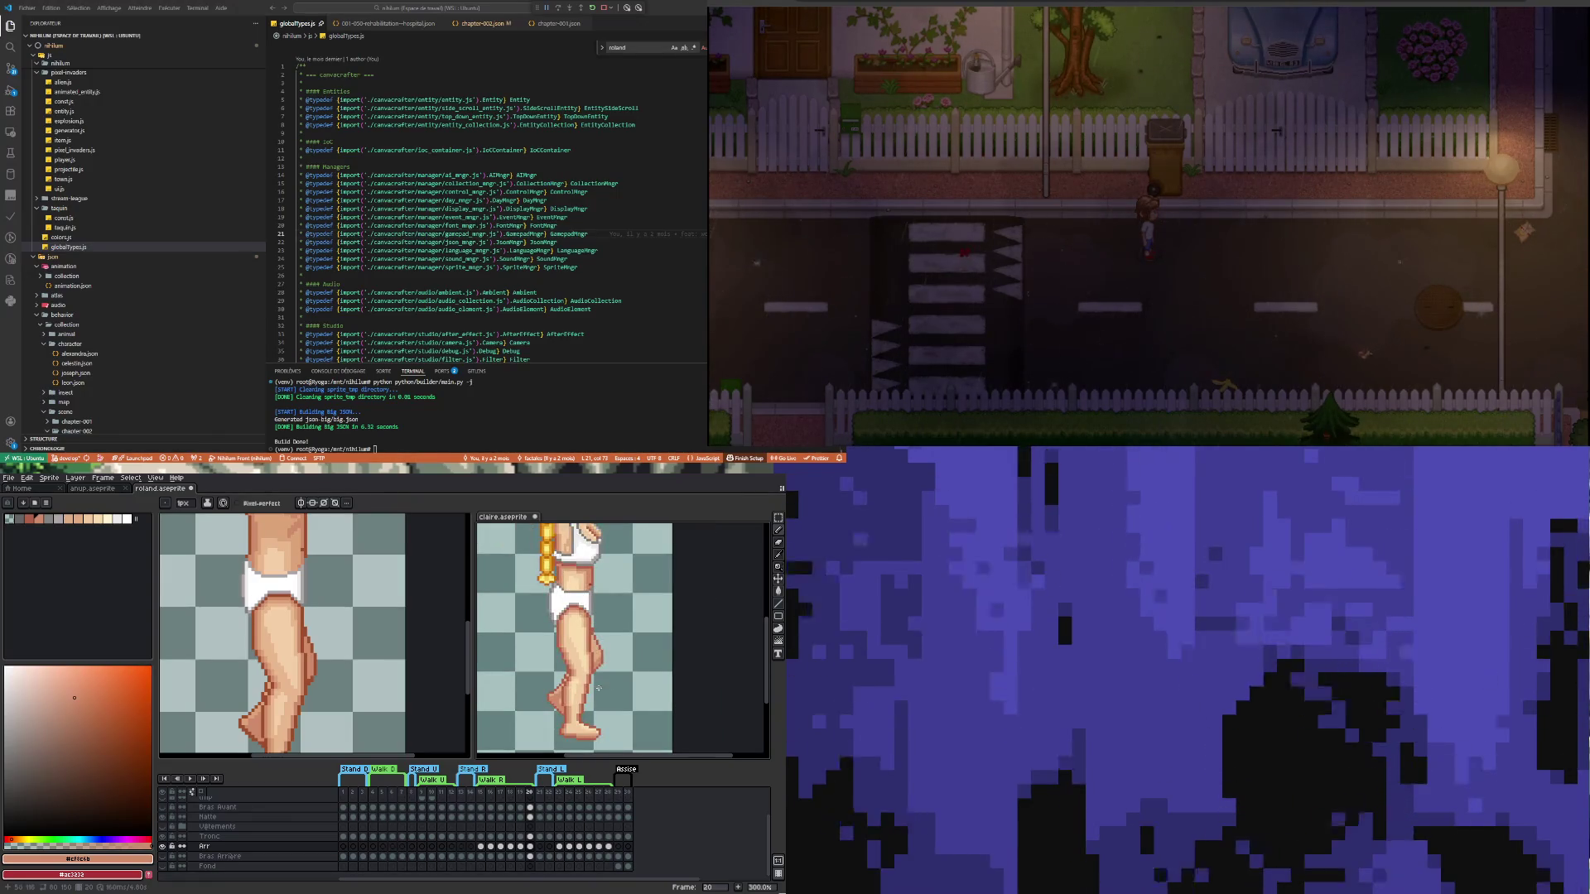
scroll(575, 703, up, 2)
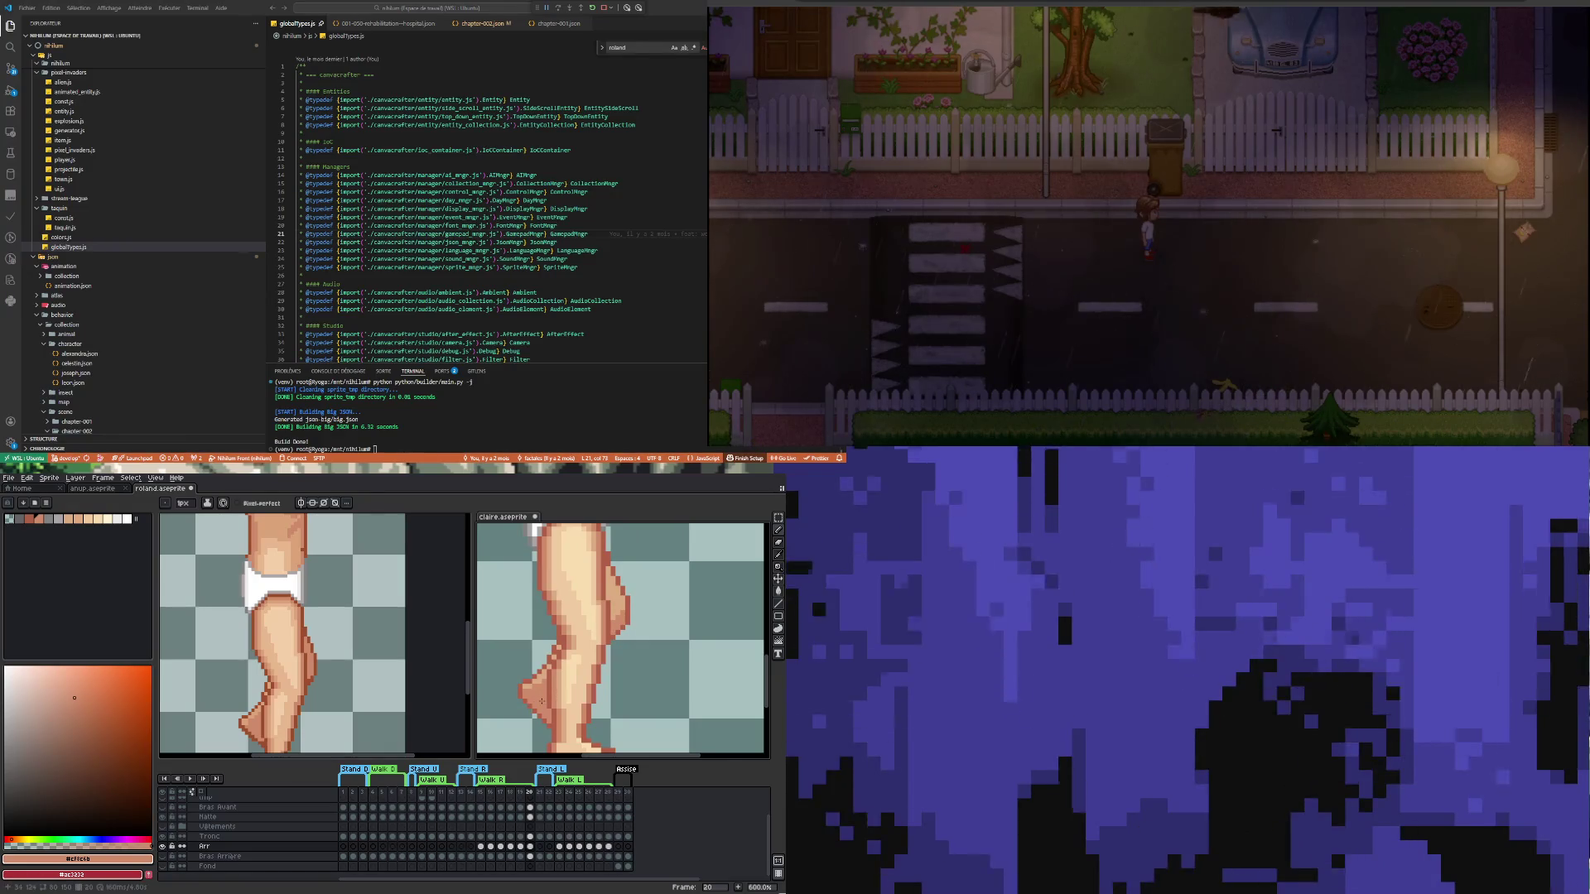
scroll(537, 702, down, 2)
key(ctrl+z)
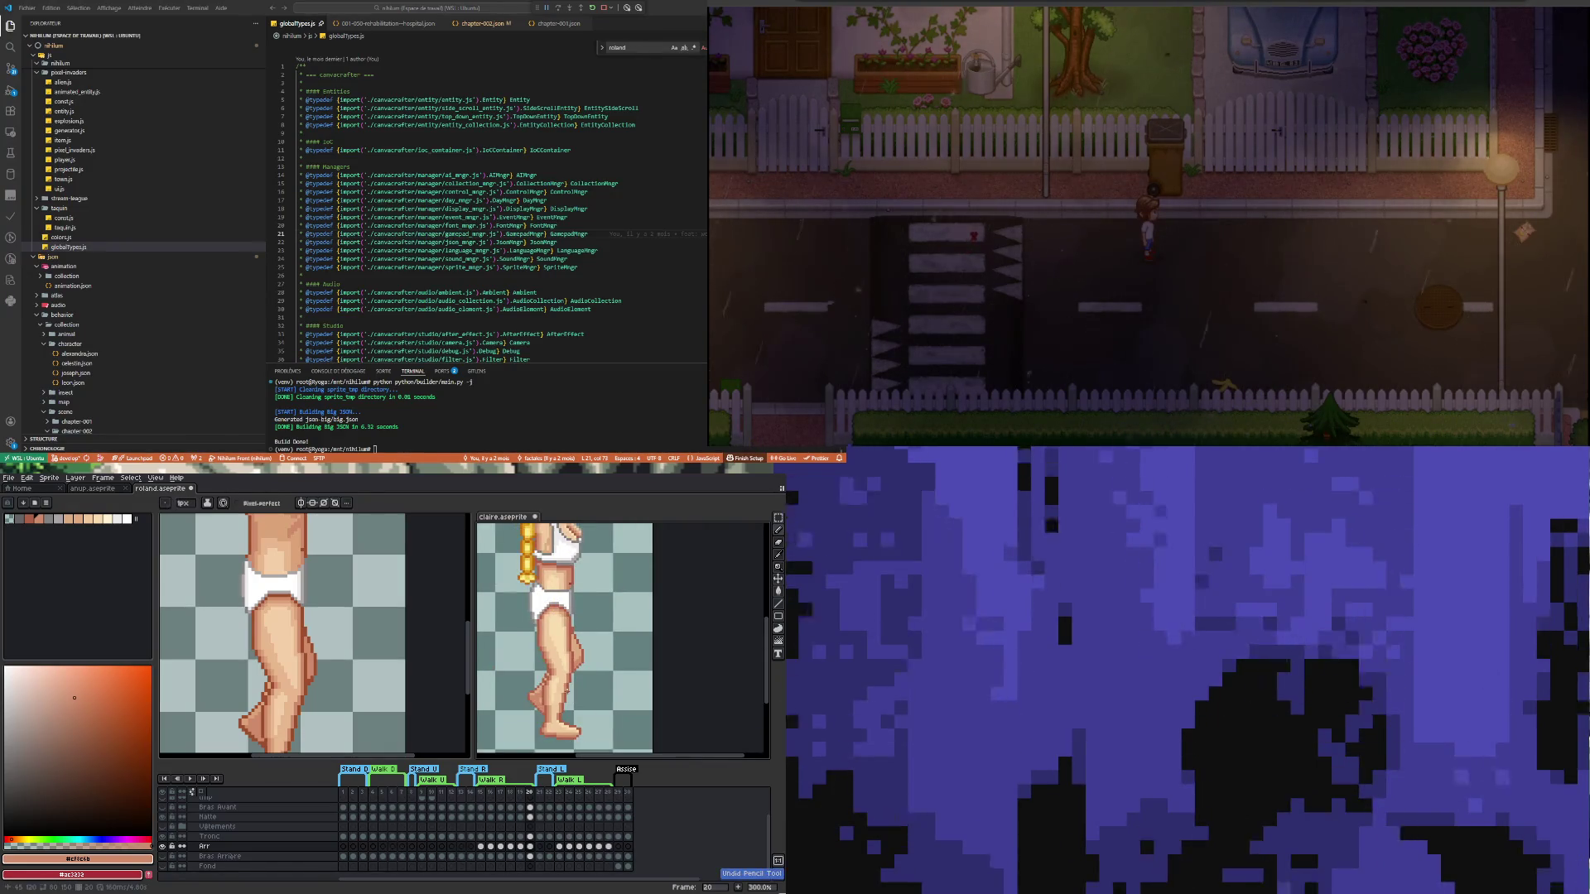
scroll(547, 706, down, 1)
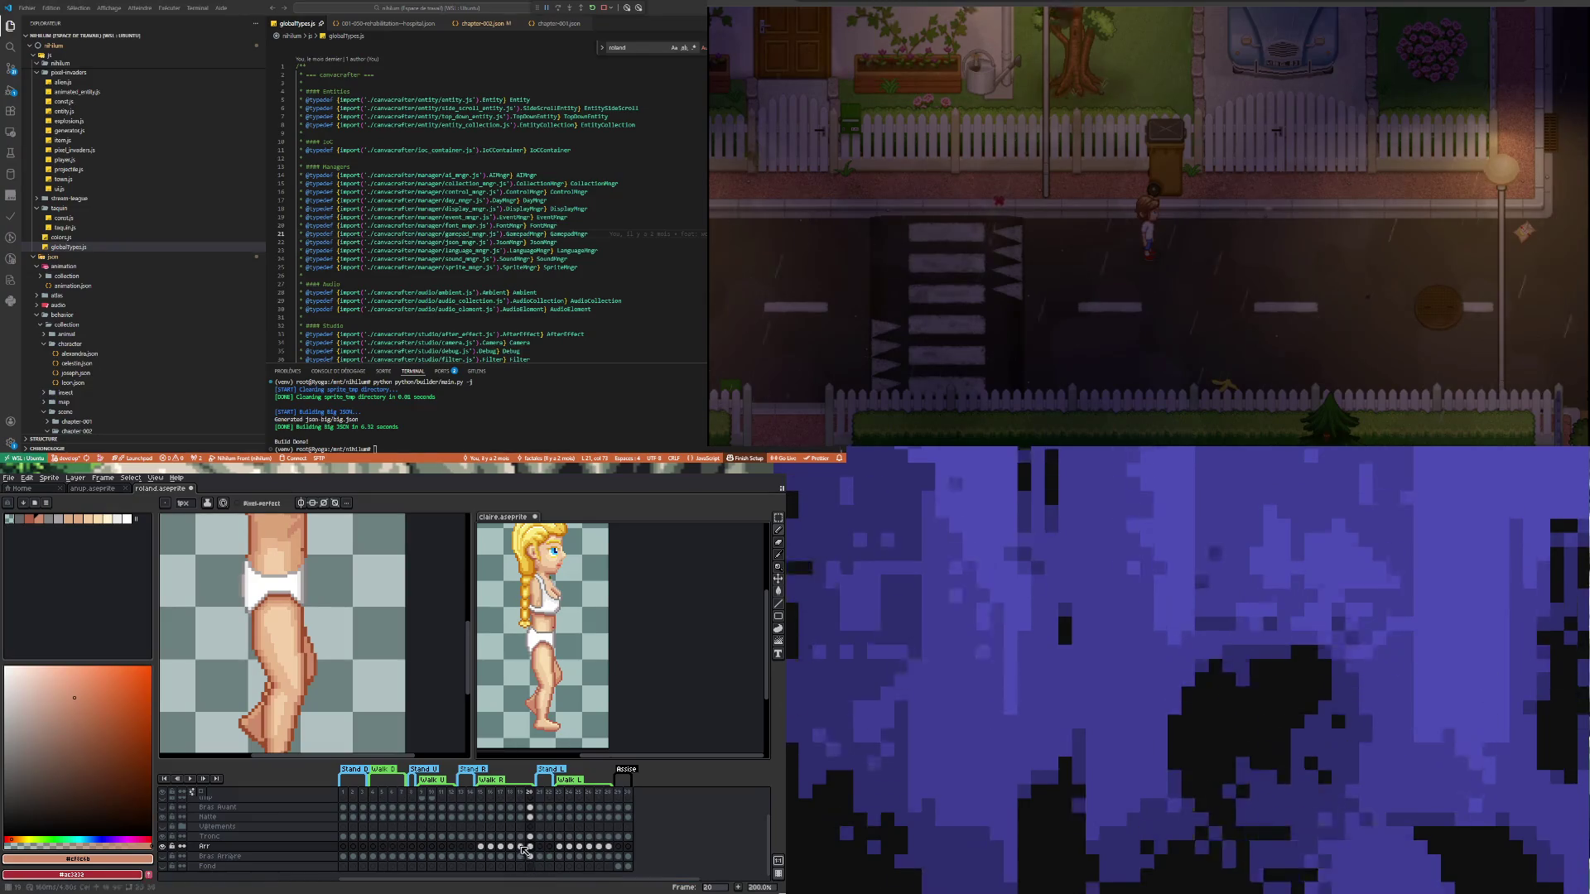
Zoom in on the leg and touch up its outline in the sampled dark brown
click(431, 698)
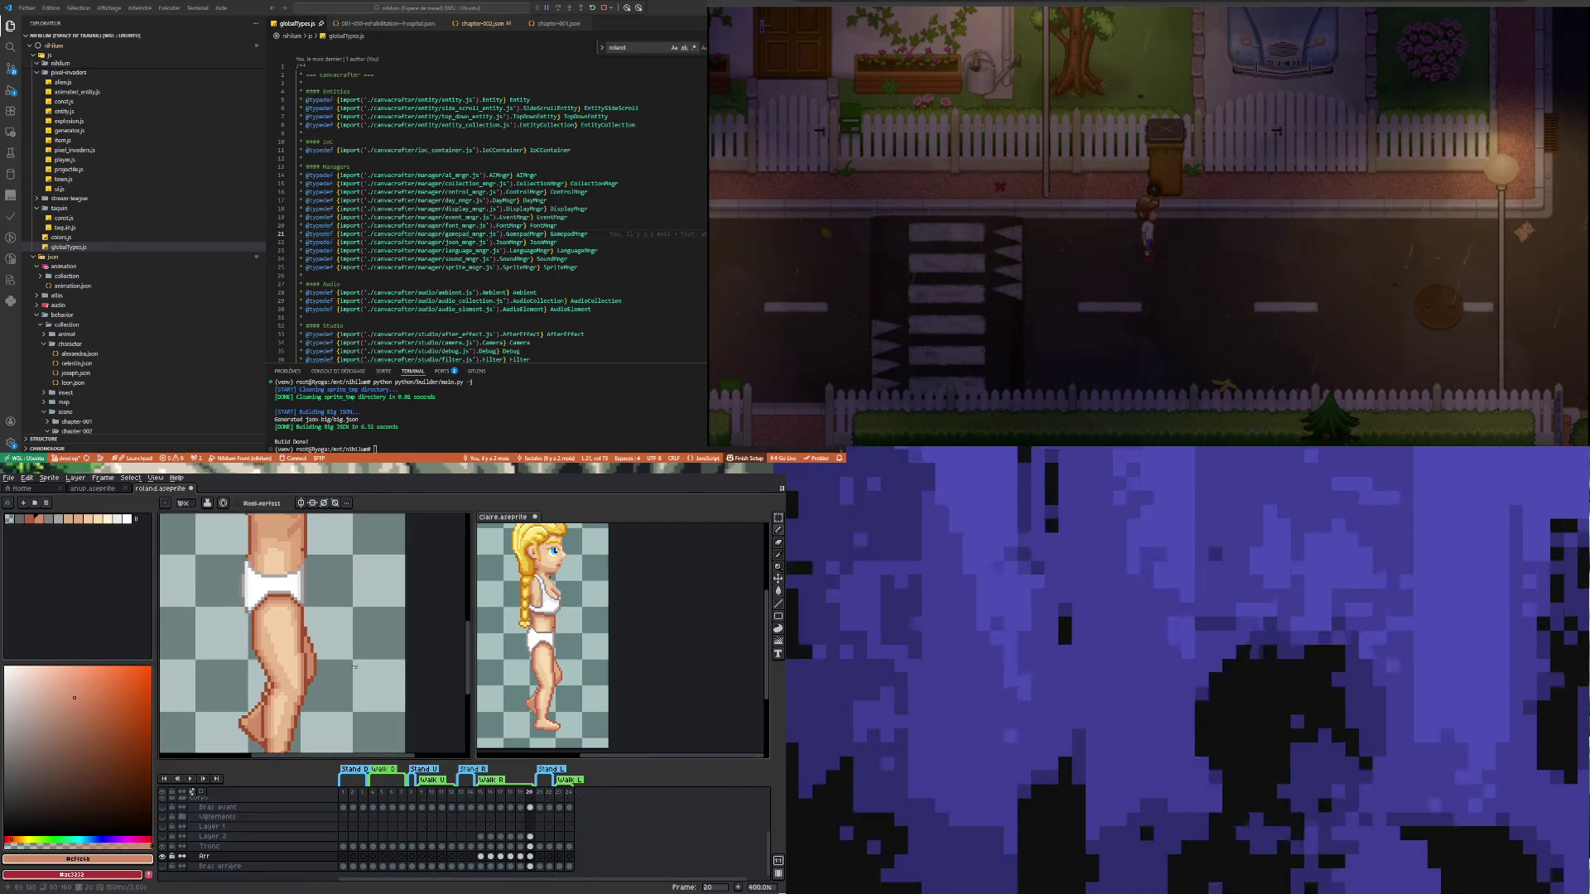
scroll(320, 679, down, 2)
scroll(273, 731, up, 3)
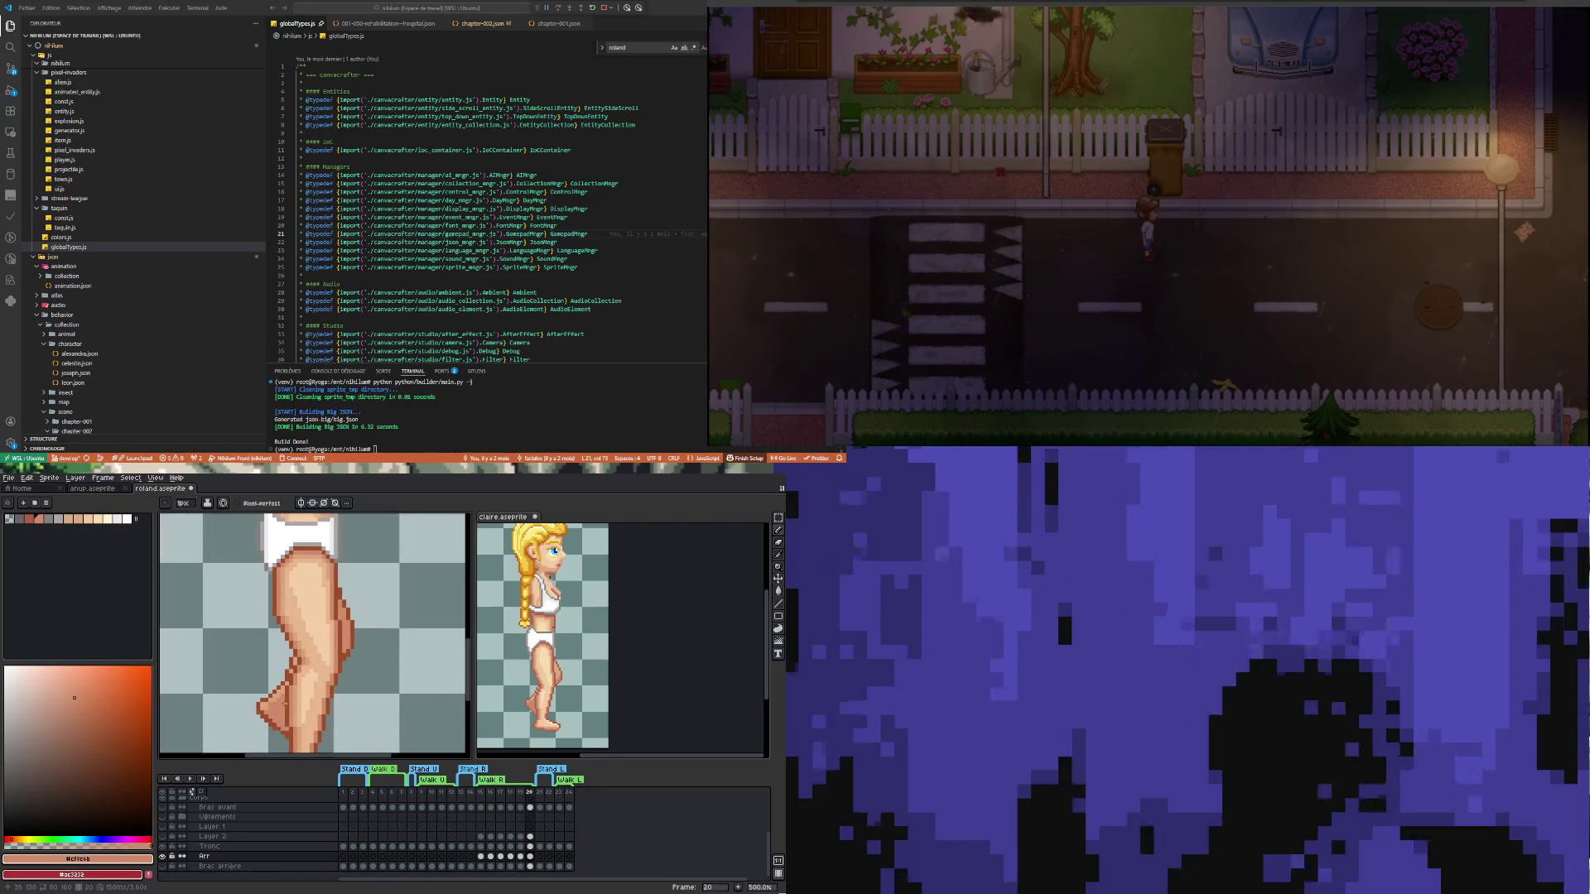
scroll(274, 730, up, 1)
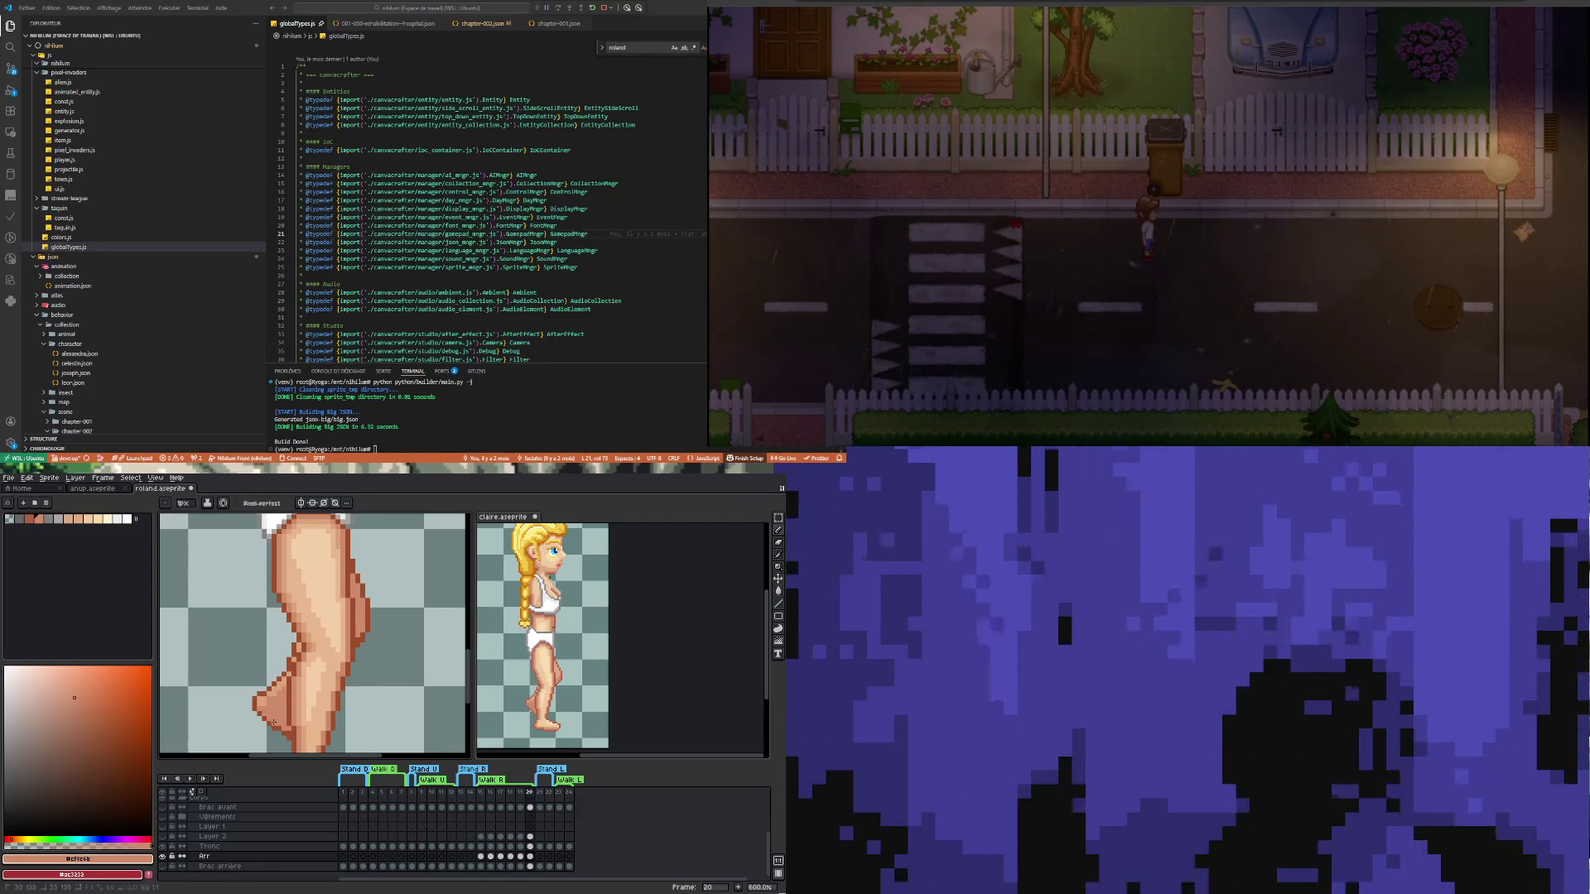
scroll(273, 722, down, 3)
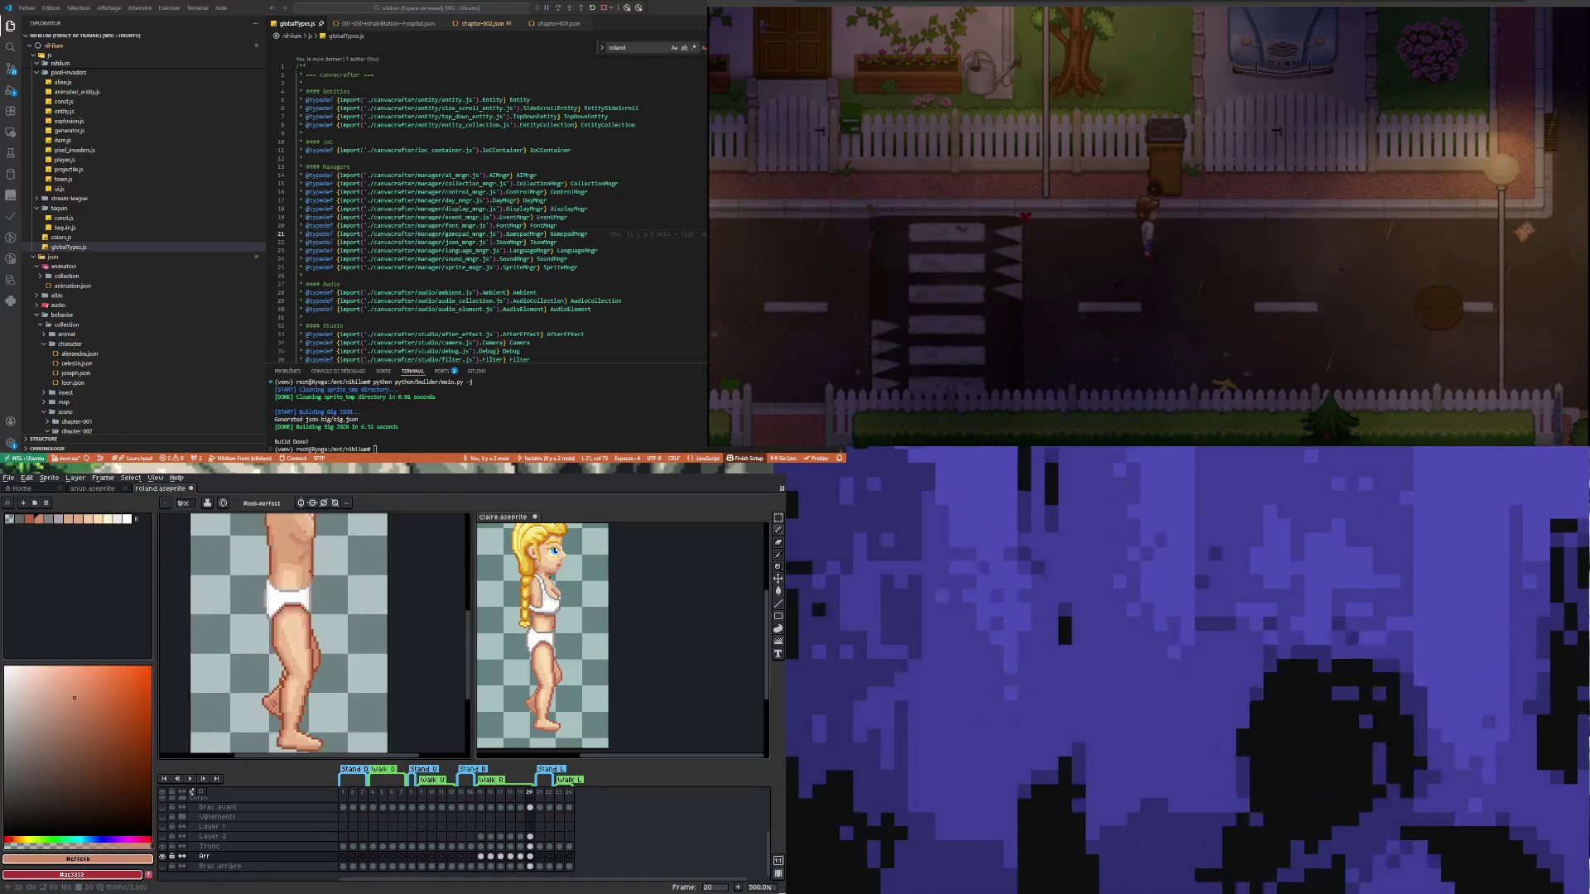
scroll(283, 718, up, 3)
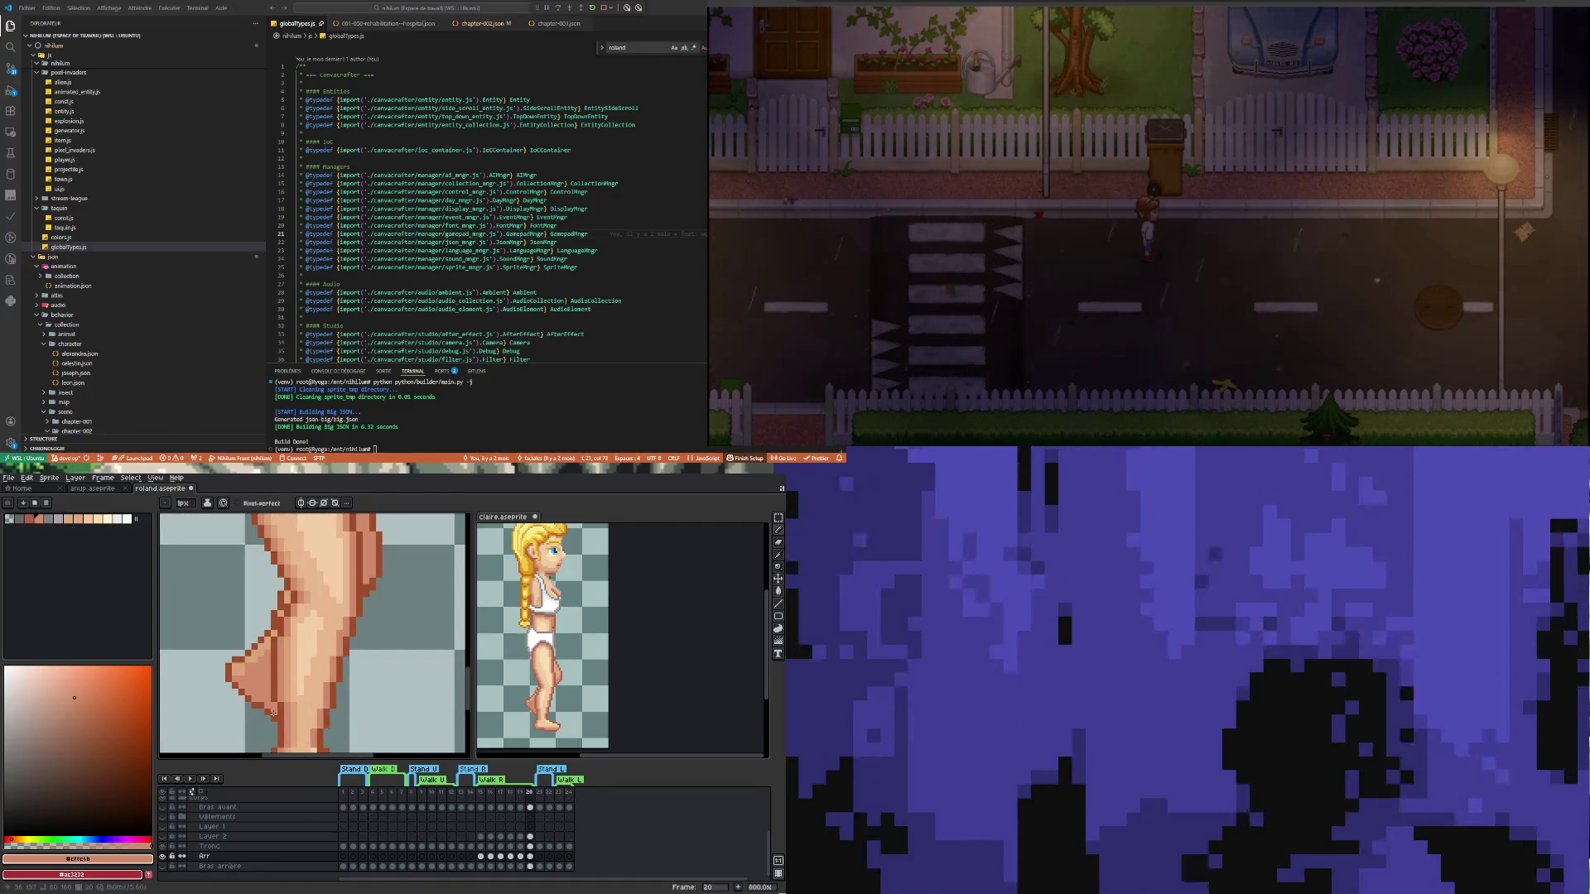
scroll(272, 712, down, 3)
scroll(247, 710, up, 2)
scroll(247, 709, up, 2)
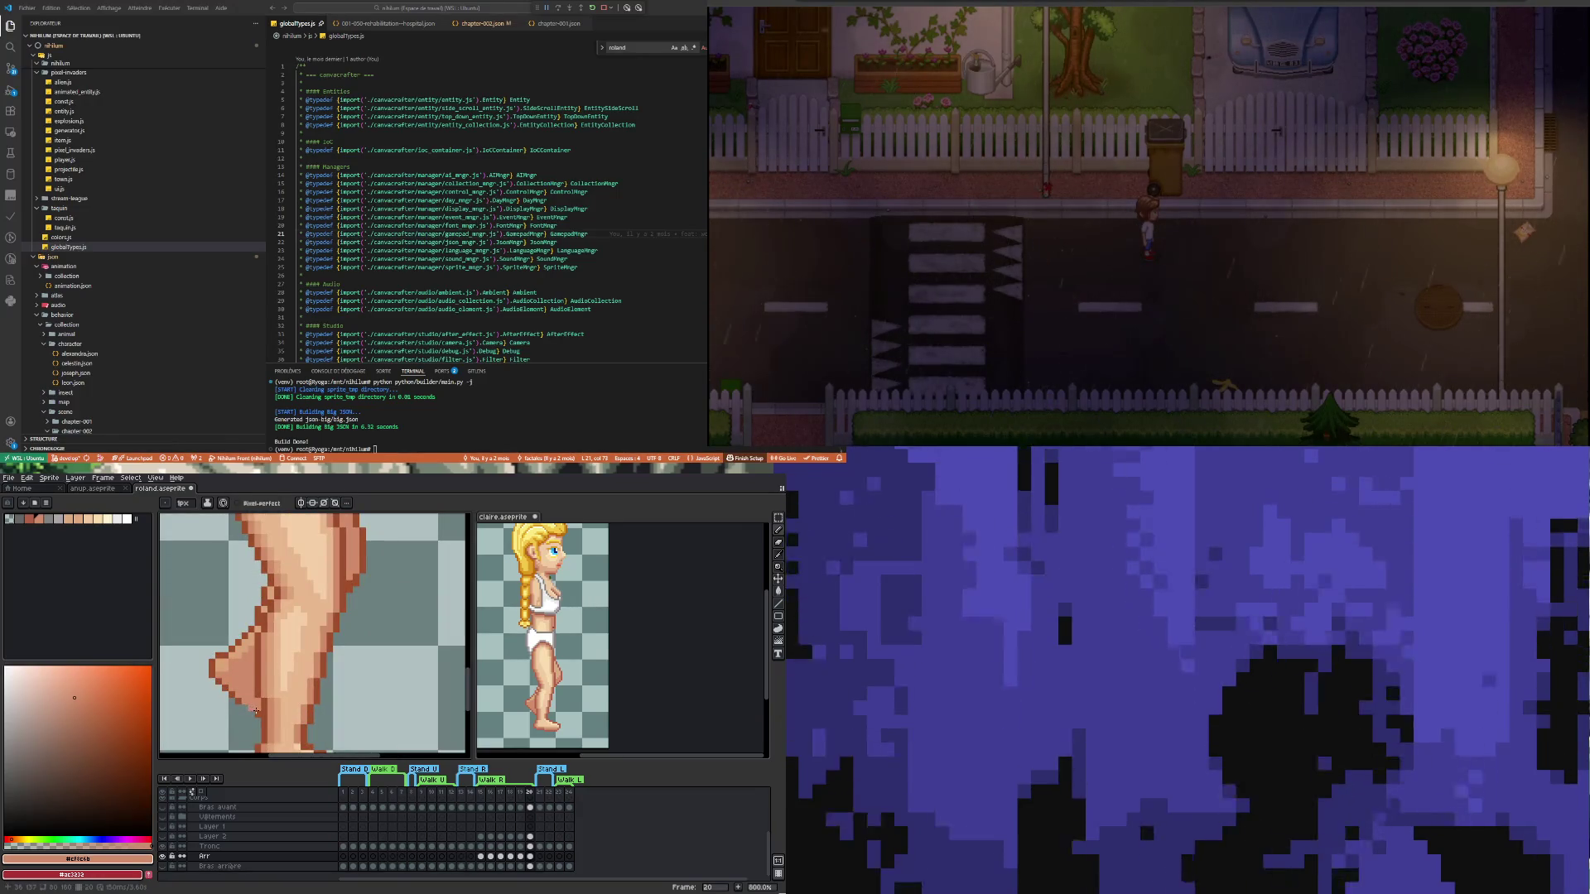
key(i)
click(250, 703)
key(b)
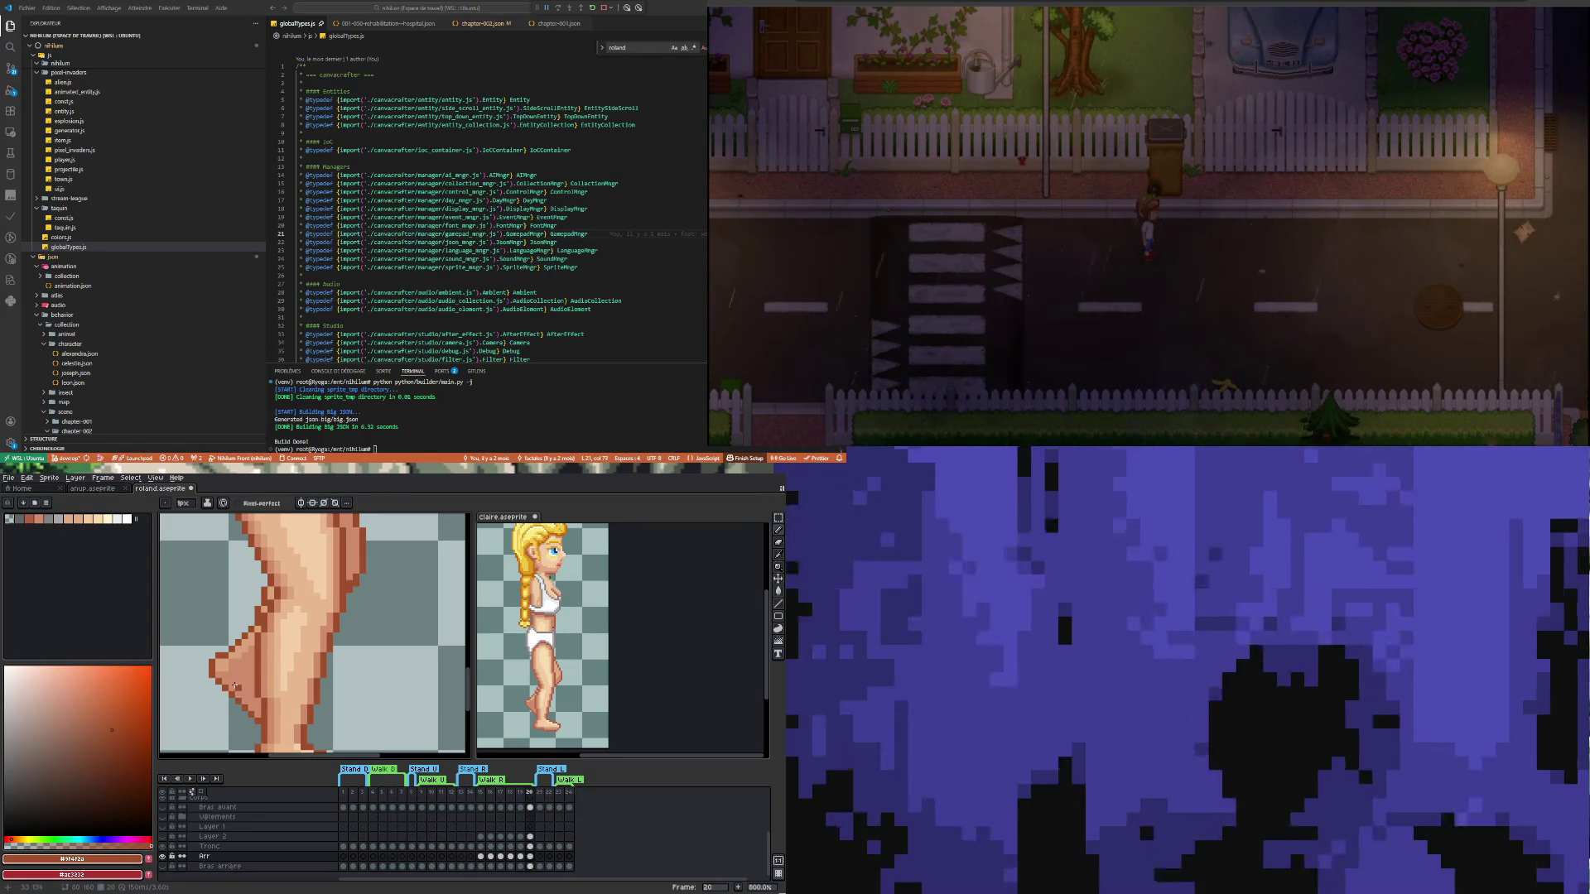
Fill in the leg's light skin pixels using the colour sampled from the leg
key(i)
click(245, 670)
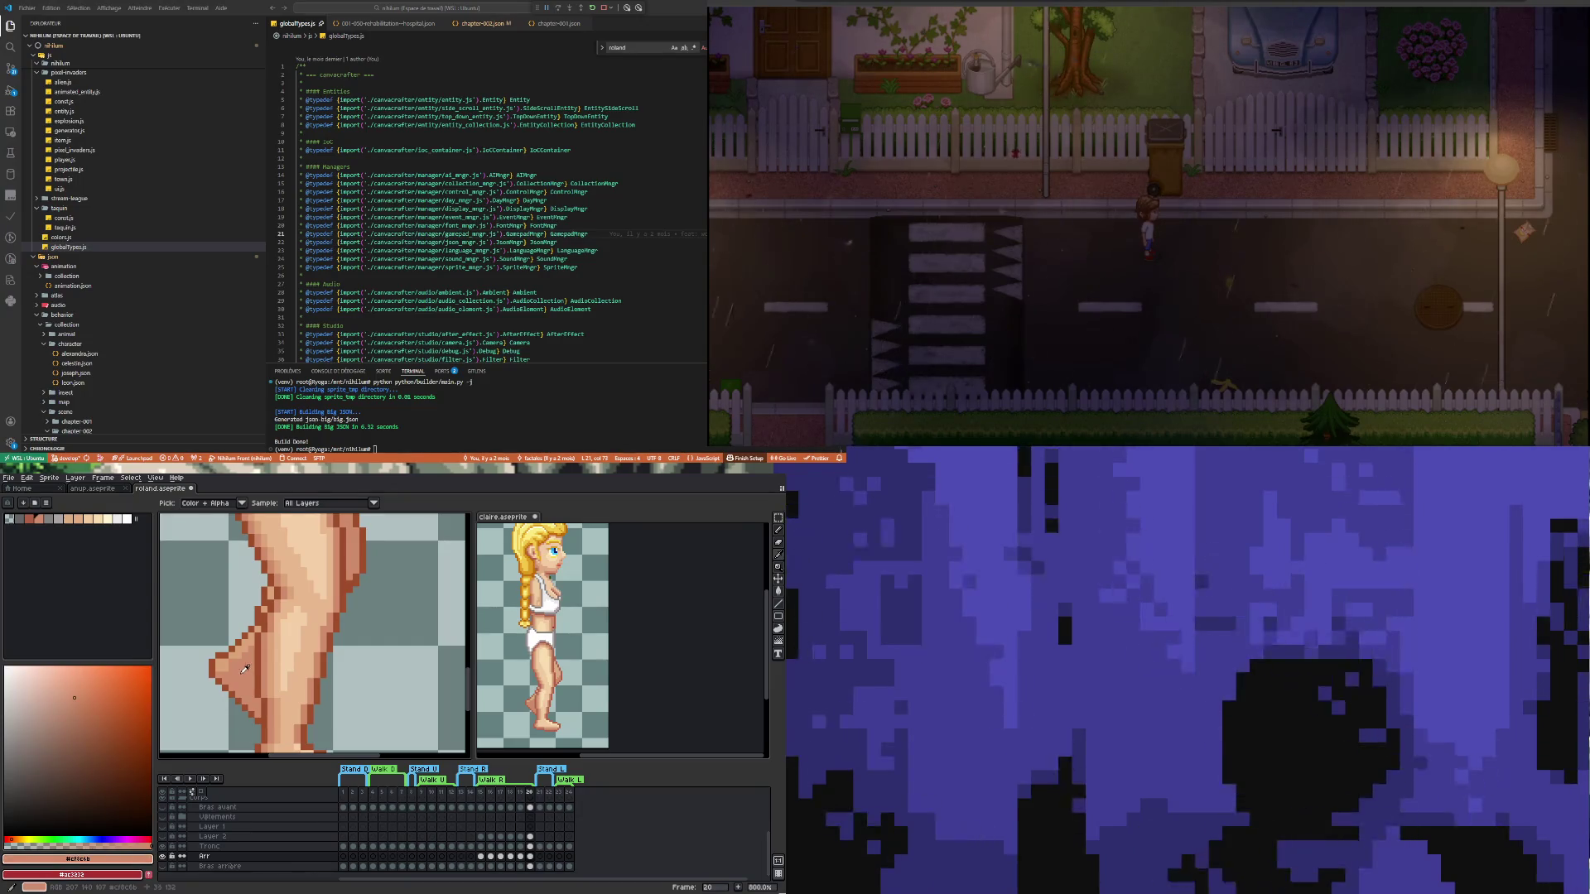
key(b)
scroll(250, 700, down, 4)
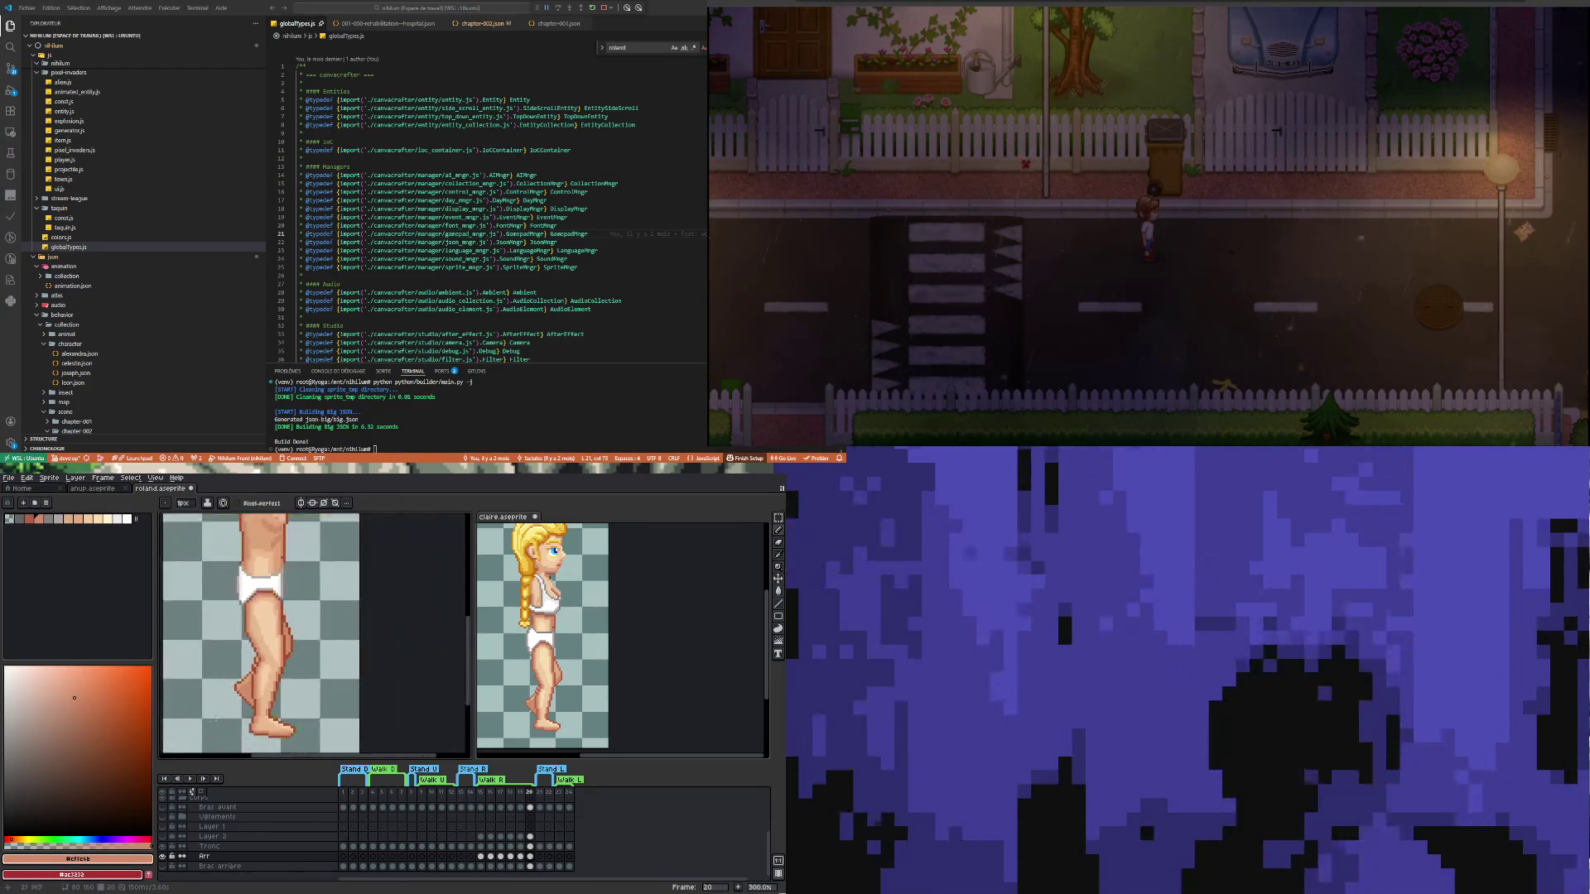
scroll(211, 722, down, 1)
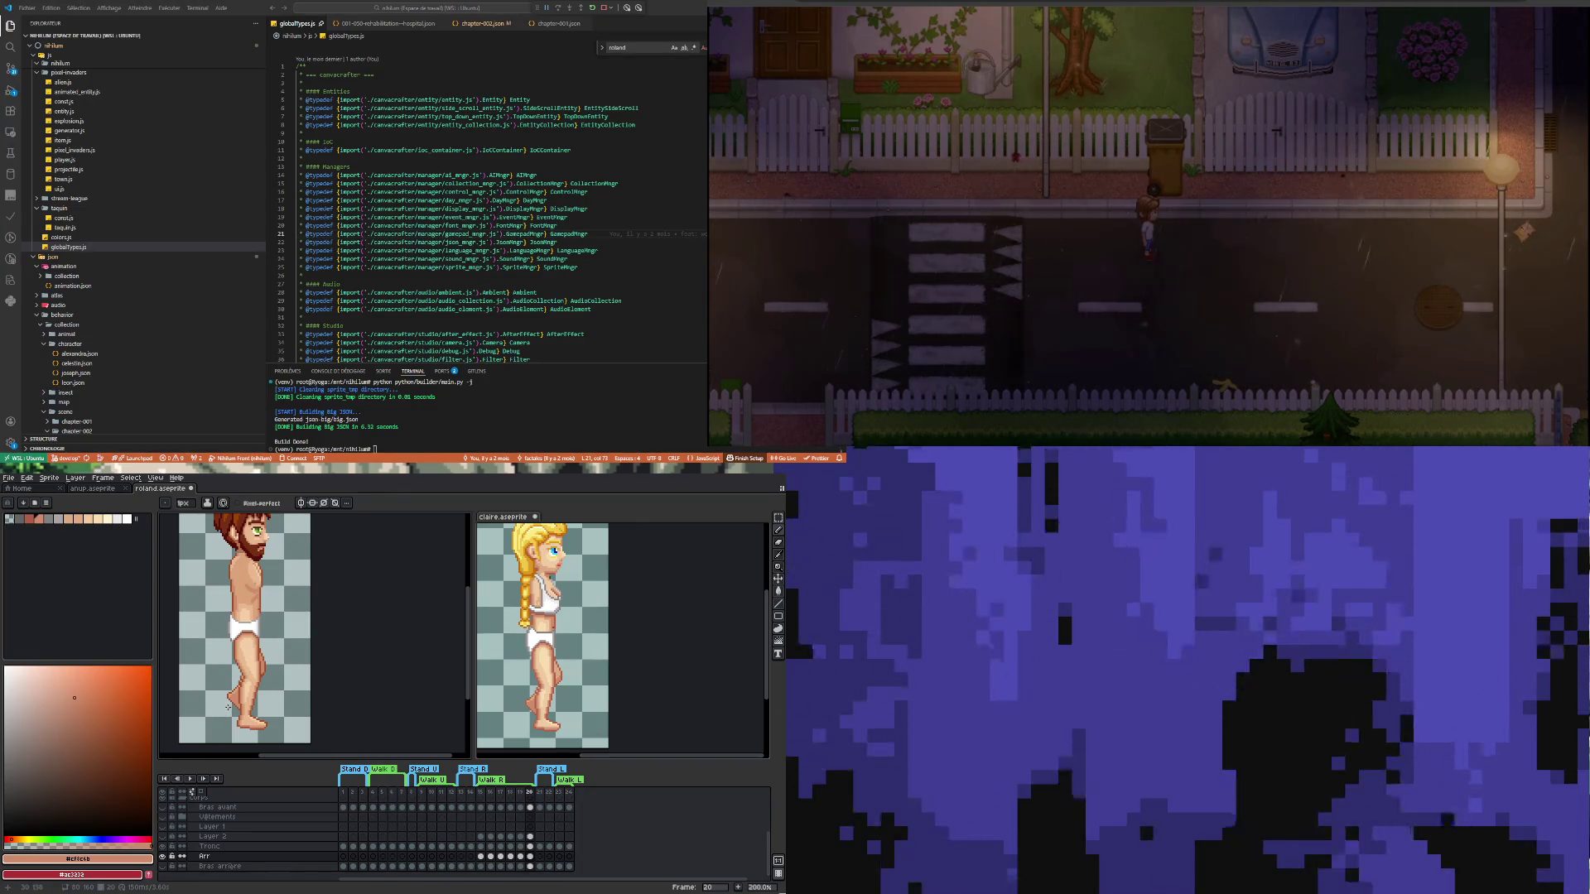
scroll(228, 708, up, 7)
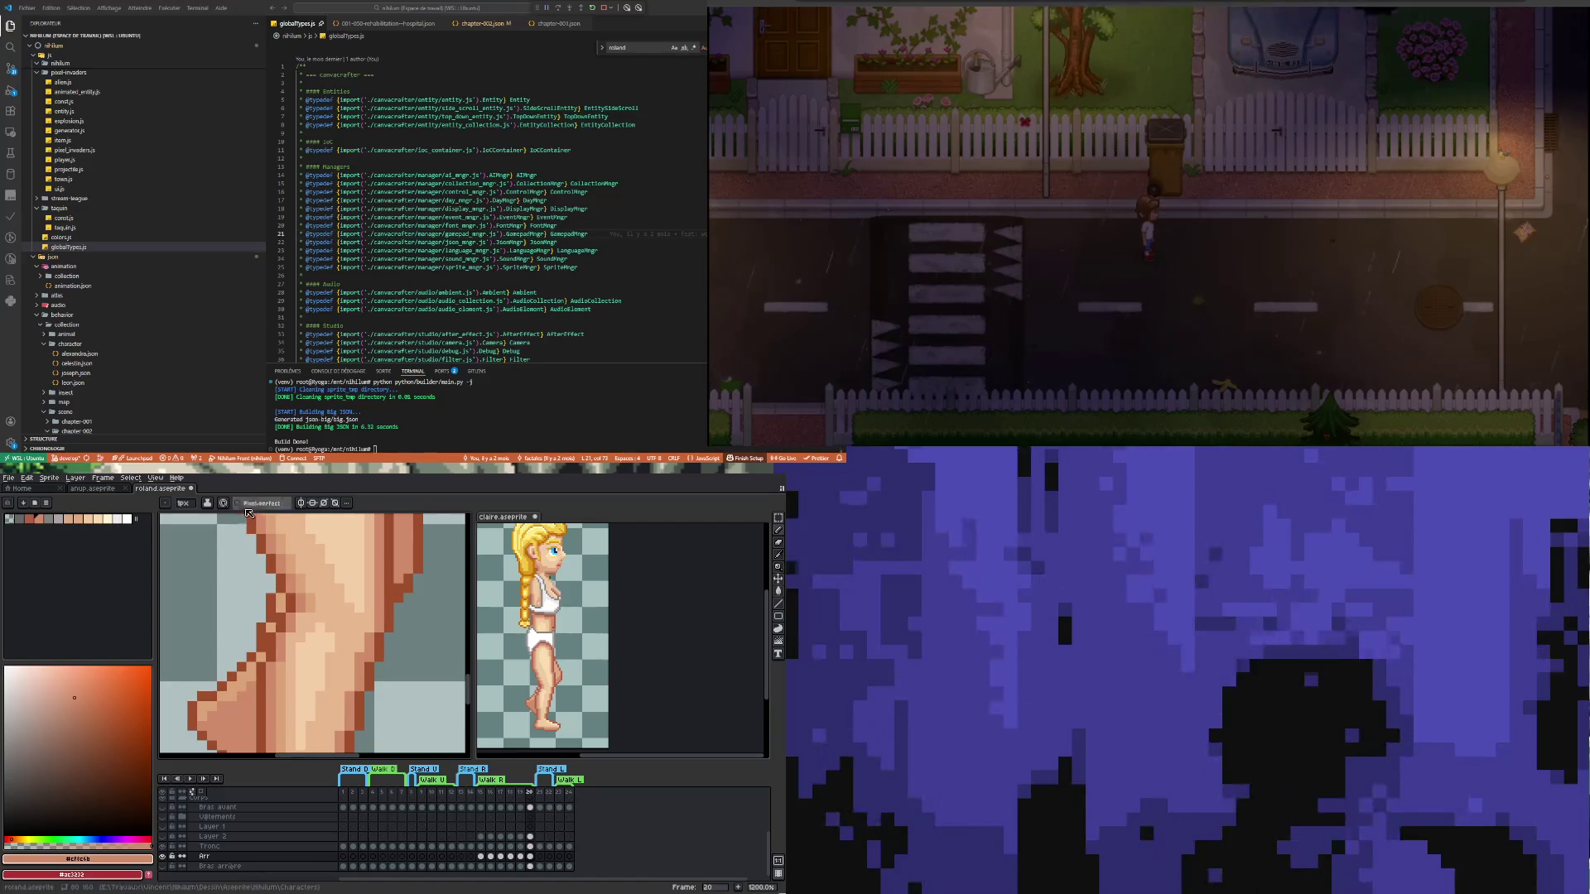
Save roland.aseprite and play the walk animation to review the leg
key(ctrl+s)
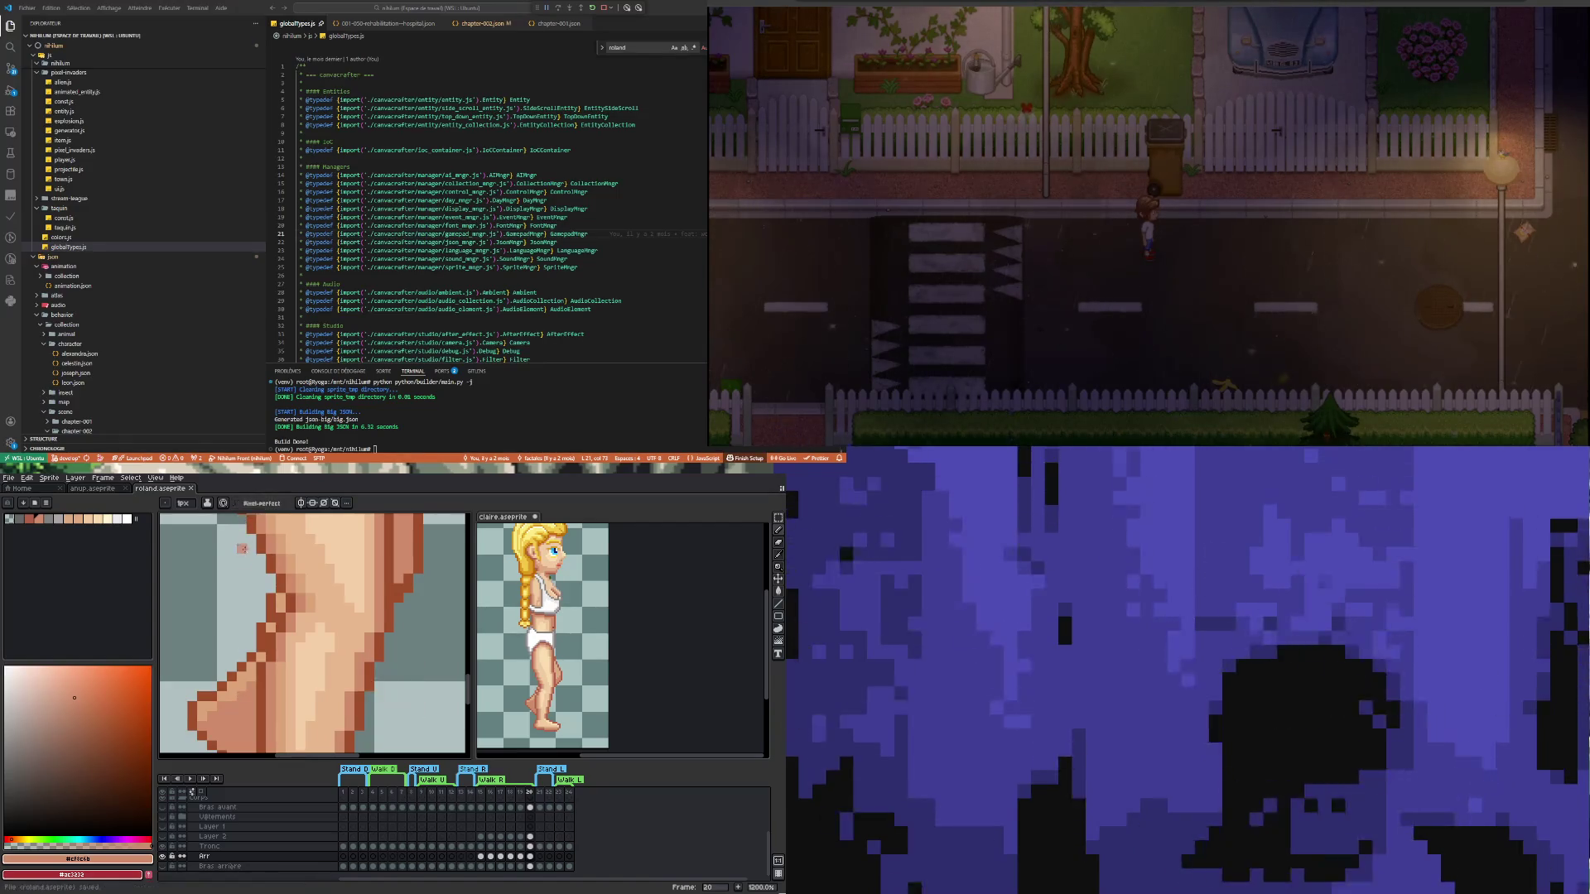
scroll(230, 709, down, 6)
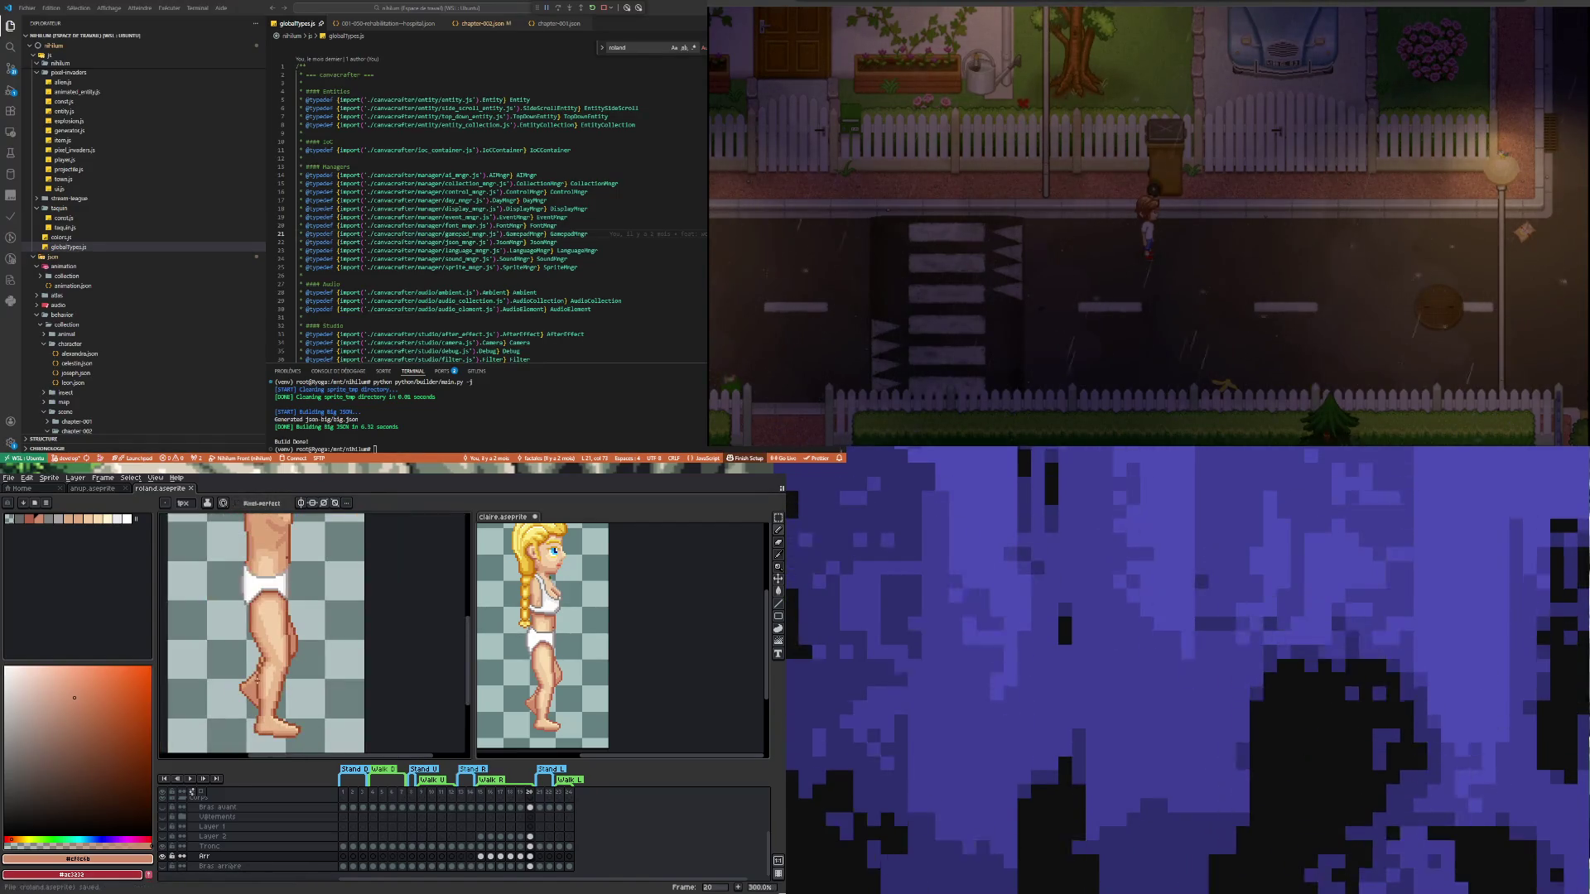
click(196, 780)
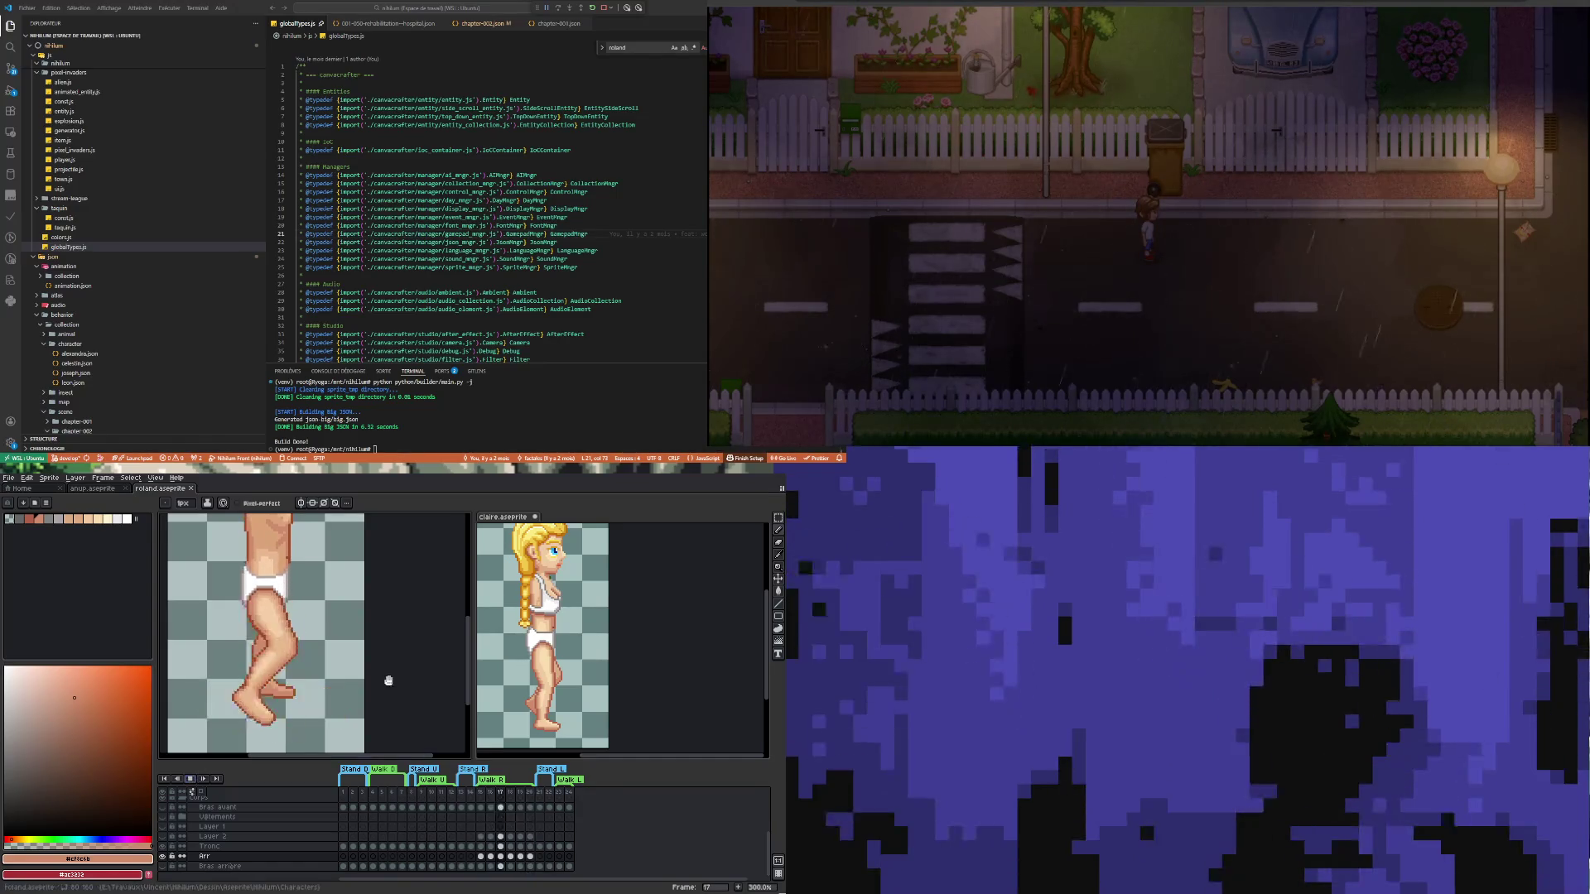
scroll(307, 687, down, 2)
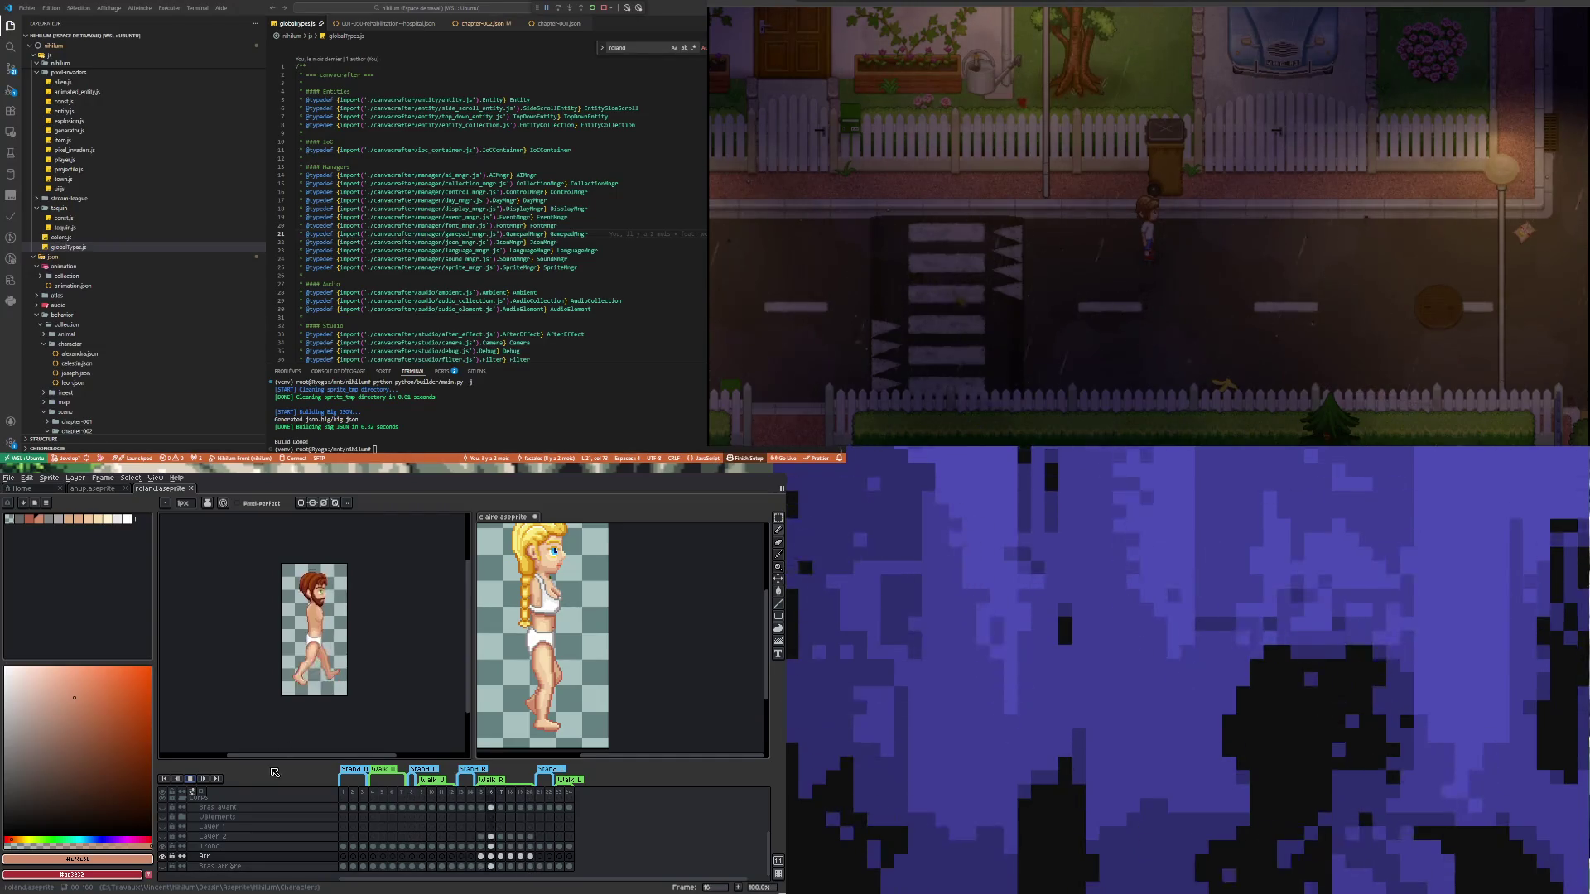
Stop playback and step through frames 16 to 19 to check the walk poses
click(489, 858)
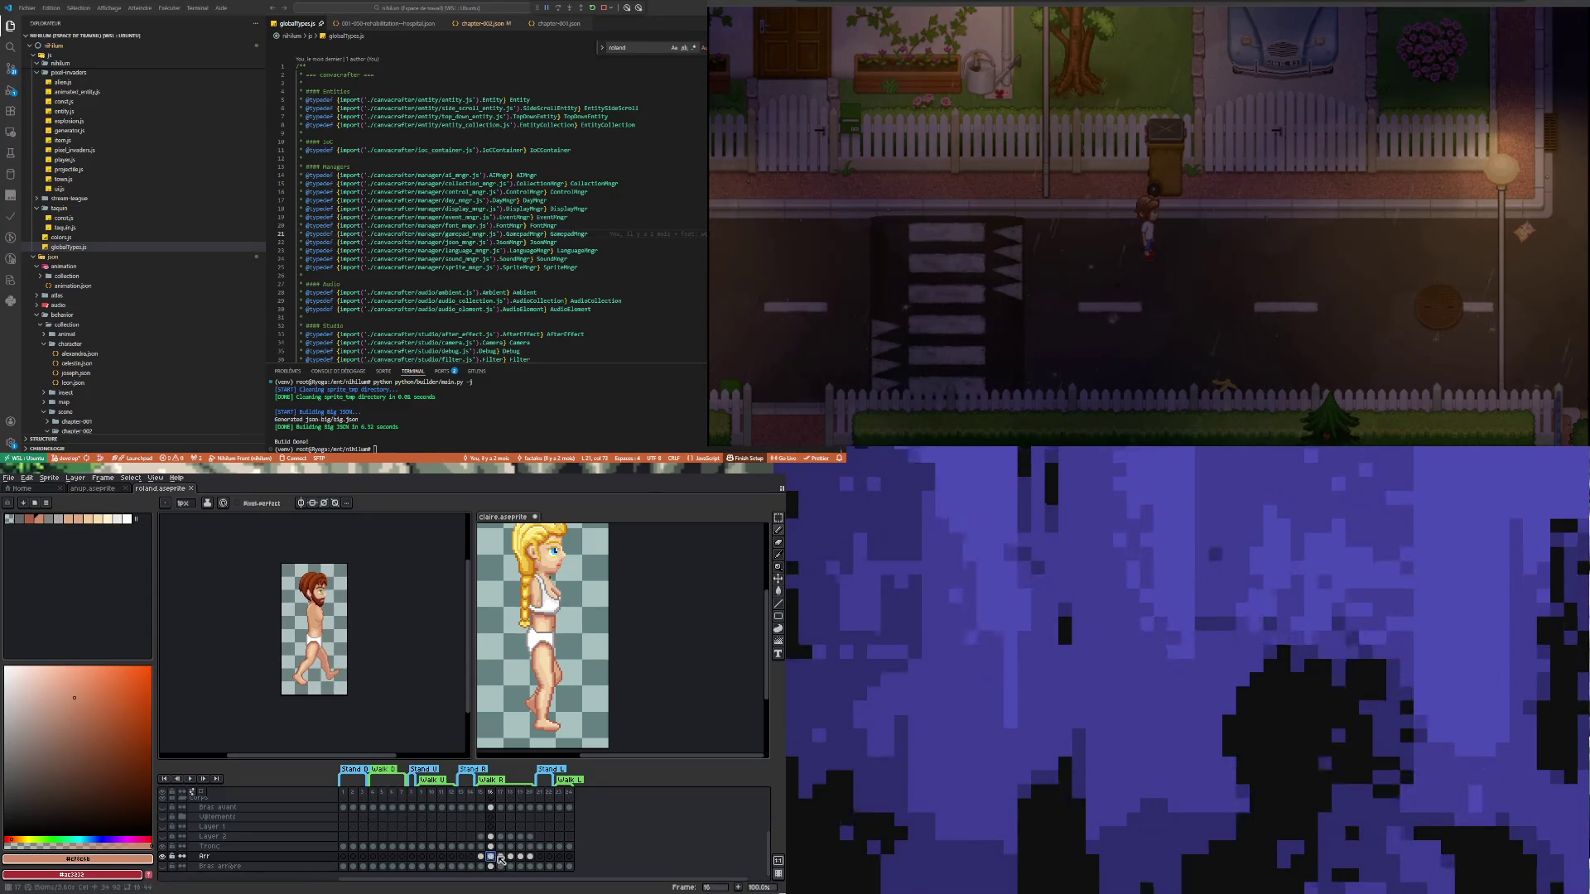
click(501, 857)
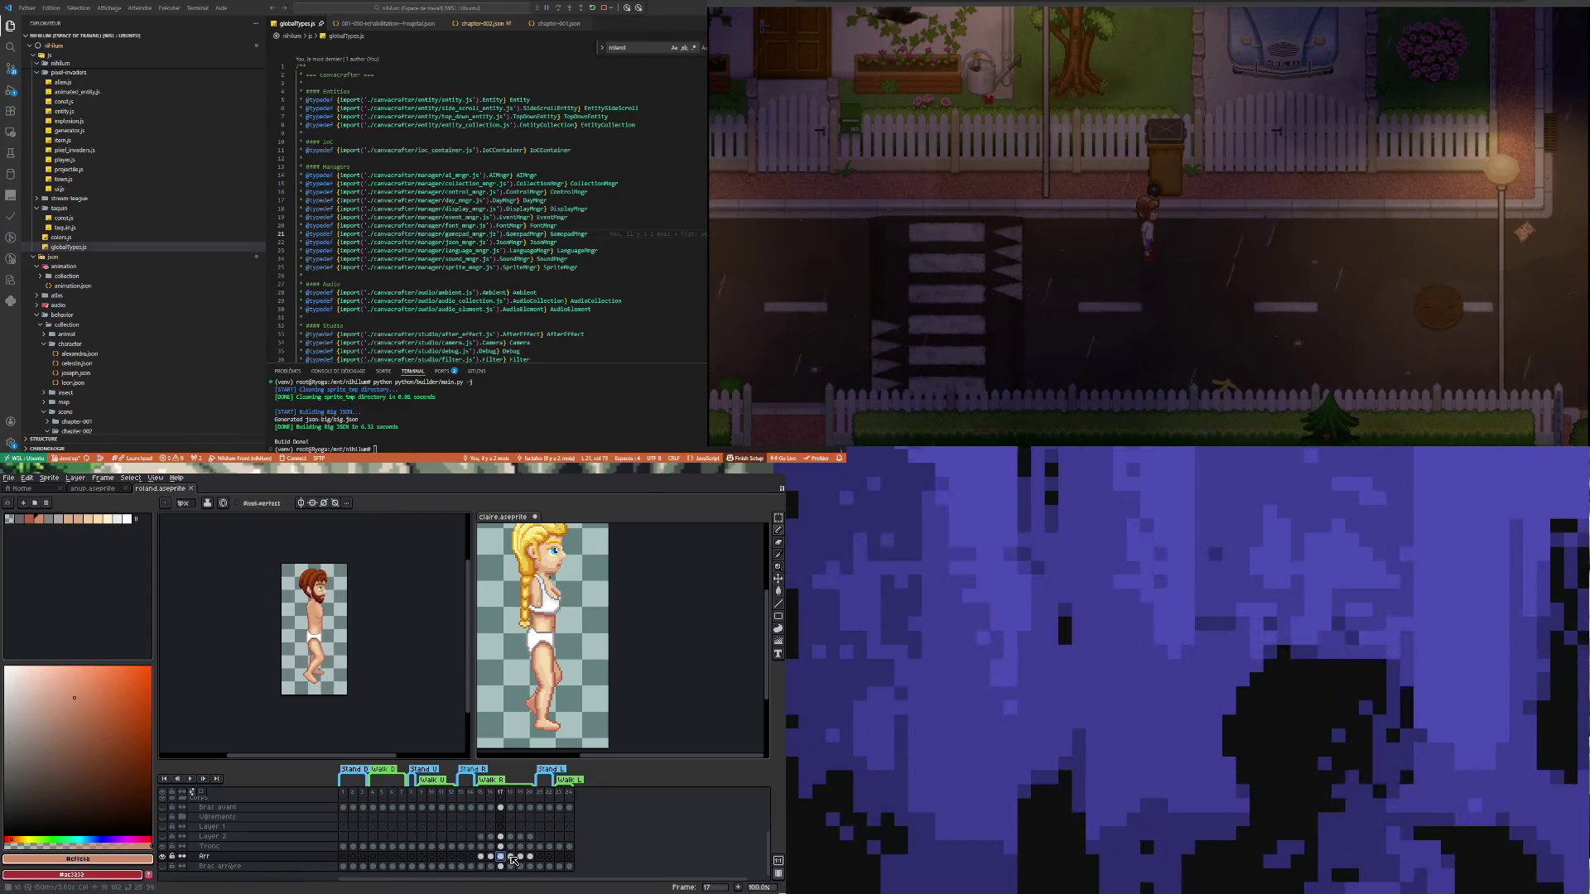
click(511, 857)
click(500, 857)
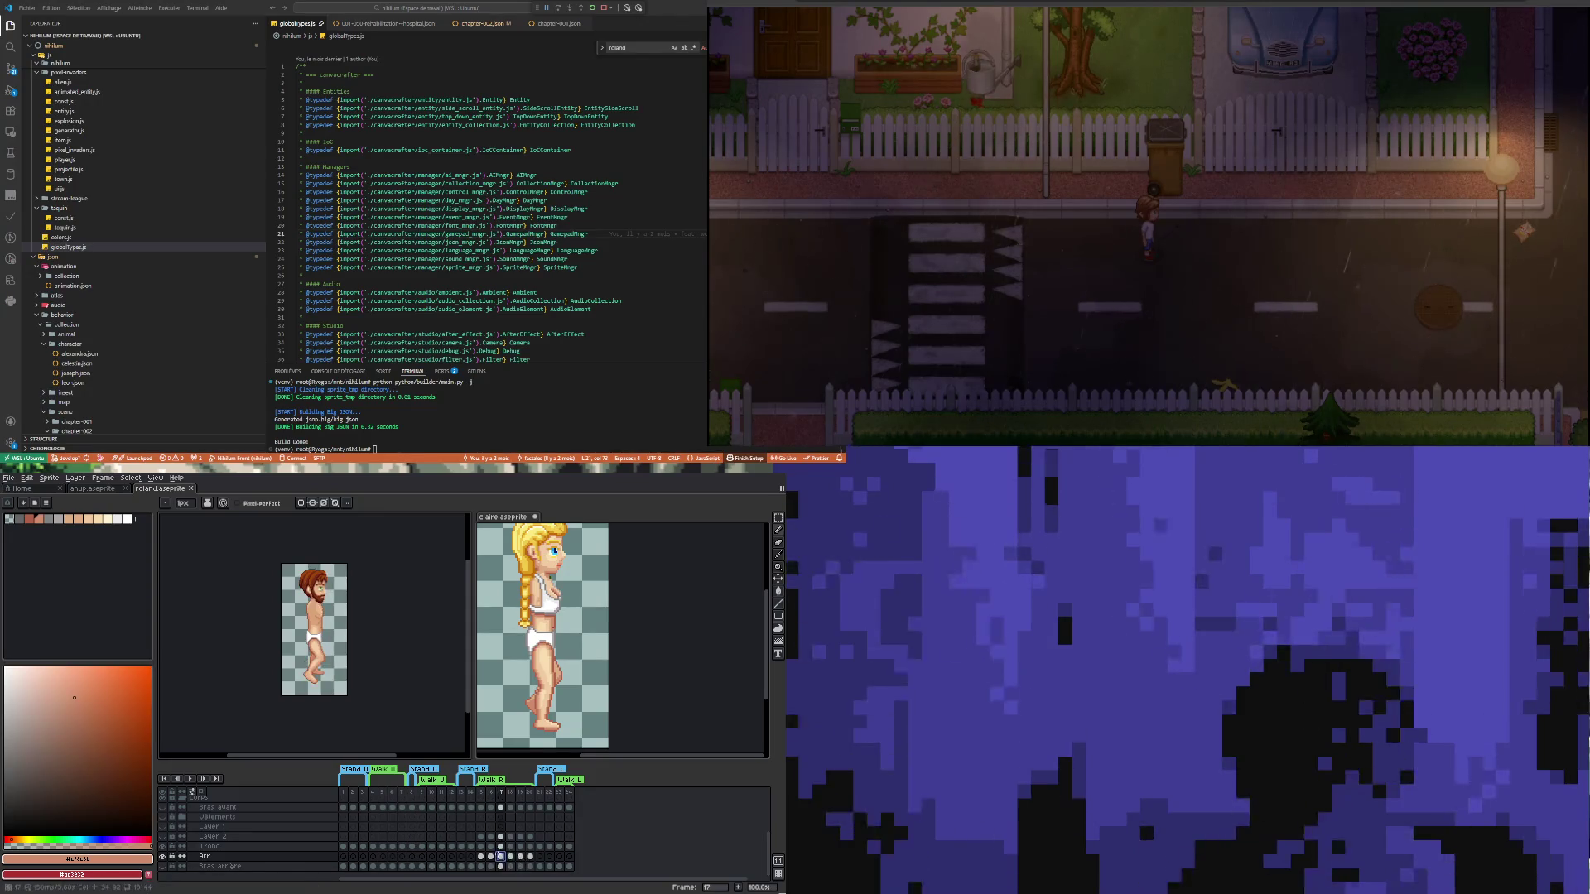
click(511, 857)
click(521, 857)
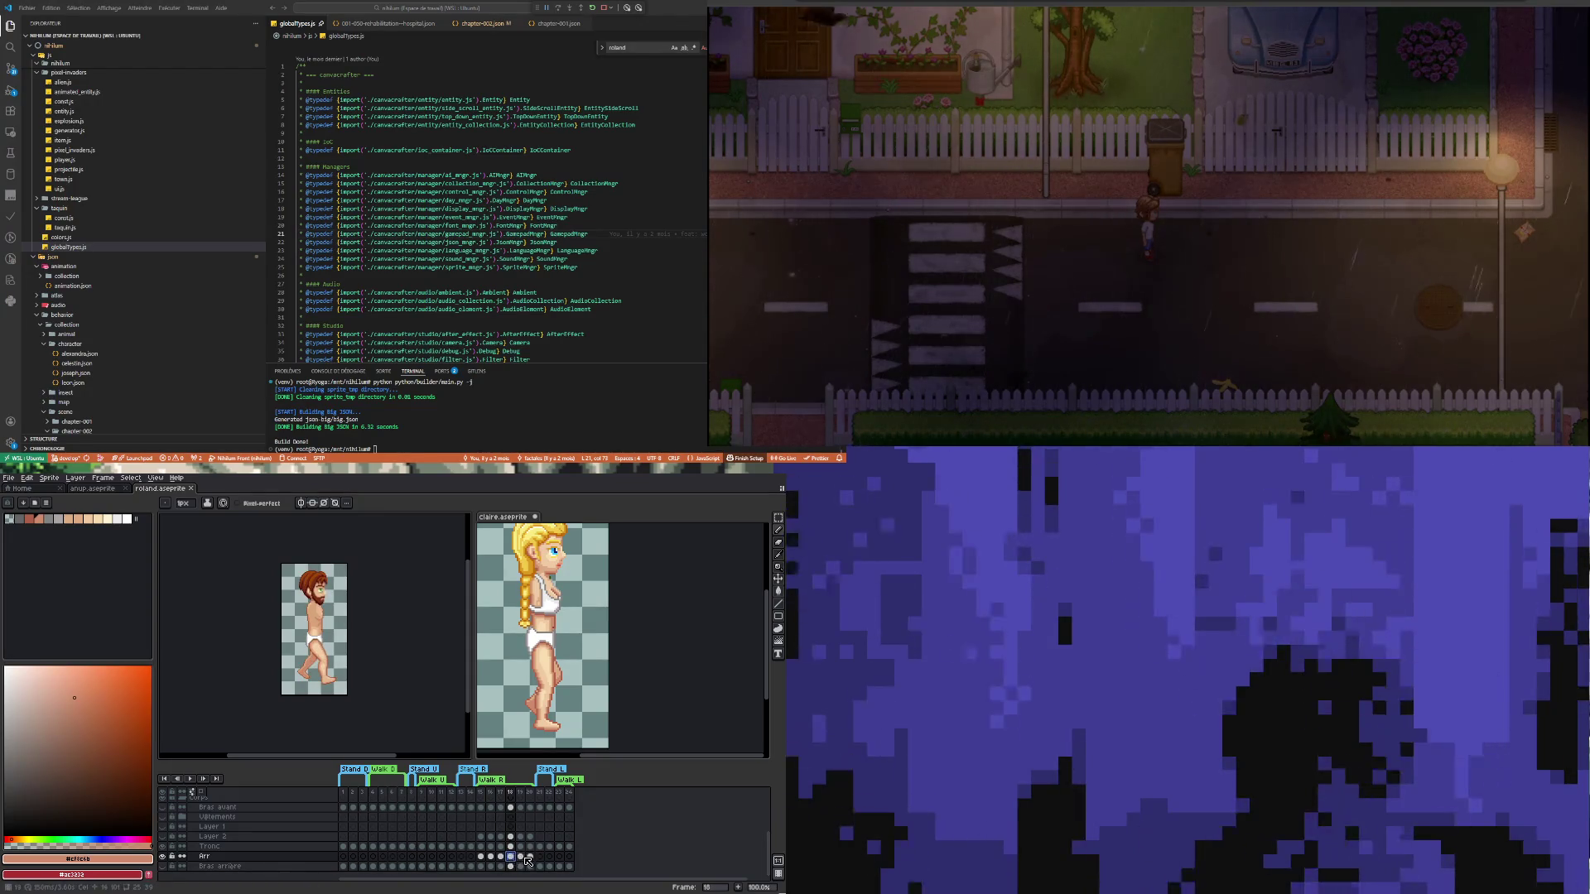
Check frame 20 zoomed in, replay roland's walk, then play the Claire sprite's animation
key(plus)
key(plus)
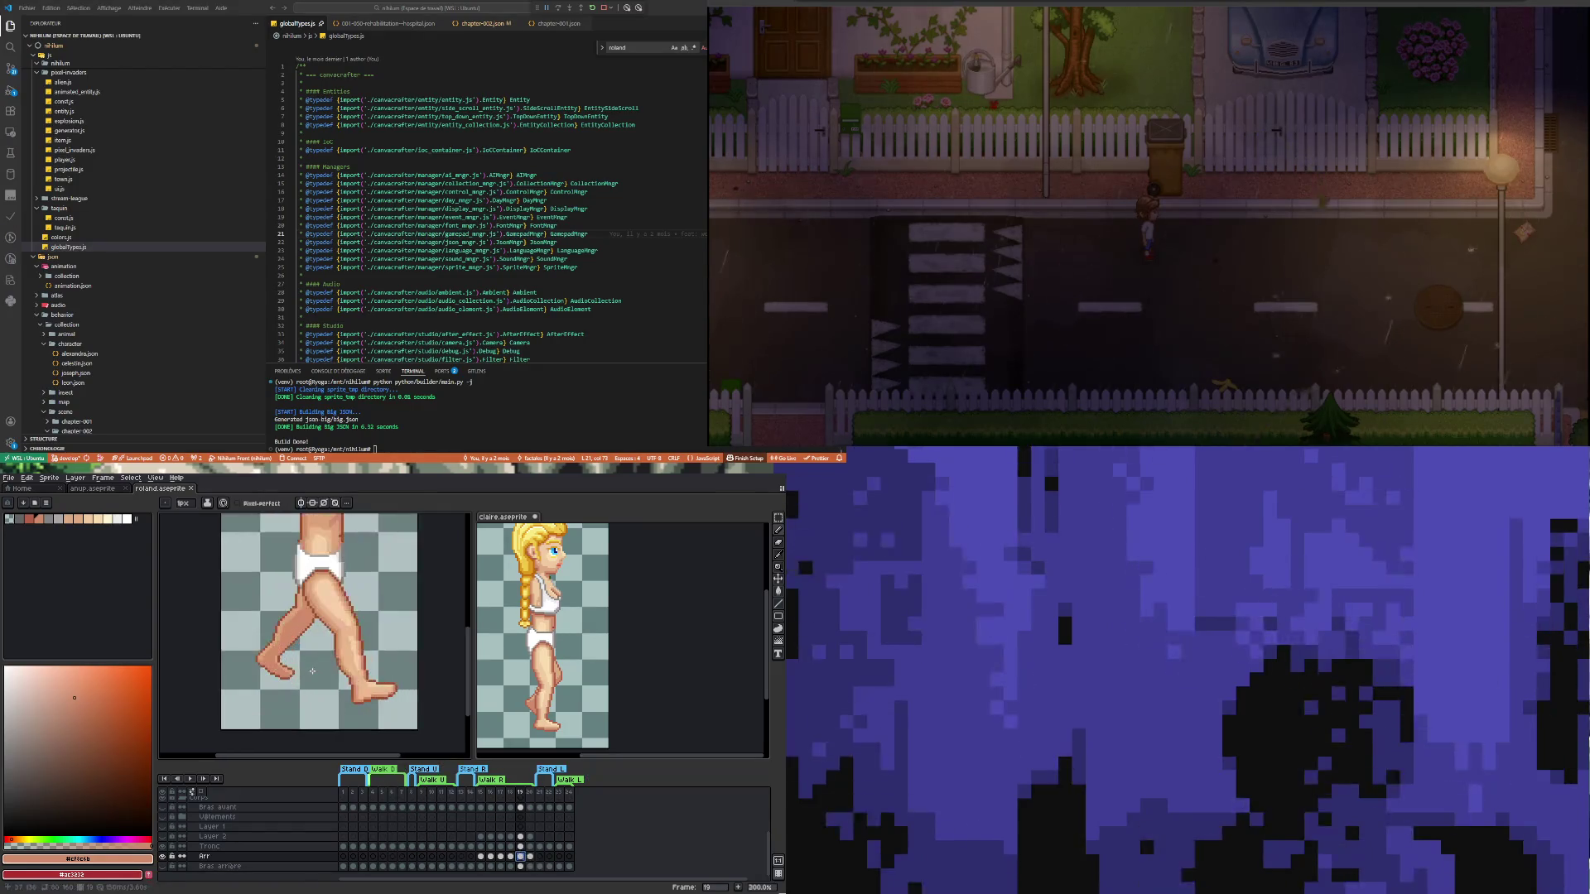
click(530, 857)
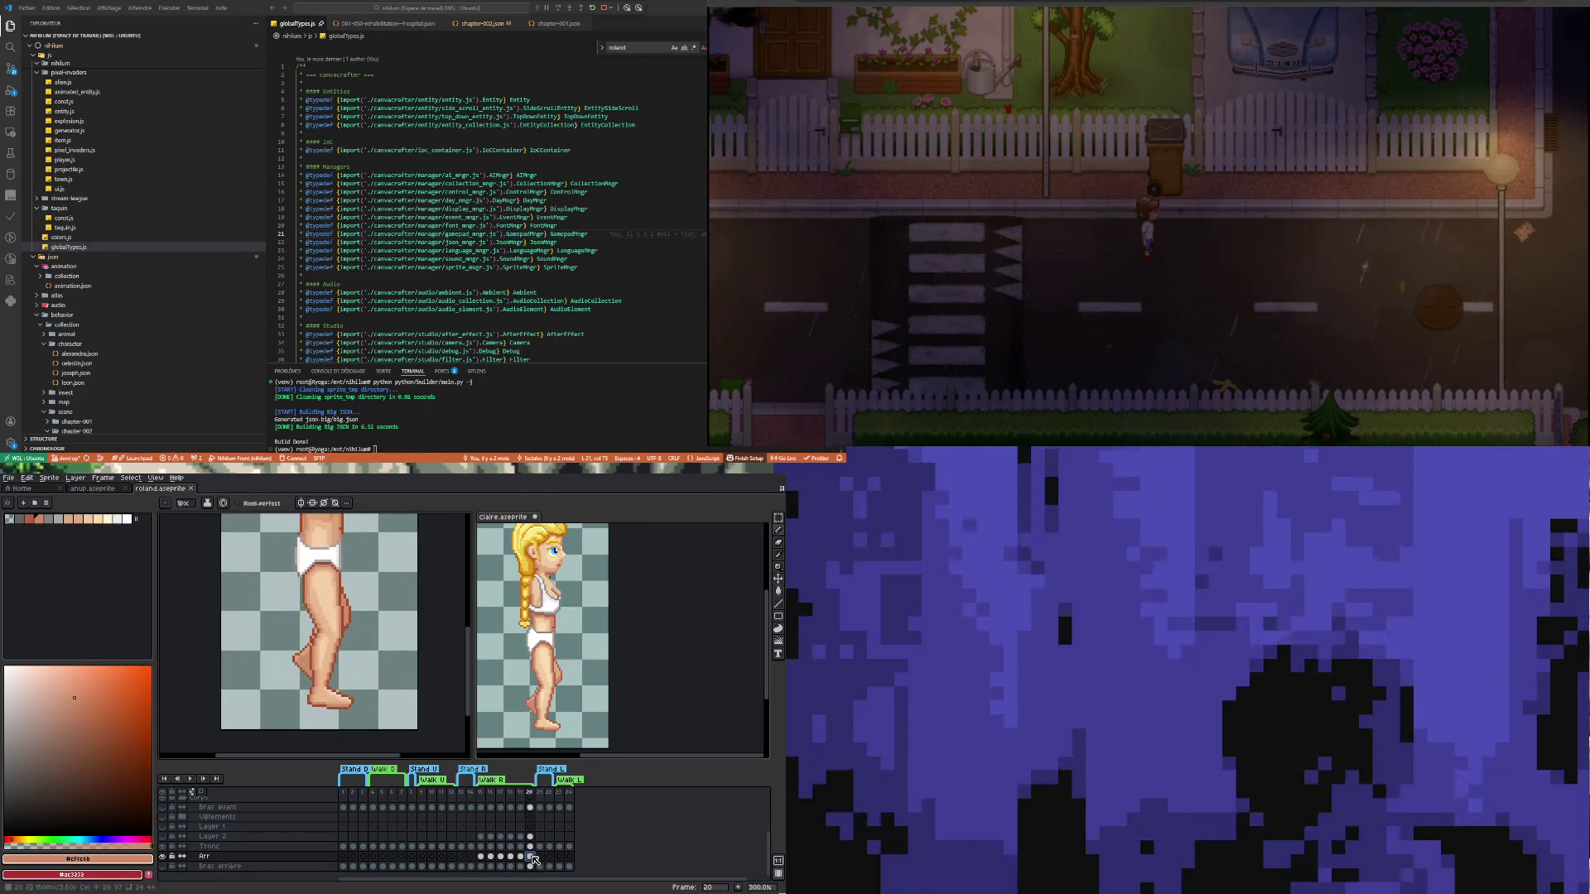
key(minus)
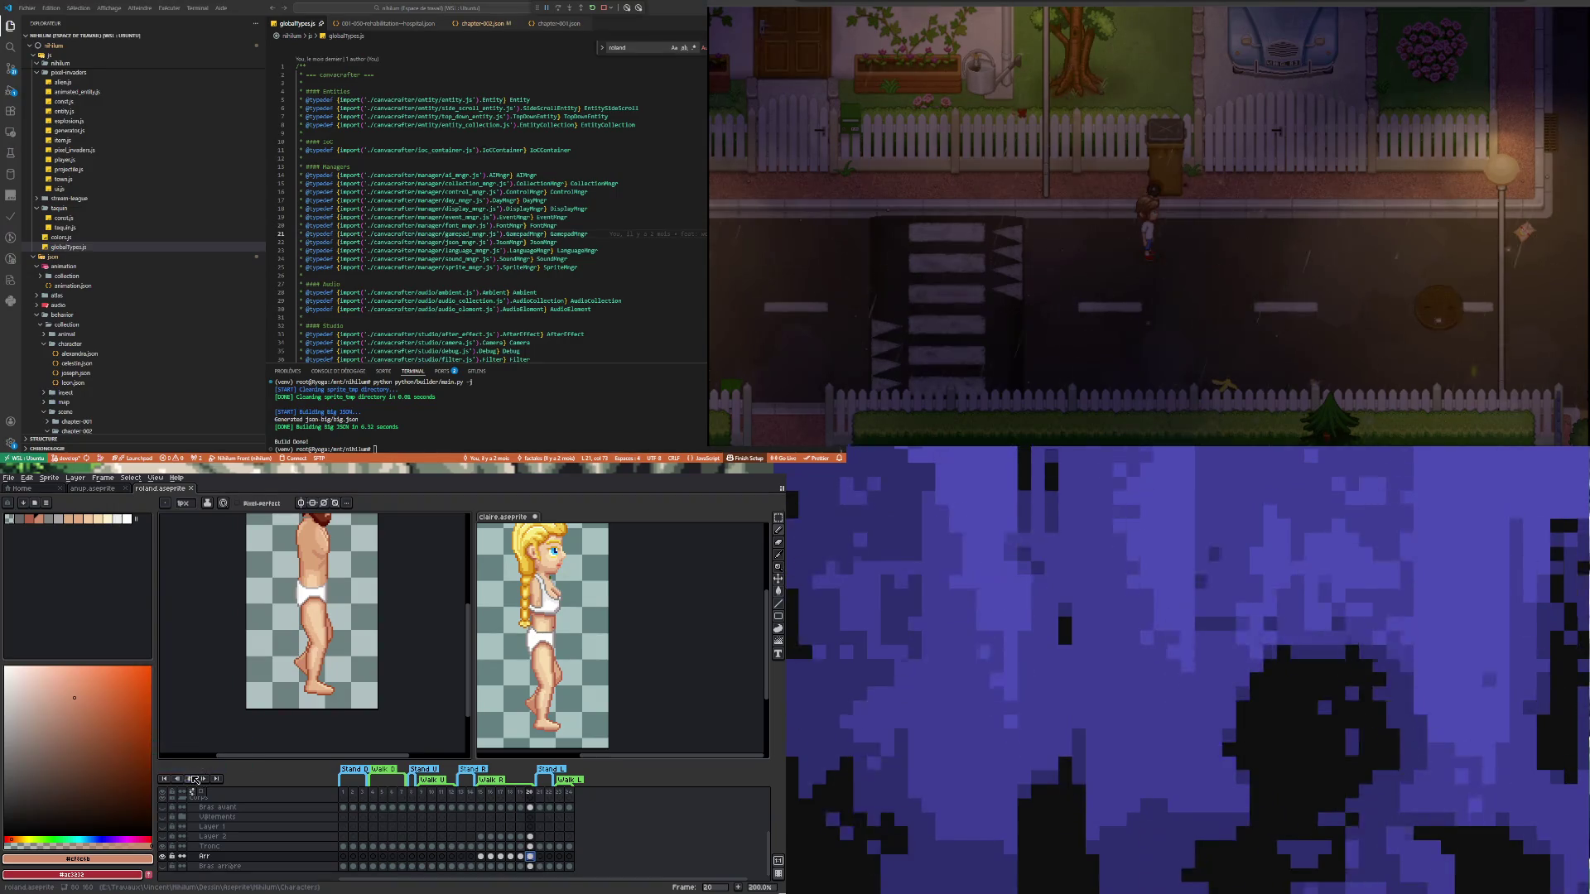
key(Return)
scroll(273, 685, down, 2)
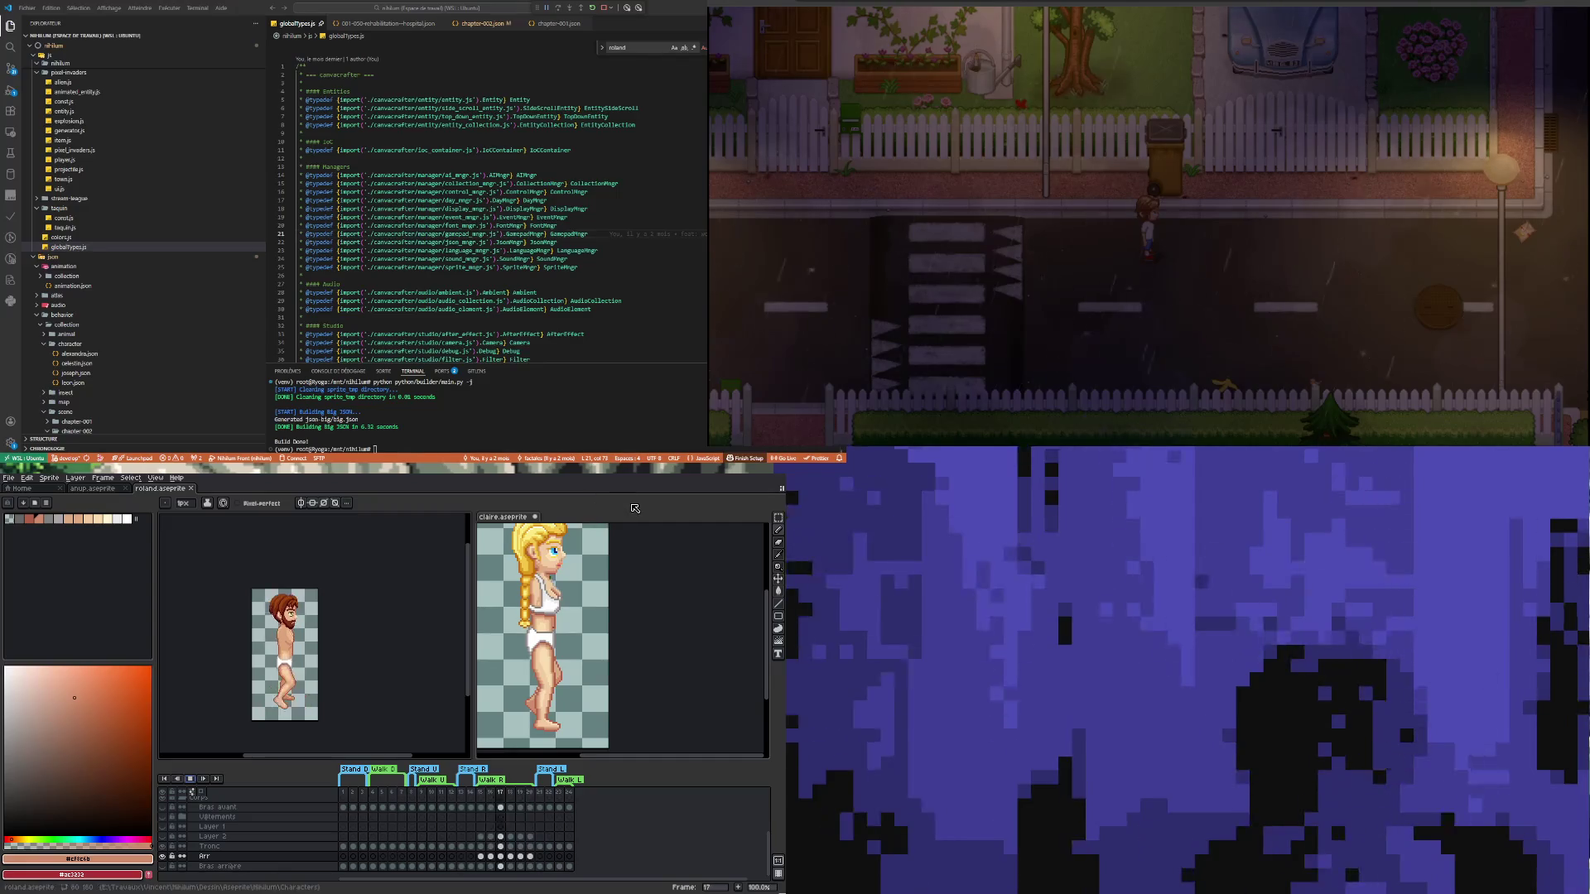
click(694, 706)
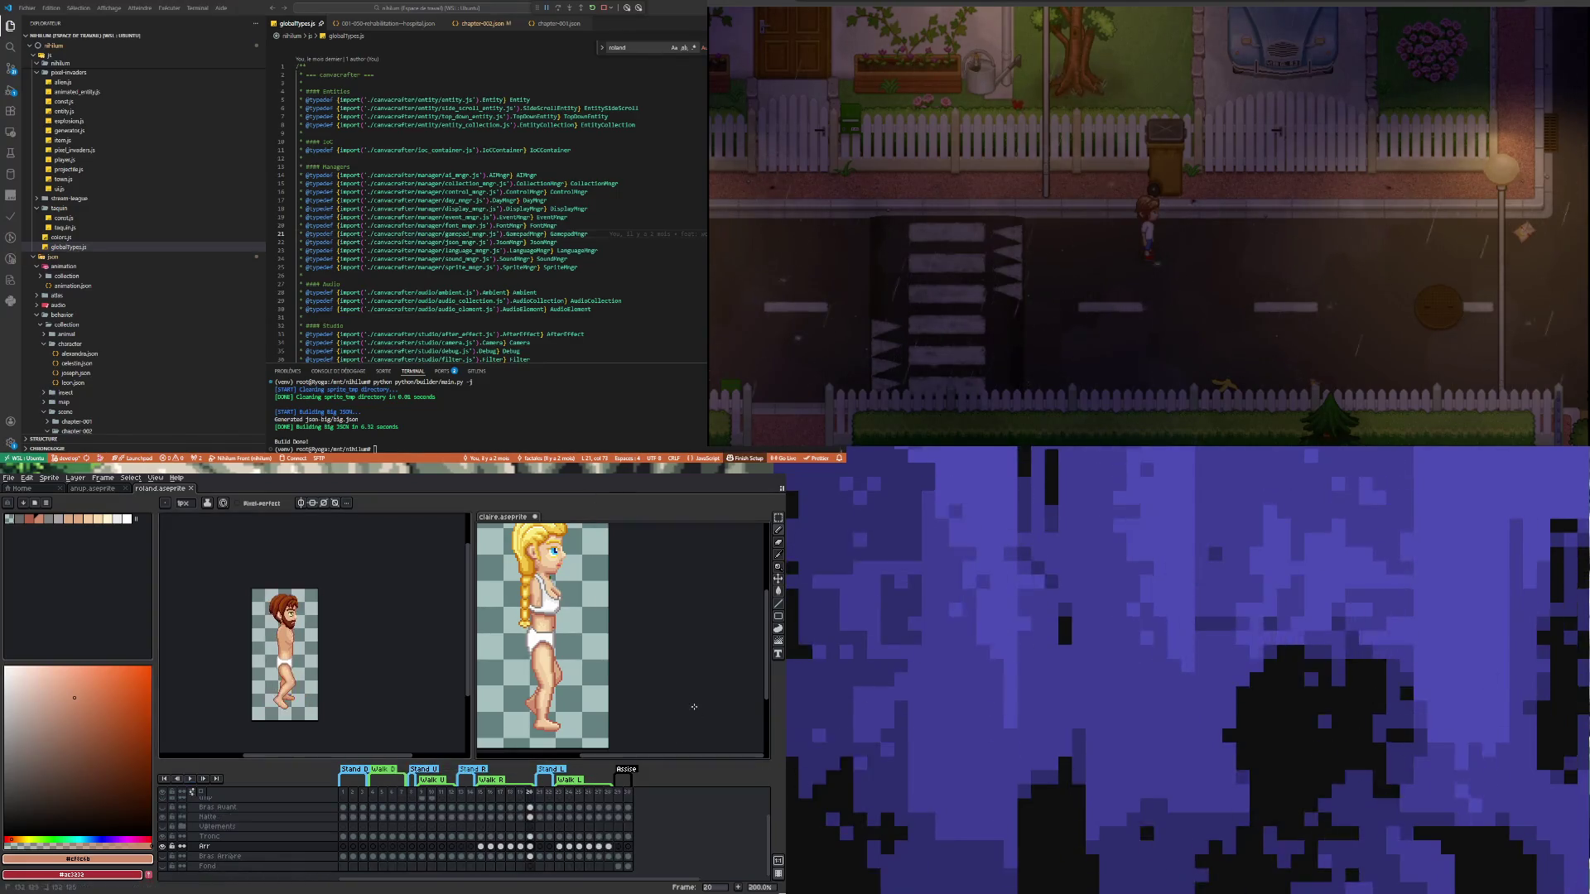
click(189, 778)
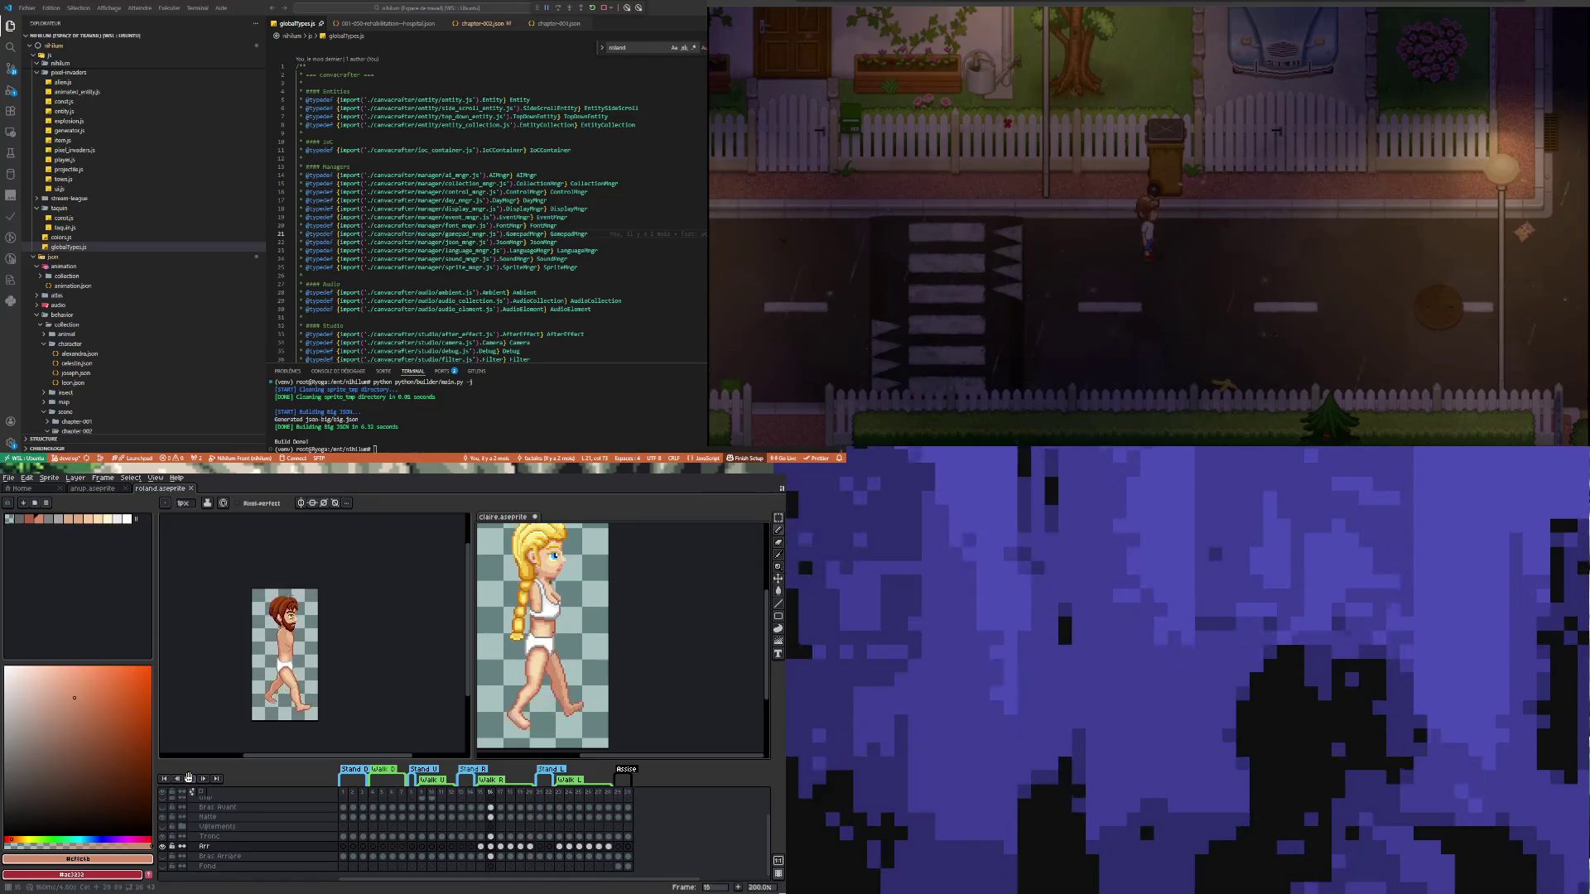
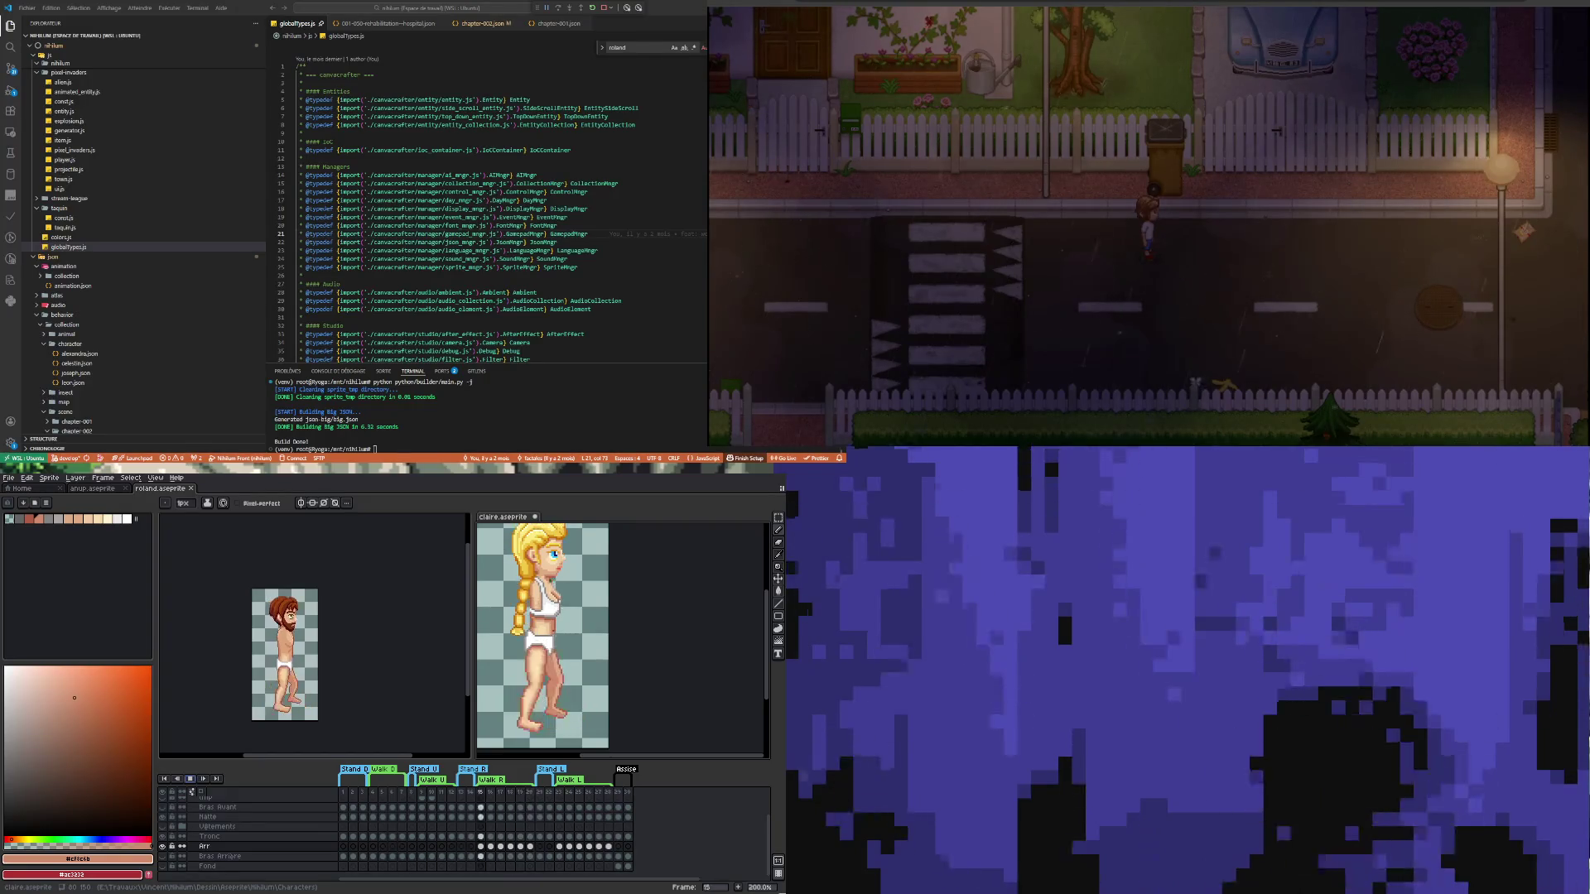
Stop the animation playback and select the Bras avant layer in the Roland sprite
click(190, 778)
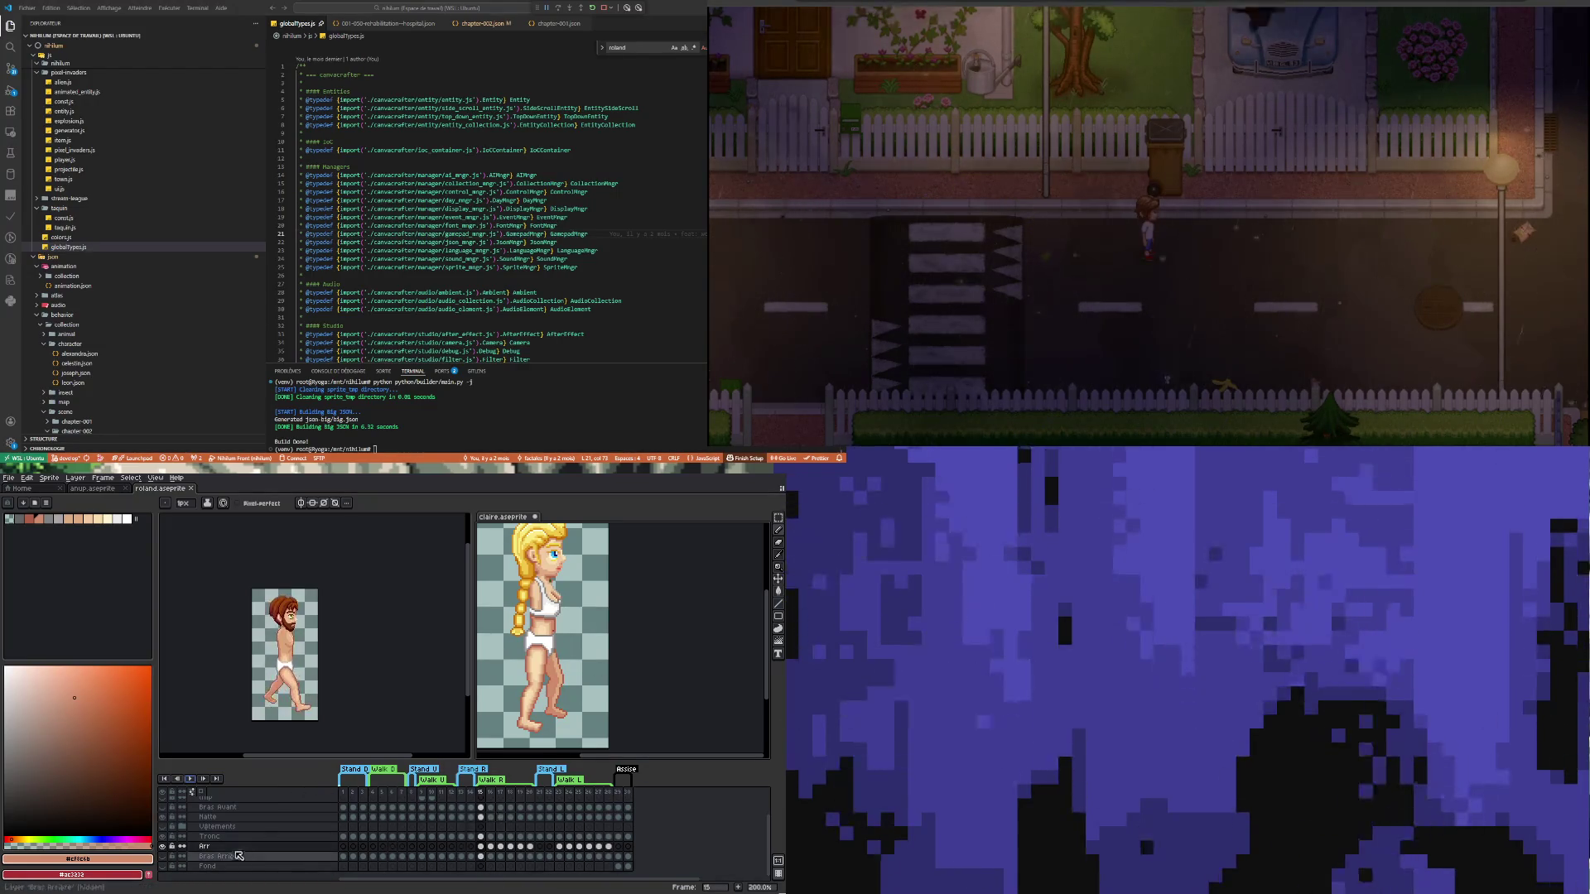
scroll(182, 828, up, 1)
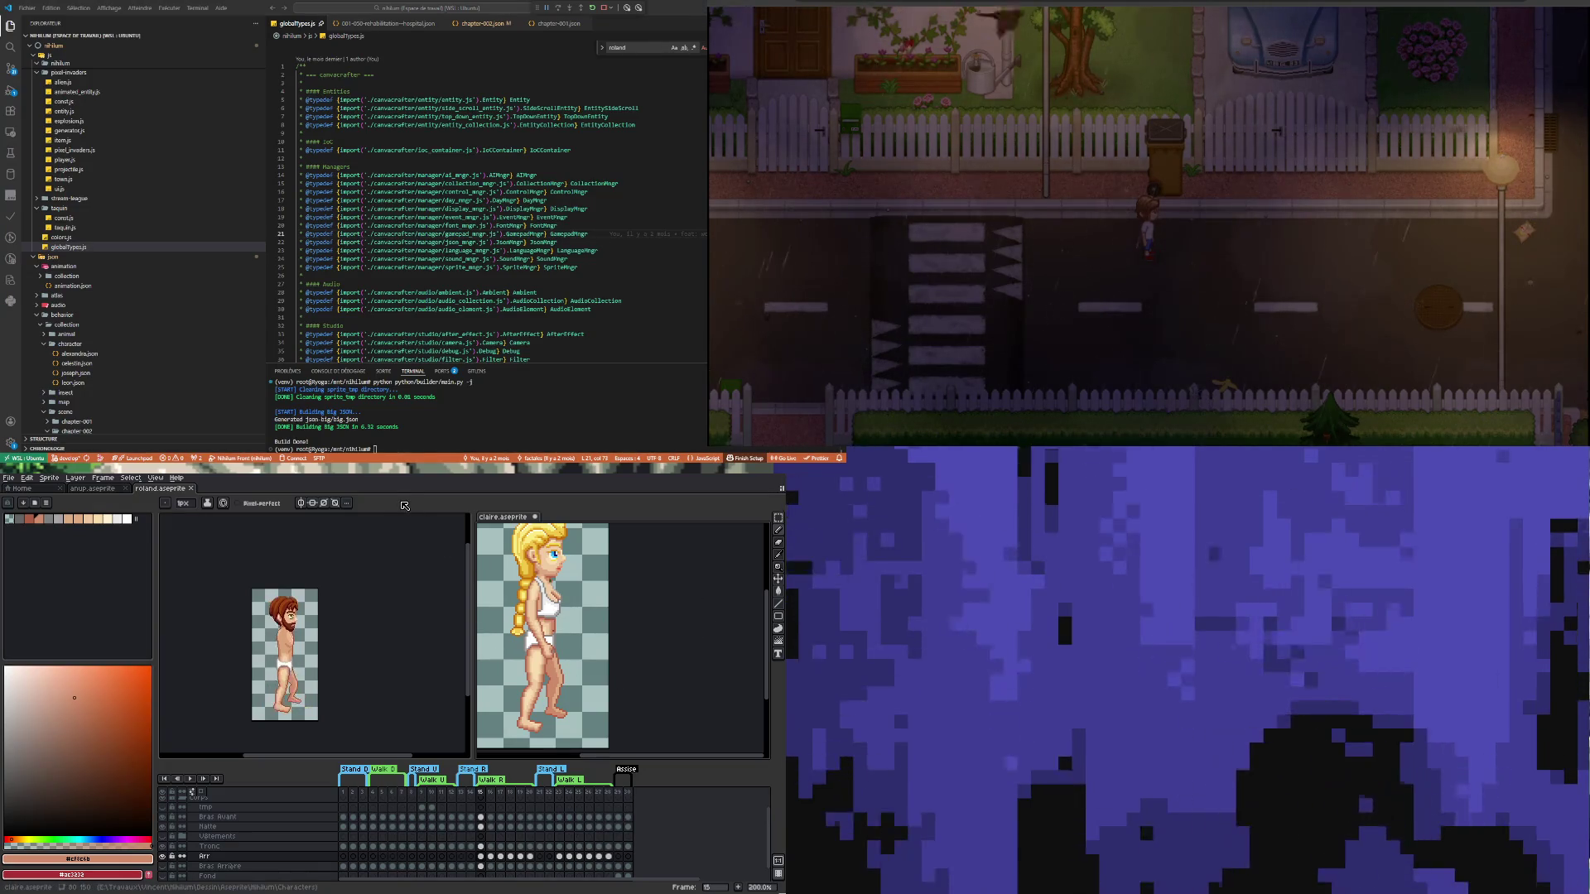
click(333, 744)
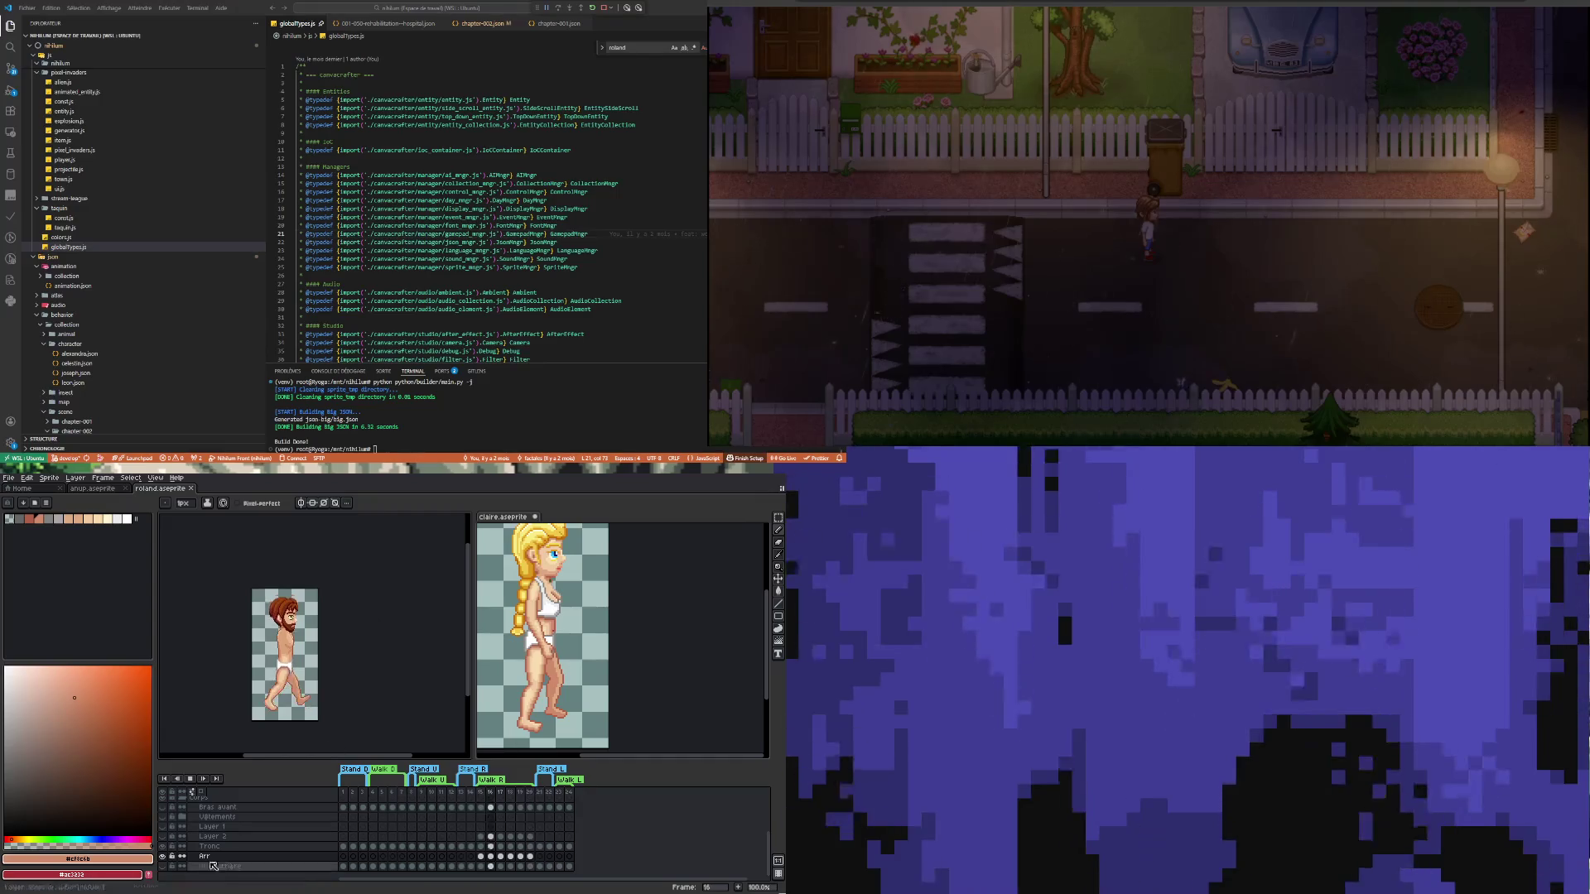
scroll(512, 818, up, 1)
click(495, 826)
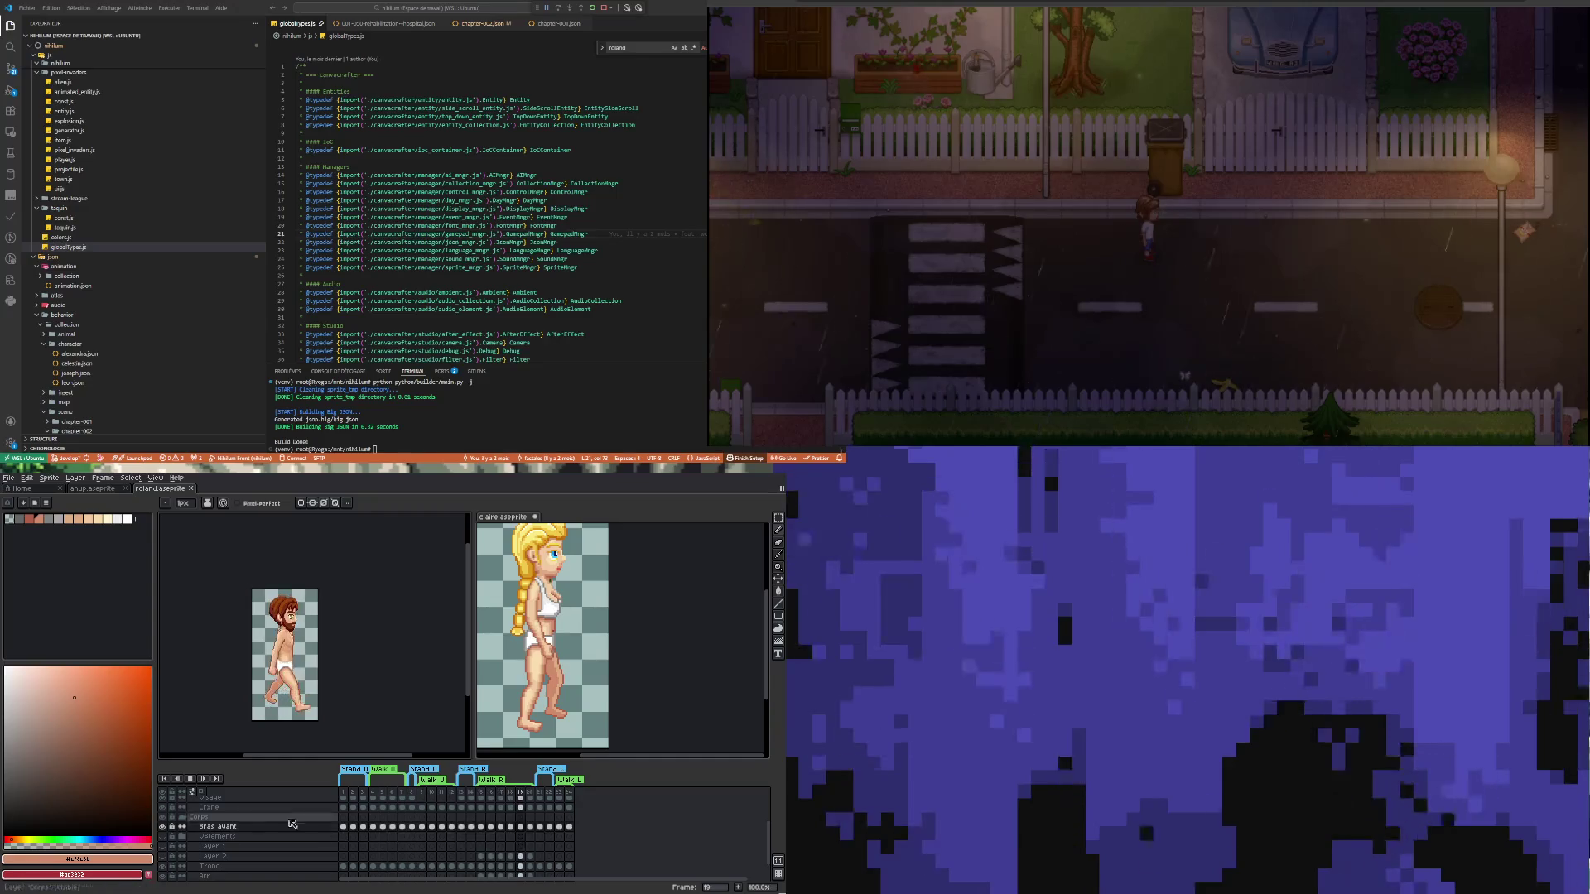
click(190, 780)
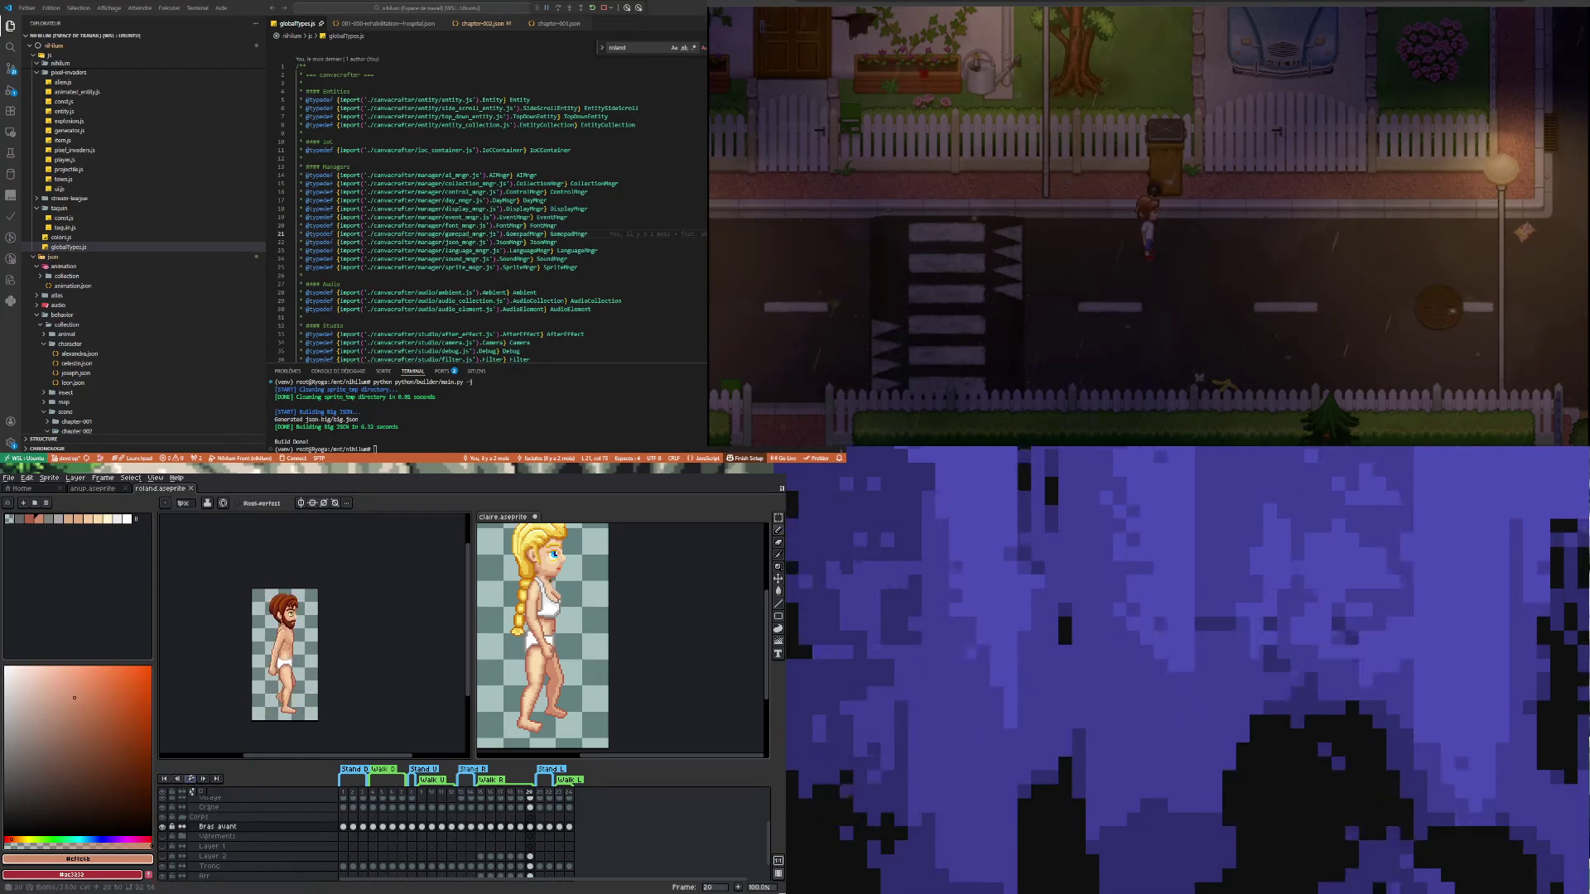
Check the front arm on Bras avant frames 15, 16 and 17, ending on frame 15
click(482, 827)
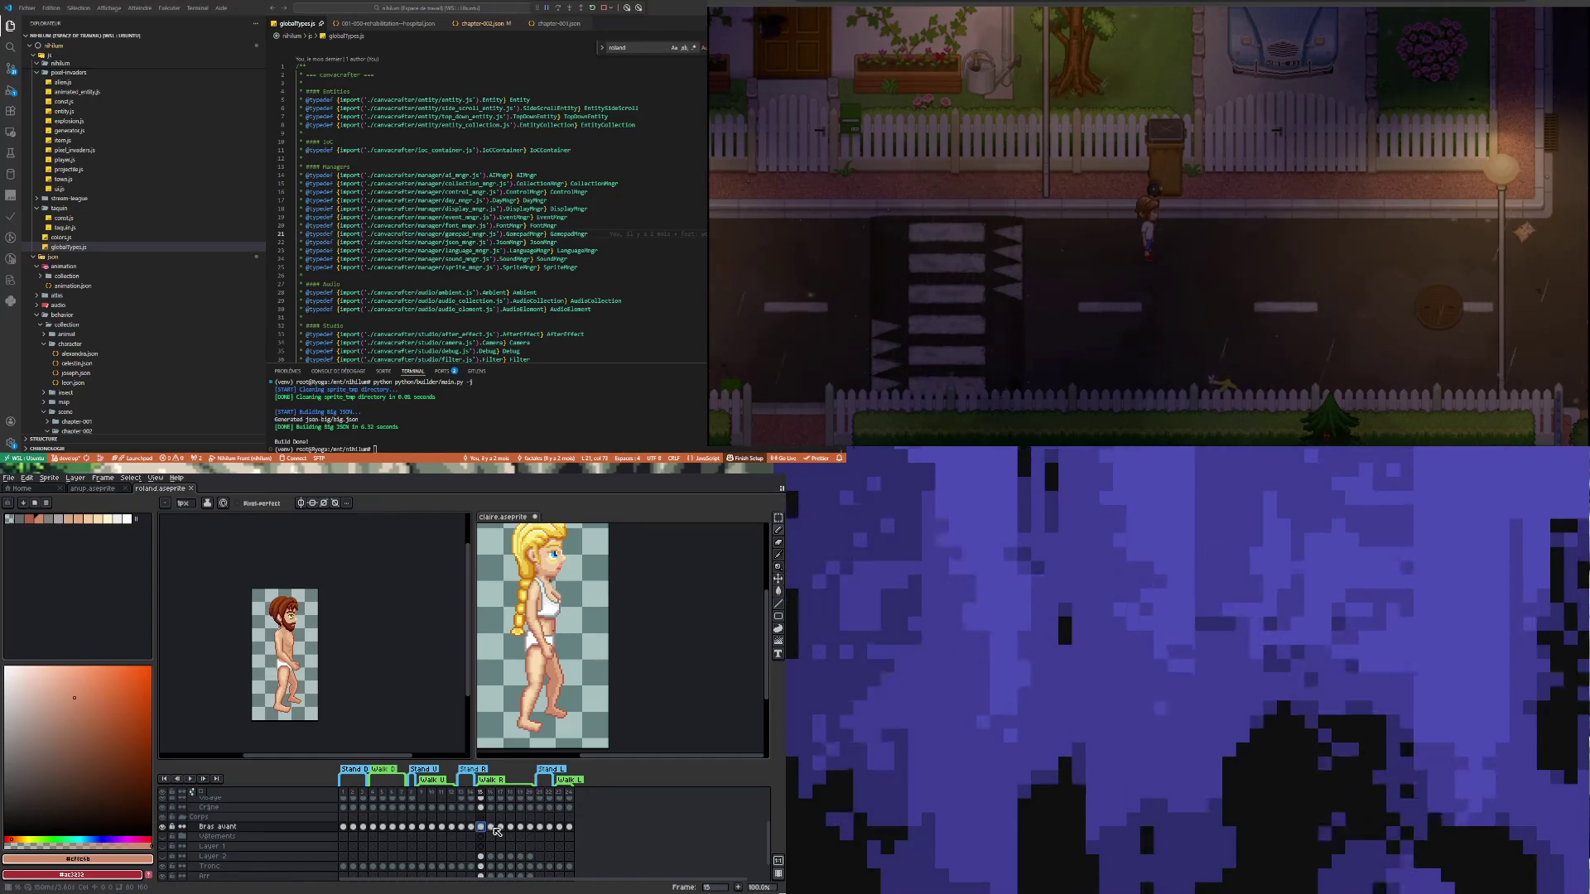
click(739, 663)
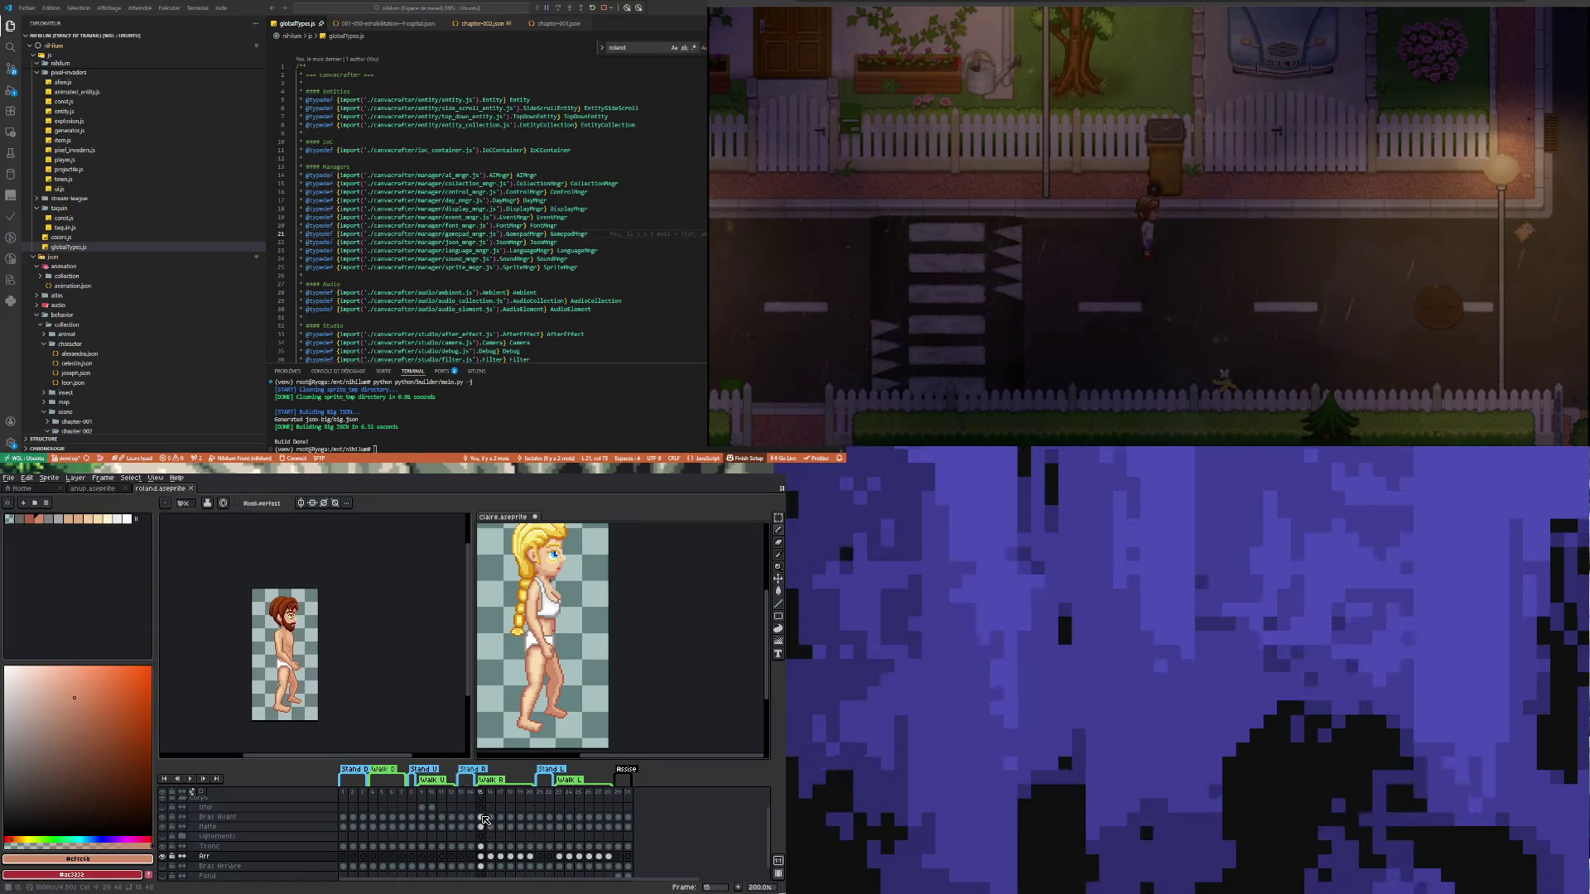
click(391, 684)
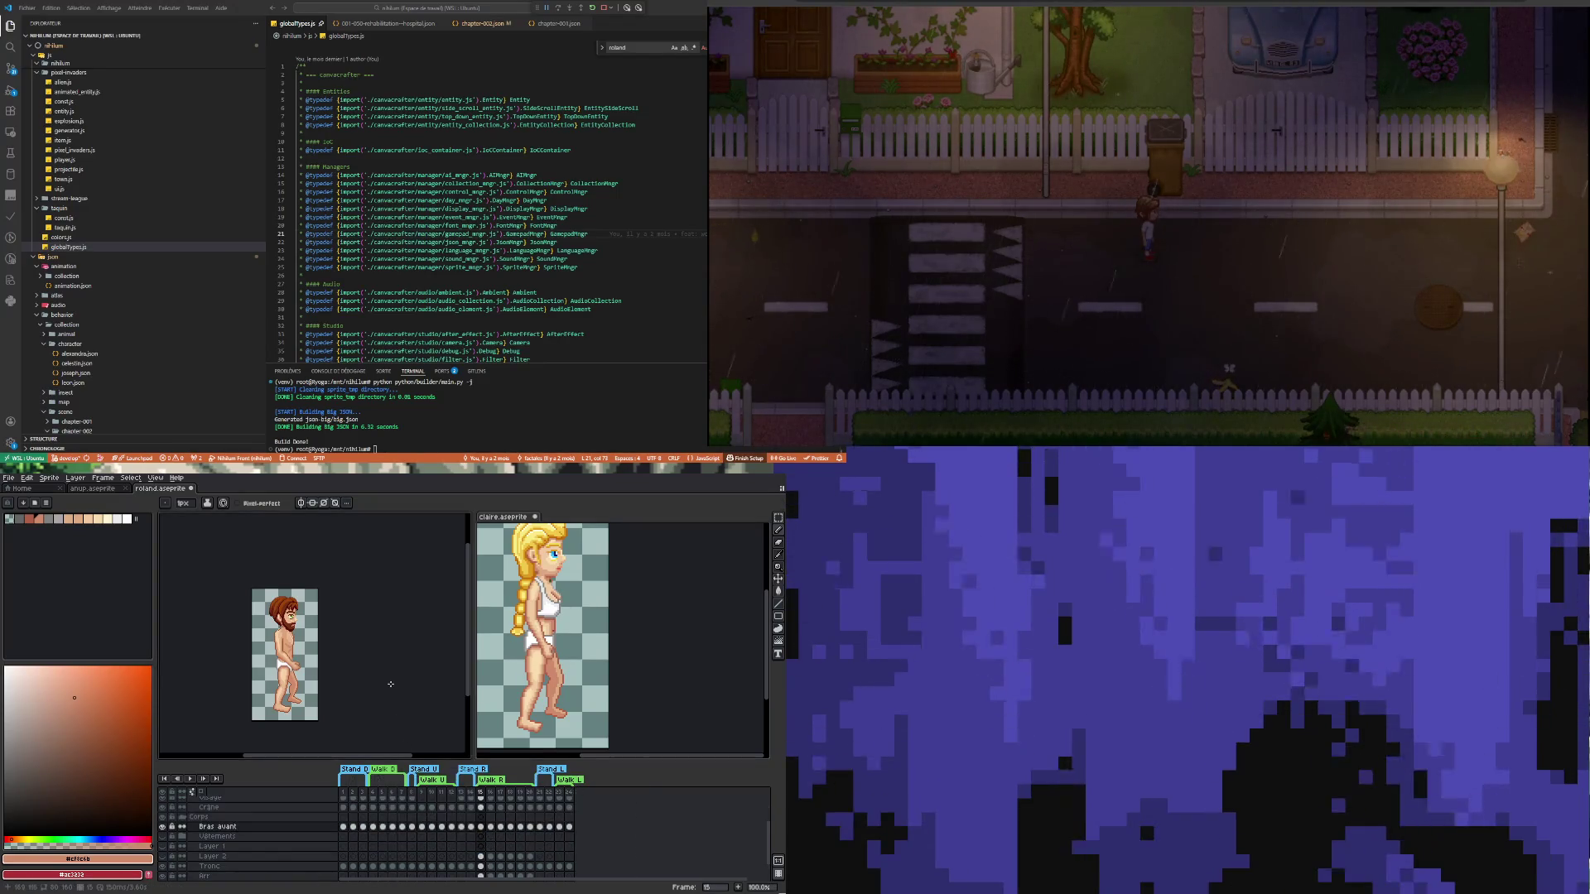
click(494, 829)
click(504, 829)
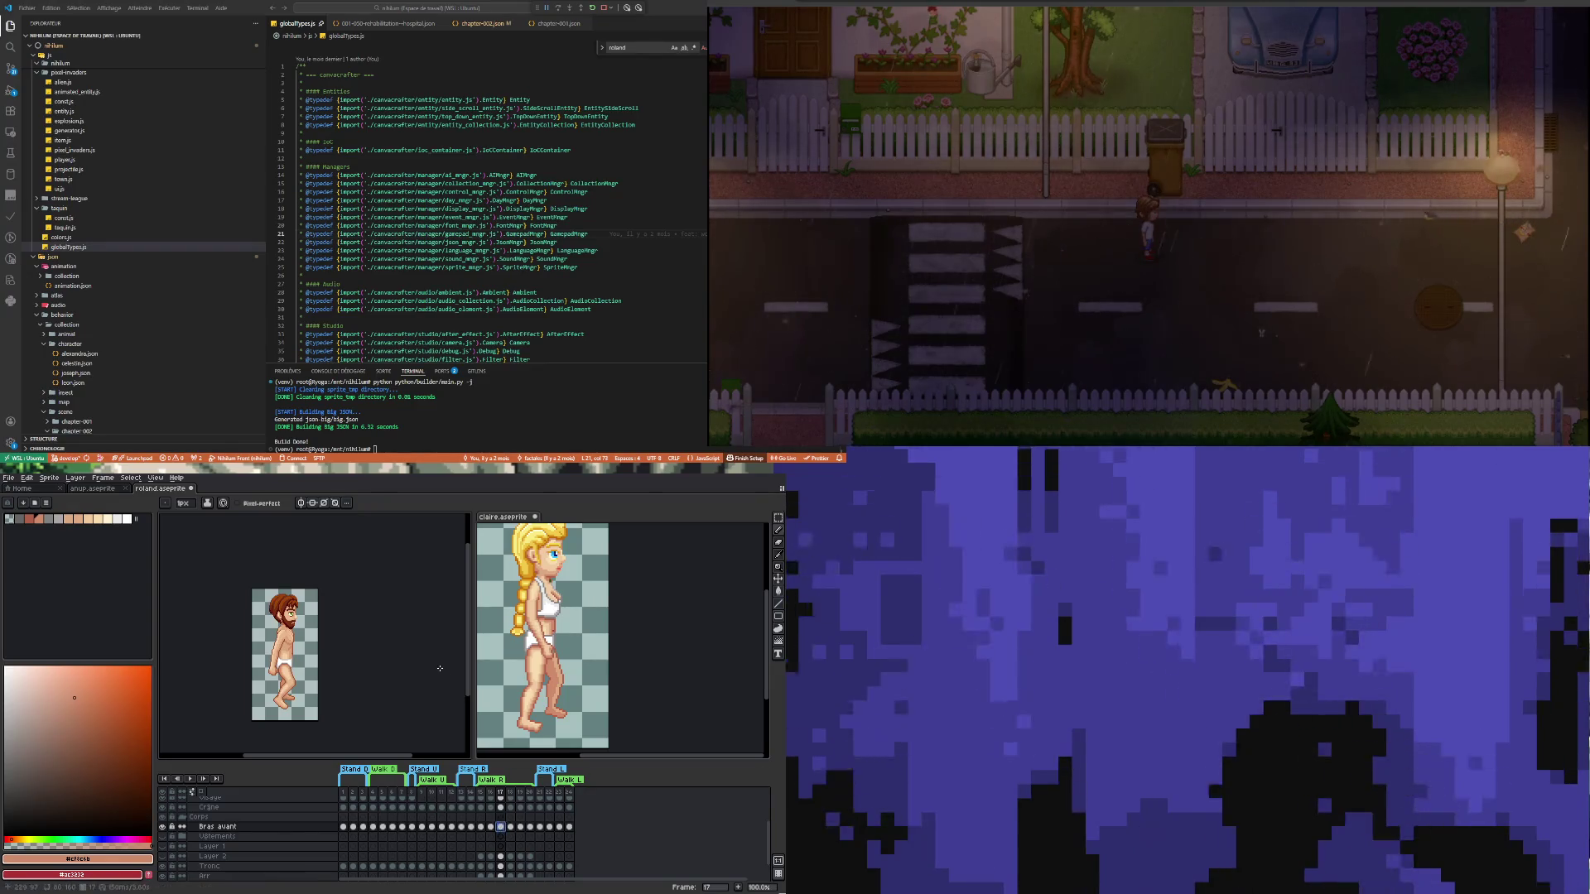
click(482, 828)
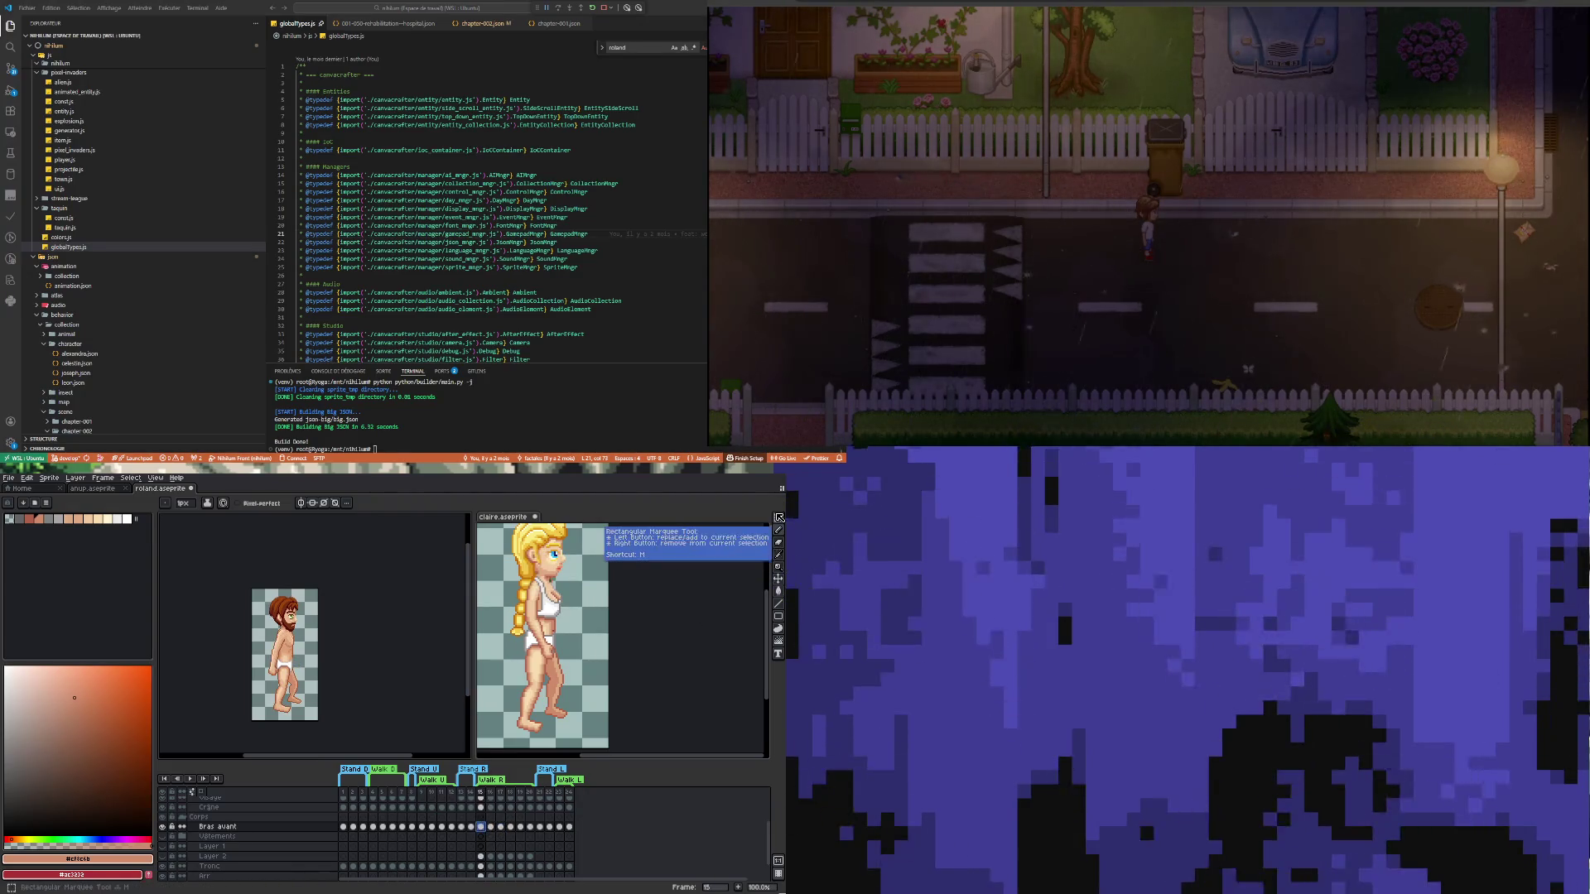
Draw a rectangular selection around Roland's body, zoom in, then deselect it
click(778, 519)
drag(298, 687, 298, 687)
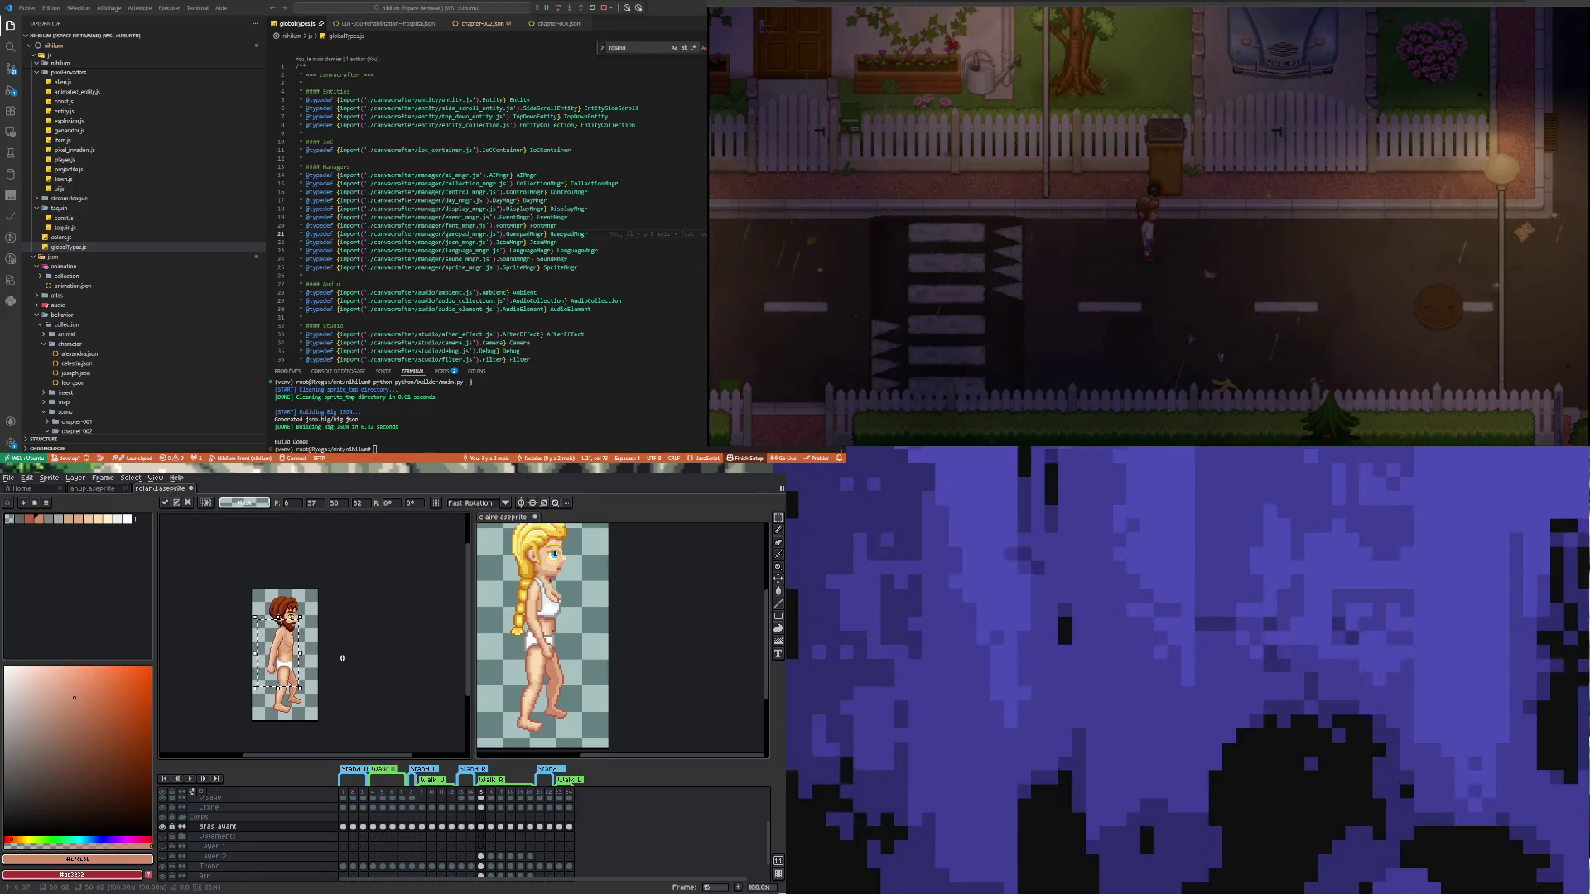
scroll(342, 658, up, 2)
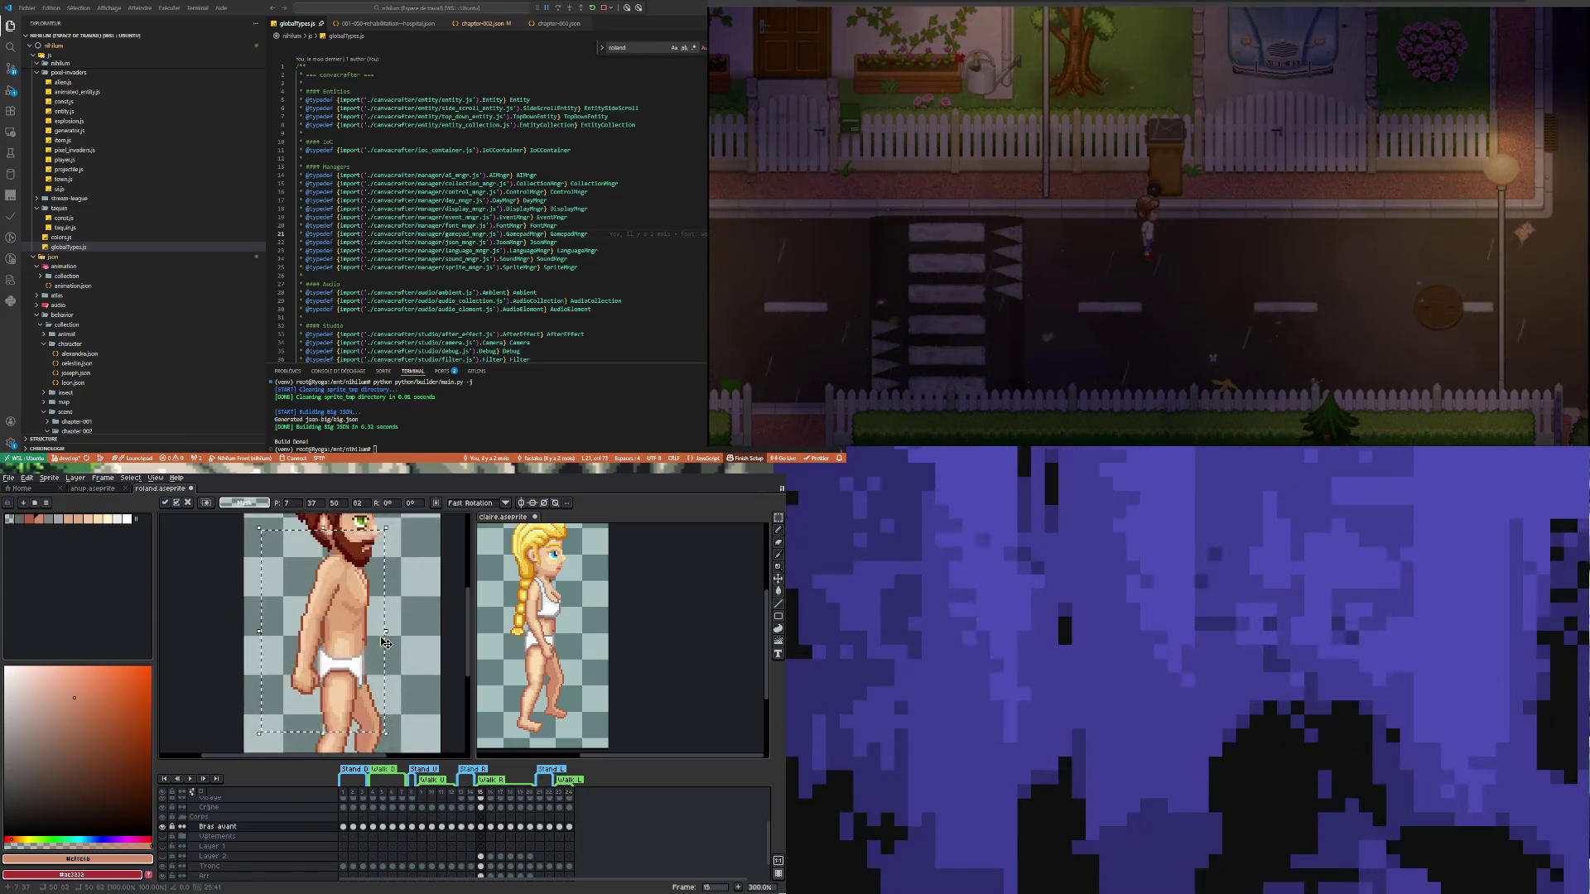
key(ctrl+d)
scroll(400, 694, down, 2)
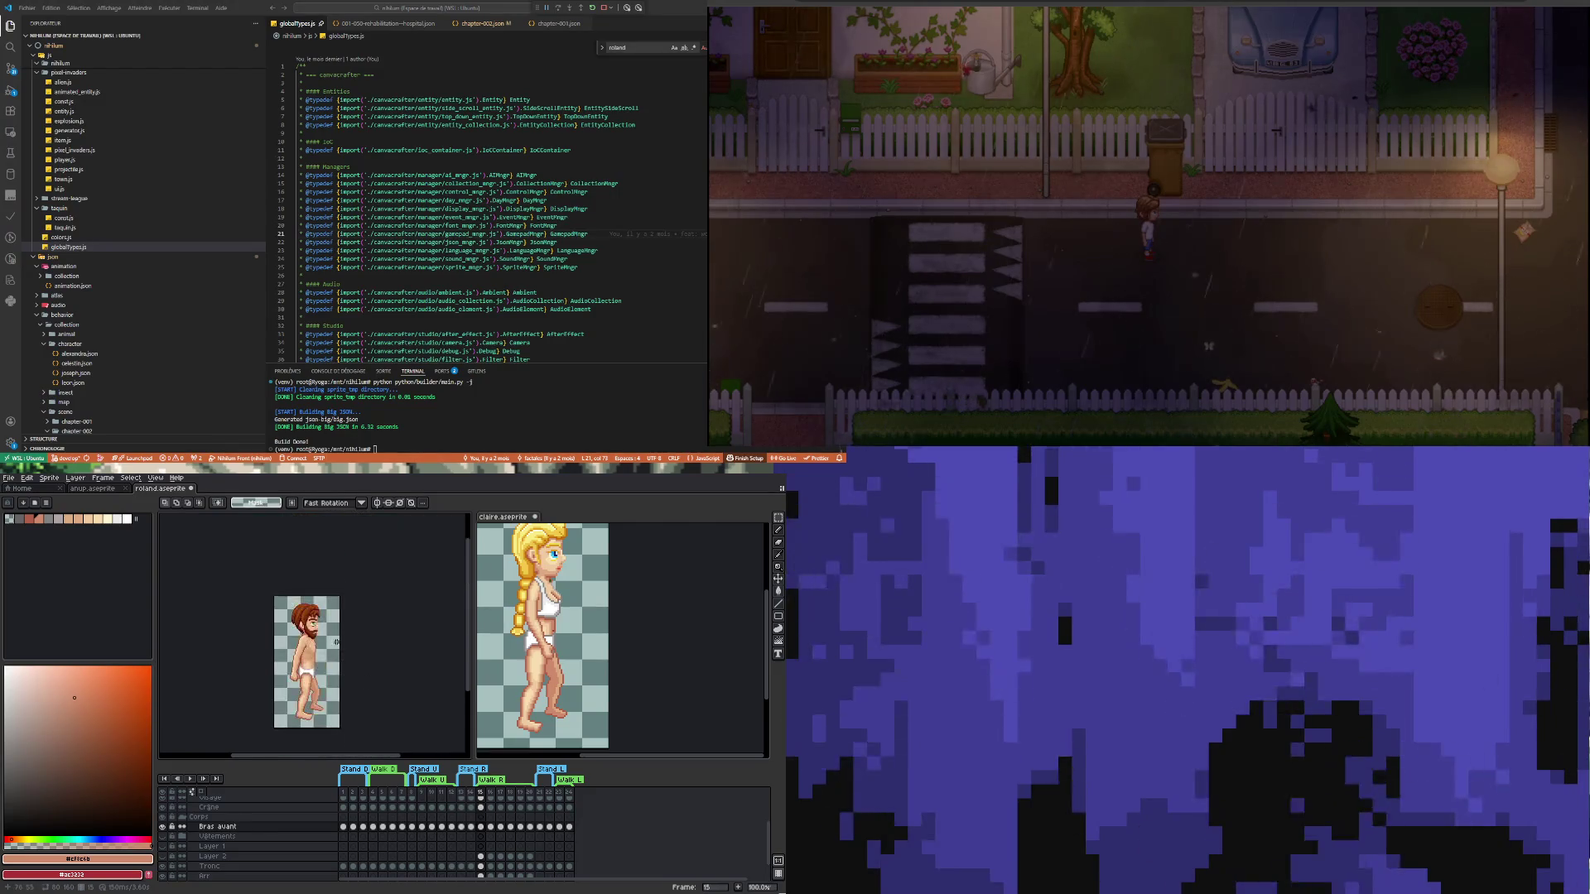
scroll(336, 642, up, 1)
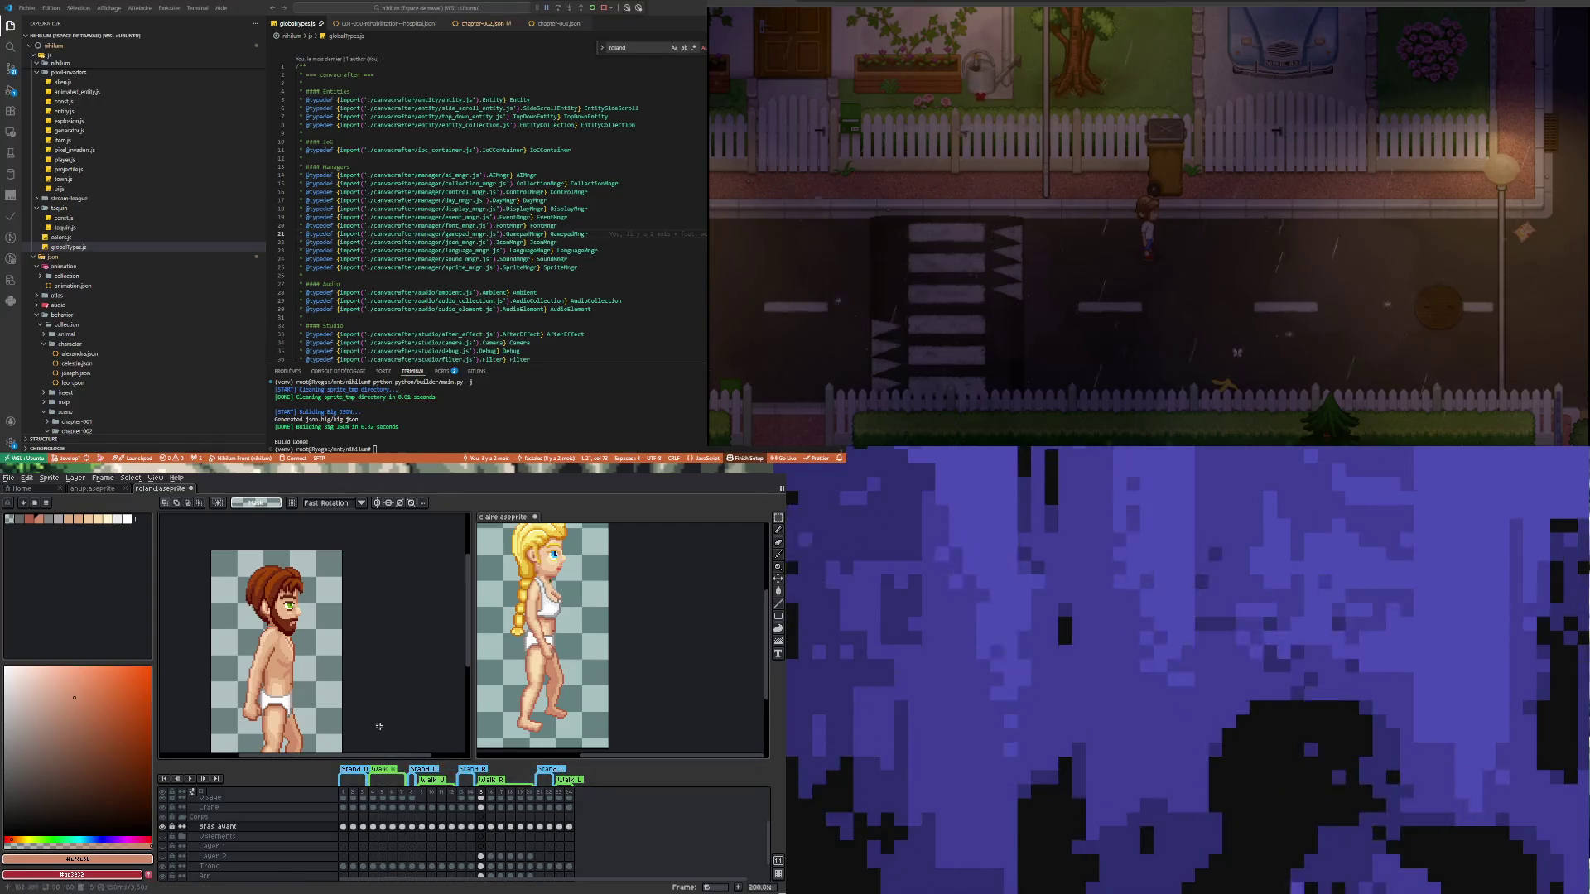
Compare the front-arm poses by stepping between frames 15, 16 and 17
click(490, 827)
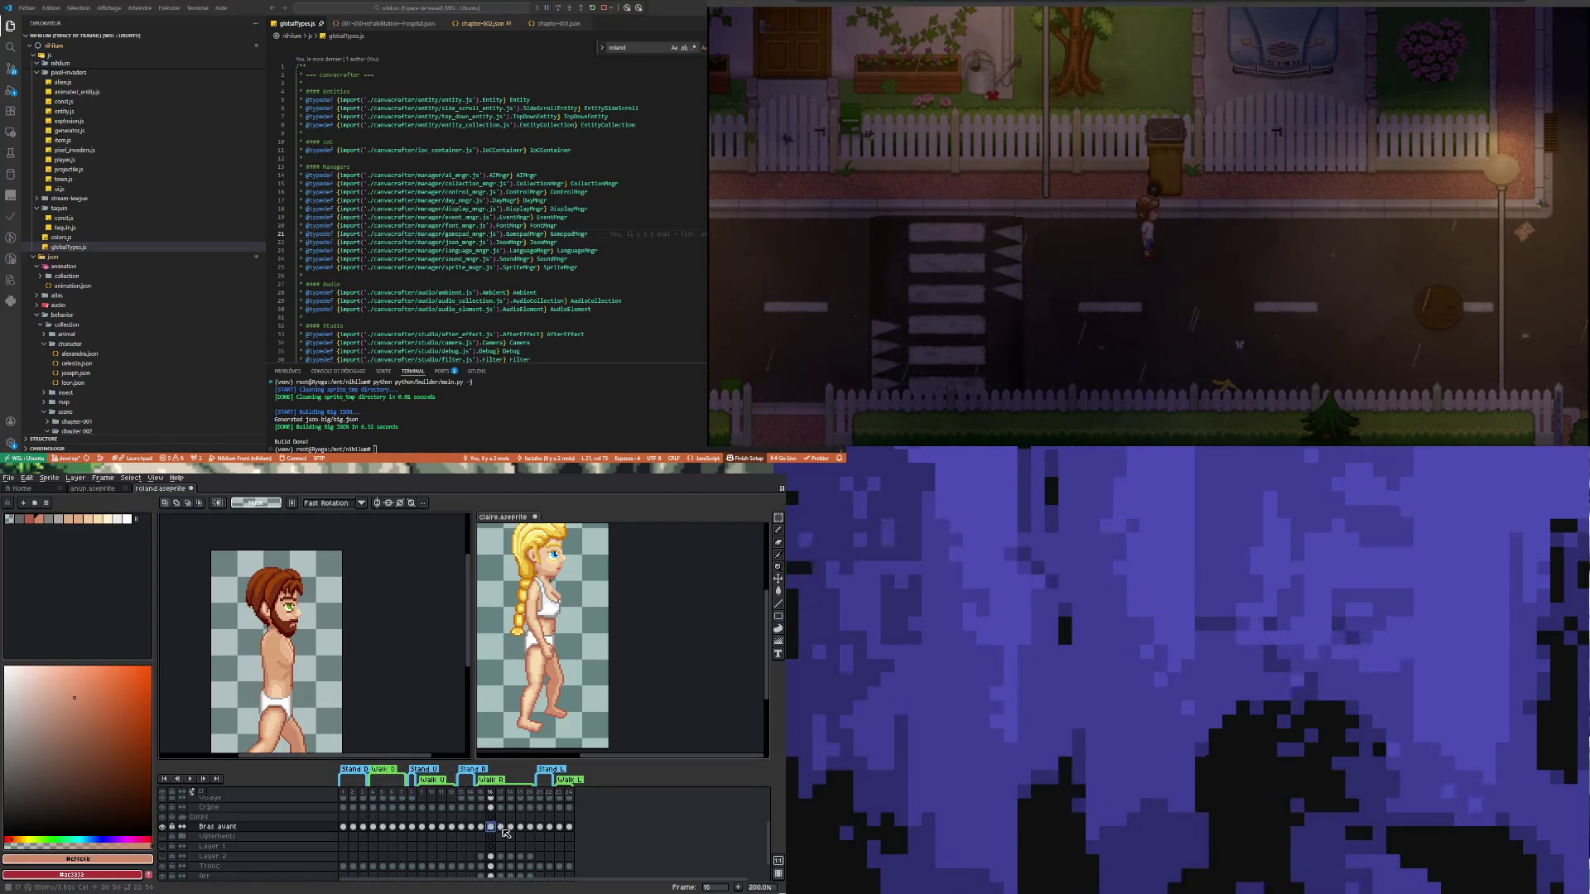
click(484, 827)
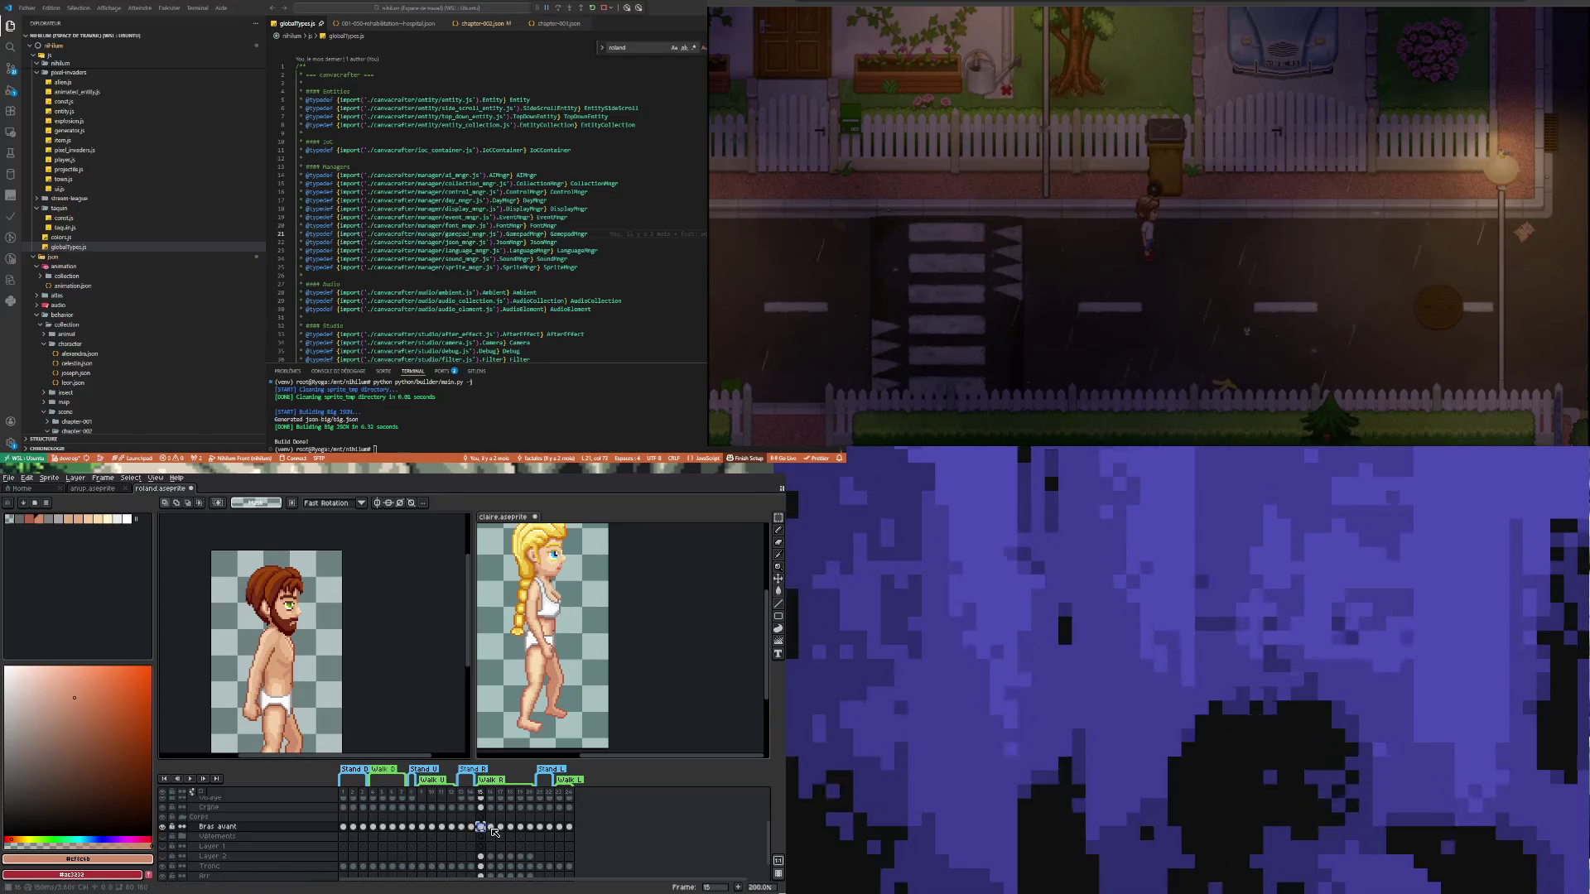
click(491, 827)
click(501, 827)
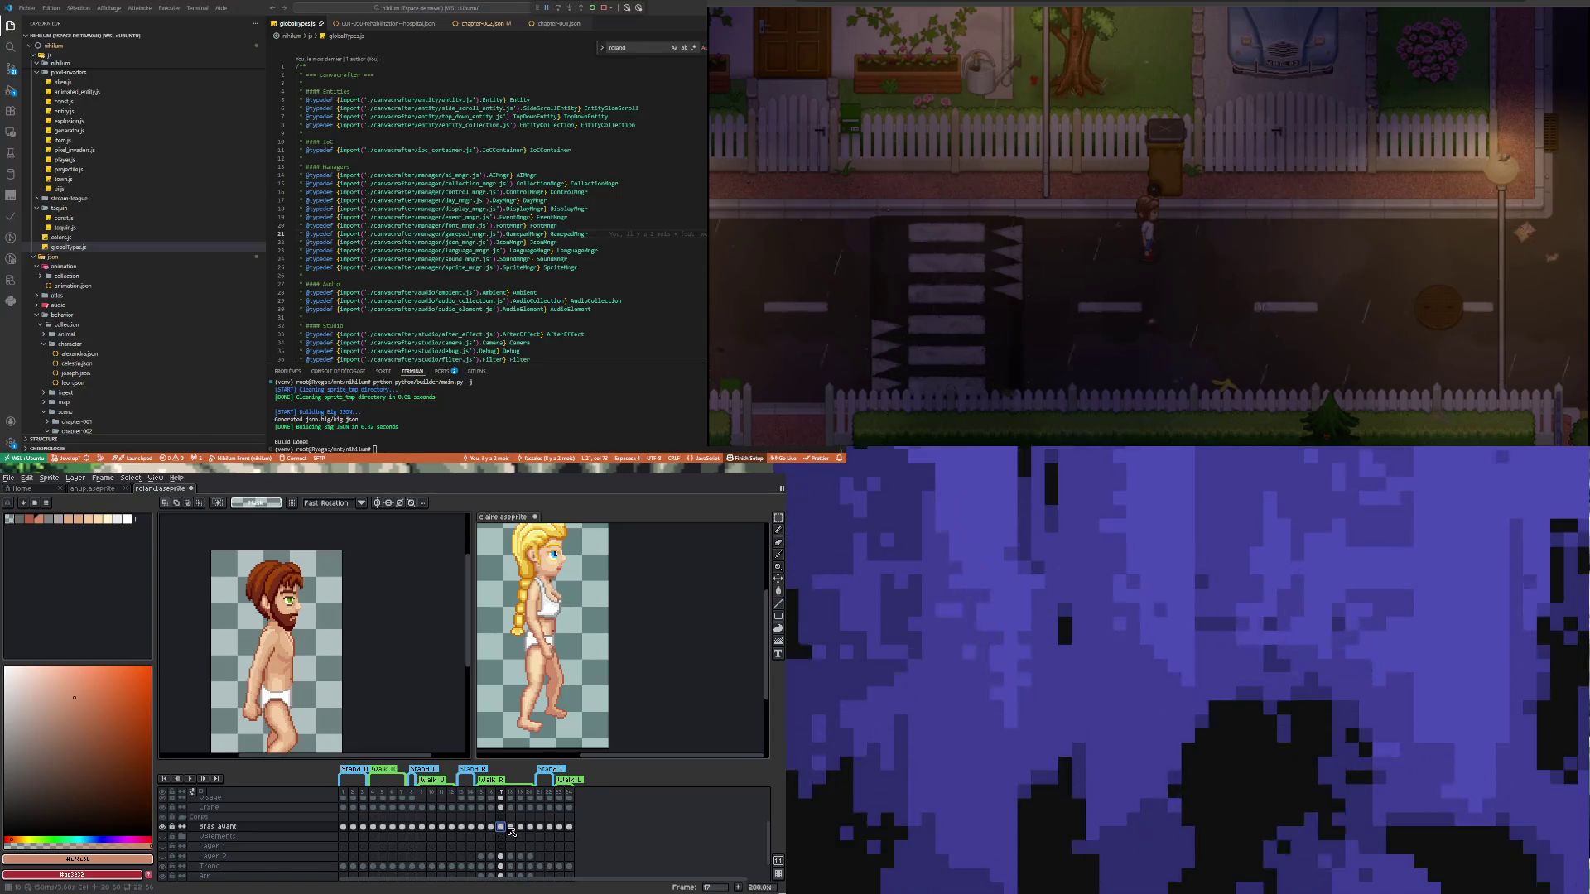
click(484, 827)
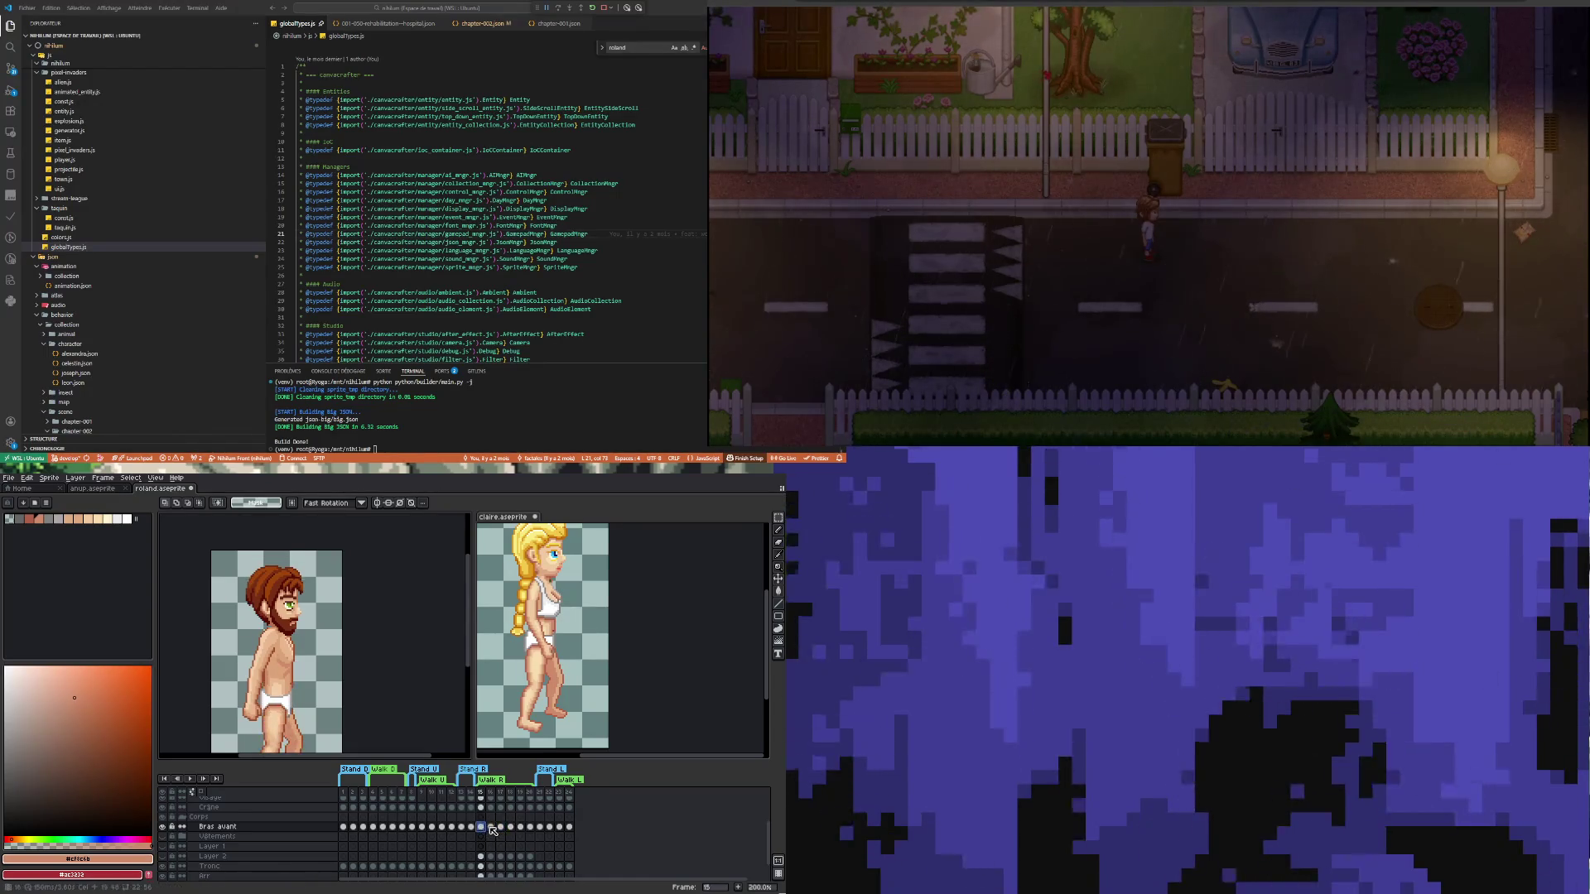
click(492, 827)
Select Roland's front arm with the Rectangular Marquee and compare frames 17 and 16
click(779, 517)
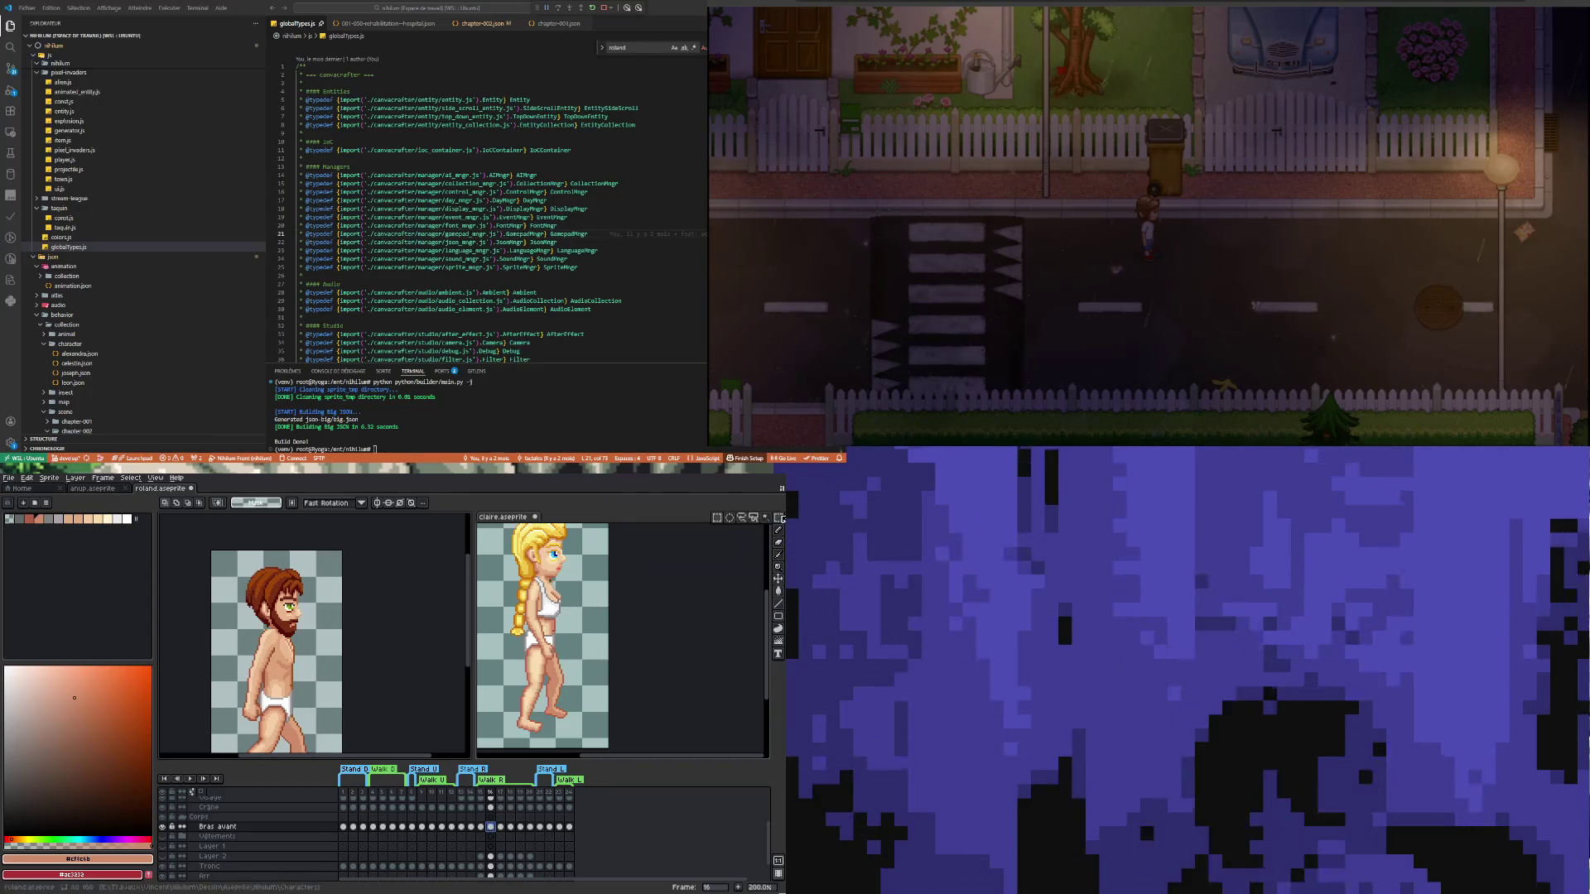
drag(313, 747, 312, 745)
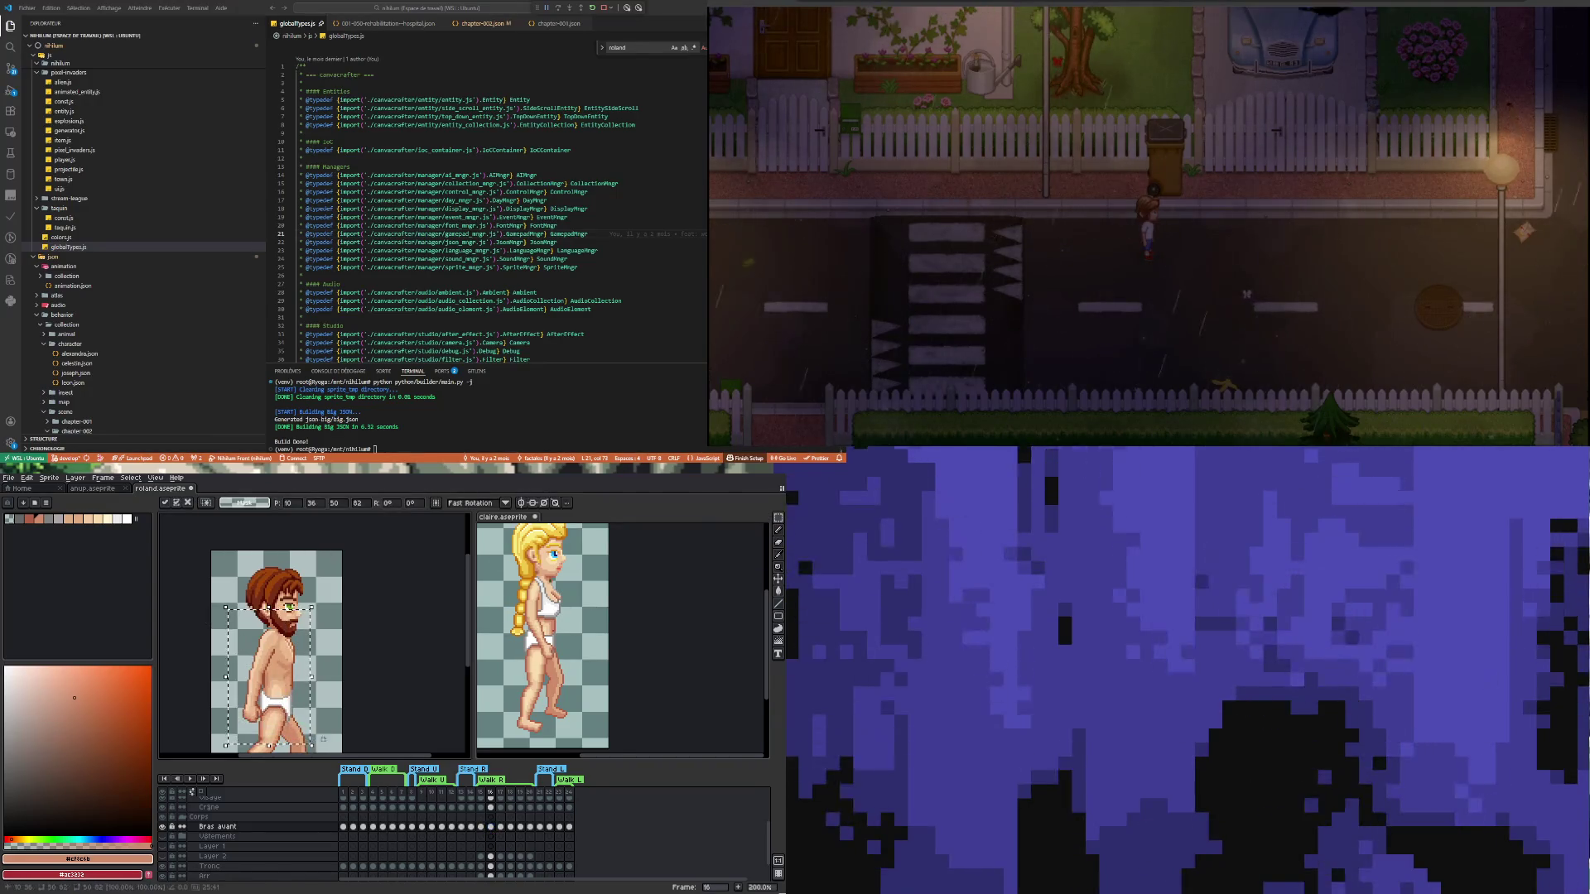
click(500, 827)
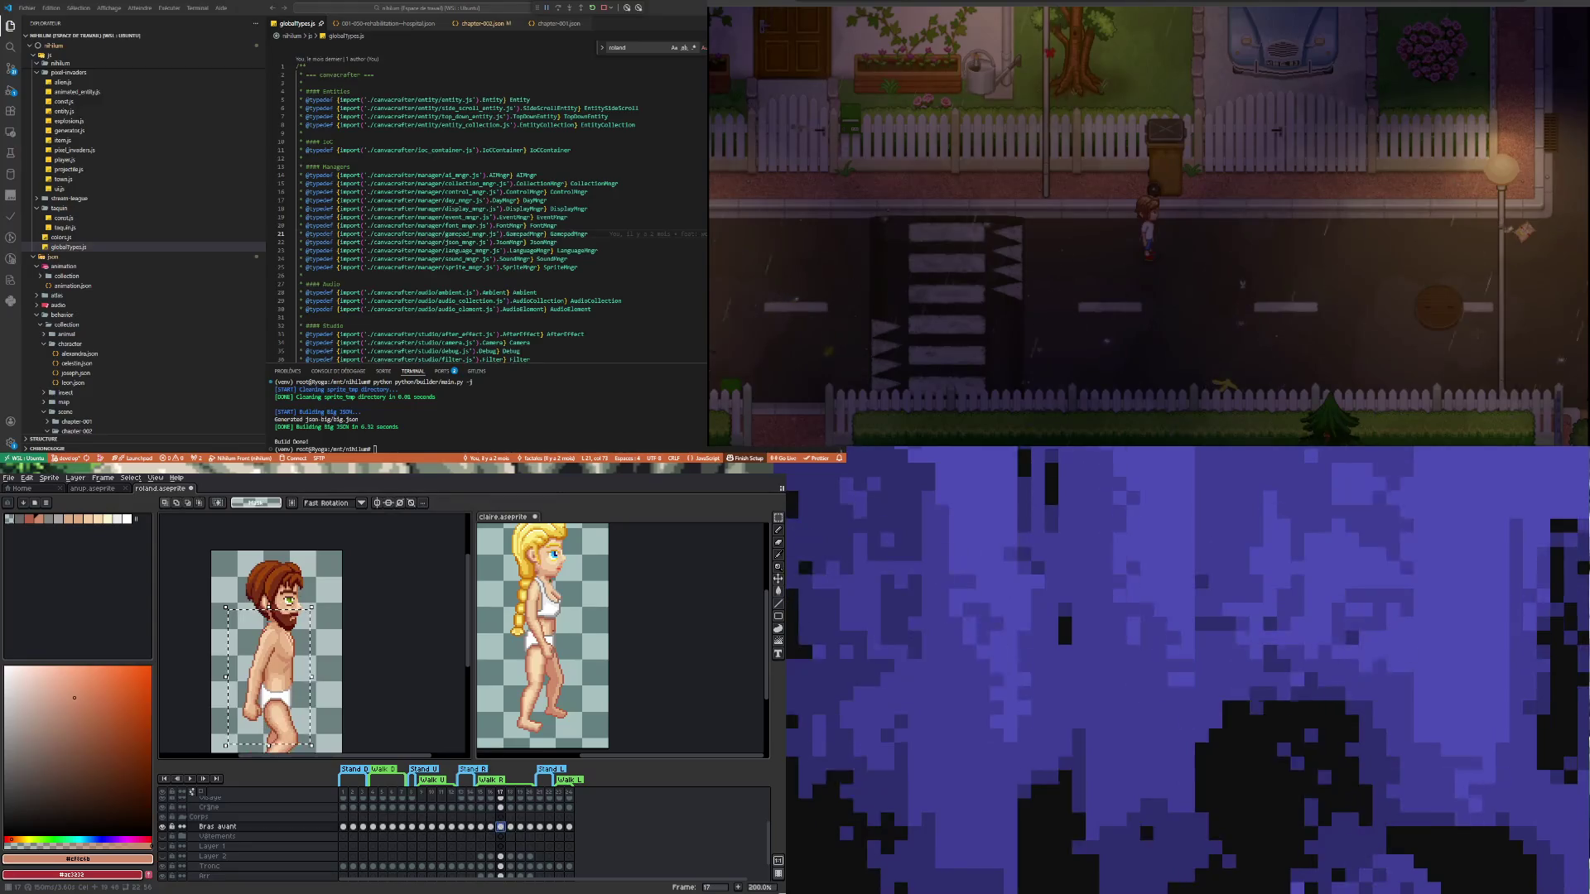
key(Left)
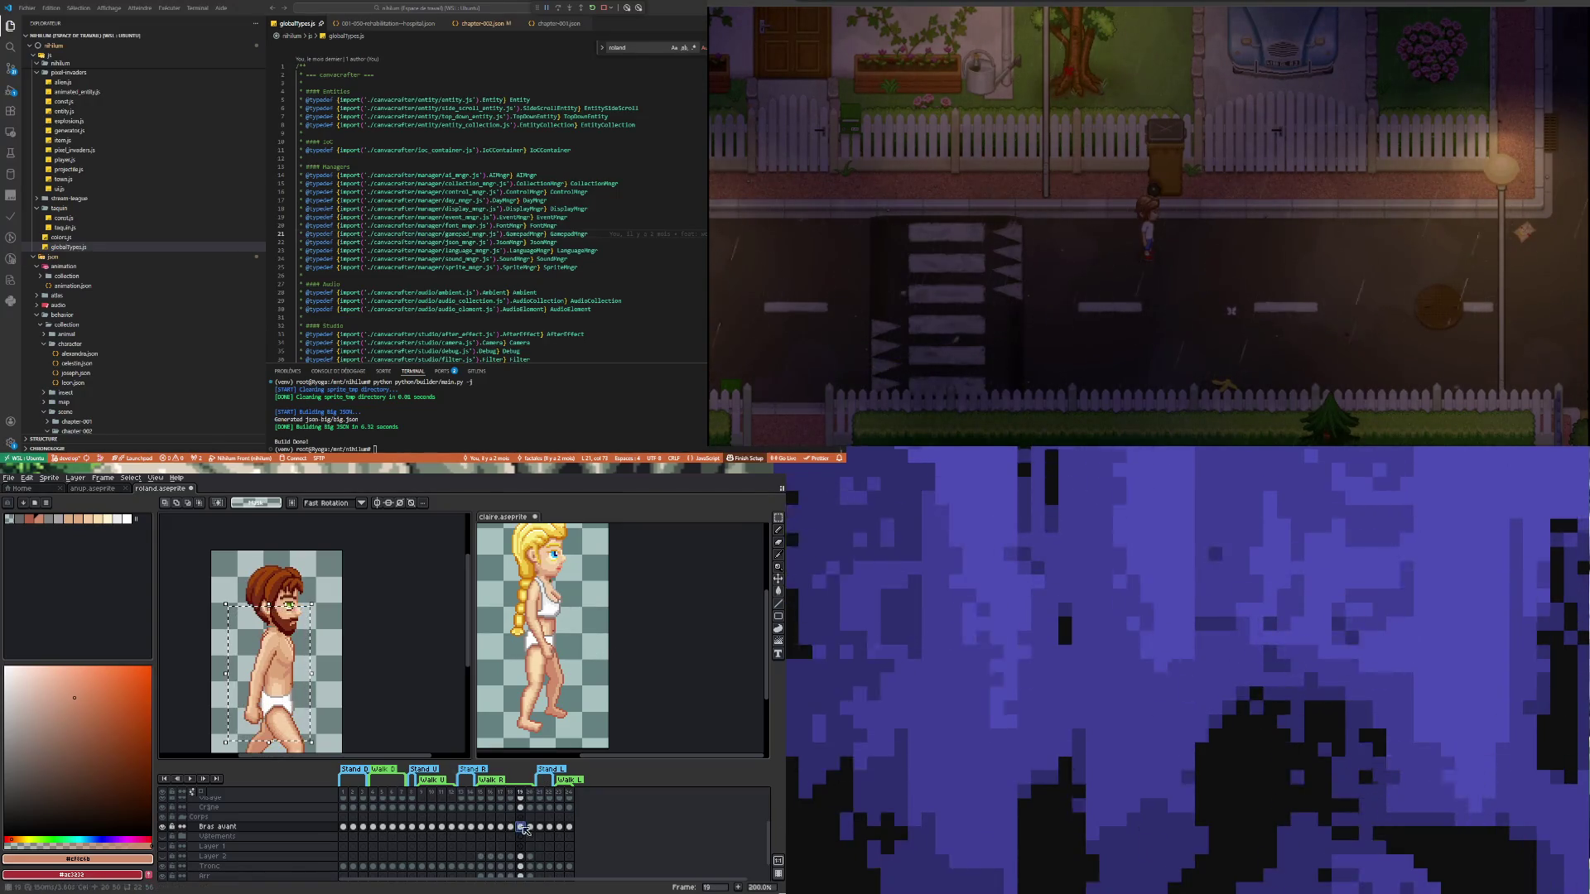
On frame 18, flip the front arm horizontally, nudge it right, apply, then view frame 20
key(Left)
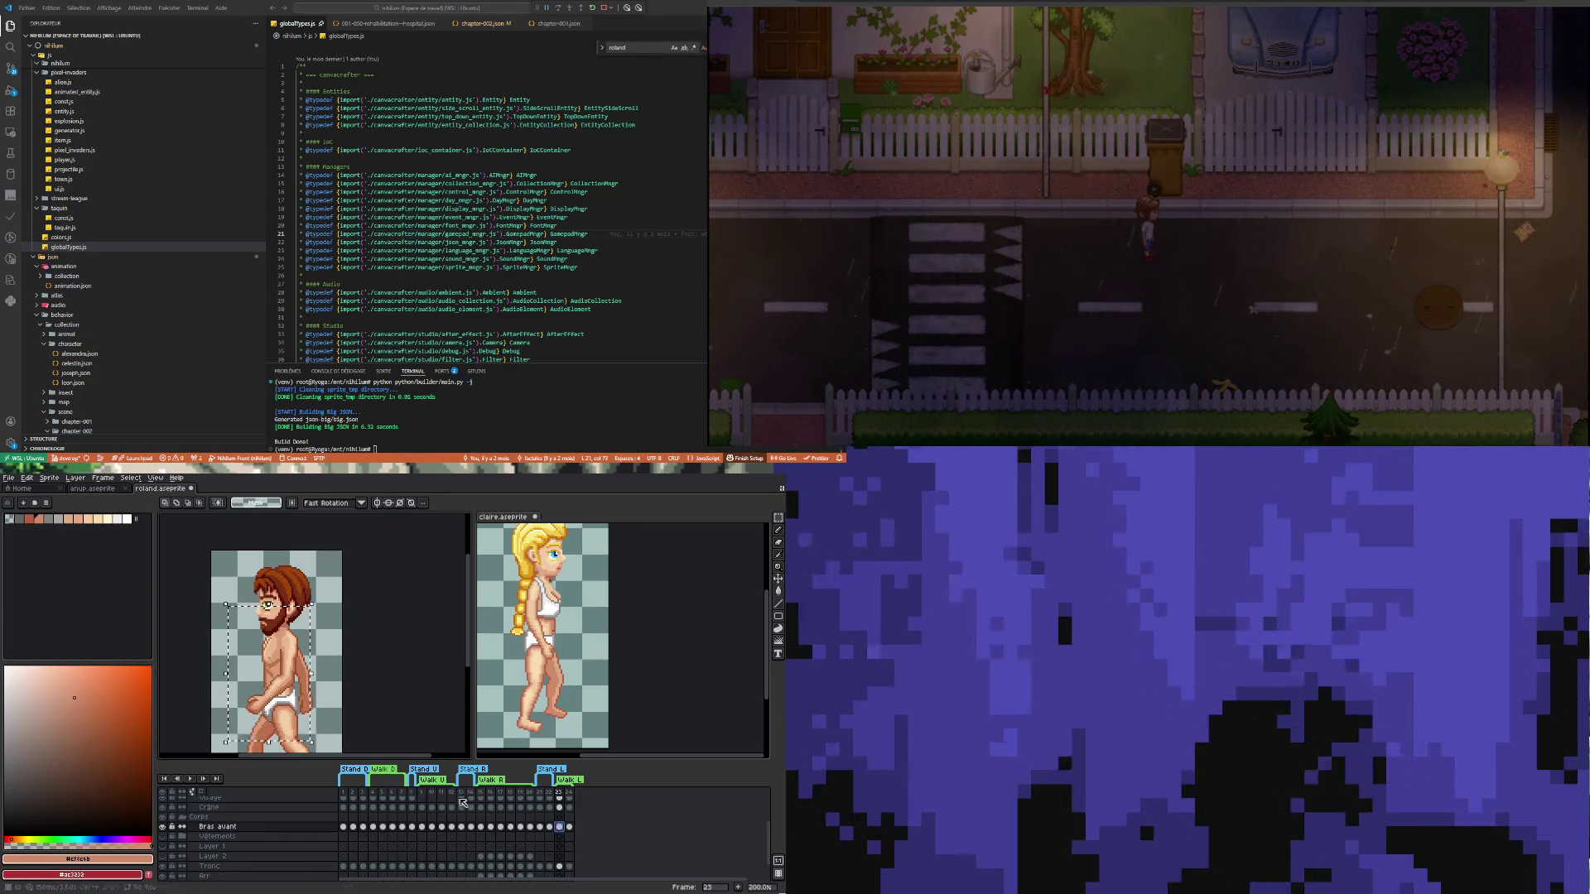
click(512, 827)
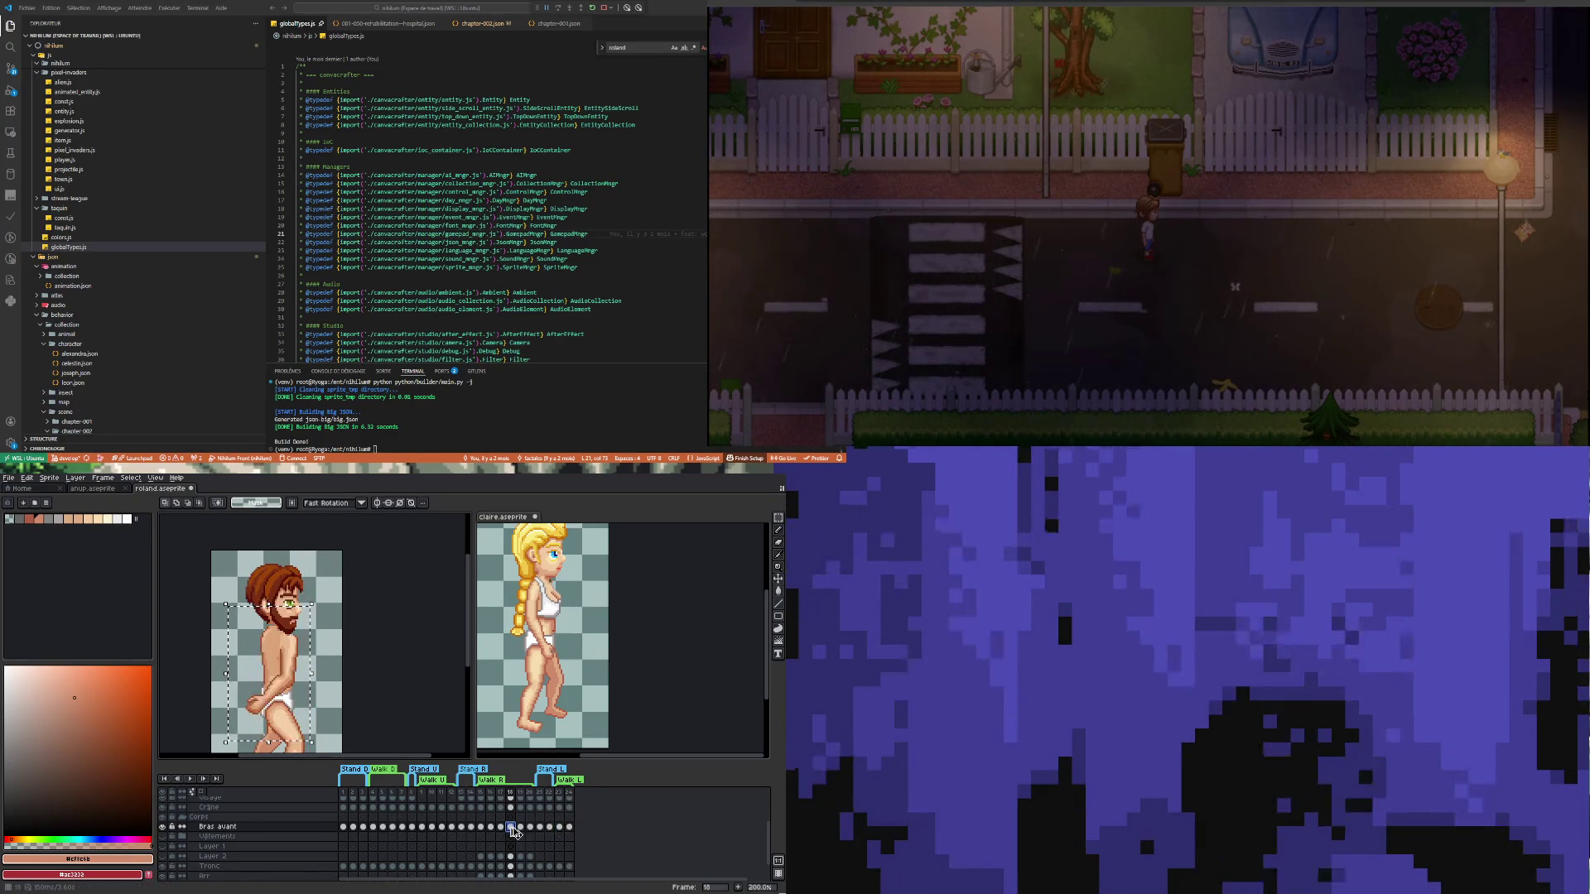
key(shift+h)
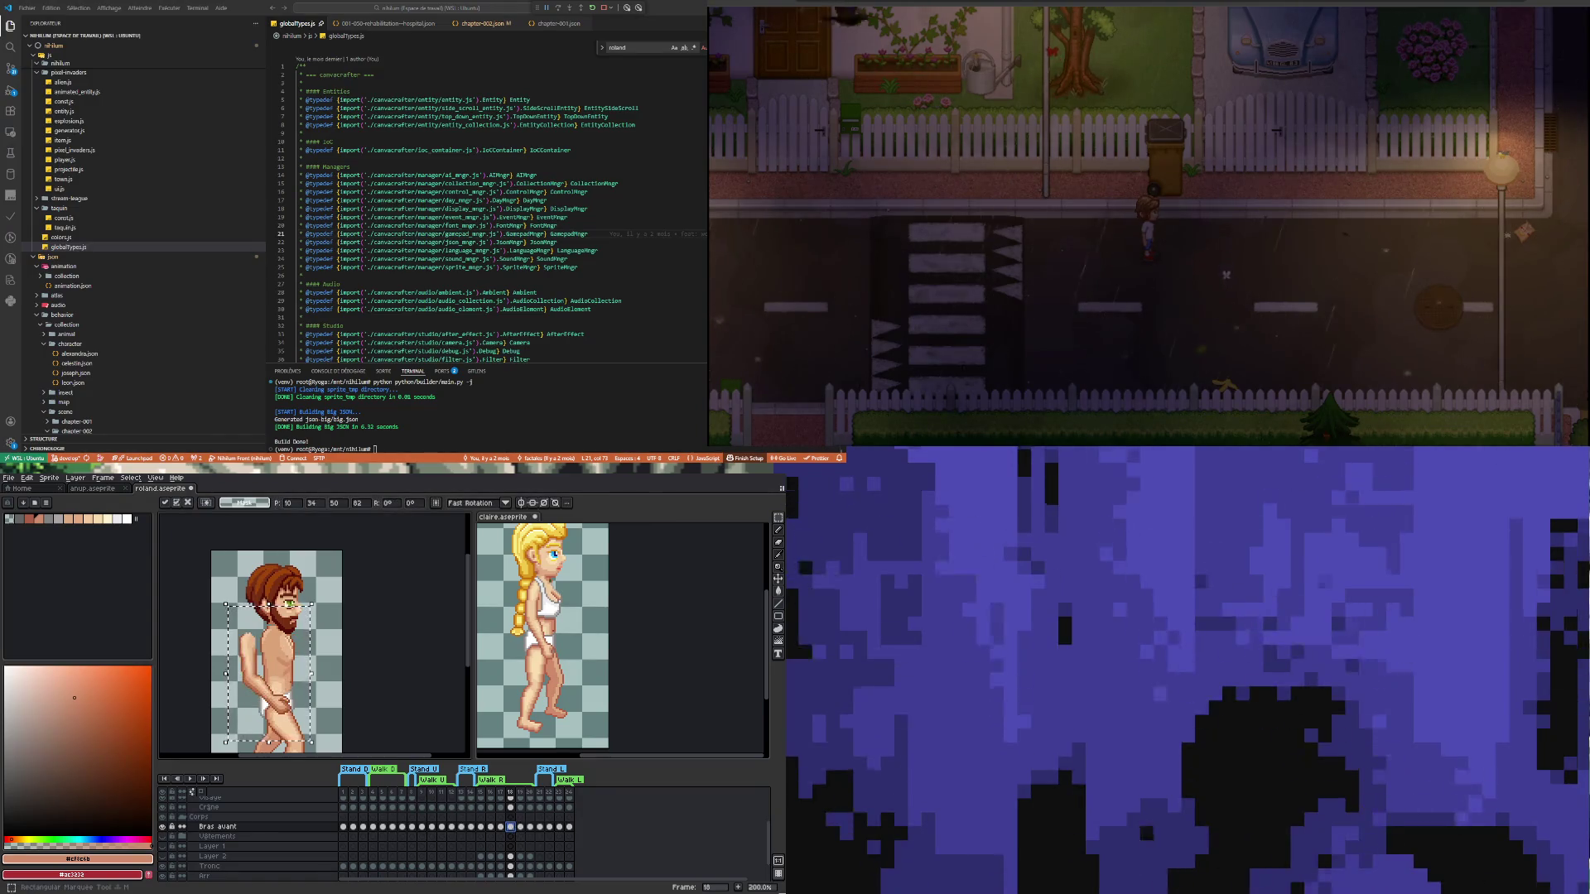
key(Right)
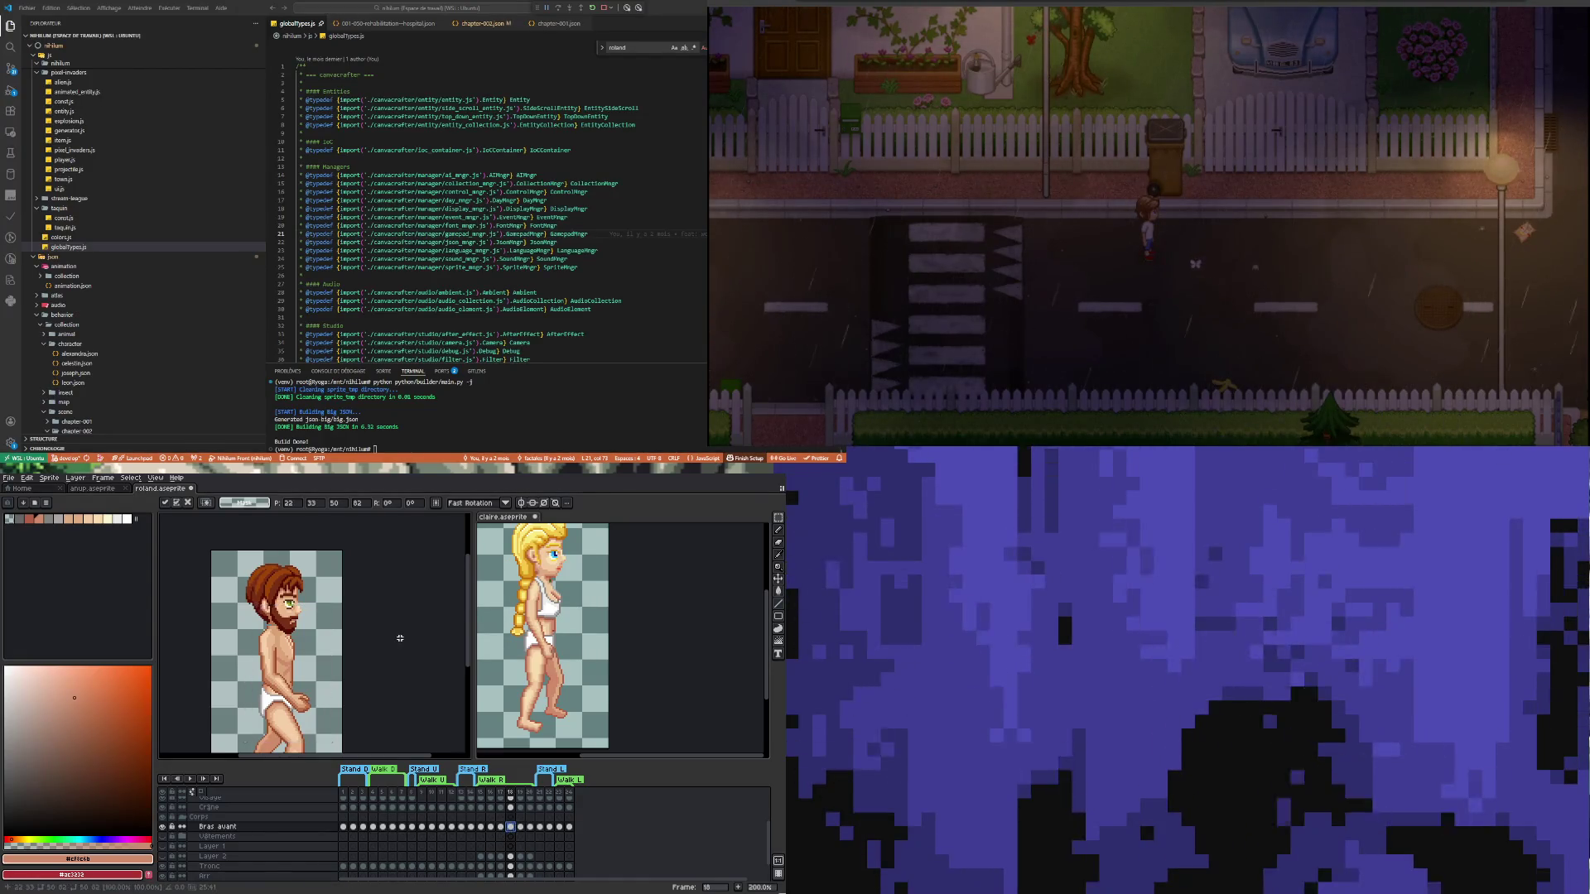
key(Return)
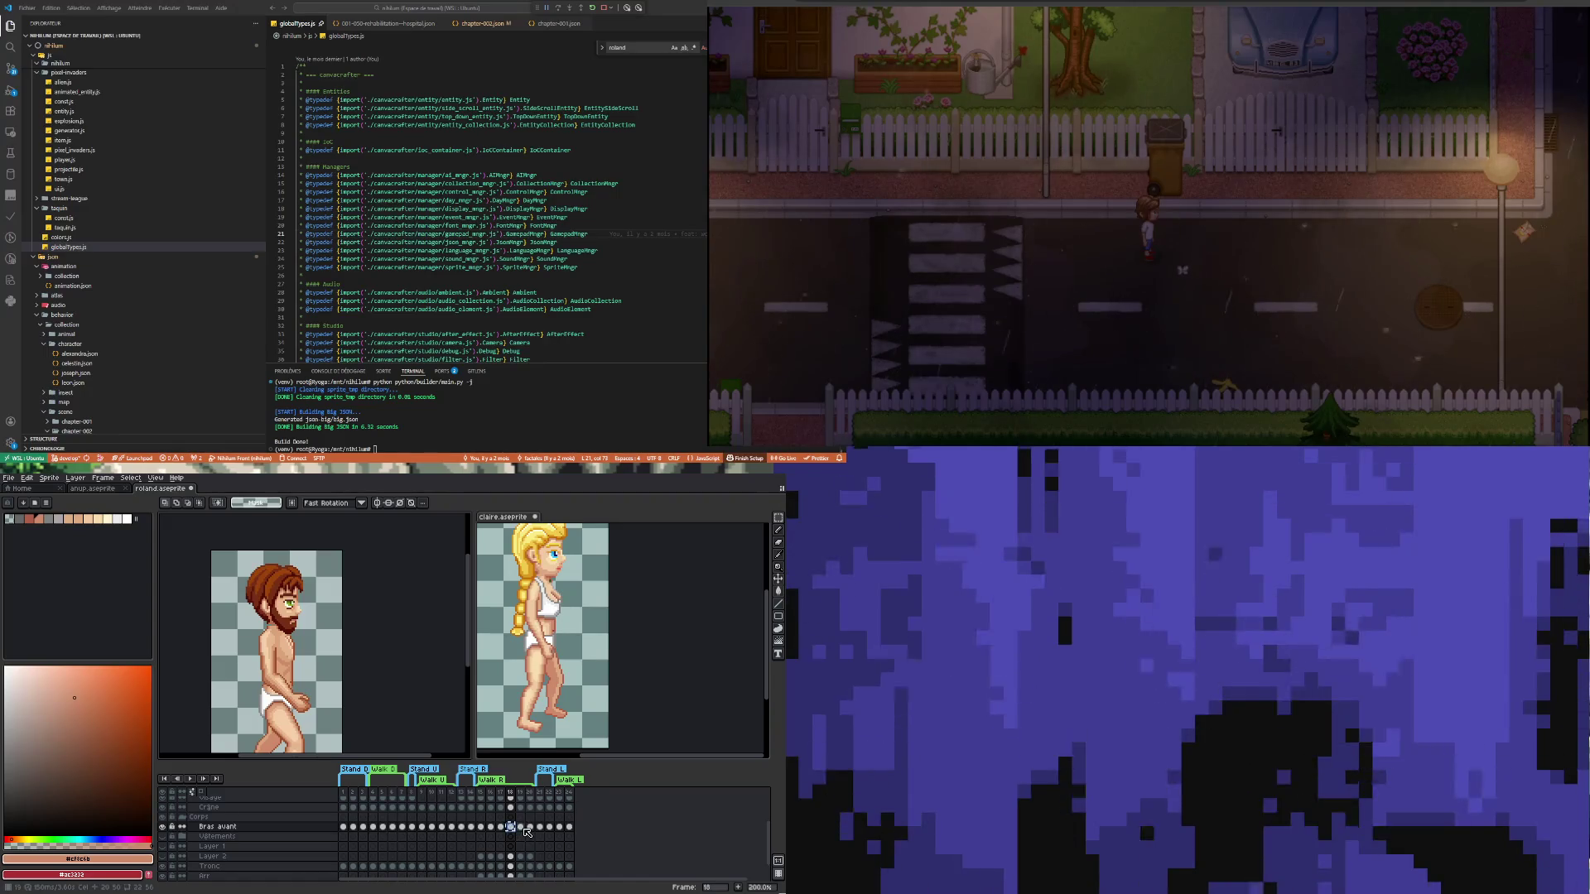
click(531, 827)
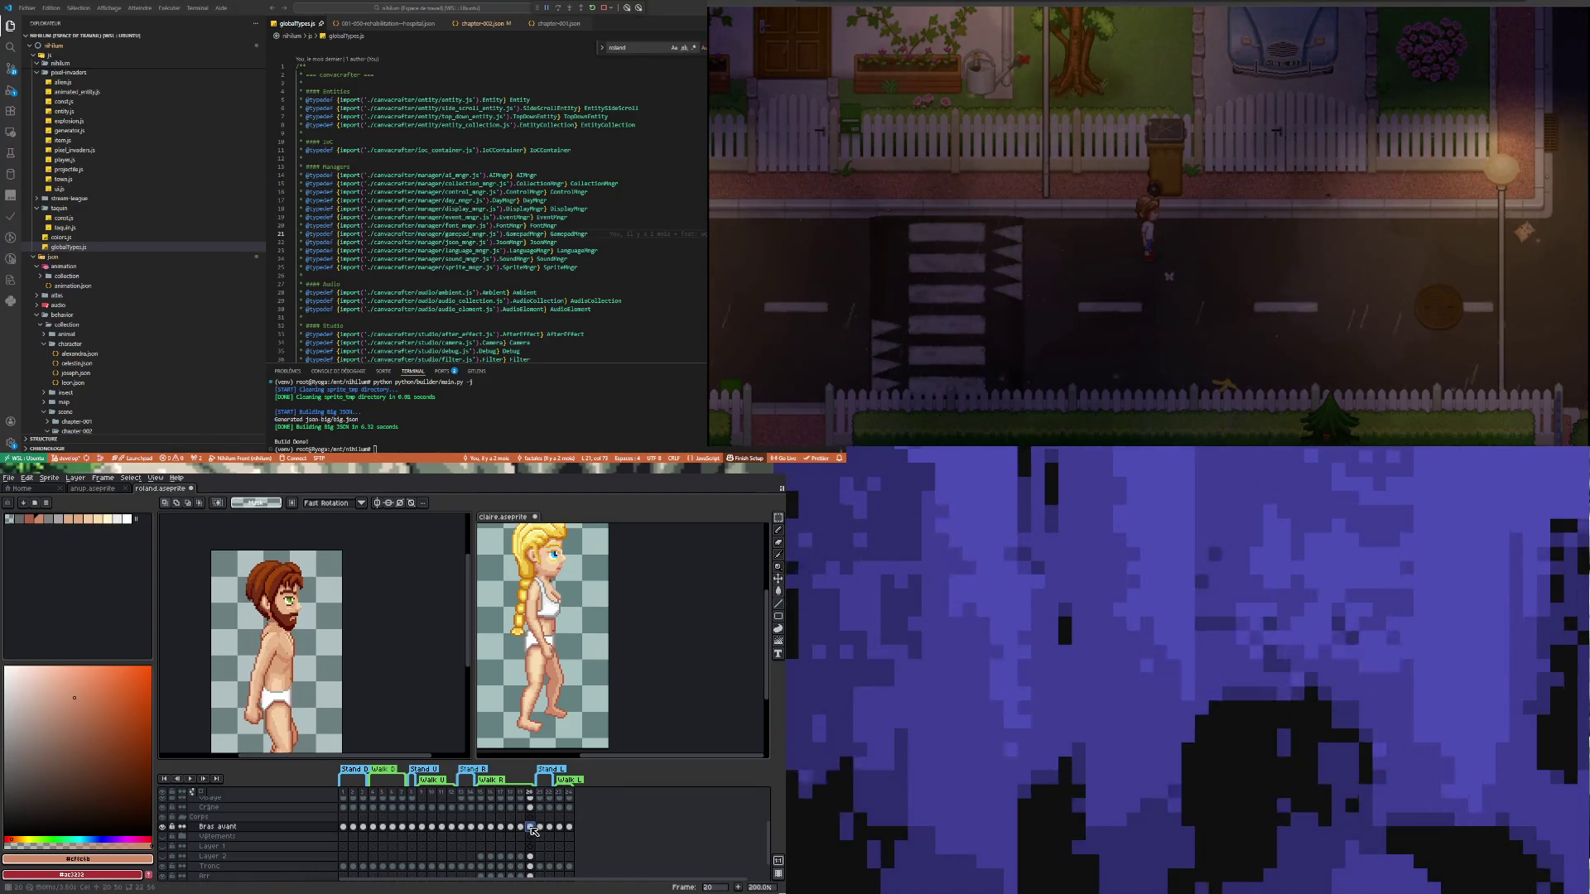
Zoom in on Roland and step back to frame 15 of the walk cycle
scroll(249, 666, up, 3)
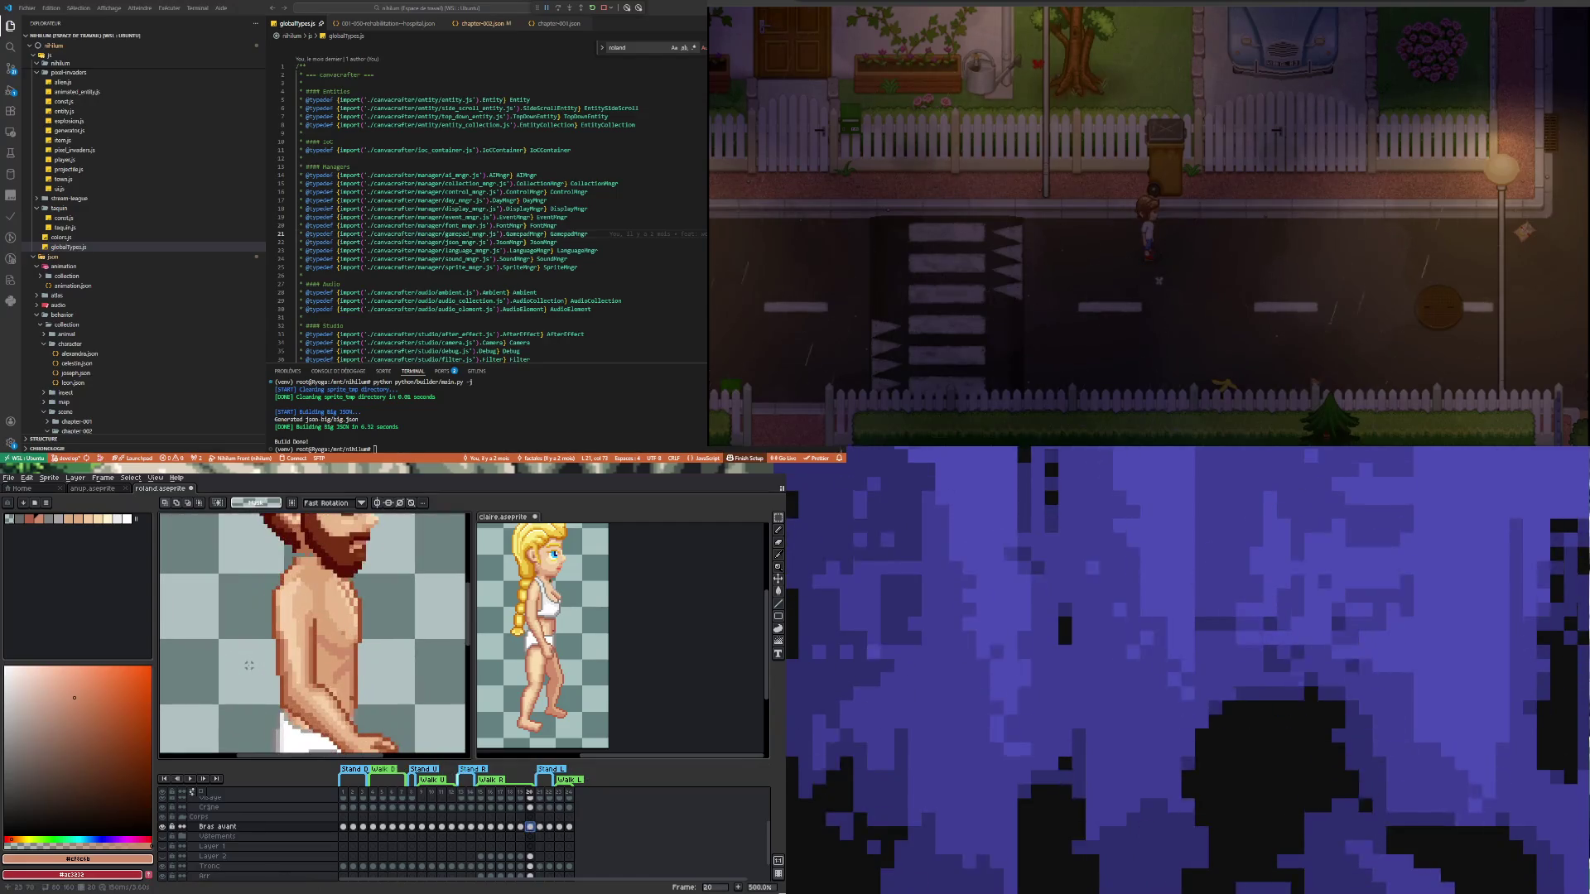
scroll(250, 666, down, 3)
scroll(267, 694, up, 2)
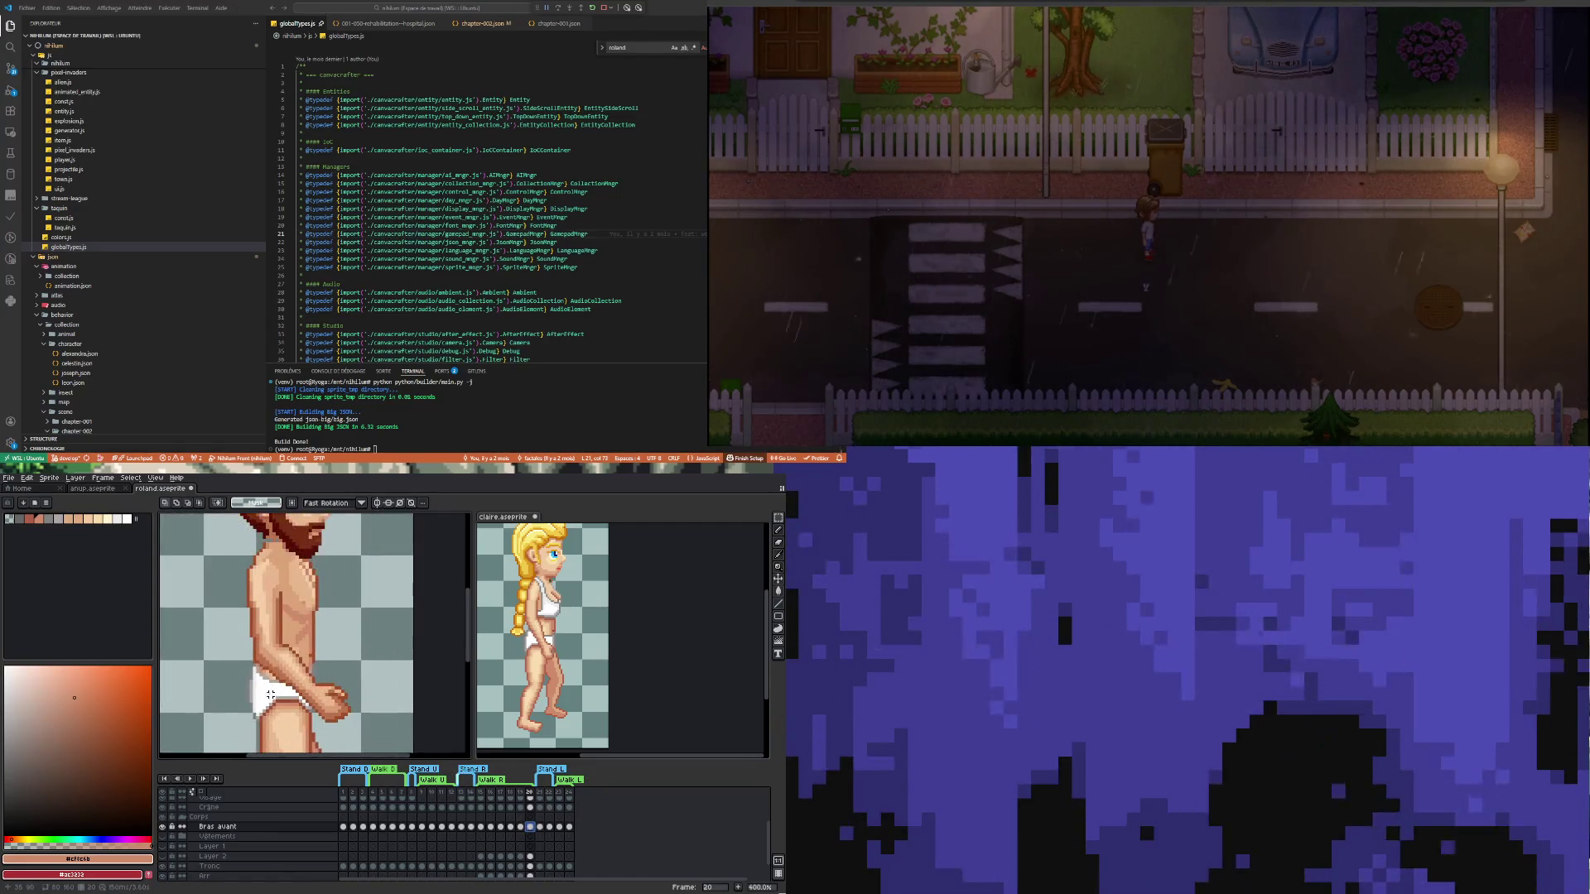
key(Left)
key(Left)
key(Left)
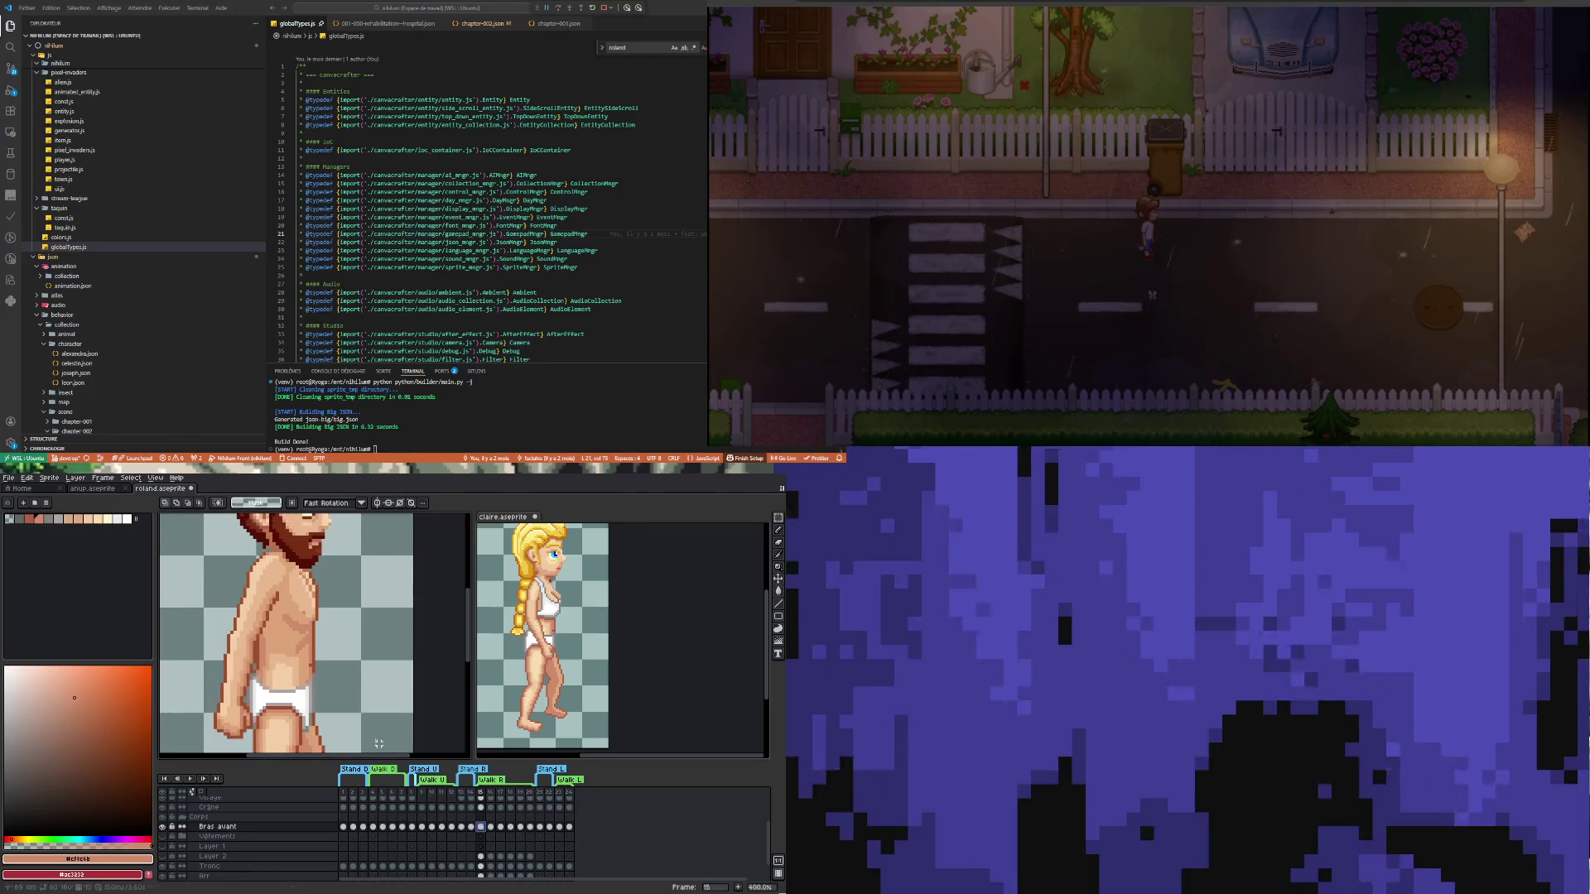
scroll(264, 663, up, 2)
scroll(264, 662, up, 1)
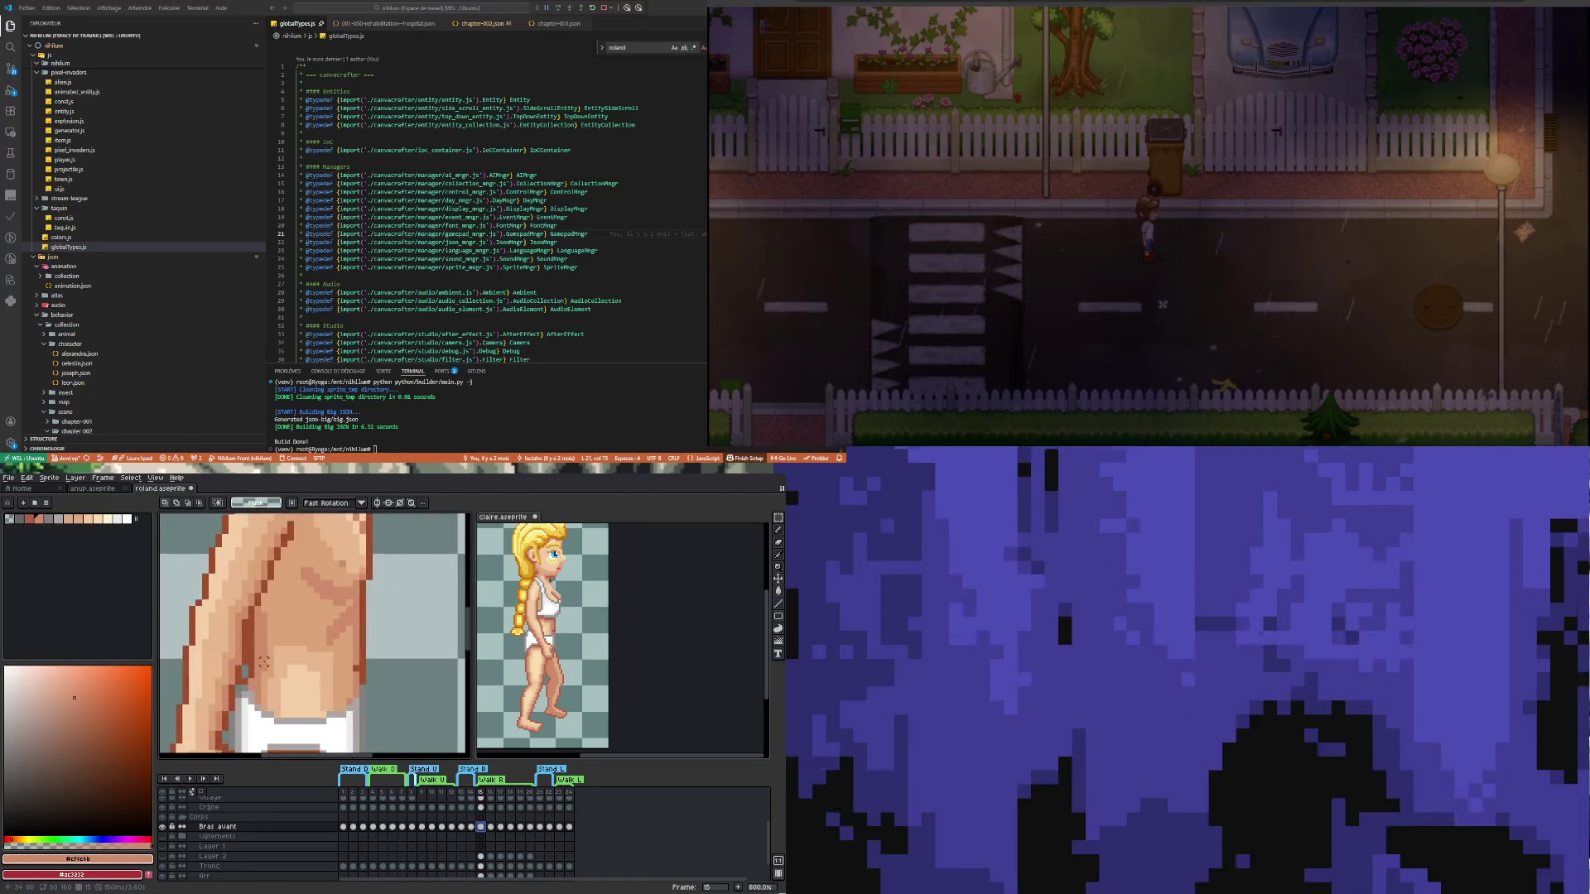
scroll(264, 663, down, 3)
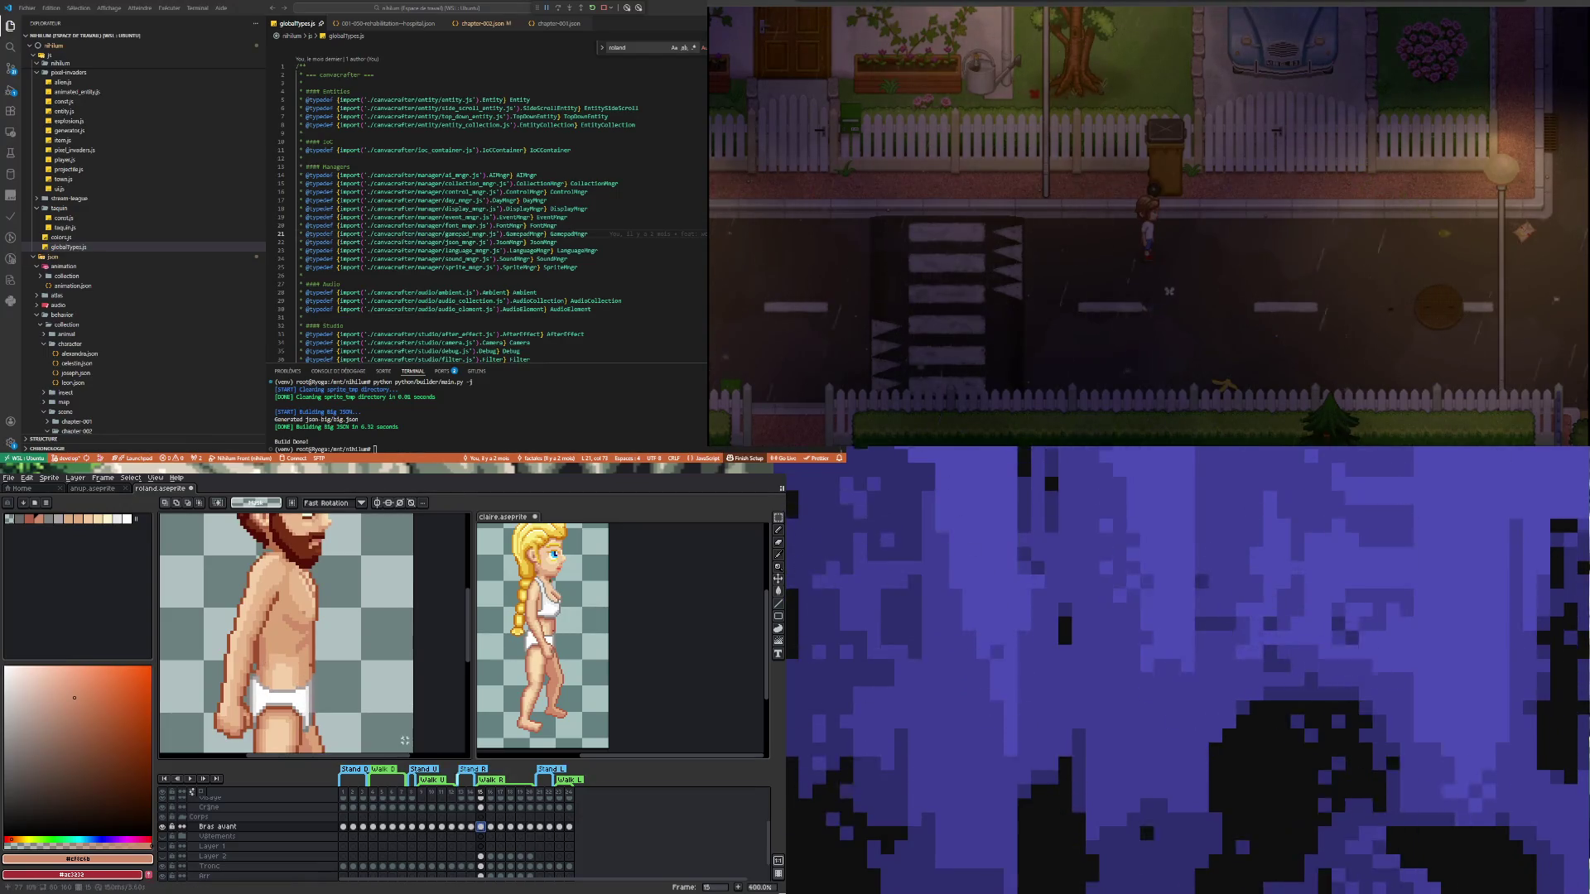
scroll(405, 739, down, 2)
scroll(402, 743, up, 1)
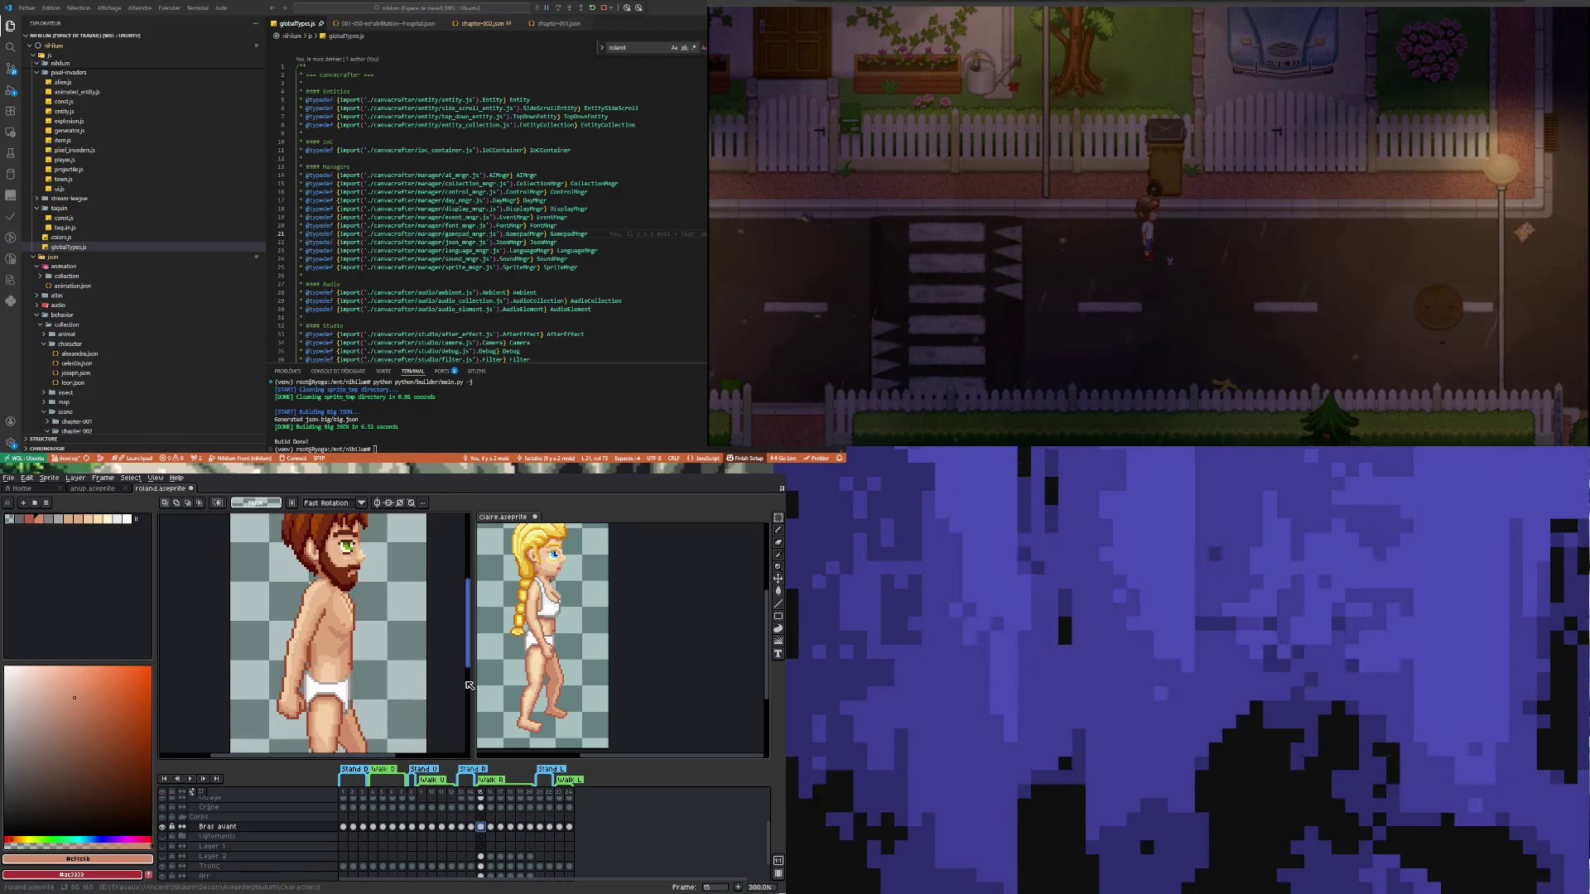
click(779, 517)
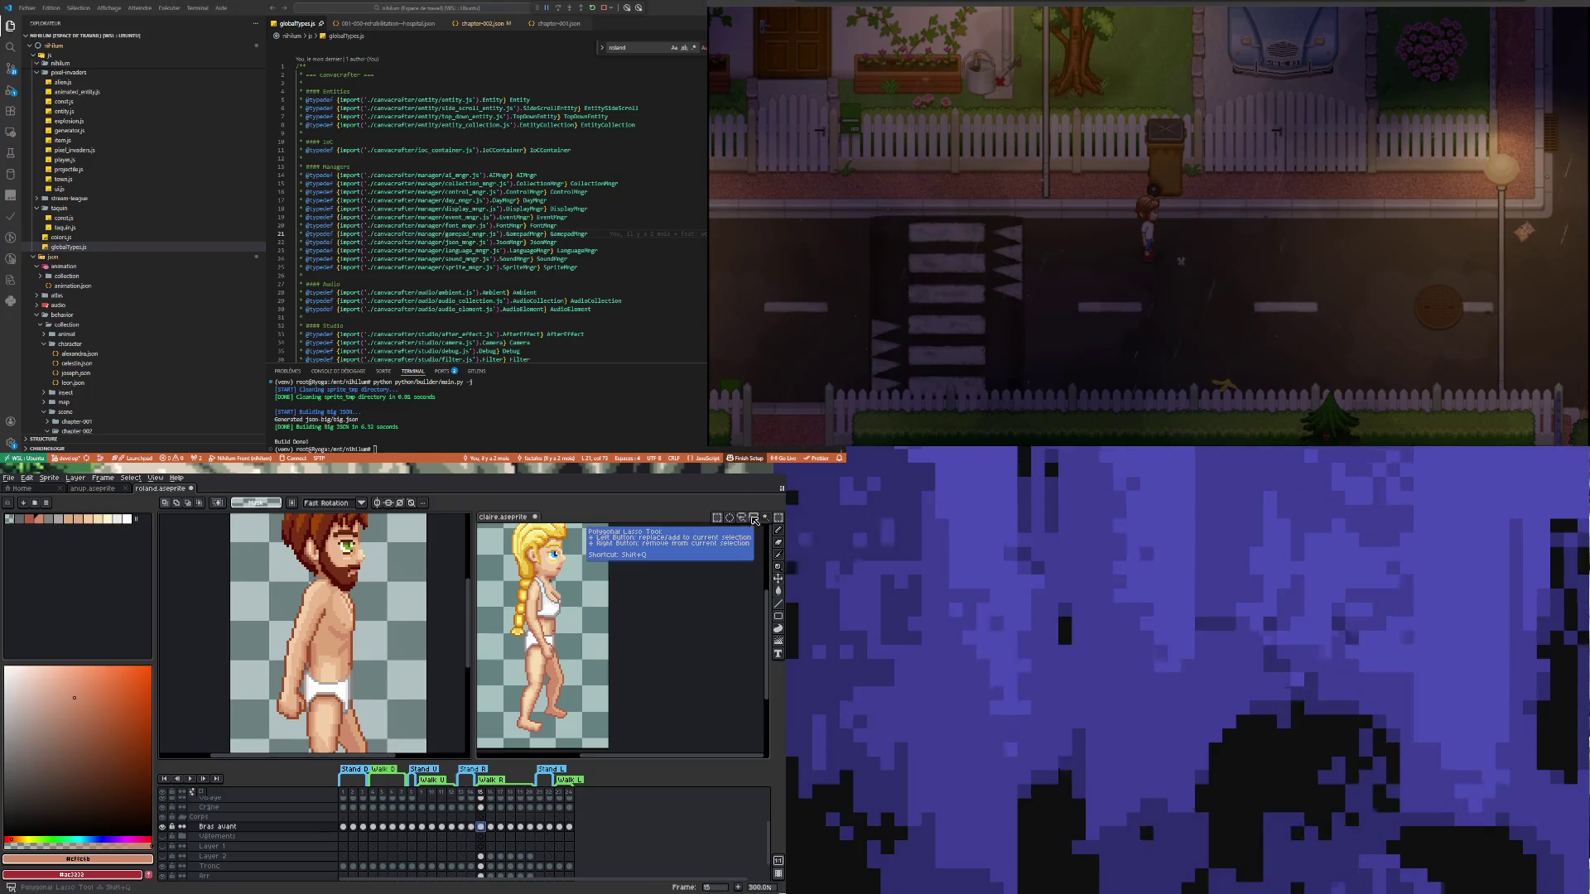
Choose the Lasso tool from the selection tool flyout
click(742, 519)
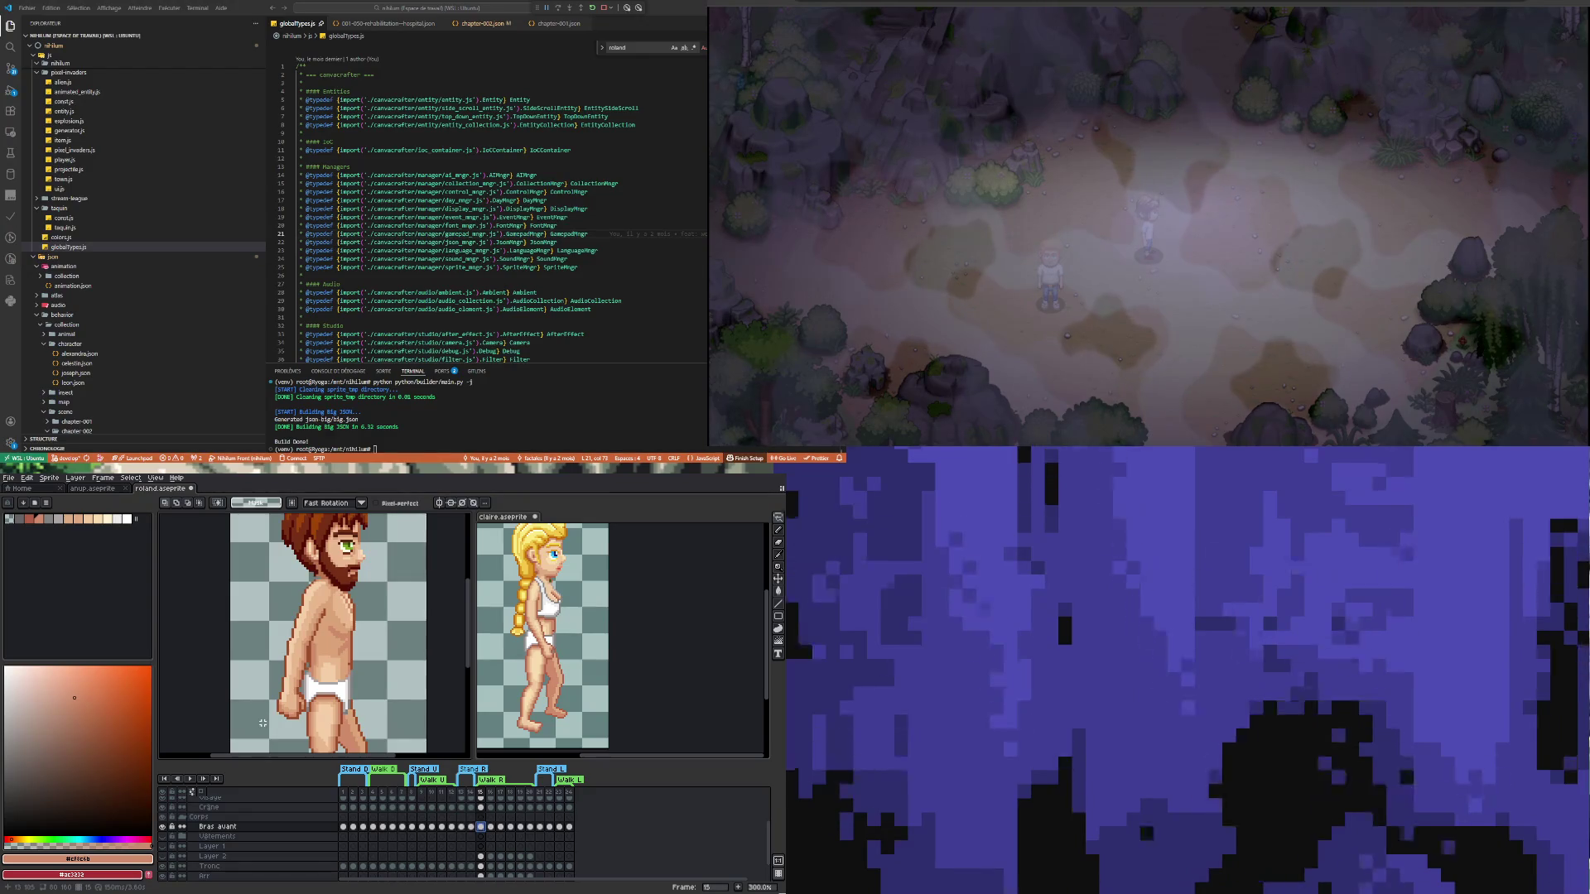
On frame 15, lasso the front arm, move it right, rotate it about 17°, and shift it onto the hip
drag(267, 660, 283, 646)
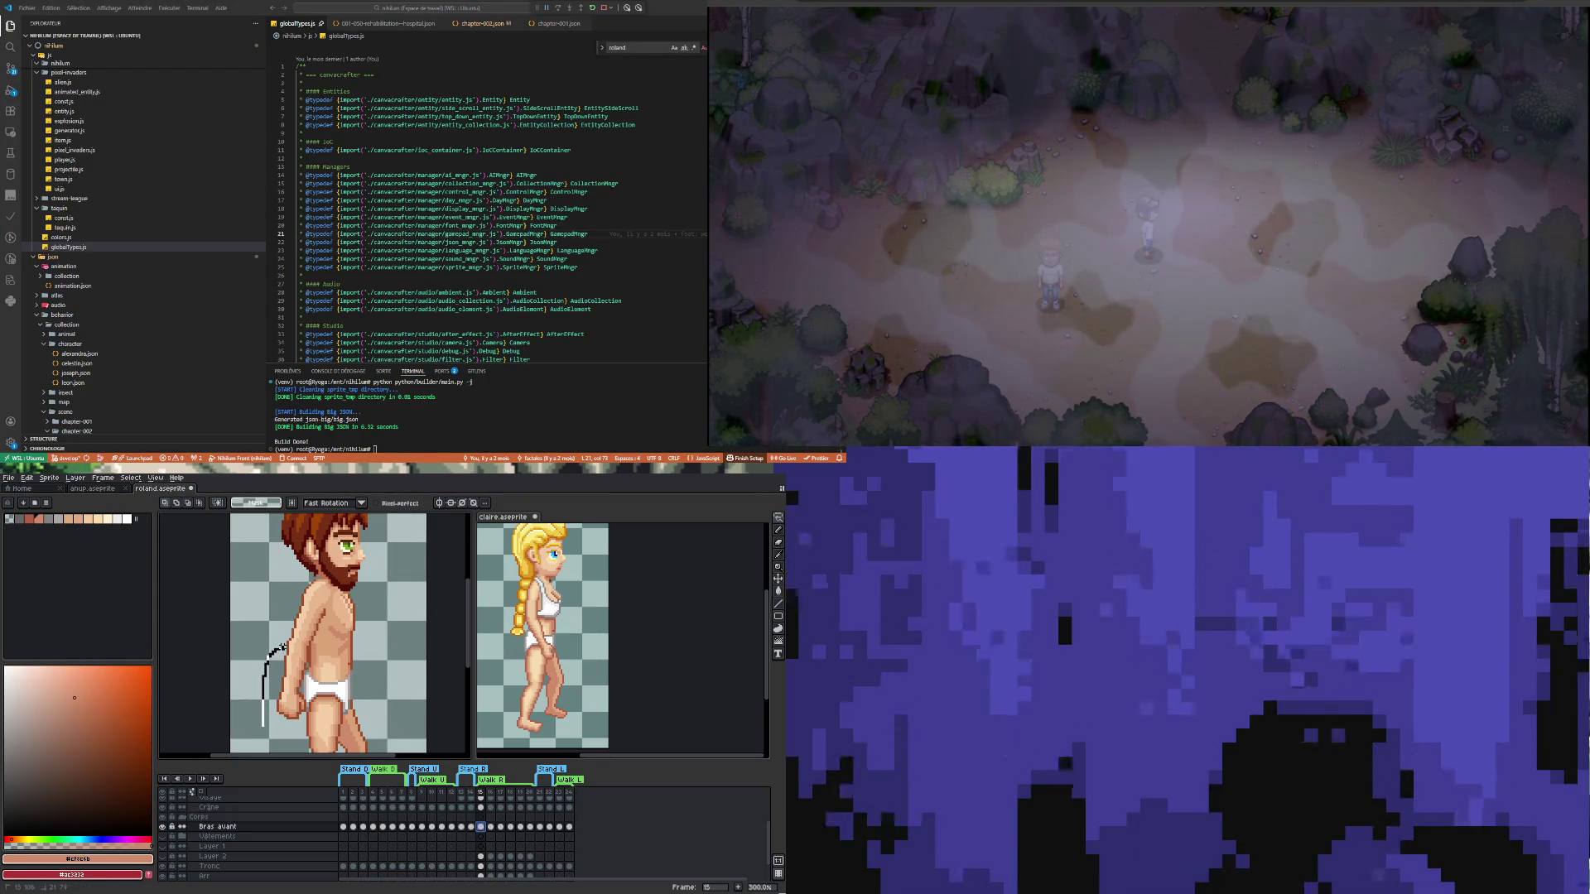
drag(263, 727, 265, 731)
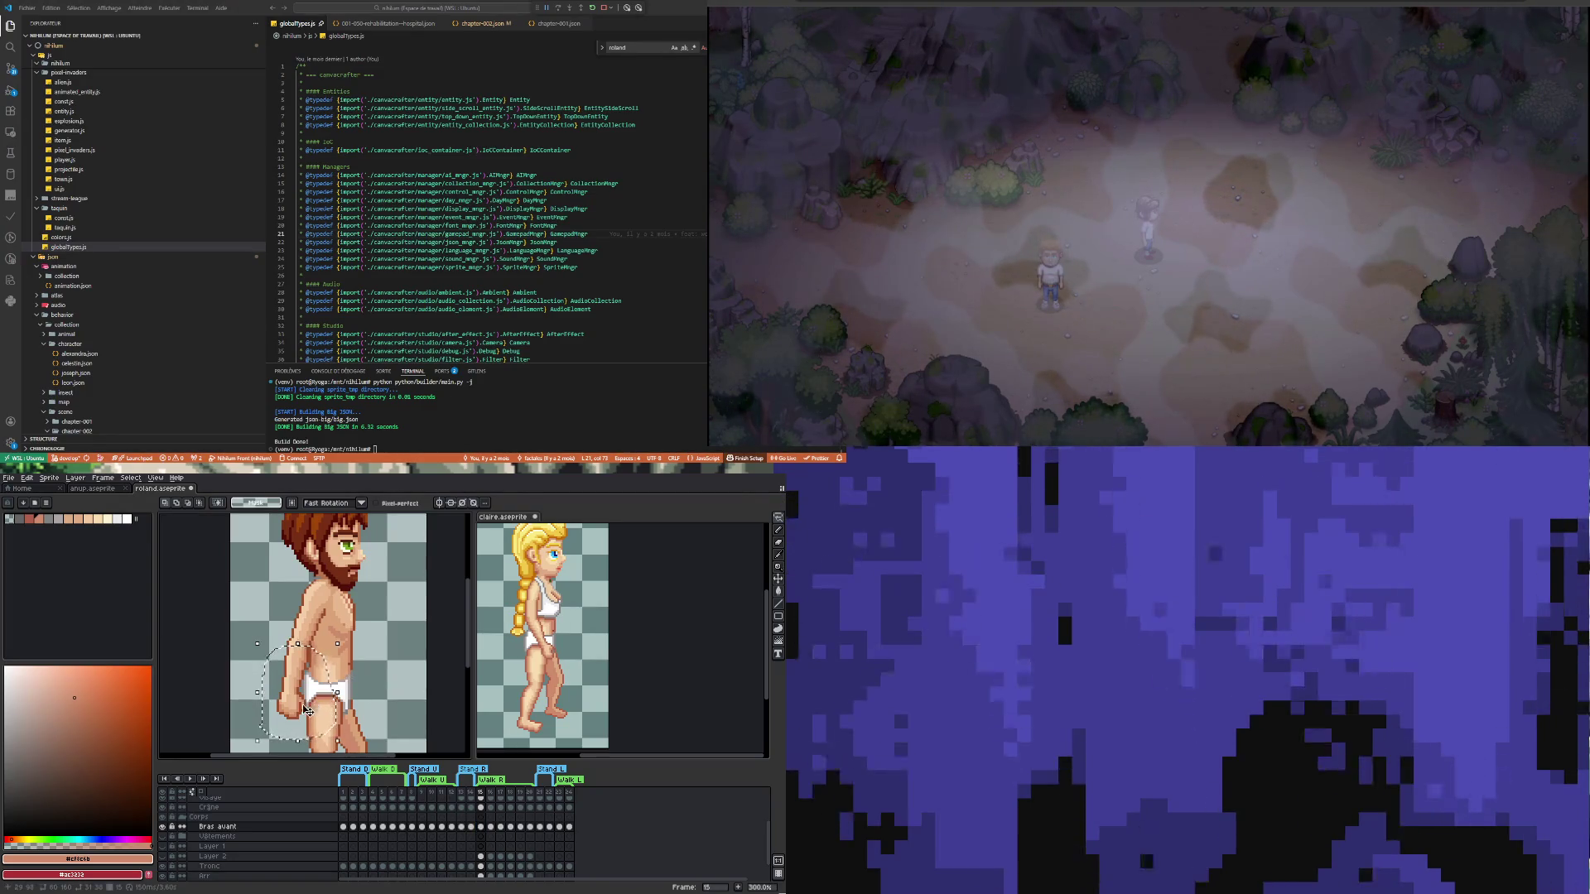
drag(313, 704, 412, 707)
mouse_move(279, 644)
mouse_down()
mouse_move(298, 580)
mouse_move(341, 634)
mouse_move(278, 653)
mouse_up()
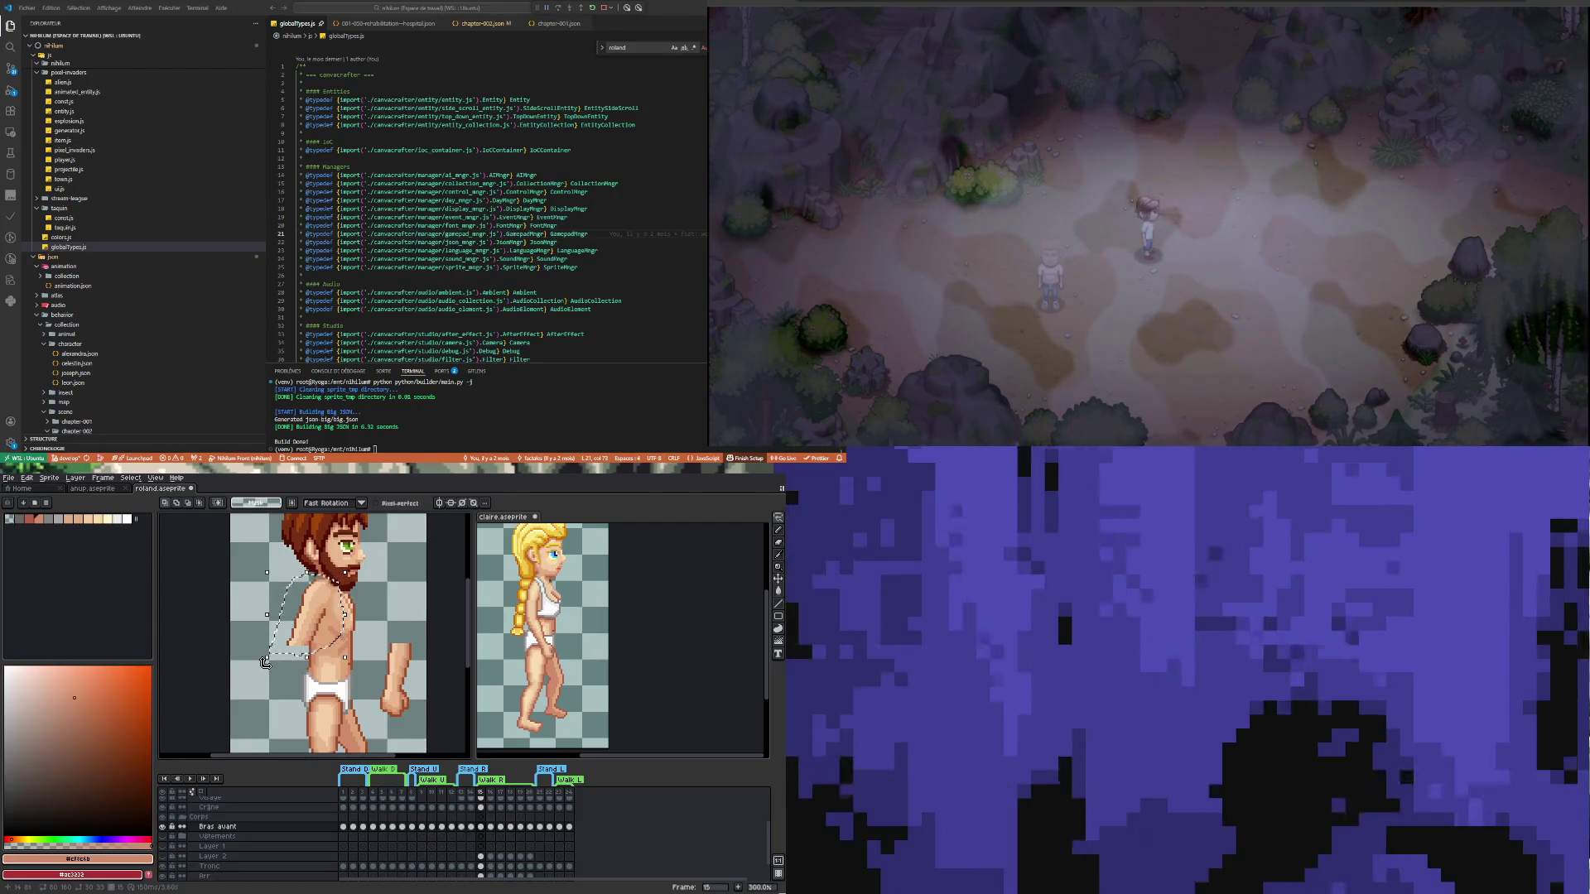
mouse_move(265, 663)
mouse_down()
mouse_move(283, 674)
mouse_move(328, 621)
mouse_up()
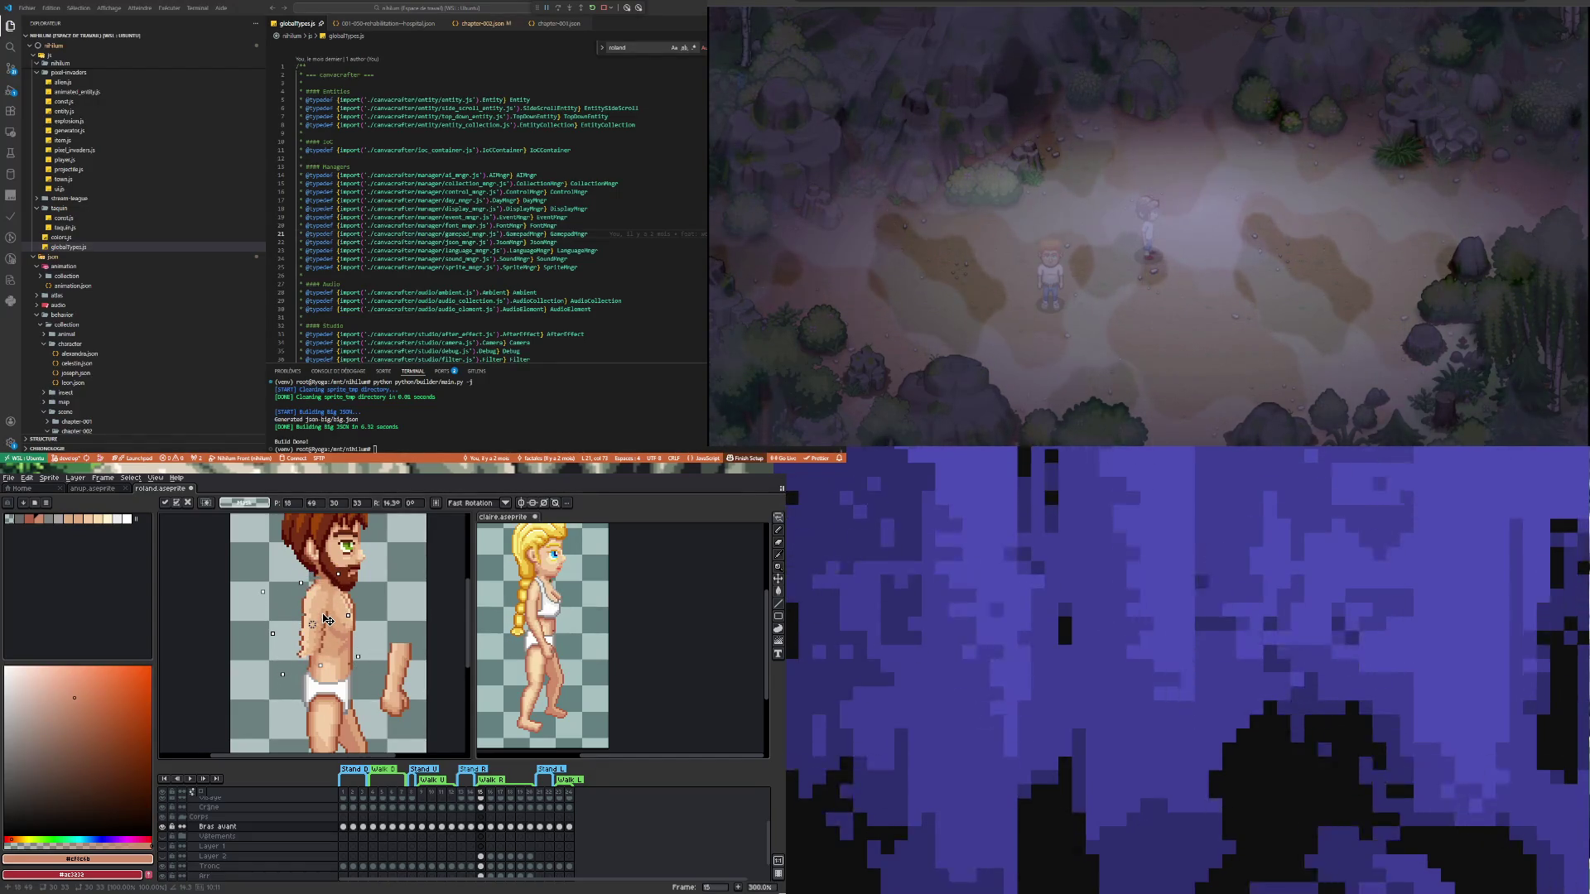
click(391, 623)
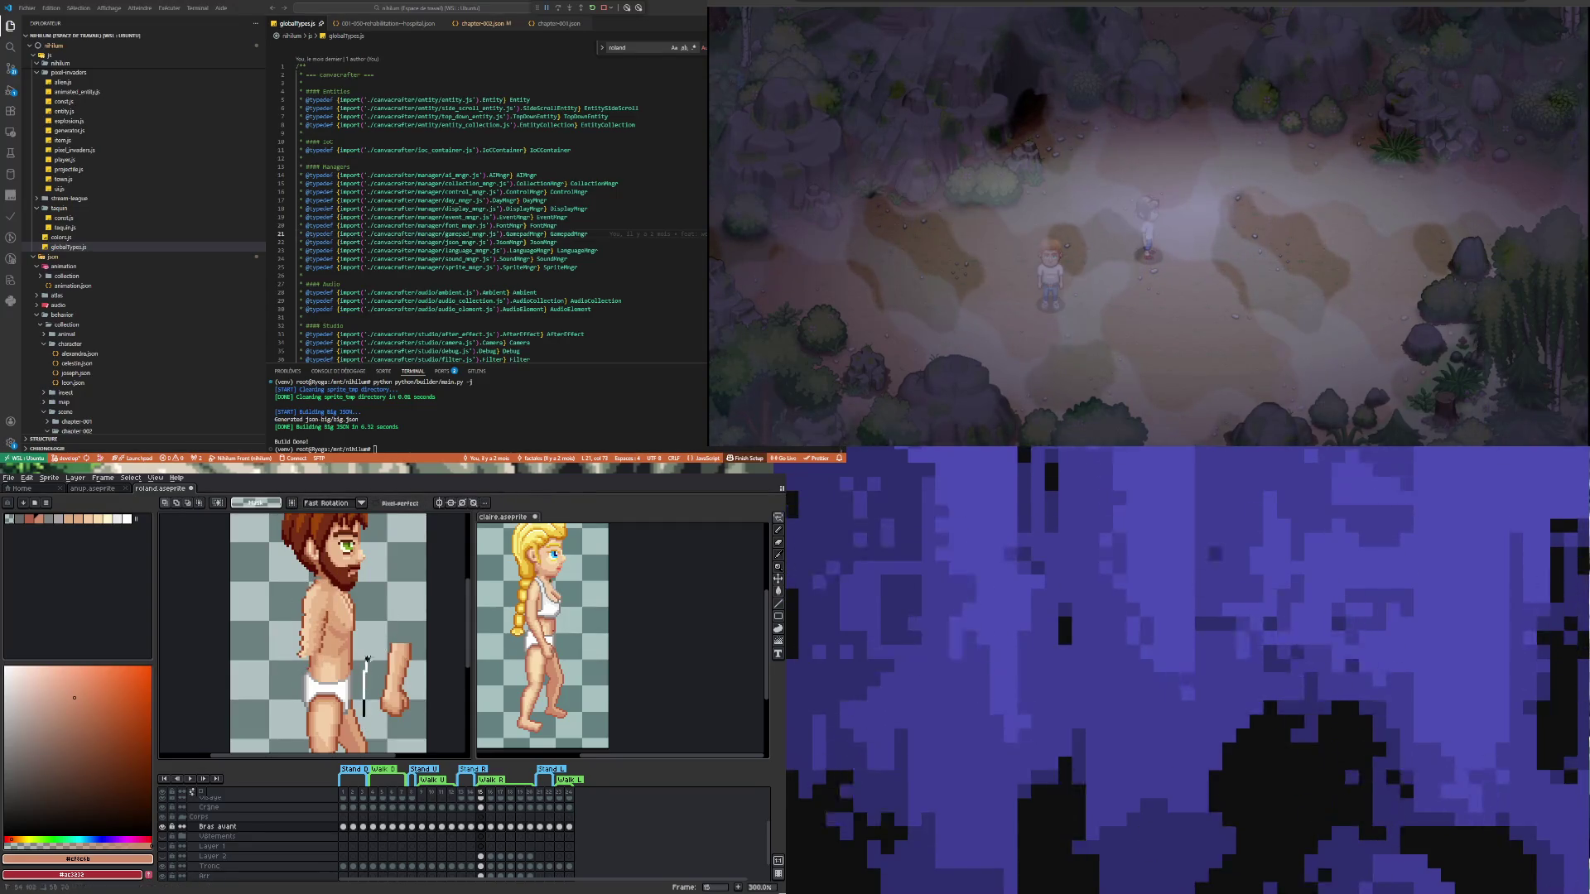
mouse_move(435, 730)
mouse_down()
mouse_move(378, 739)
mouse_move(430, 724)
mouse_move(341, 709)
mouse_up()
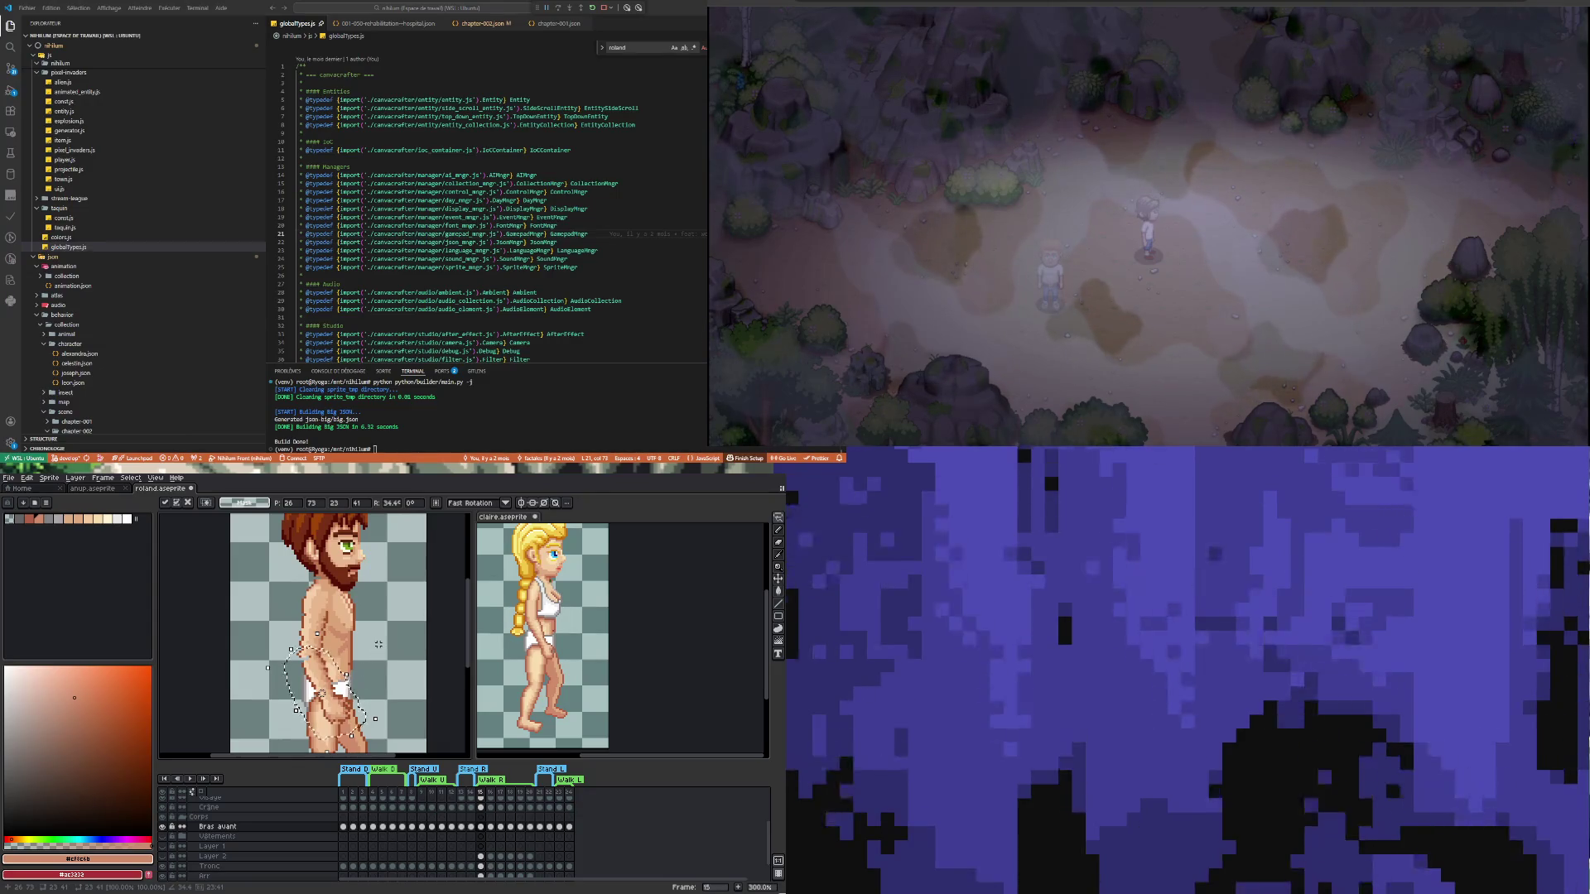
scroll(379, 644, down, 2)
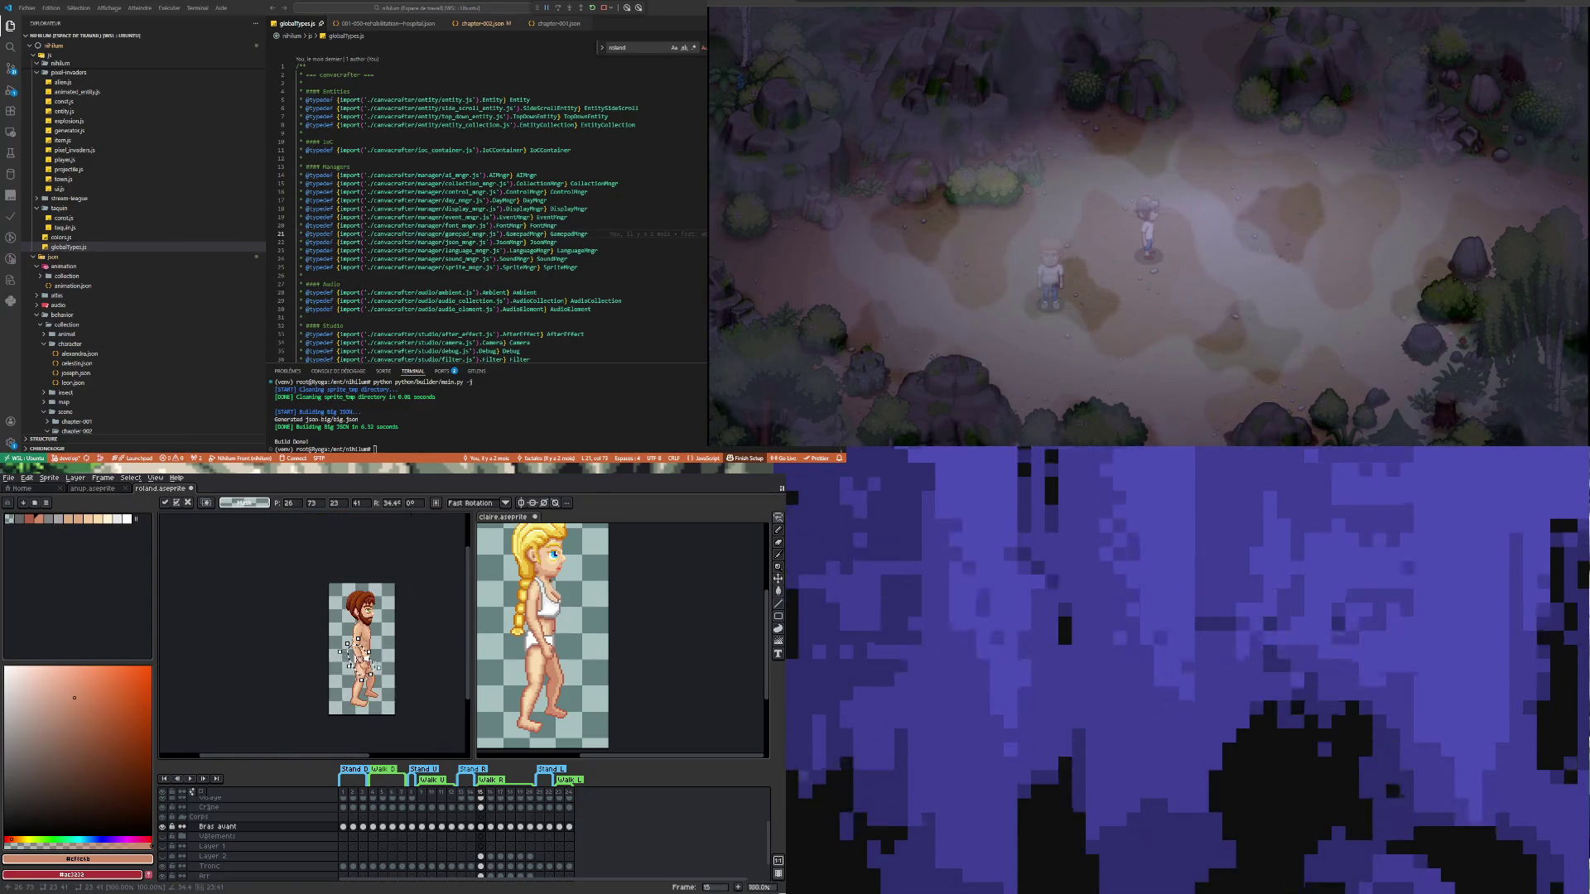
scroll(380, 654, up, 1)
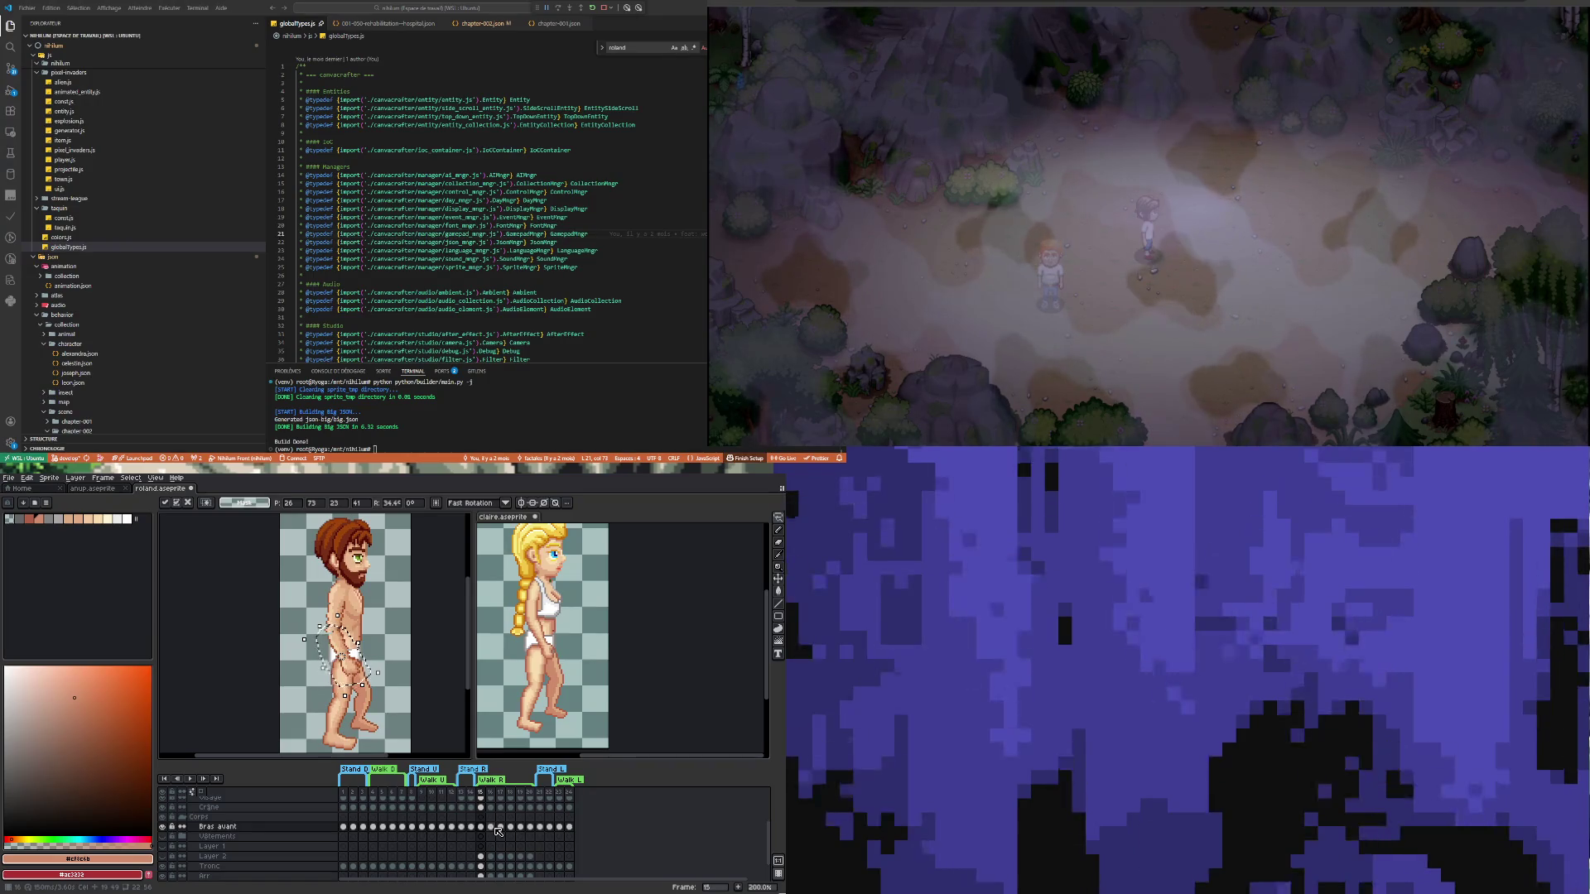
Move Roland to frame 16 and step Claire's sprite to frame 16 for reference
click(492, 828)
click(487, 663)
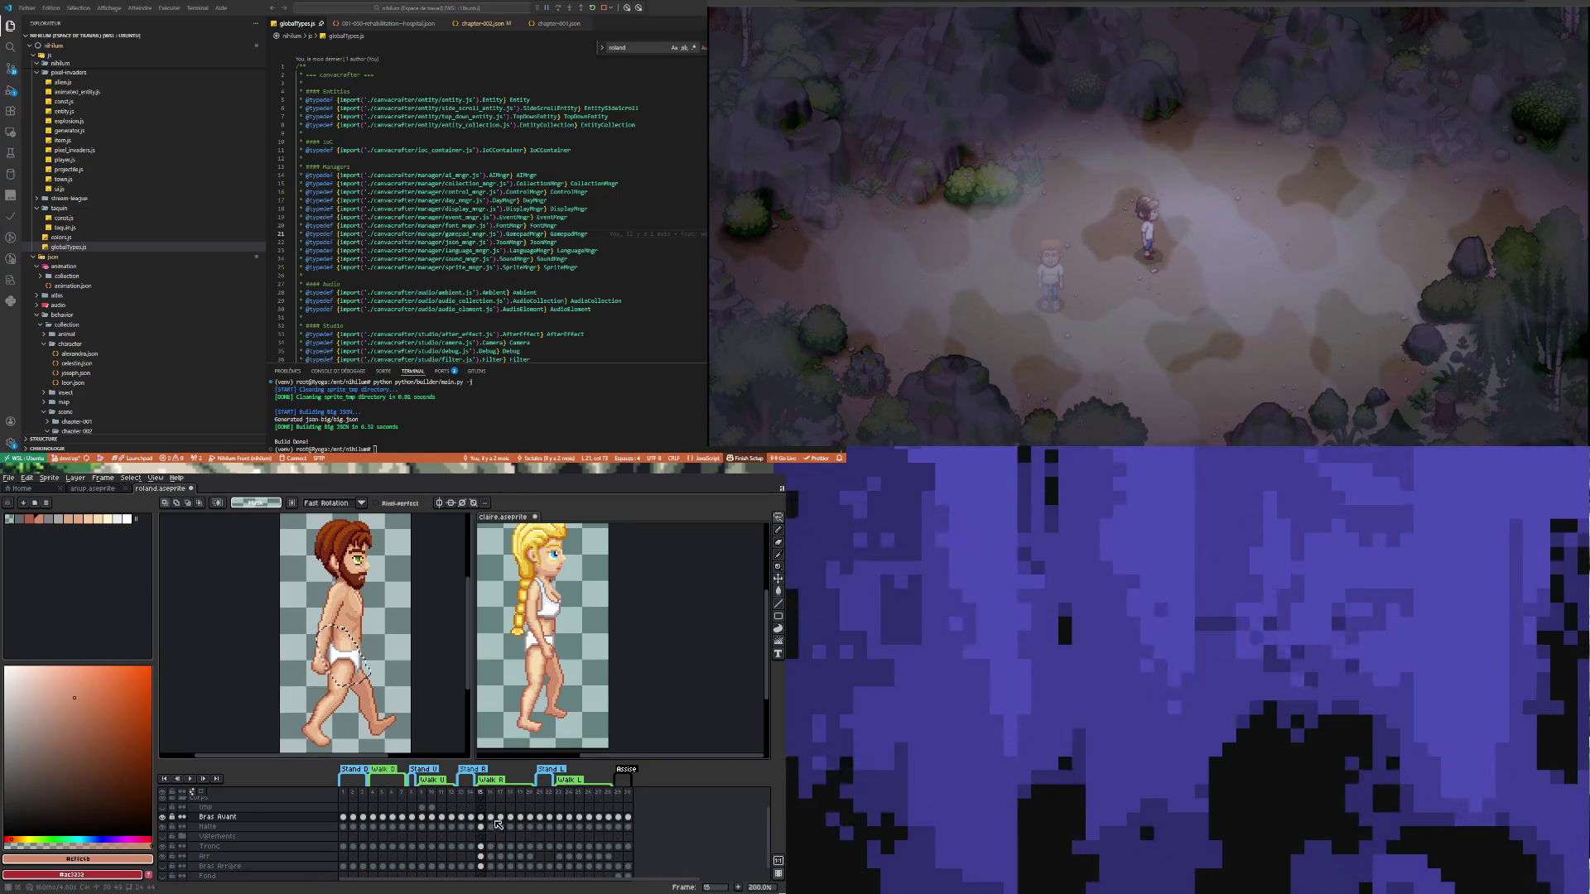
key(Right)
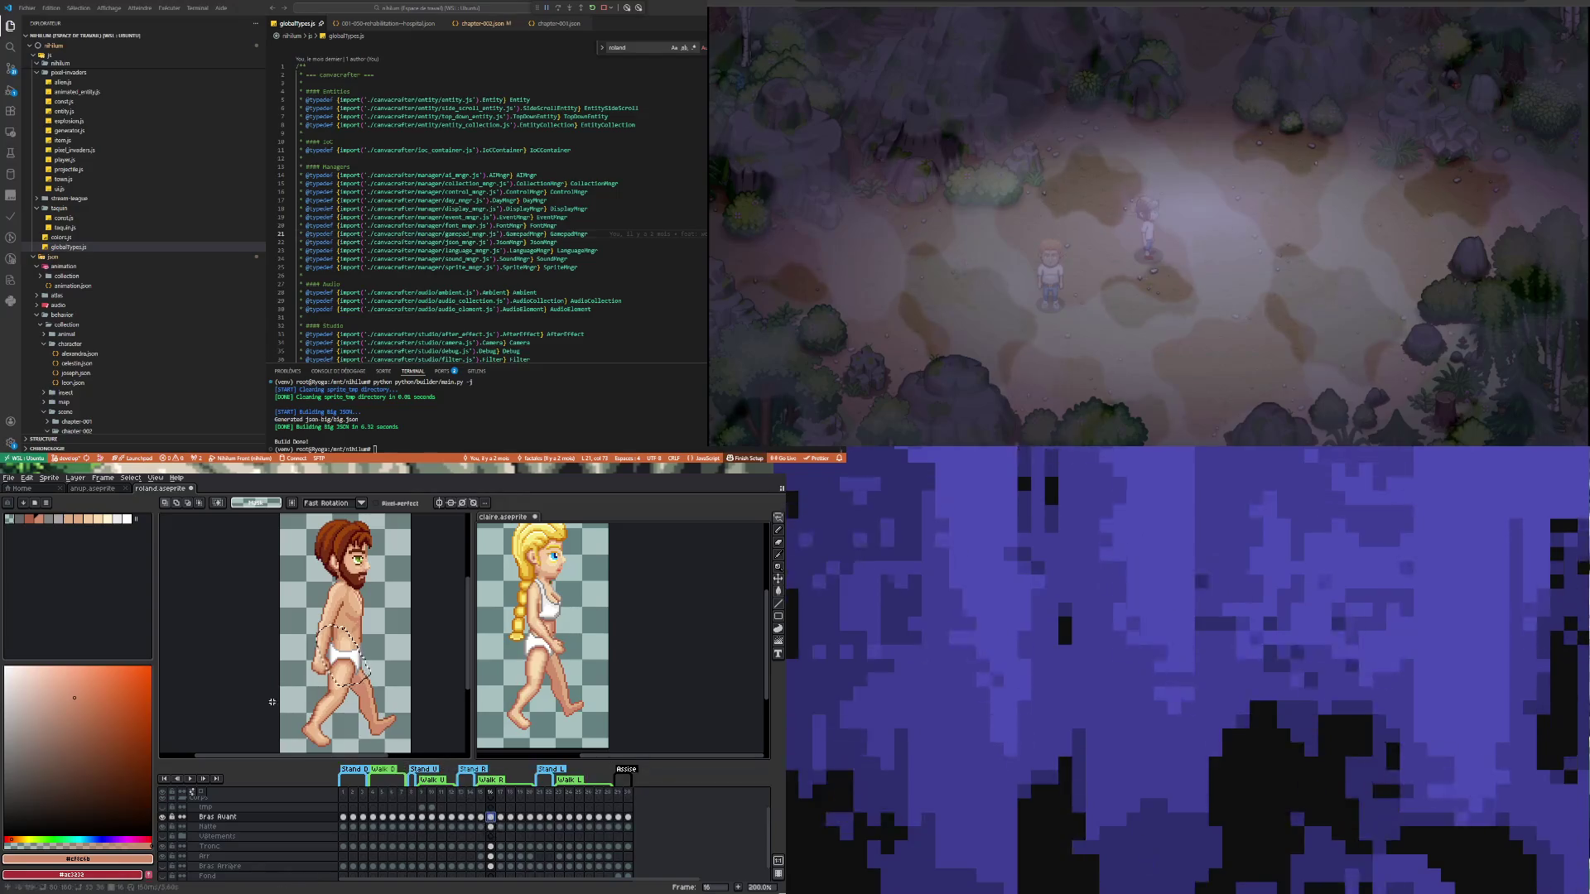
click(315, 675)
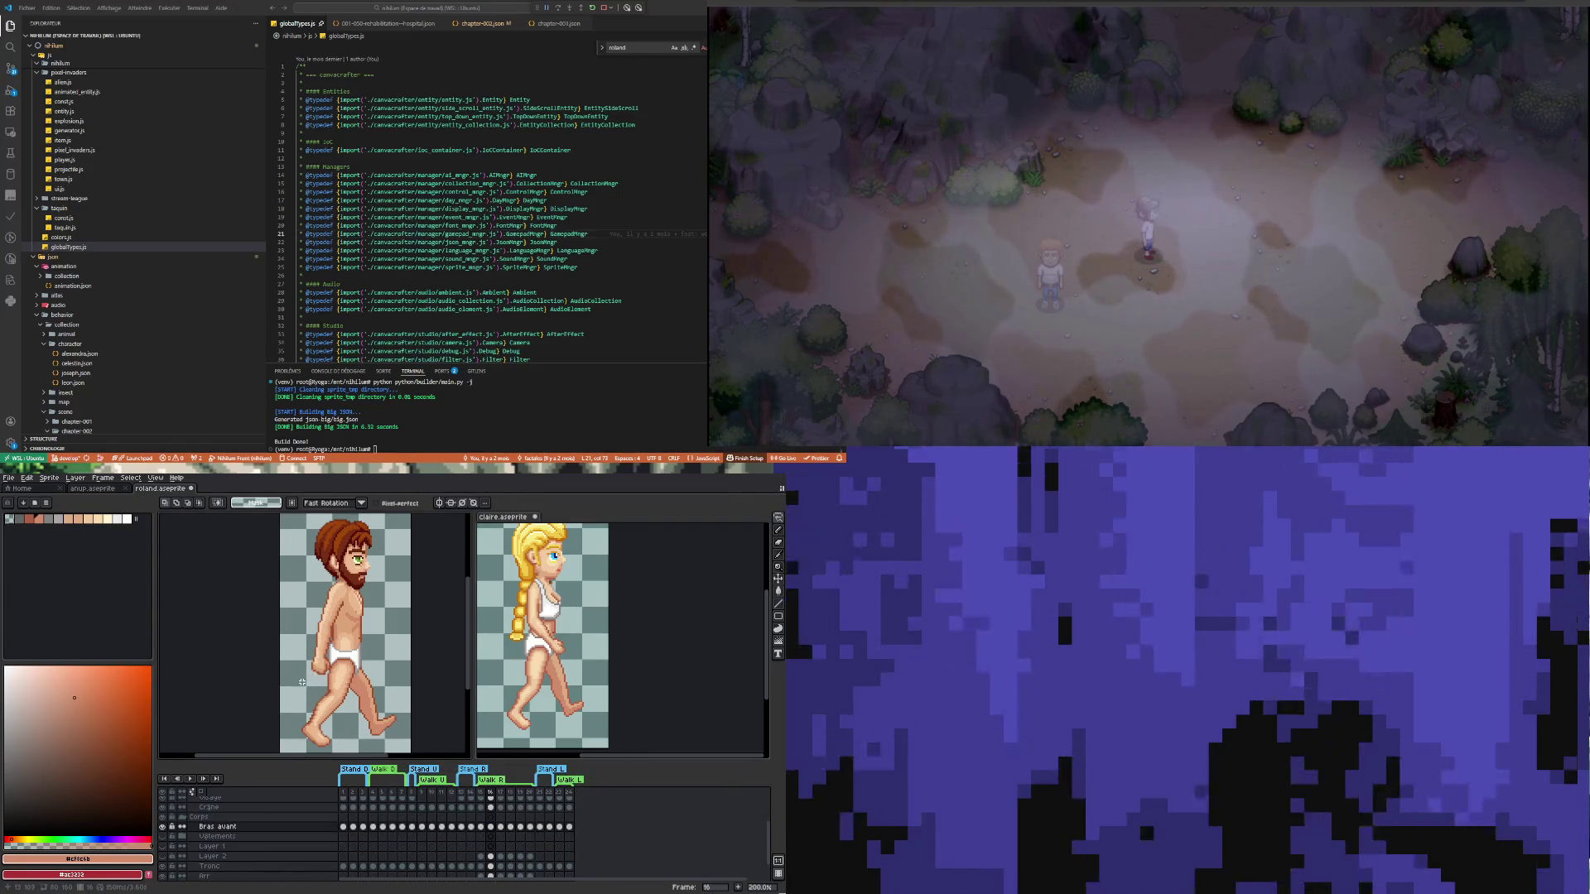
On frame 16, lasso and rotate the front arm, then move the forearm up-right and deselect
mouse_move(303, 681)
mouse_down()
mouse_move(325, 632)
mouse_move(351, 704)
mouse_move(303, 675)
mouse_move(402, 698)
mouse_move(398, 711)
mouse_up()
key(Return)
mouse_move(313, 617)
mouse_down()
mouse_move(371, 590)
mouse_move(305, 652)
mouse_move(327, 673)
mouse_move(342, 629)
mouse_up()
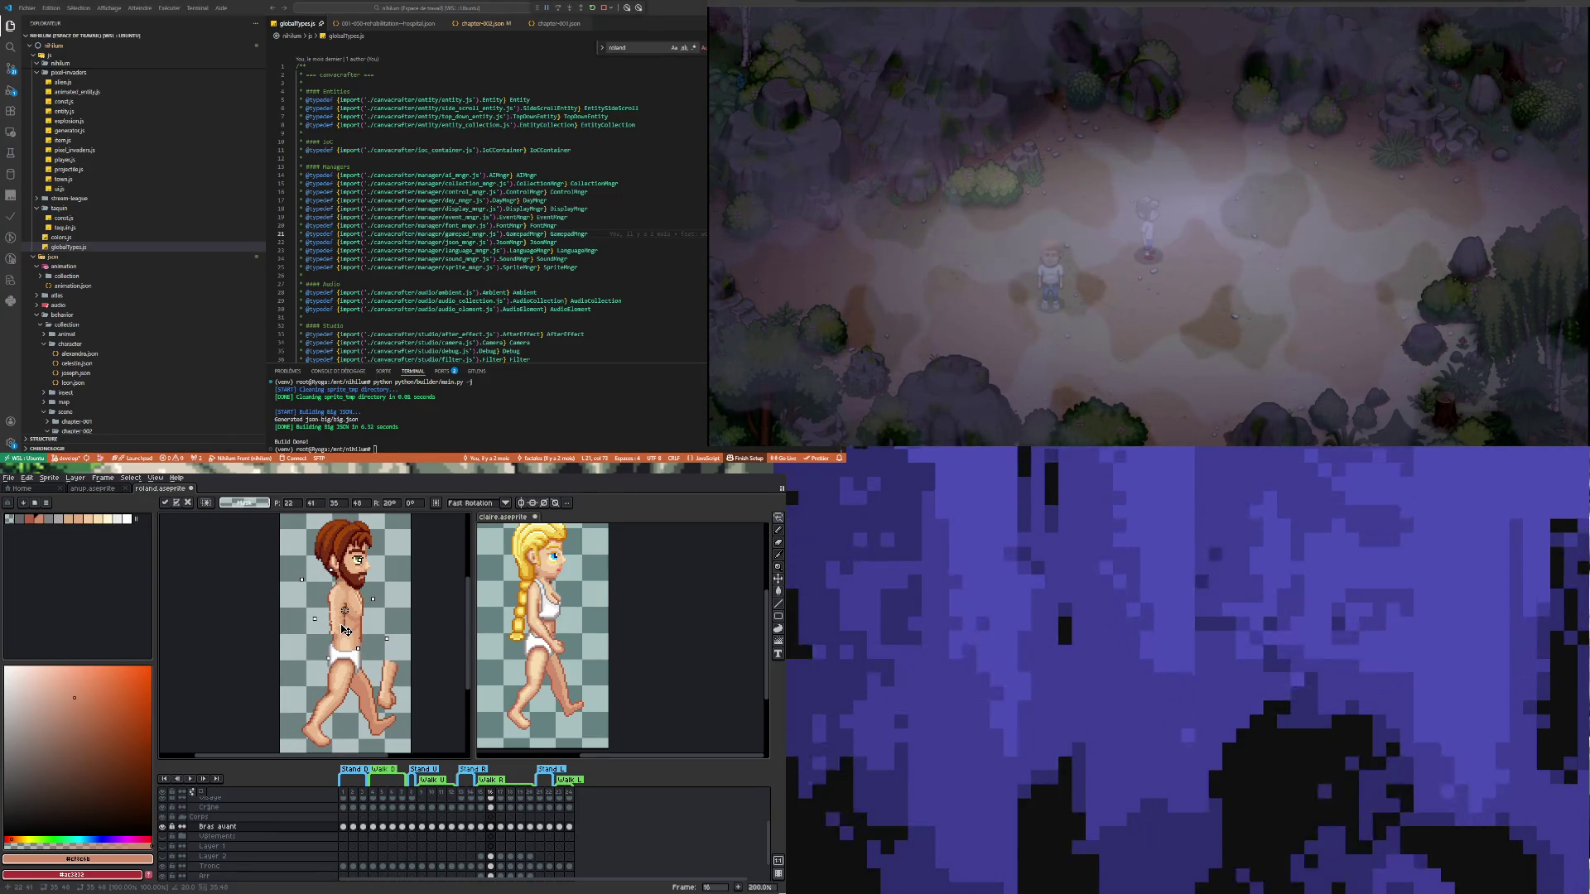
click(421, 674)
mouse_move(385, 648)
mouse_down()
mouse_move(389, 719)
mouse_move(349, 686)
mouse_move(386, 704)
mouse_move(404, 684)
mouse_up()
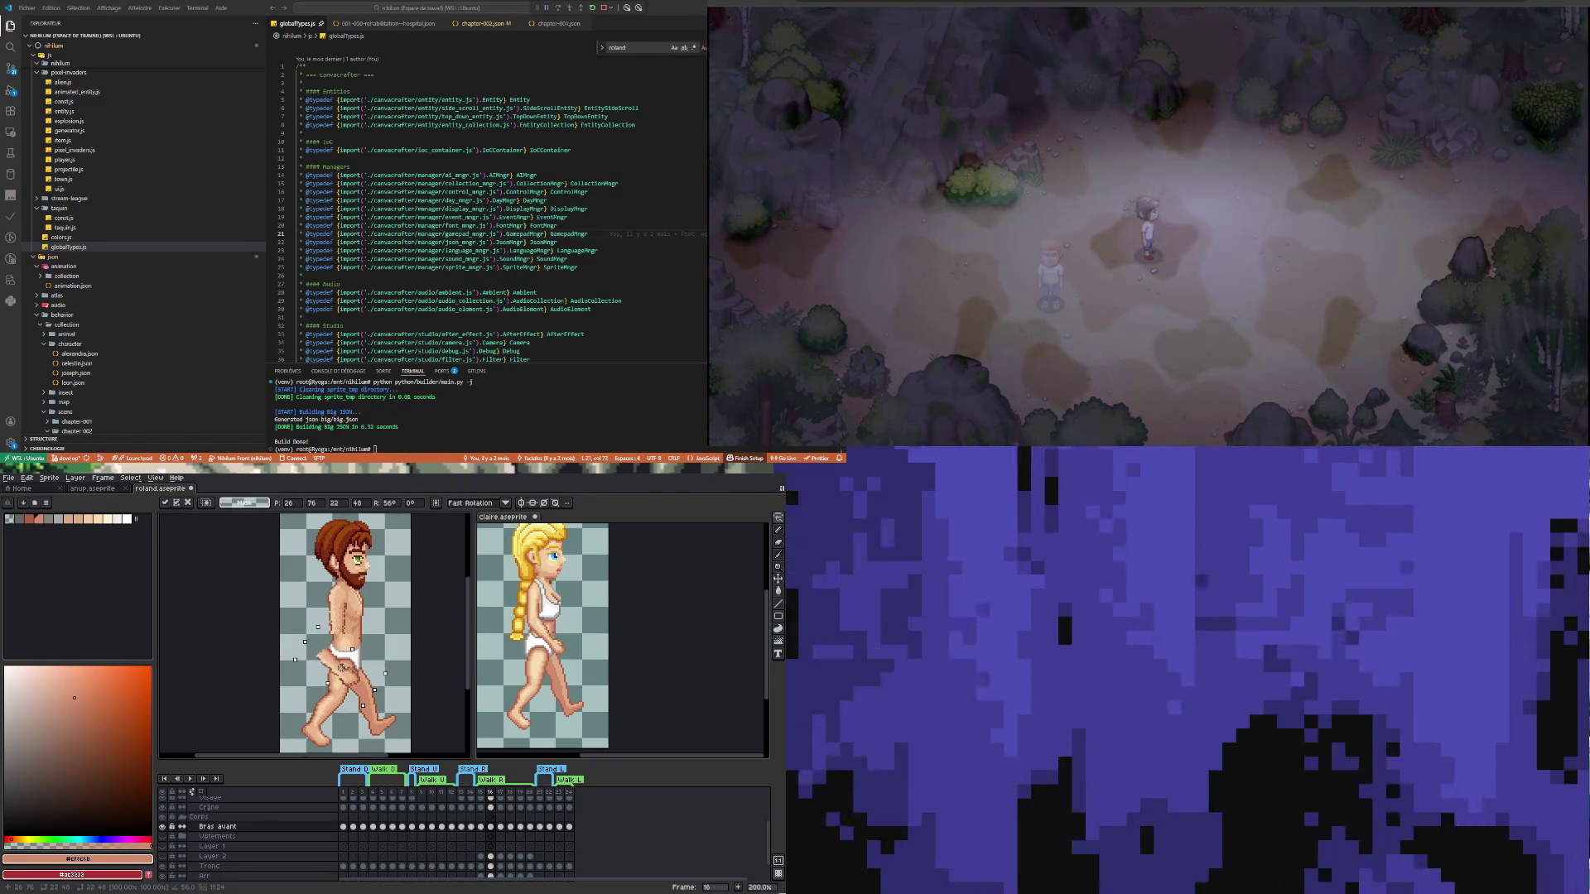
drag(338, 669, 354, 648)
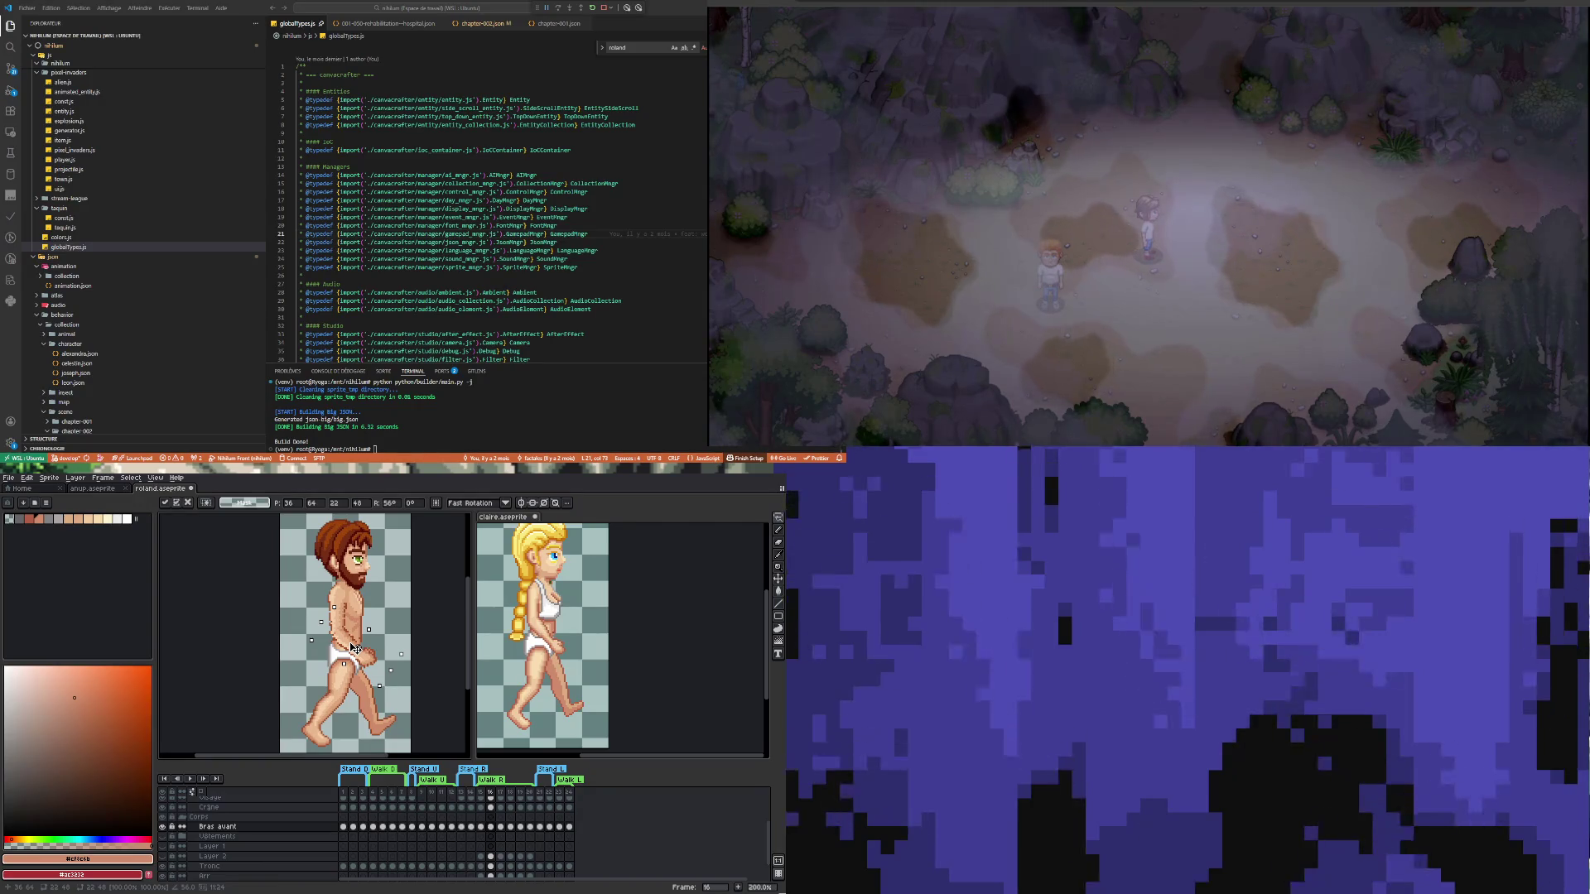
key(ctrl+d)
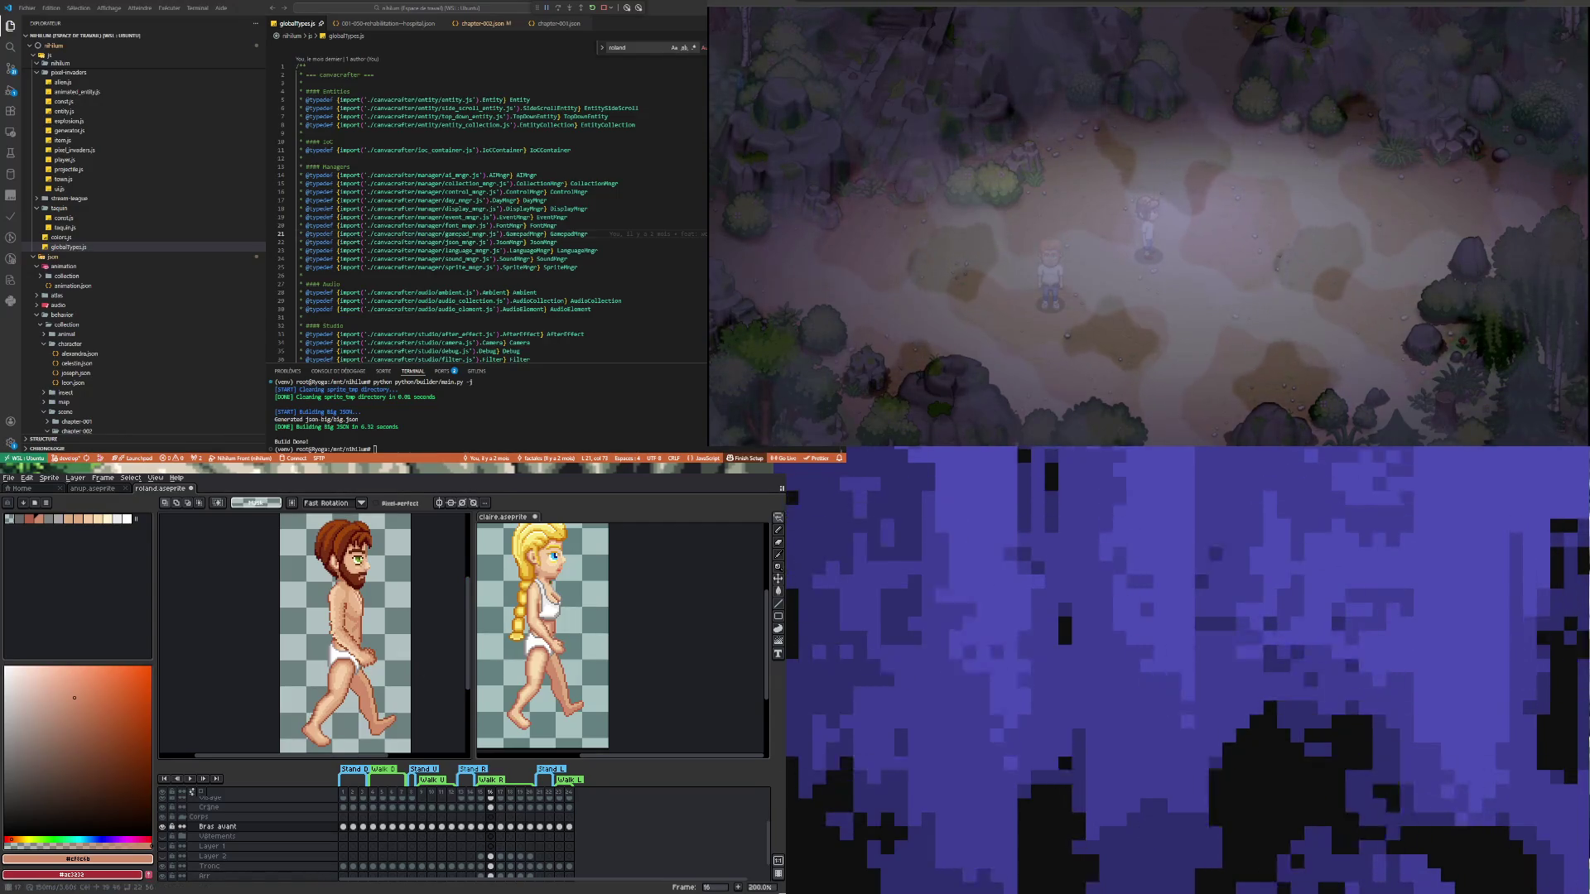
click(491, 827)
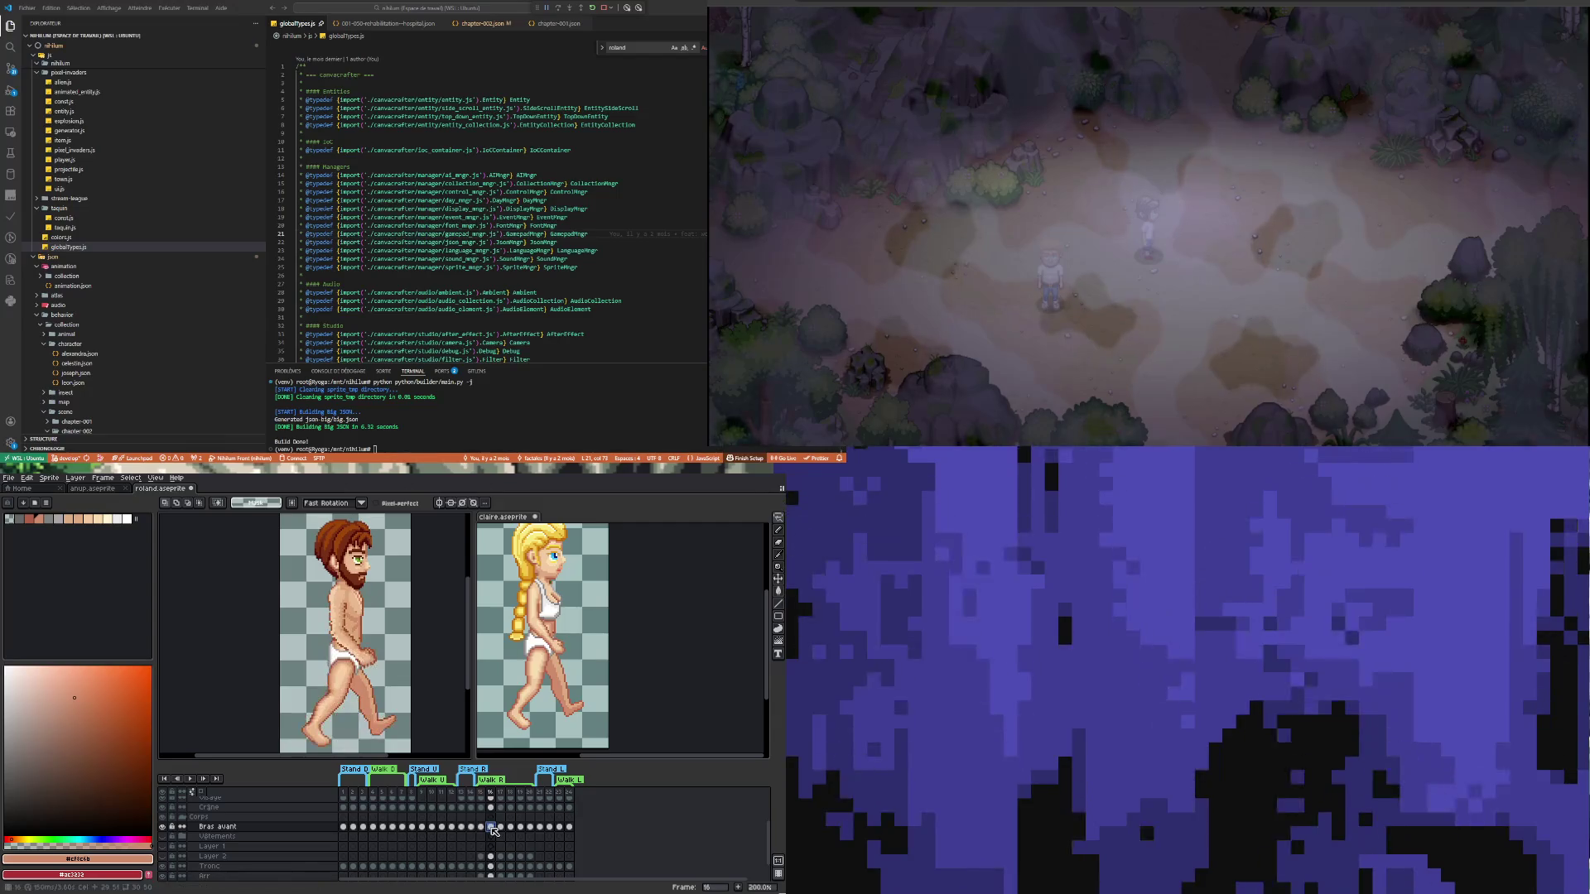
Compare frame 17 with Claire's sprite, then step Roland's Bras avant through frames 15–17
key(Right)
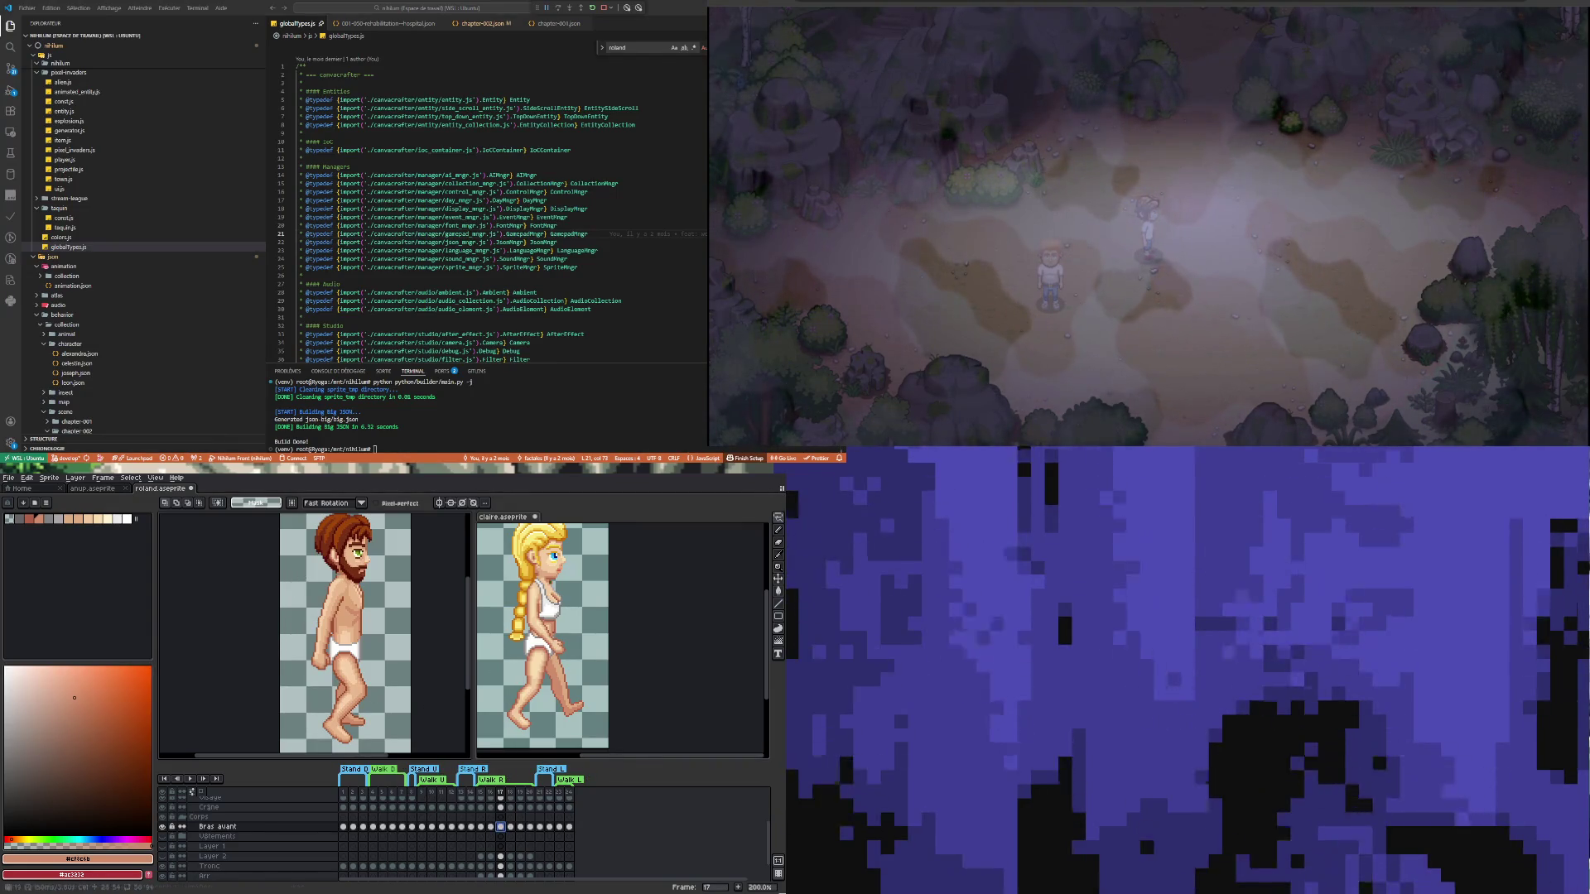
click(660, 654)
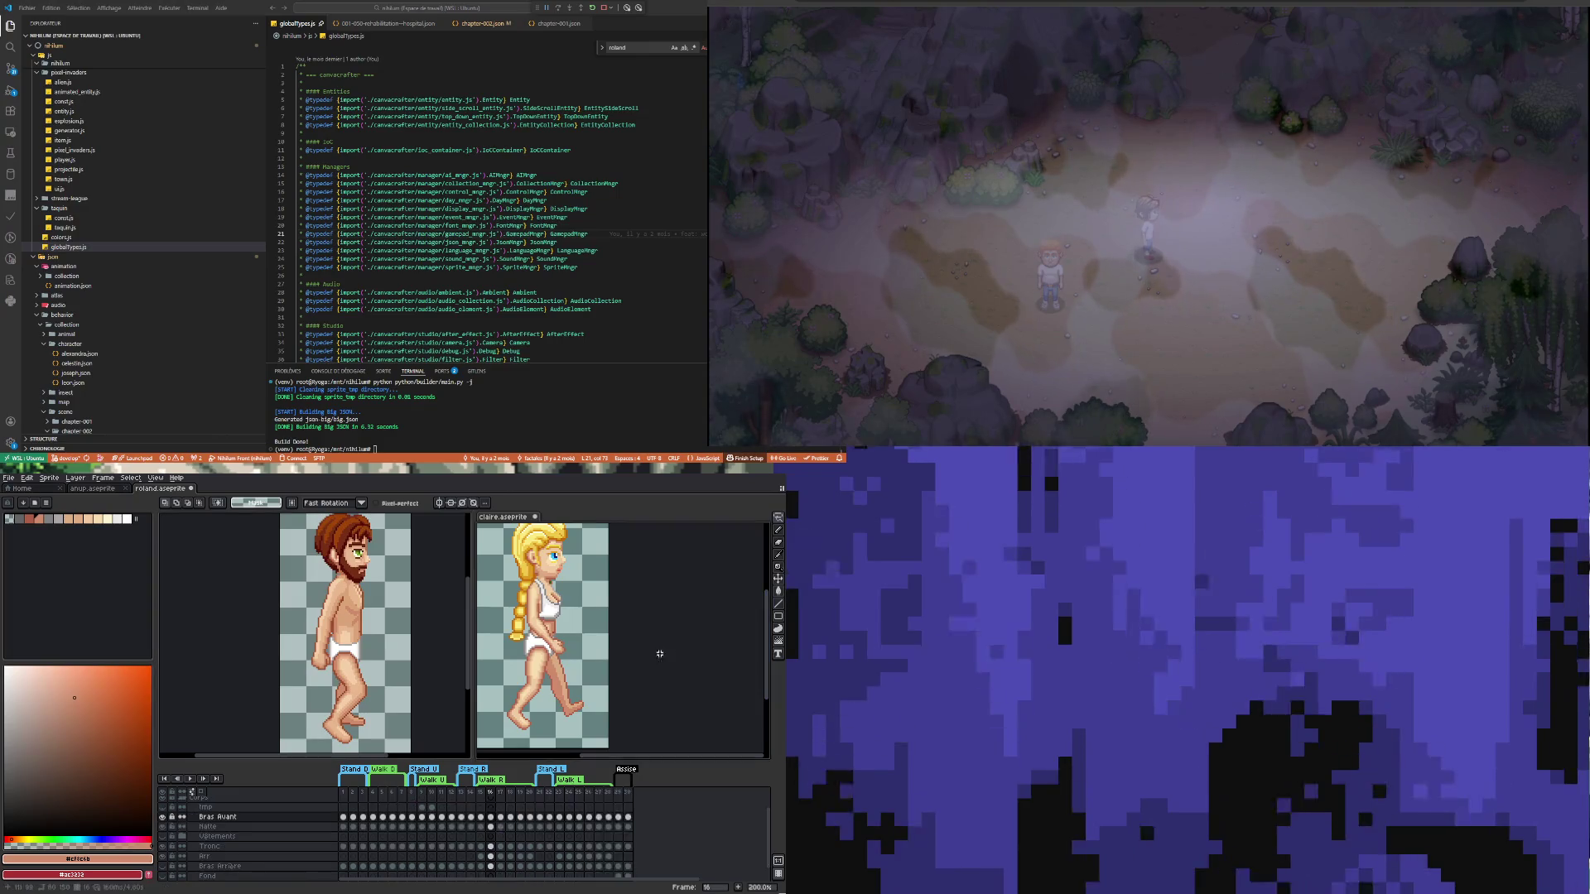
click(501, 818)
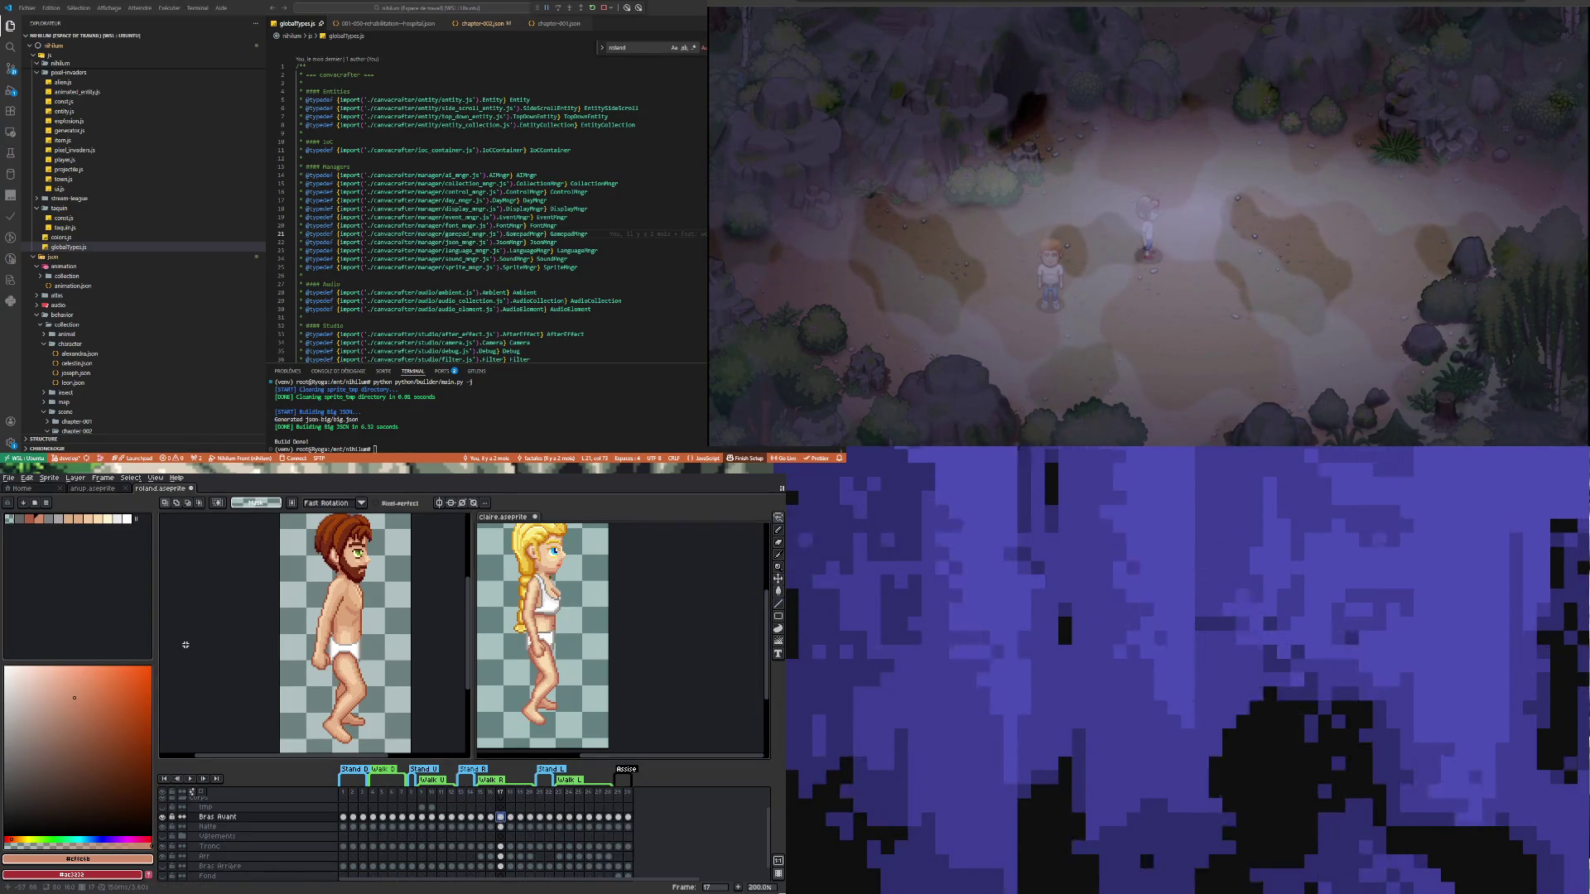
click(233, 645)
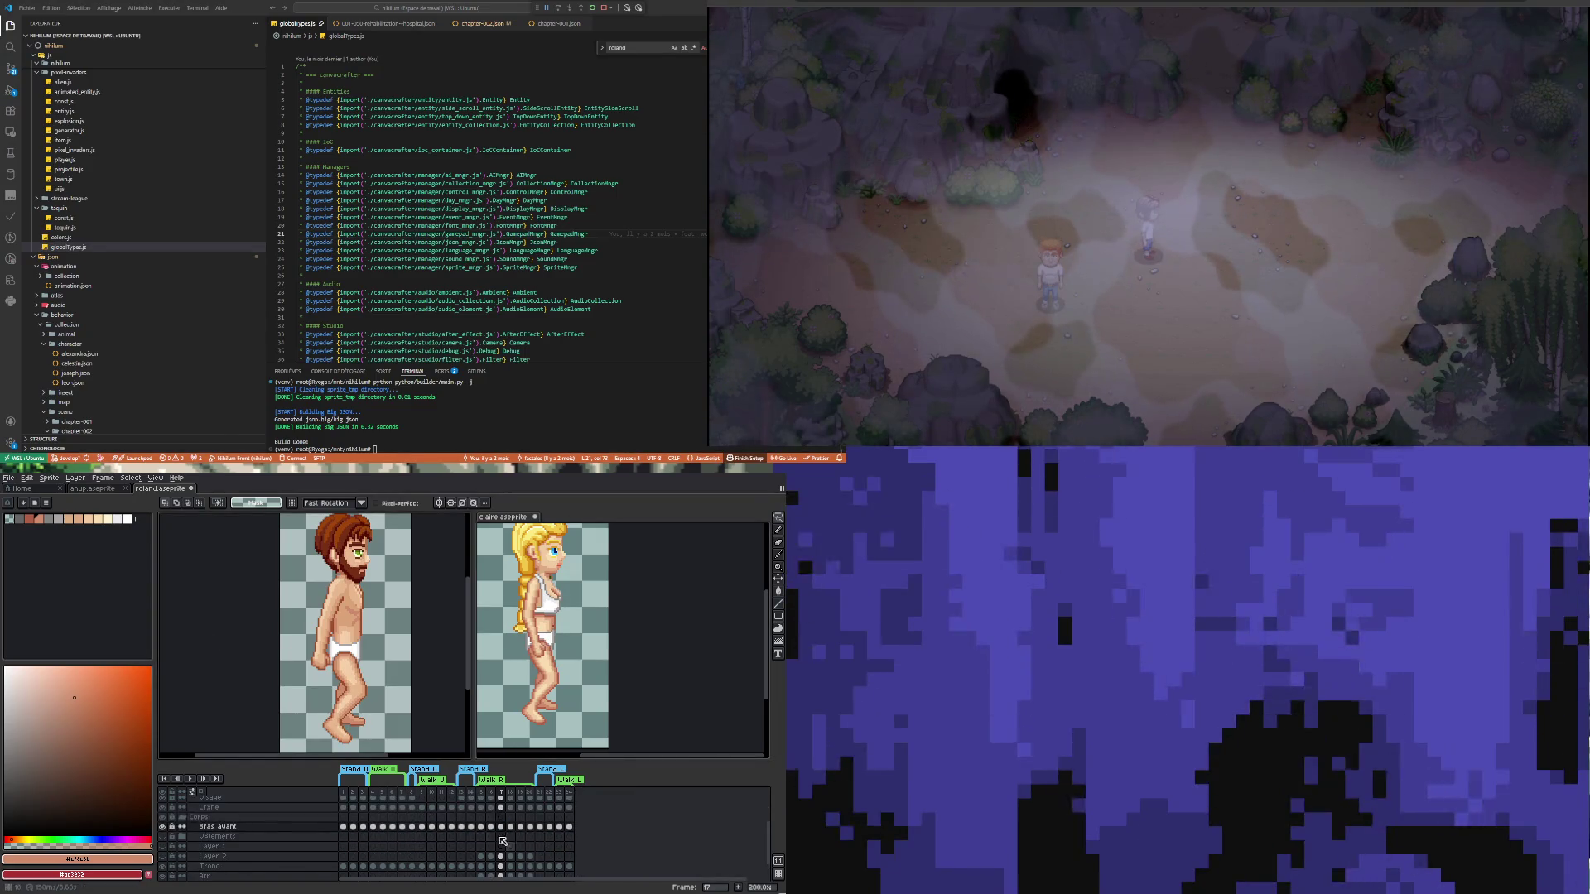
click(482, 827)
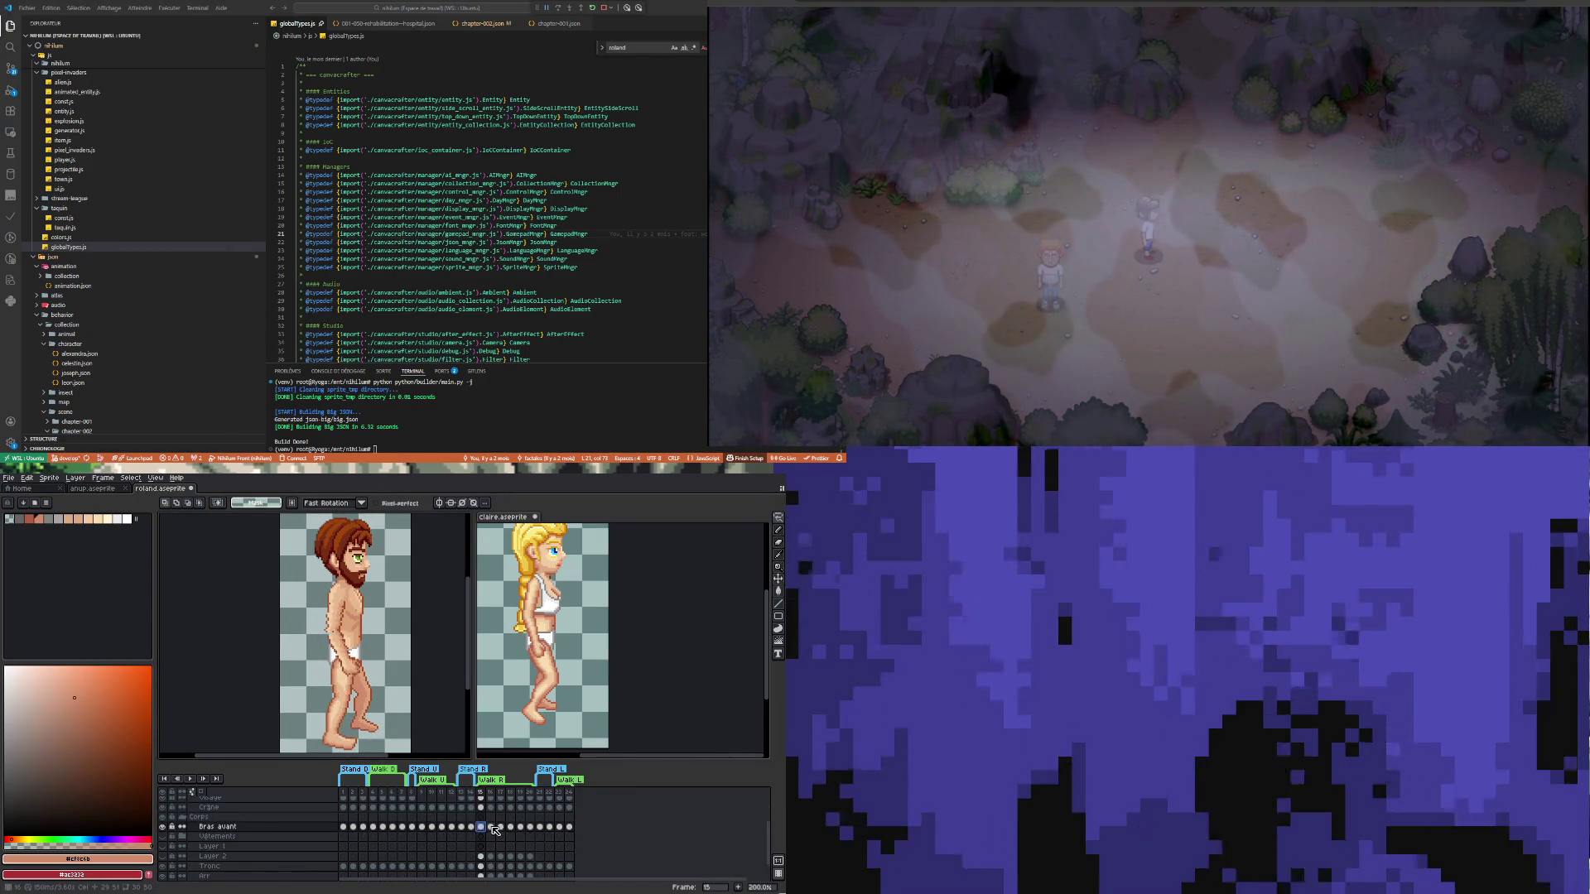
click(492, 826)
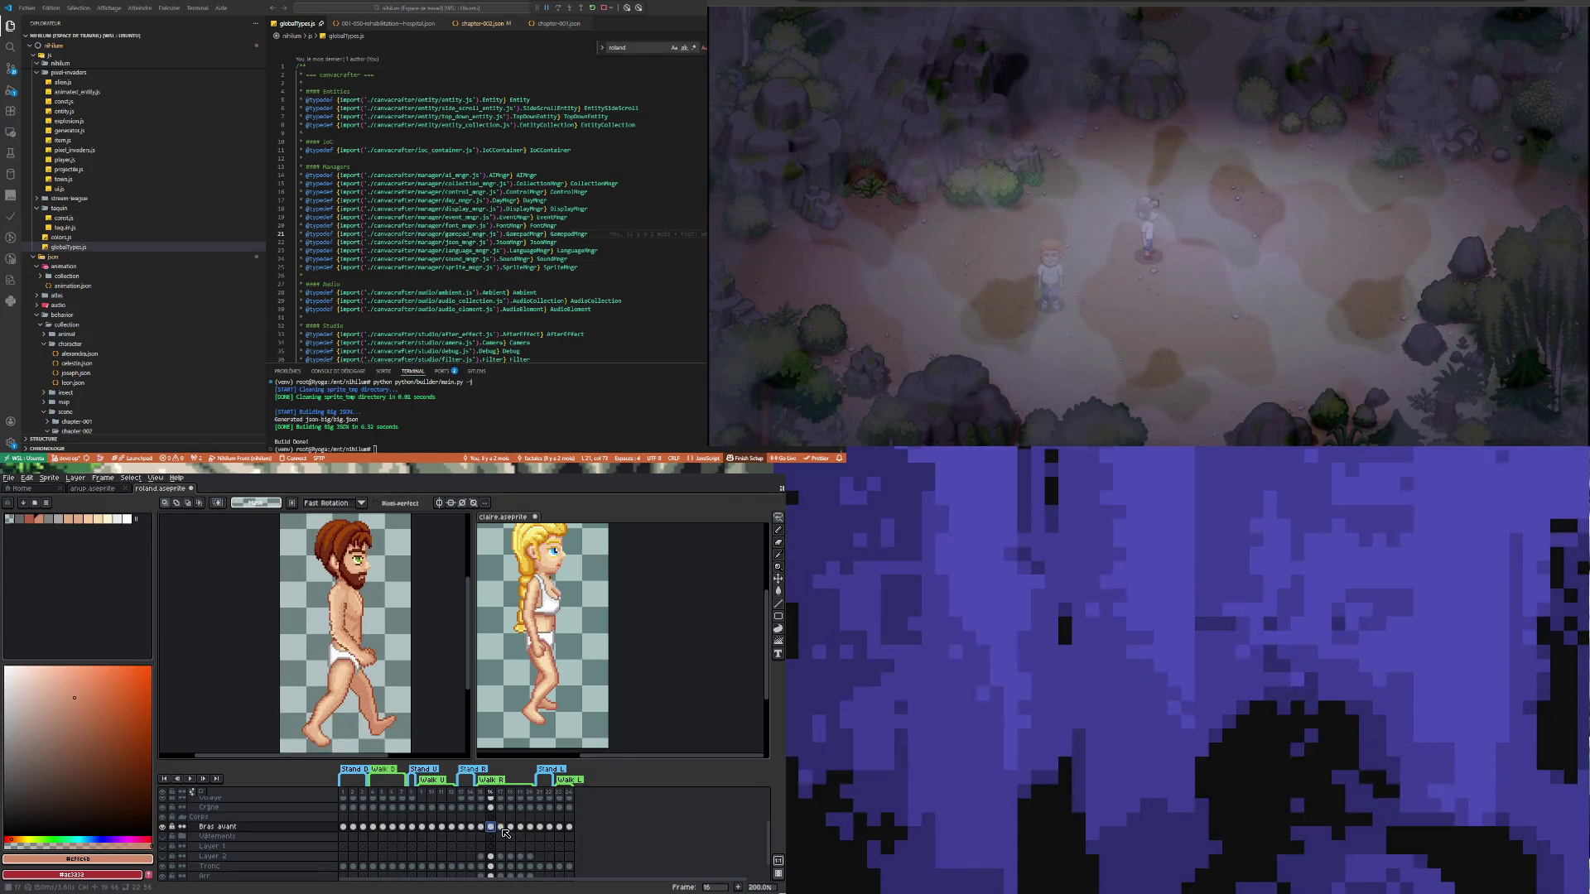
click(501, 826)
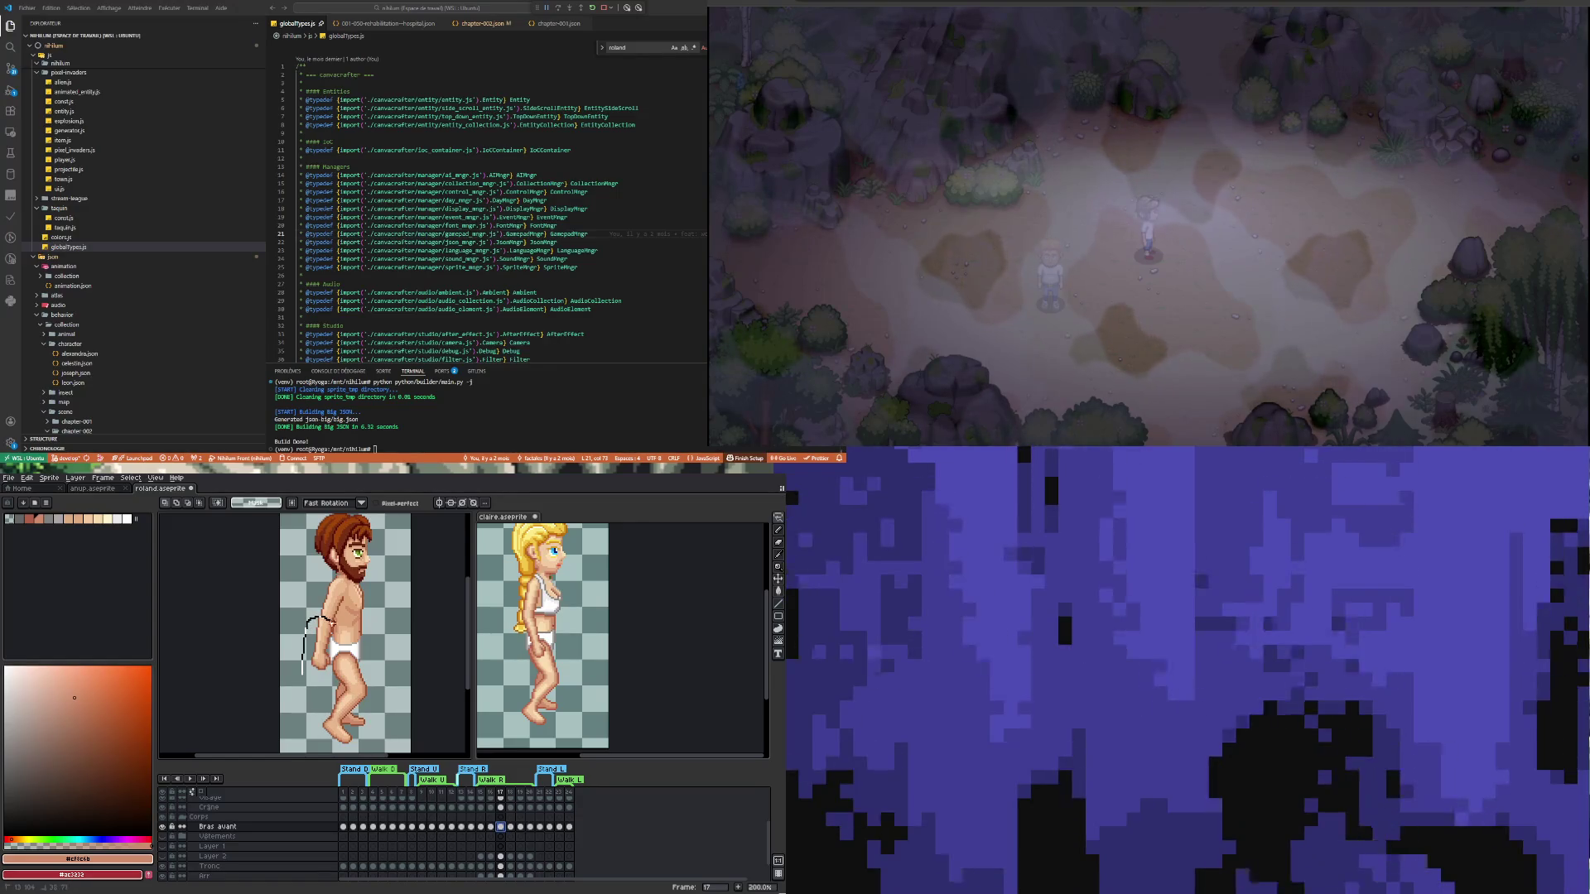
Lasso Roland's front arm on frame 17, move it down-right, and nudge it one pixel right
drag(303, 680, 379, 702)
click(304, 620)
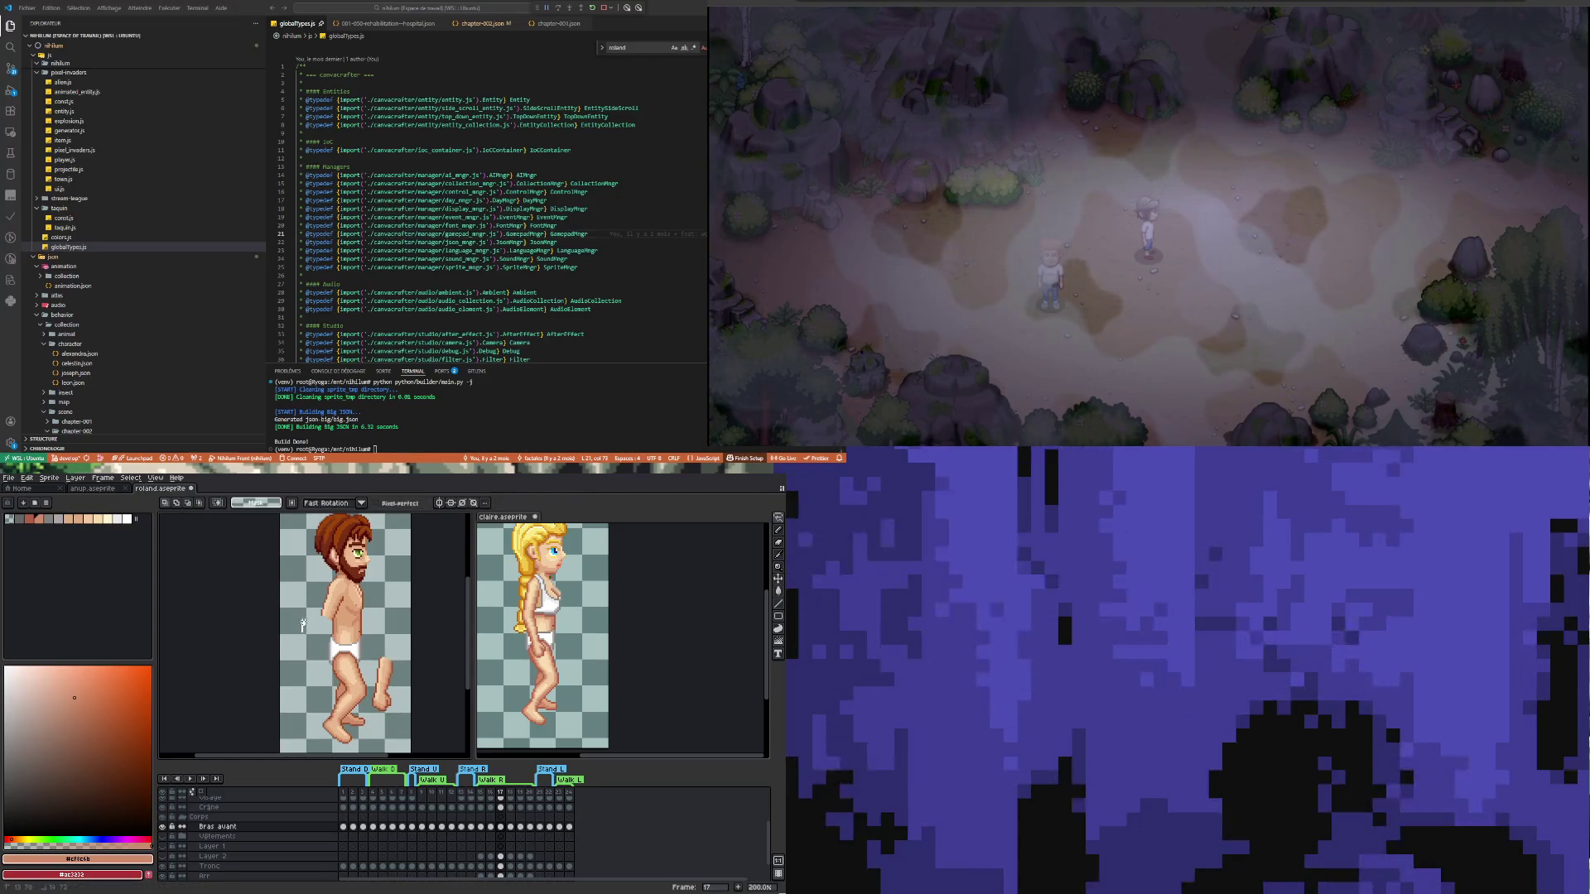
mouse_move(303, 625)
mouse_down()
mouse_move(358, 617)
mouse_move(315, 621)
mouse_move(303, 648)
mouse_up()
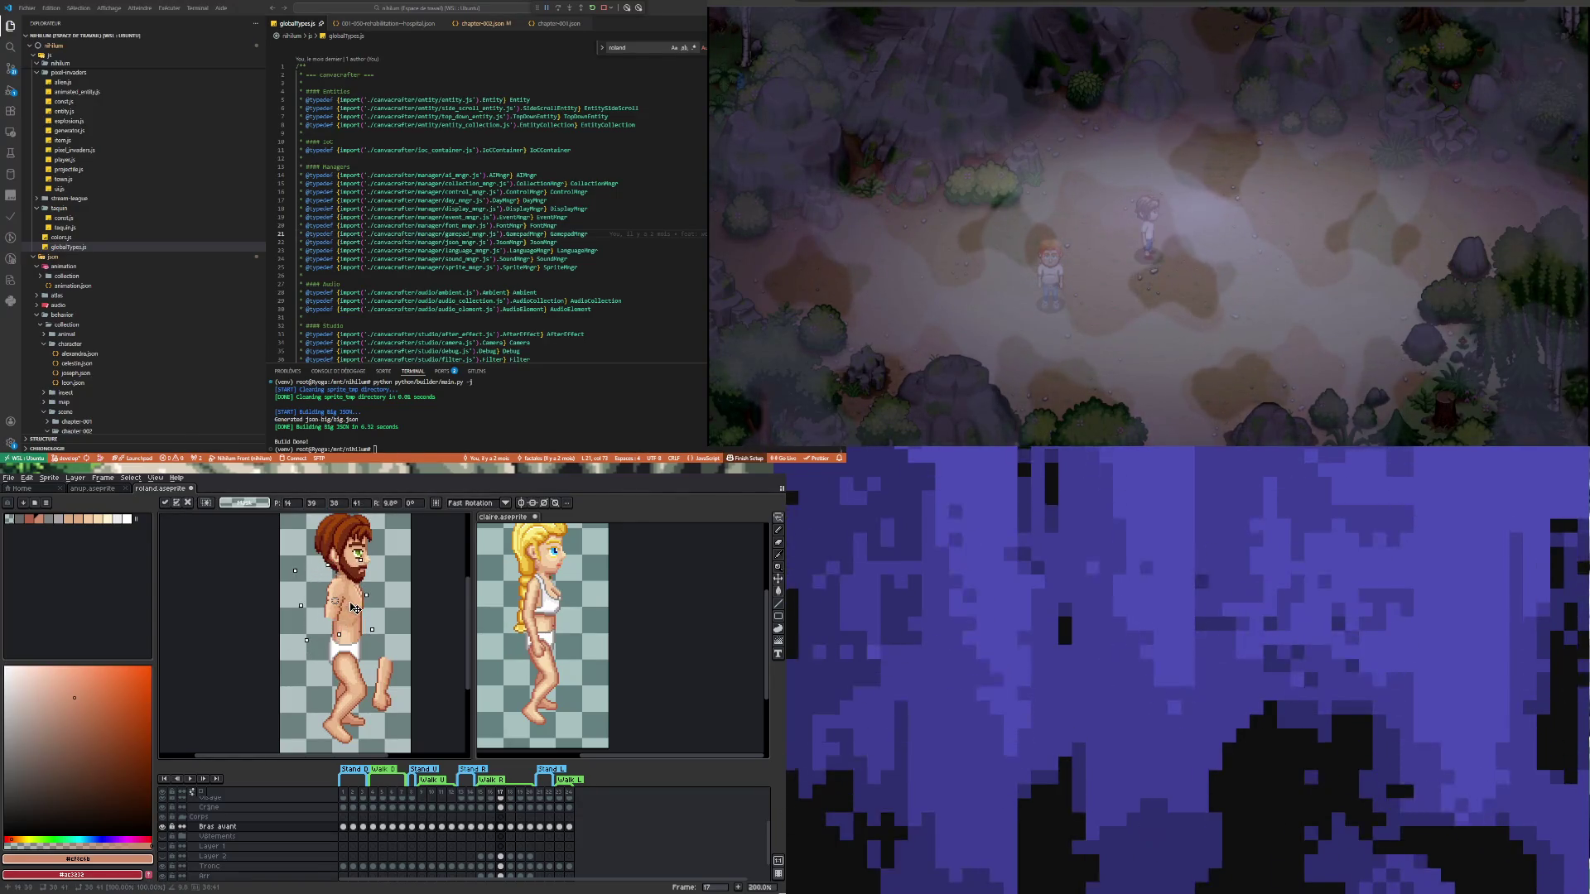
drag(350, 607, 352, 606)
key(Return)
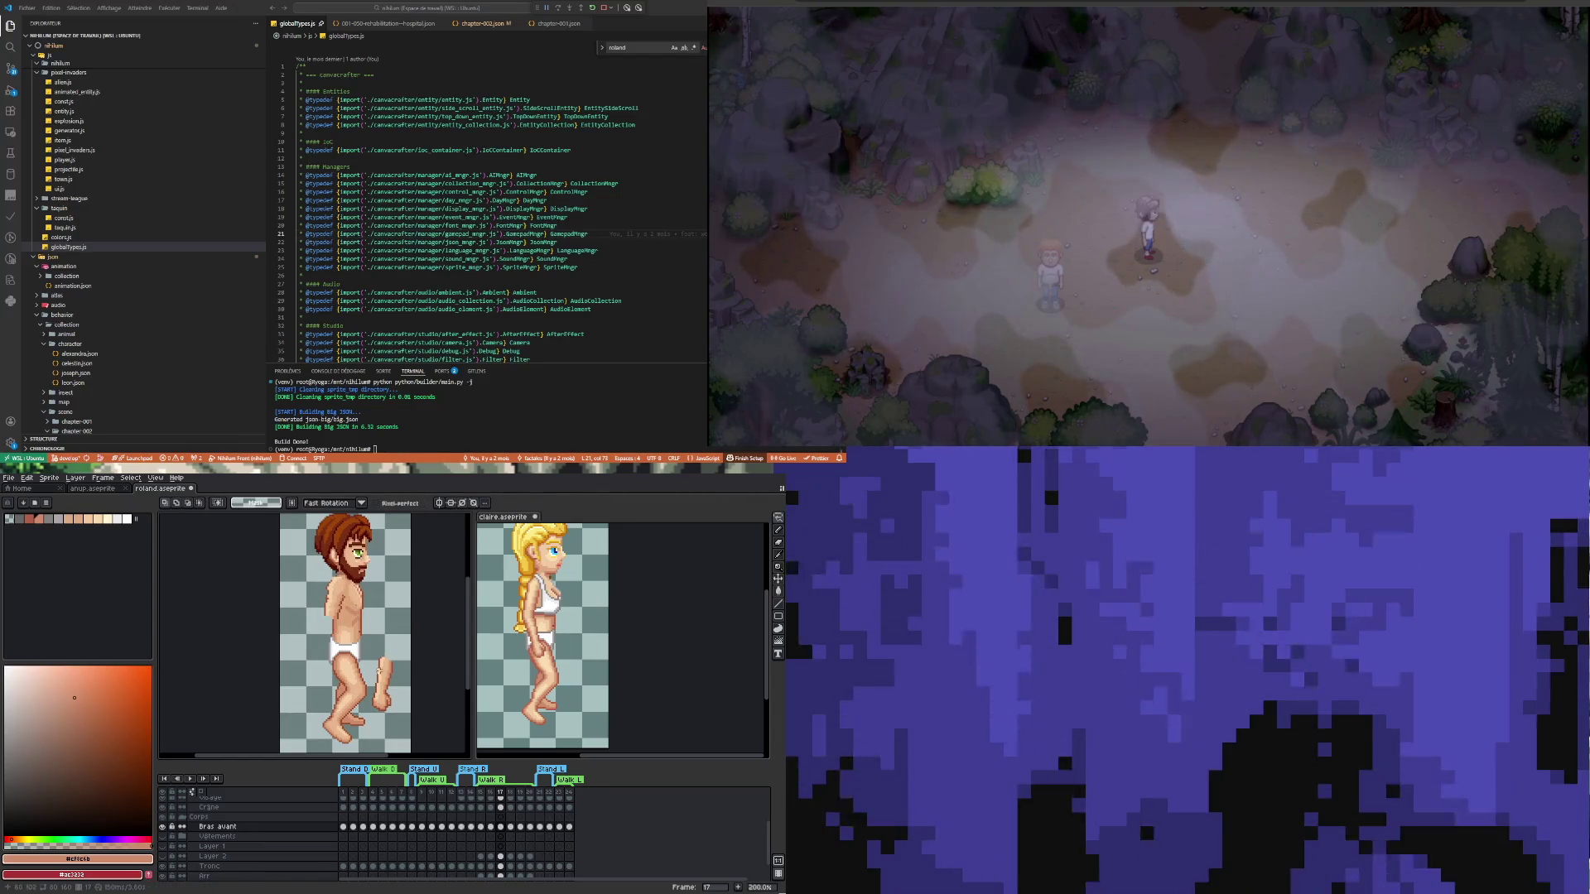
Rotate the front arm back to 0°, shift it up and right, then deselect
mouse_move(369, 713)
mouse_down()
mouse_move(400, 639)
mouse_move(373, 717)
mouse_move(334, 684)
mouse_move(329, 656)
mouse_move(376, 702)
mouse_up()
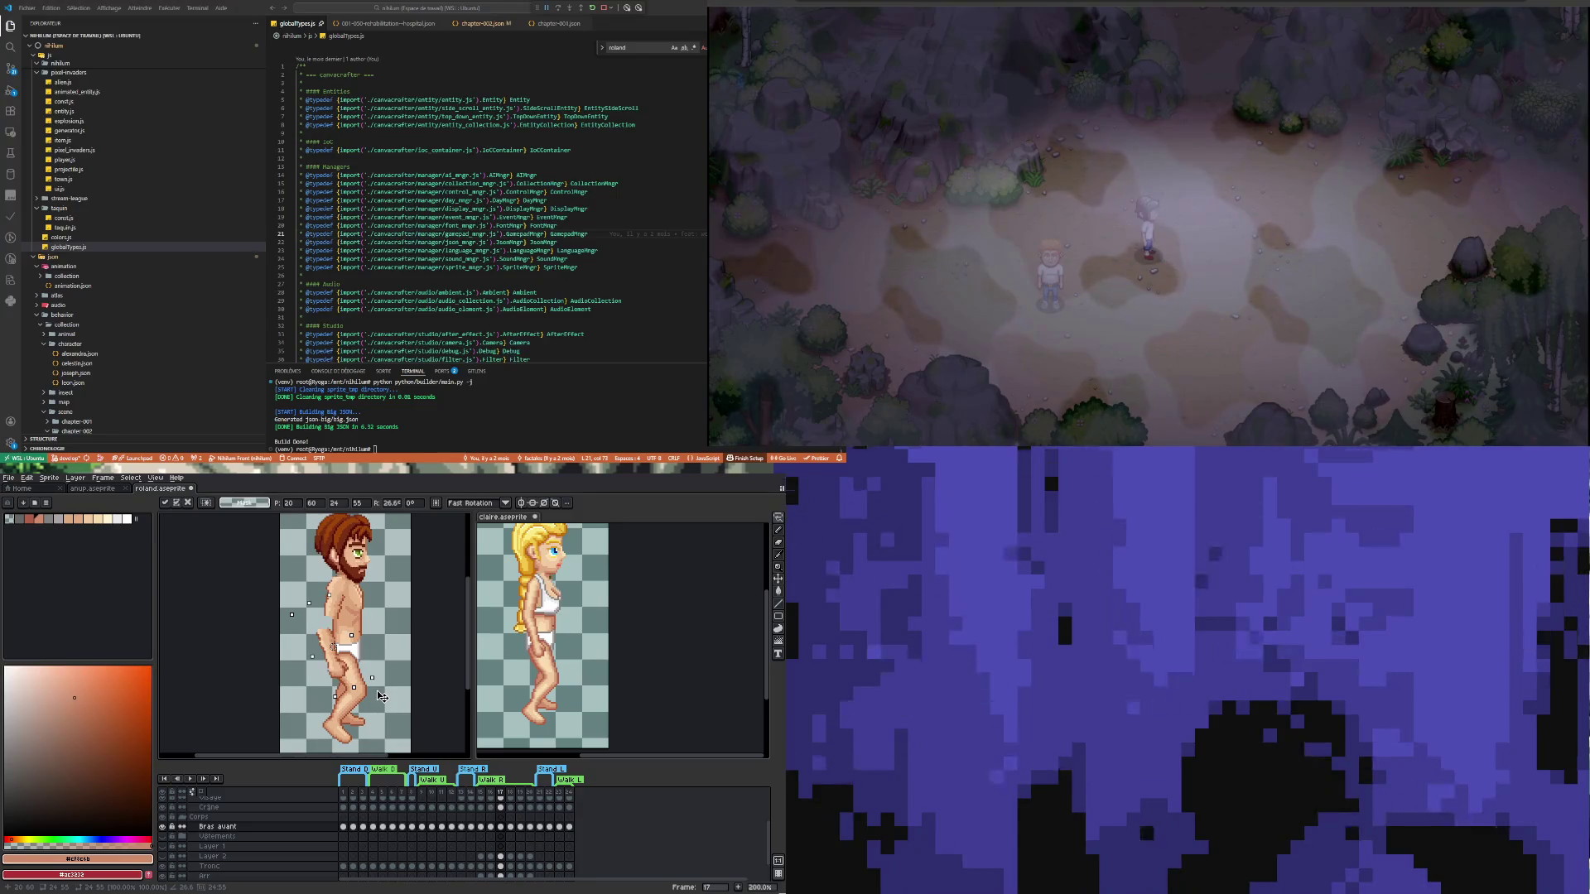
mouse_move(376, 701)
mouse_down()
mouse_move(372, 718)
mouse_move(385, 710)
mouse_up()
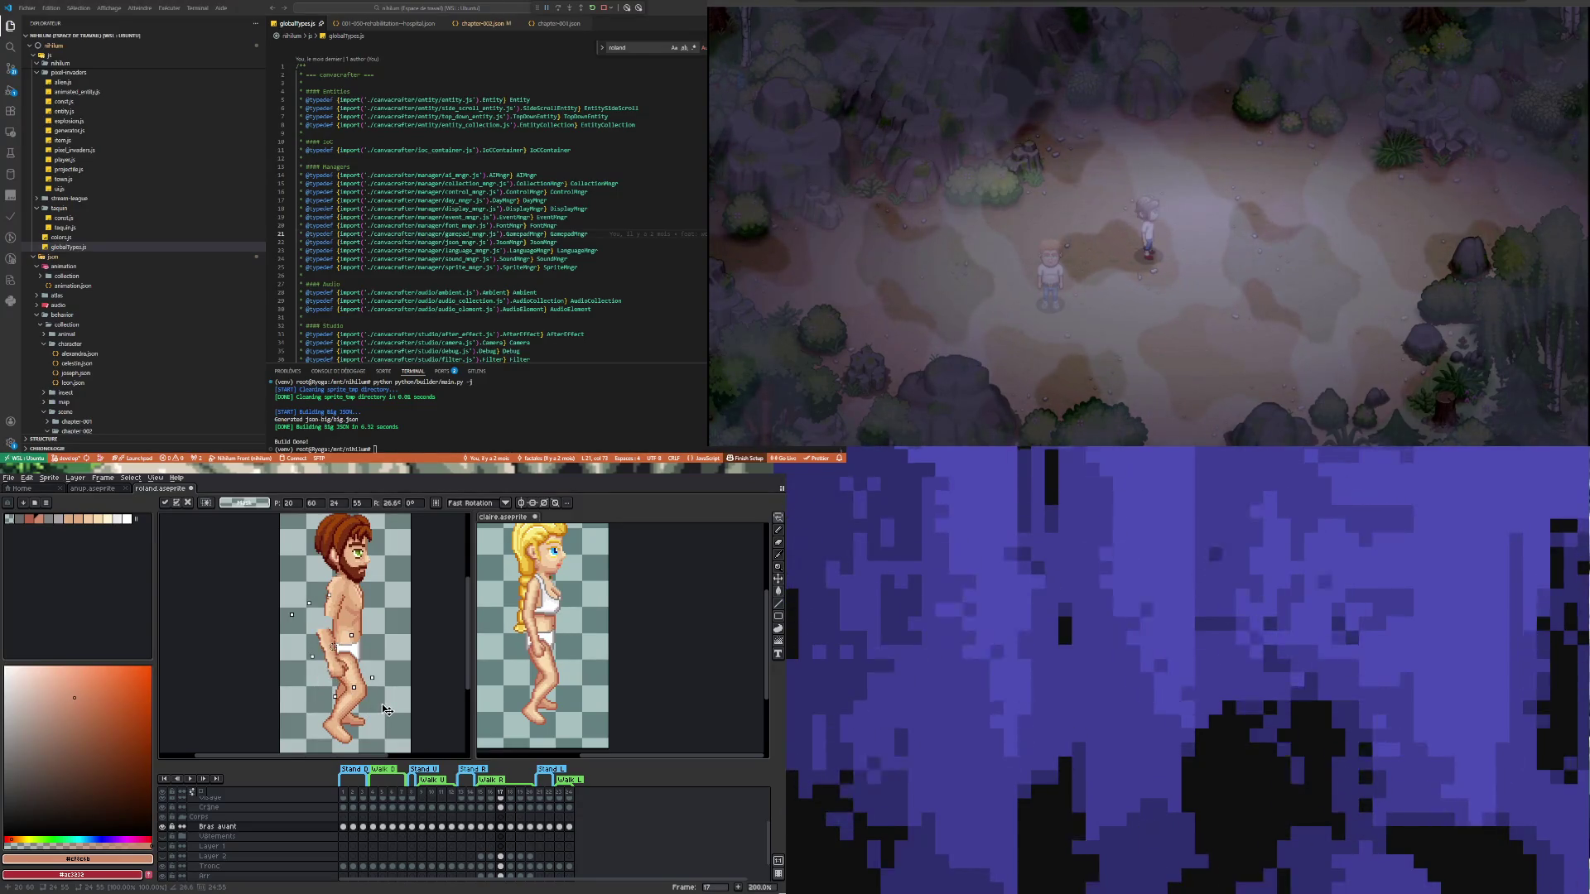
drag(339, 666, 345, 655)
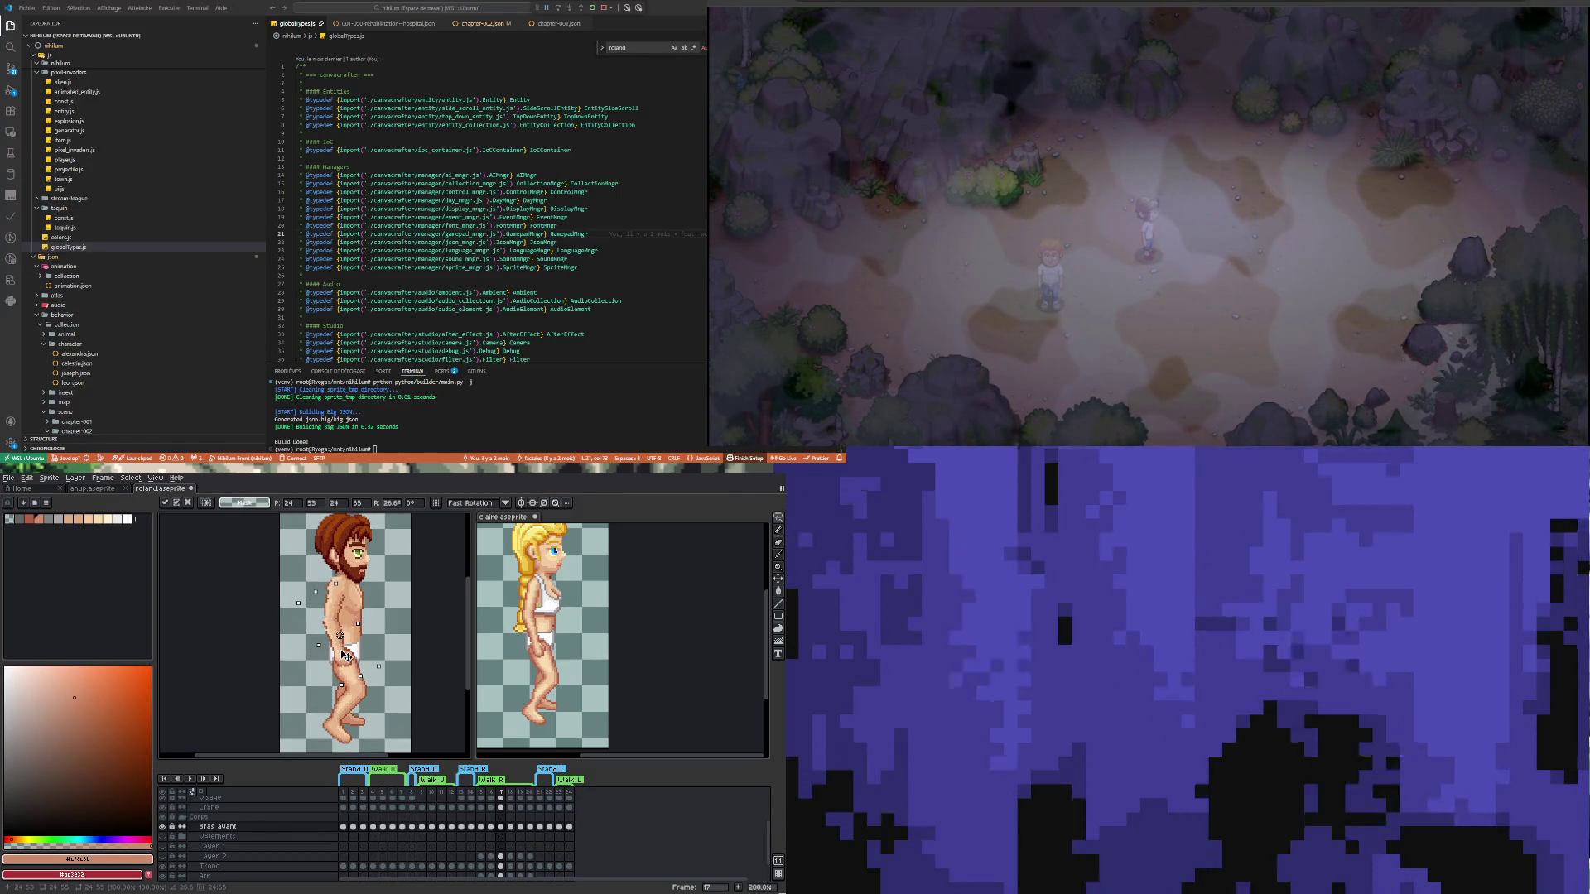
drag(345, 655, 345, 655)
click(407, 621)
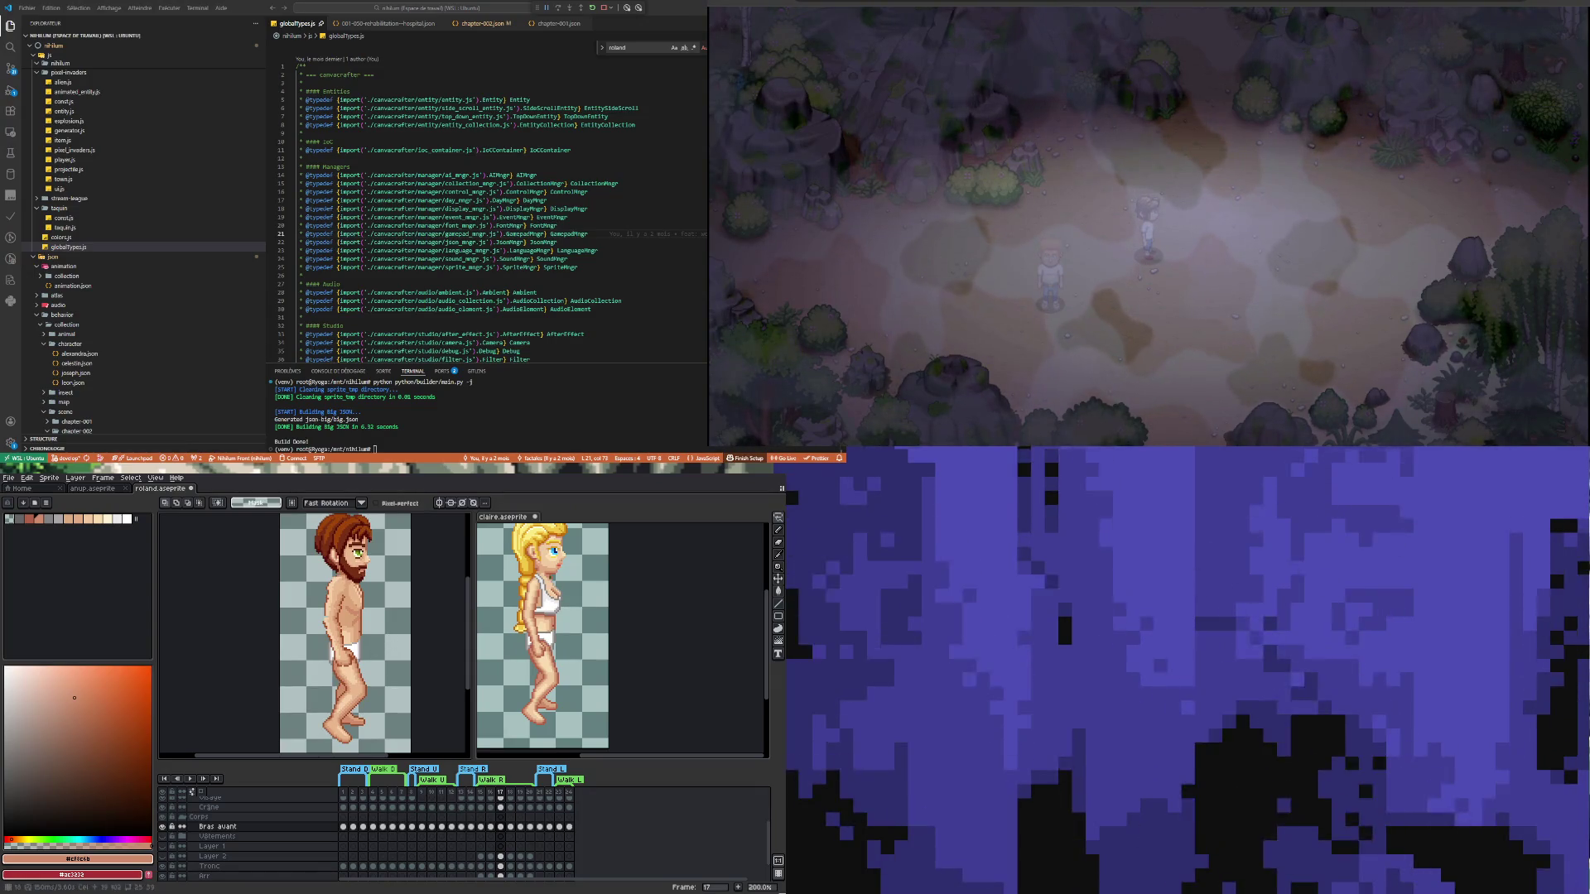
click(512, 828)
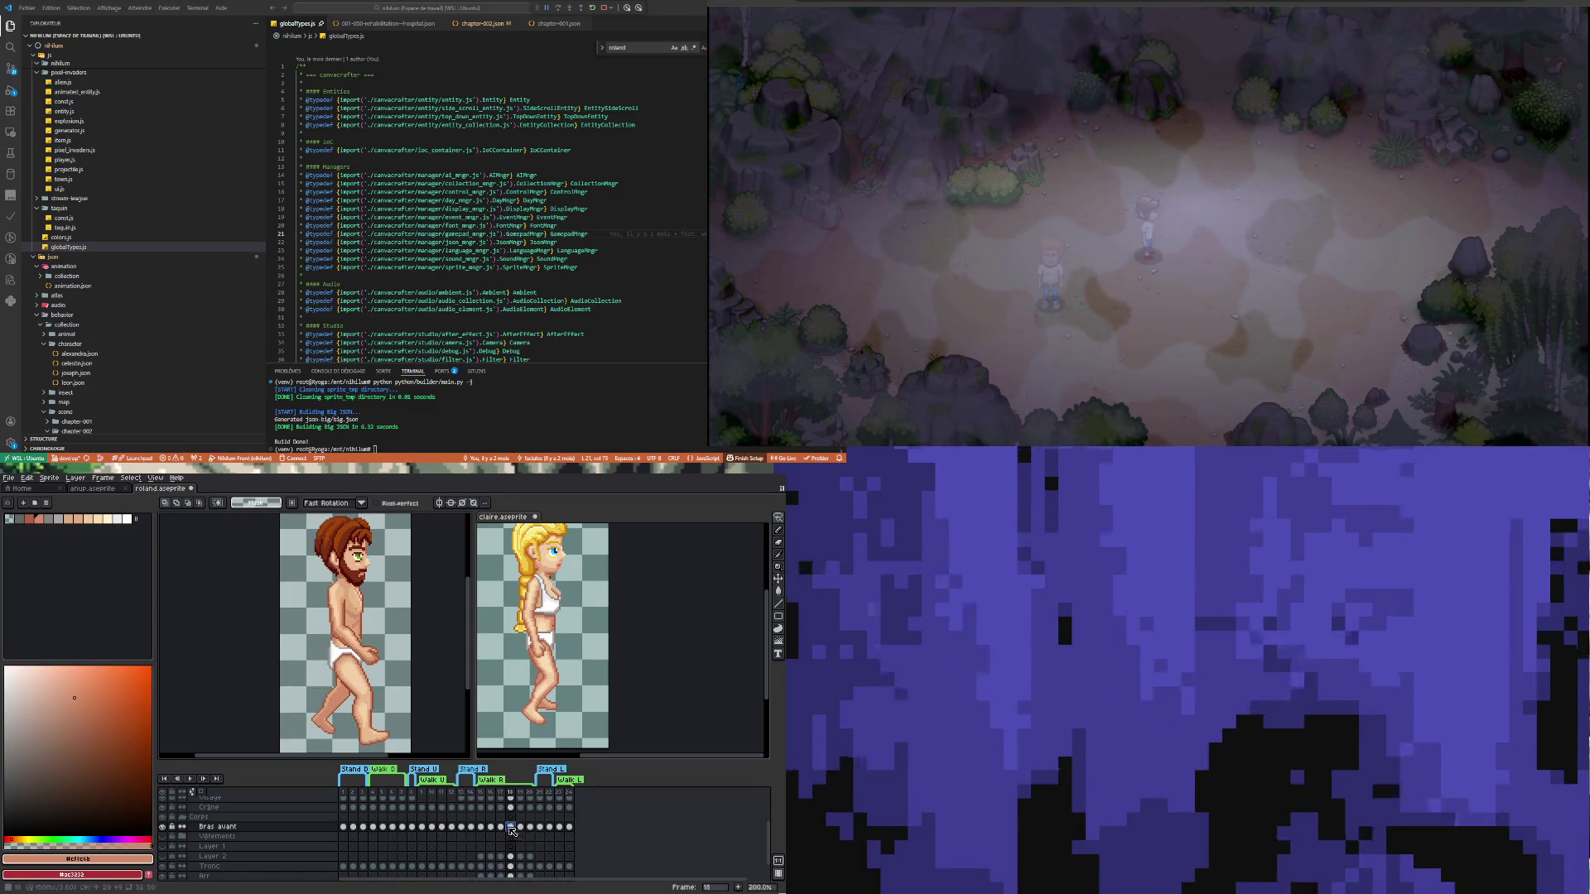
Step Roland's Bras avant through frames 15–17, ending on frame 15
click(501, 828)
click(482, 827)
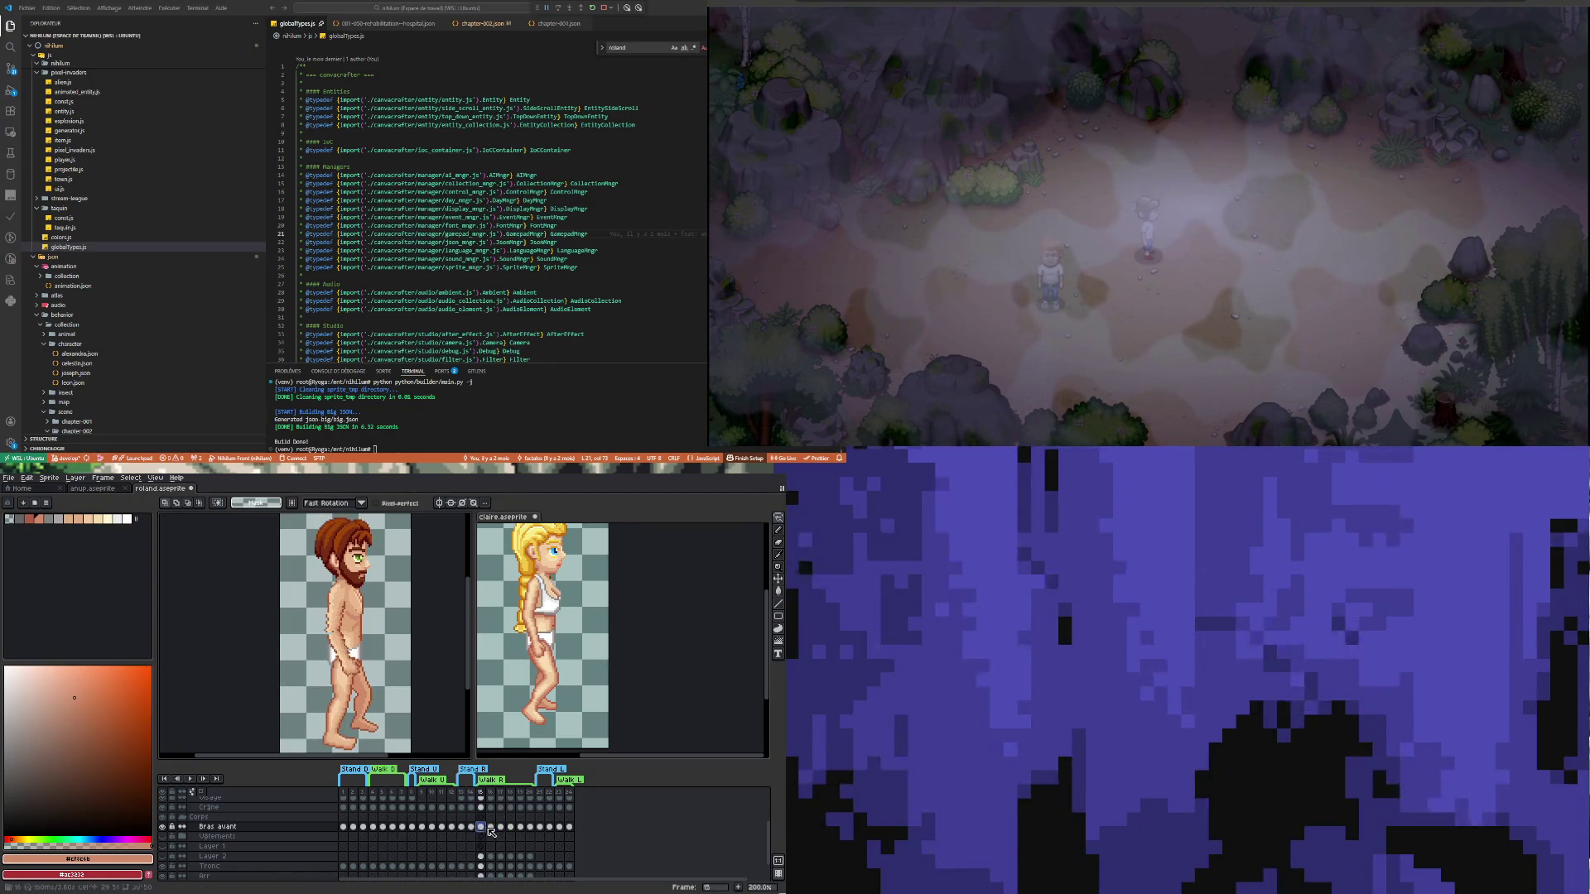
click(491, 827)
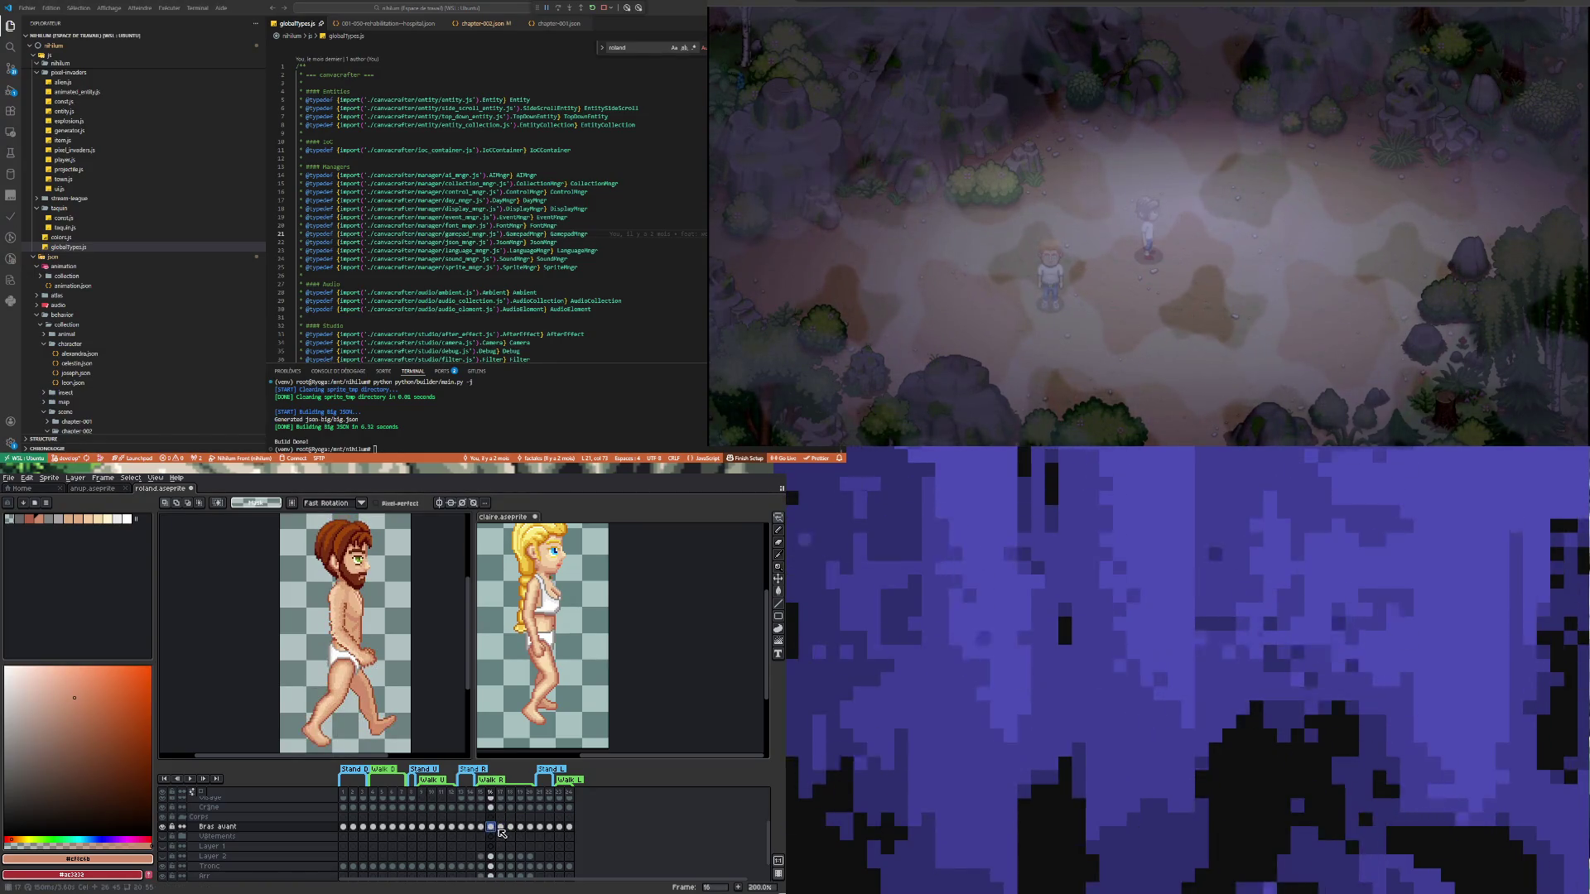
click(501, 827)
click(480, 828)
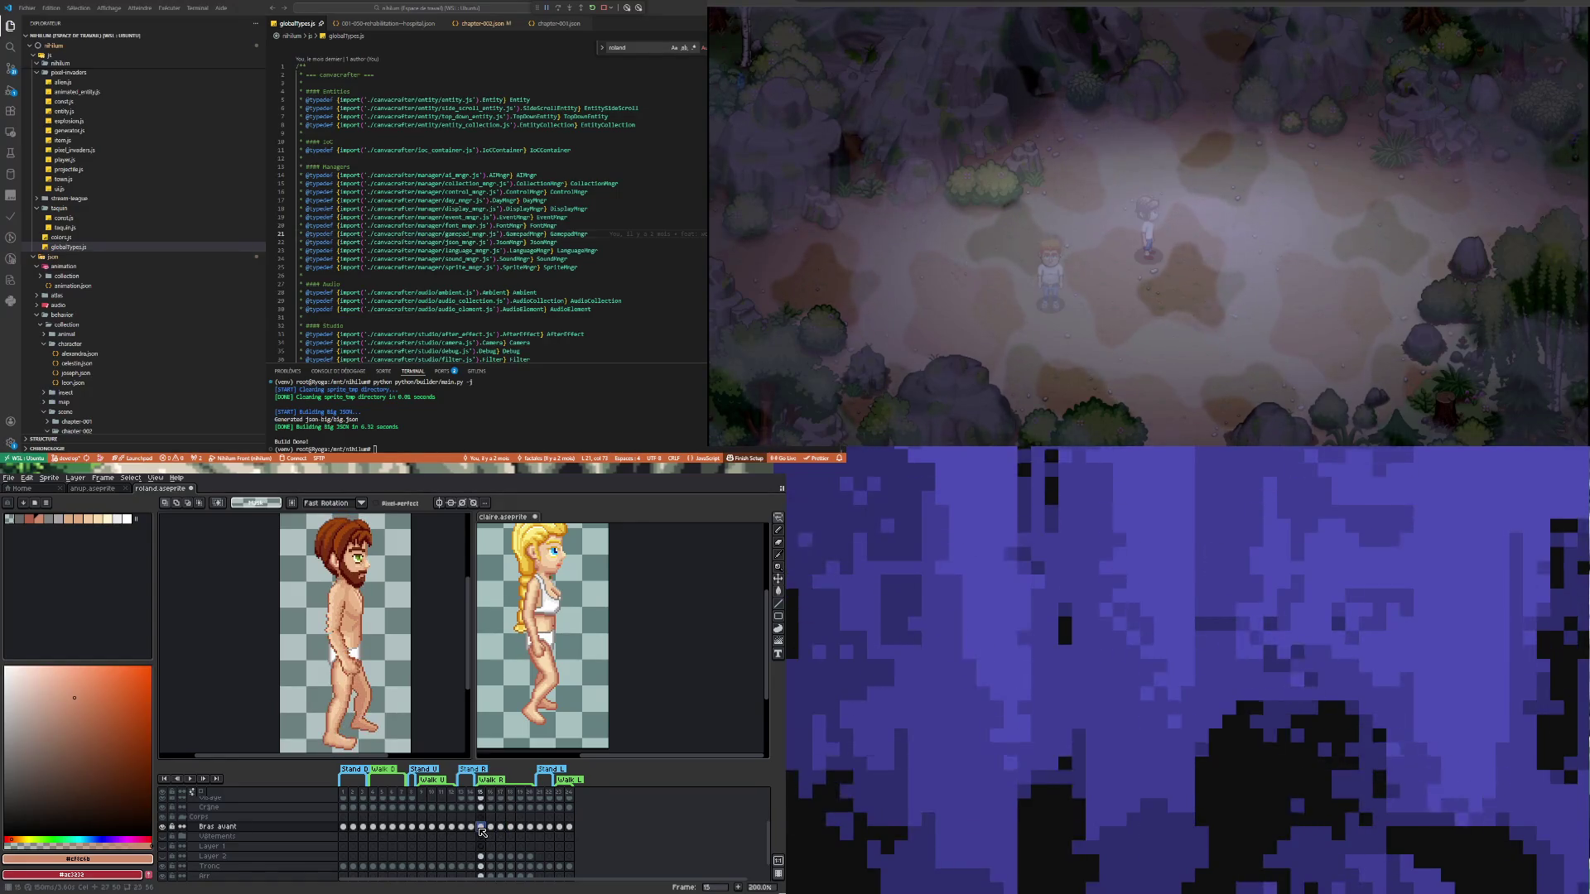
Compare Claire's frames 15–17 against Roland's frame 16 pose
click(580, 733)
click(480, 817)
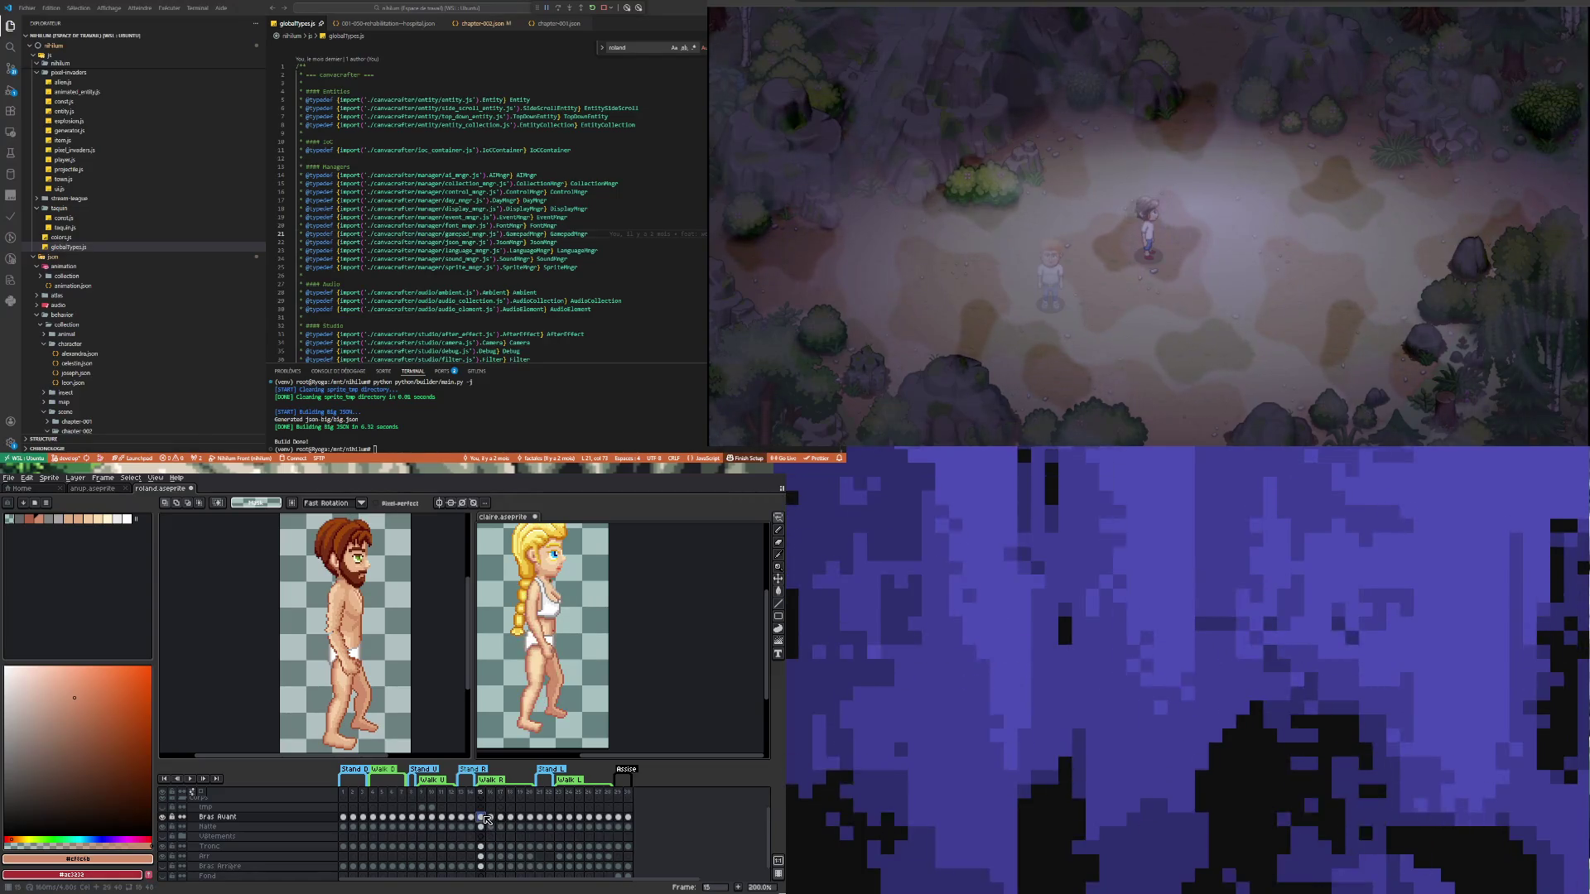
click(449, 734)
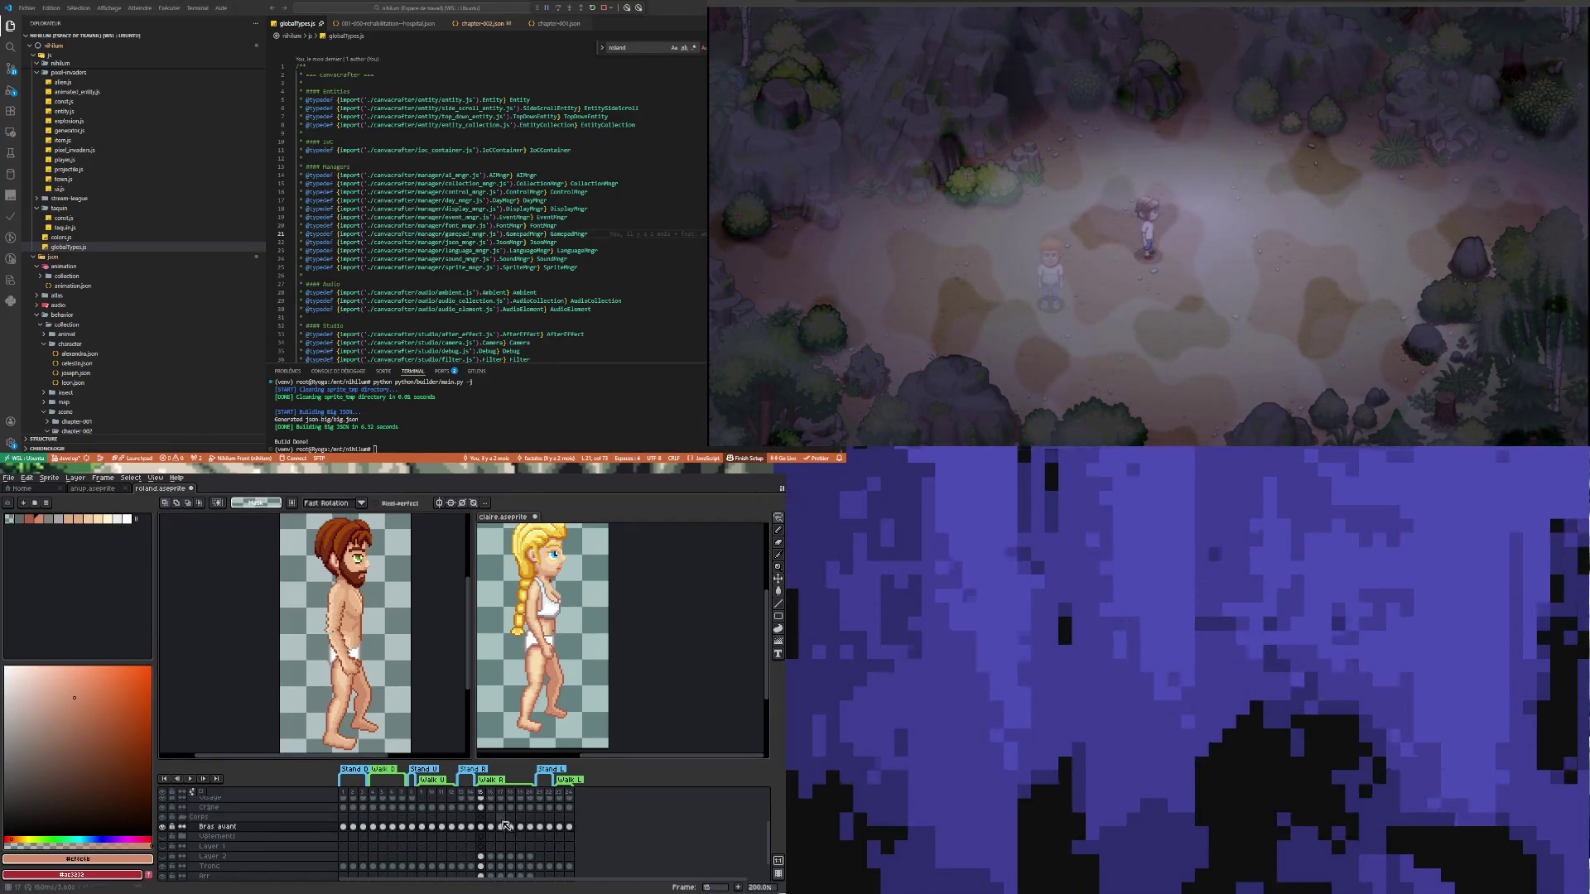
key(Right)
click(632, 665)
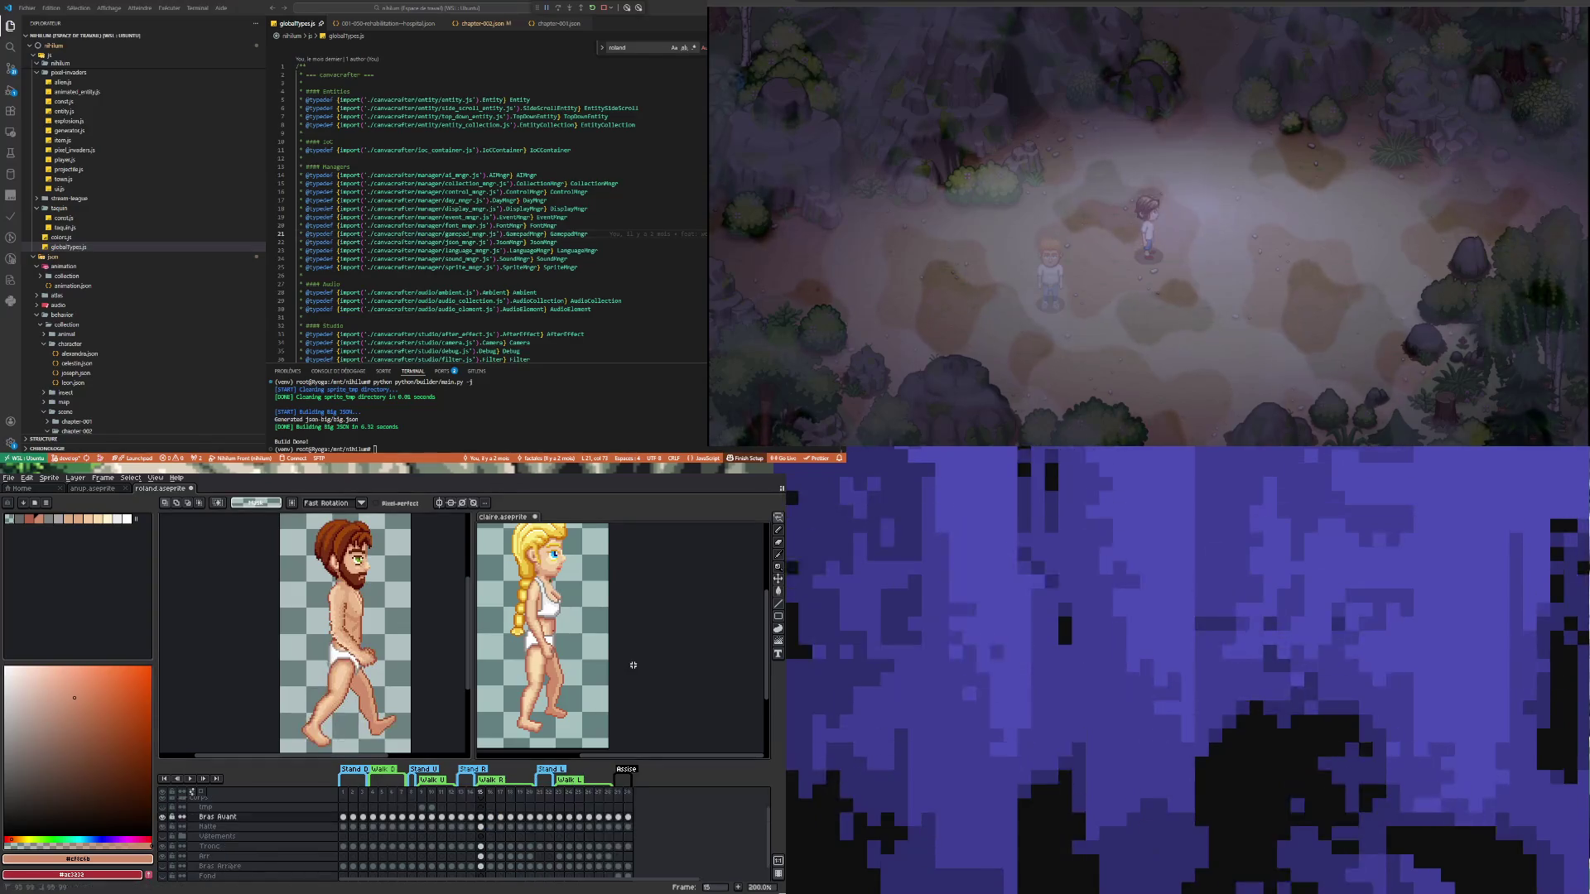
click(489, 819)
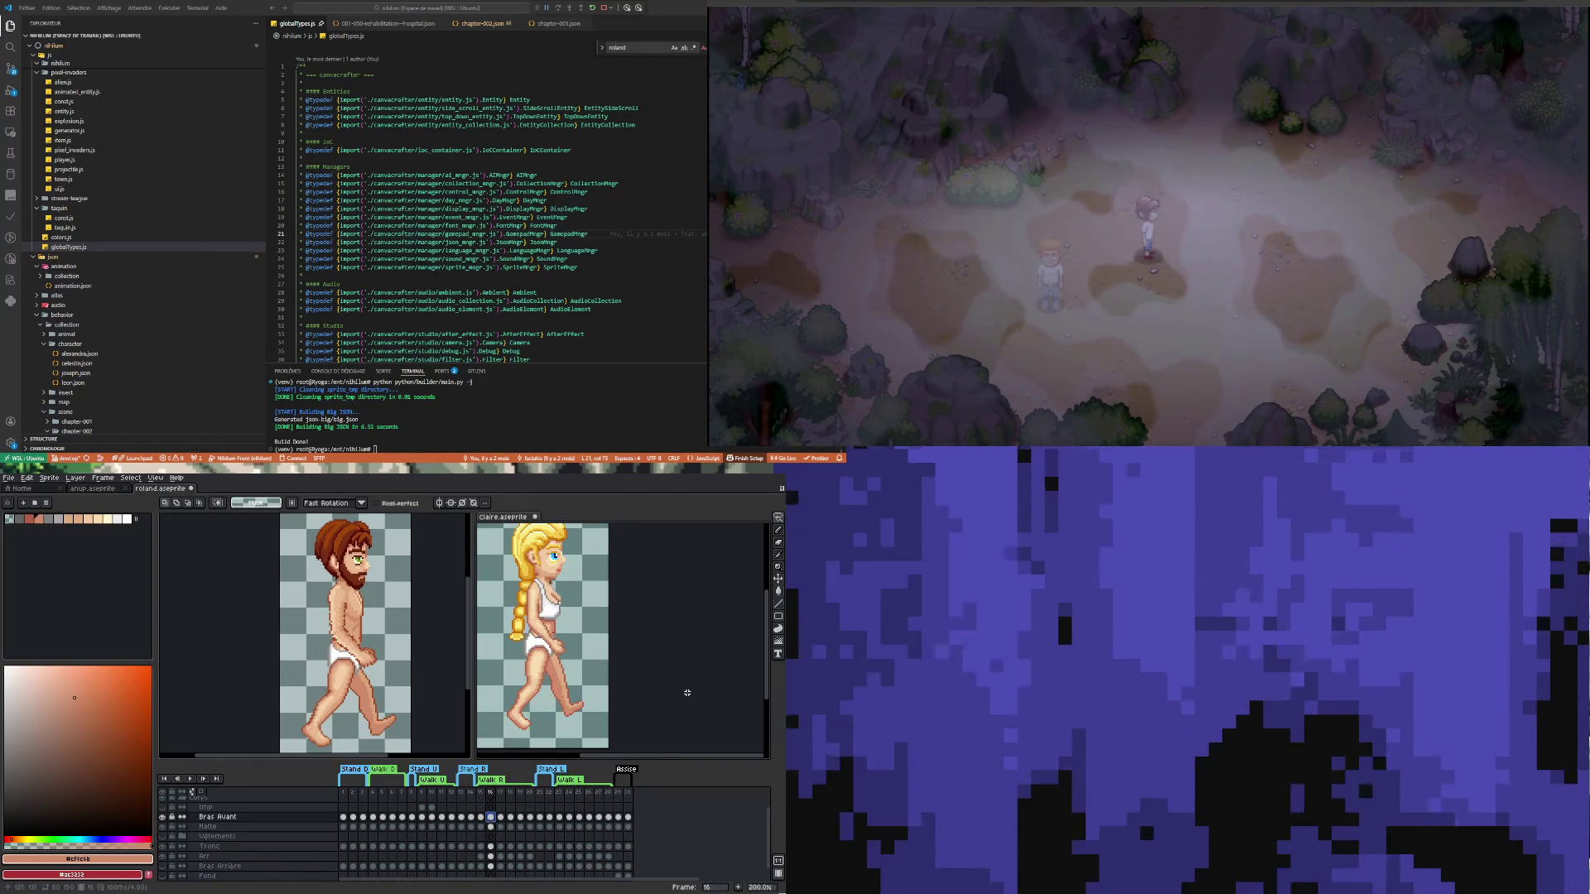
key(Right)
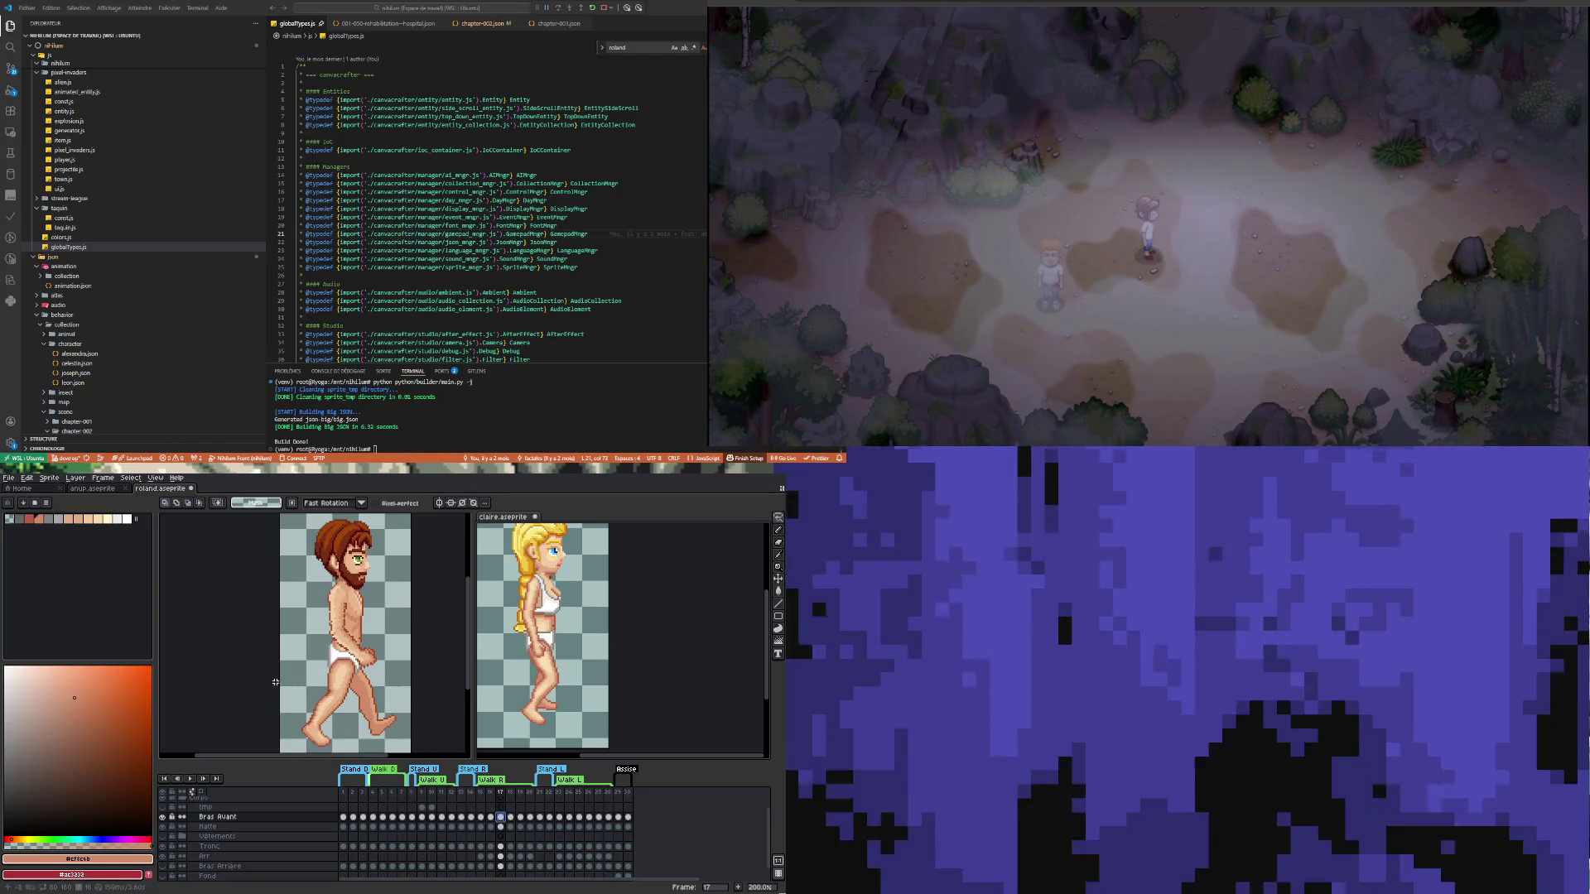
Compare Roland's and Claire's frames 17 and 18, ending on Roland's frame 18
click(276, 682)
click(501, 827)
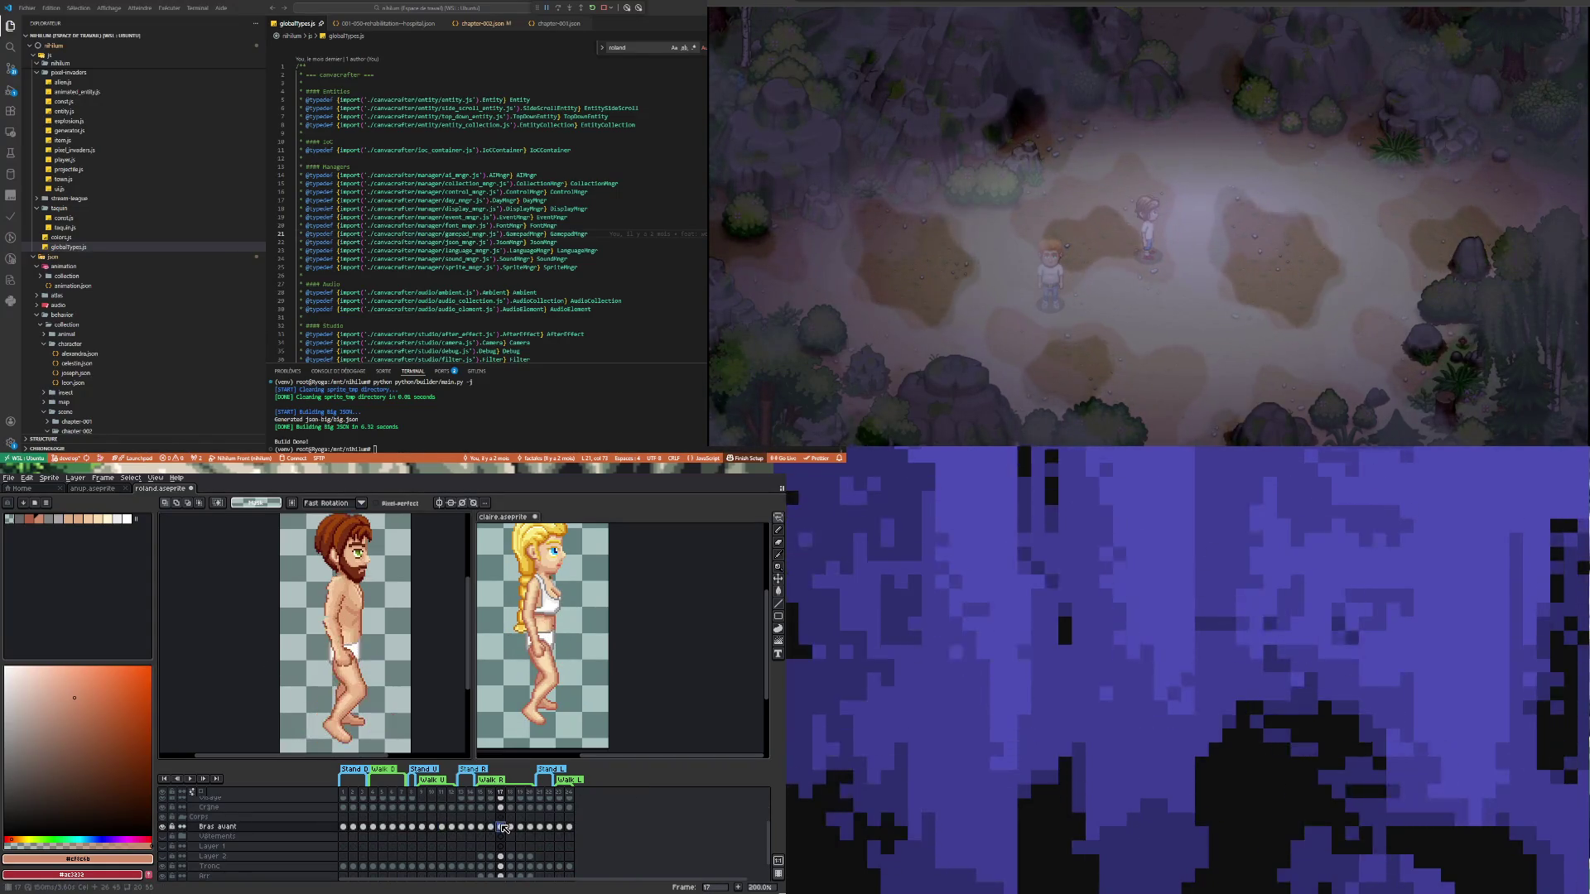
click(543, 646)
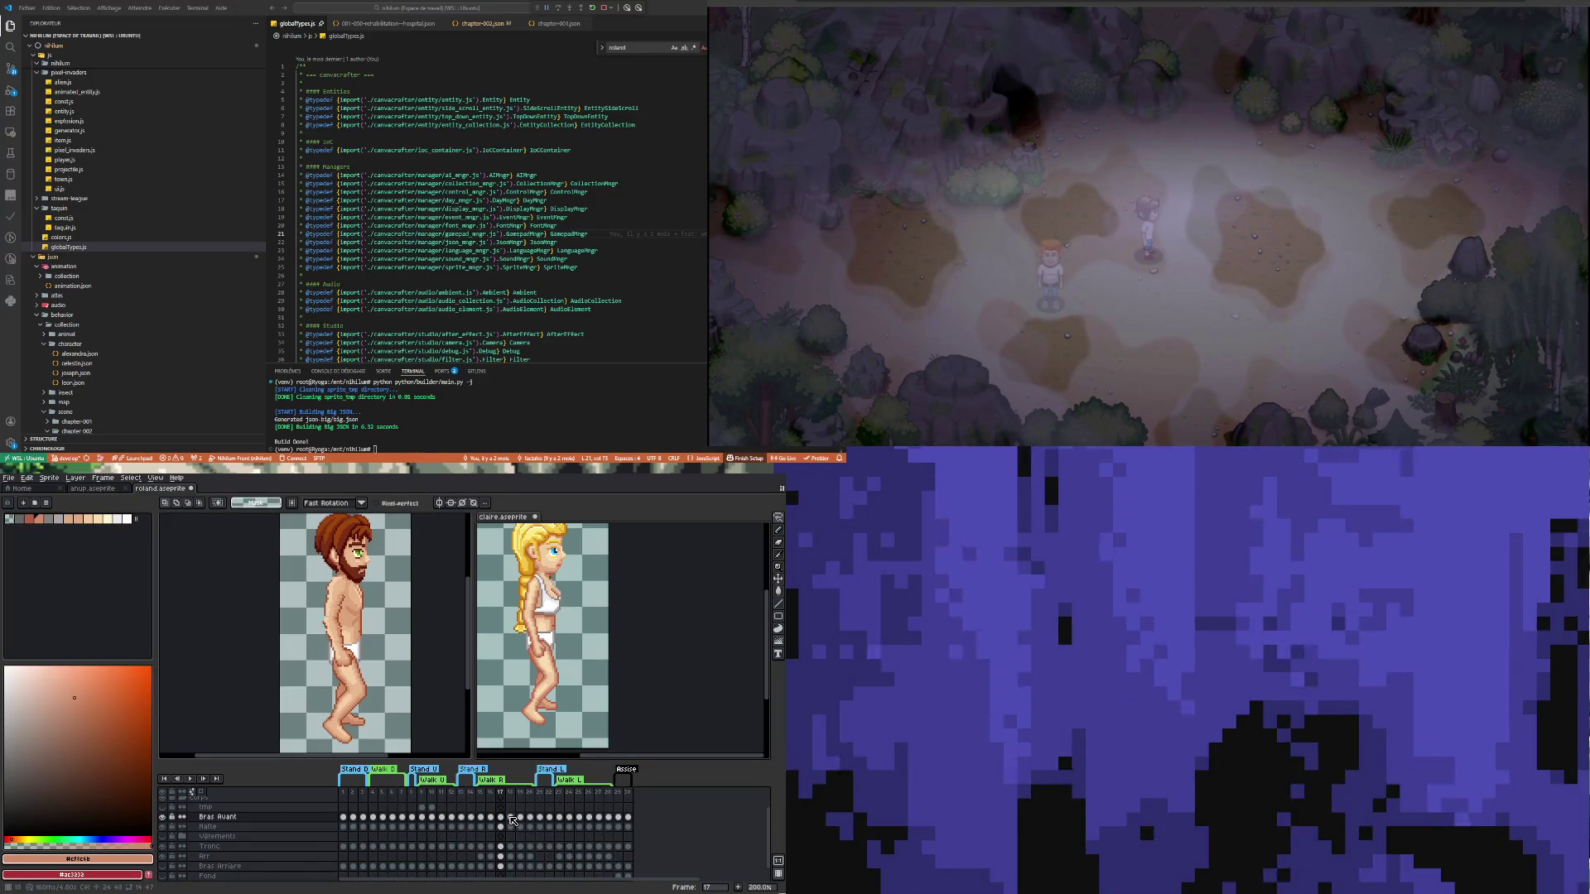
click(511, 817)
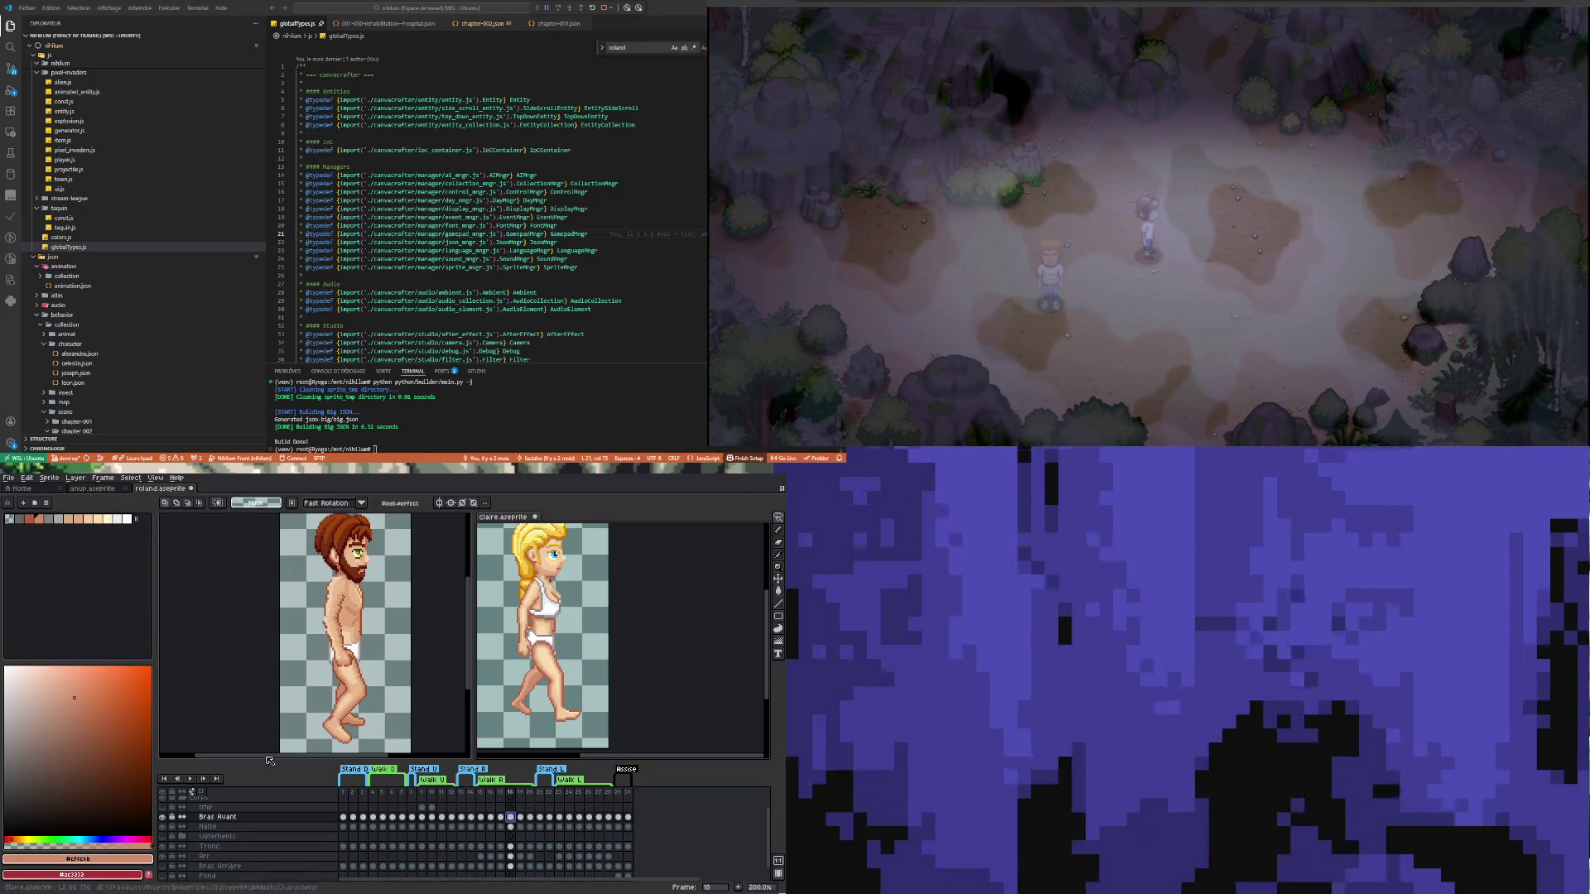
click(302, 737)
click(511, 827)
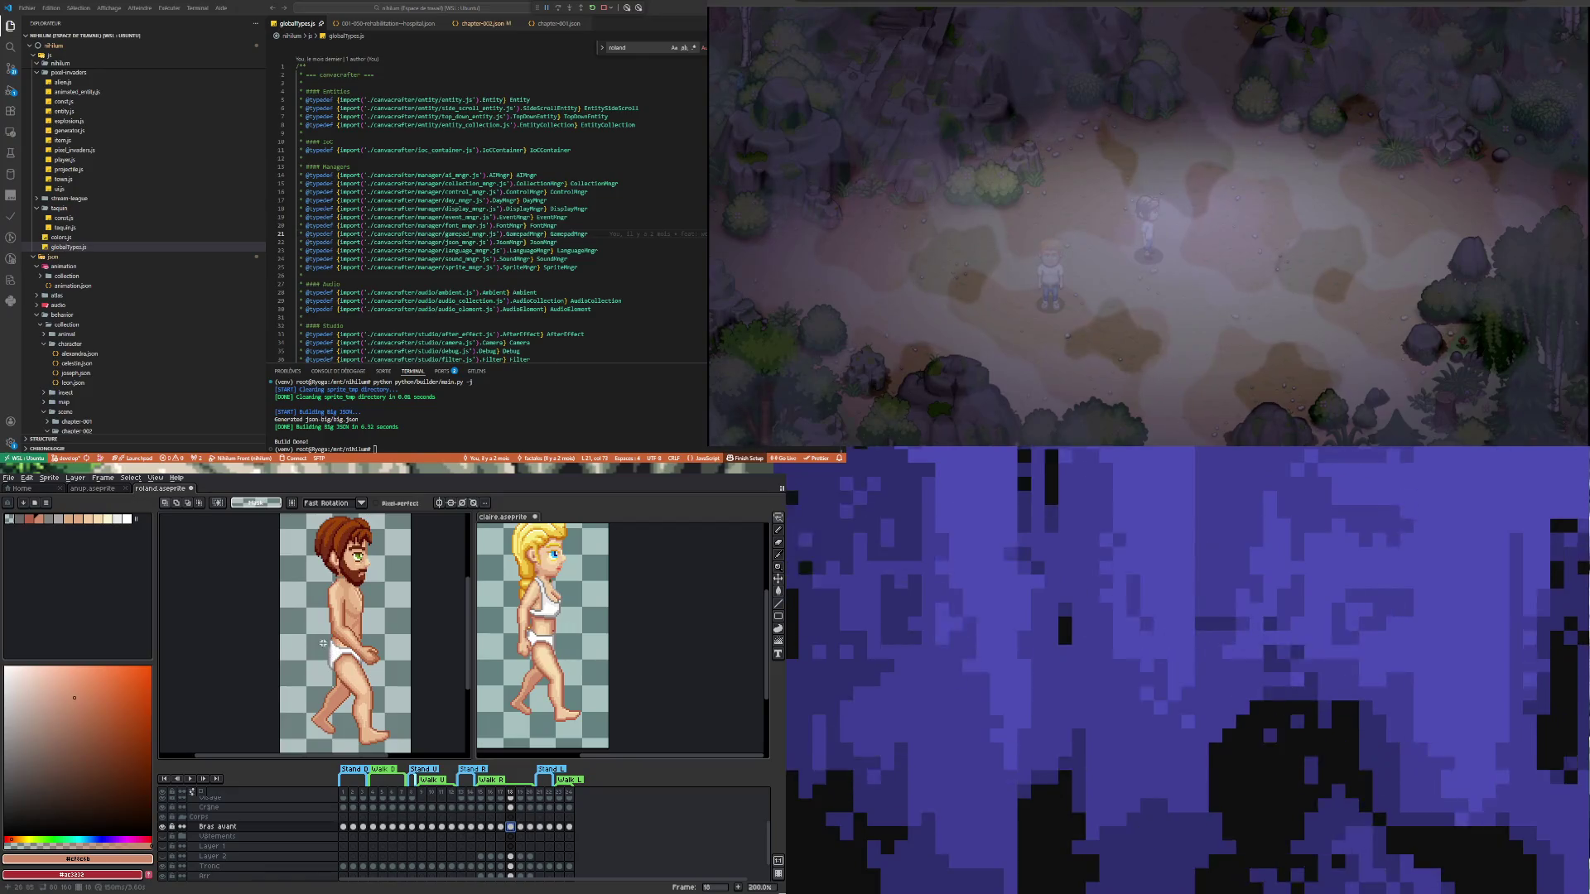
Lasso Roland's hip and back leg and commit their new position
drag(340, 635, 357, 628)
drag(412, 643, 411, 645)
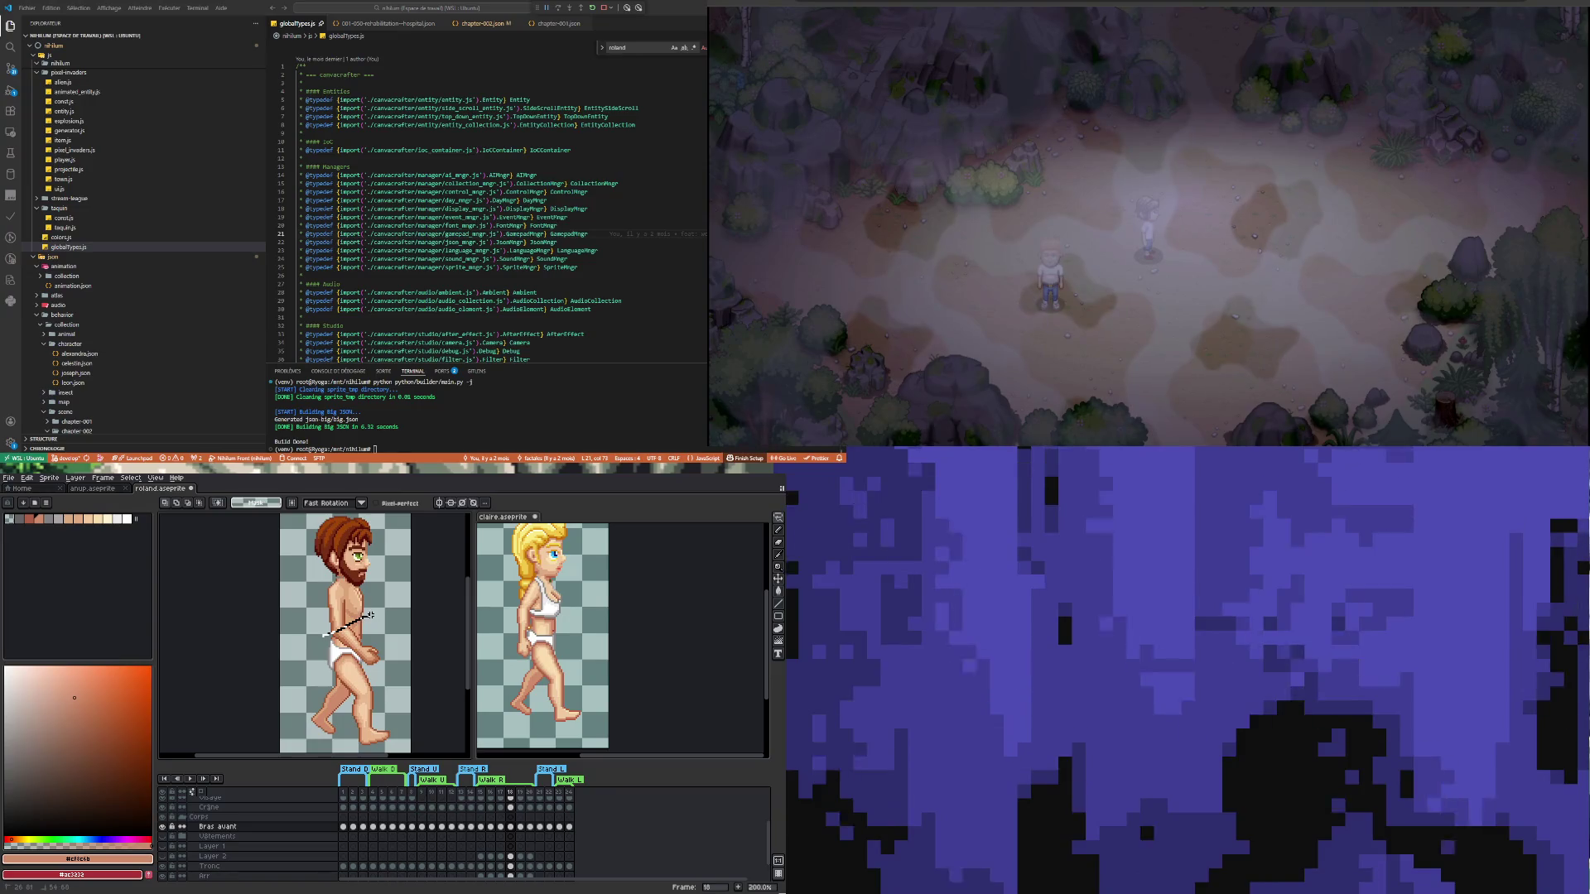
drag(312, 675, 348, 689)
click(338, 646)
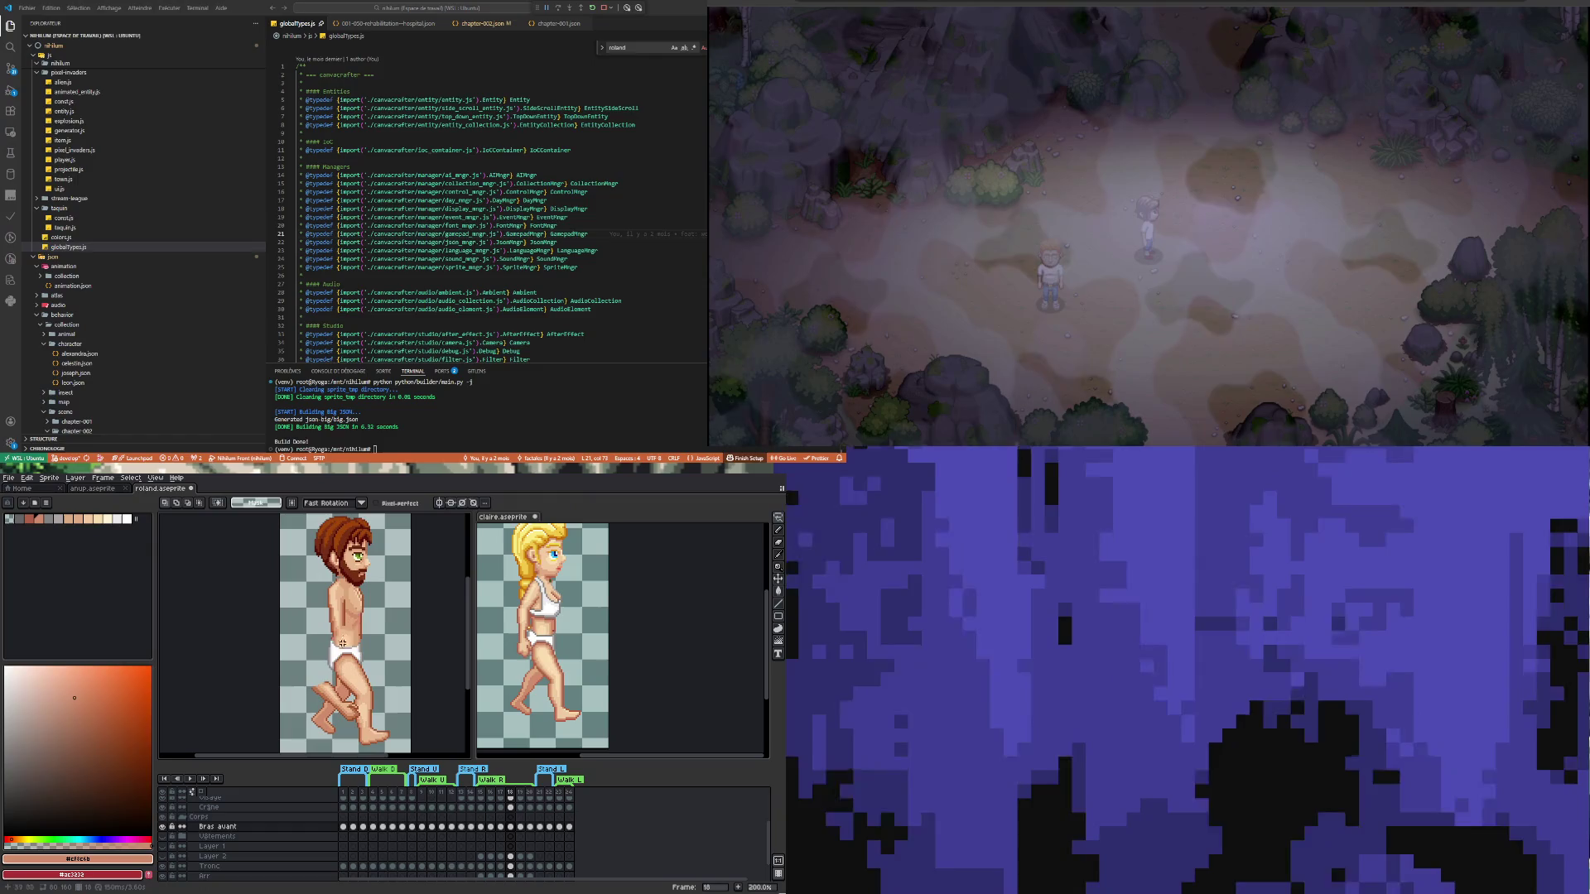
Rotate the front arm slightly and move it right, then commit the transform
drag(365, 607, 347, 644)
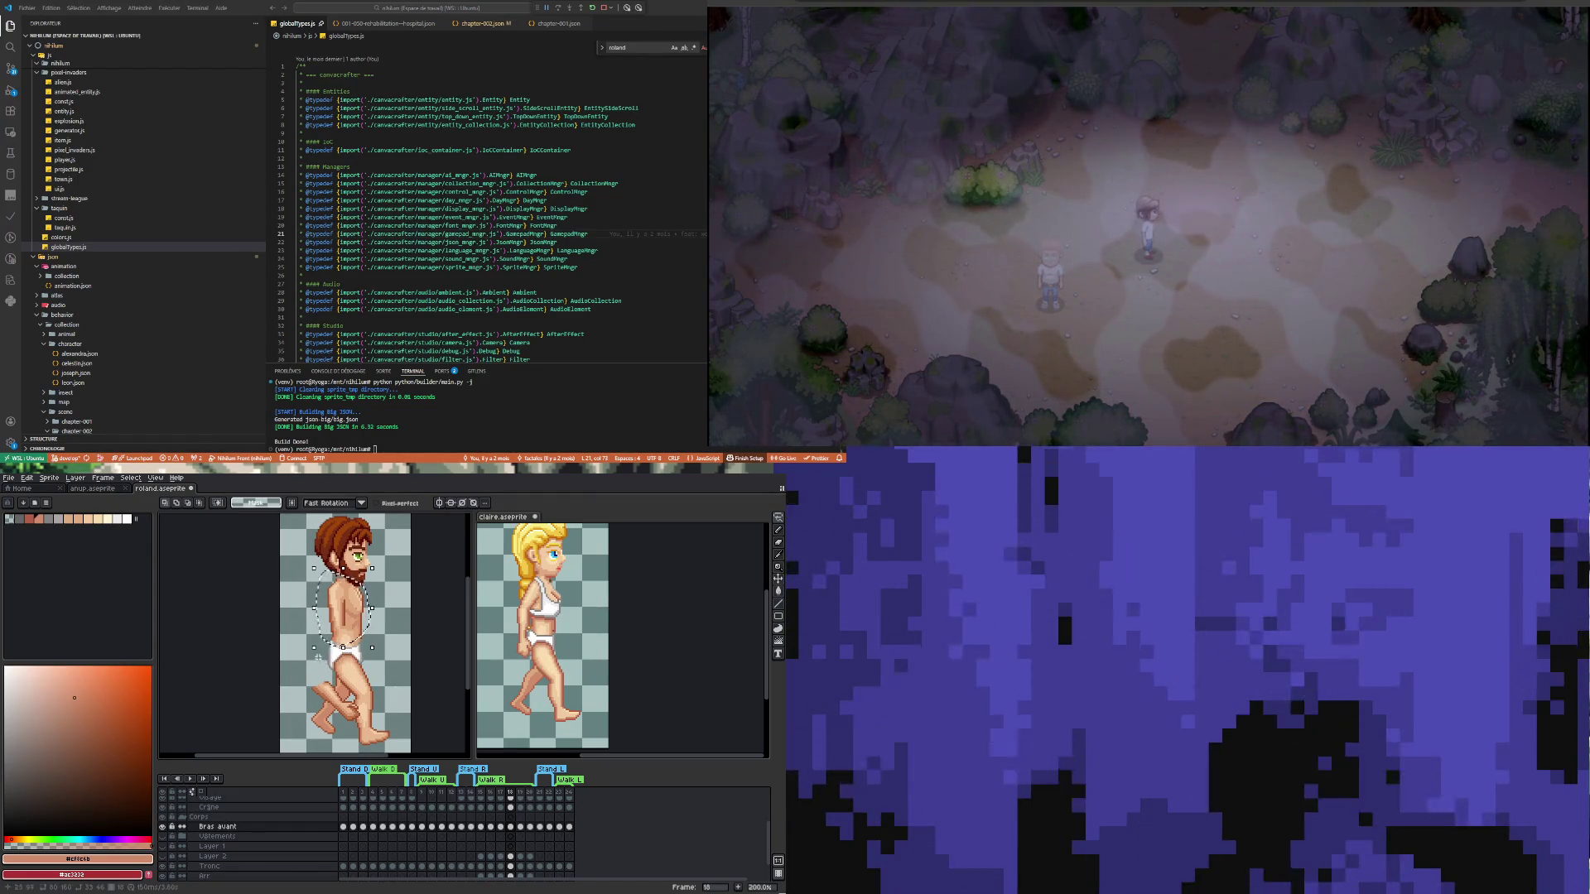
drag(309, 655, 310, 660)
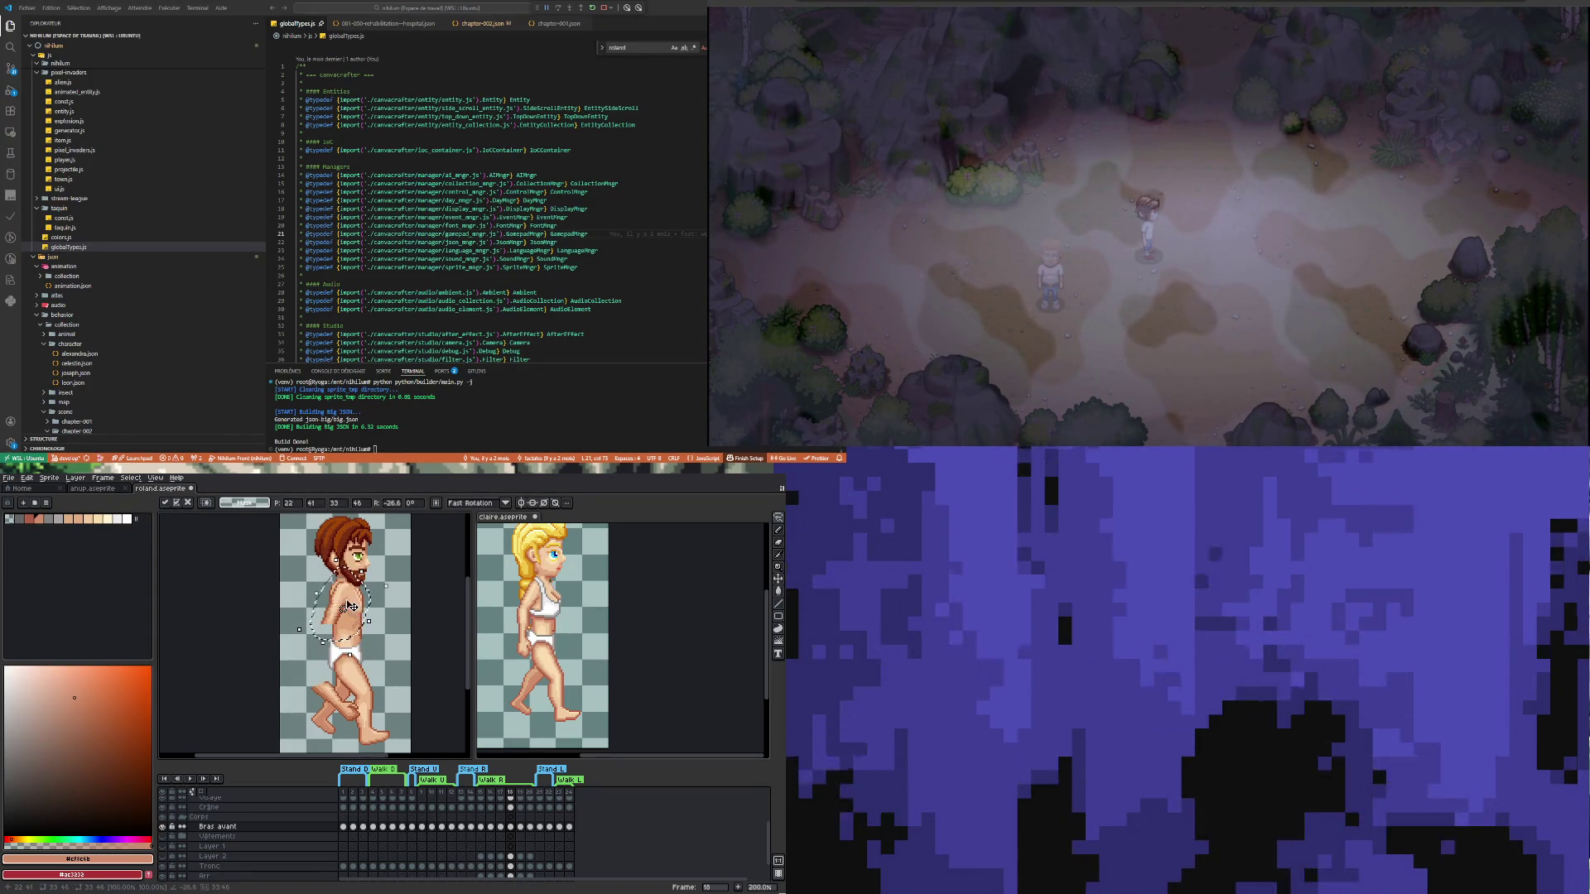
drag(327, 609, 339, 609)
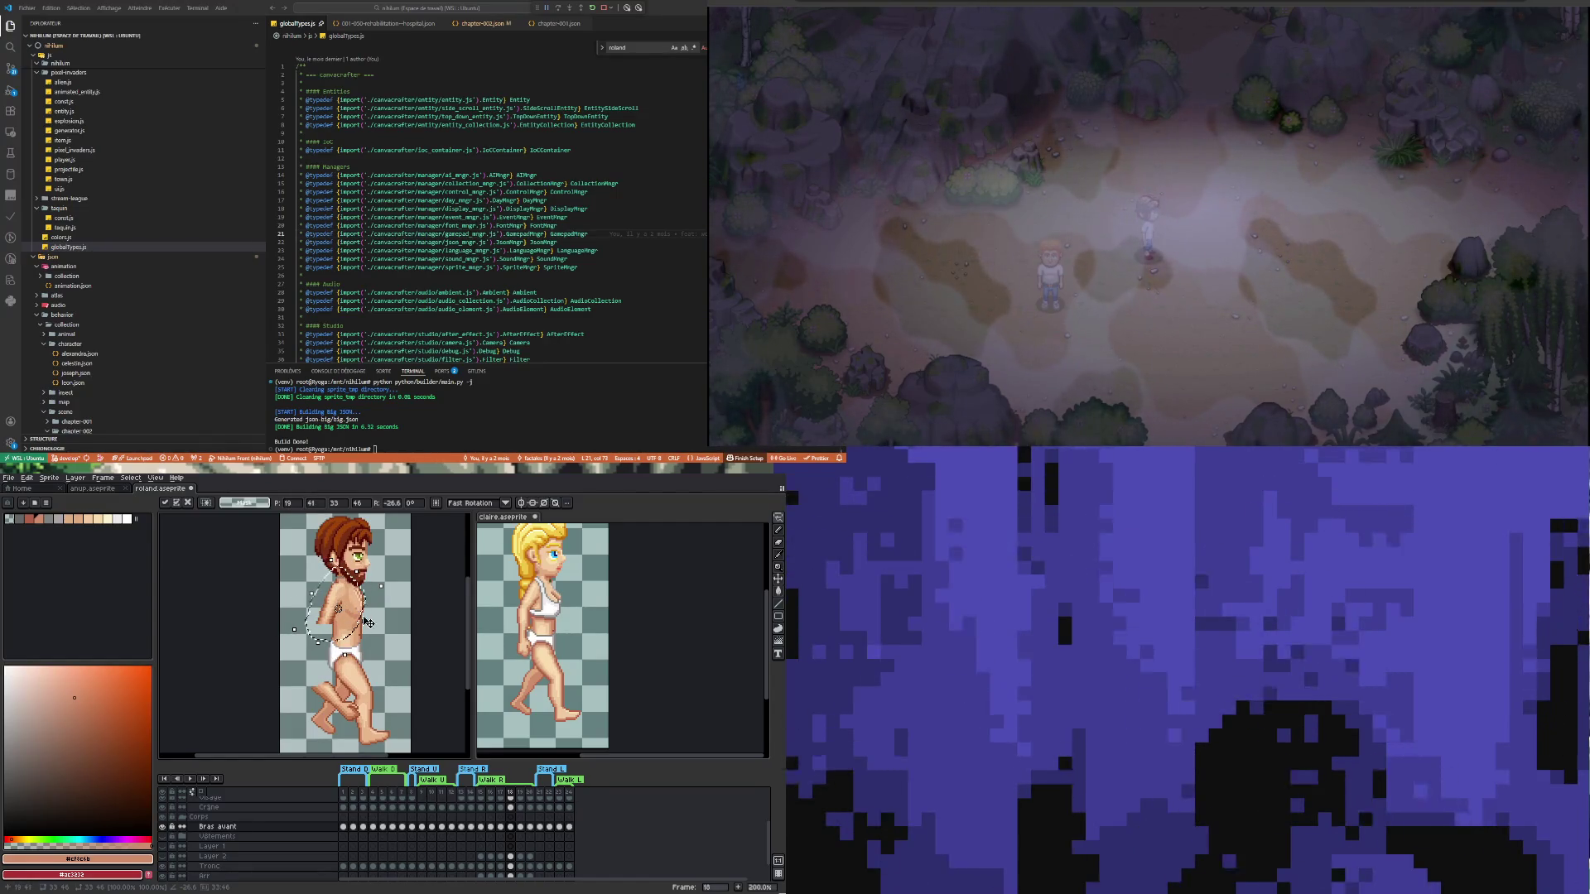
key(Return)
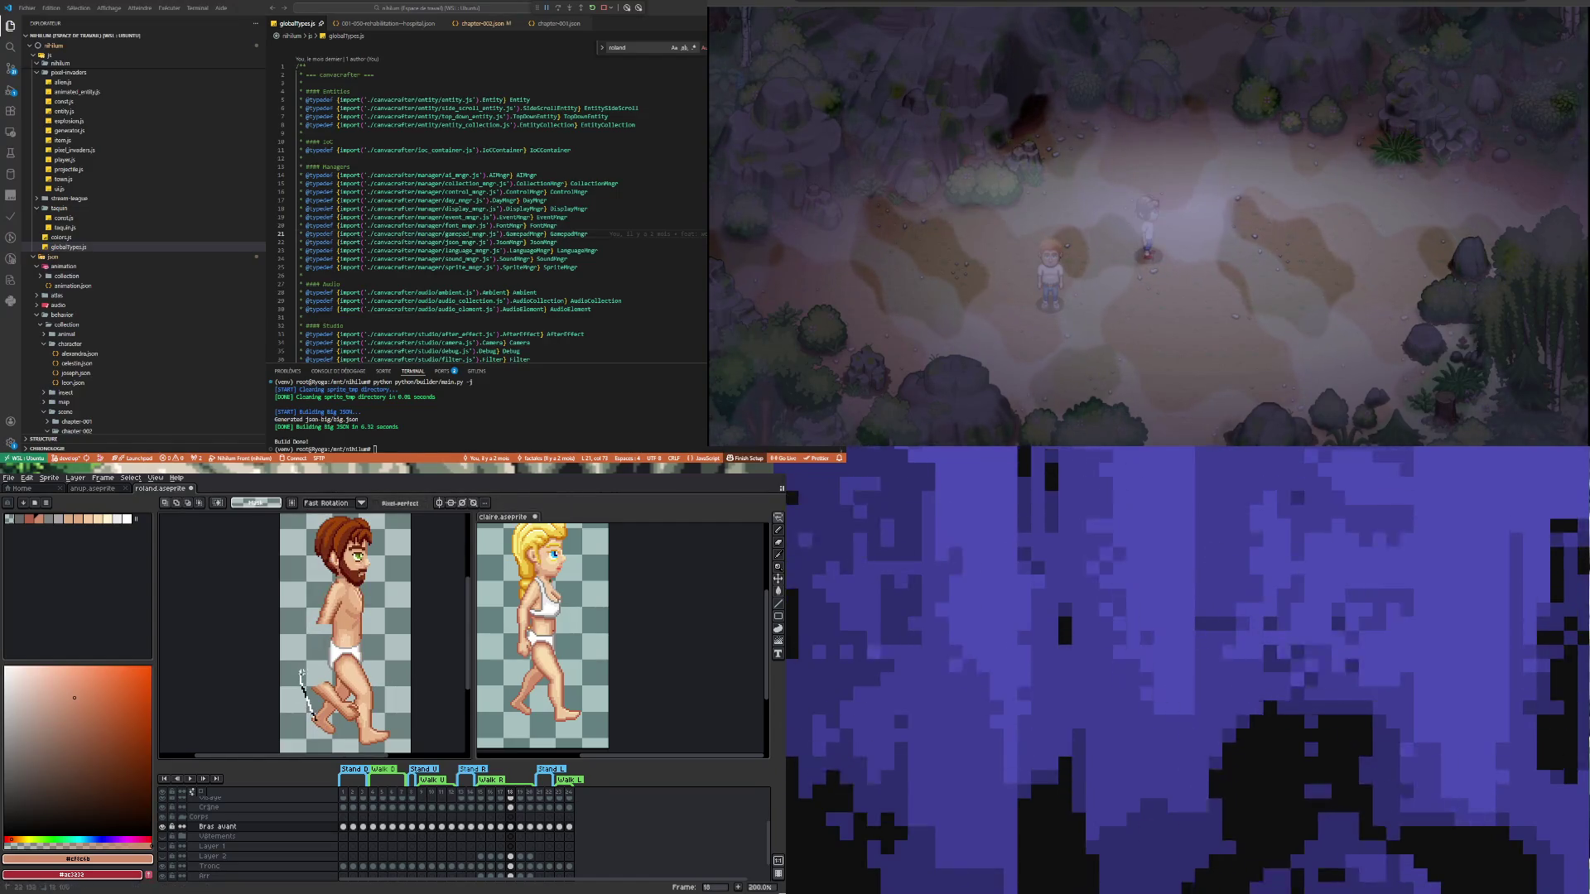
Nudge Roland's leg up and right, then review frames 16, 17, 23 and 24
mouse_move(406, 698)
mouse_down()
mouse_move(357, 671)
mouse_move(425, 664)
mouse_move(327, 643)
mouse_up()
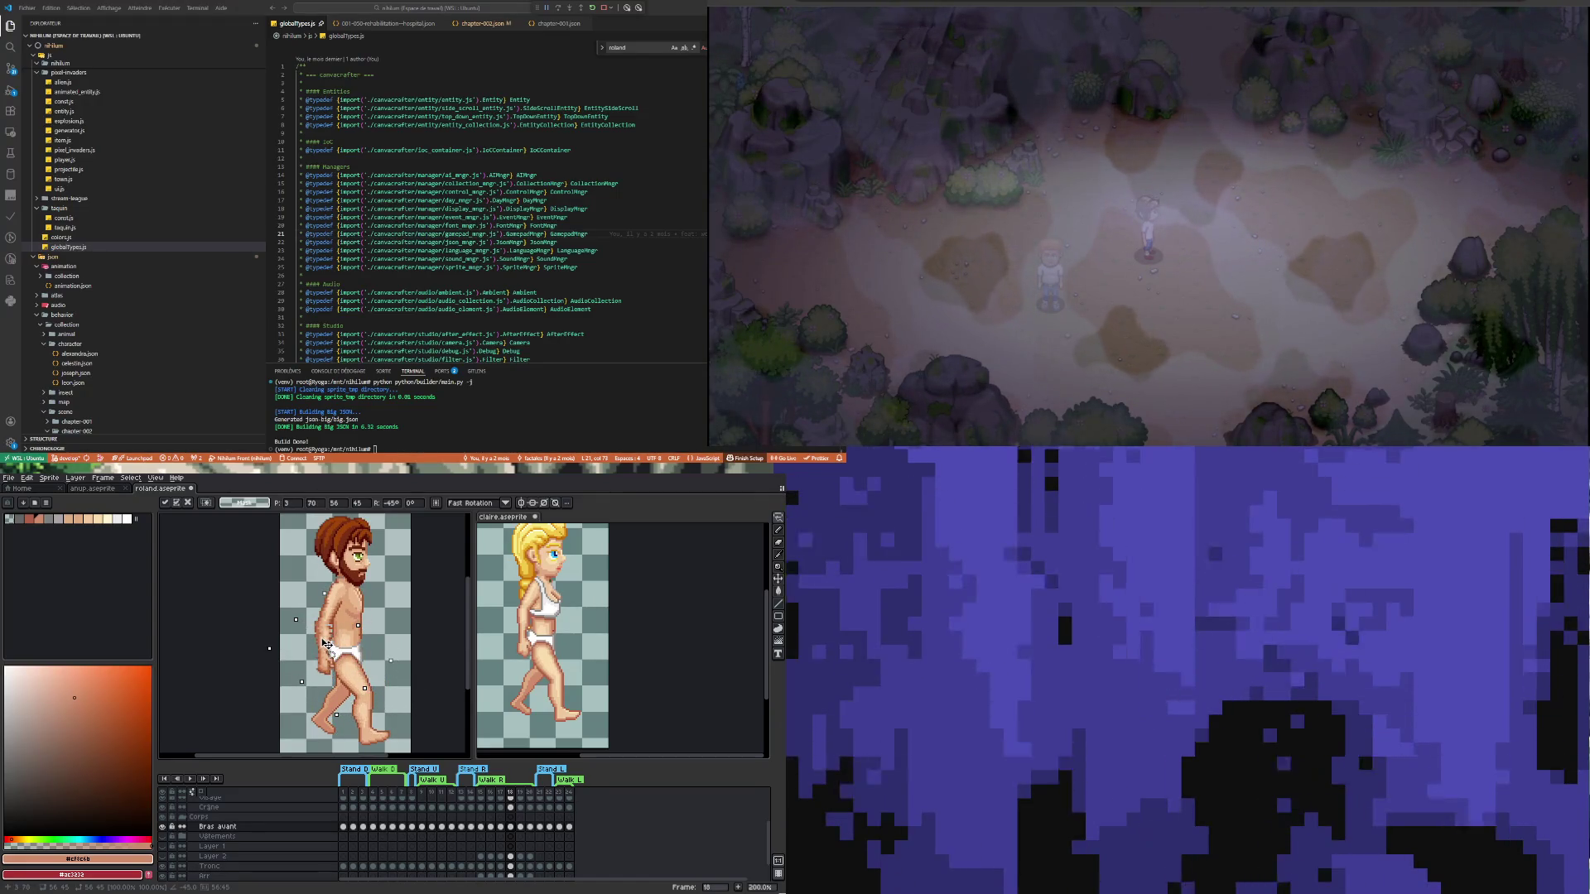
drag(325, 644, 327, 644)
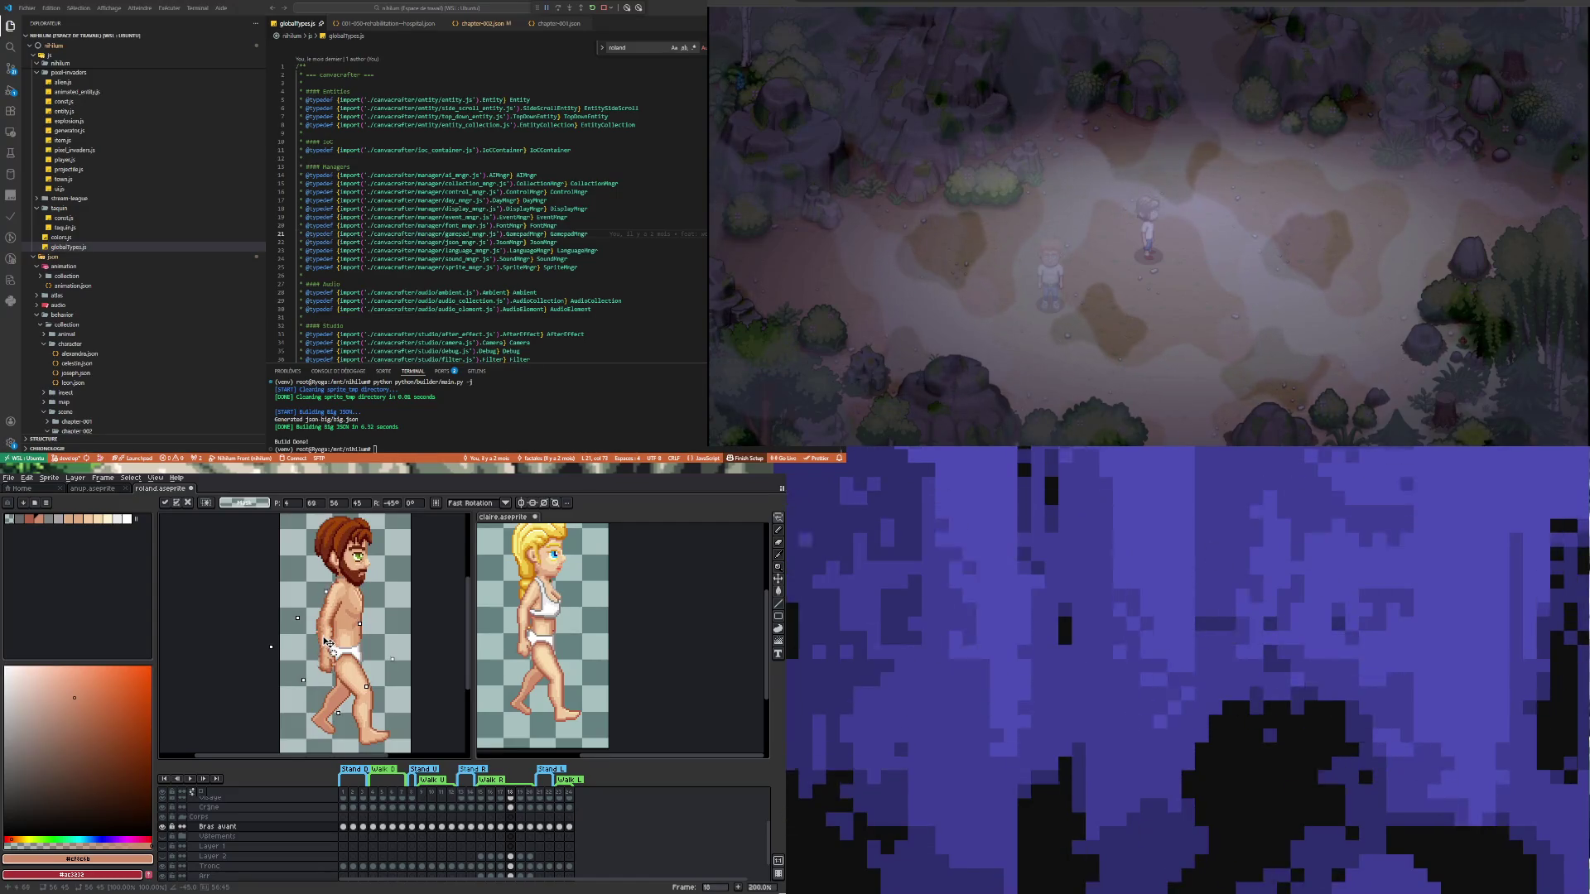
click(489, 827)
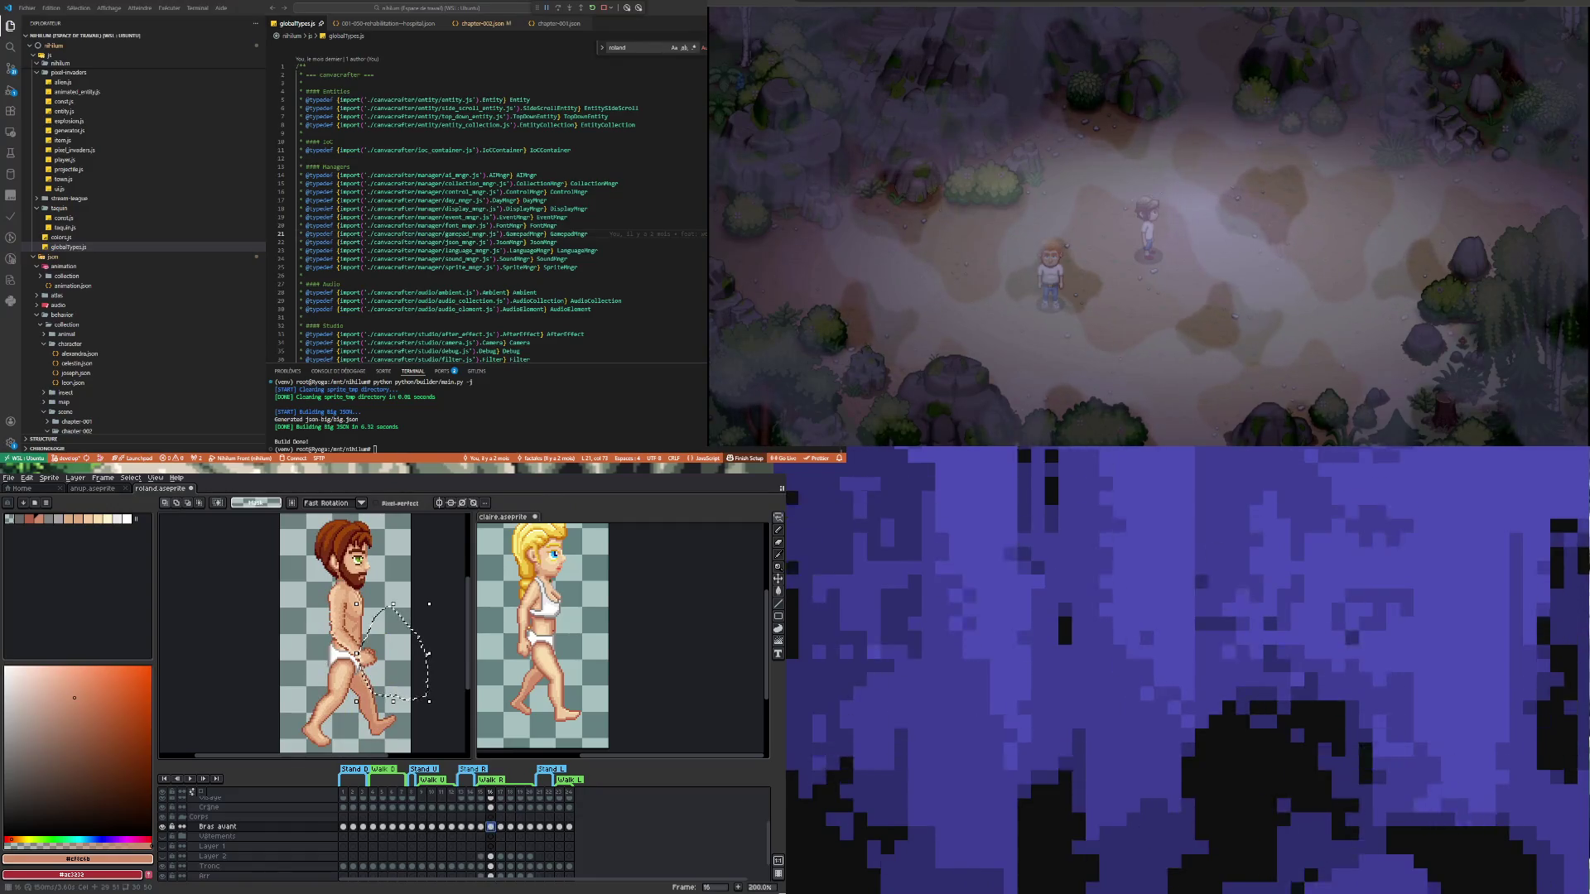
click(500, 827)
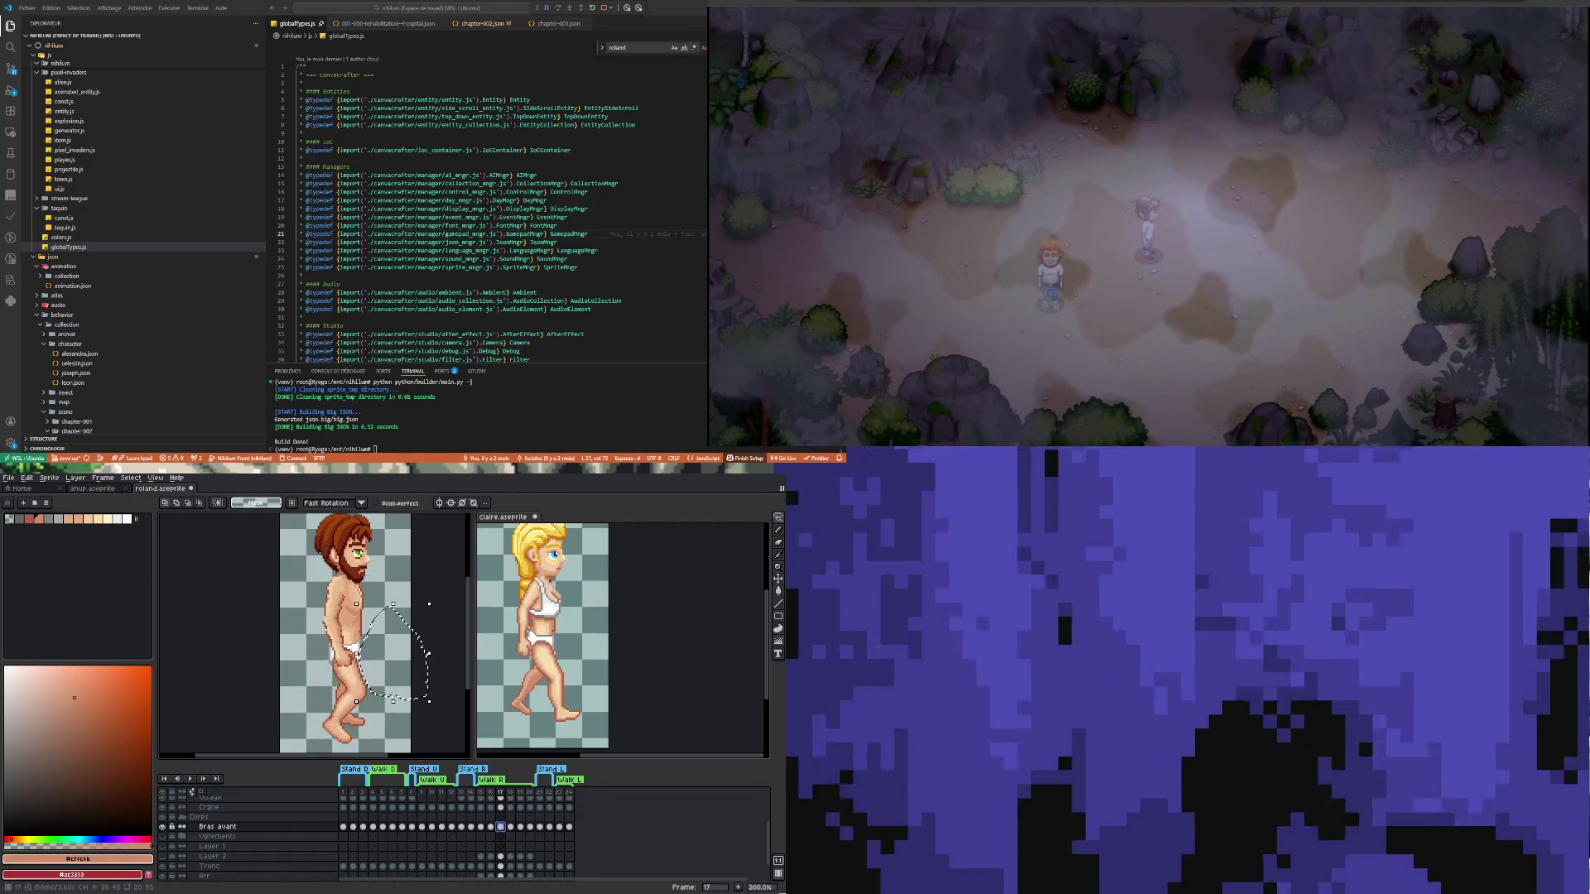
click(559, 827)
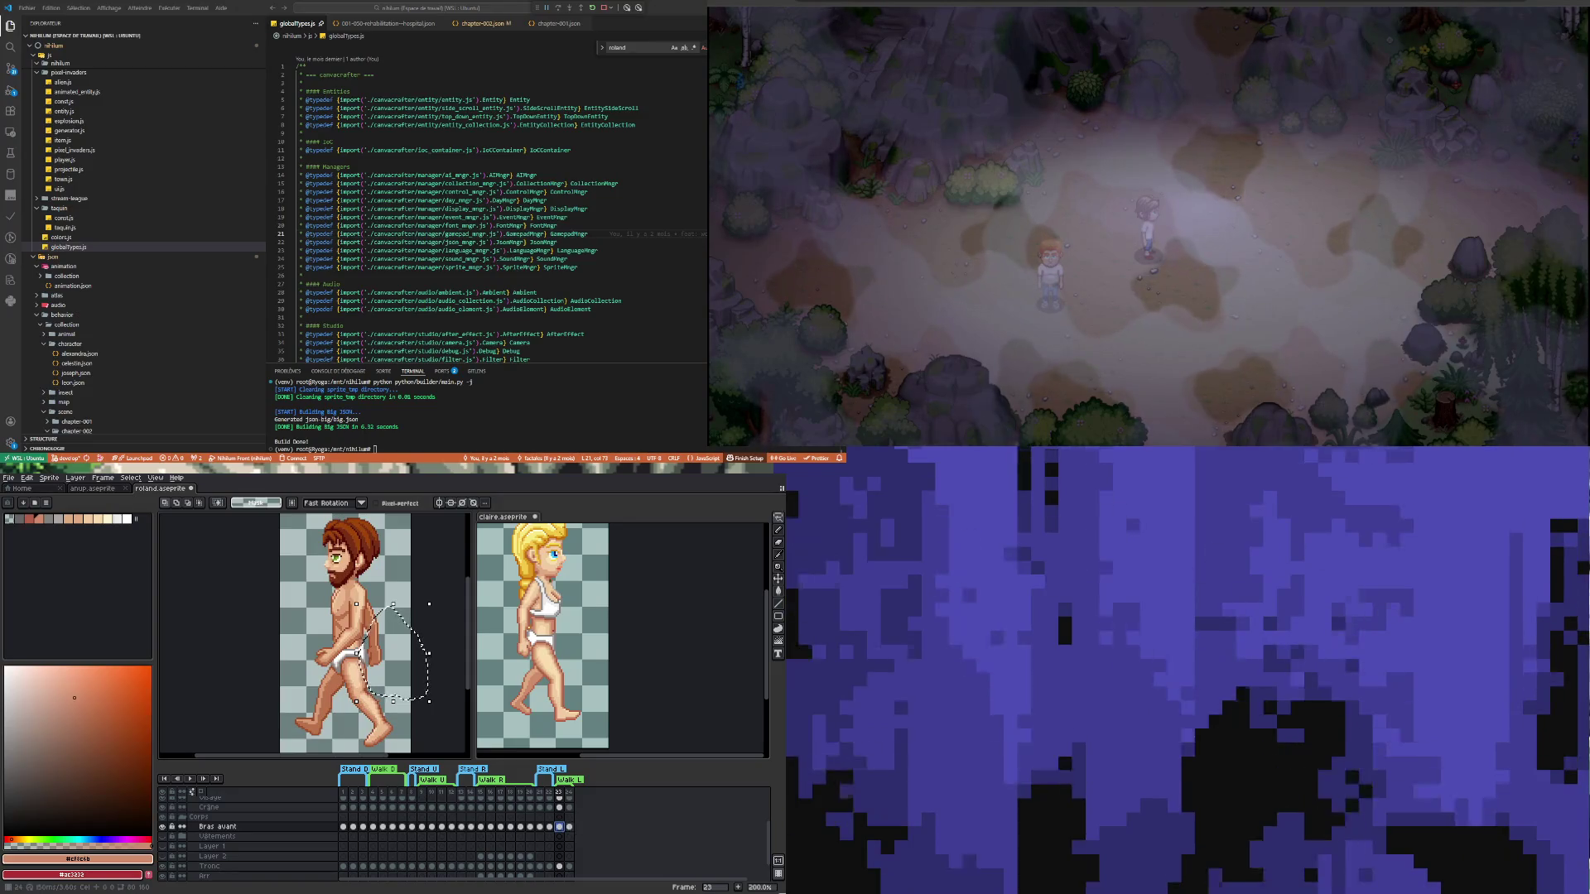
key(Right)
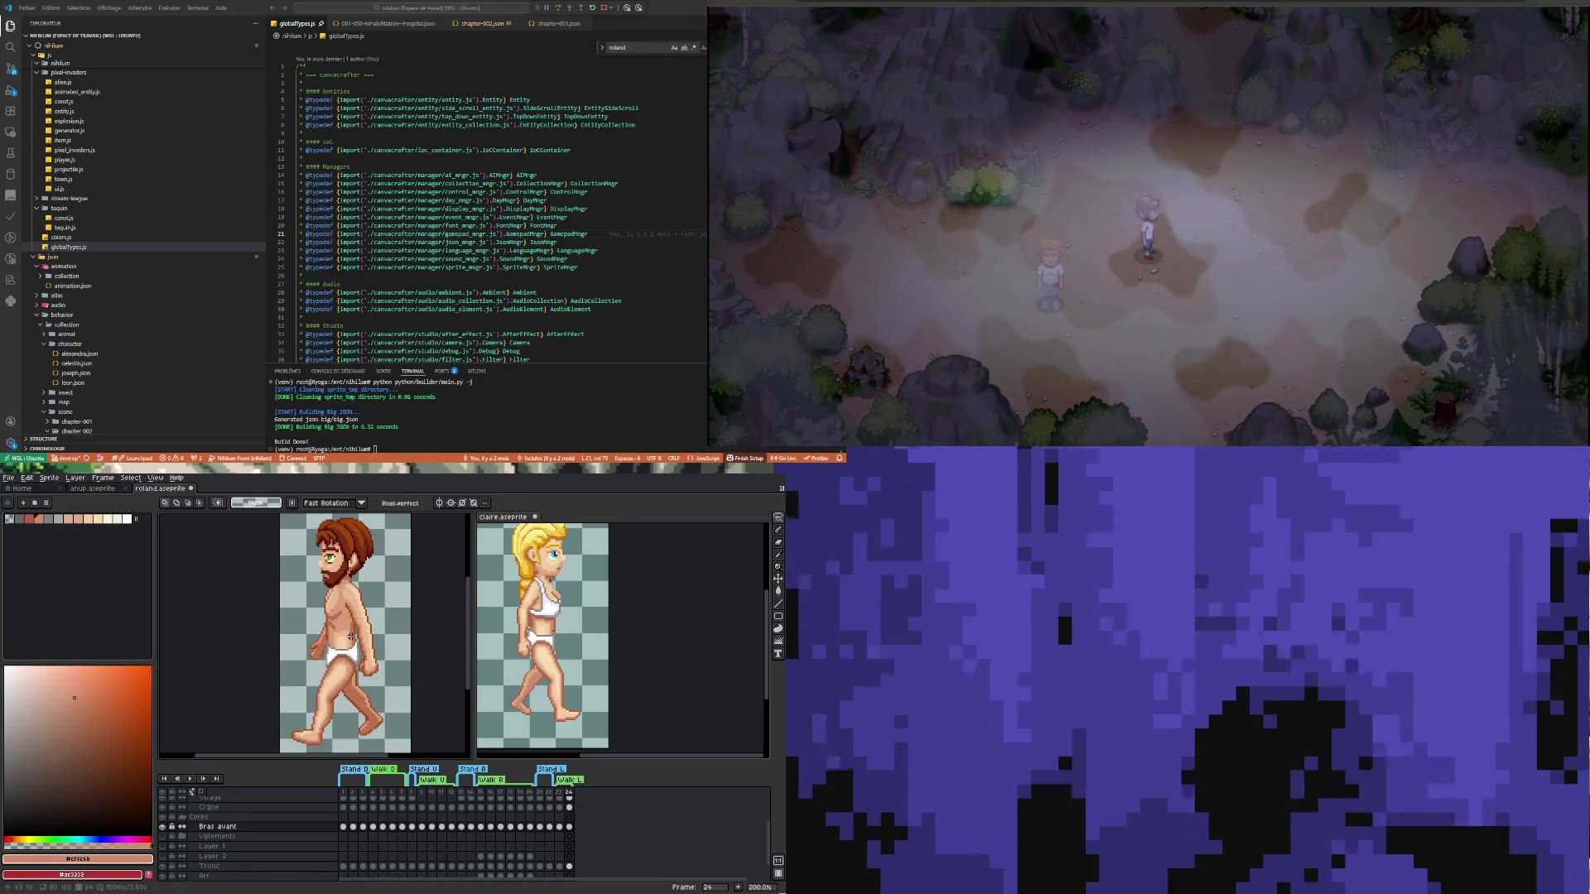
Select Roland's front arm on frame 18 and shift it slightly left and down
drag(369, 618, 367, 692)
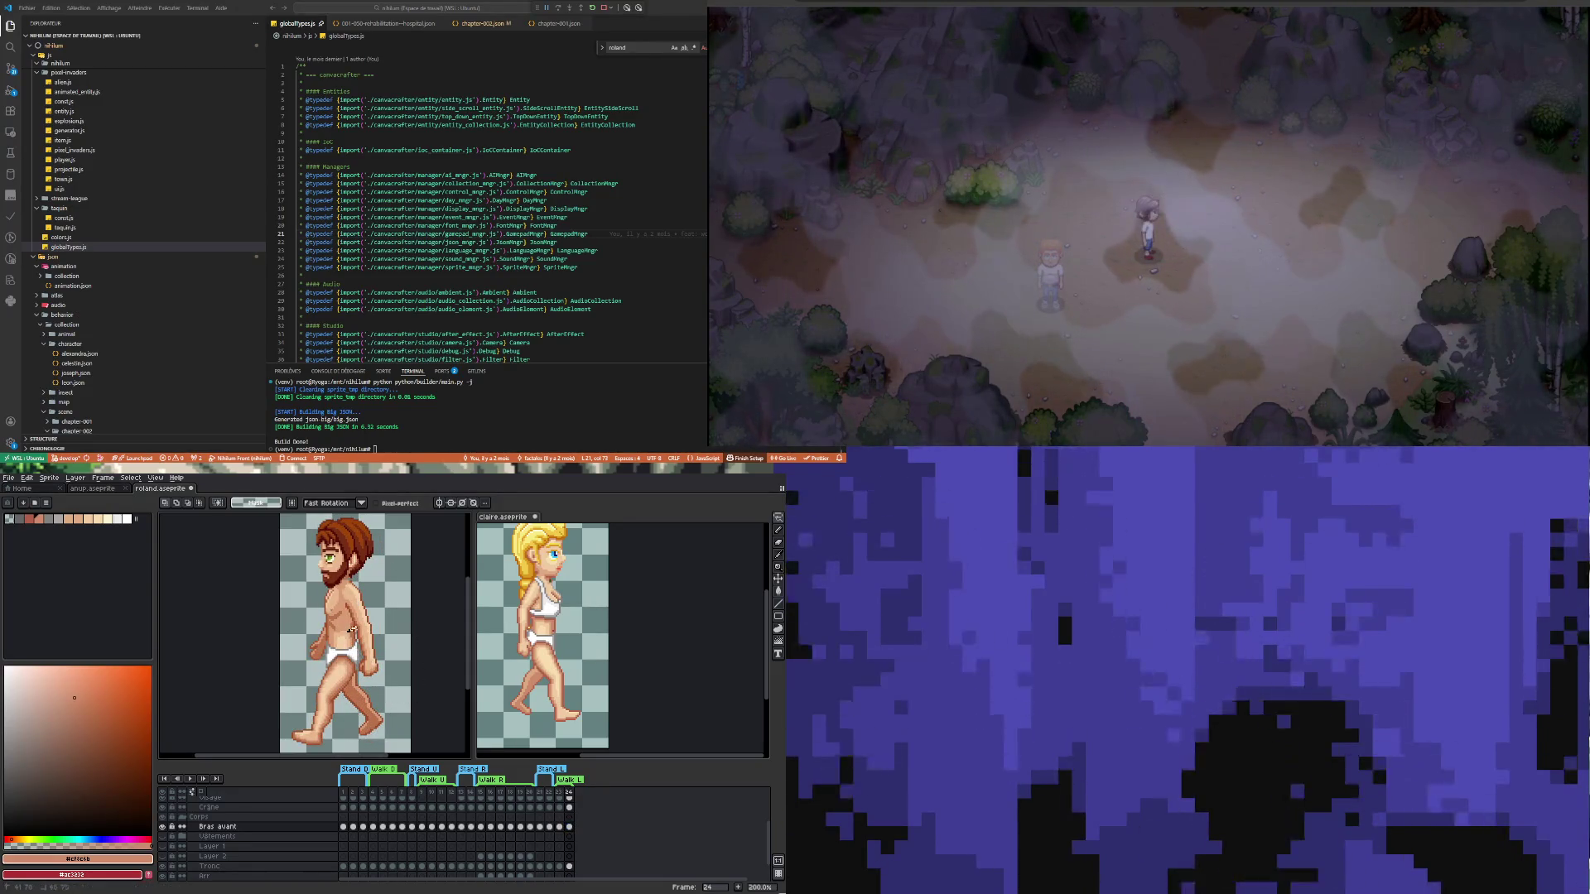
click(500, 827)
click(510, 827)
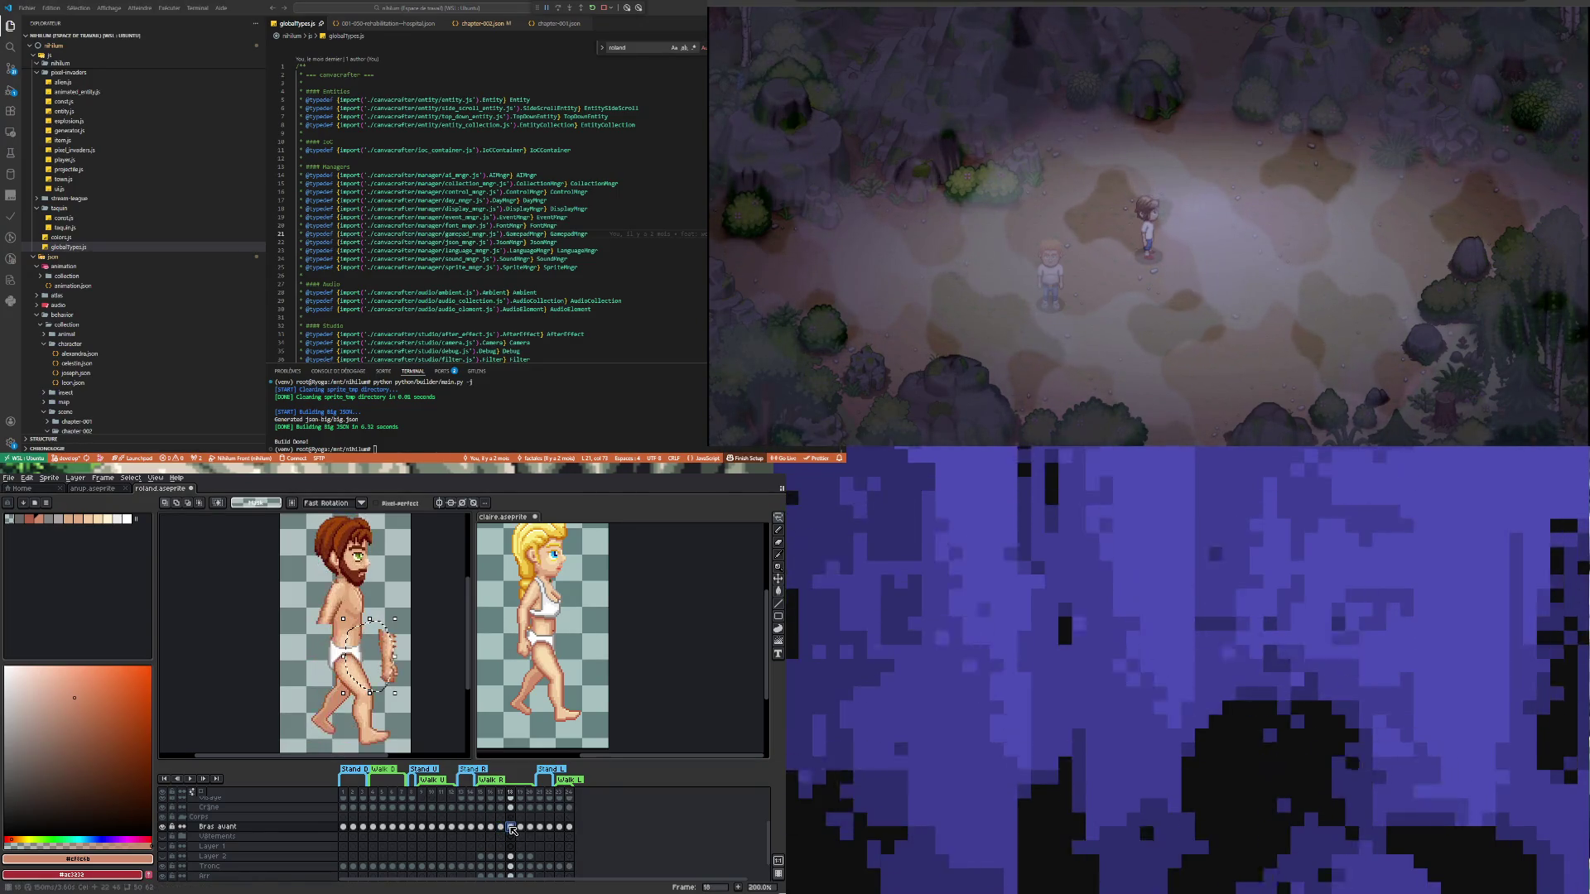
drag(368, 662, 307, 684)
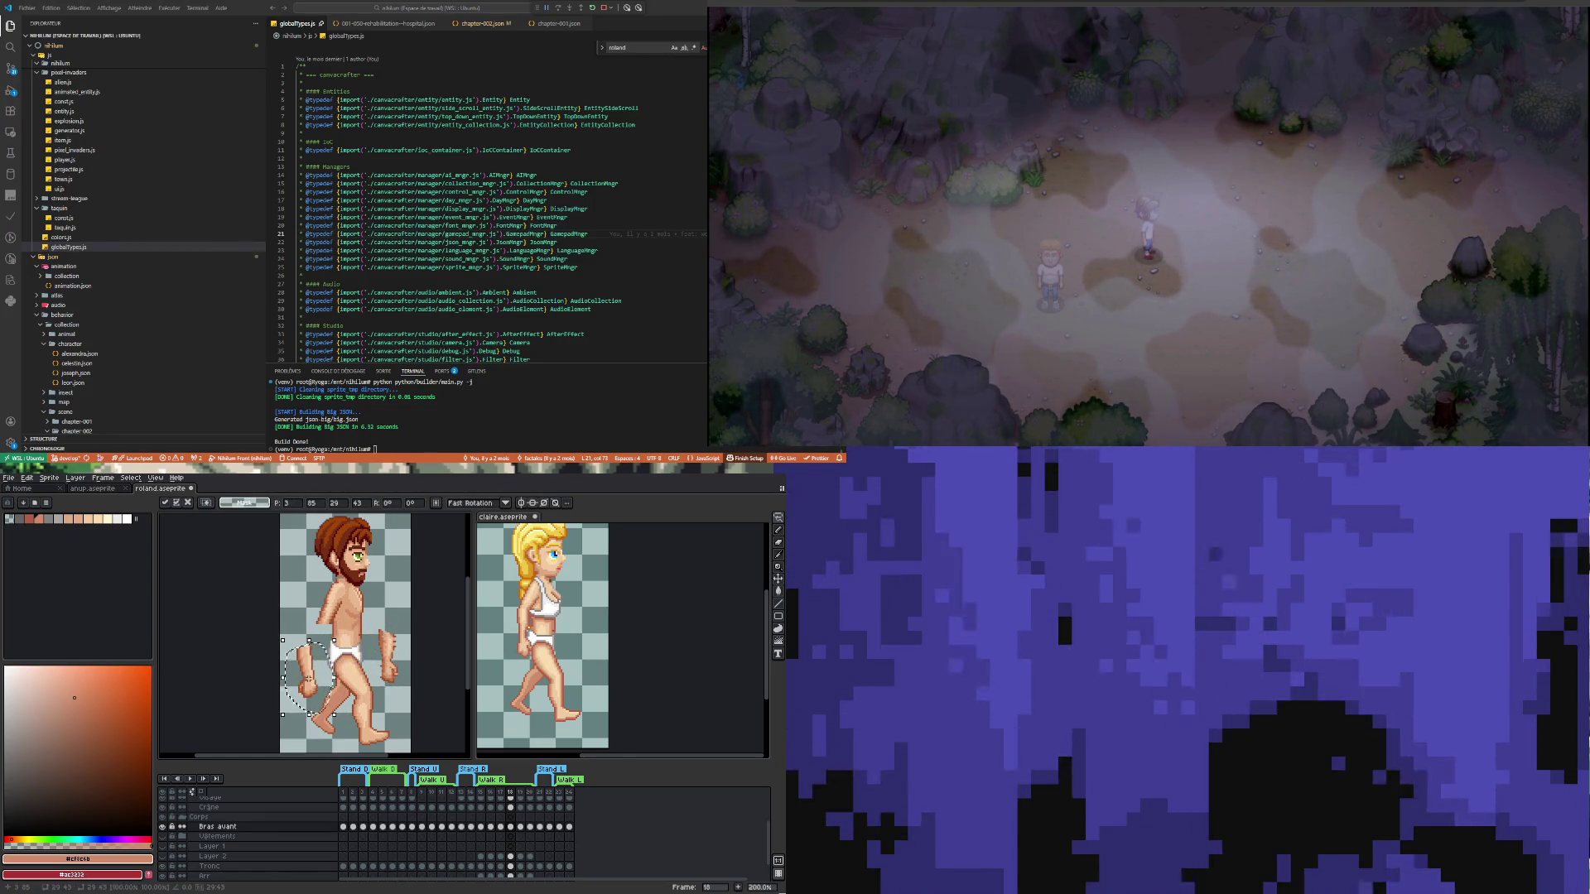
key(ctrl+z)
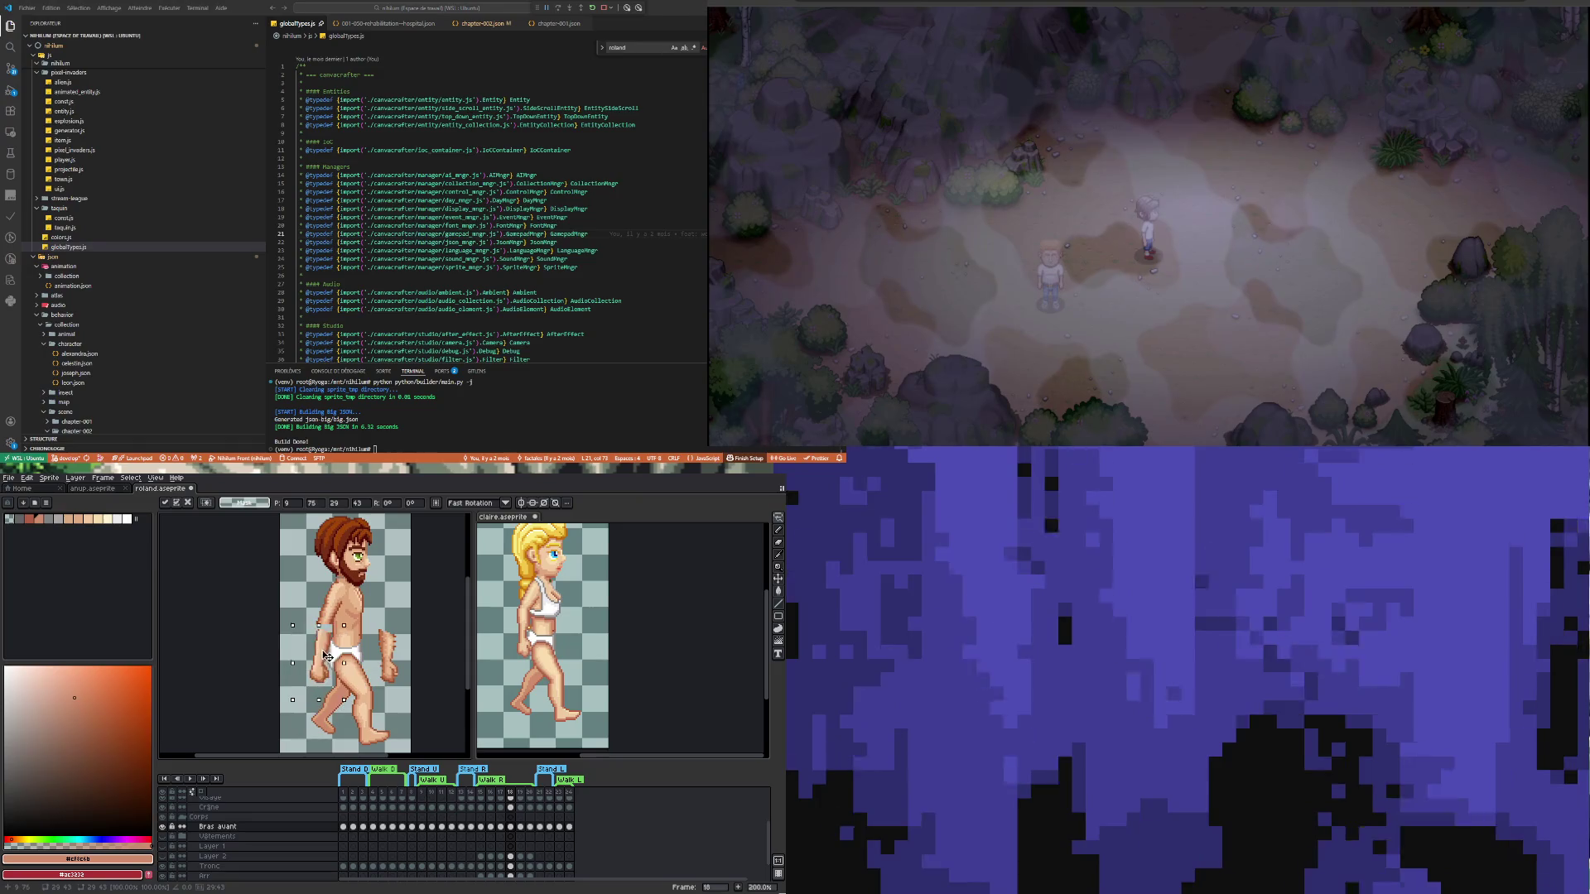
drag(327, 656, 325, 658)
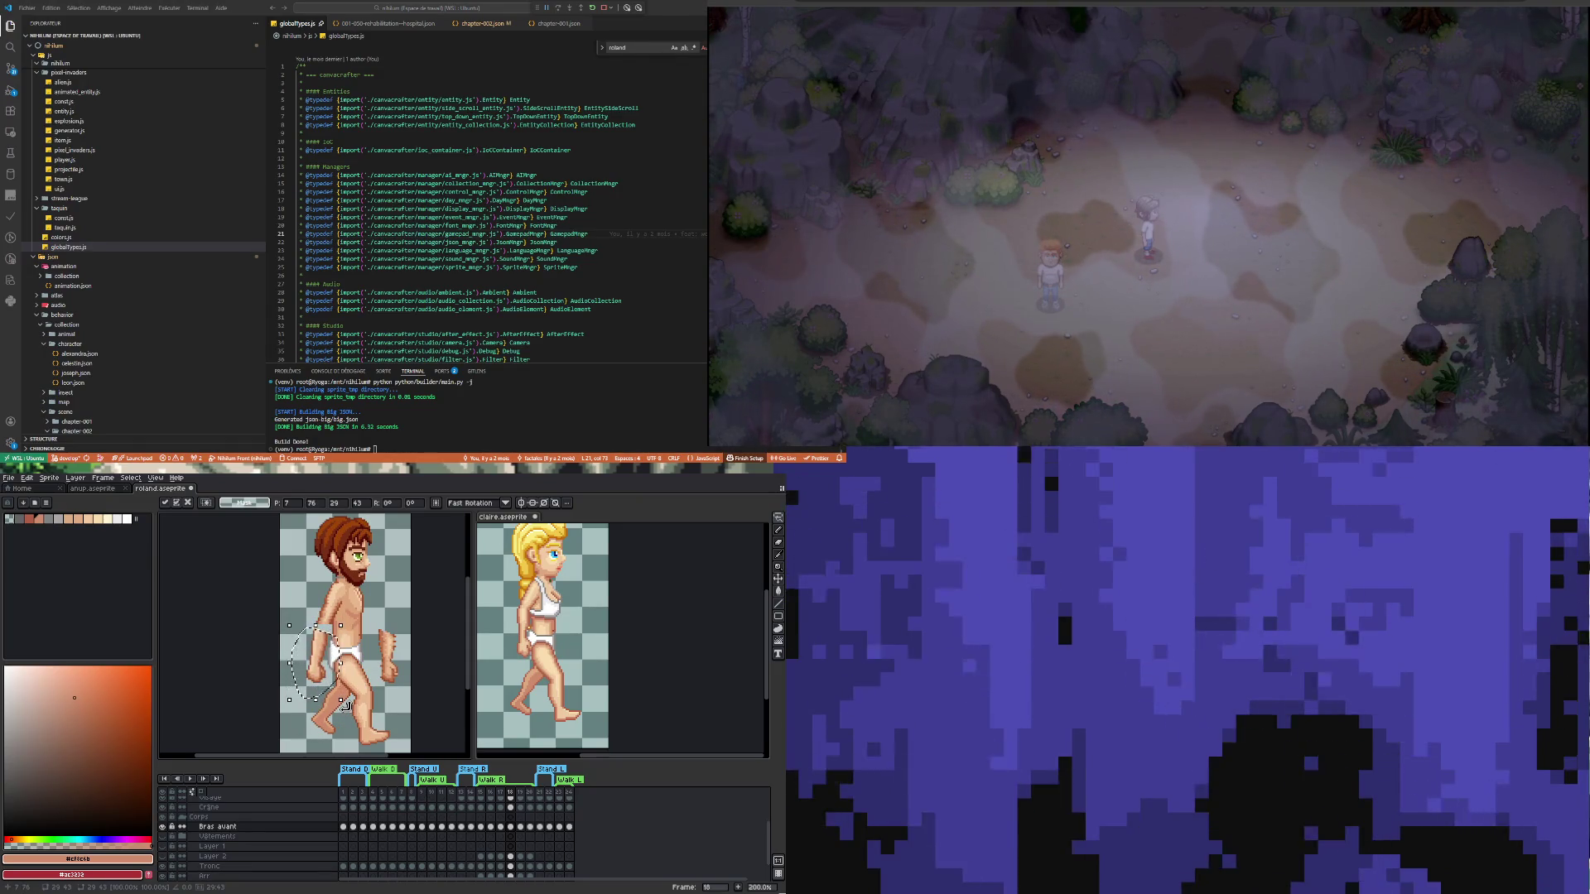
Rotate the arm about 11°, apply it, and delete the leftover forearm pixels
drag(348, 708, 365, 710)
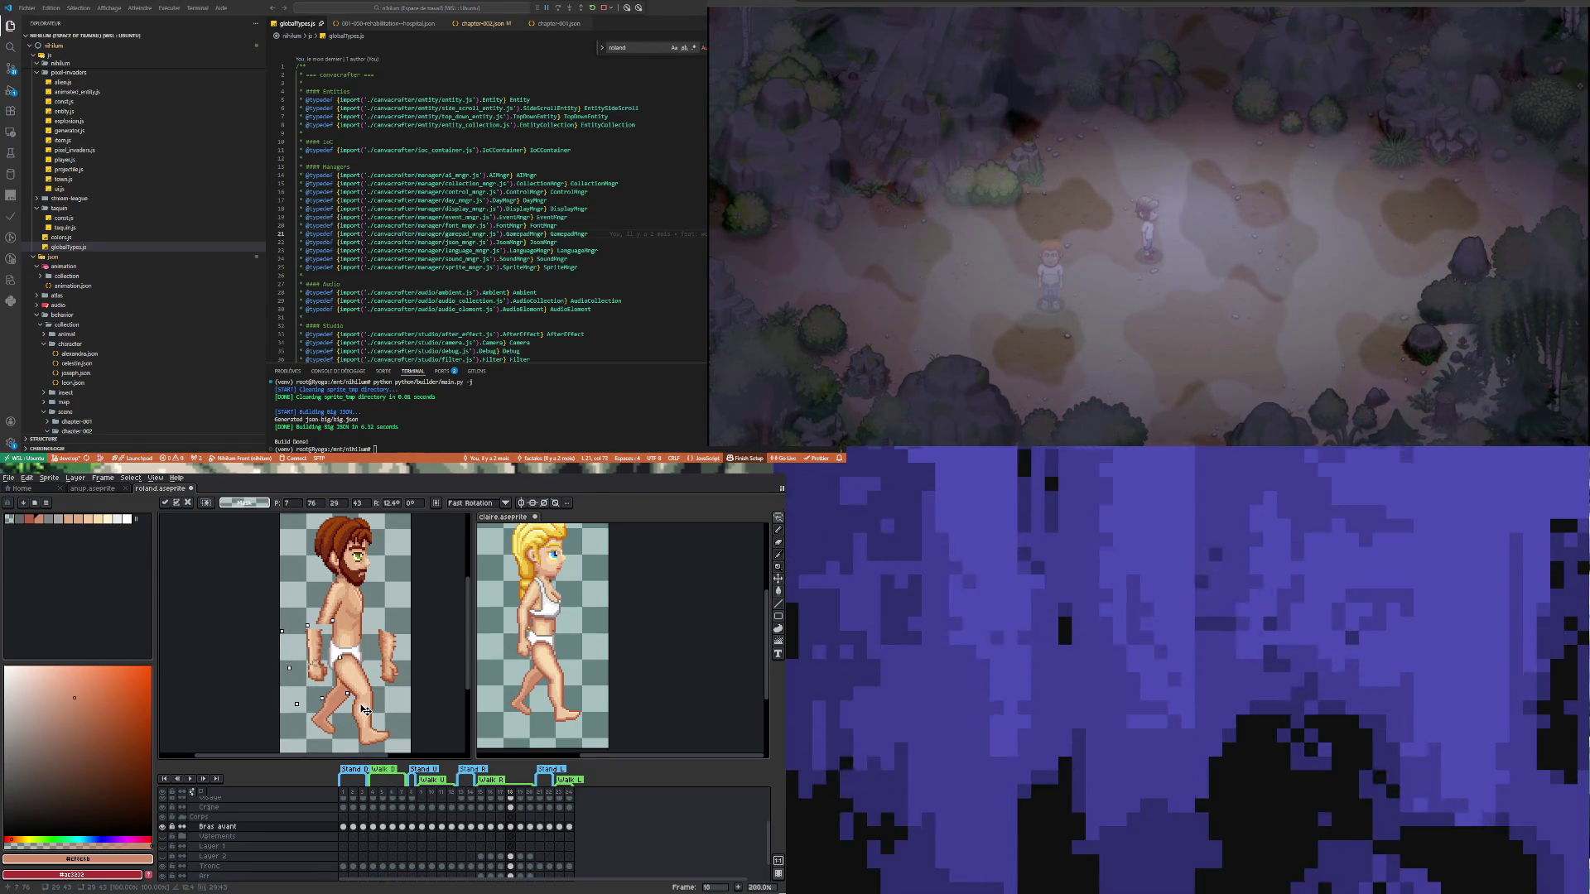
drag(318, 653, 330, 655)
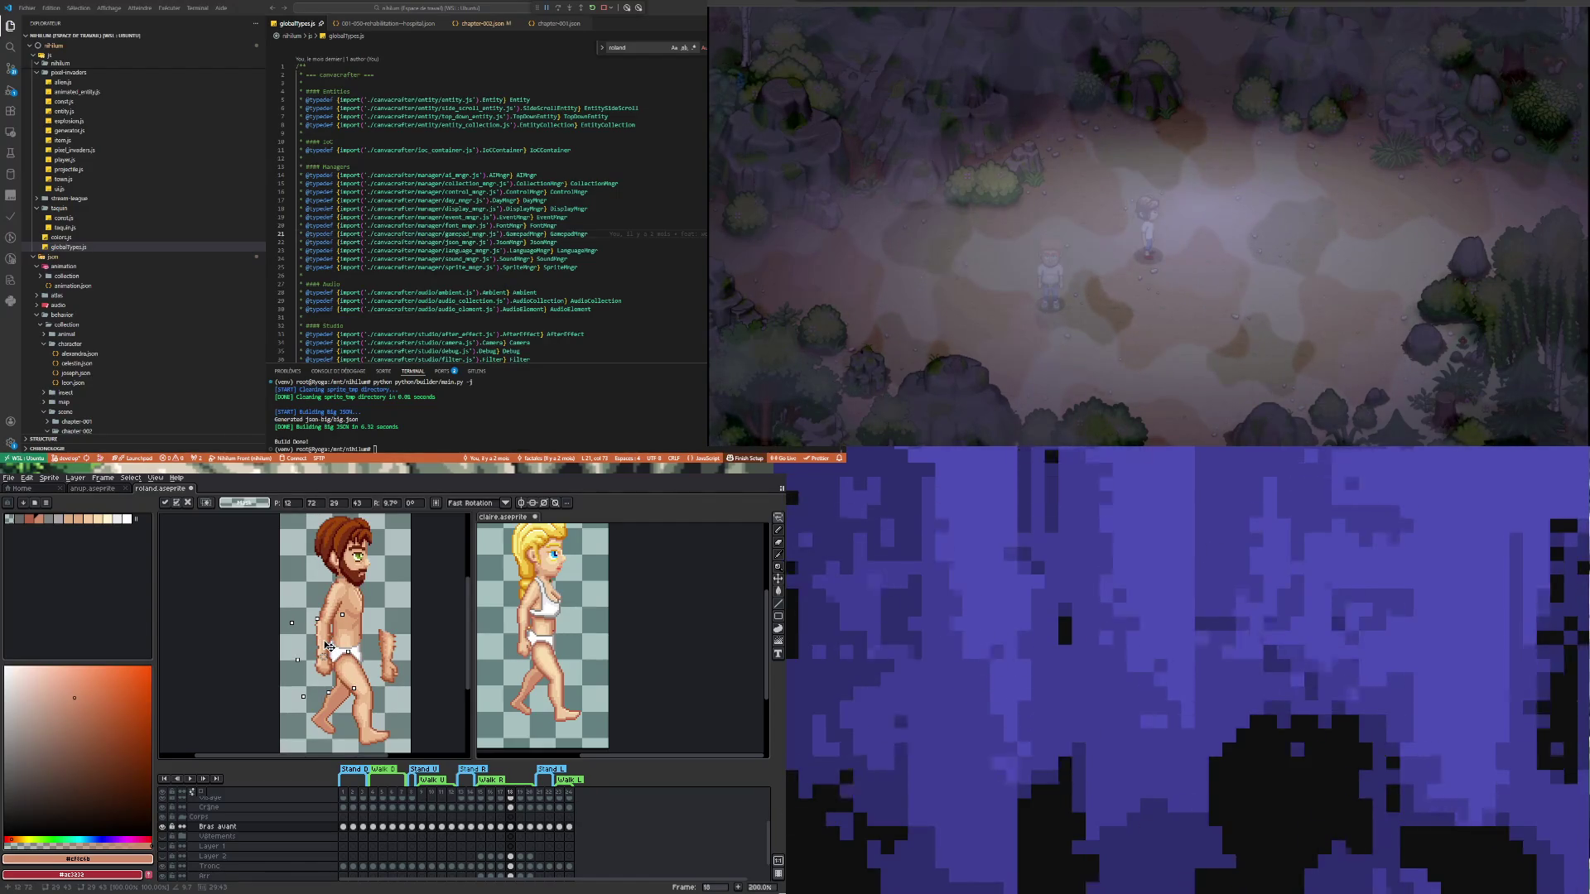
drag(328, 647, 330, 645)
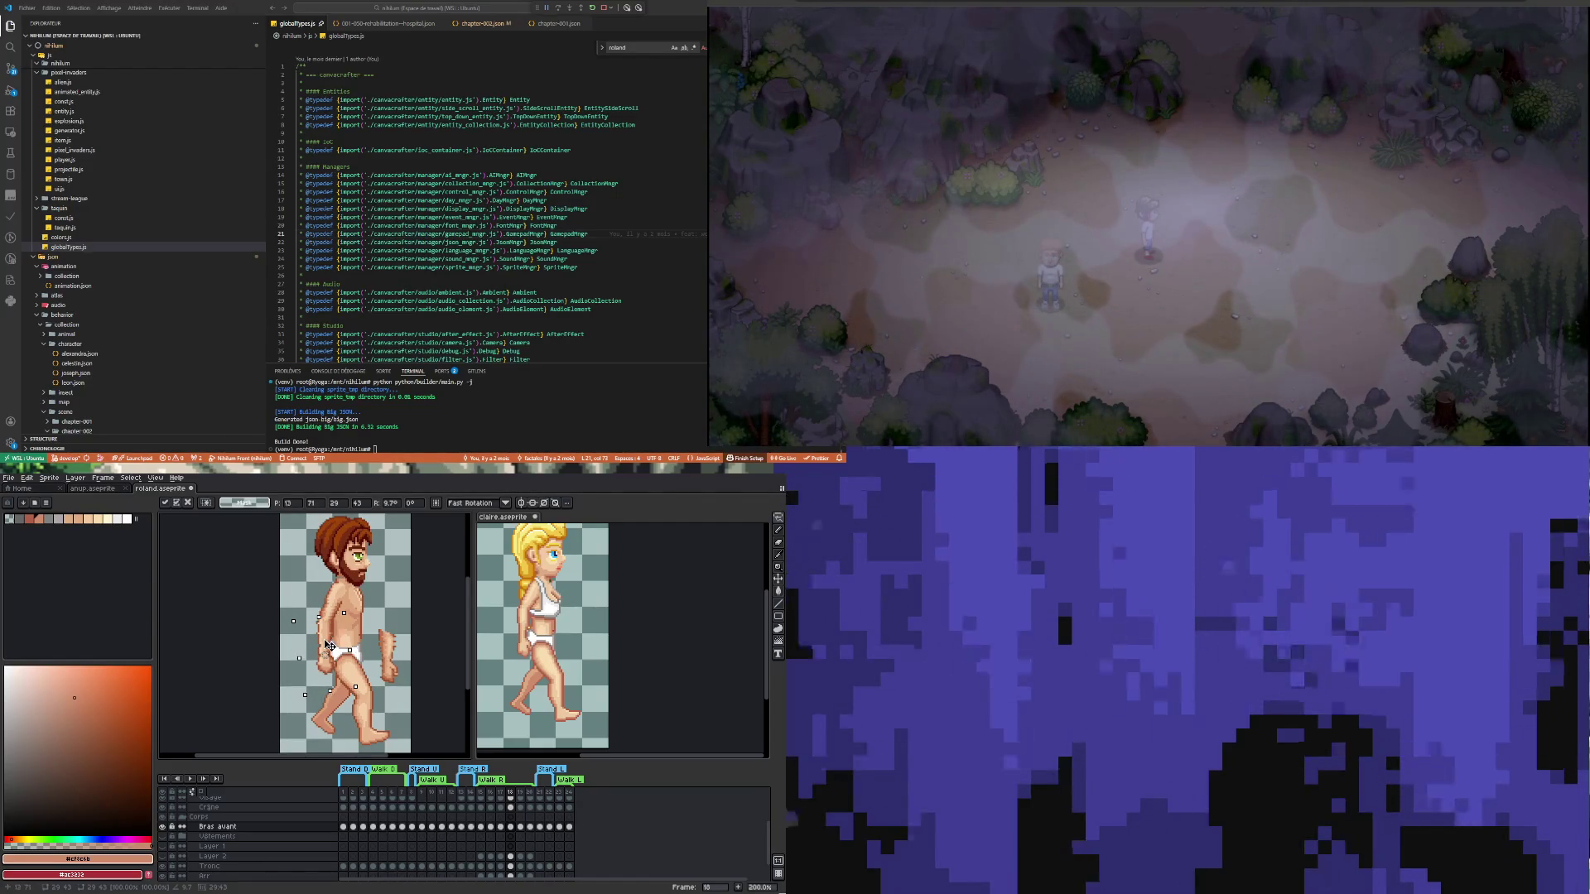
click(397, 614)
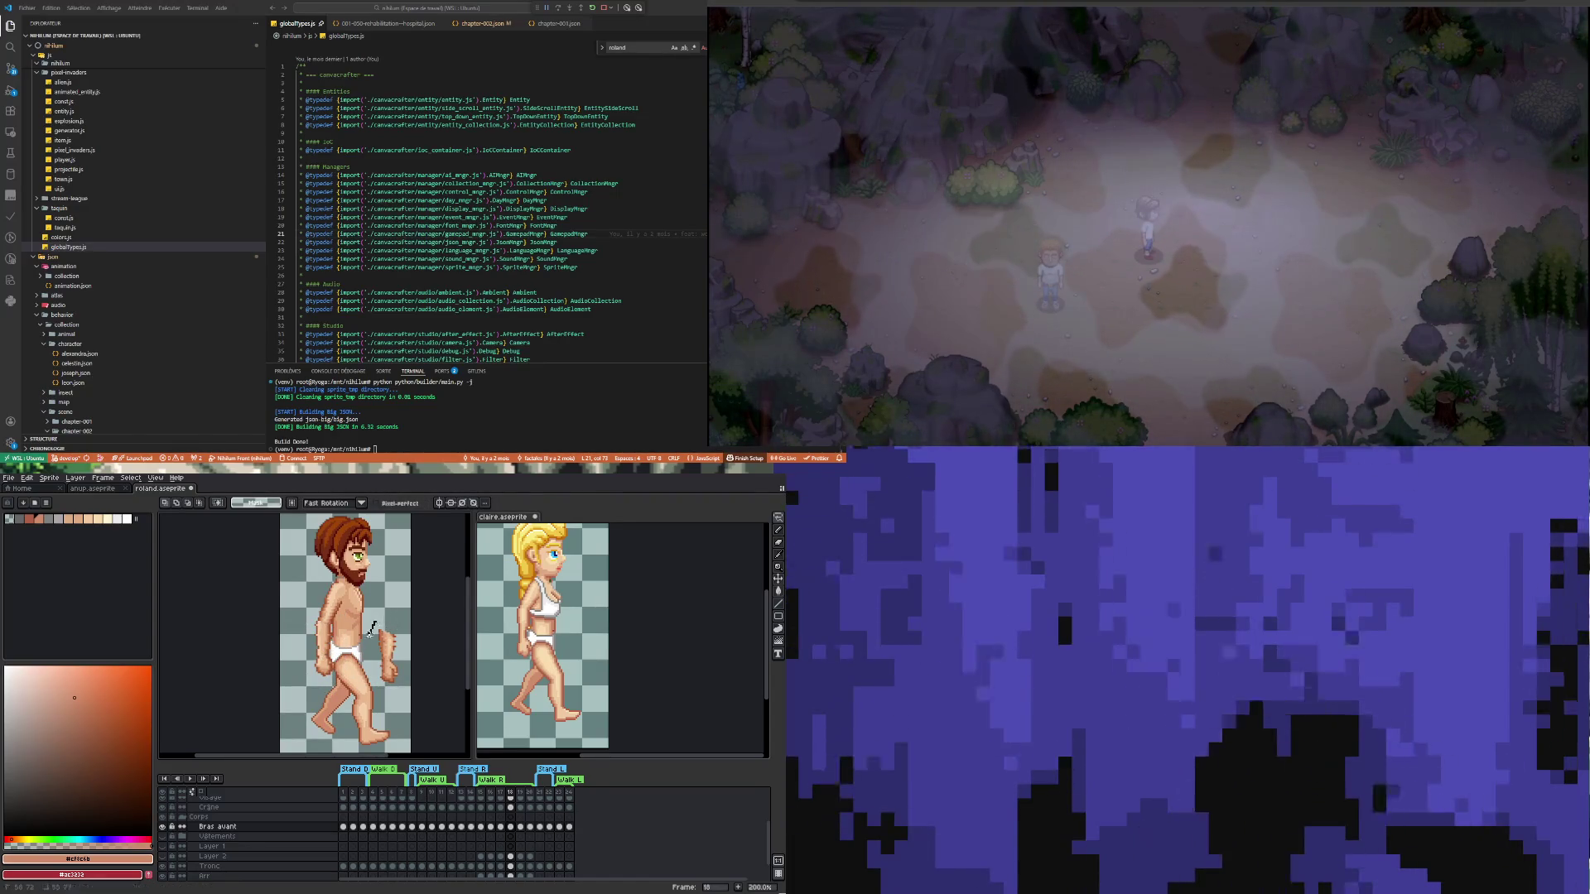
drag(373, 631, 374, 623)
key(Delete)
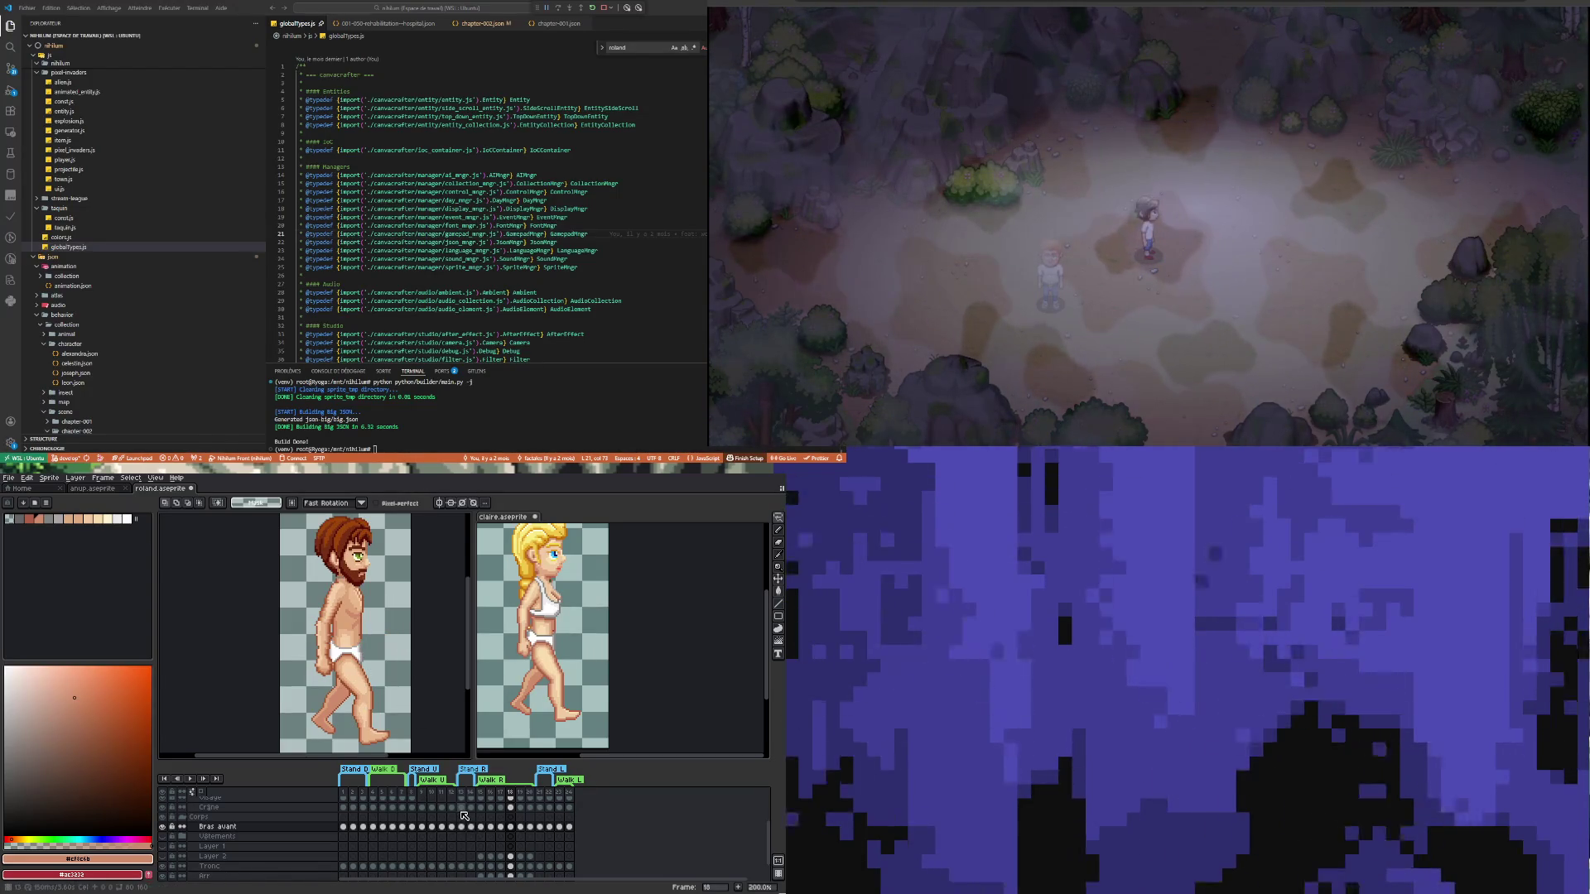
Flip through Roland's front-arm poses on frames 16 to 19
click(511, 827)
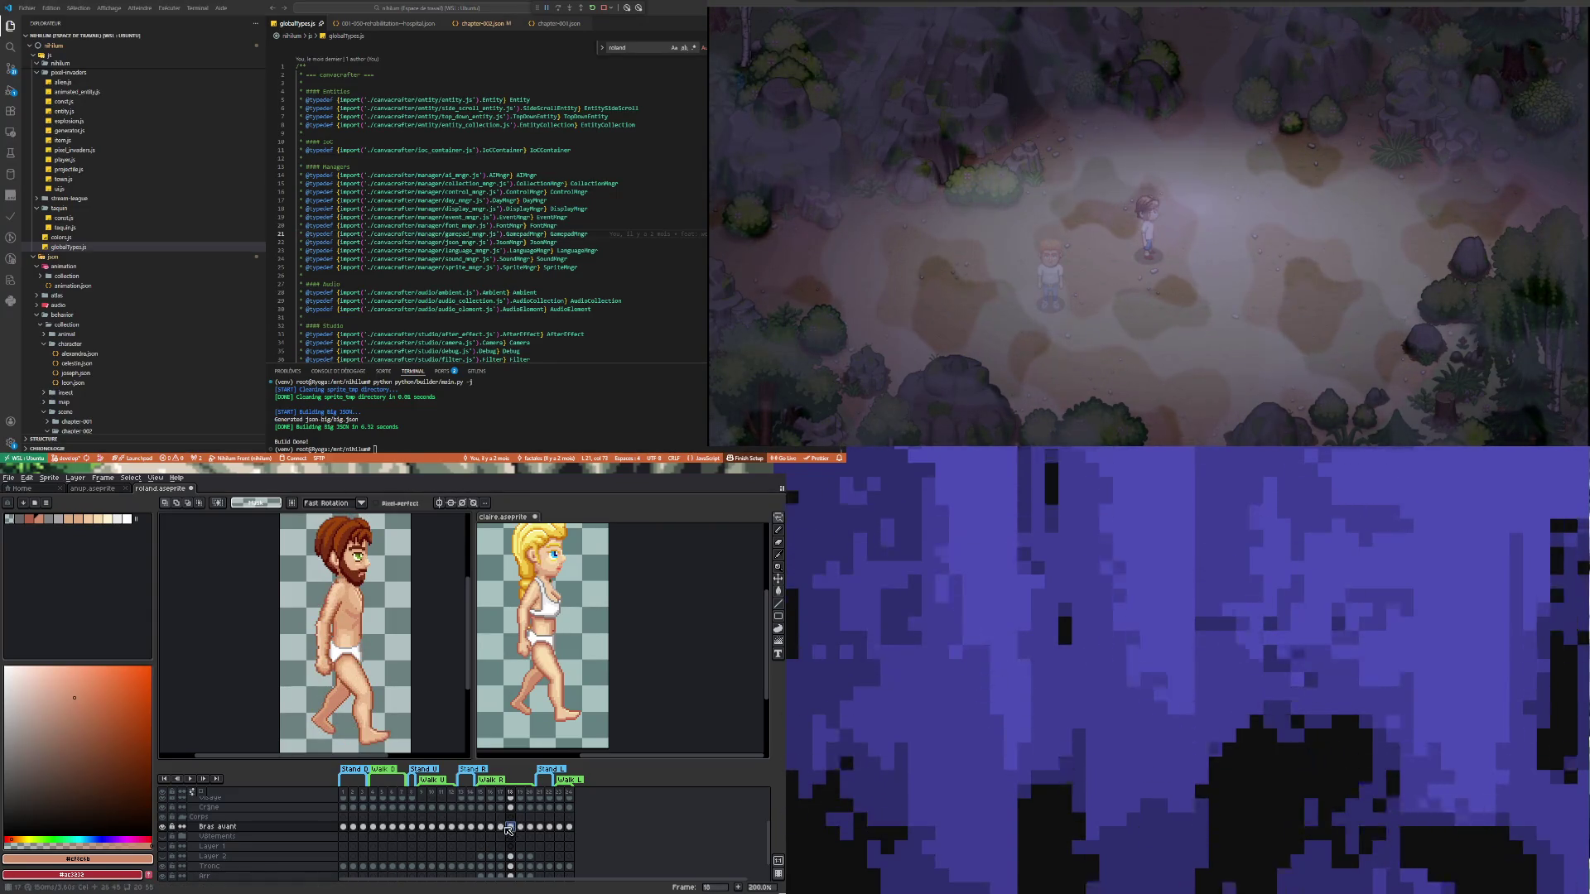
click(500, 827)
click(491, 827)
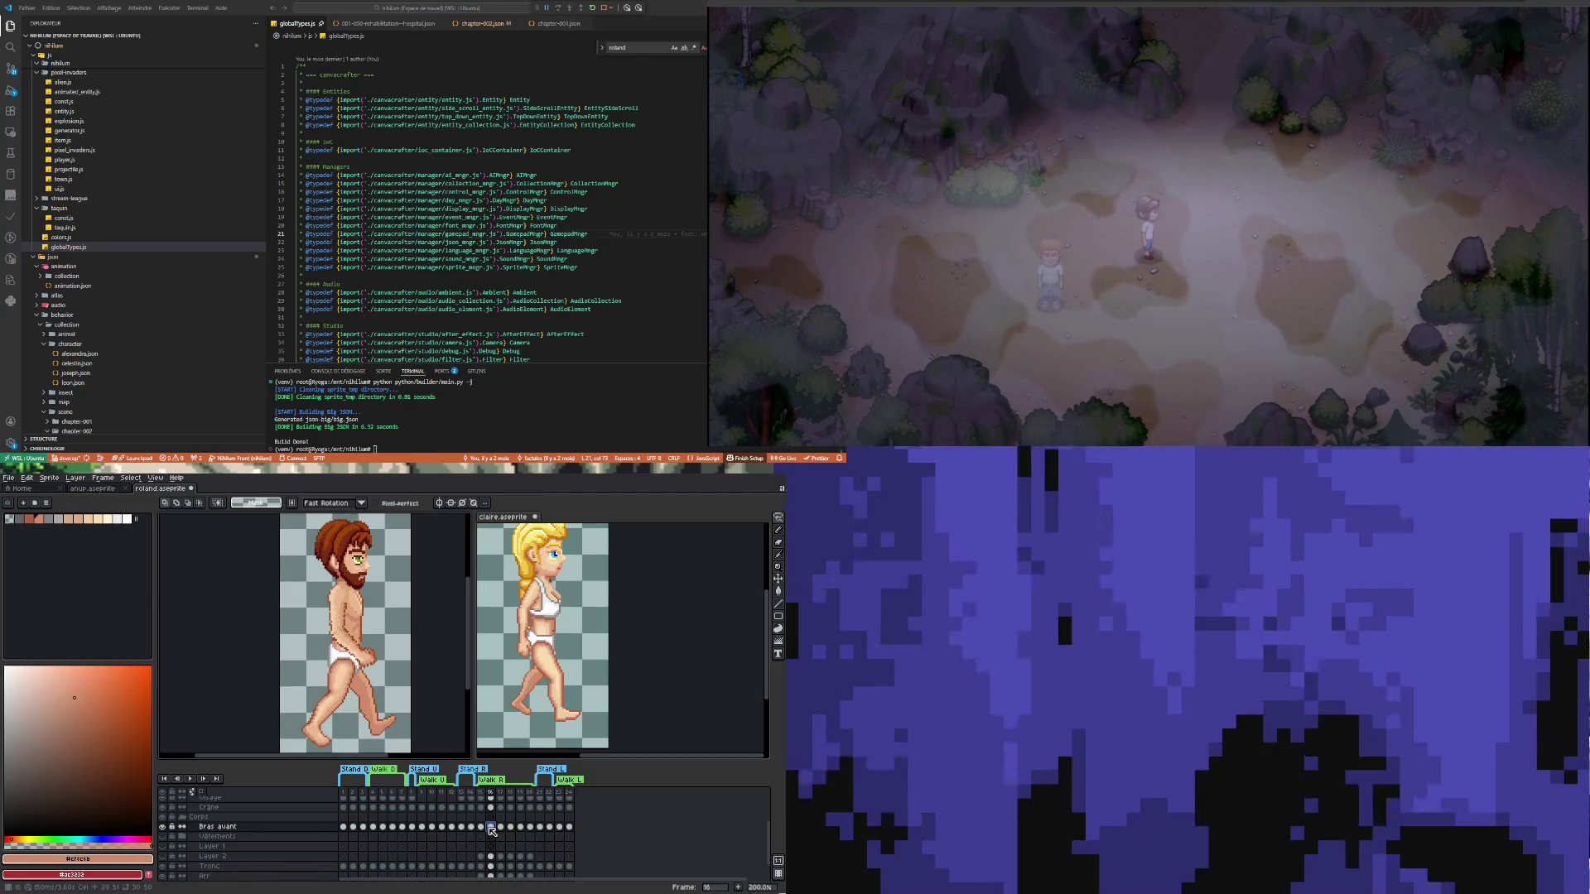
click(501, 827)
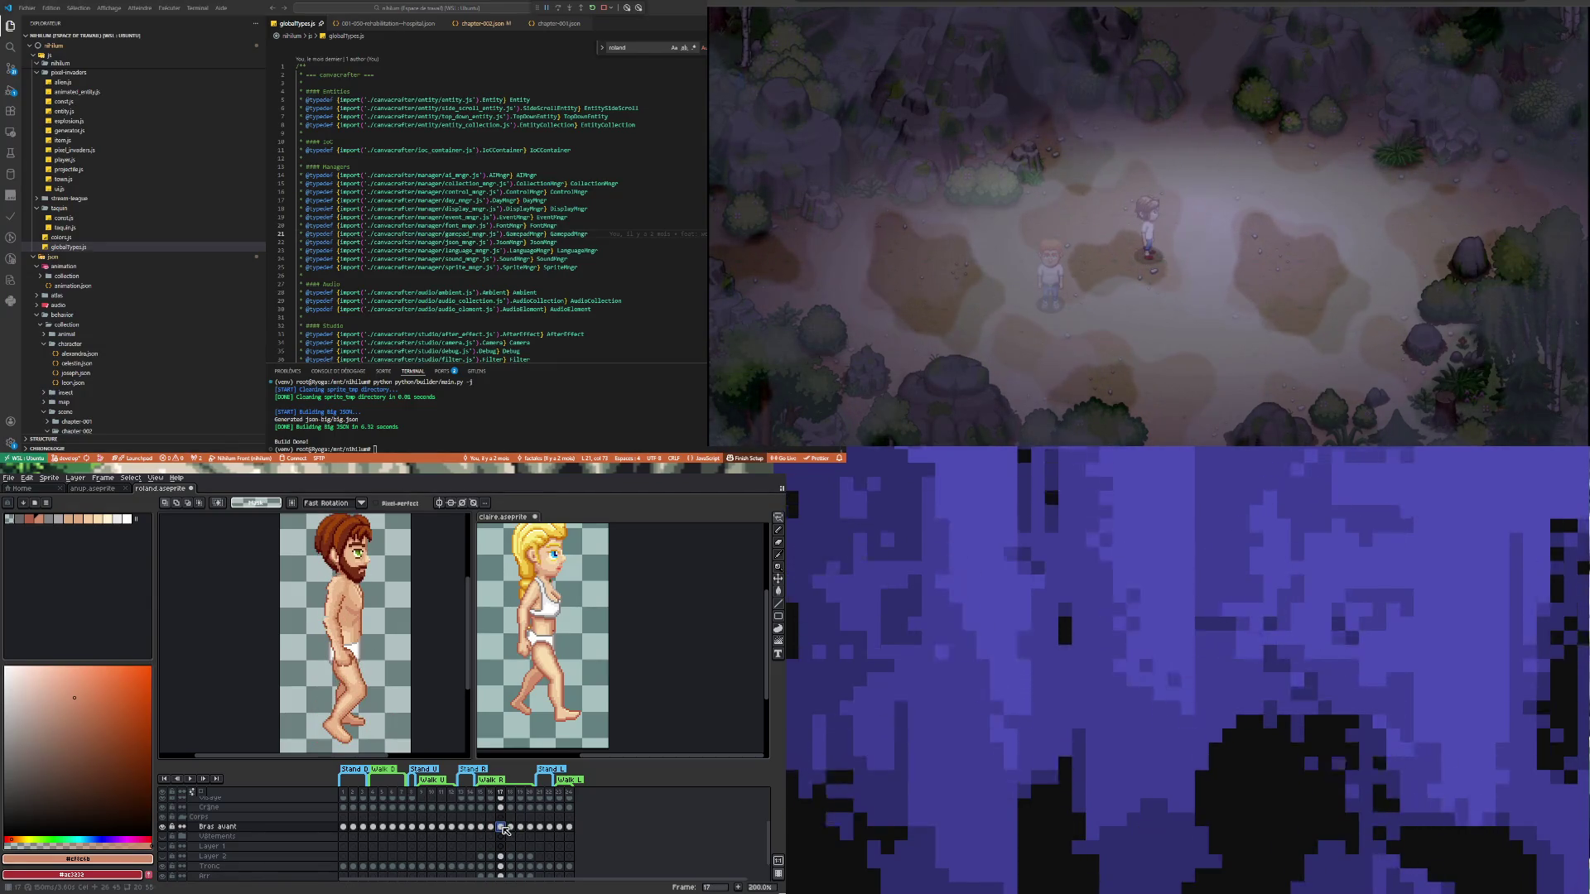
click(511, 828)
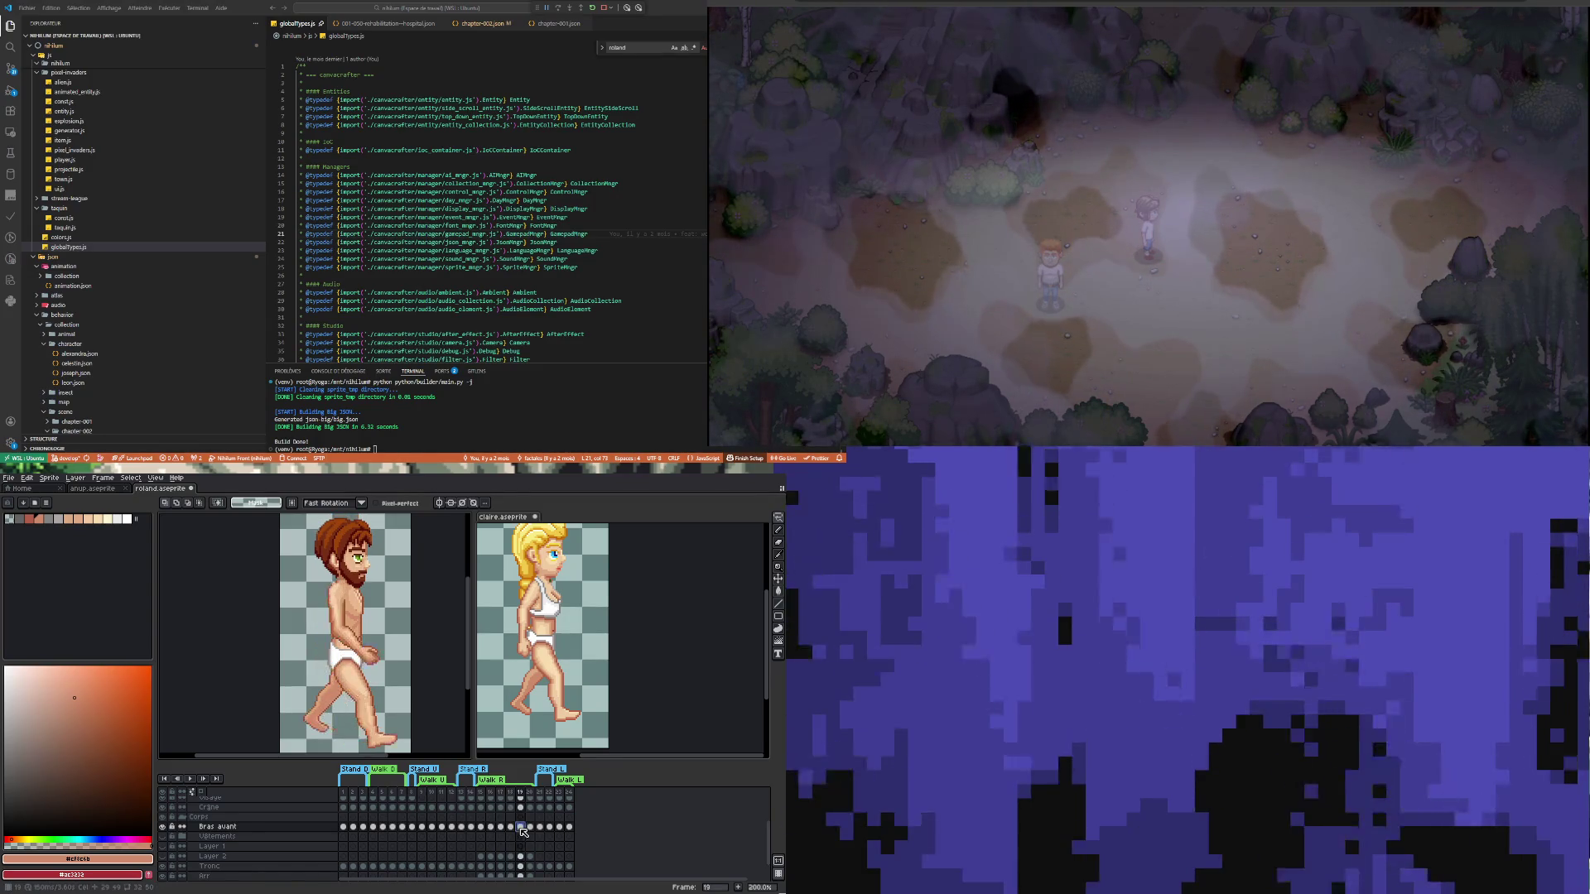
click(520, 827)
Compare Claire's front arm on frames 18 and 19, then Roland's on the same frames
click(620, 626)
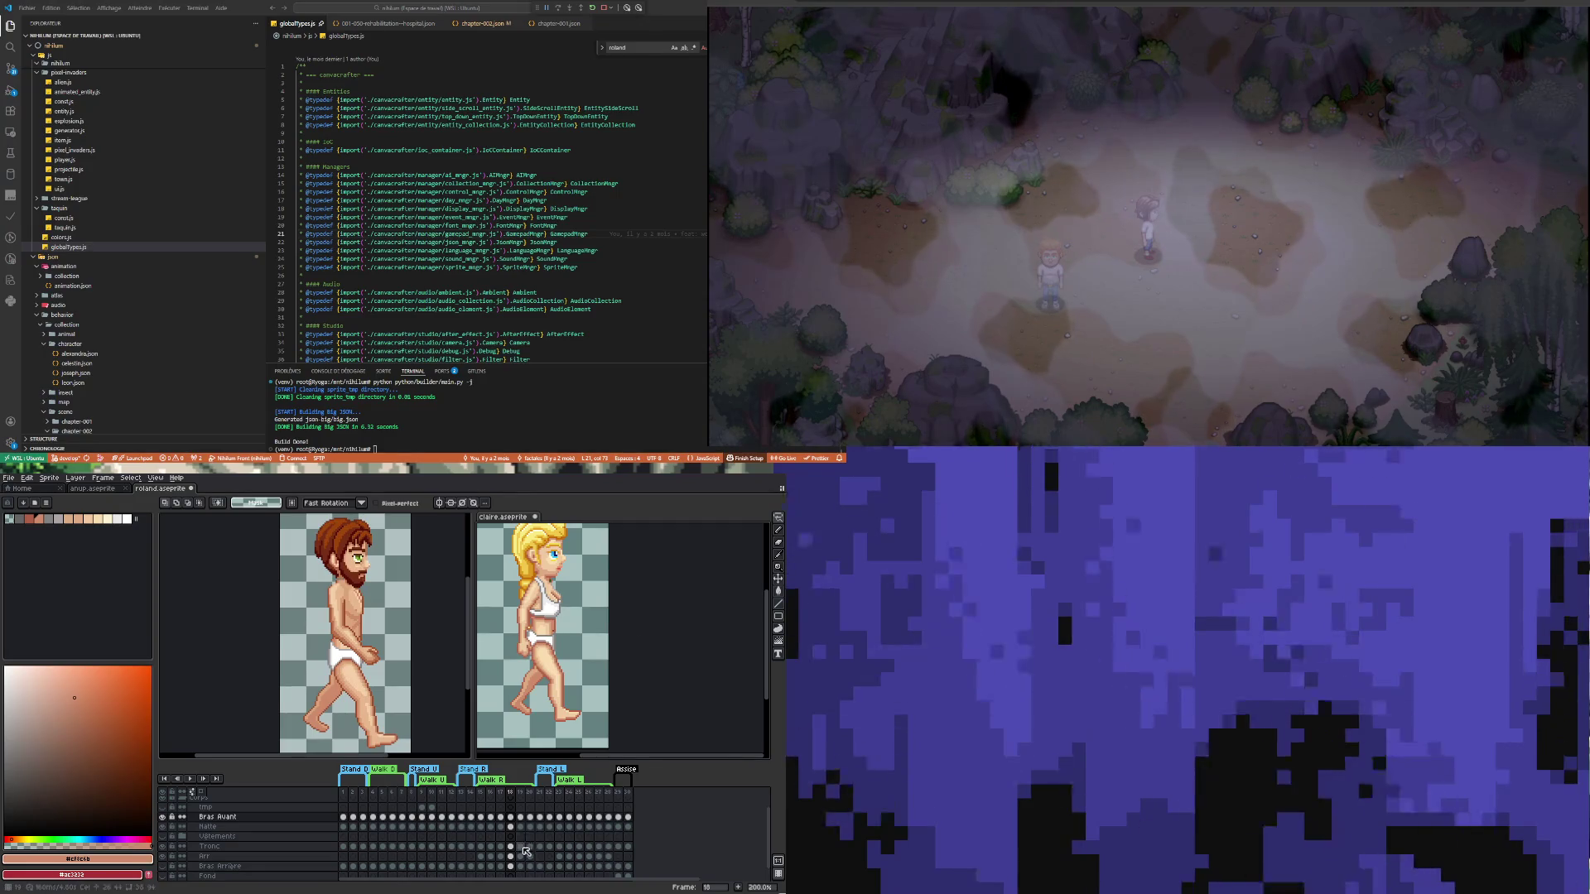
click(521, 817)
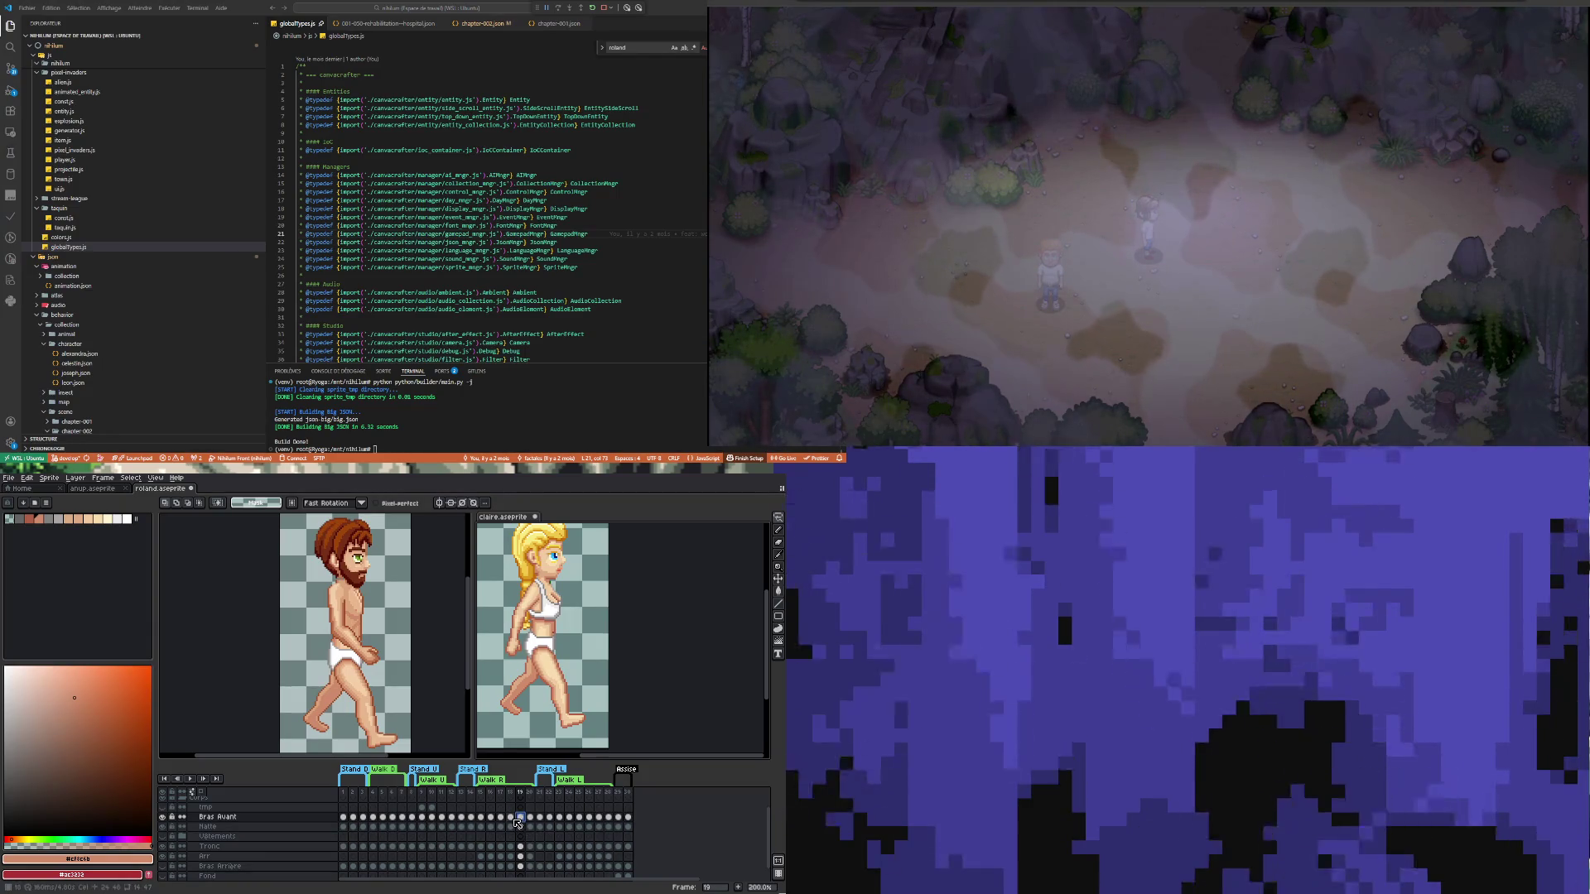
key(Left)
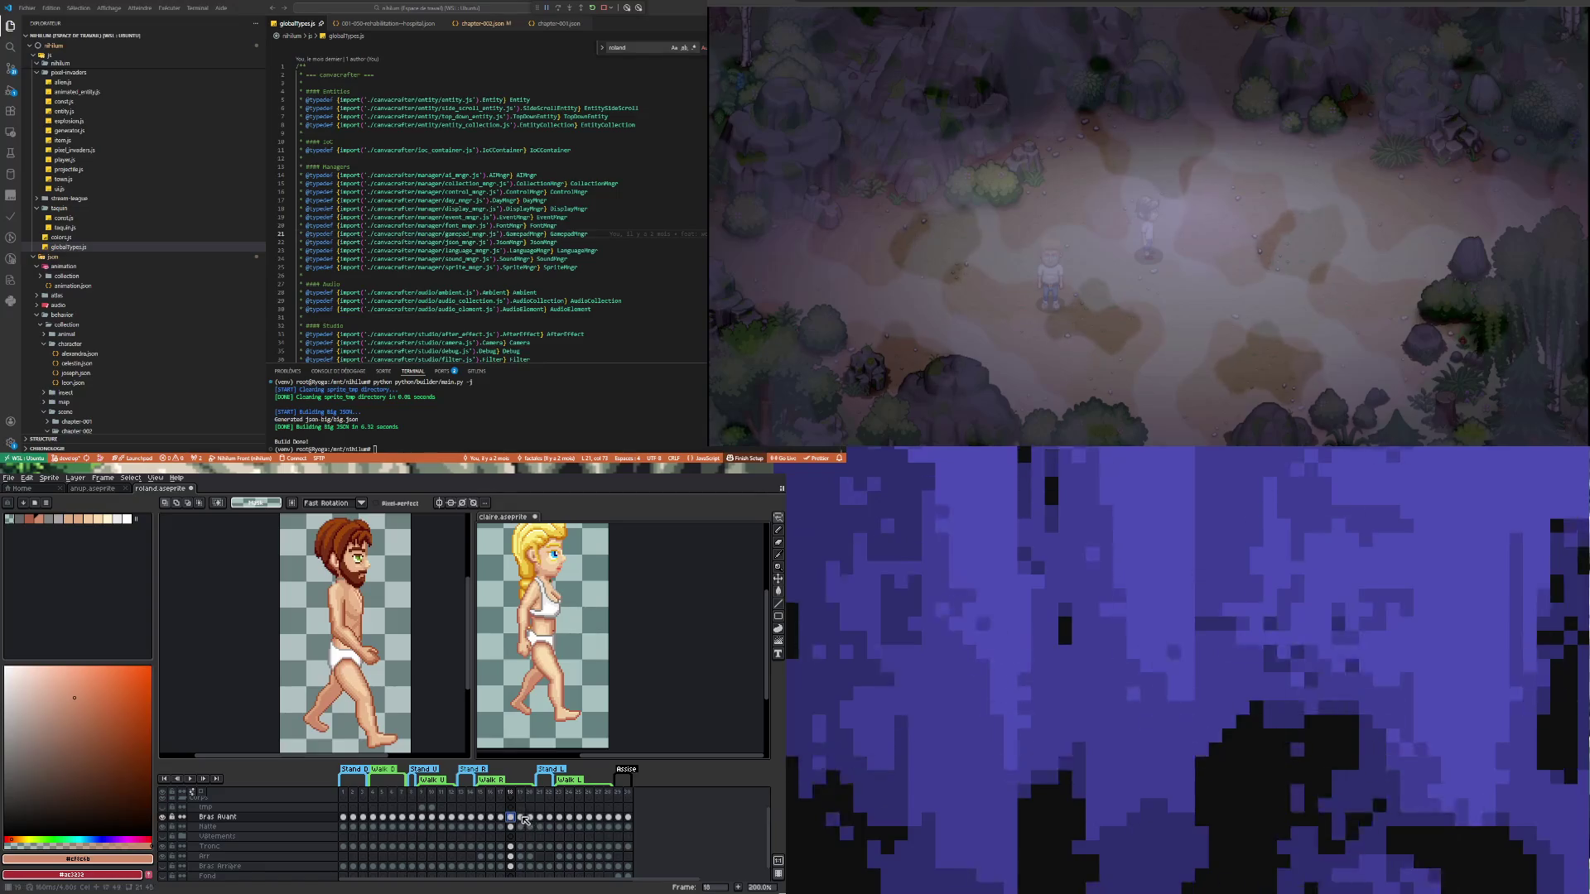
click(521, 817)
click(538, 729)
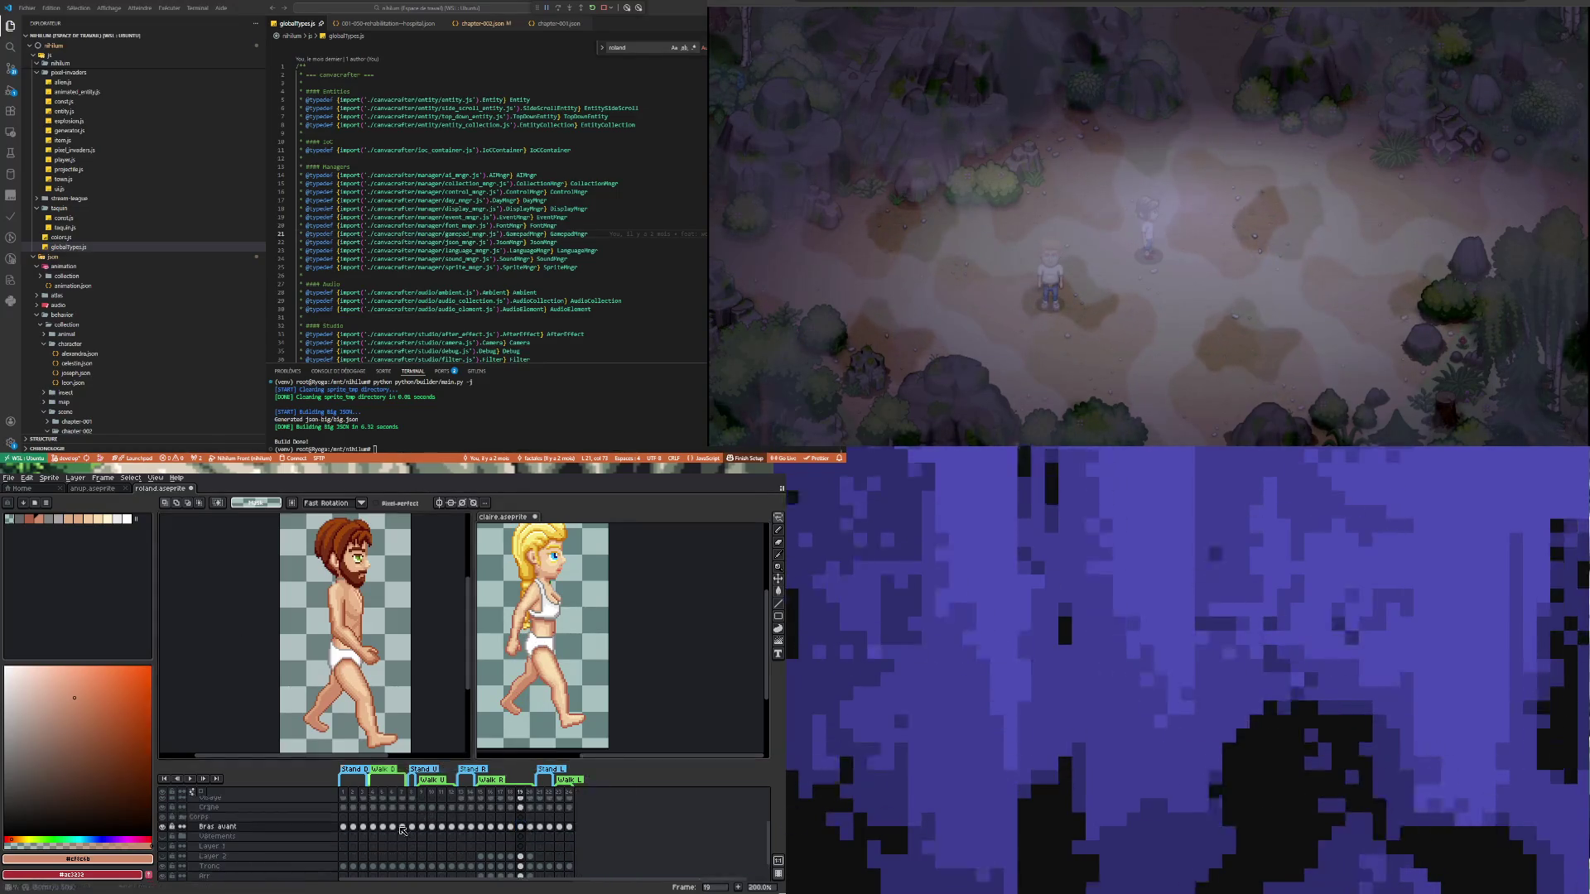
click(511, 827)
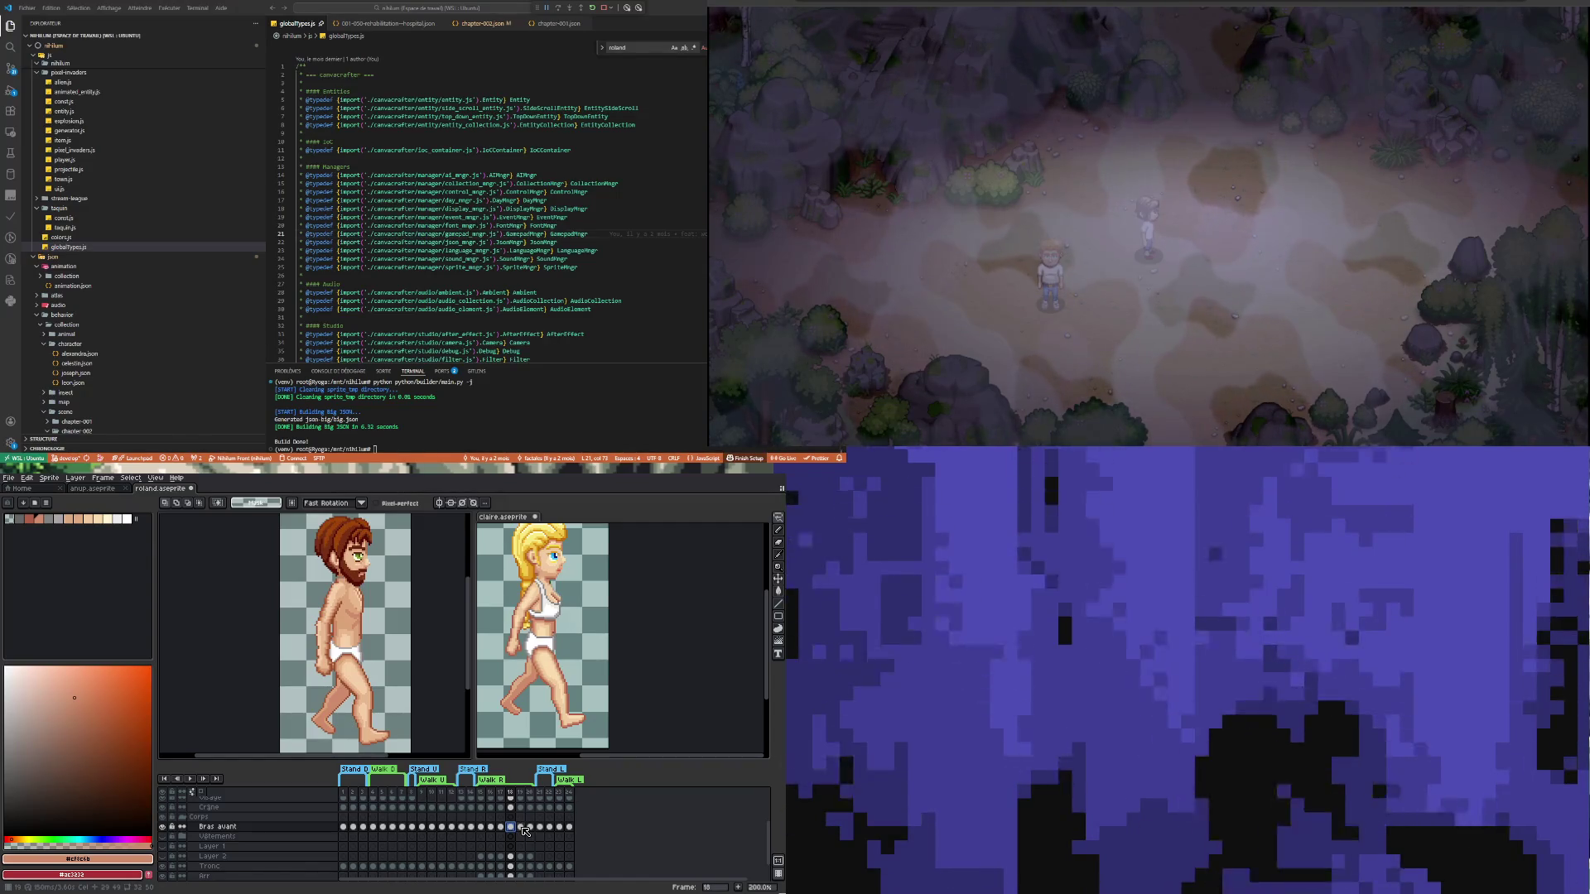
click(521, 827)
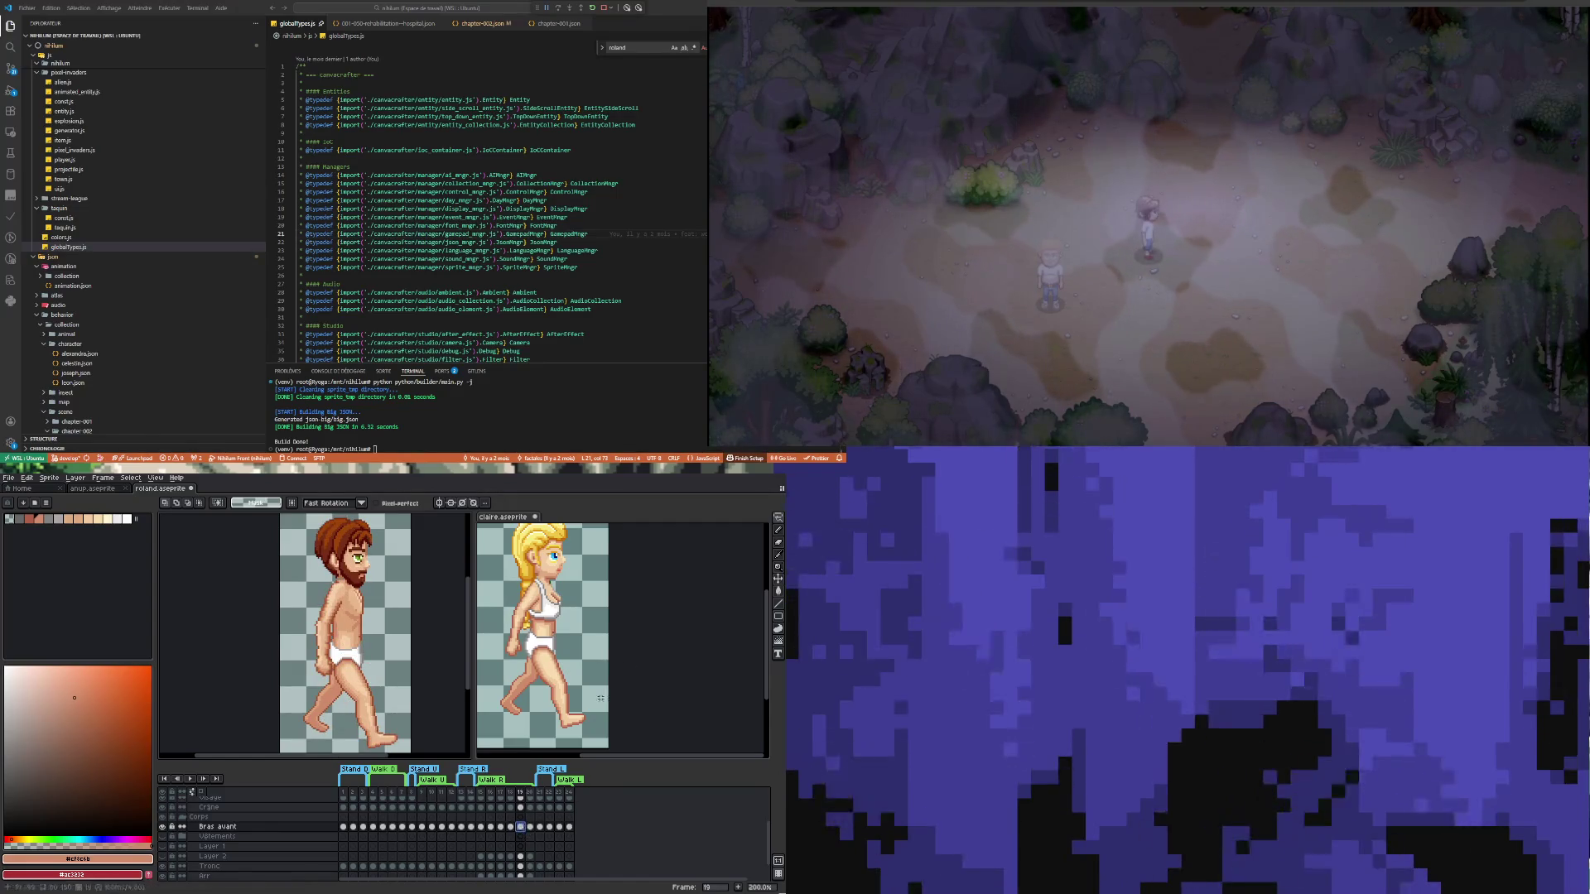
Flip Claire's sprite between frames 18 and 19 to study her arm pose
key(ctrl+Tab)
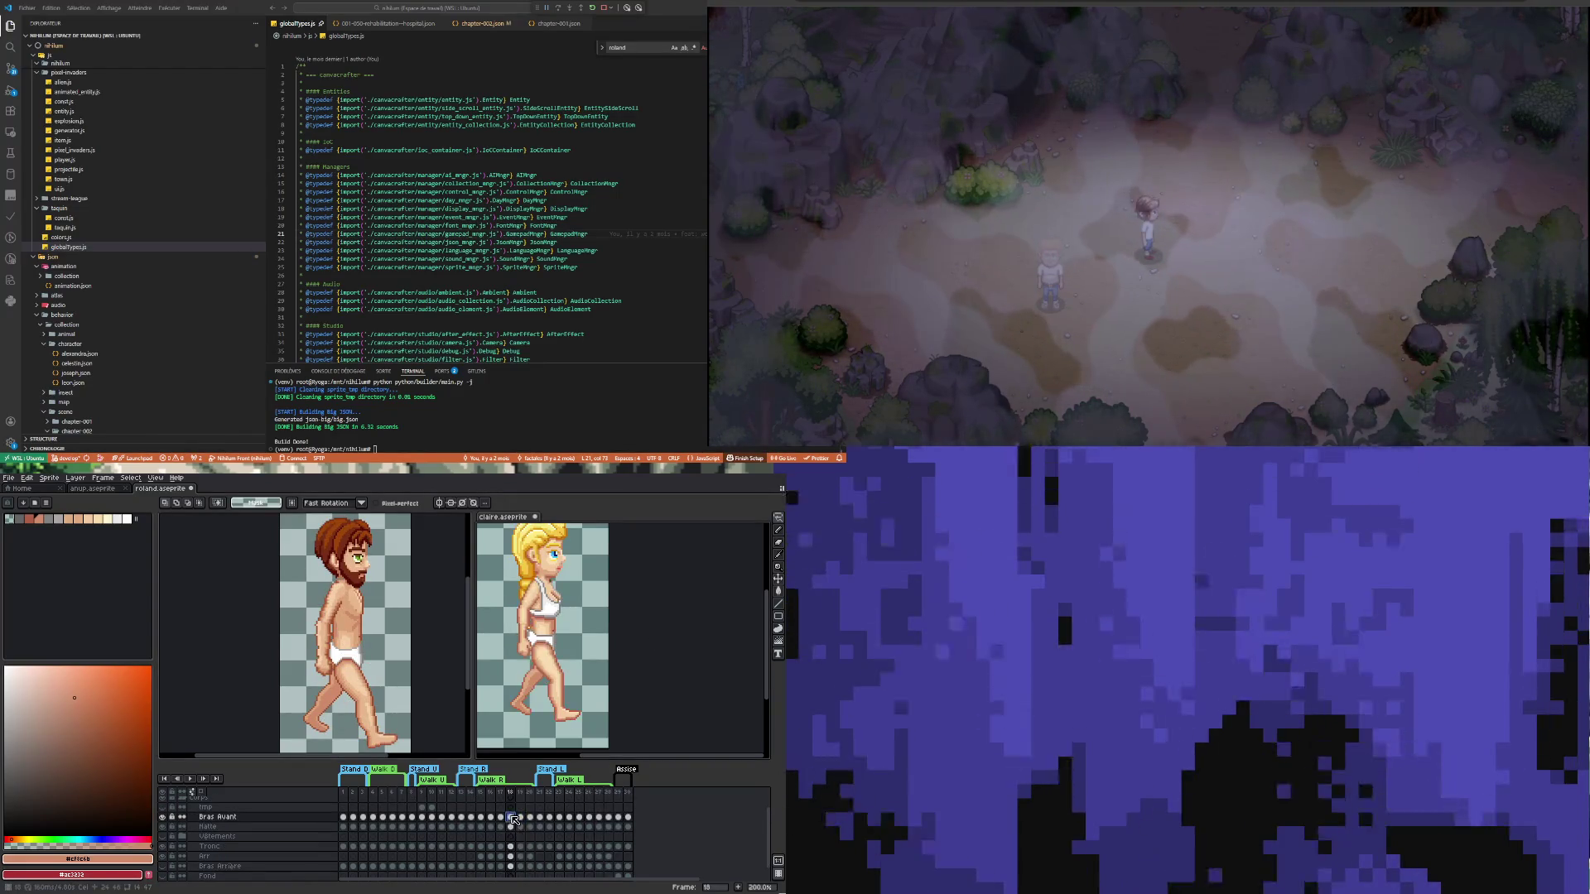
click(520, 818)
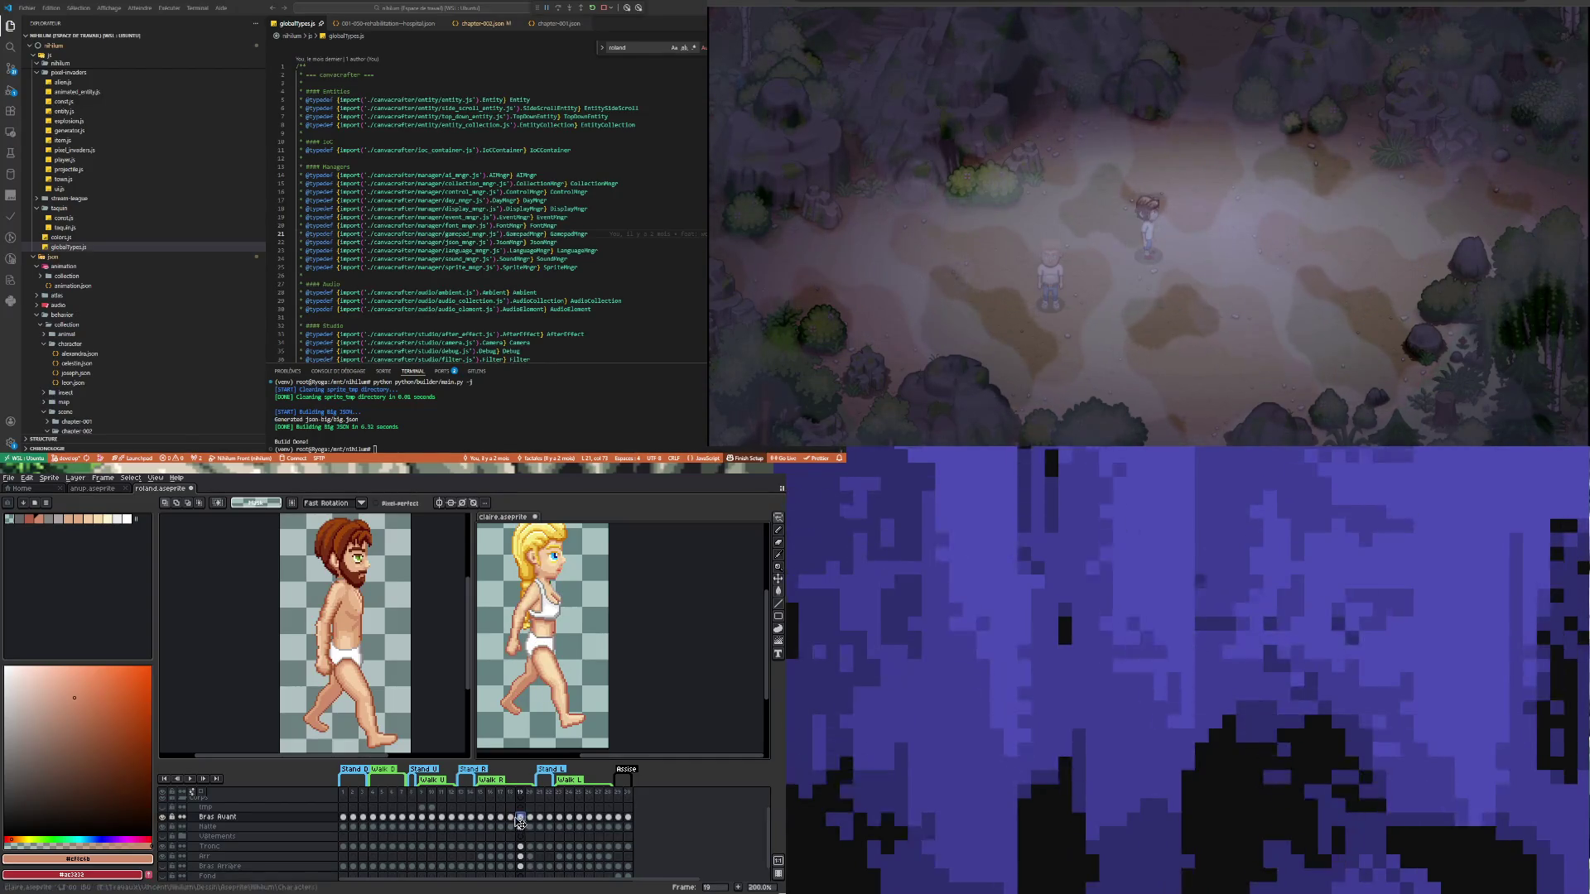
click(511, 818)
click(521, 818)
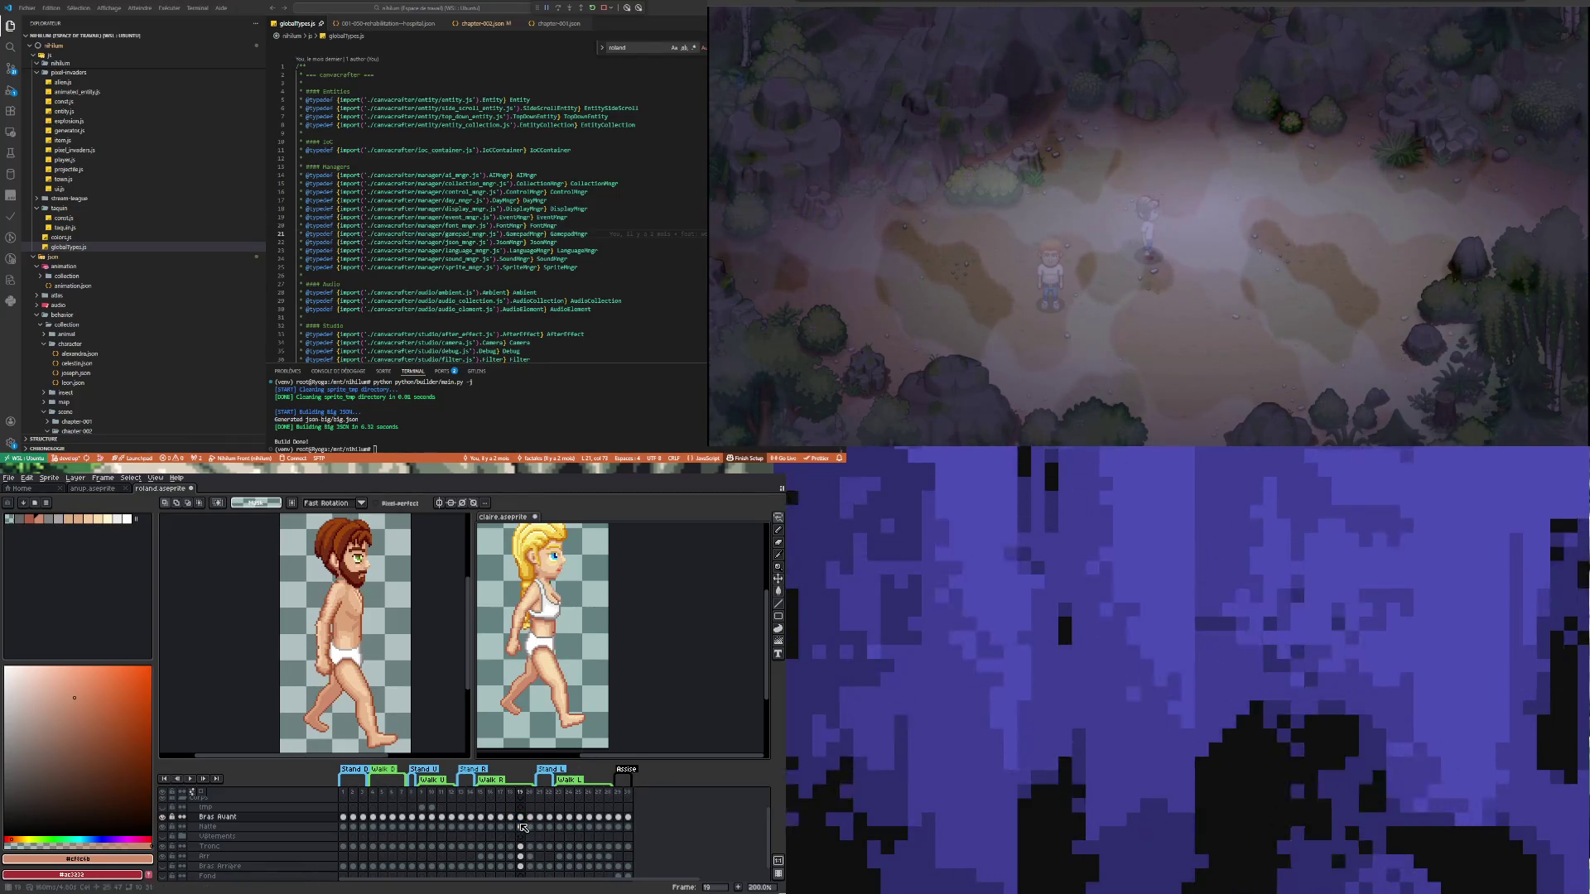
click(515, 818)
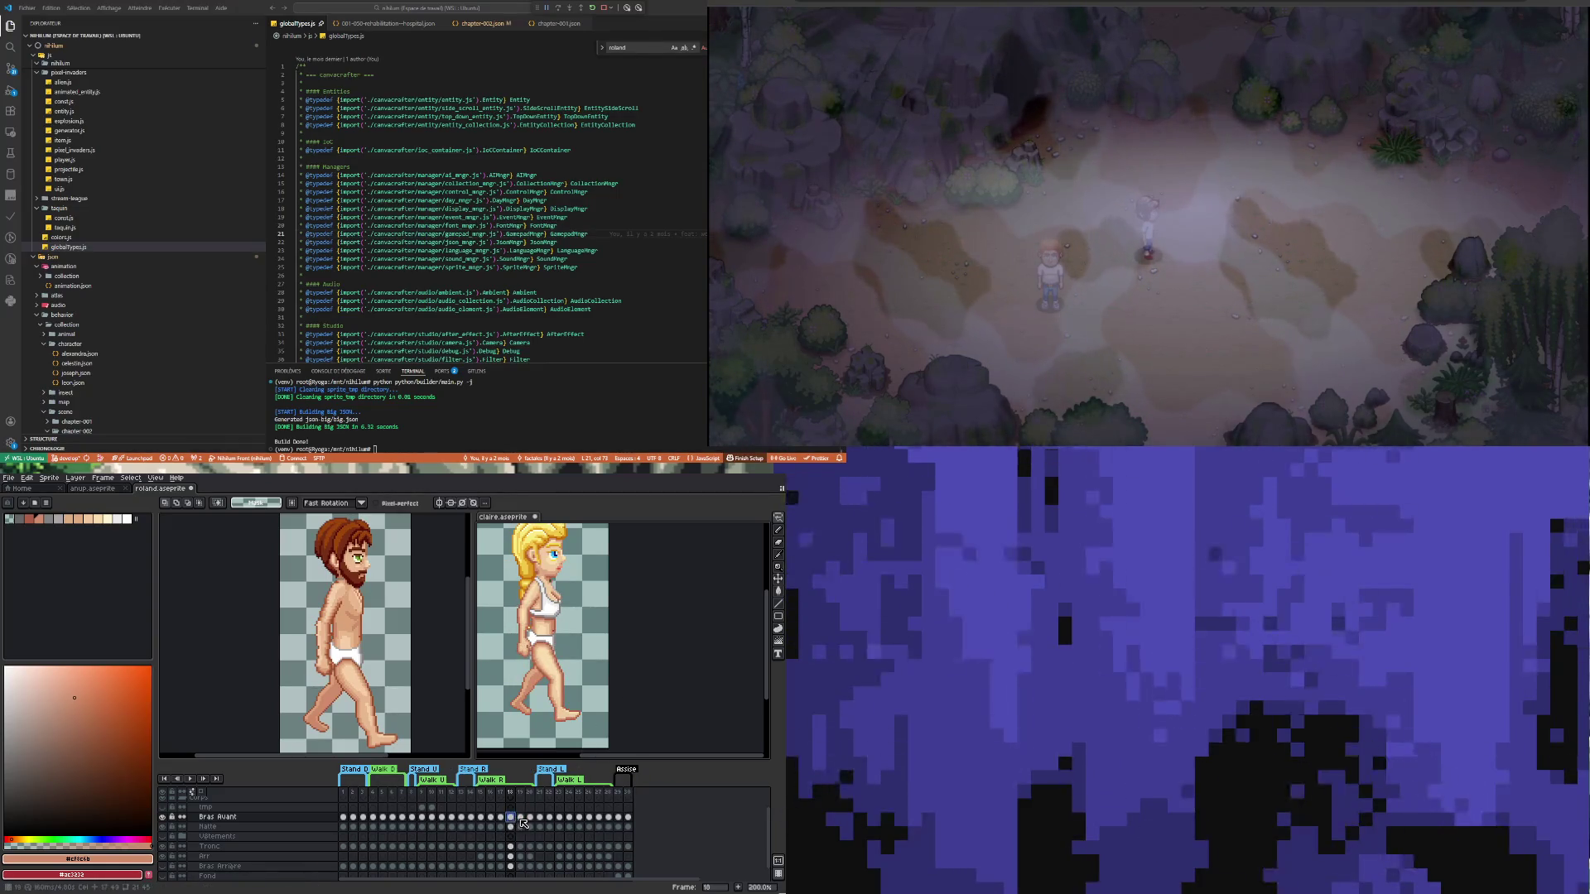
click(520, 818)
Recheck Roland's front arm on frames 17 to 19, then pick the freehand Lasso selection
click(238, 678)
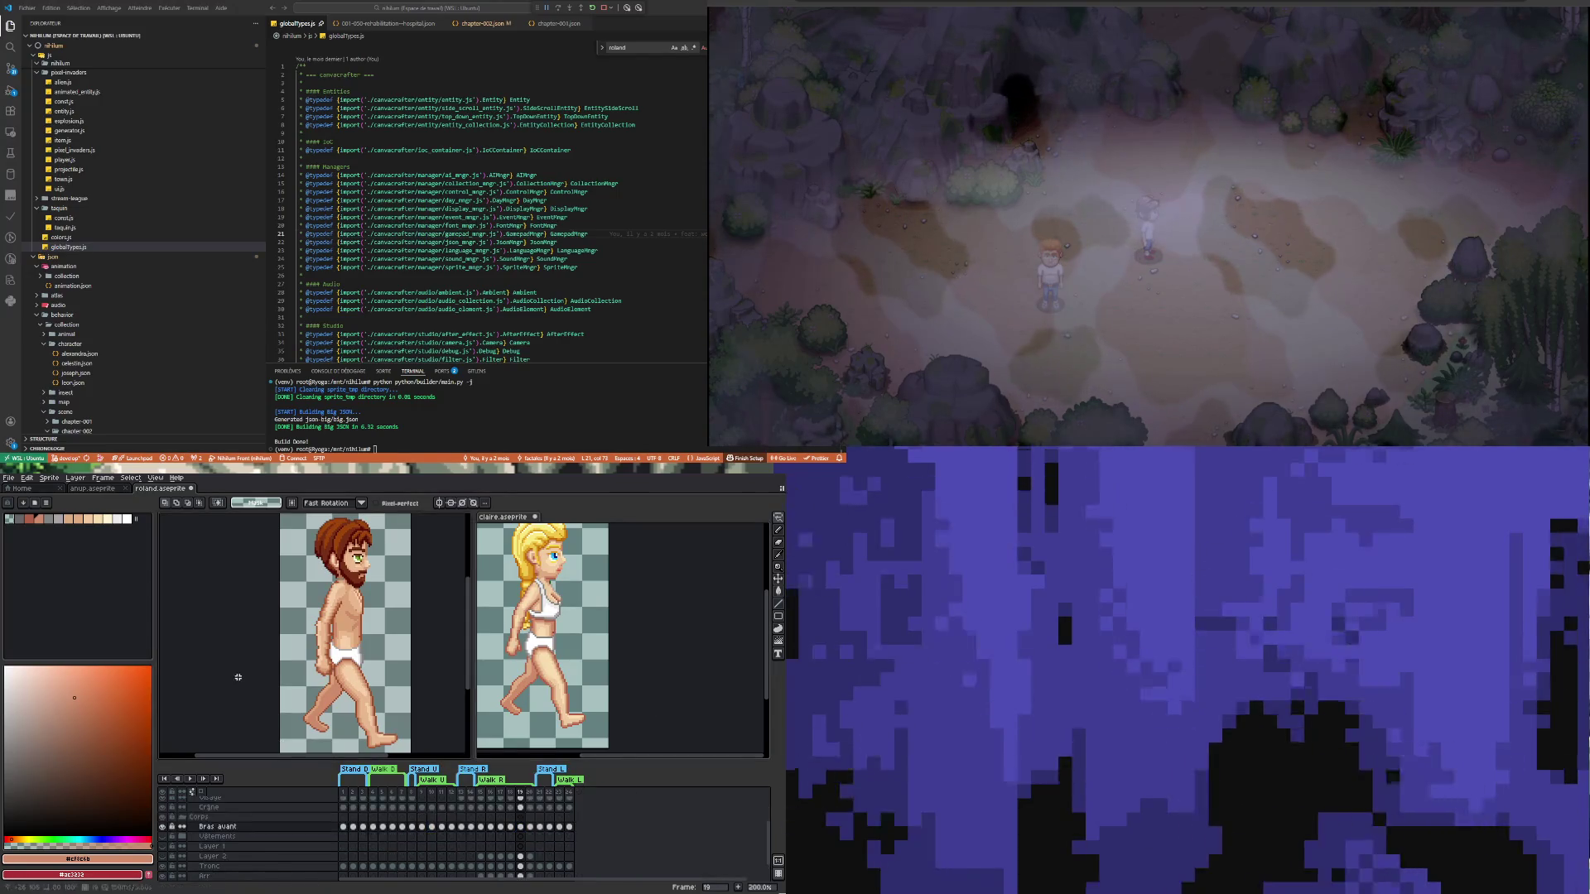
click(512, 827)
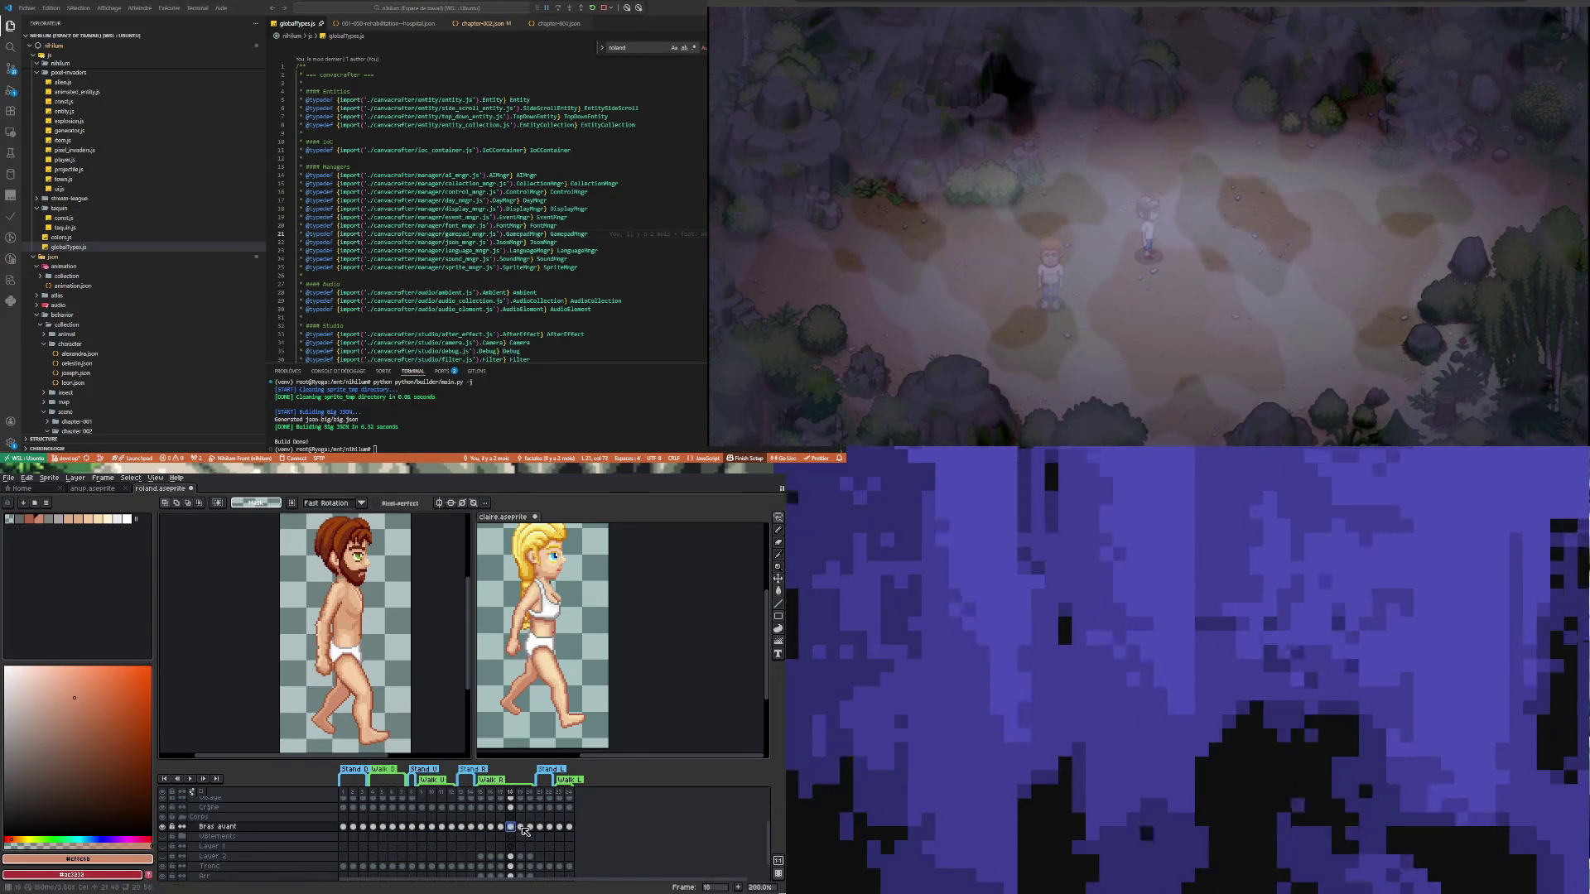
click(522, 827)
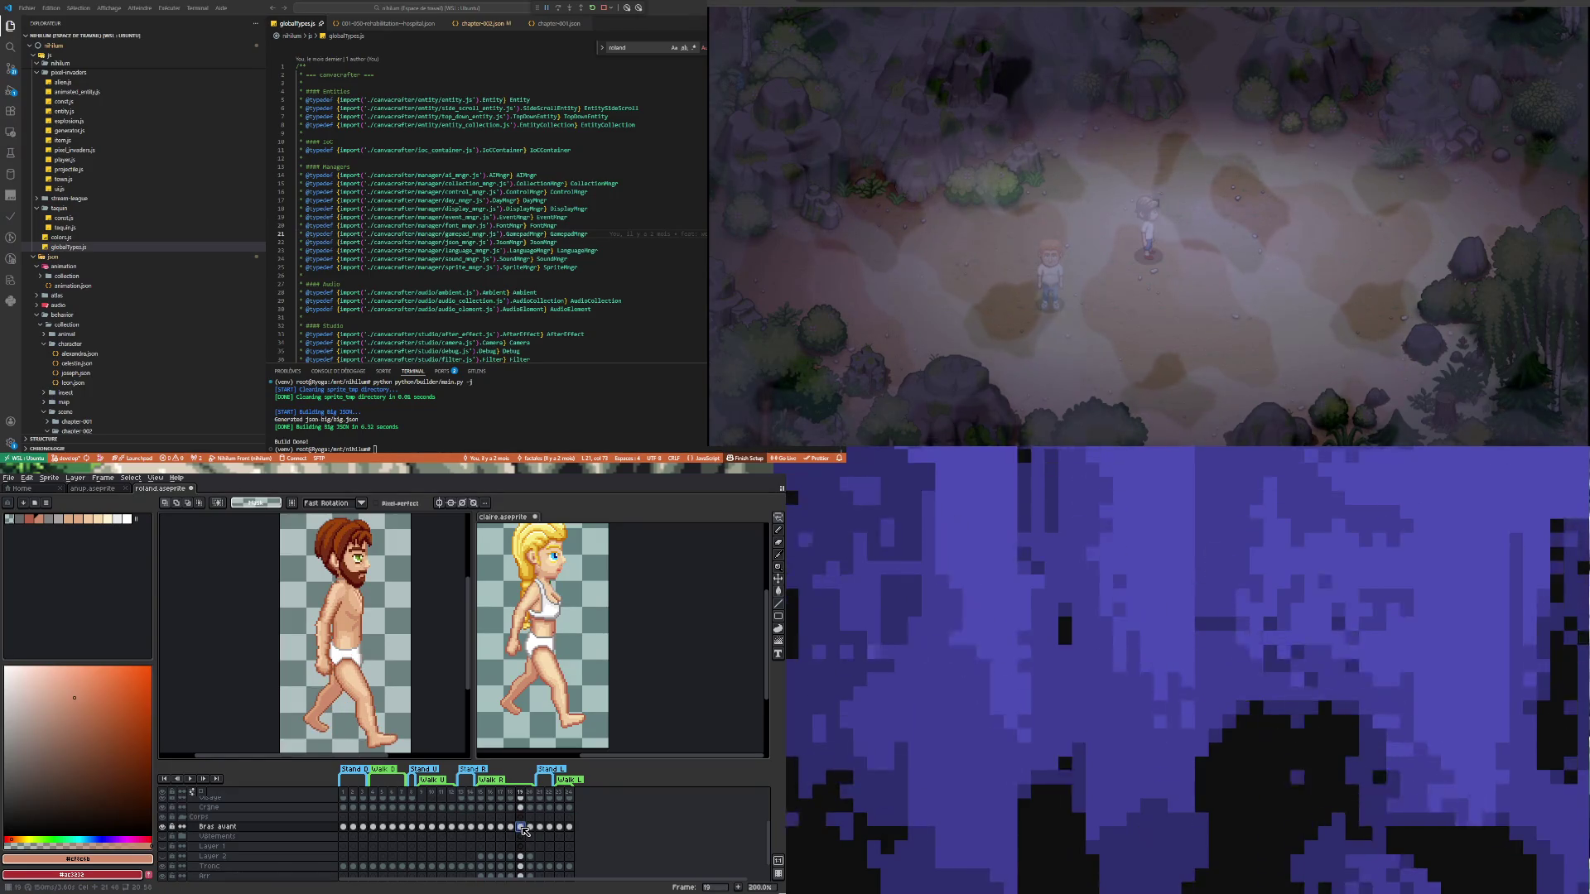
click(512, 827)
click(502, 827)
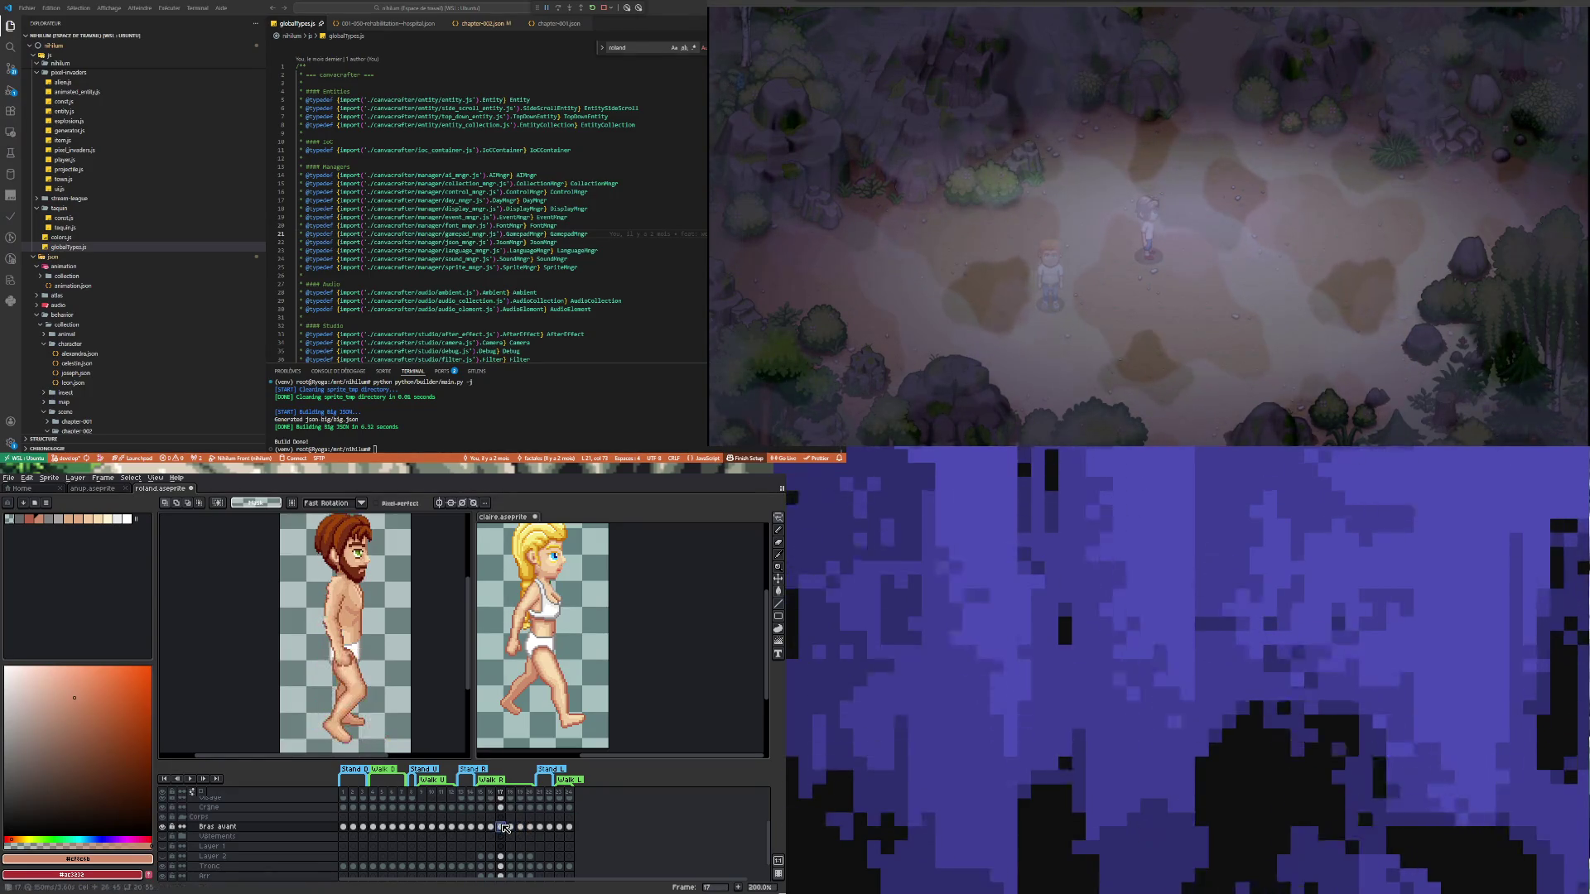
click(511, 827)
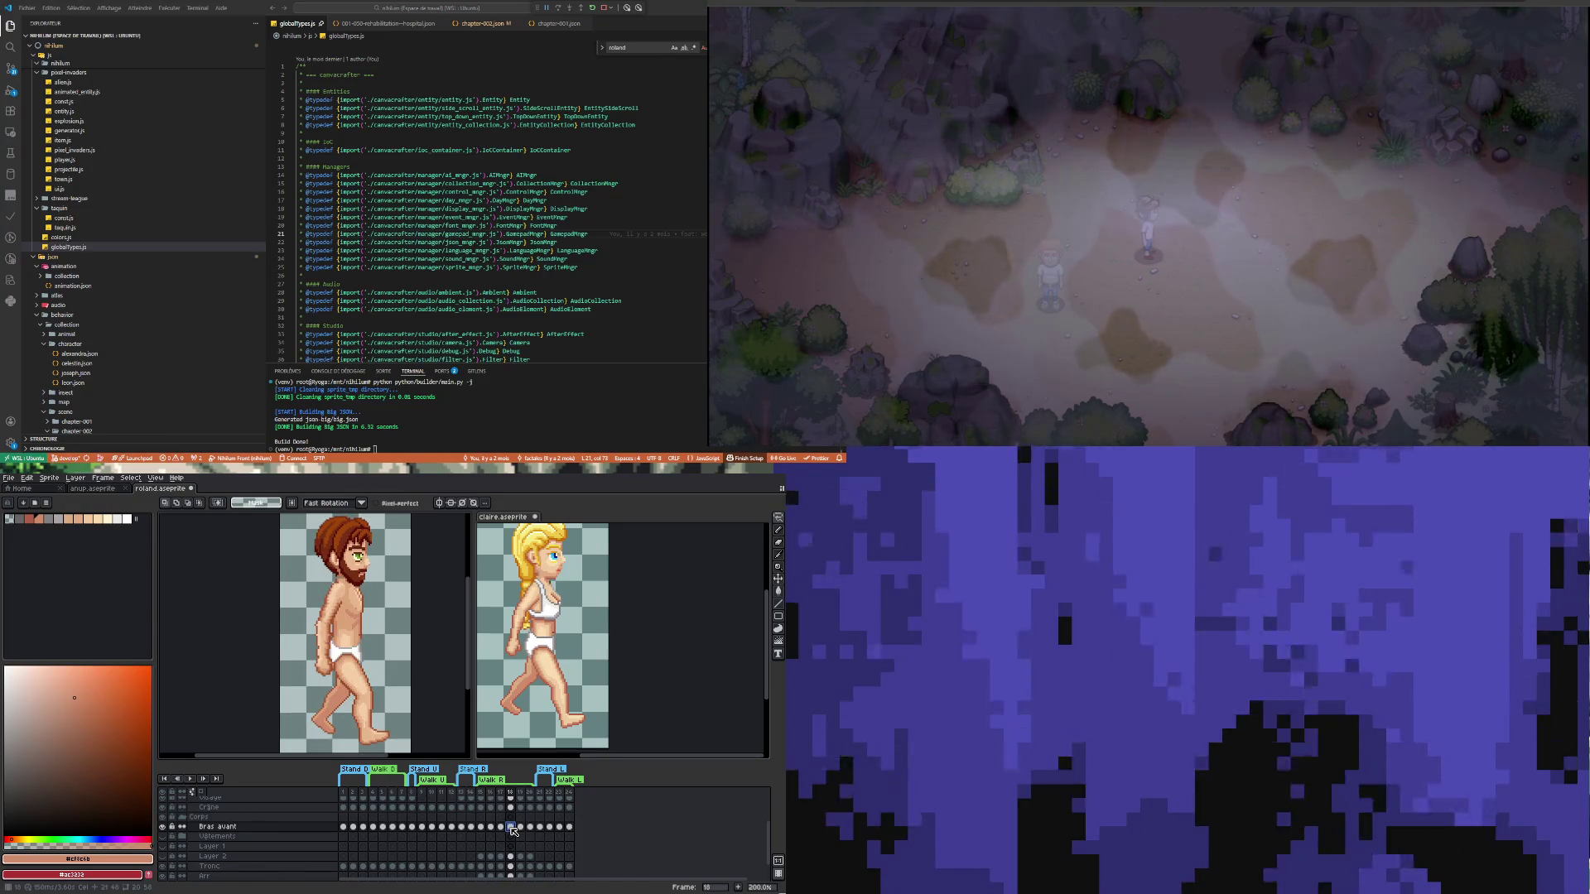
click(673, 663)
mouse_move(778, 517)
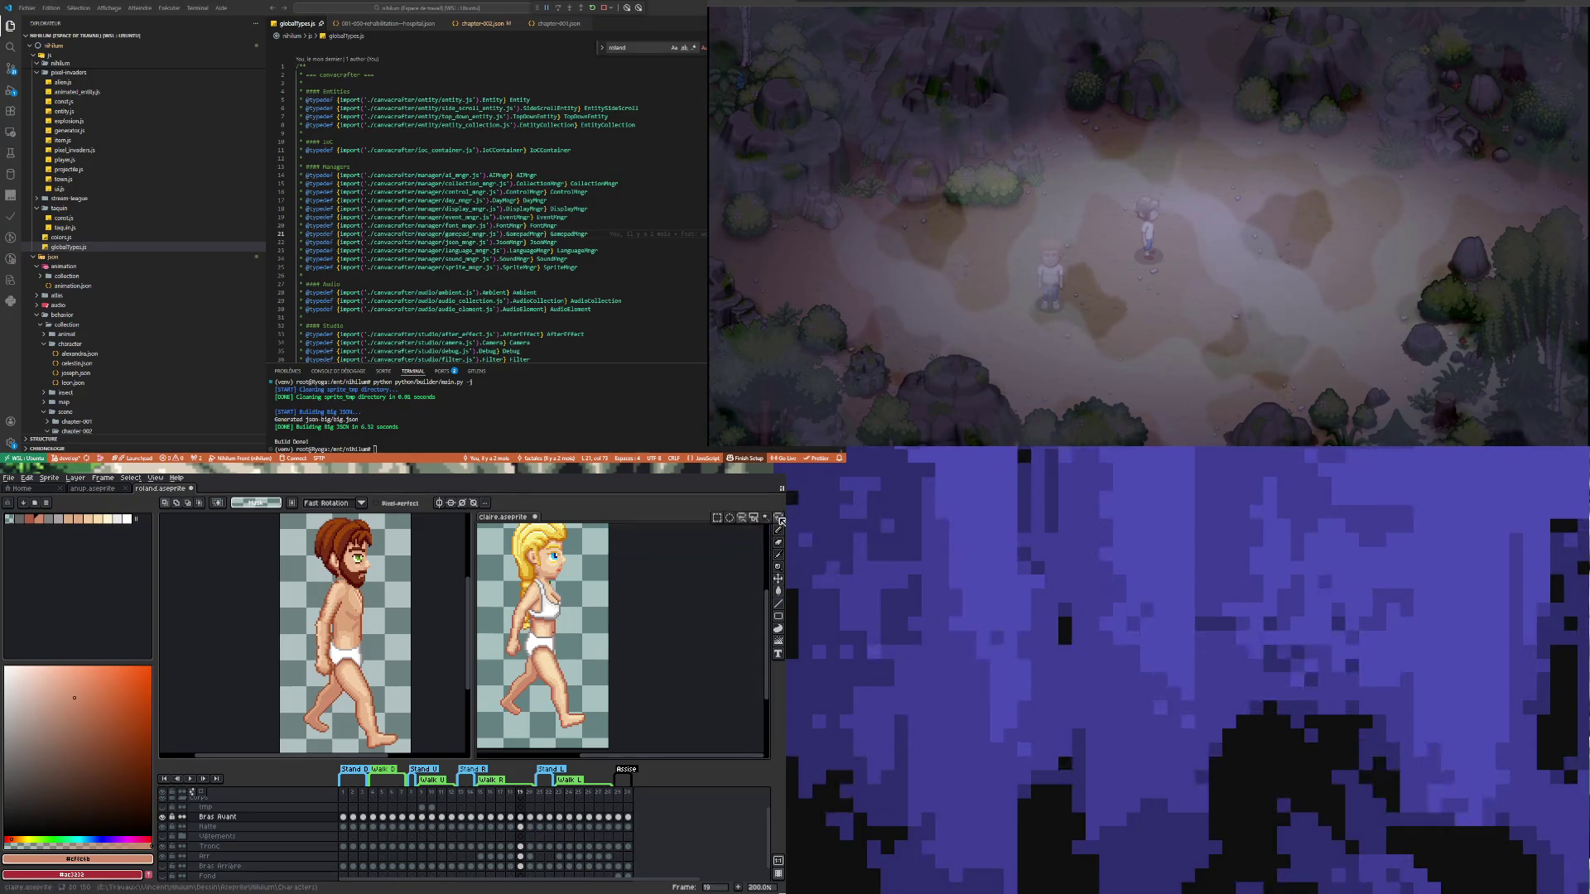
click(747, 521)
On frame 19, lasso Roland's front arm, rotate it about -5° and commit the change
mouse_move(313, 553)
mouse_down()
mouse_move(352, 546)
mouse_move(323, 700)
mouse_move(288, 688)
mouse_up()
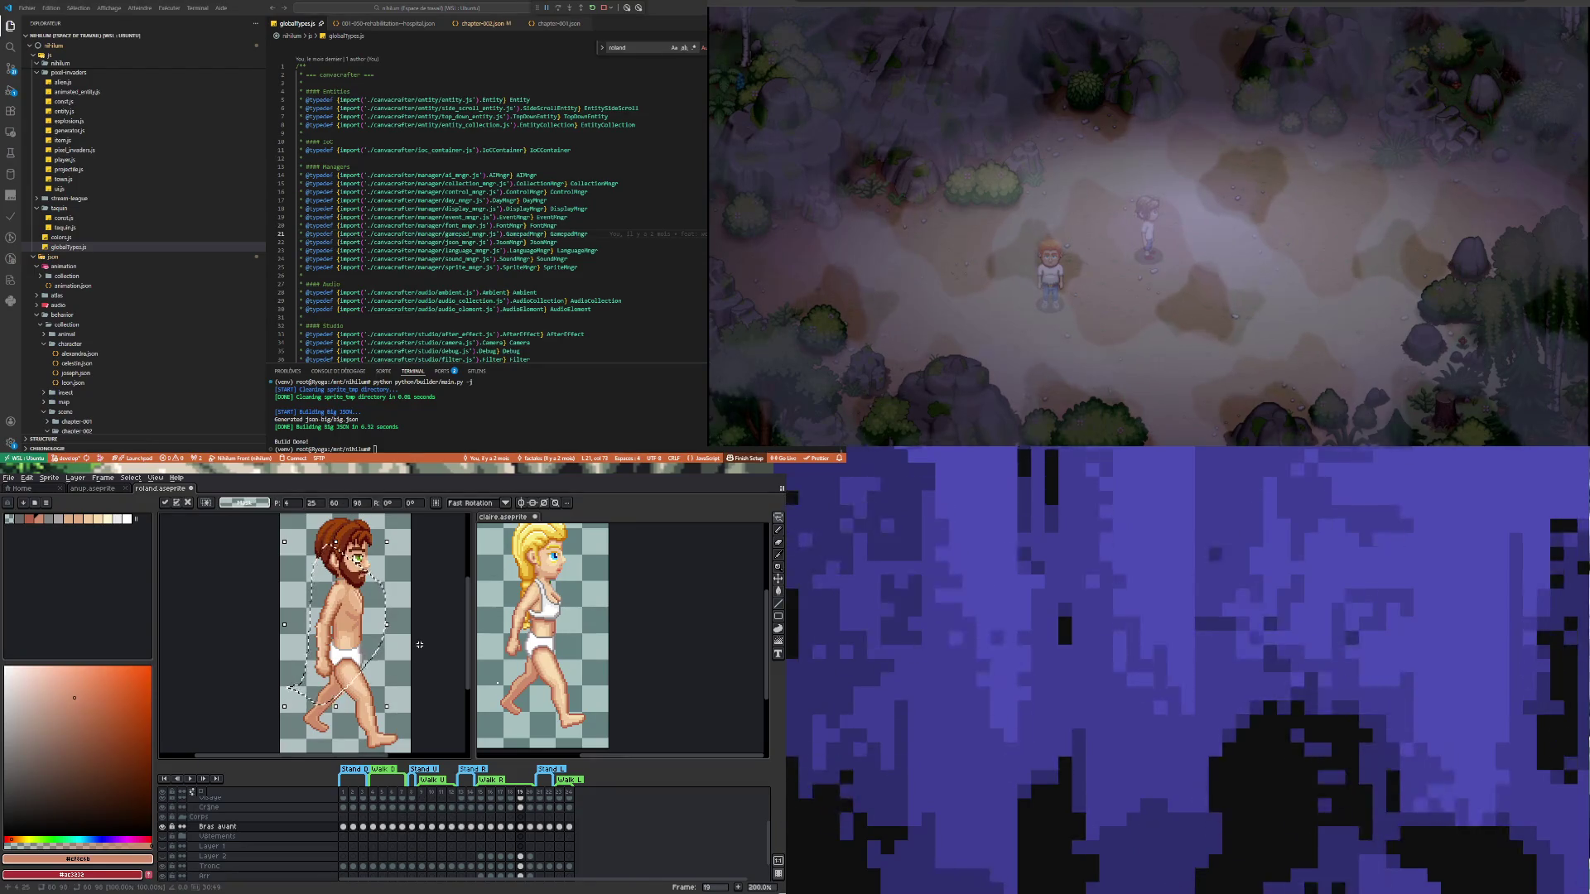
click(511, 827)
click(521, 827)
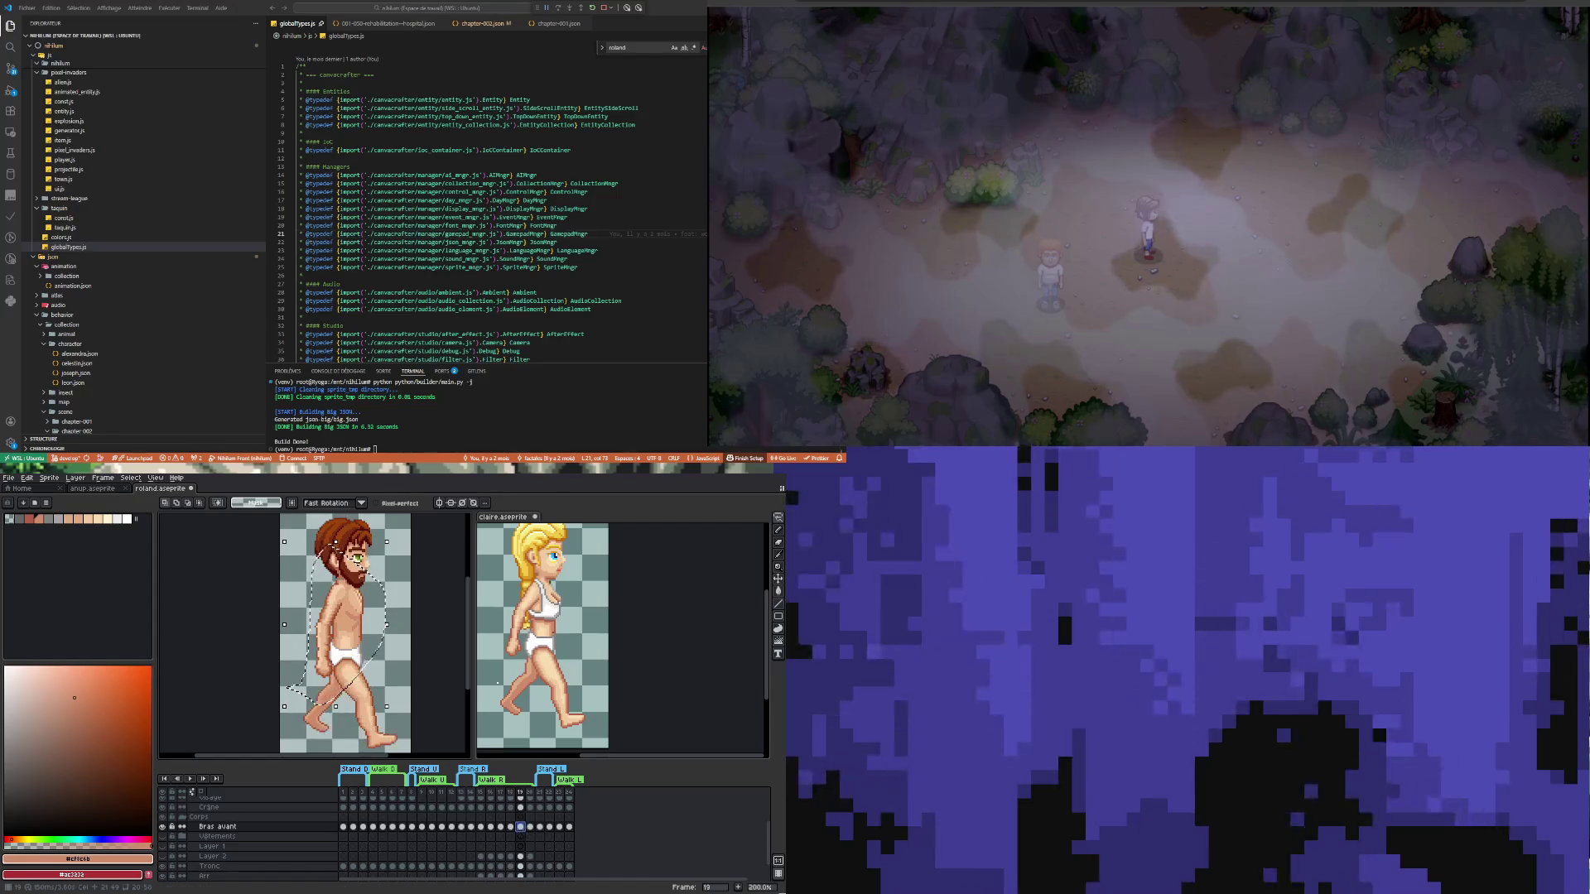
mouse_move(321, 572)
mouse_down()
mouse_move(299, 641)
mouse_move(332, 695)
mouse_move(376, 621)
mouse_move(339, 565)
mouse_up()
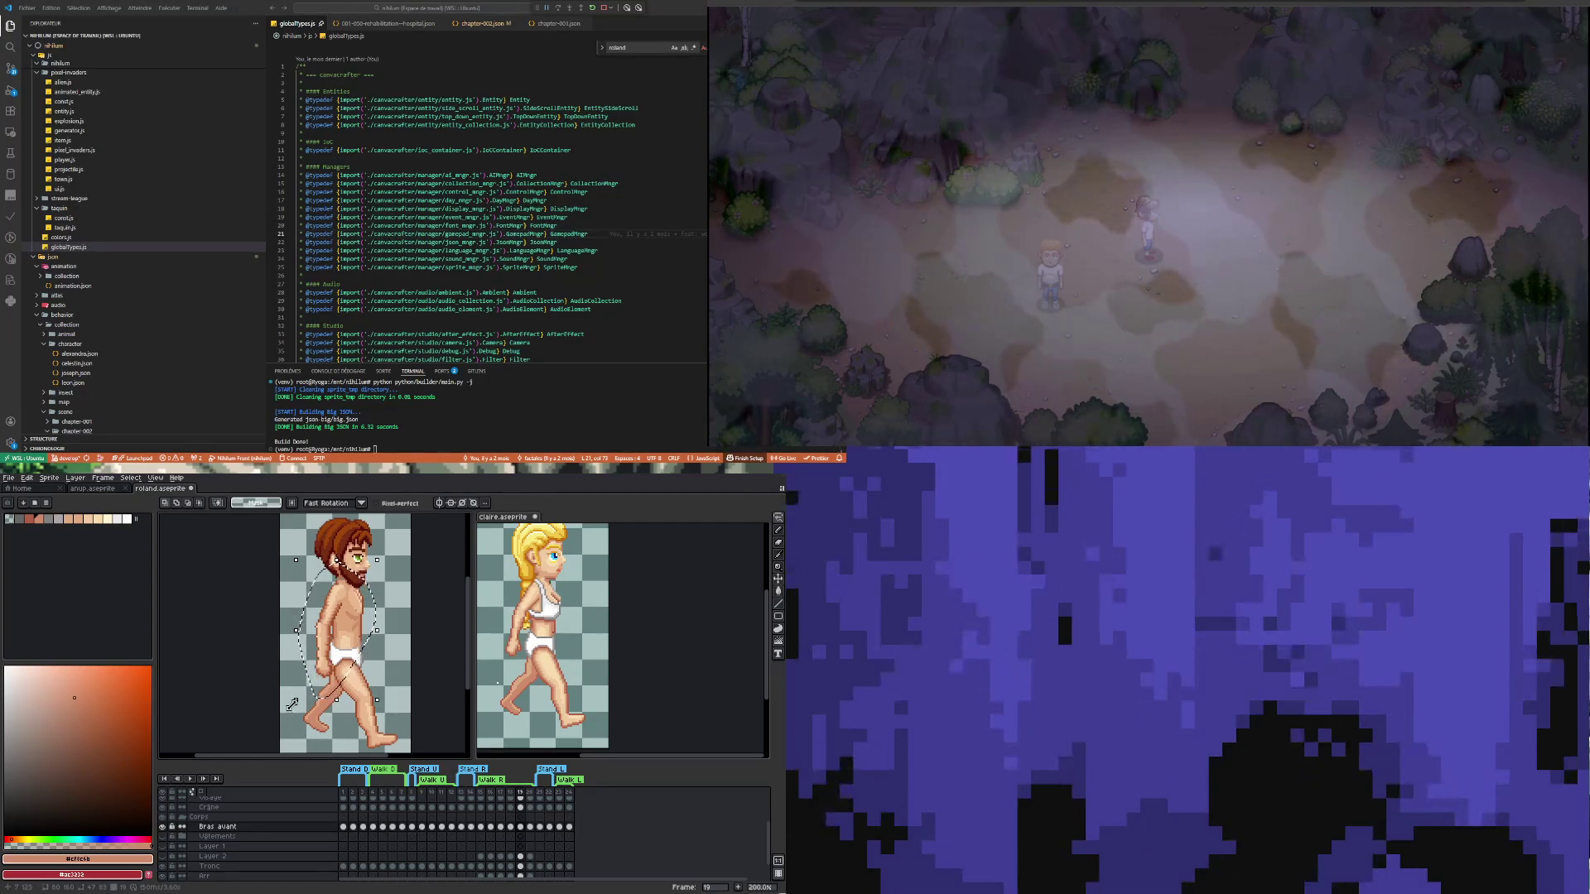
drag(291, 710, 290, 714)
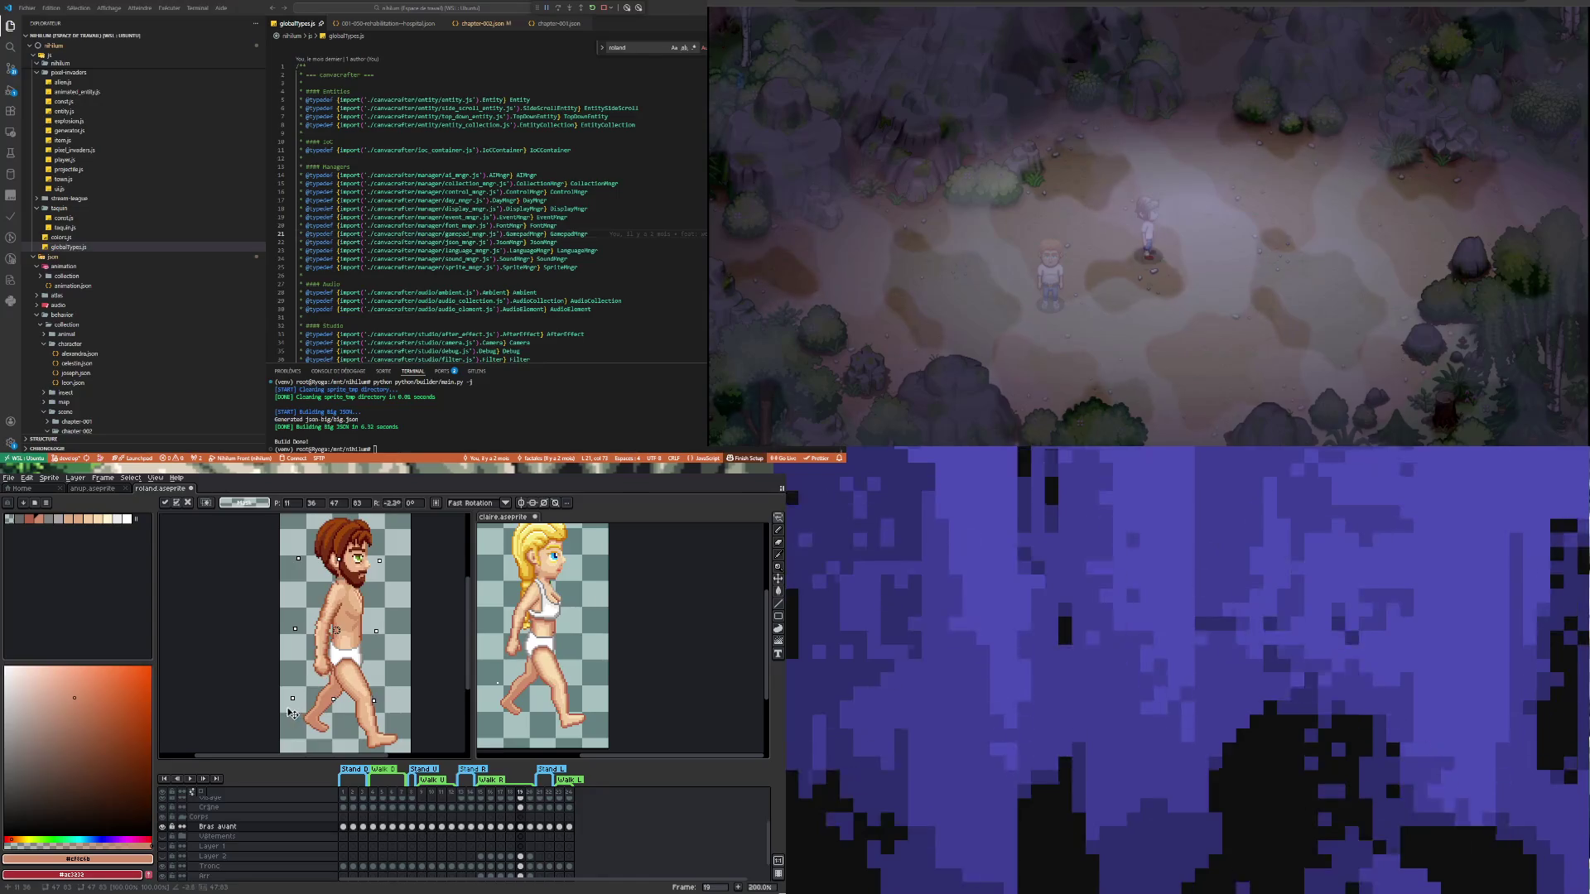
key(Return)
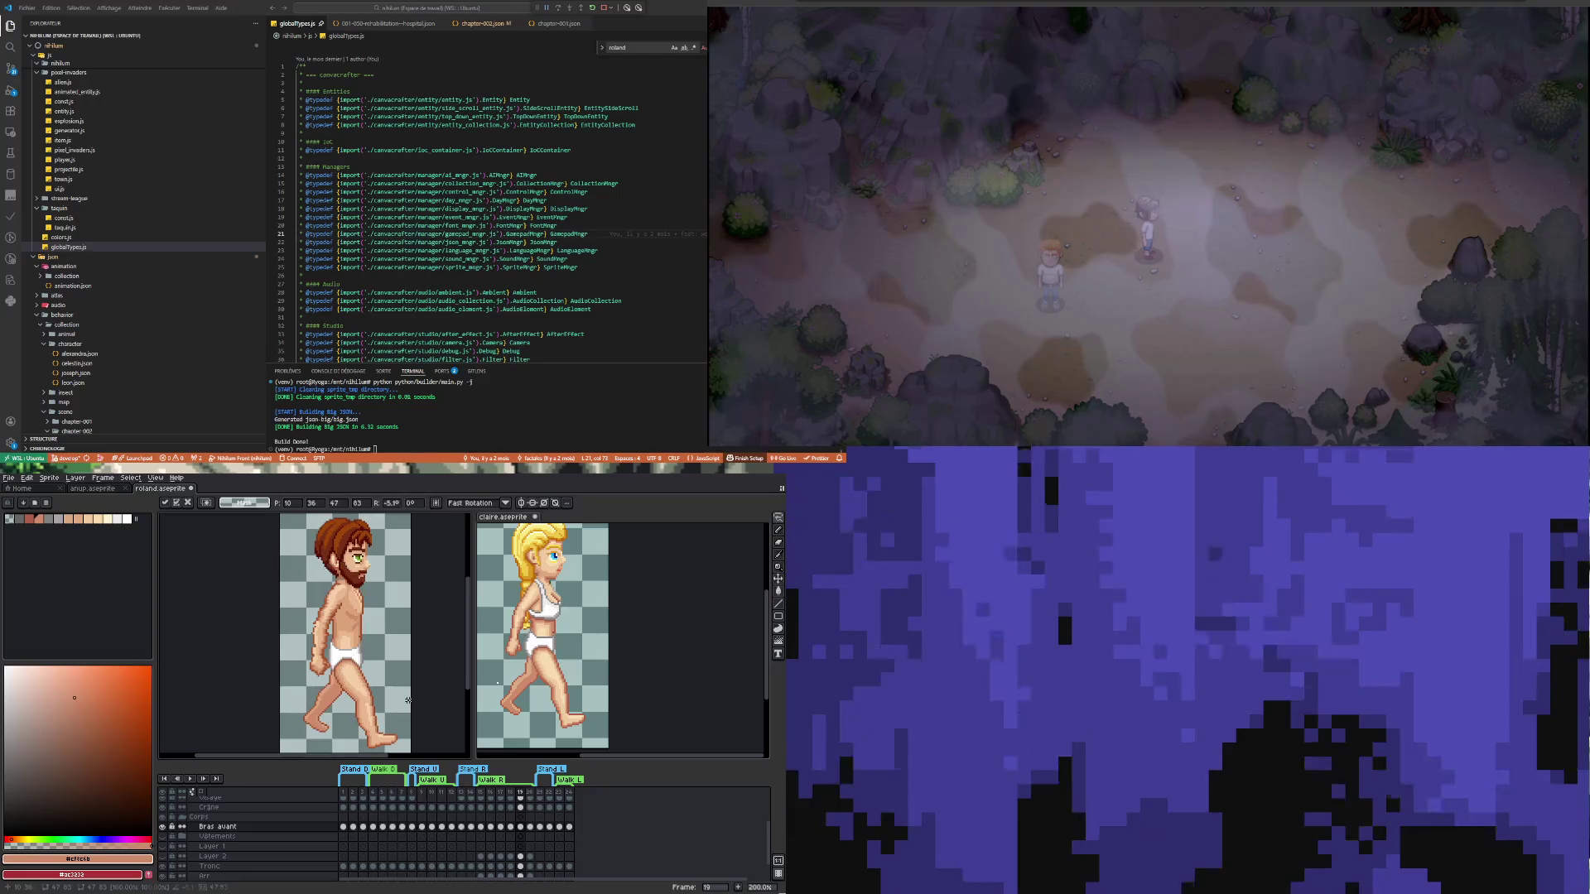
mouse_move(300, 623)
mouse_down()
mouse_move(346, 661)
mouse_move(274, 694)
mouse_up()
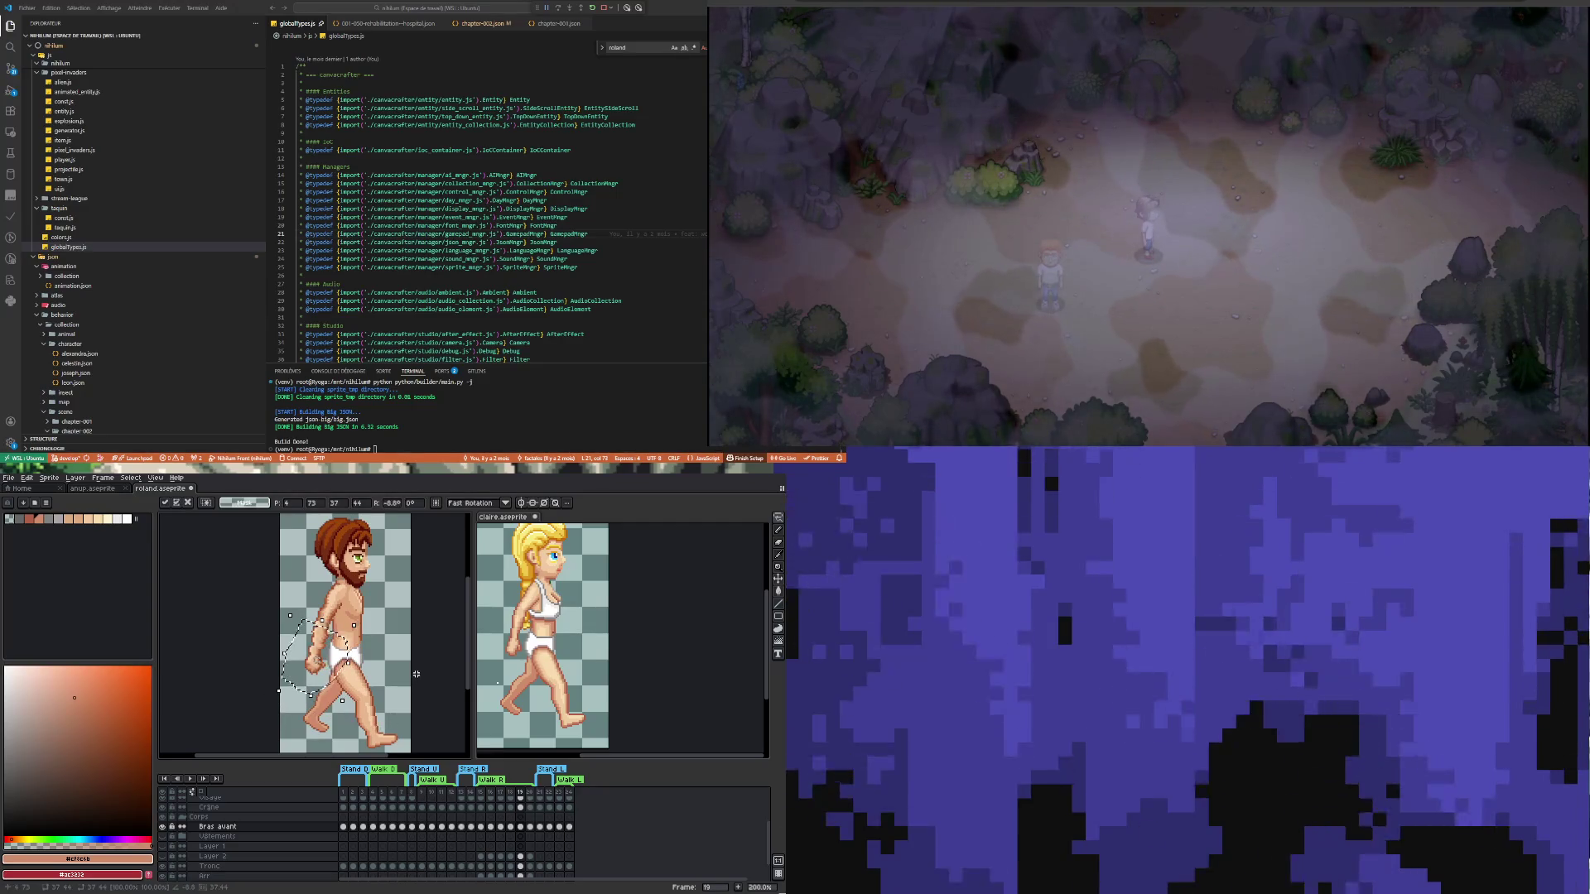
click(395, 657)
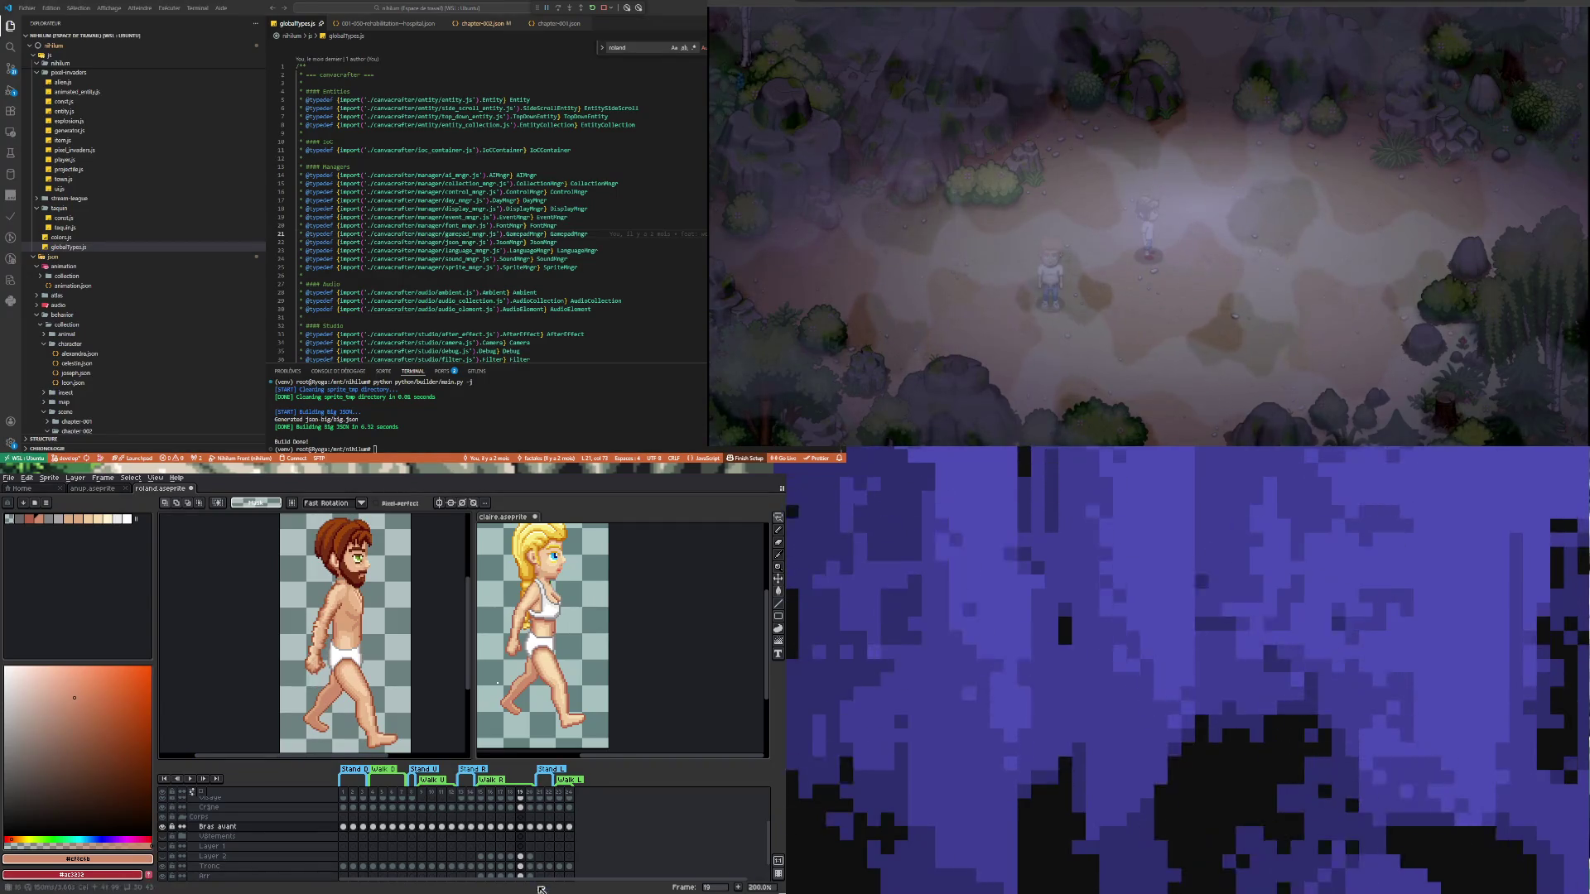
Browse Claire's frames 20, 29, 22, 30, 21, 13 and 15, then return to Roland's sprite
click(518, 827)
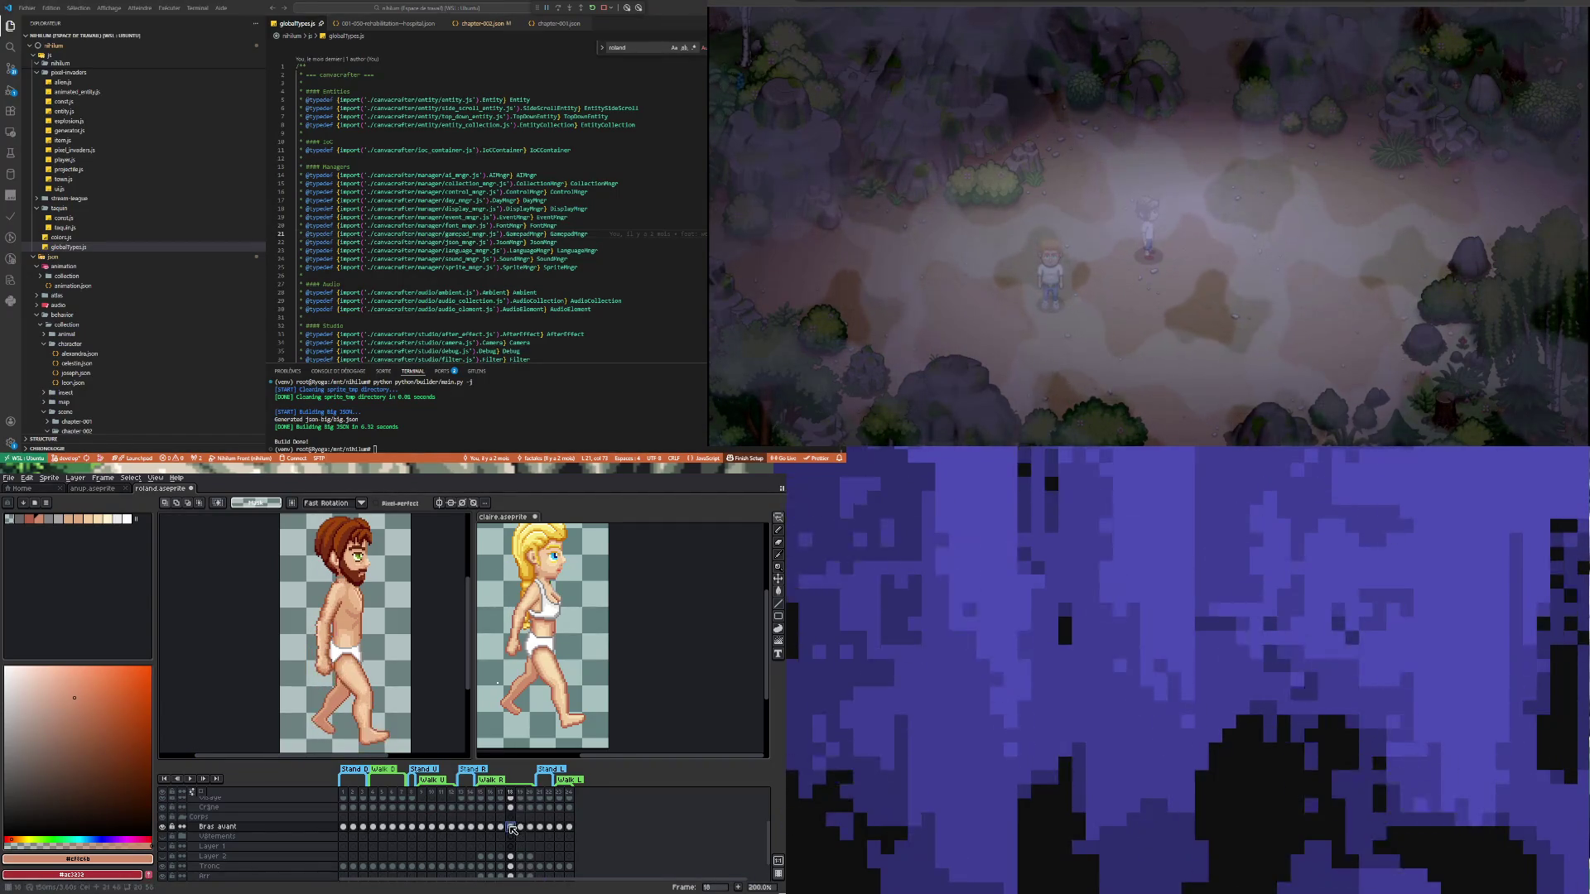
key(ctrl+z)
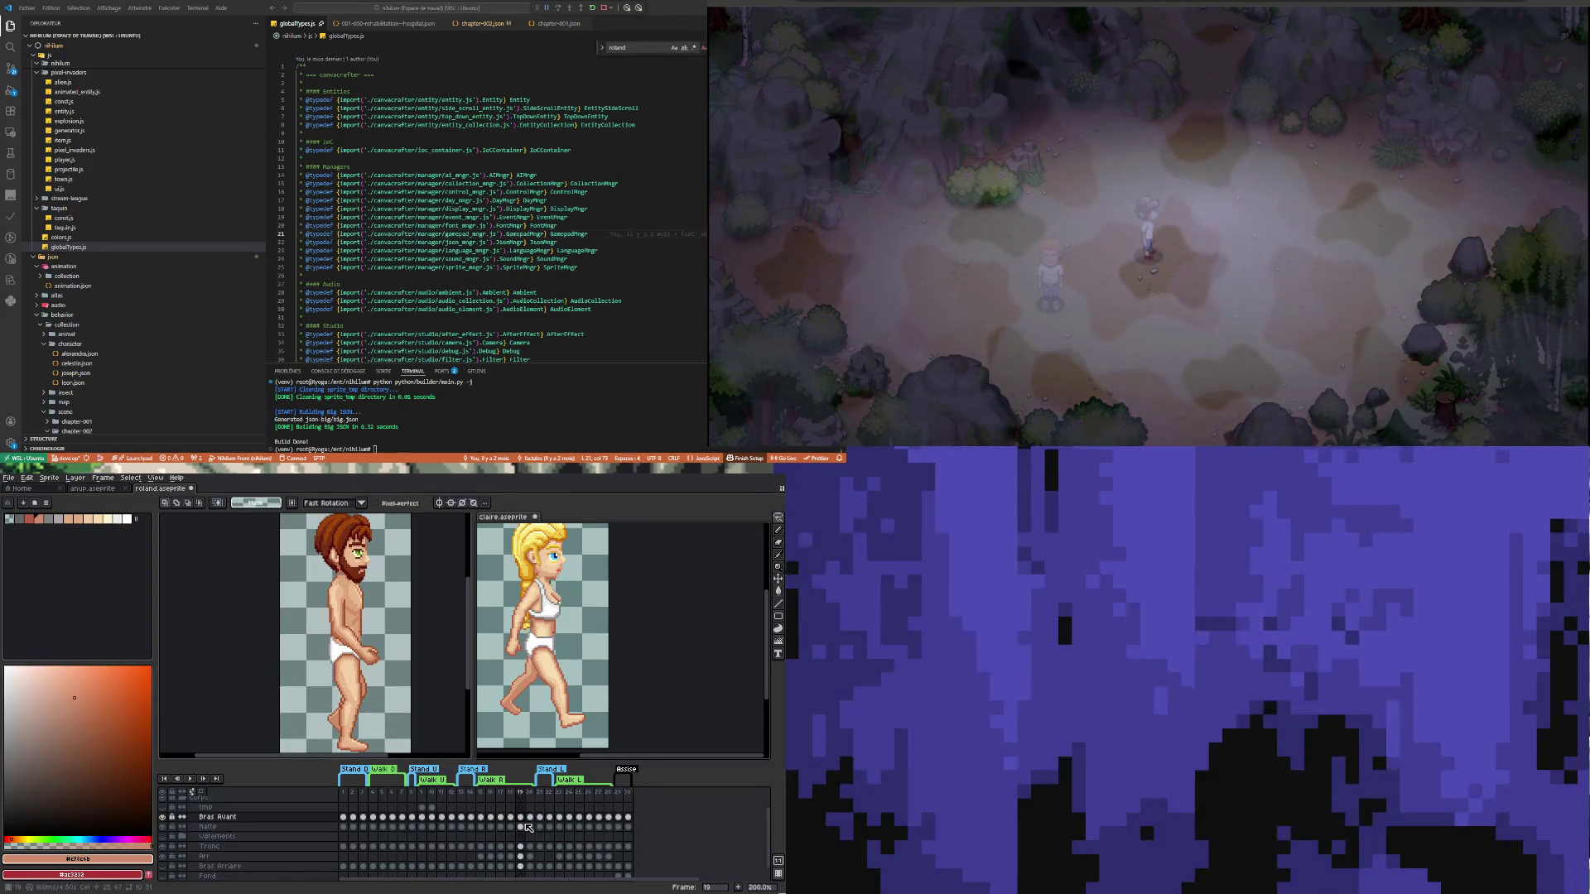
key(Right)
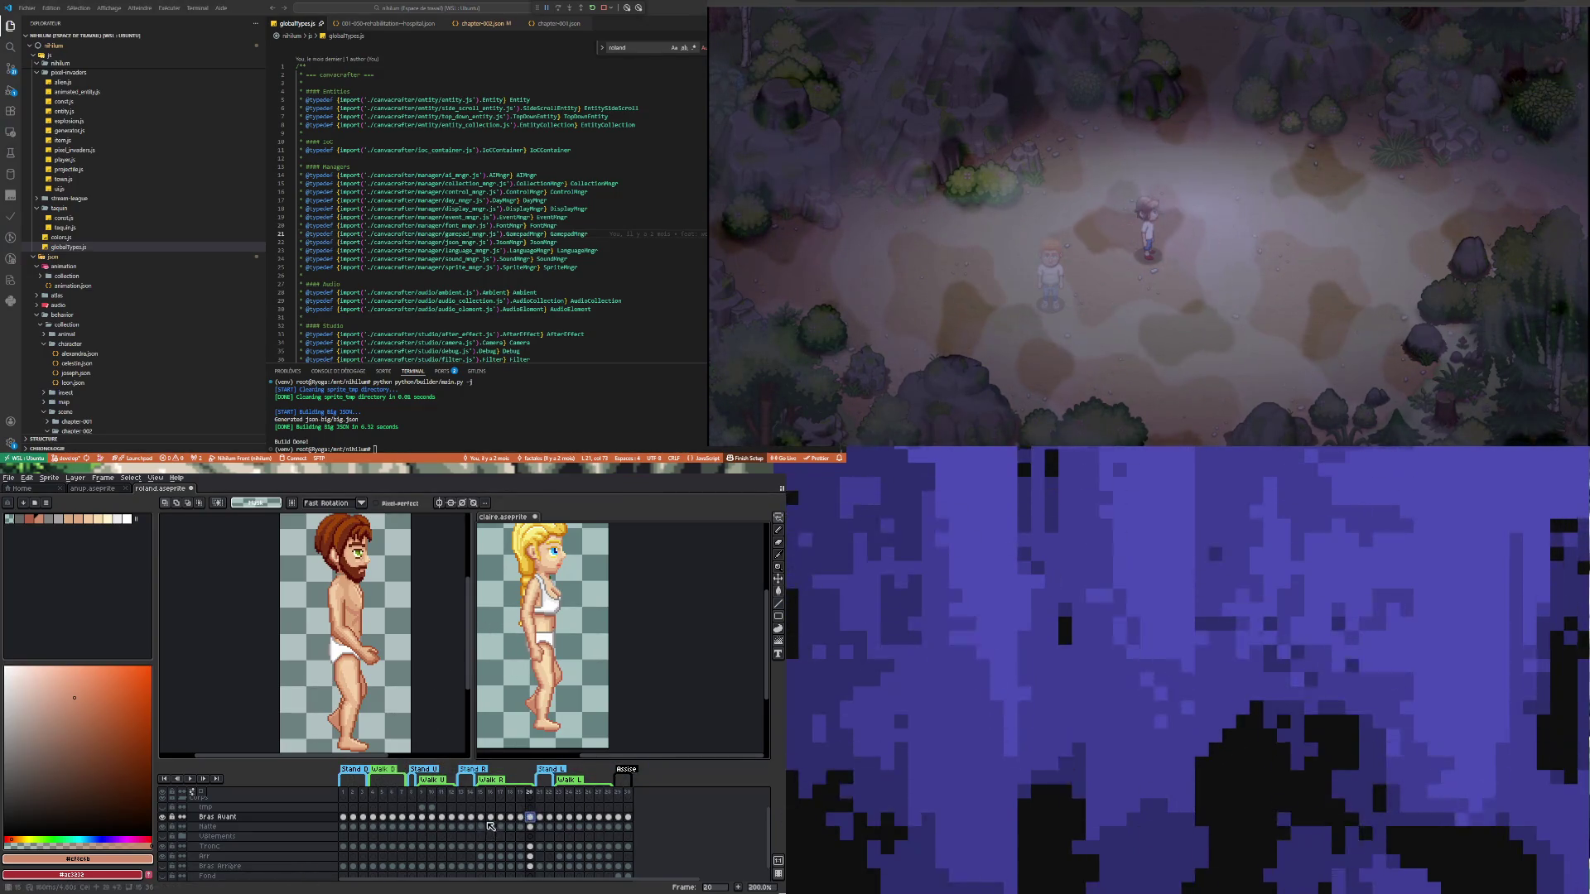
click(620, 817)
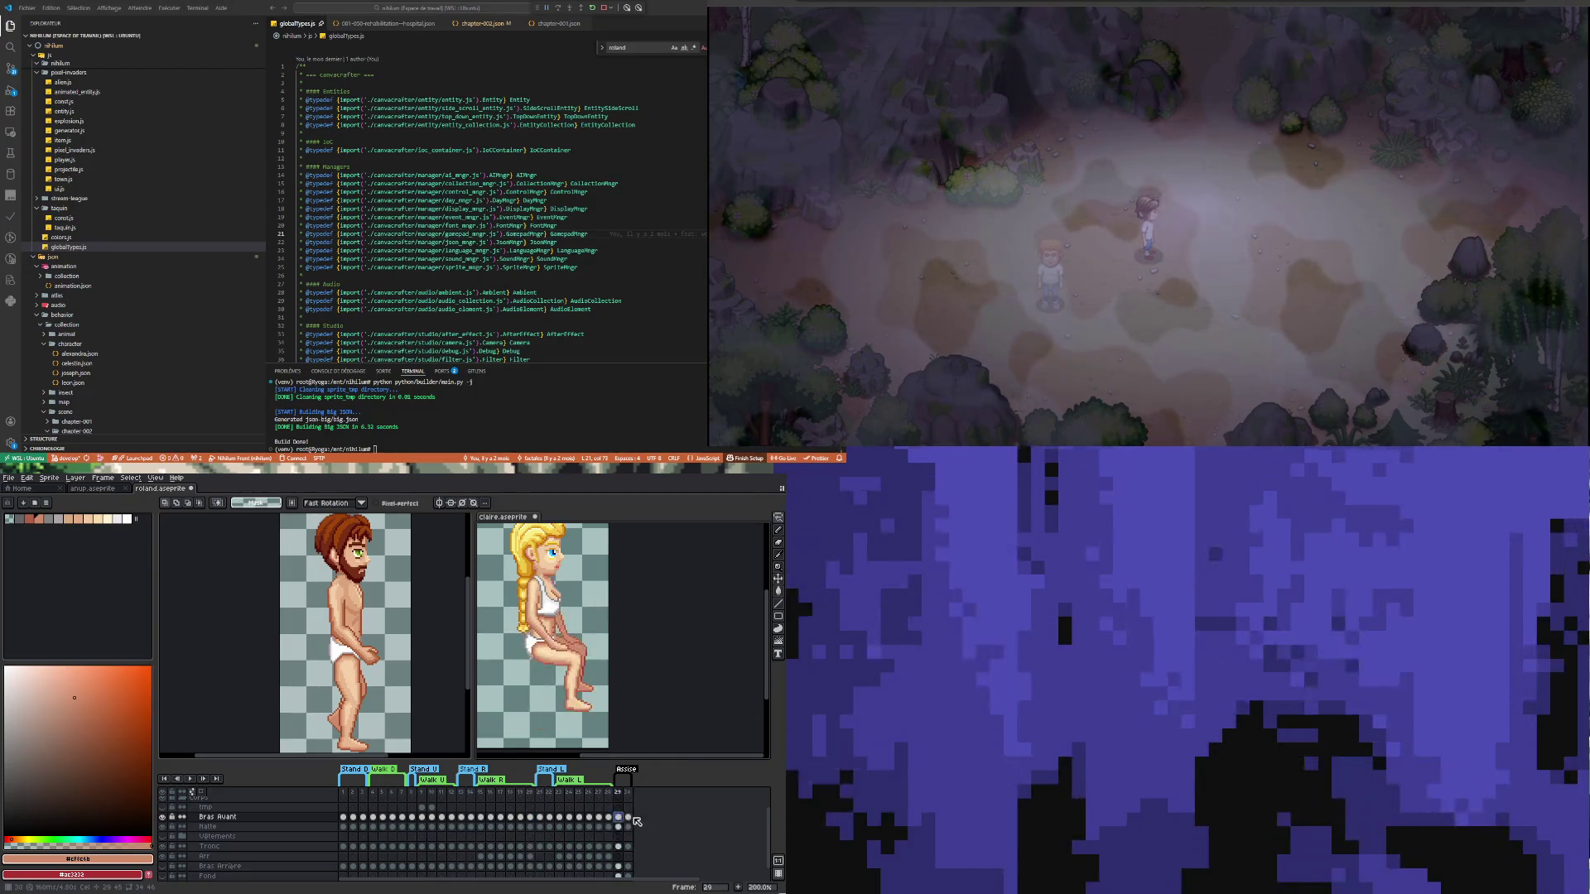
click(550, 818)
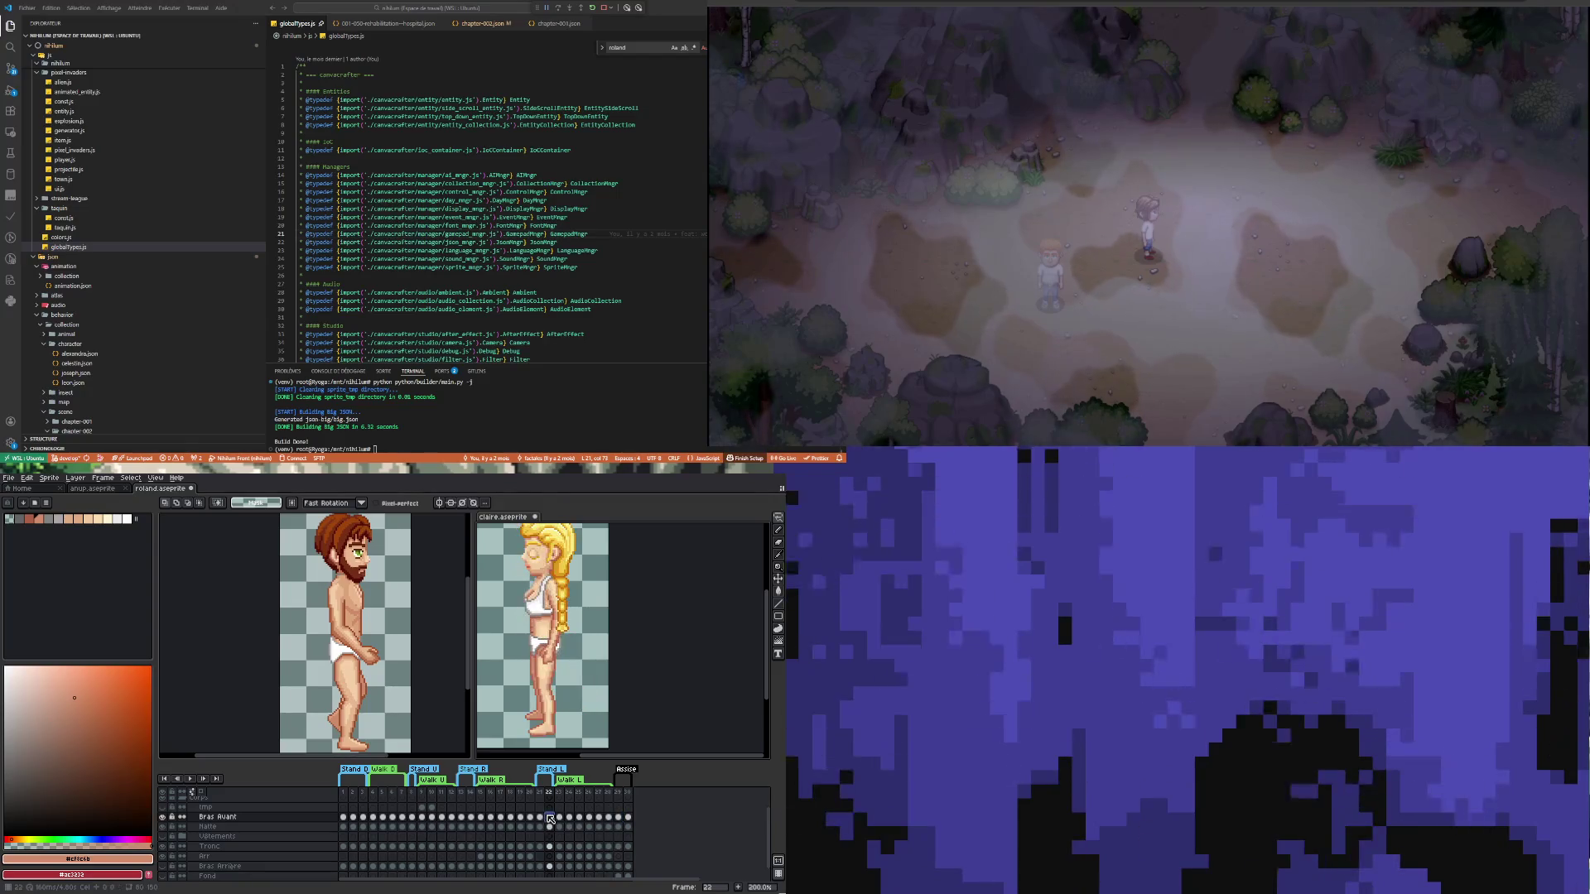
click(618, 818)
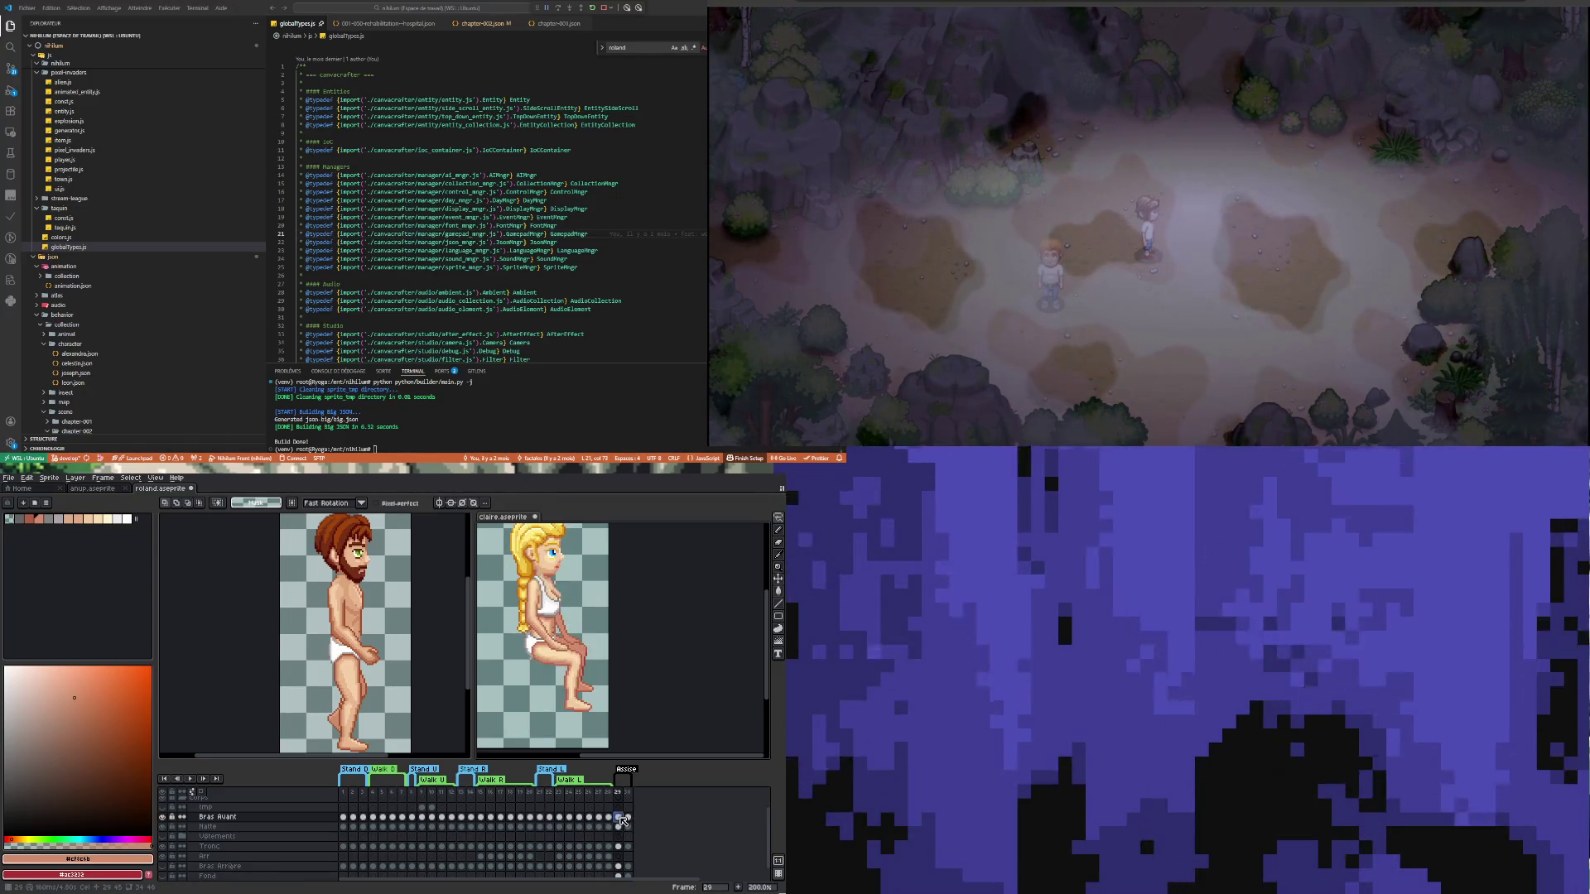
click(628, 817)
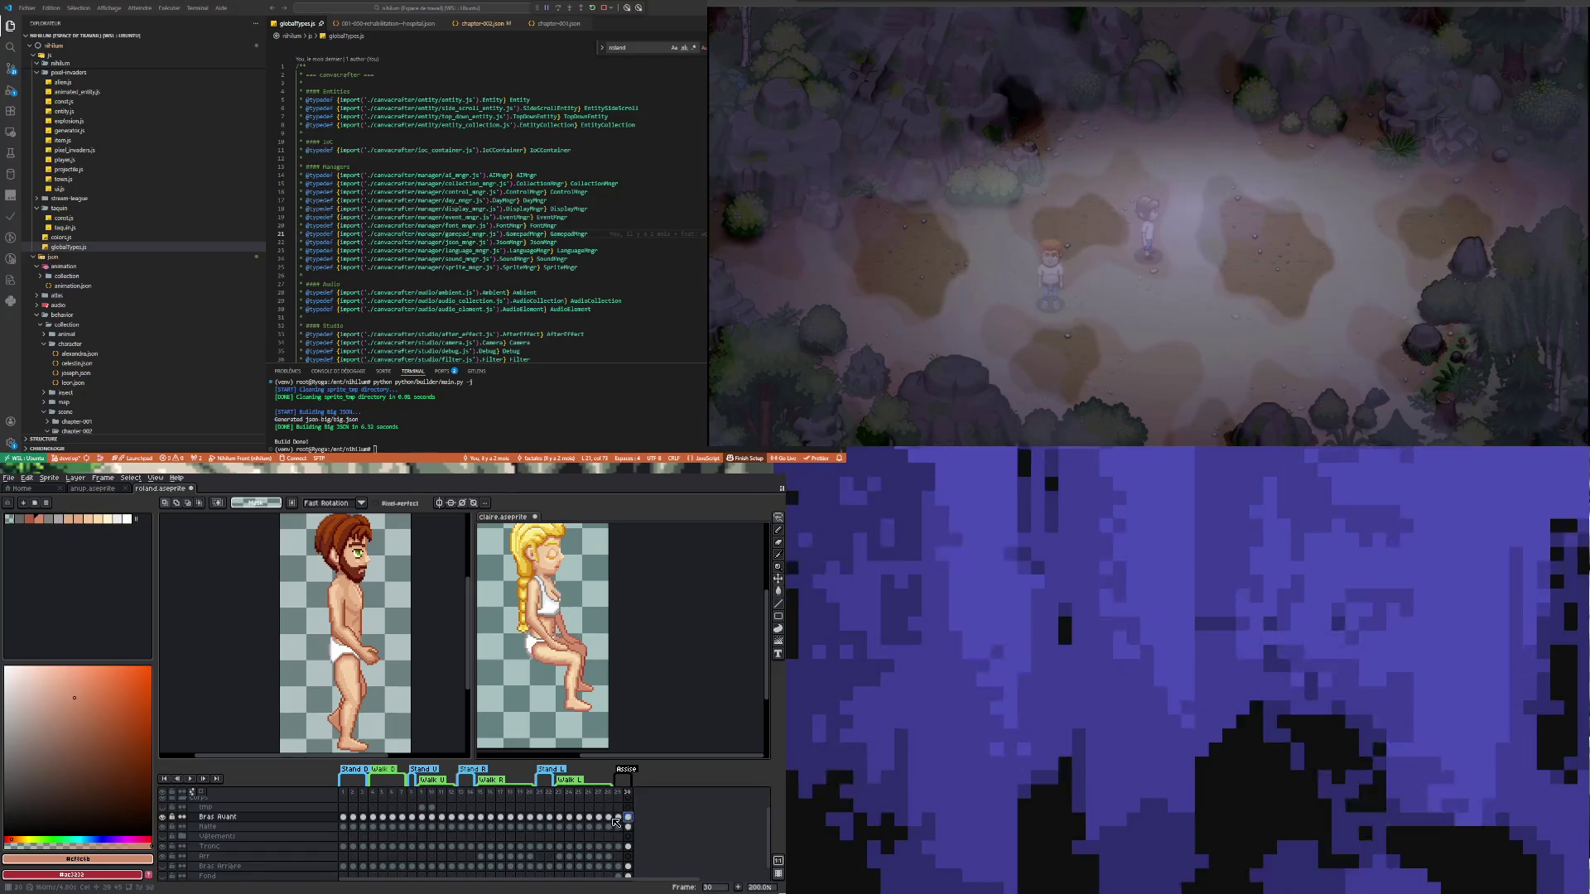
click(538, 817)
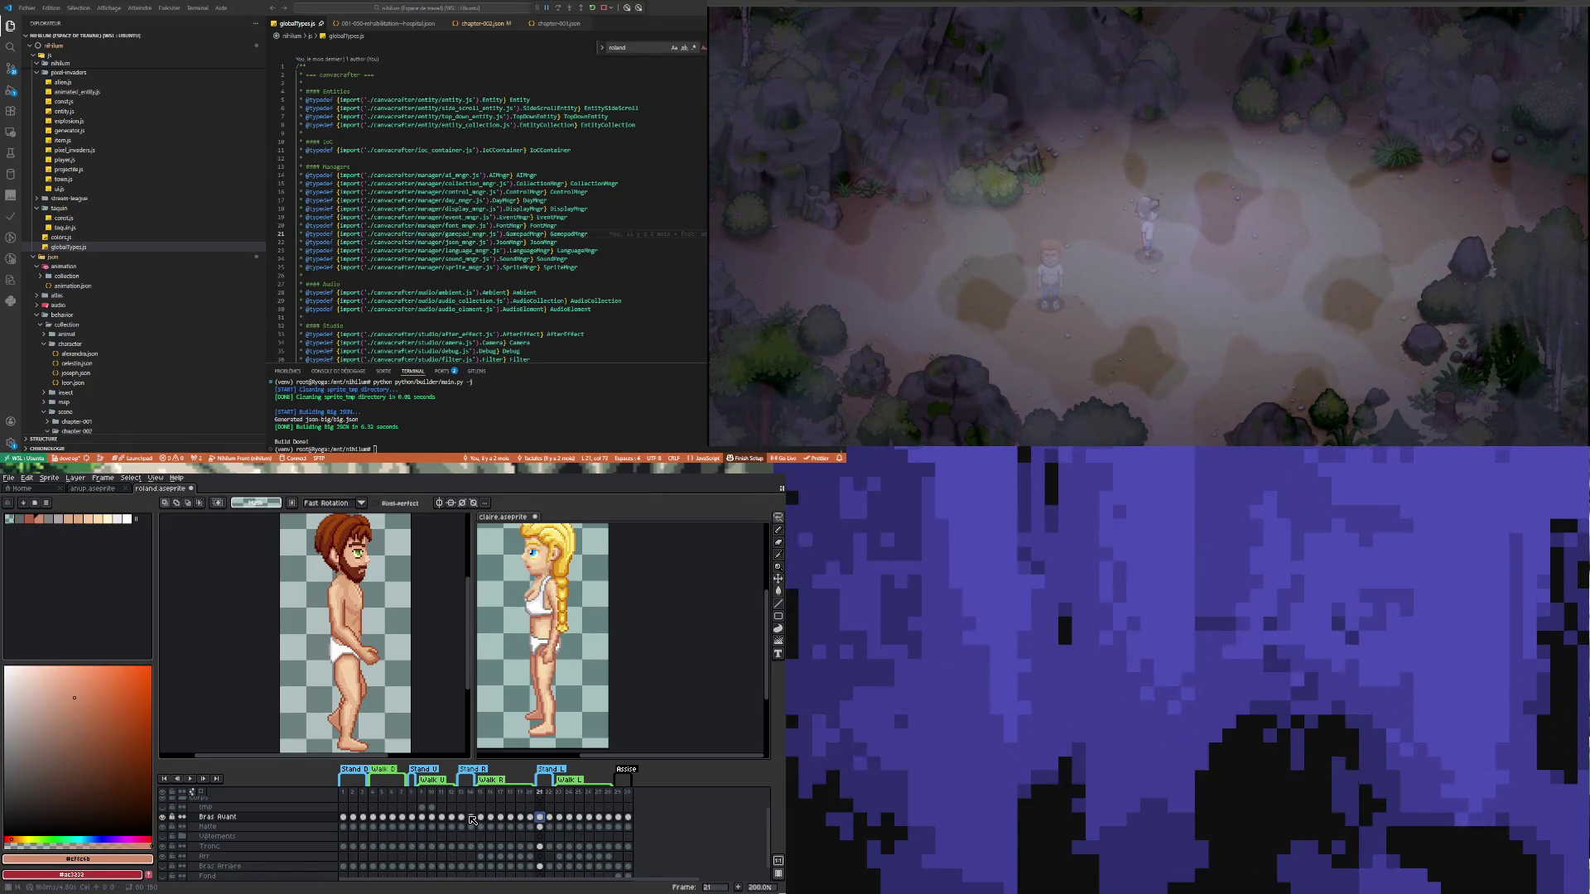
click(461, 817)
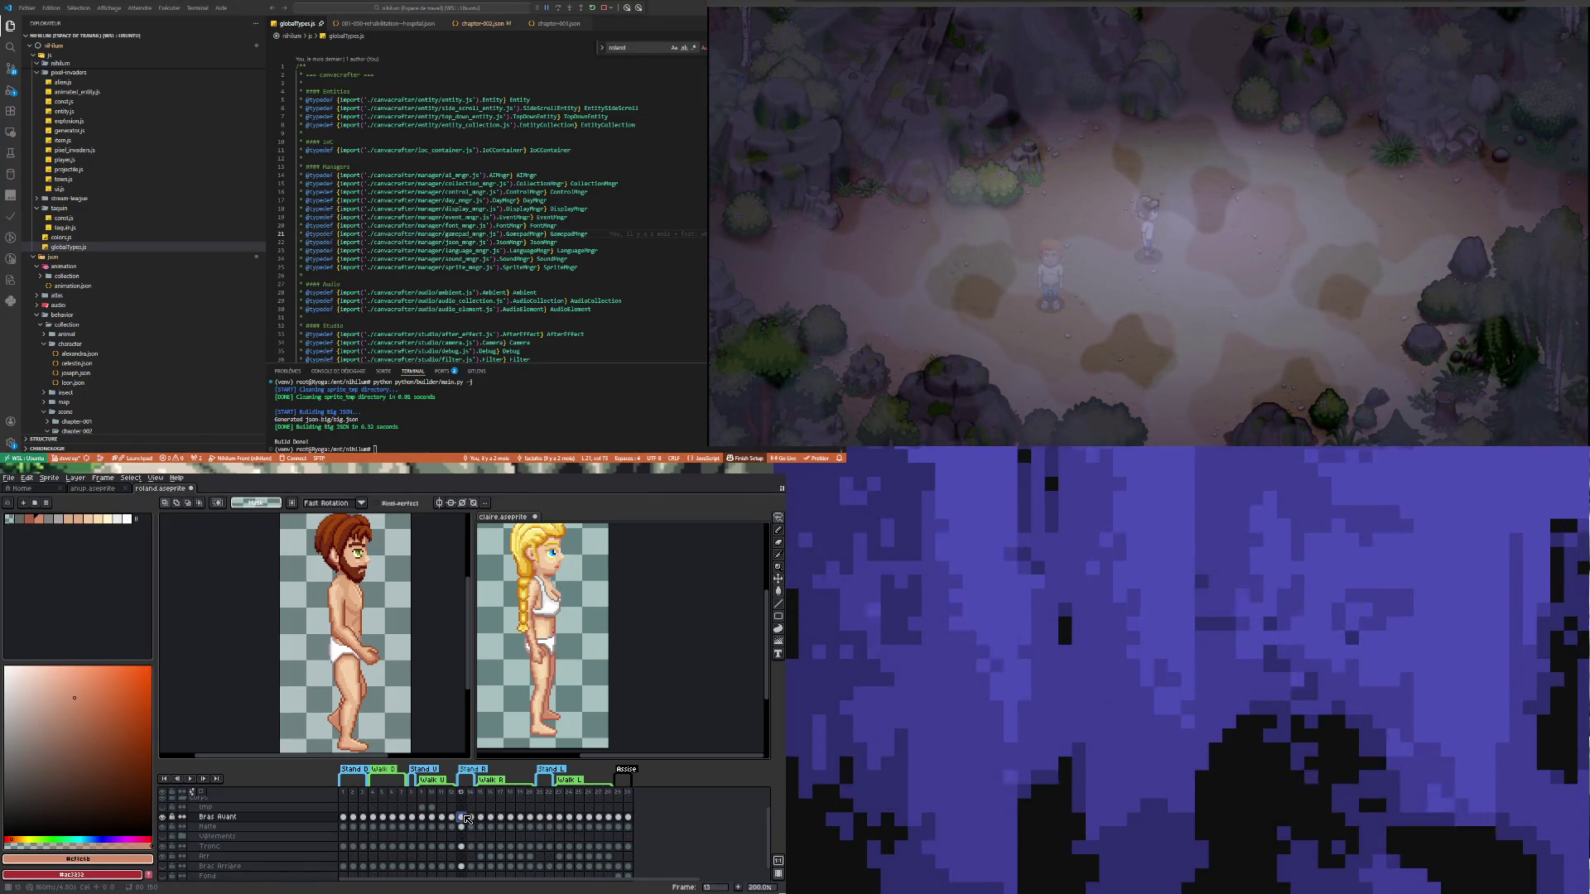
click(531, 818)
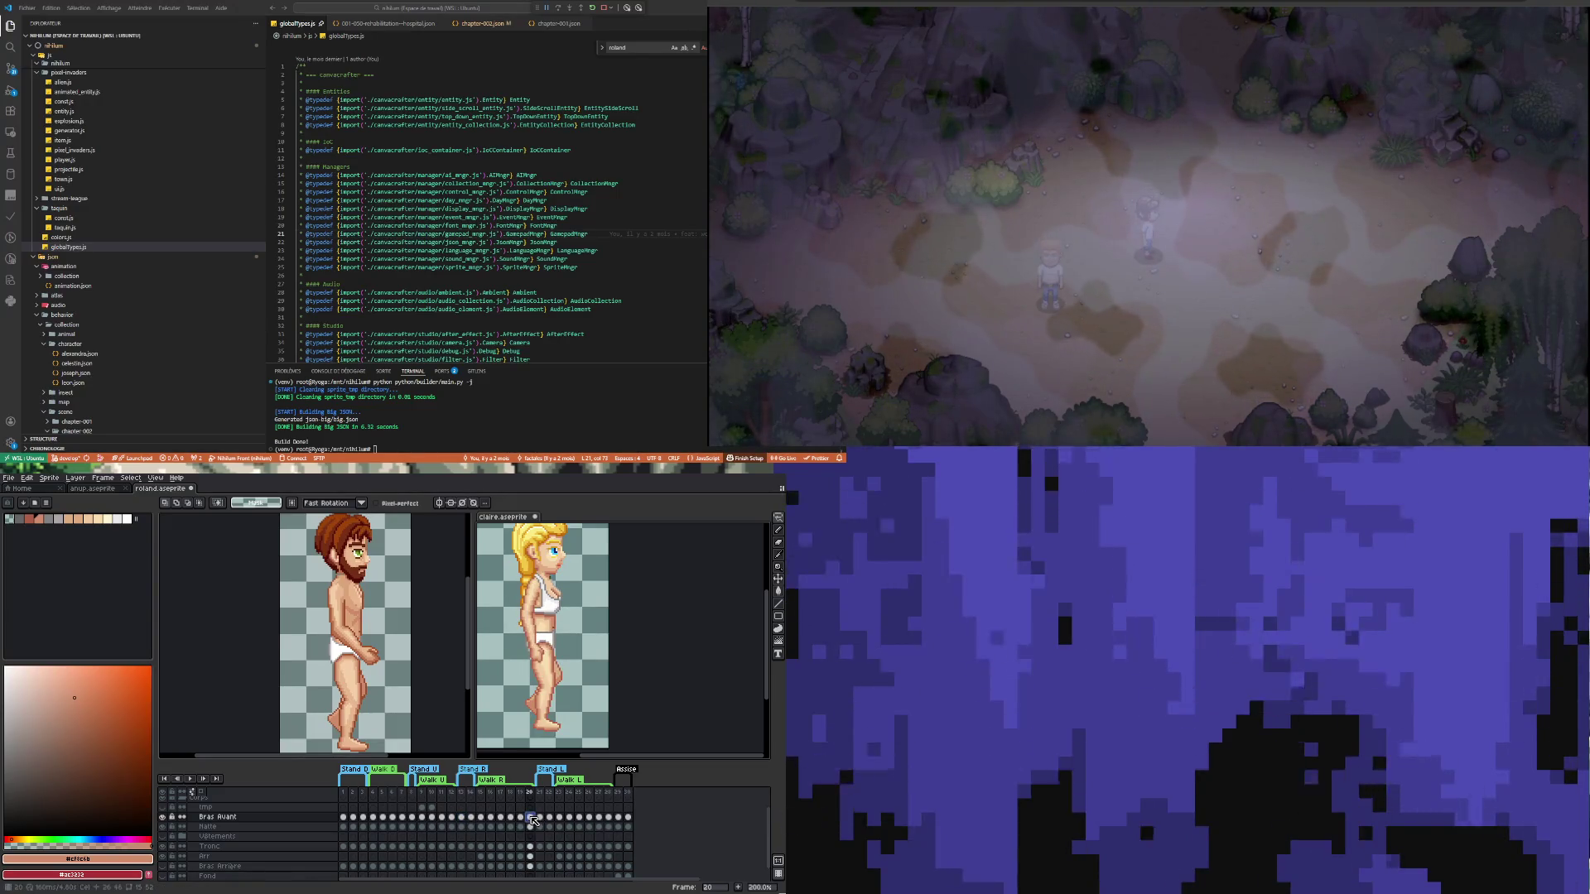
click(481, 817)
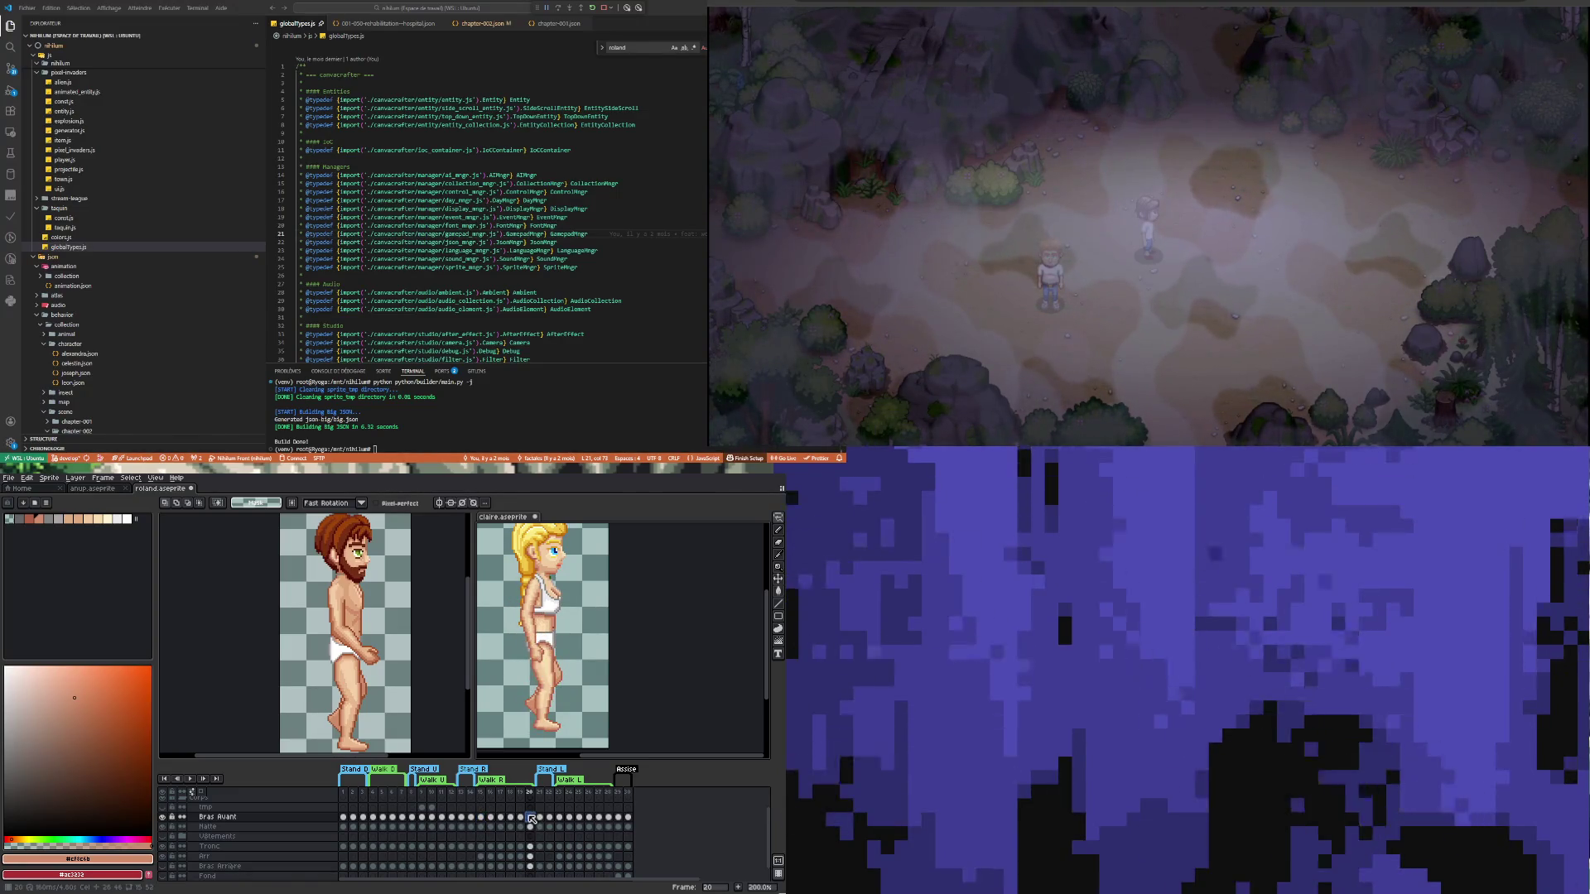
click(438, 745)
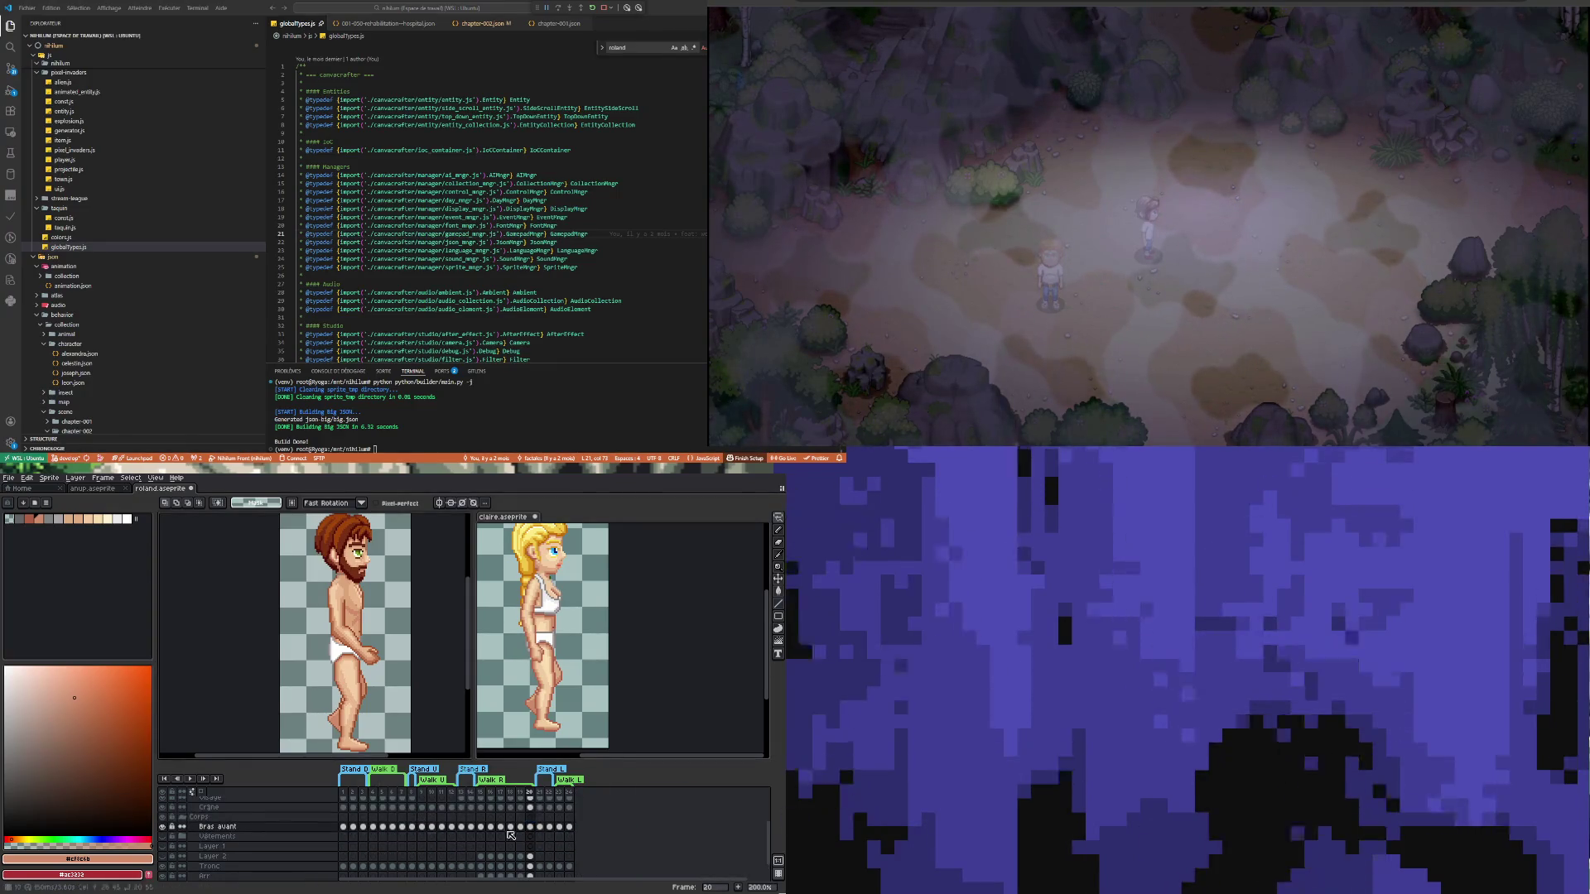
Lasso Roland's front arm, move to frame 20, rotate it to a new angle and commit
click(561, 827)
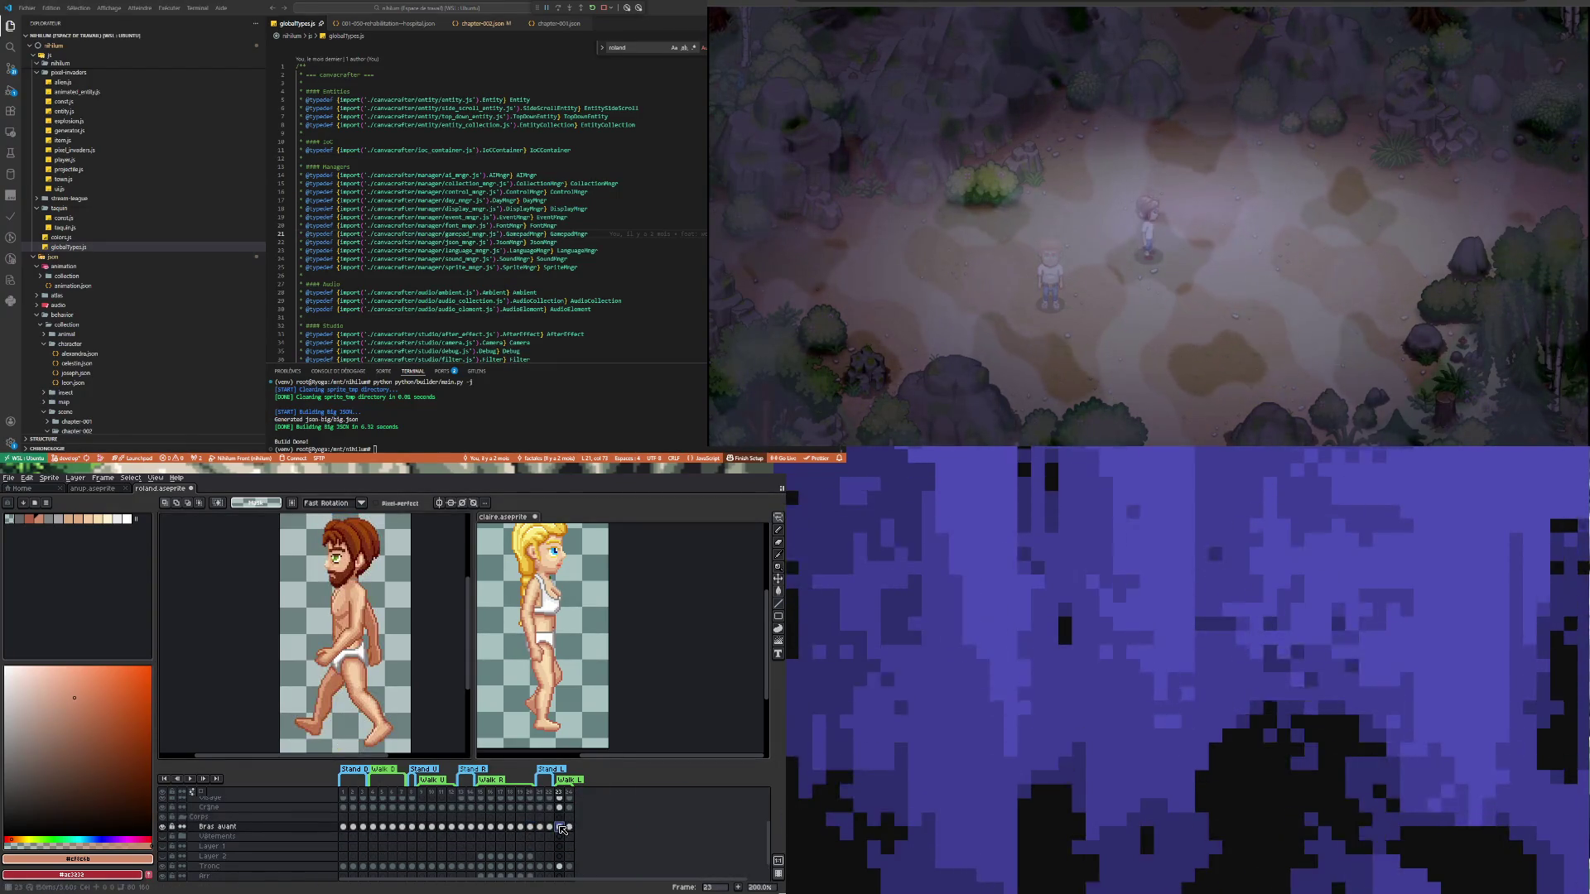
click(570, 827)
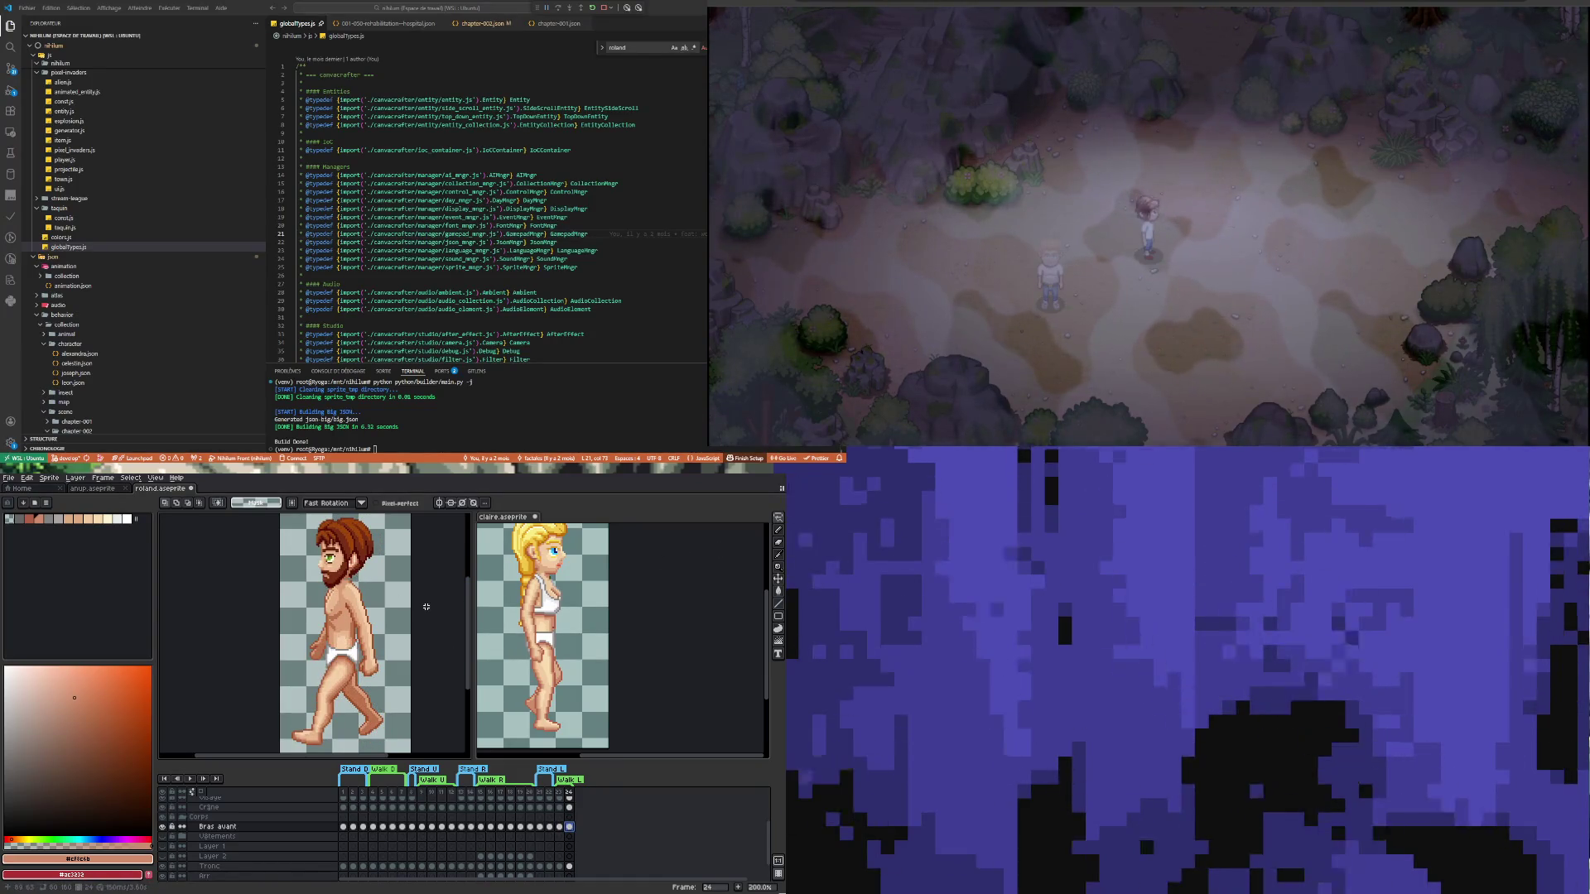
drag(388, 610, 382, 696)
drag(325, 553, 370, 551)
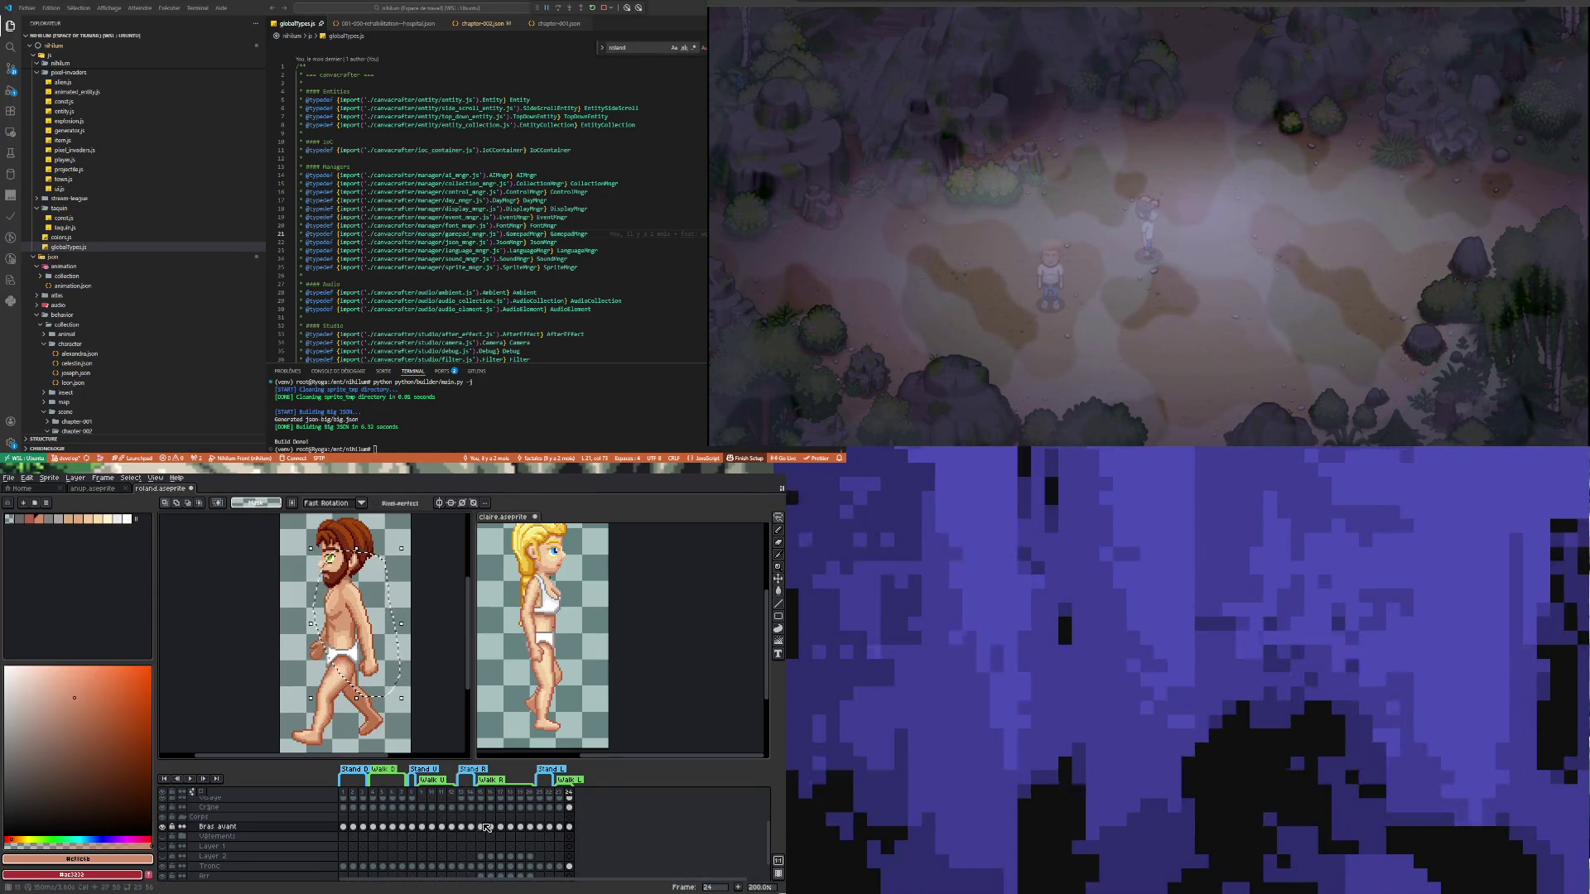
click(530, 827)
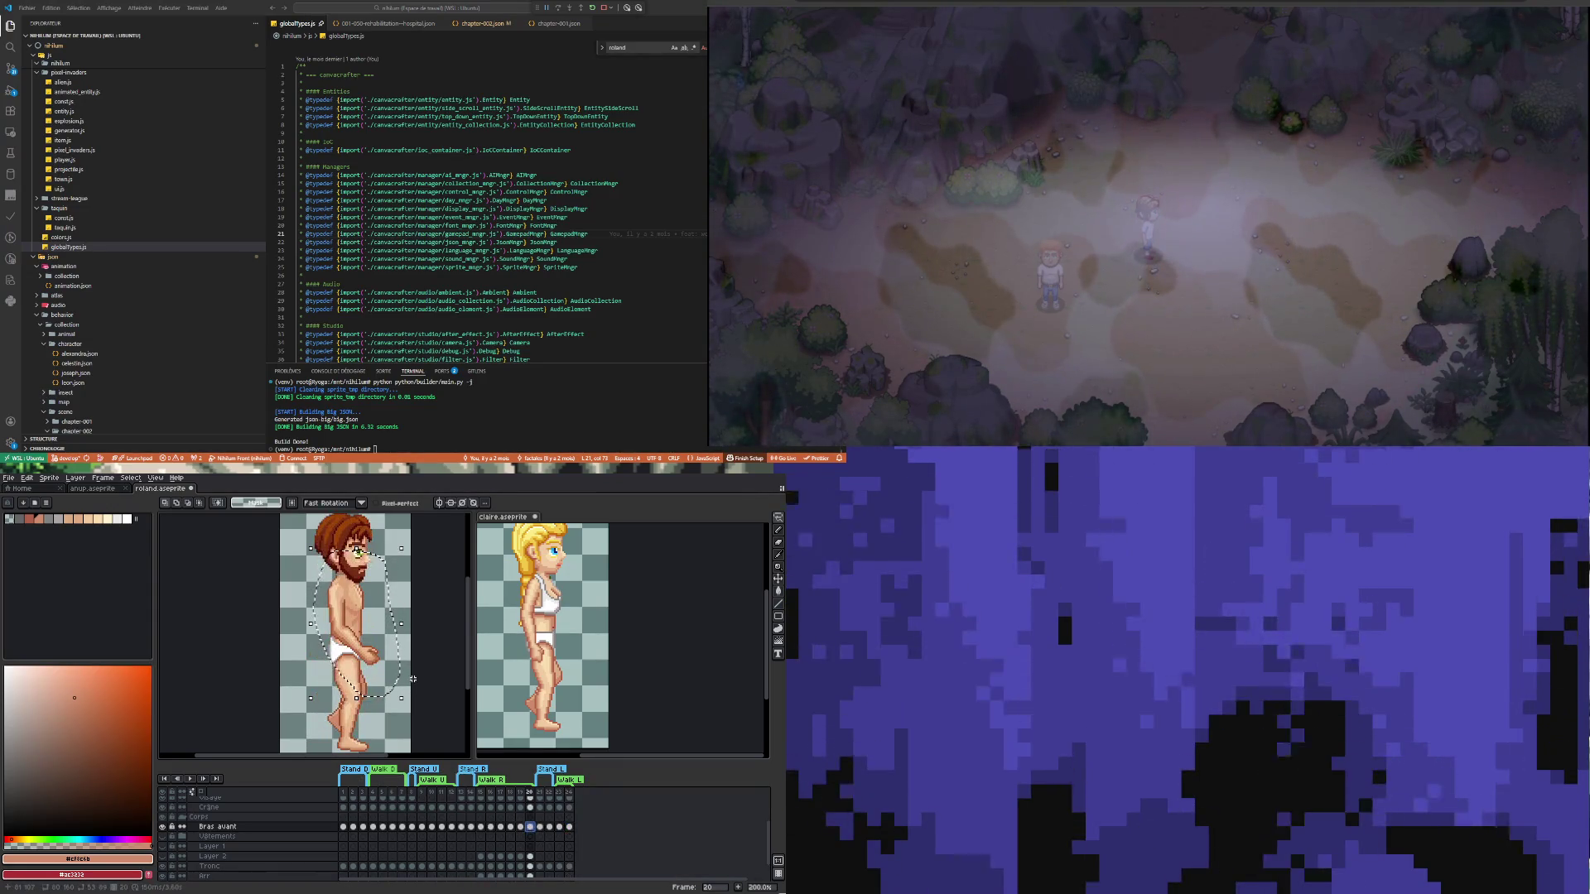
mouse_move(412, 679)
mouse_down()
mouse_move(304, 651)
mouse_move(303, 625)
mouse_up()
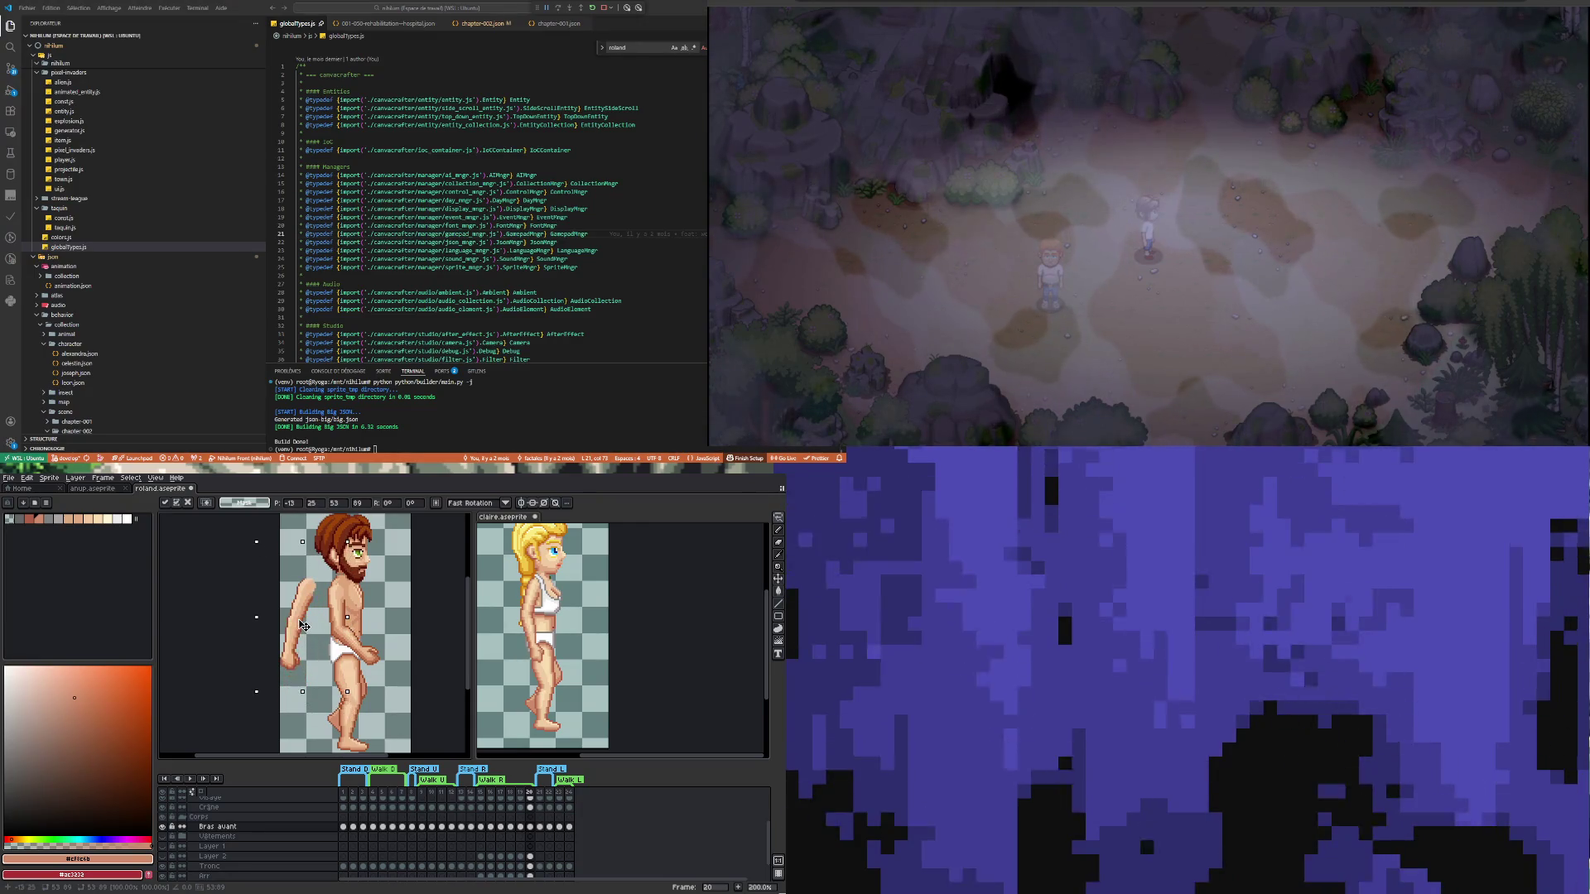
key(Return)
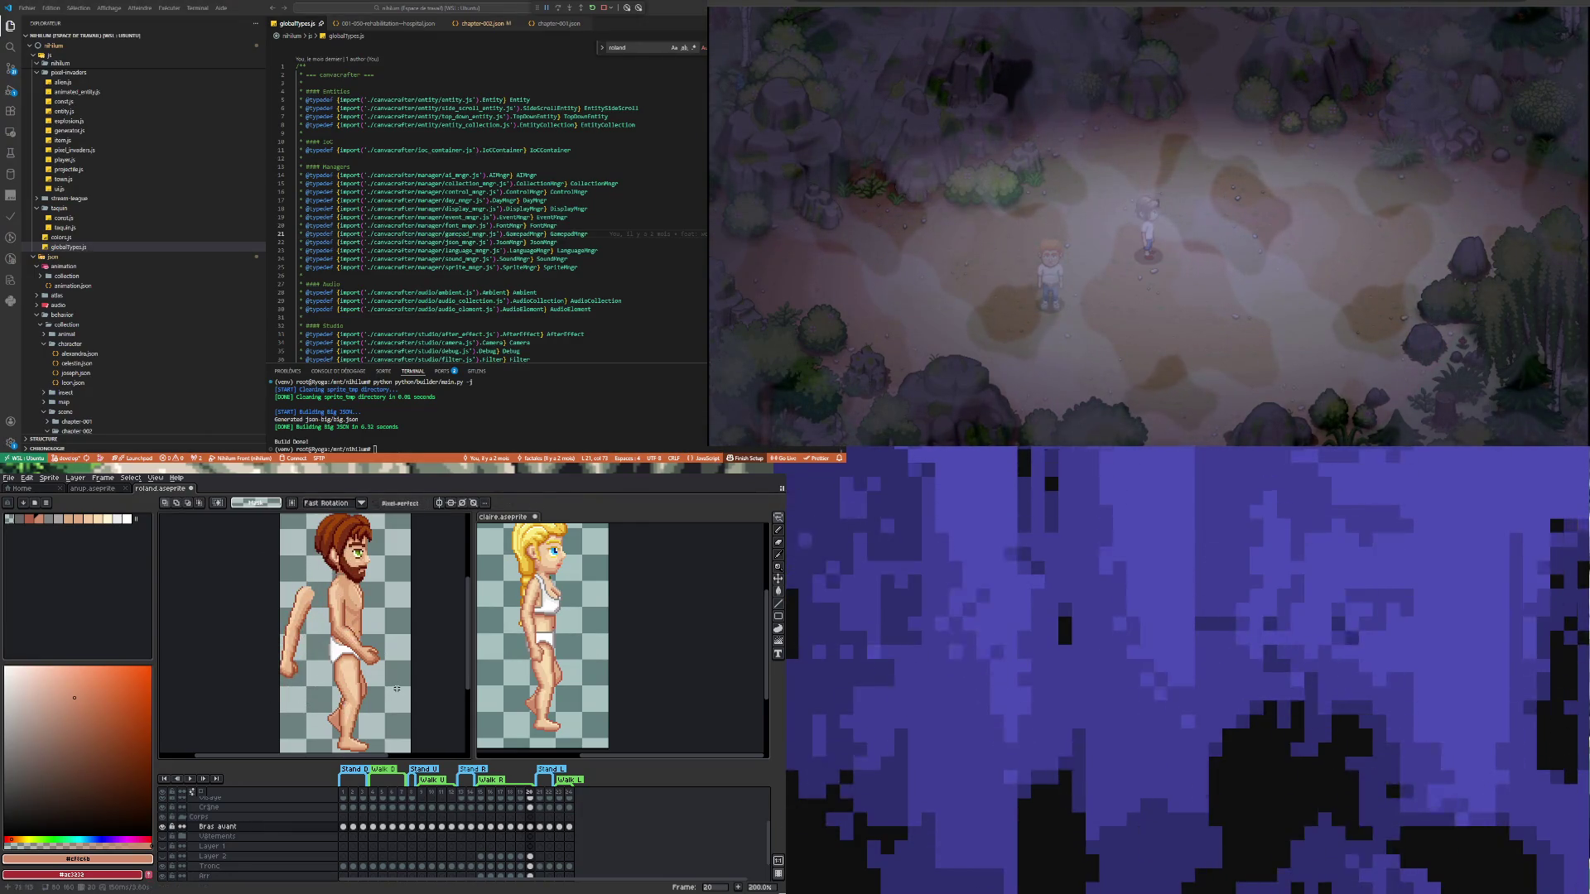
Re-outline the front arm on frame 20 and shift it slightly right, committing the move
mouse_move(403, 698)
mouse_down()
mouse_move(360, 629)
mouse_move(405, 701)
mouse_up()
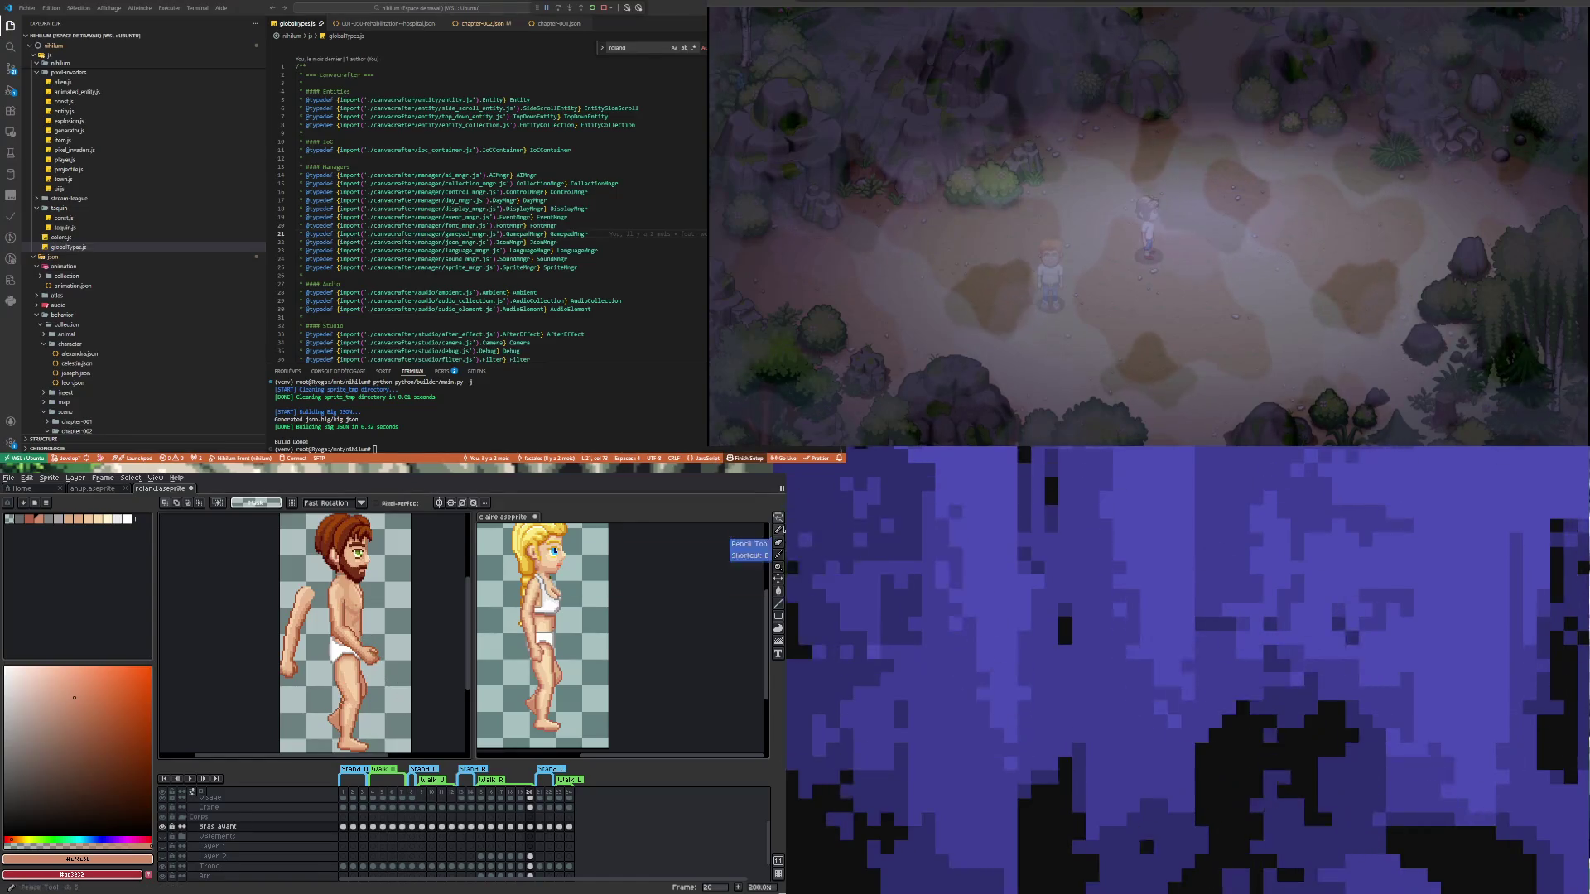
mouse_move(388, 587)
mouse_down()
mouse_move(397, 663)
mouse_move(310, 636)
mouse_move(315, 616)
mouse_up()
click(315, 617)
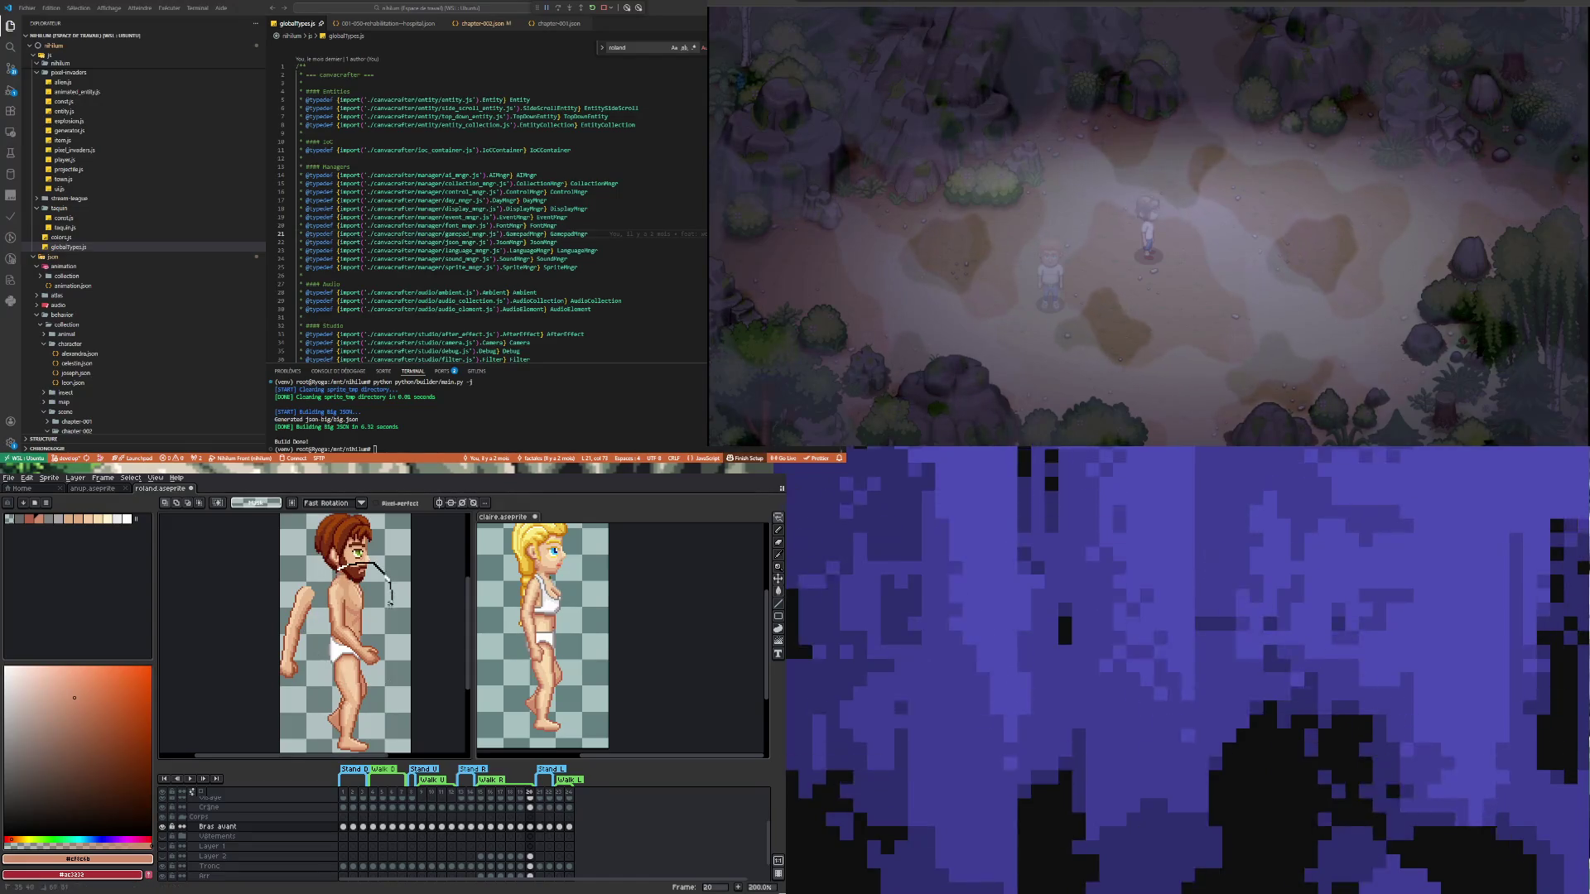
mouse_move(387, 691)
mouse_down()
mouse_move(318, 631)
mouse_move(392, 666)
mouse_up()
click(345, 660)
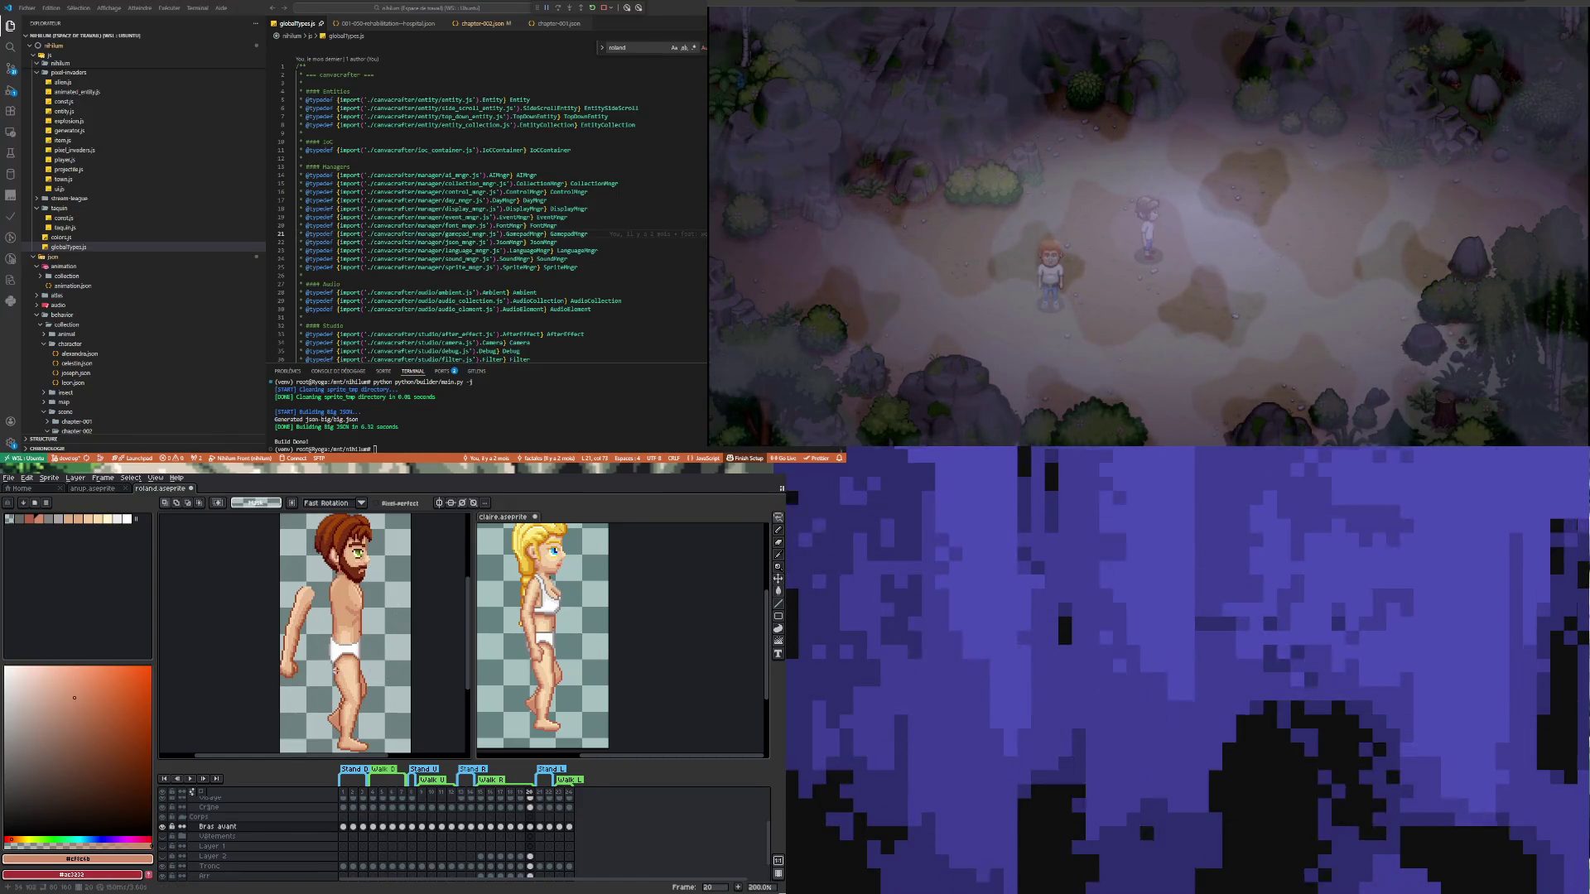
drag(343, 647, 351, 648)
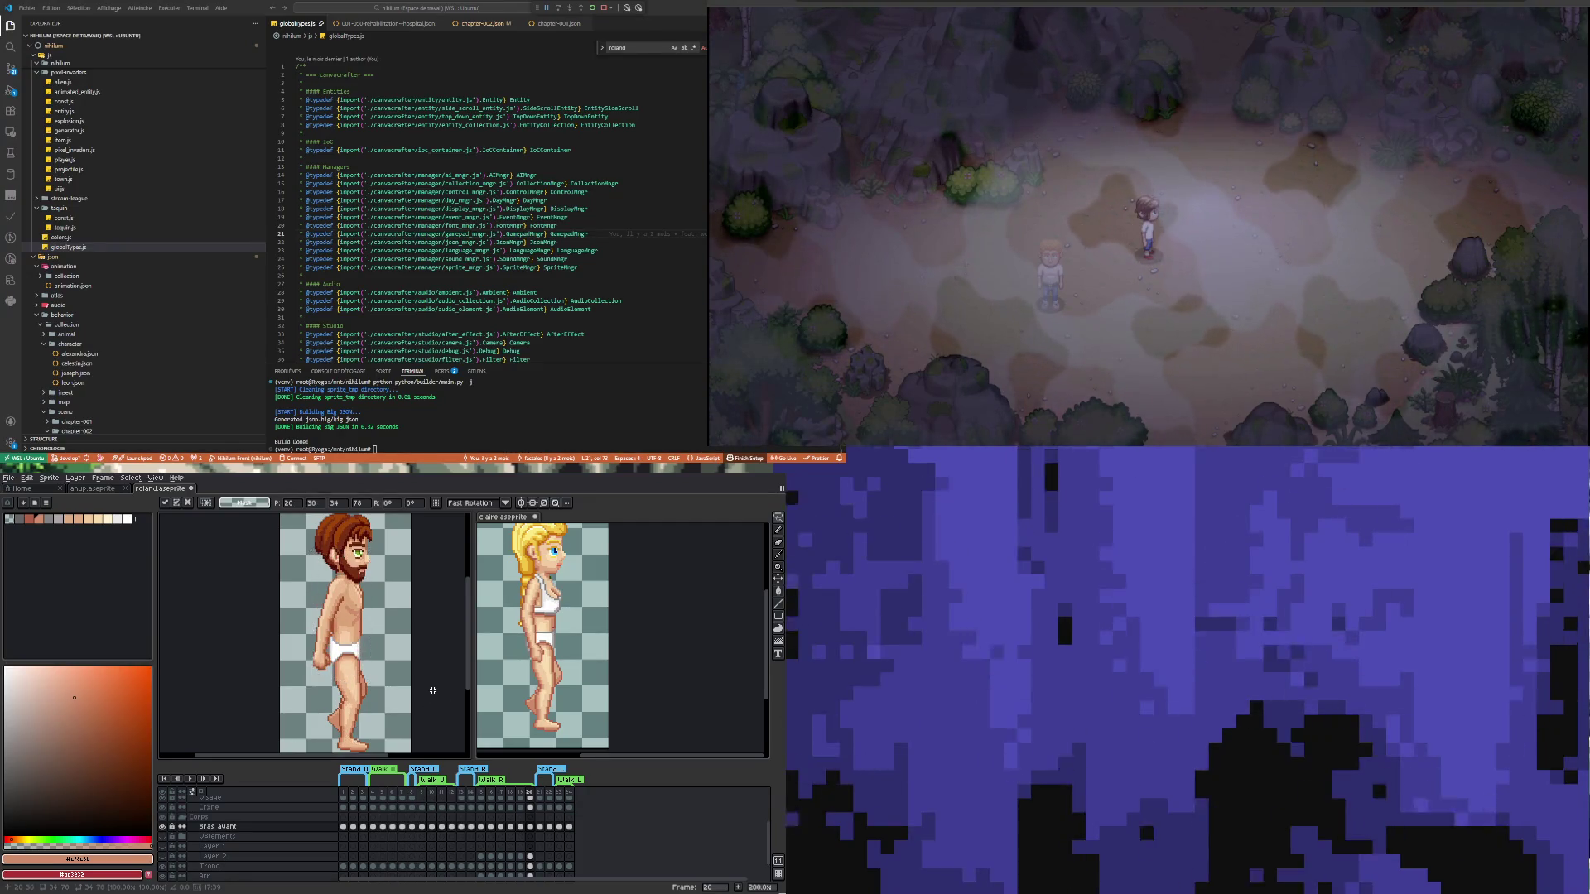
click(346, 729)
Rotate the front arm about 12.2° to hang along his side, nudge it up, and commit
mouse_move(342, 627)
mouse_down()
mouse_move(354, 662)
mouse_move(330, 691)
mouse_move(308, 655)
mouse_up()
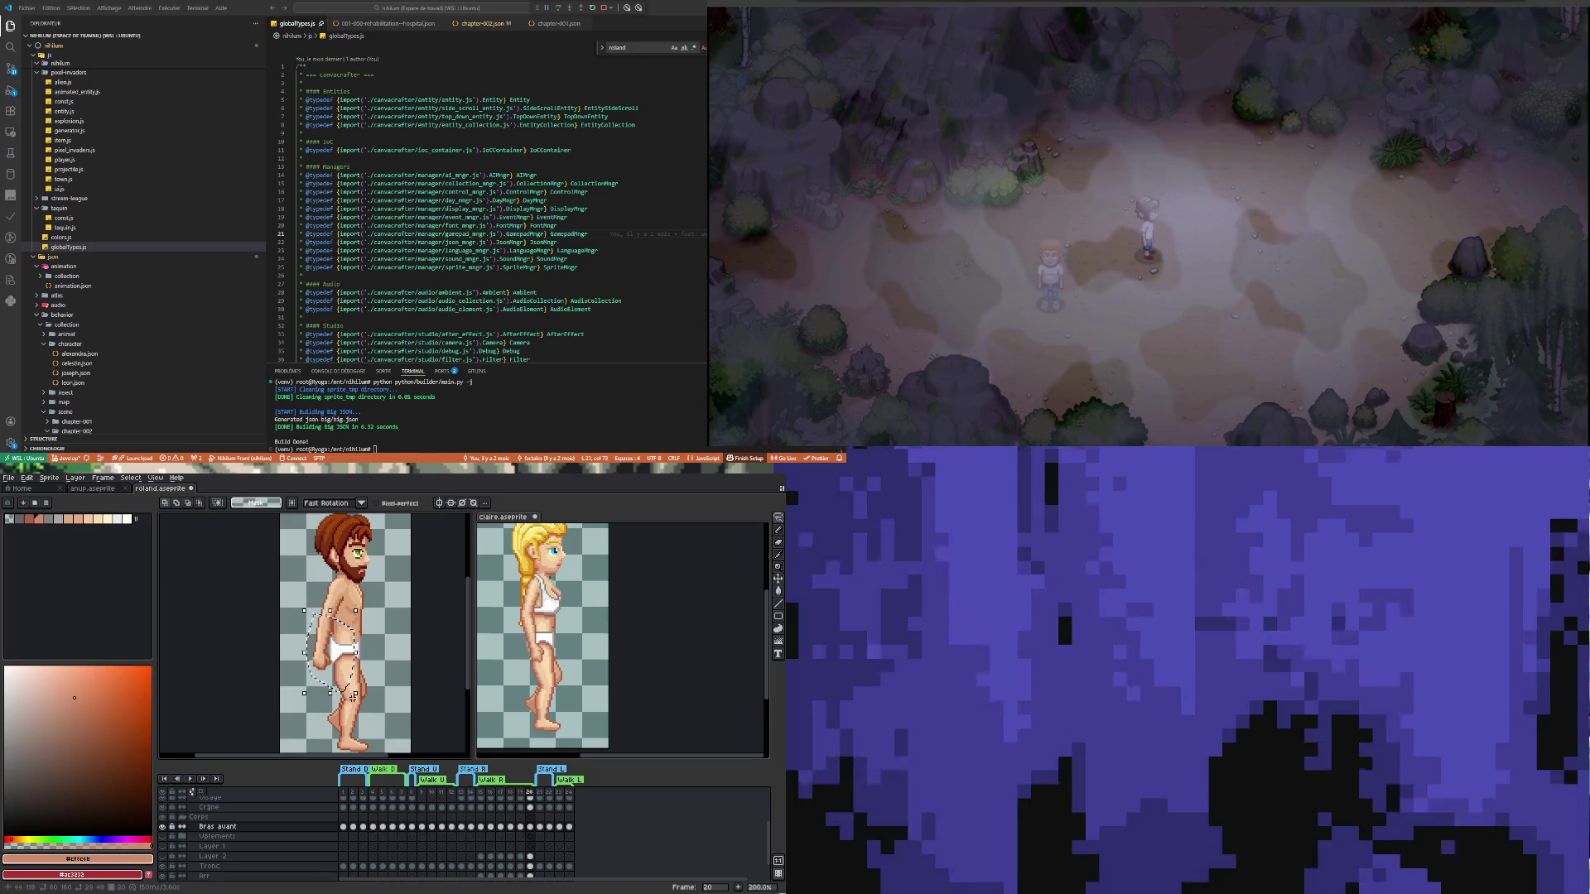
mouse_move(361, 705)
mouse_down()
mouse_move(385, 690)
mouse_move(343, 651)
mouse_up()
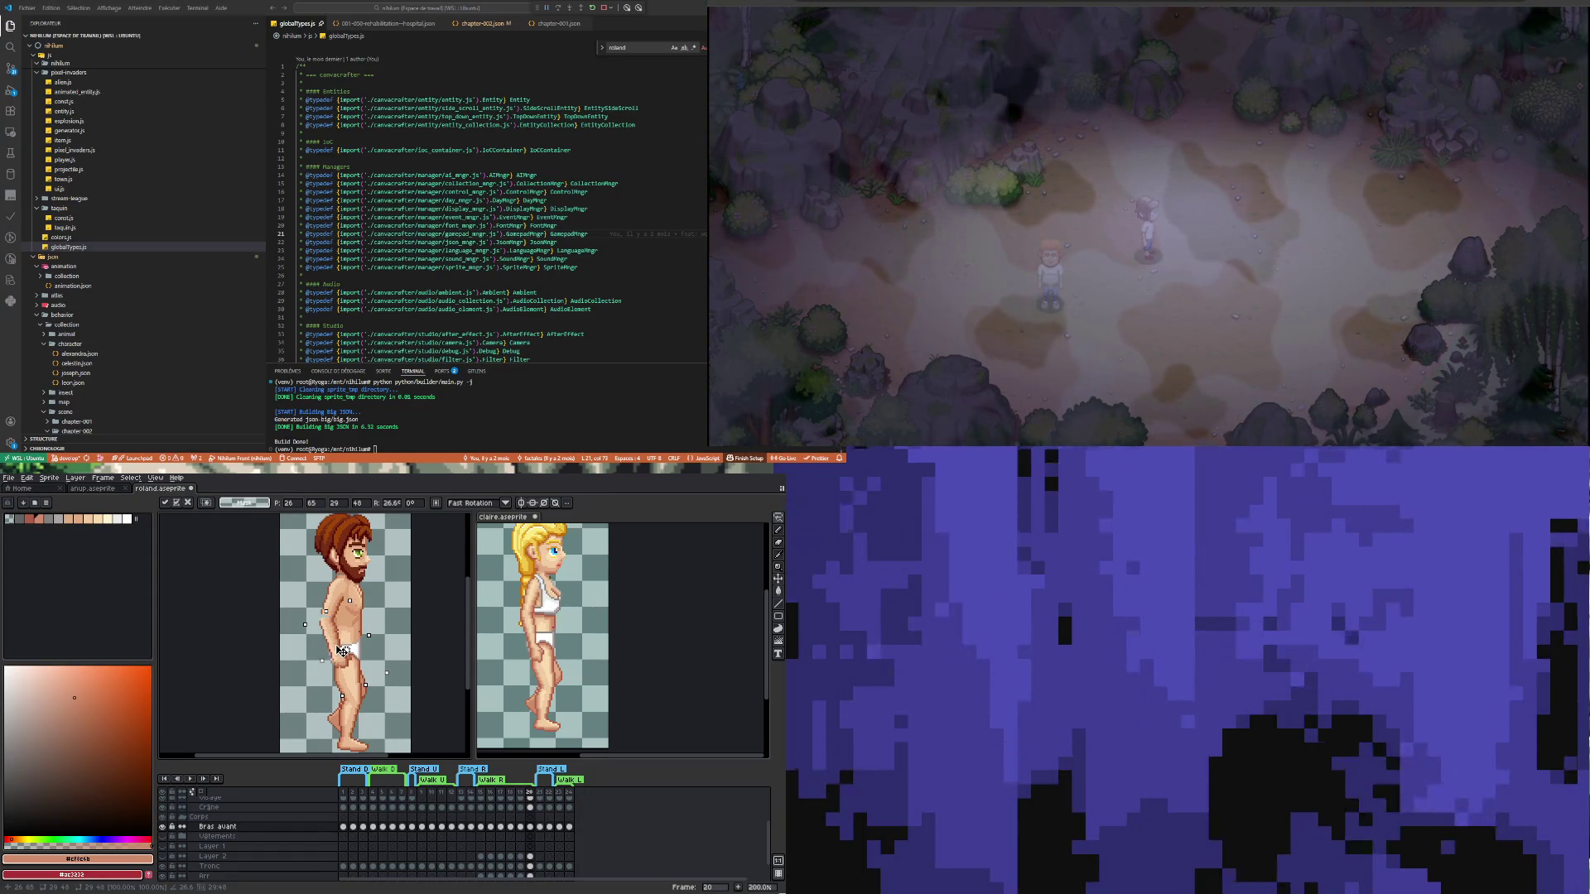
drag(342, 660, 342, 655)
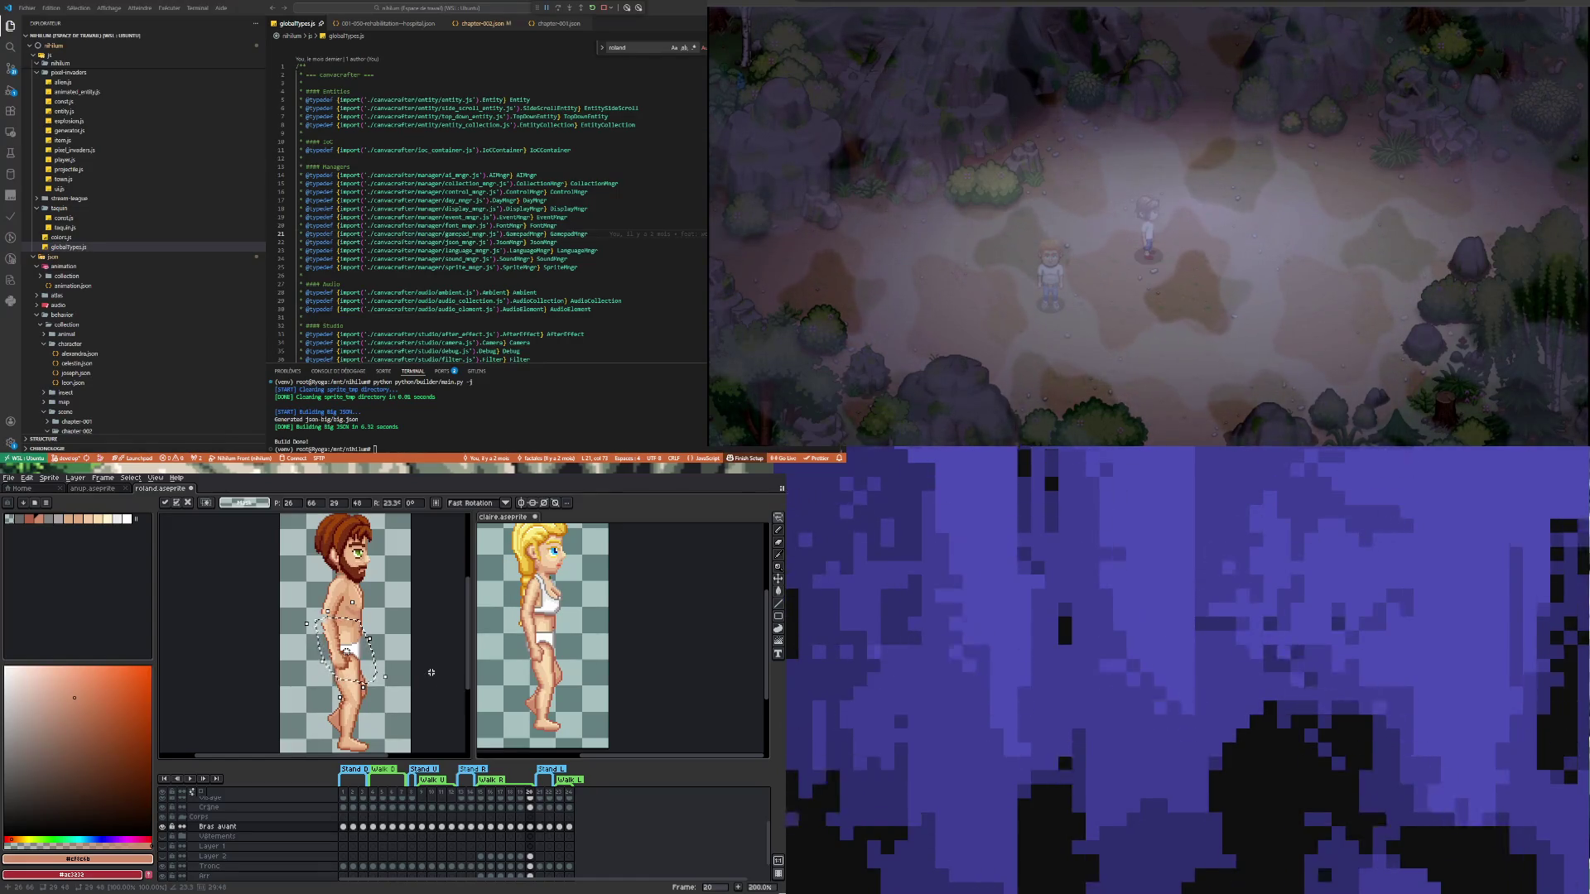
key(Up)
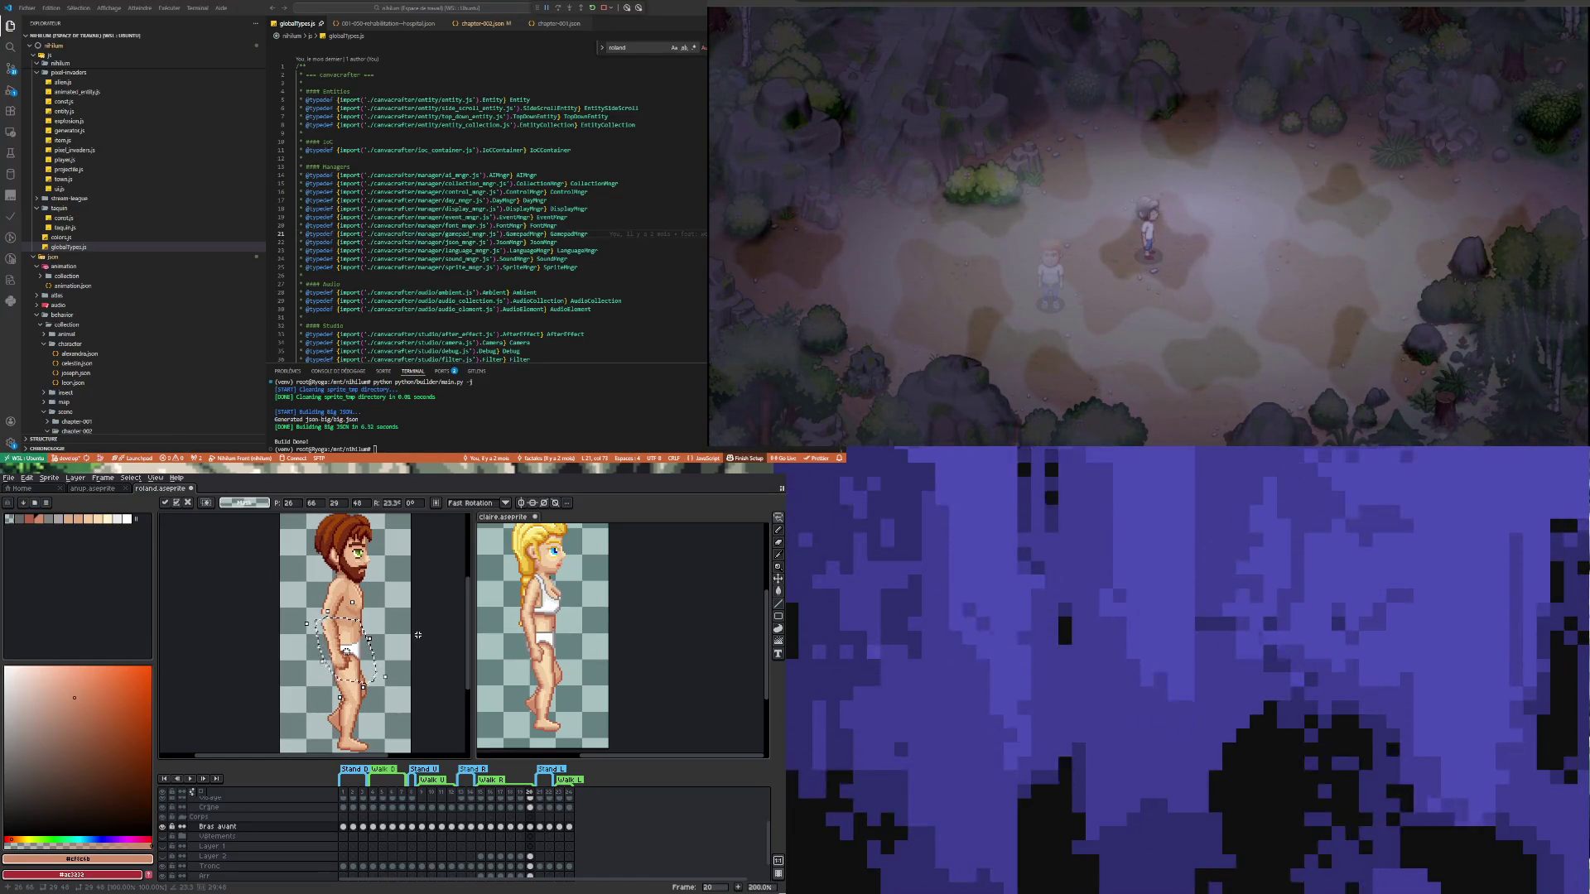
click(418, 634)
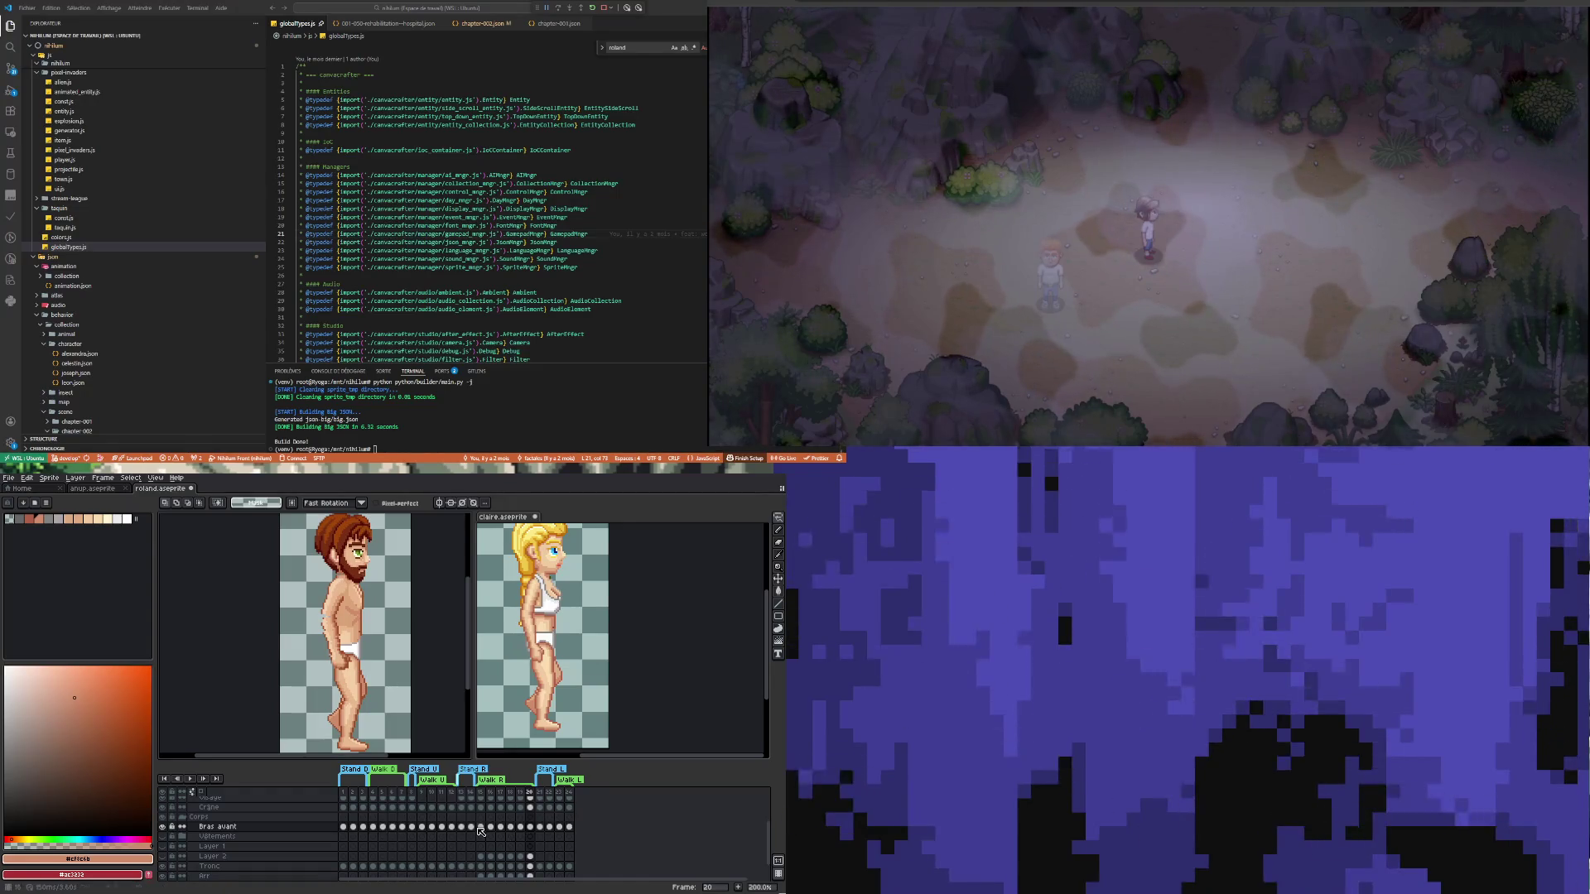
click(189, 779)
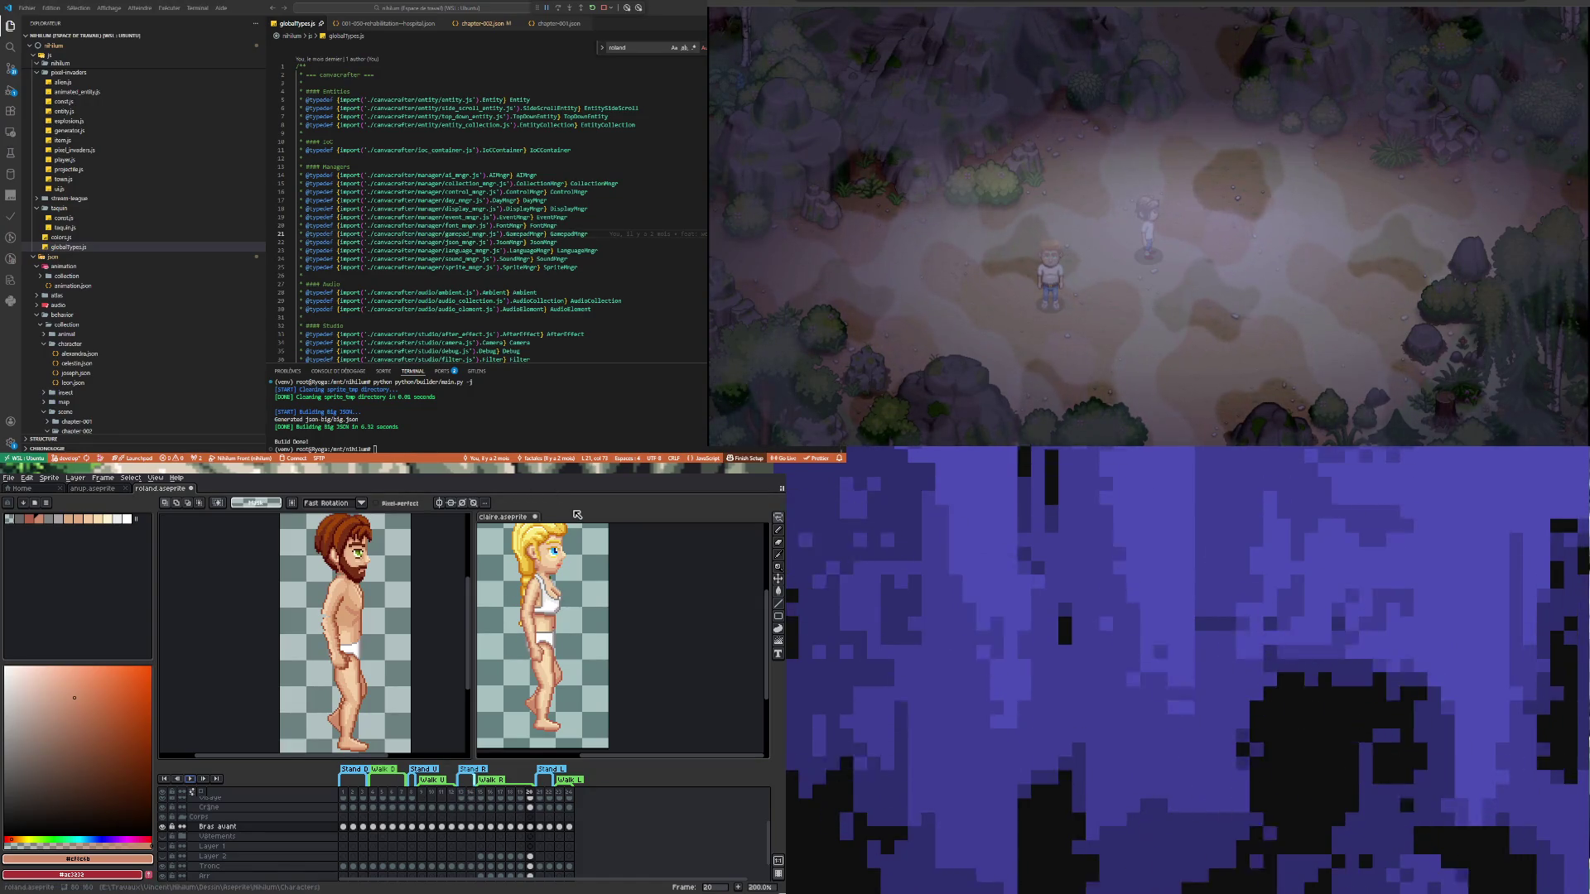
Save roland.aseprite and show the Bras avant front-arm layer
key(ctrl+s)
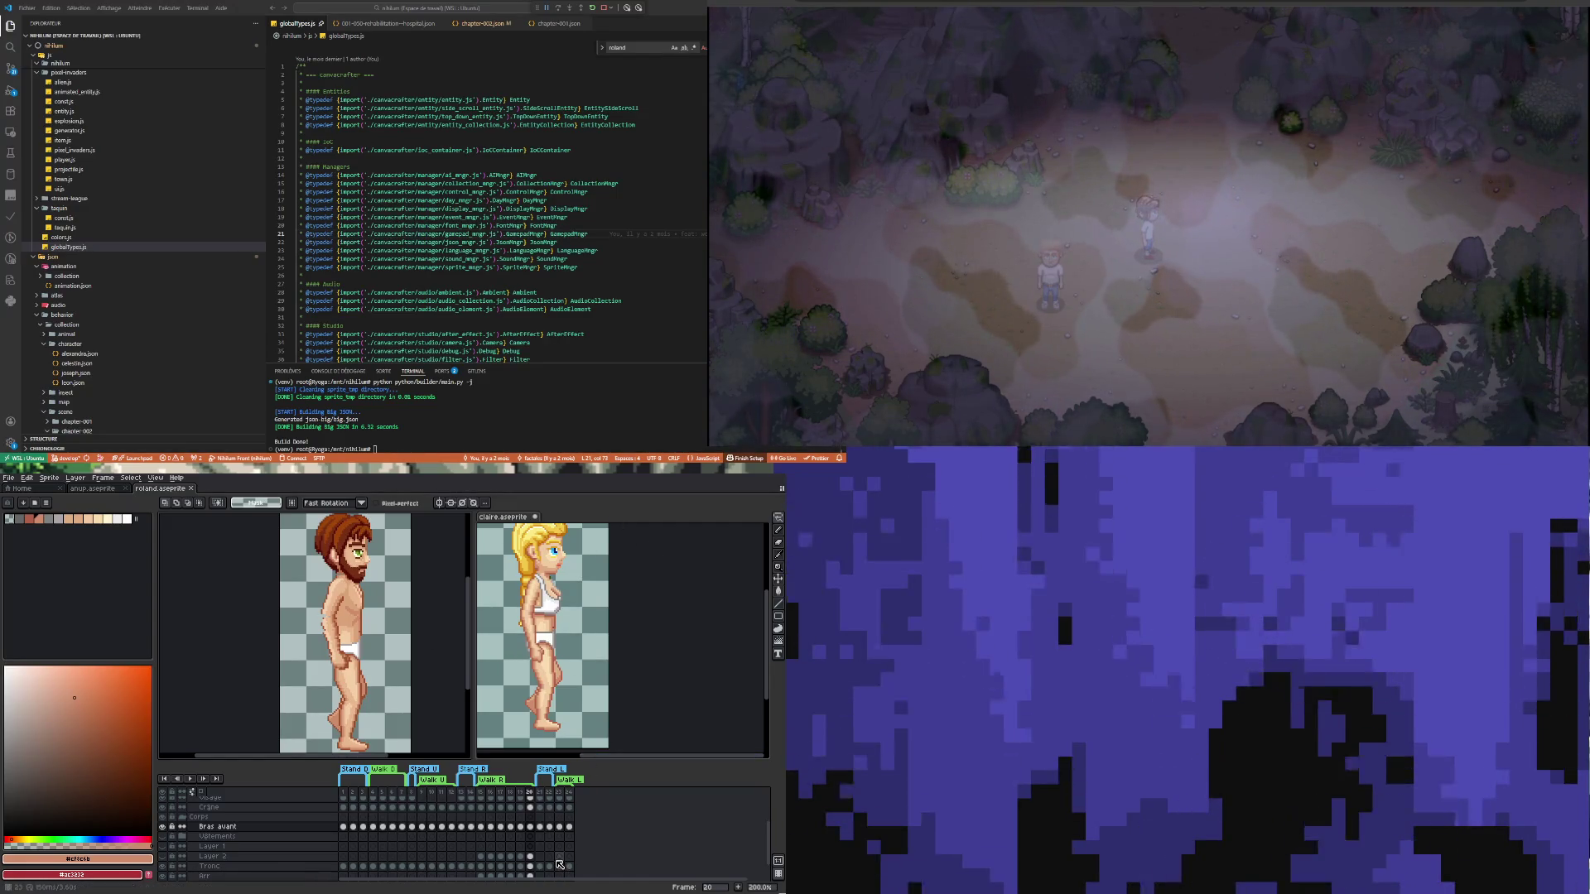
scroll(546, 861, down, 2)
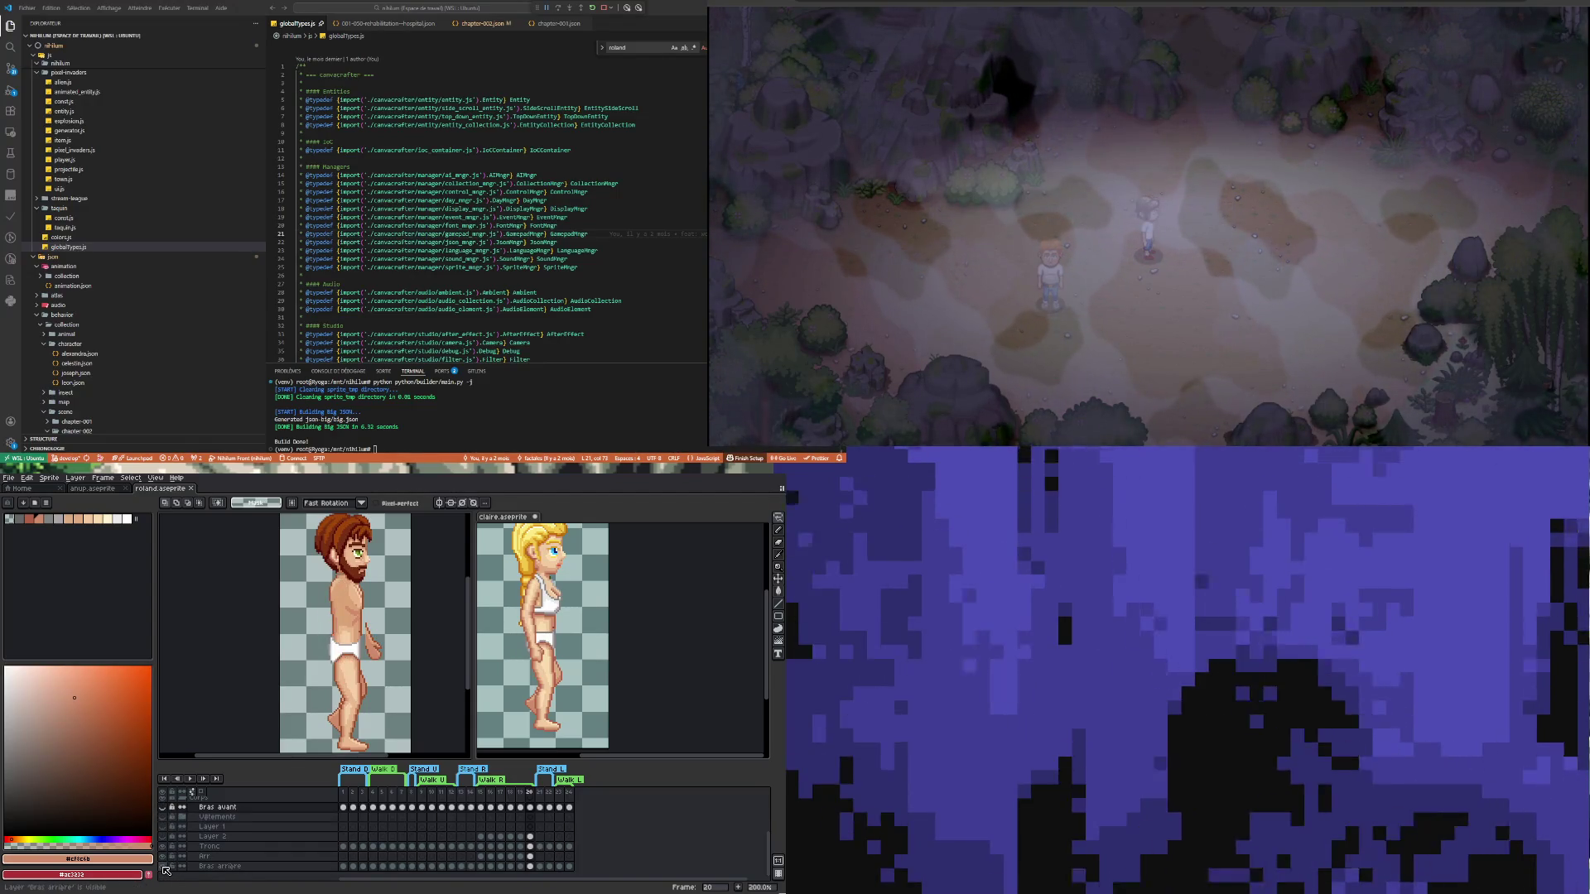
click(166, 809)
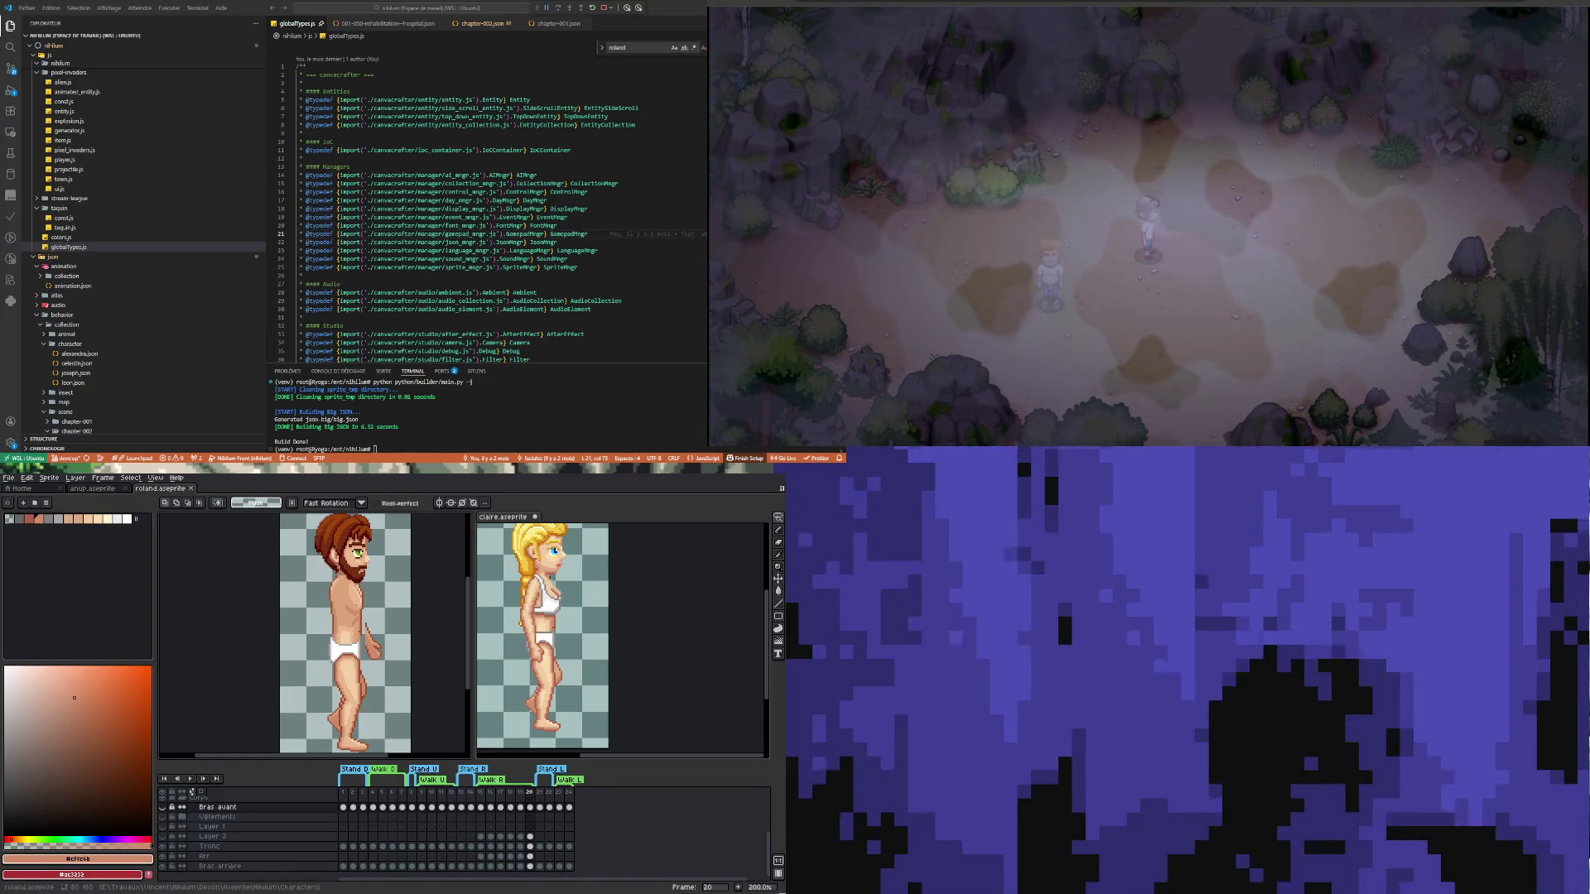
Check Claire's frame 15 pose, toggling her Tête and Natte layers, then return to Roland
click(677, 655)
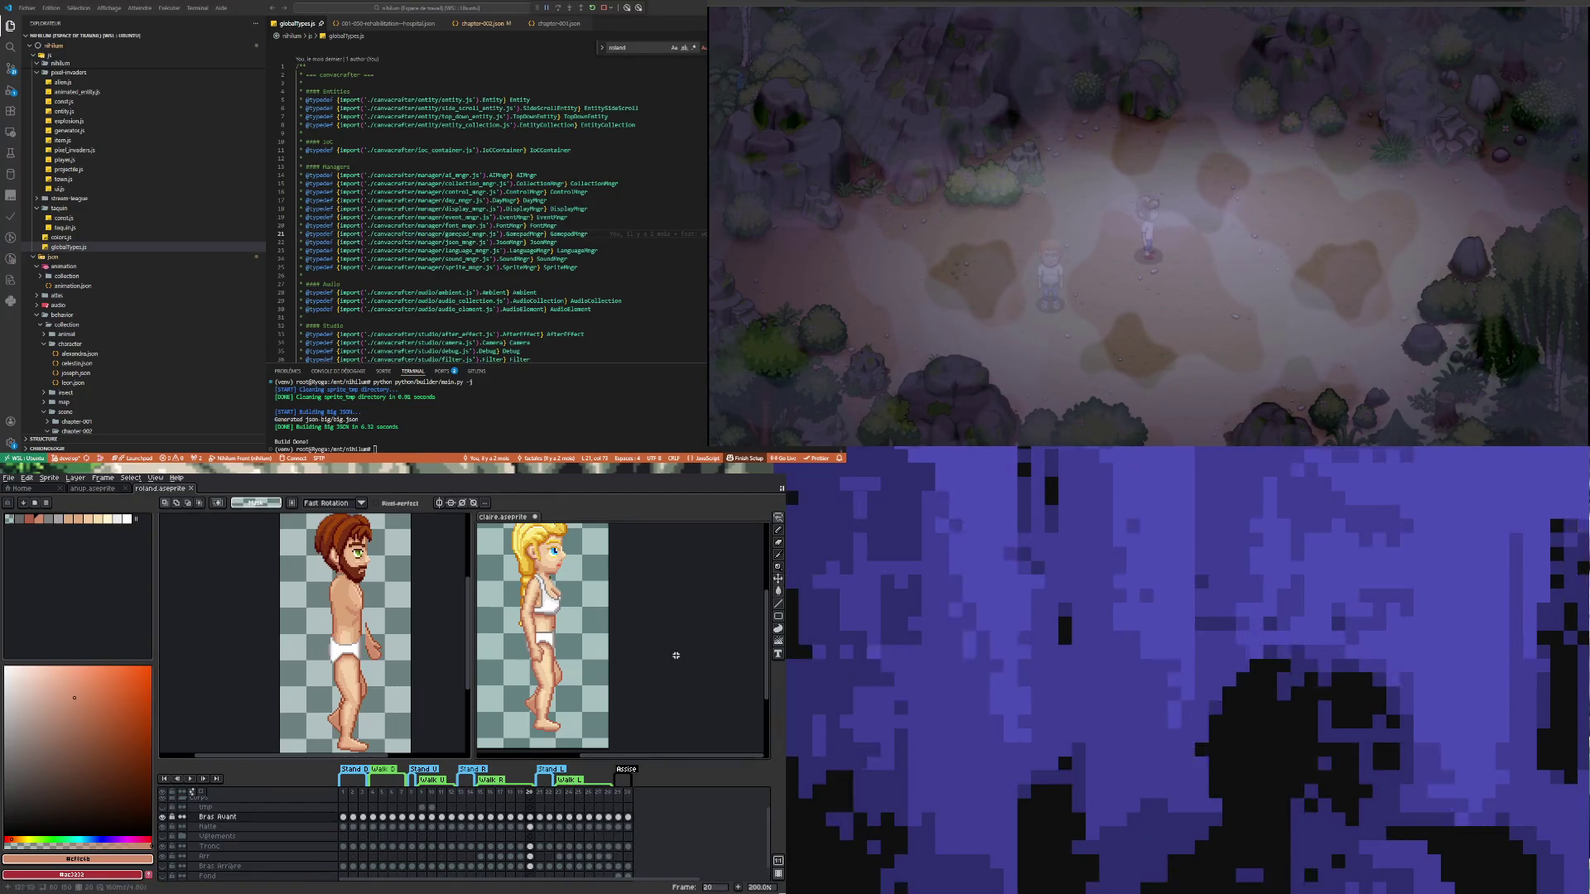
click(165, 825)
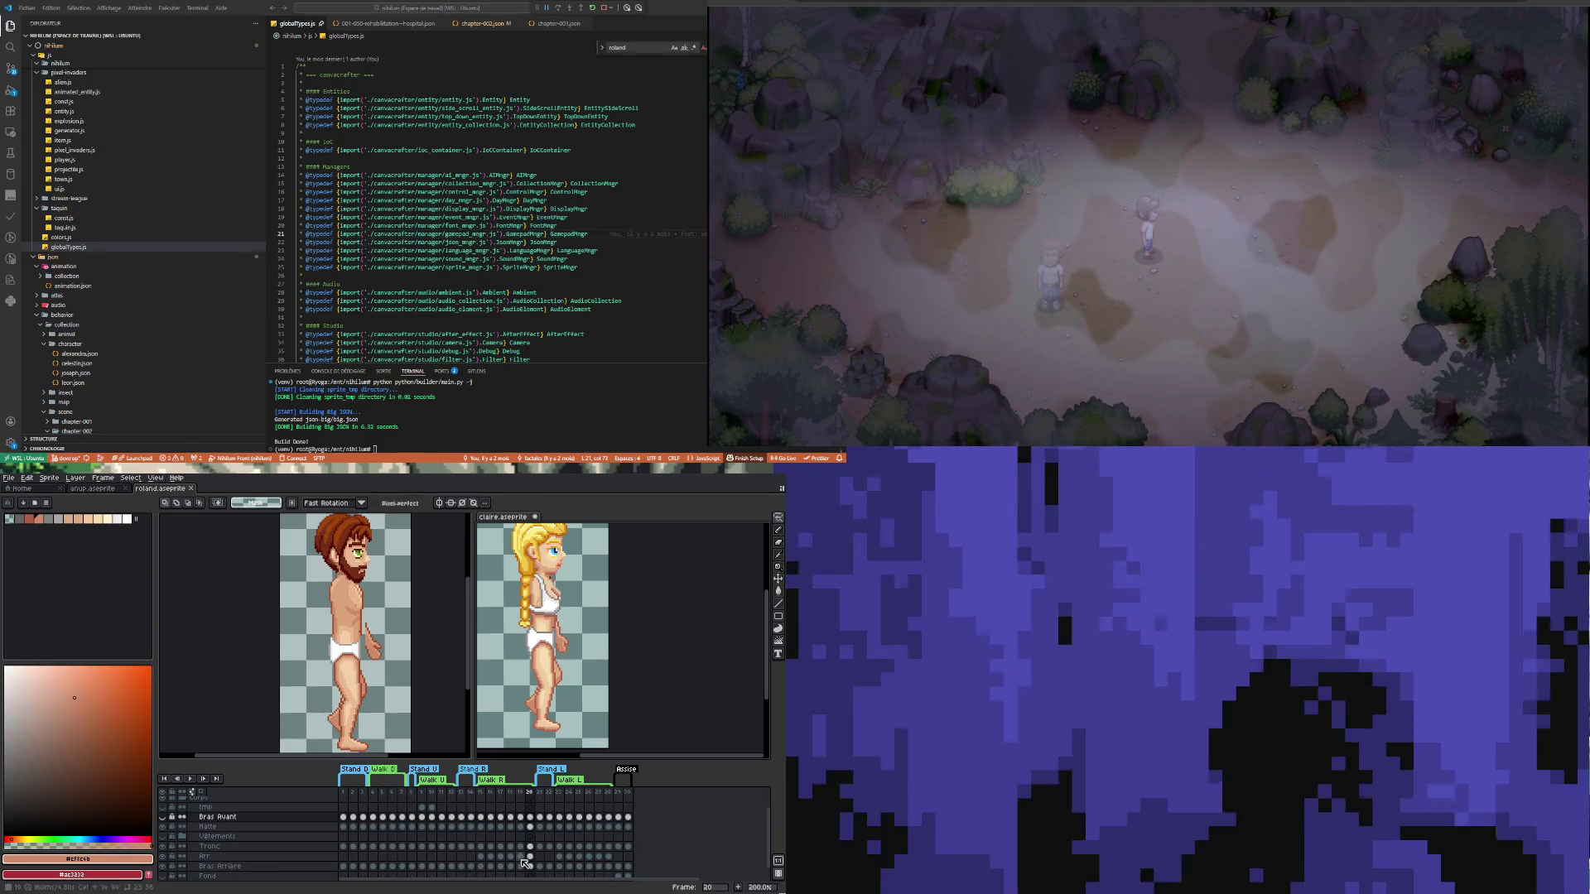
click(481, 818)
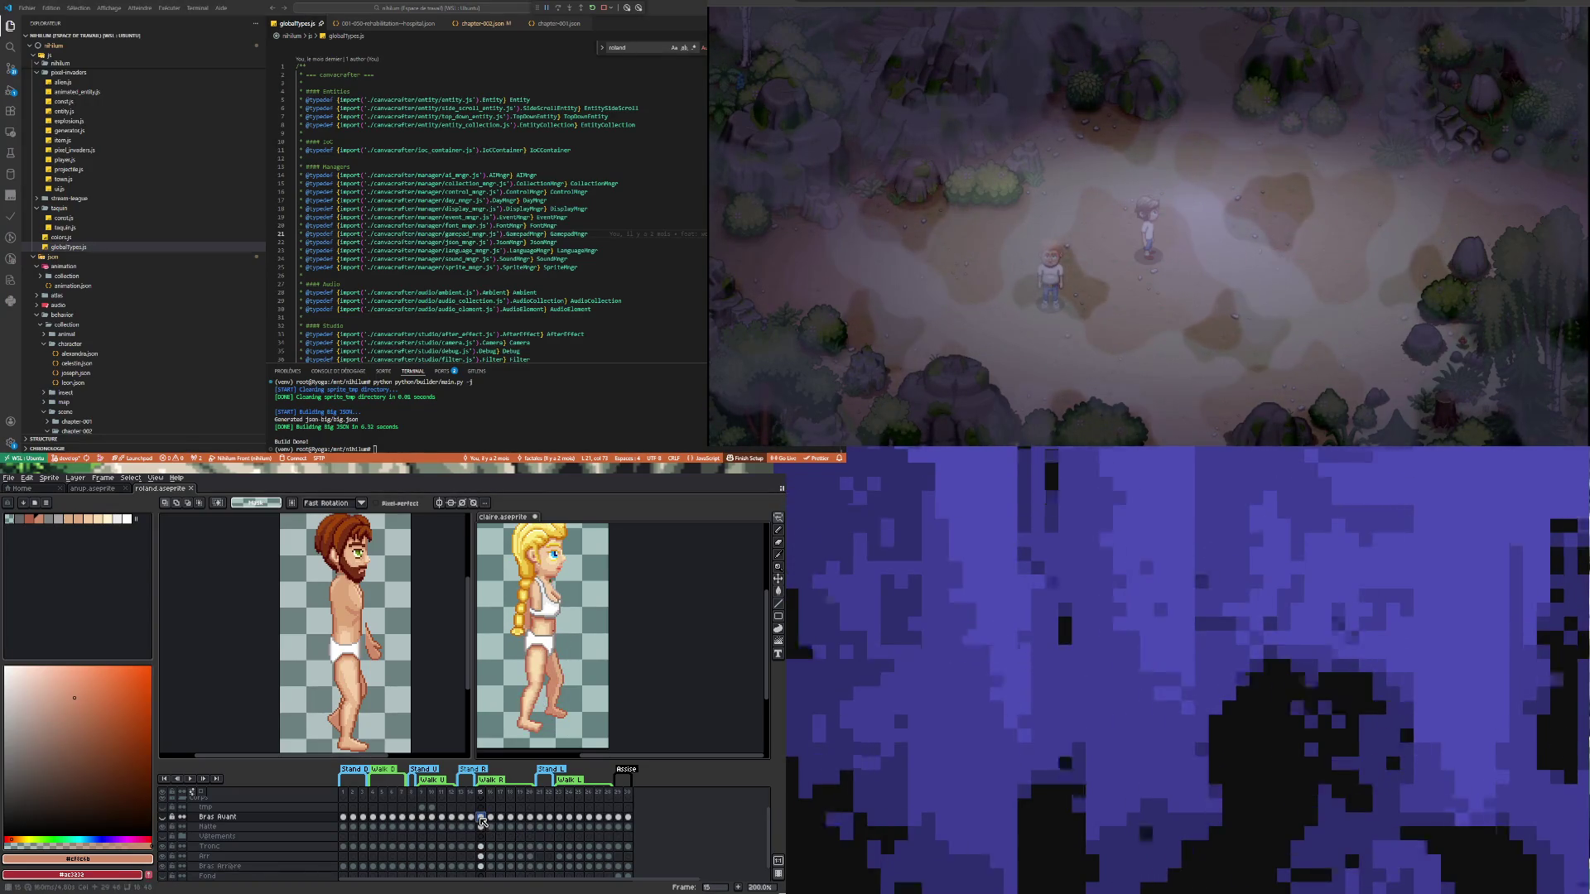
scroll(191, 828, up, 1)
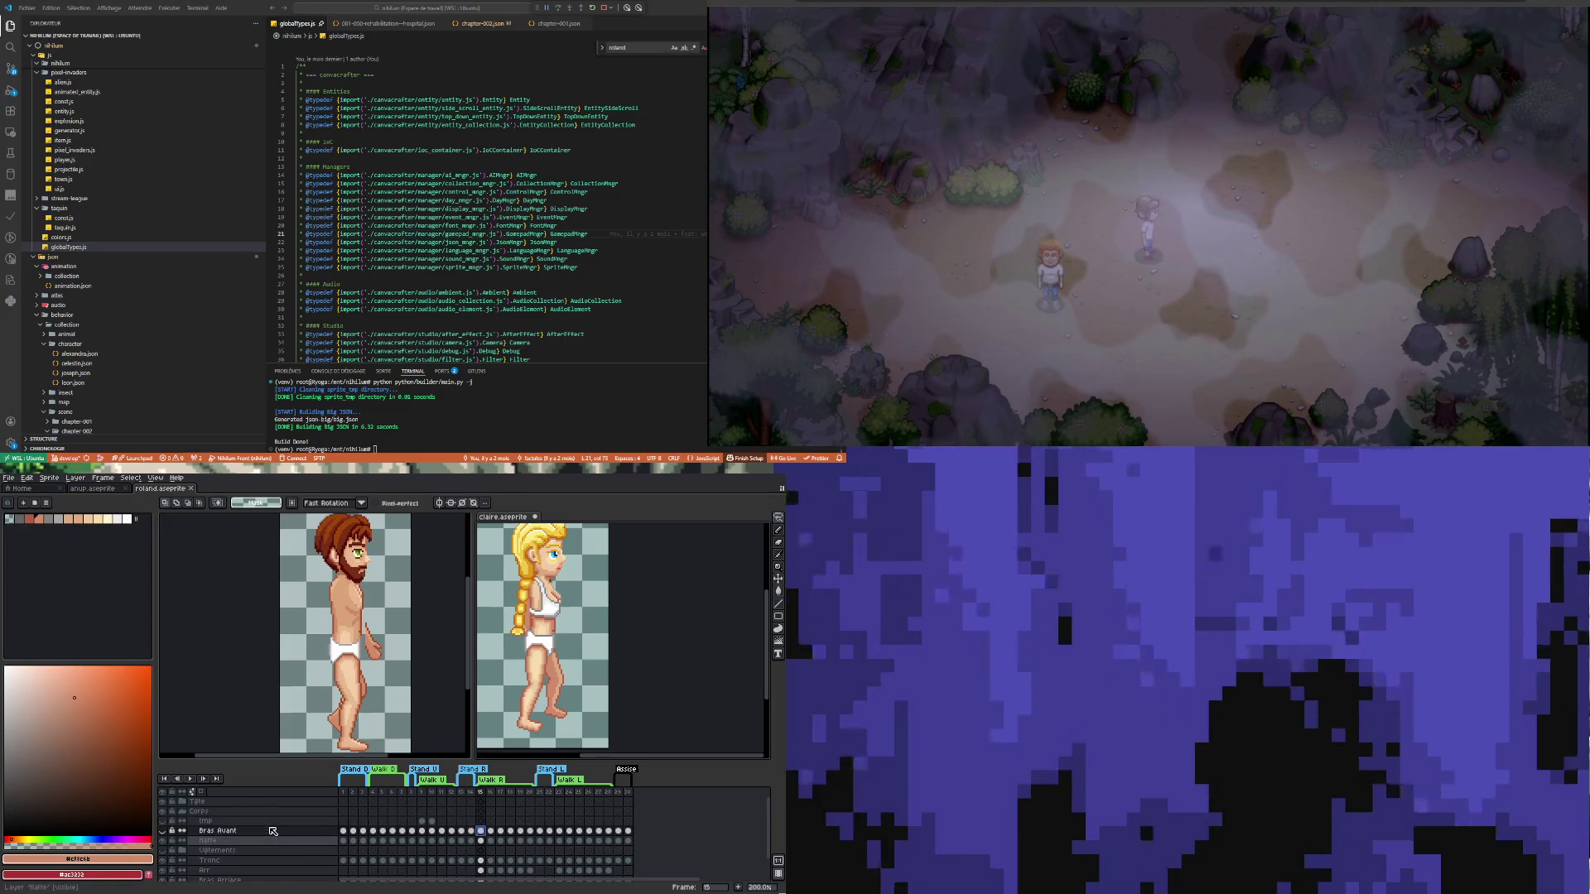
click(164, 801)
click(164, 801)
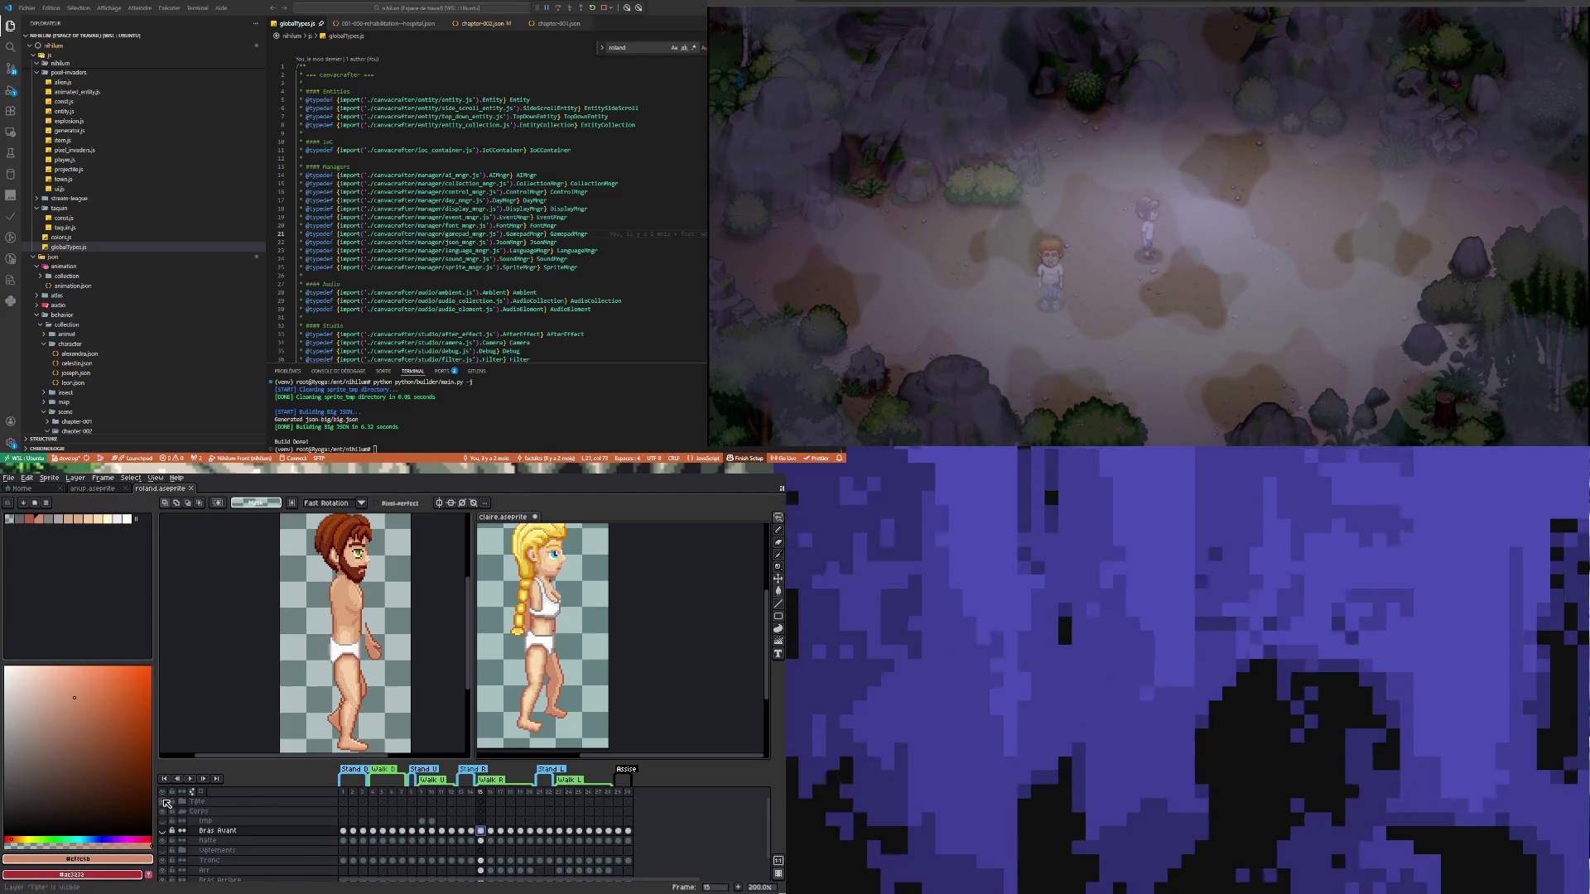
scroll(217, 837, down, 2)
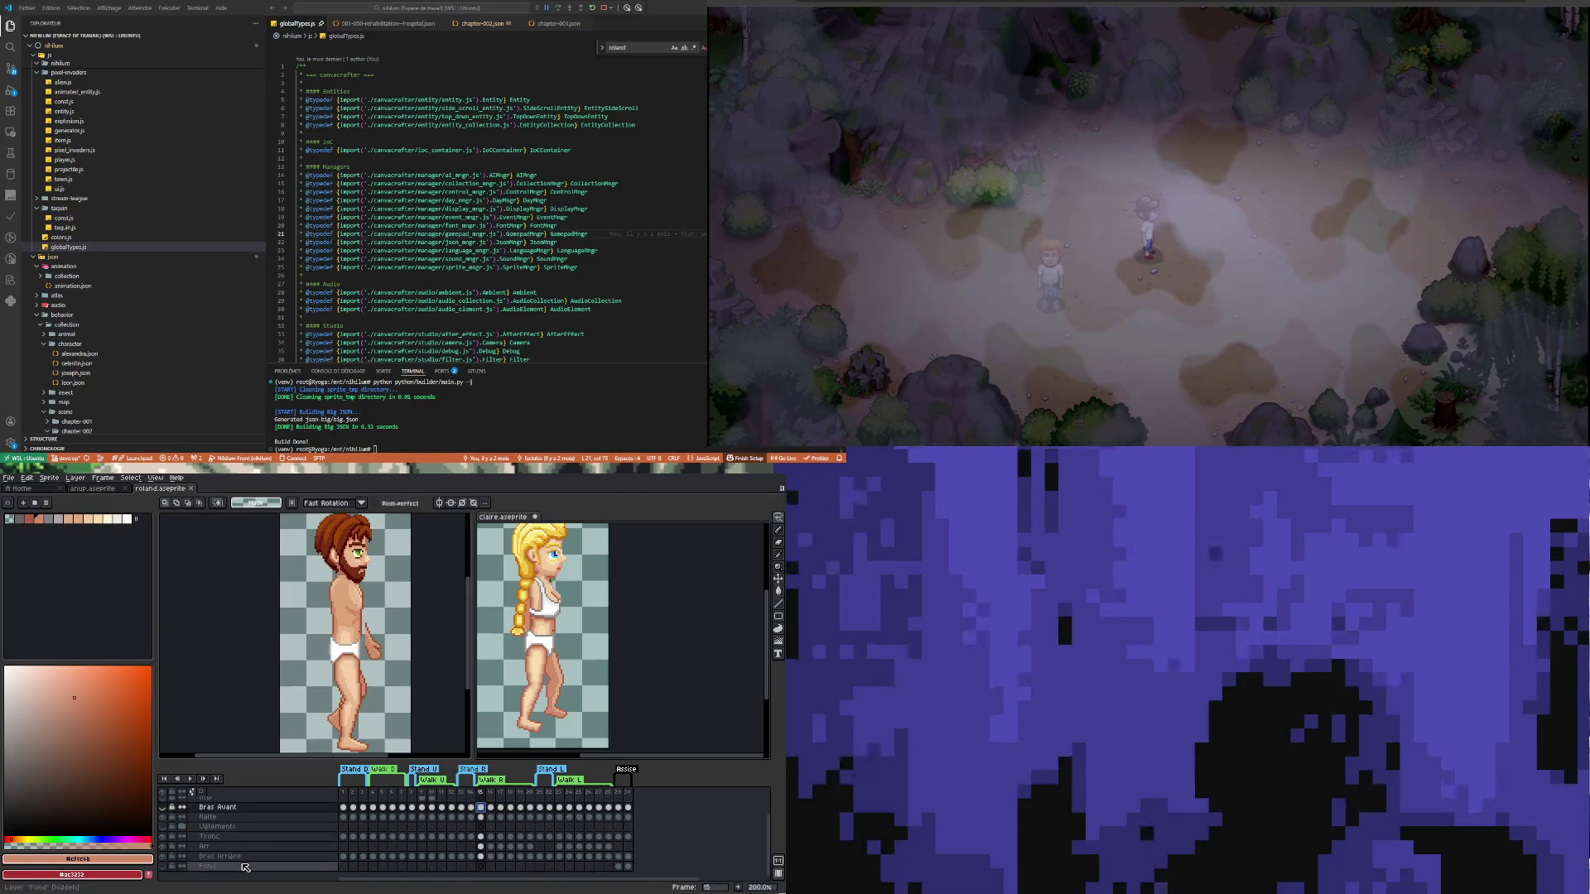
click(164, 821)
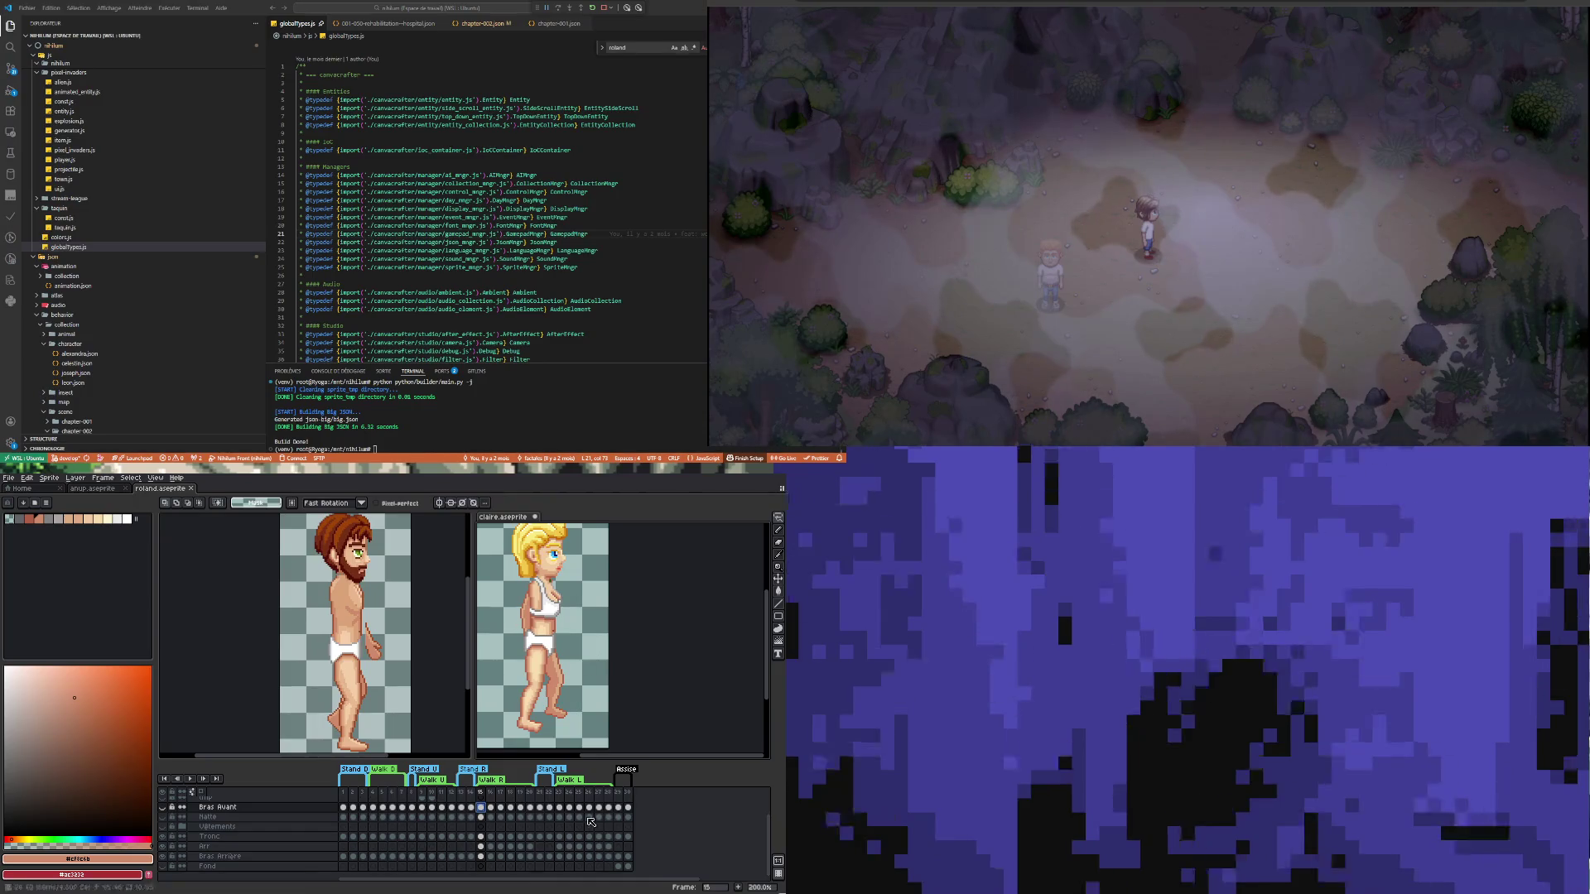
click(249, 672)
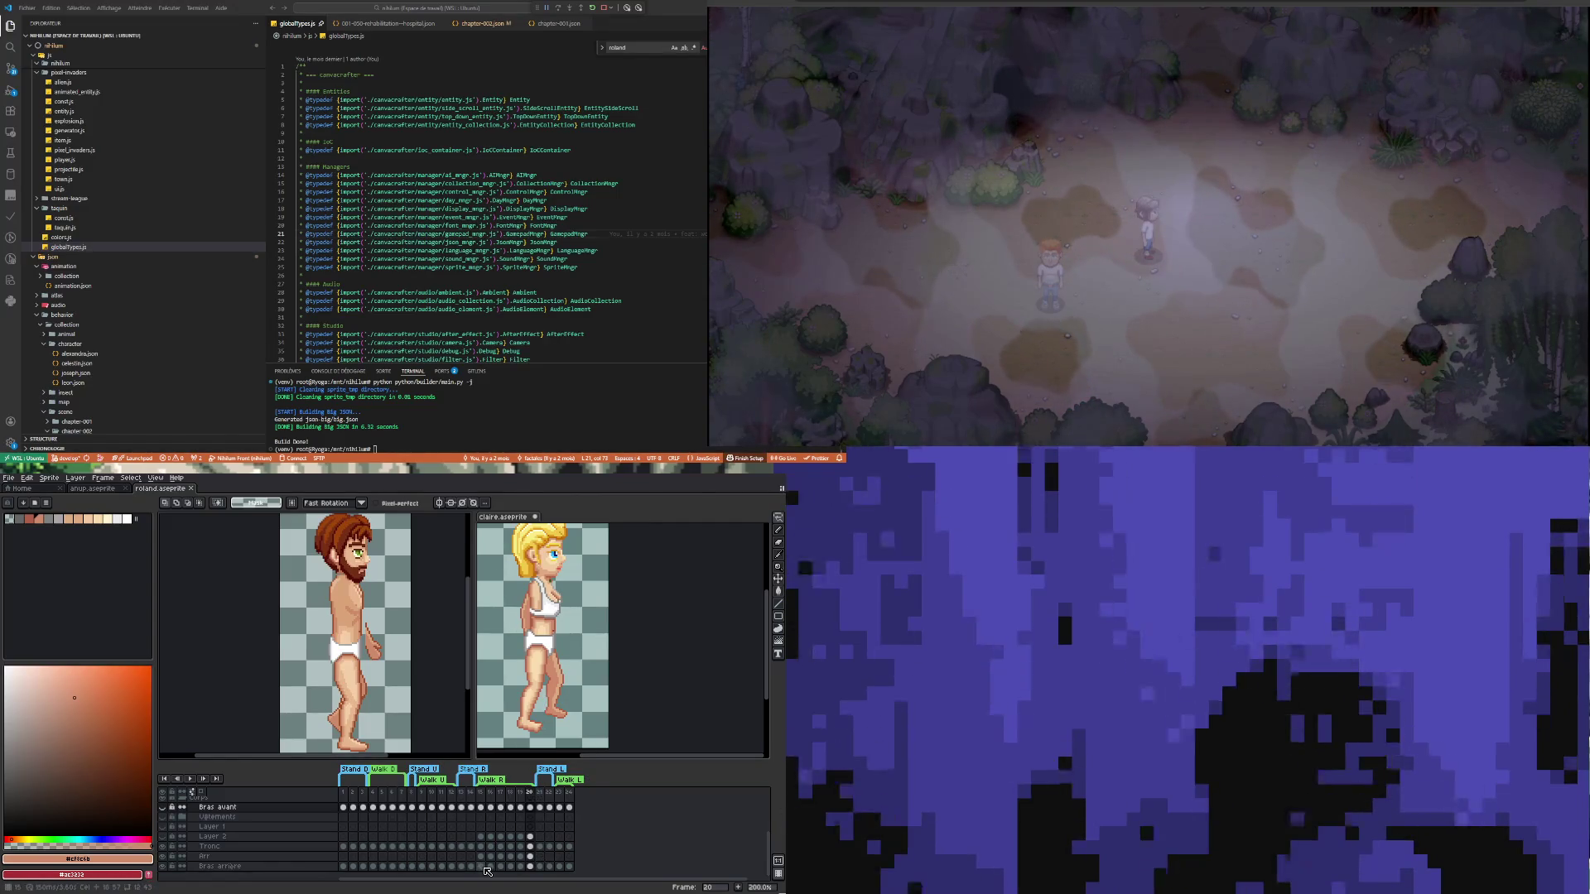
On frame 15's Bras arrière layer, lasso Roland's back arm, rotate it about 17.3° and nudge it into place
click(483, 866)
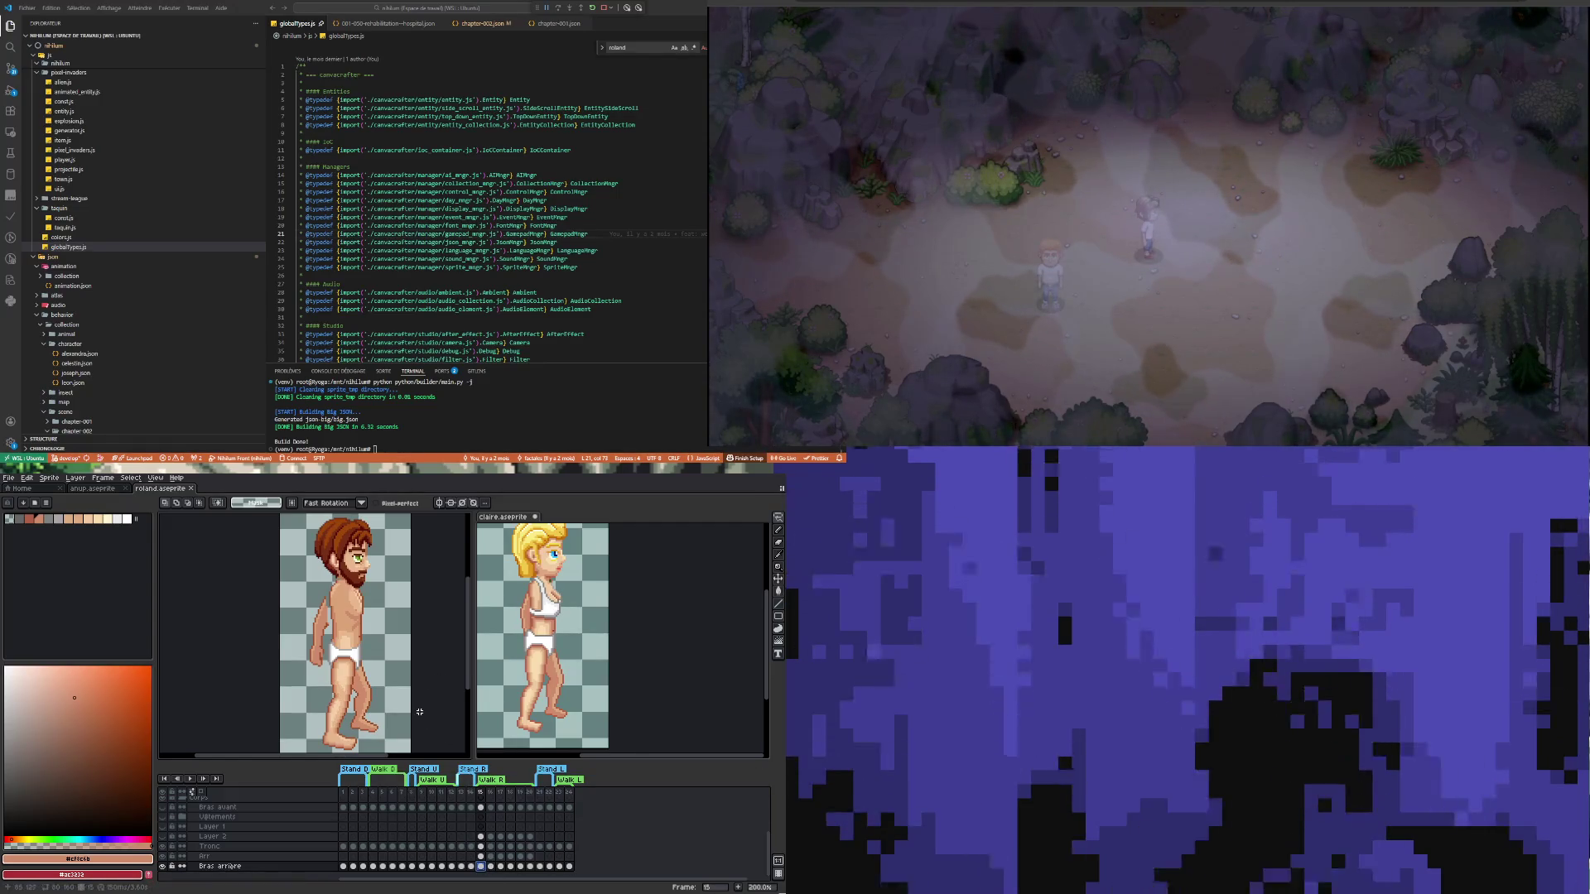
click(778, 518)
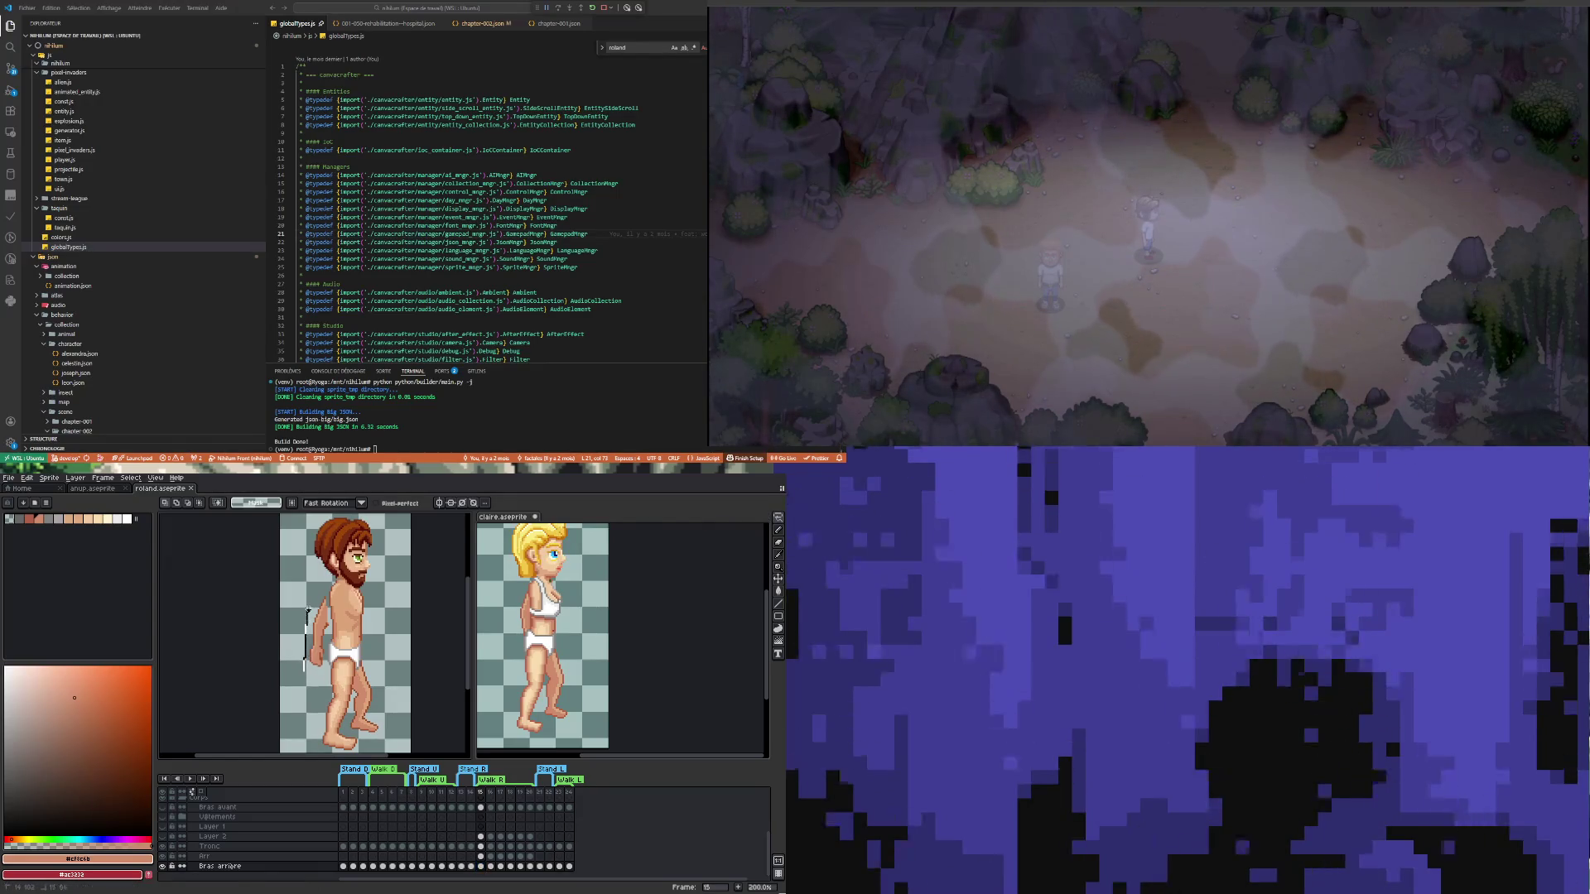
drag(312, 682, 308, 675)
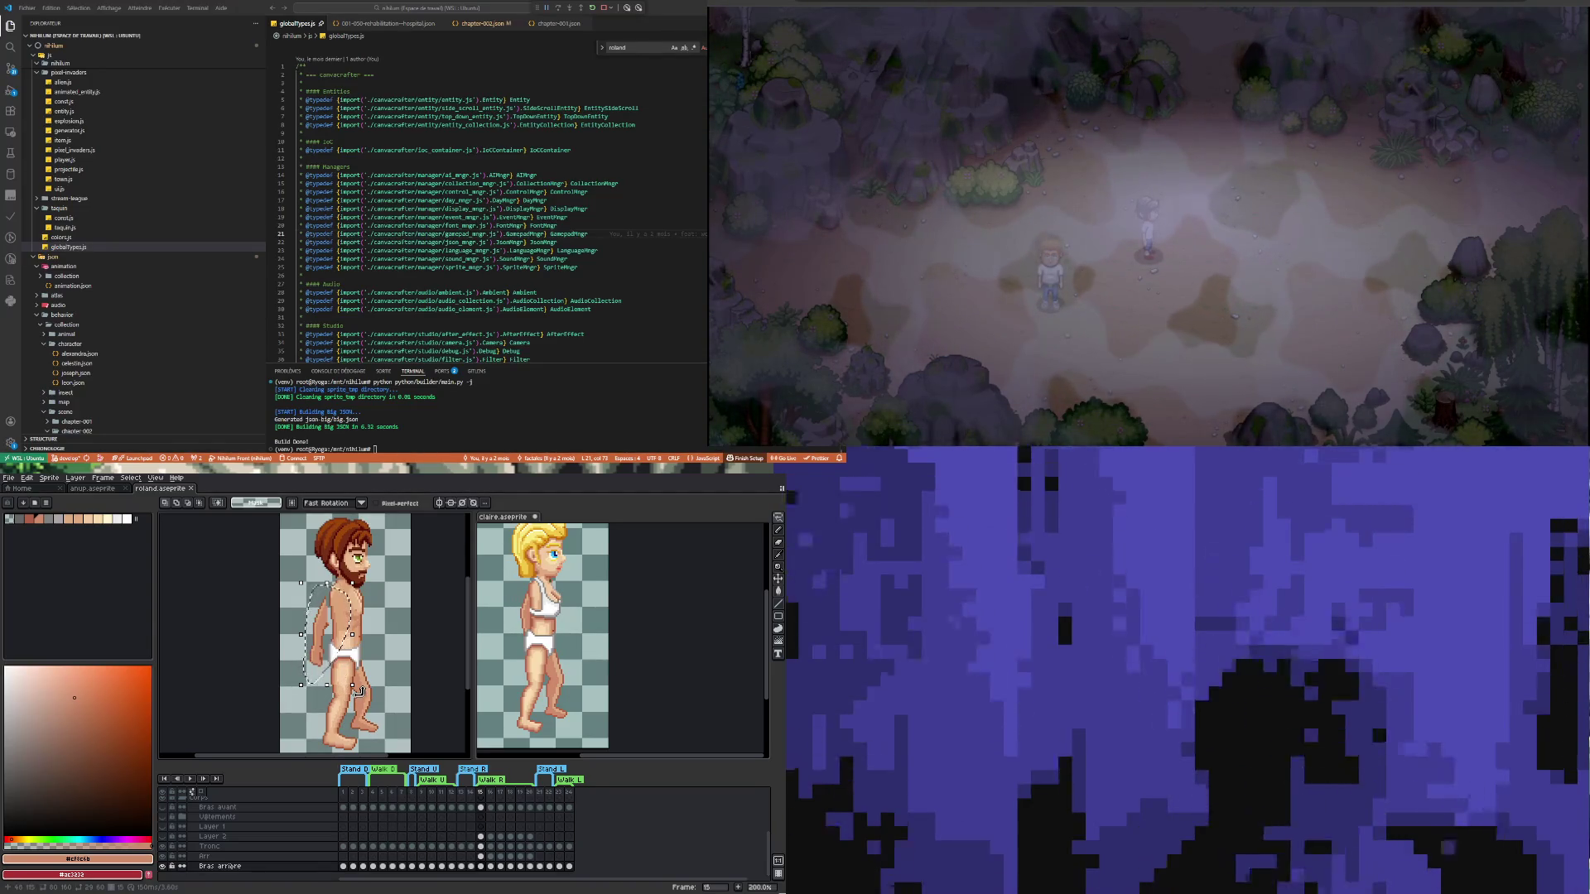
drag(358, 692, 383, 689)
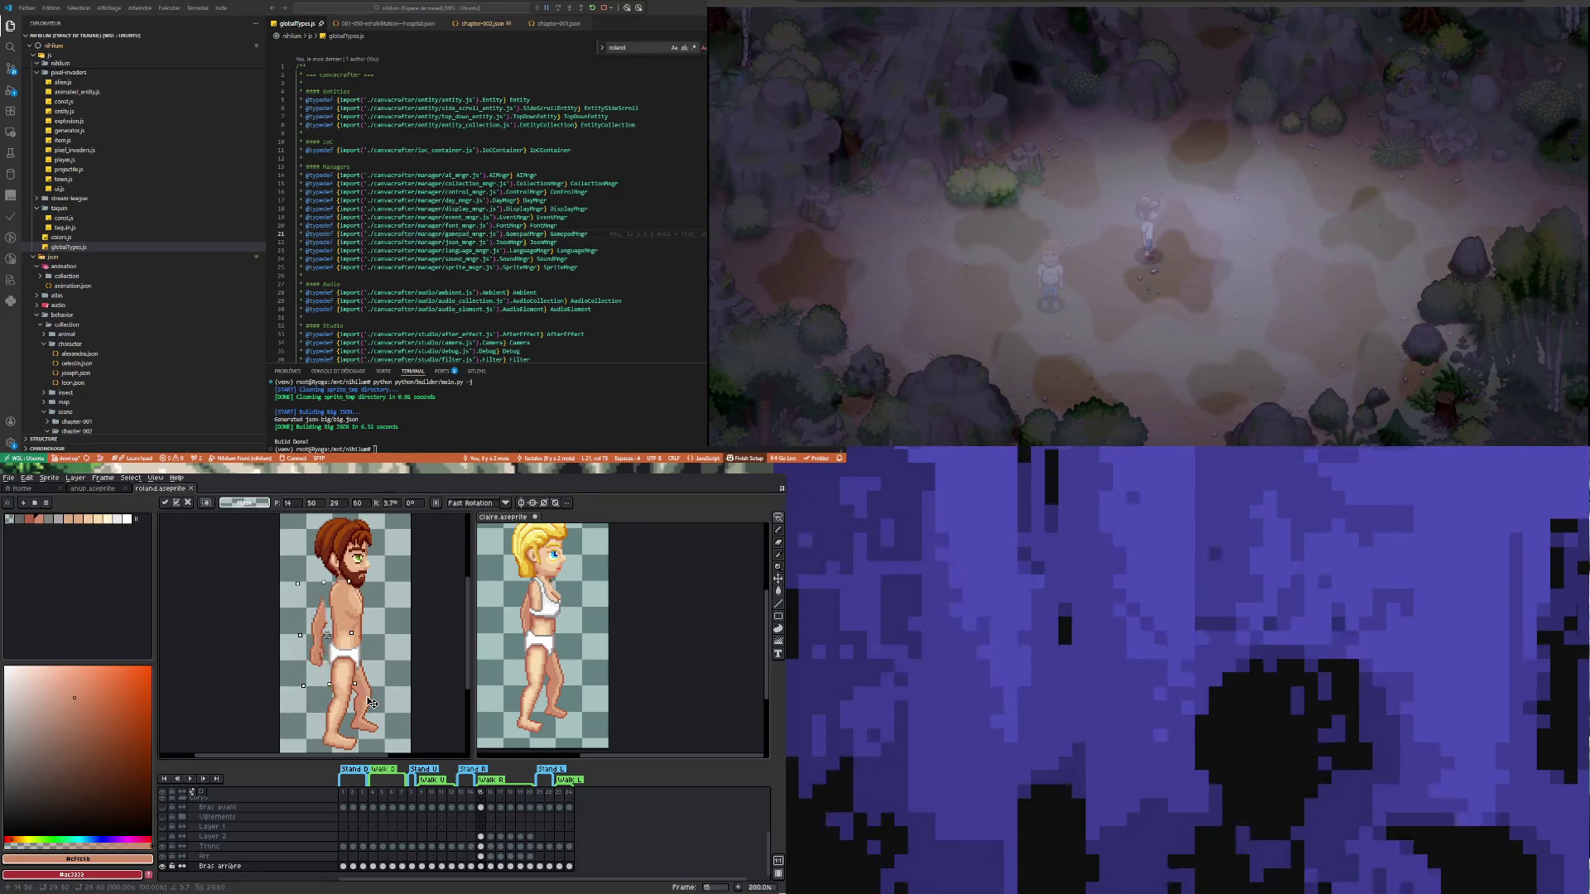
key(Right)
key(Right)
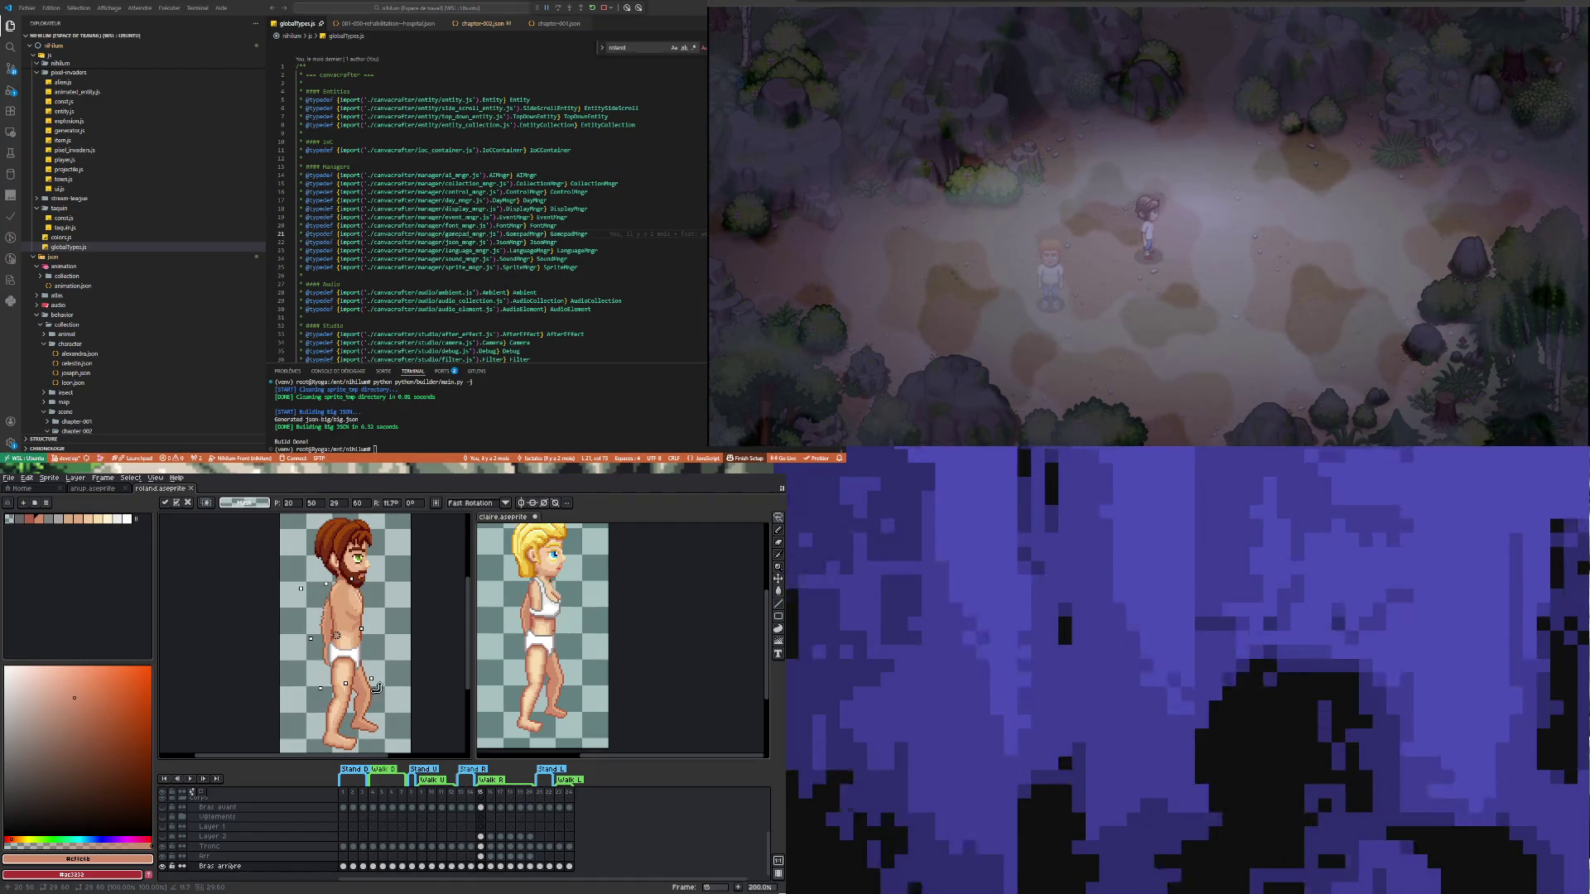
key(Left)
key(Left)
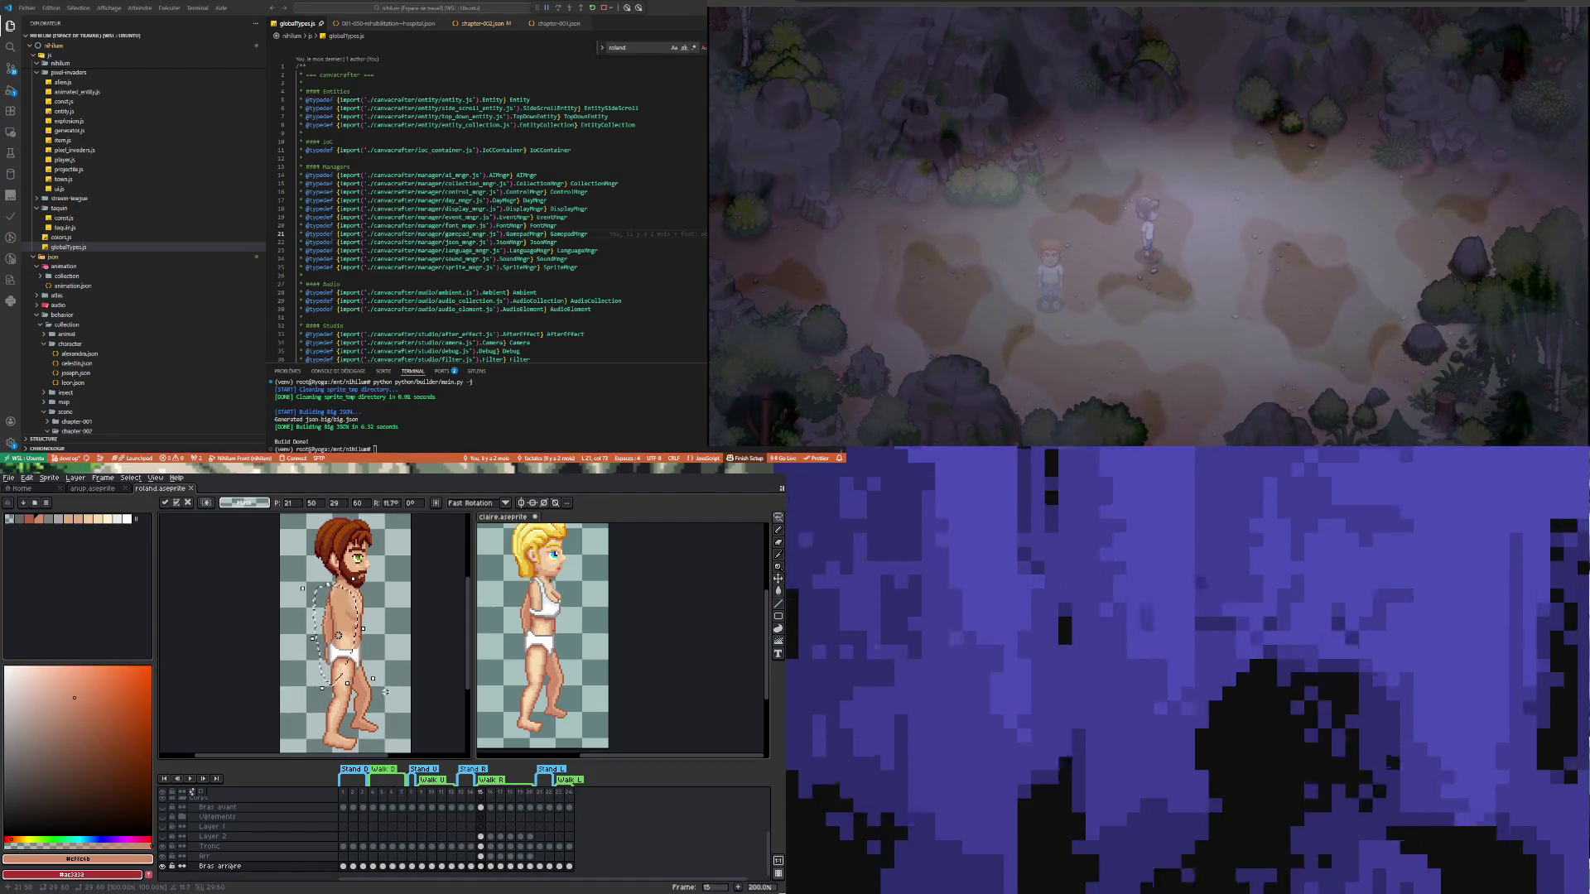